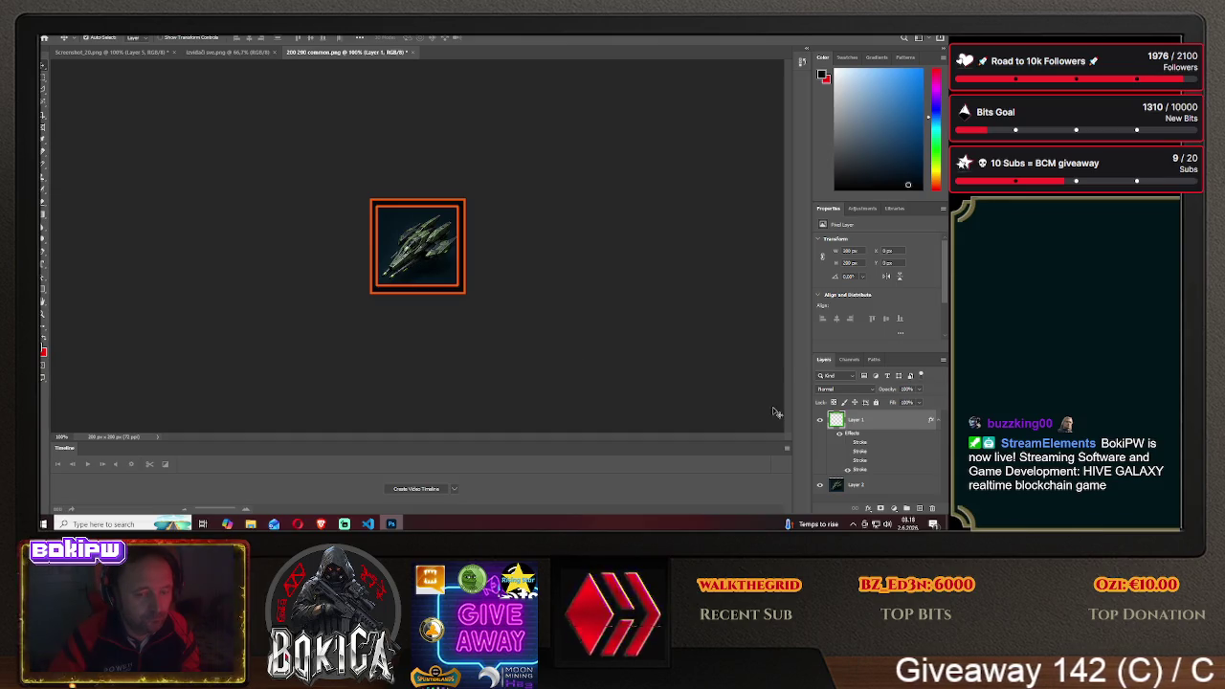
# Turn on the green Stroke in the frame layer's Layer Style, leaving the ship in place
pyautogui.click(321, 524)
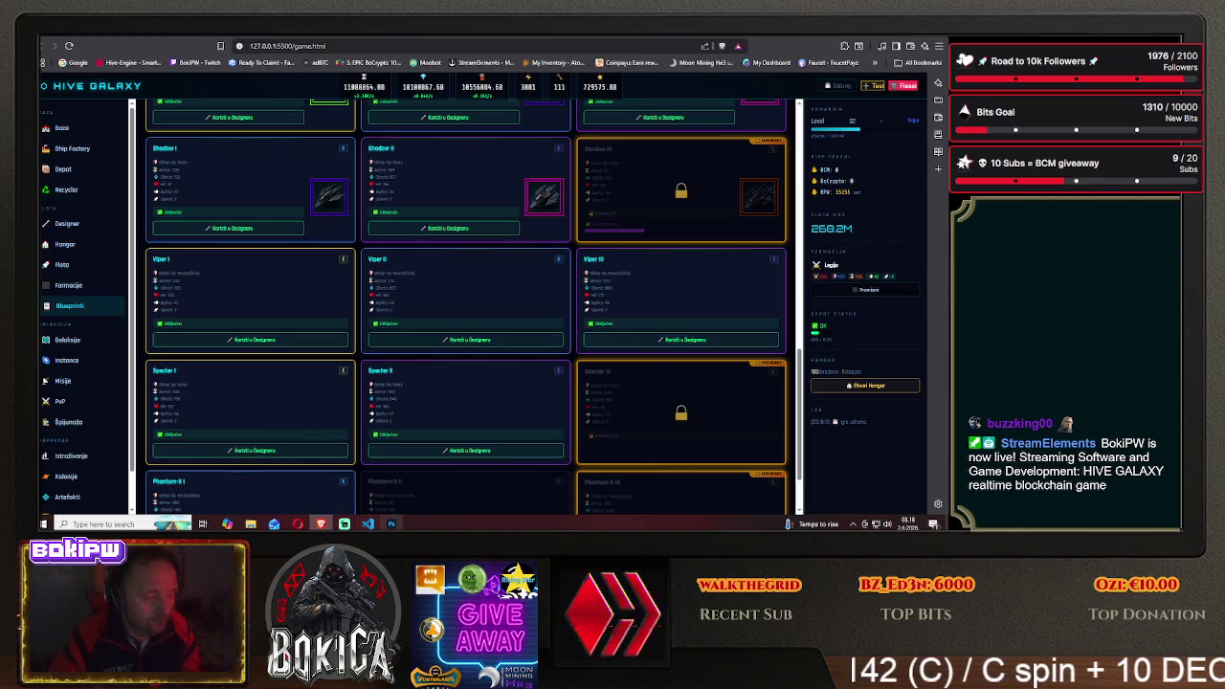
pyautogui.click(391, 524)
pyautogui.rightClick(868, 425)
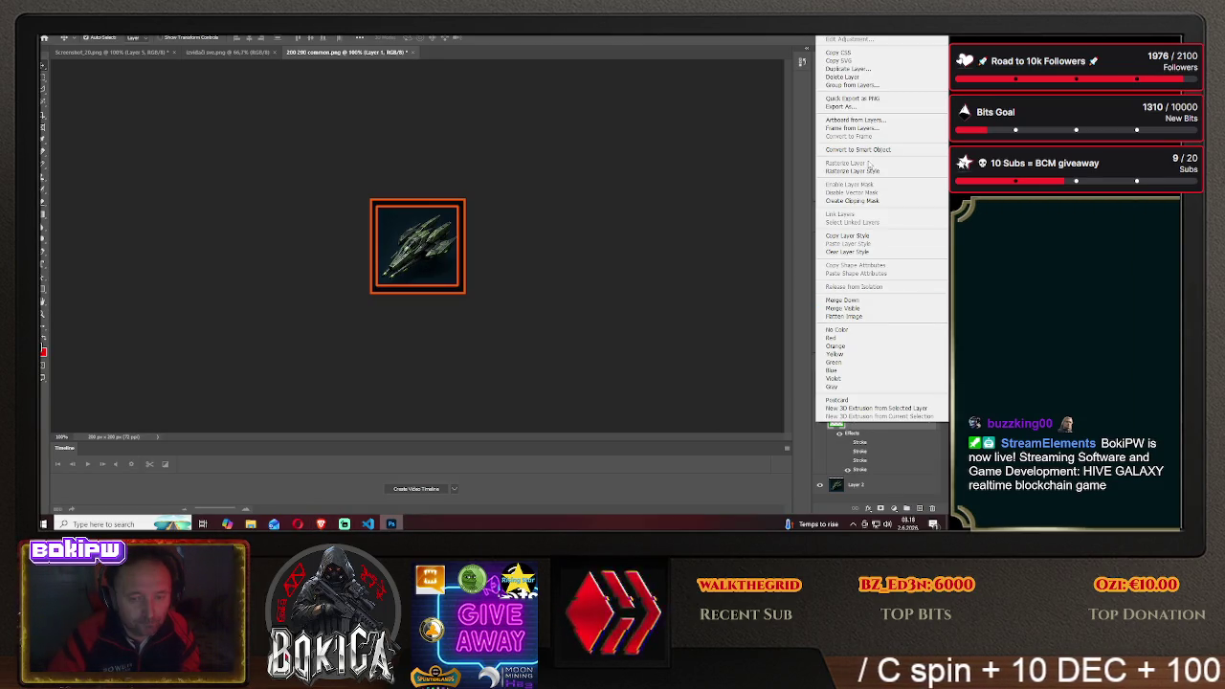
pyautogui.click(870, 39)
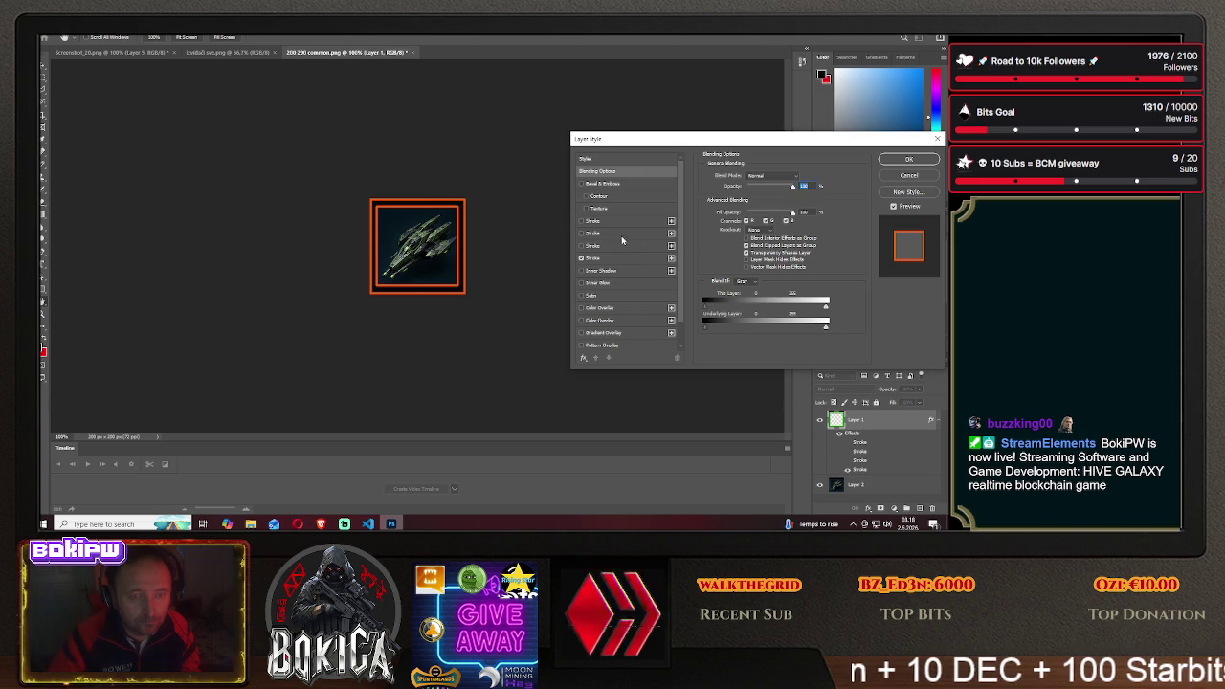
pyautogui.click(580, 221)
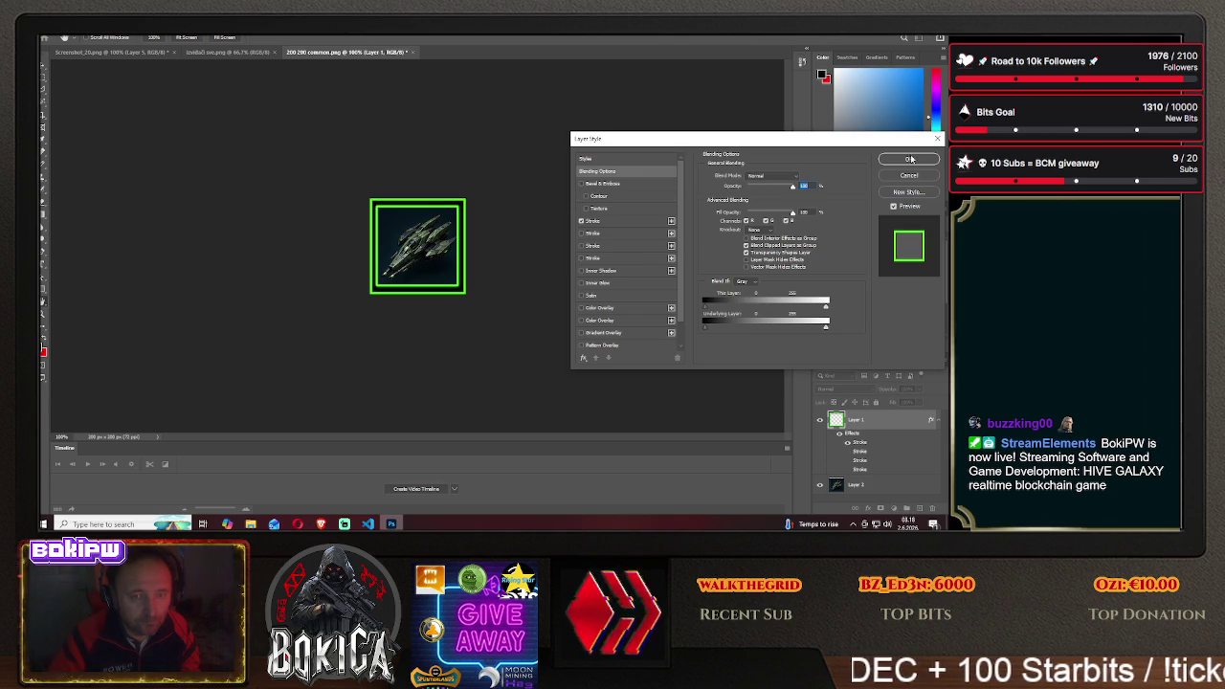
pyautogui.click(908, 159)
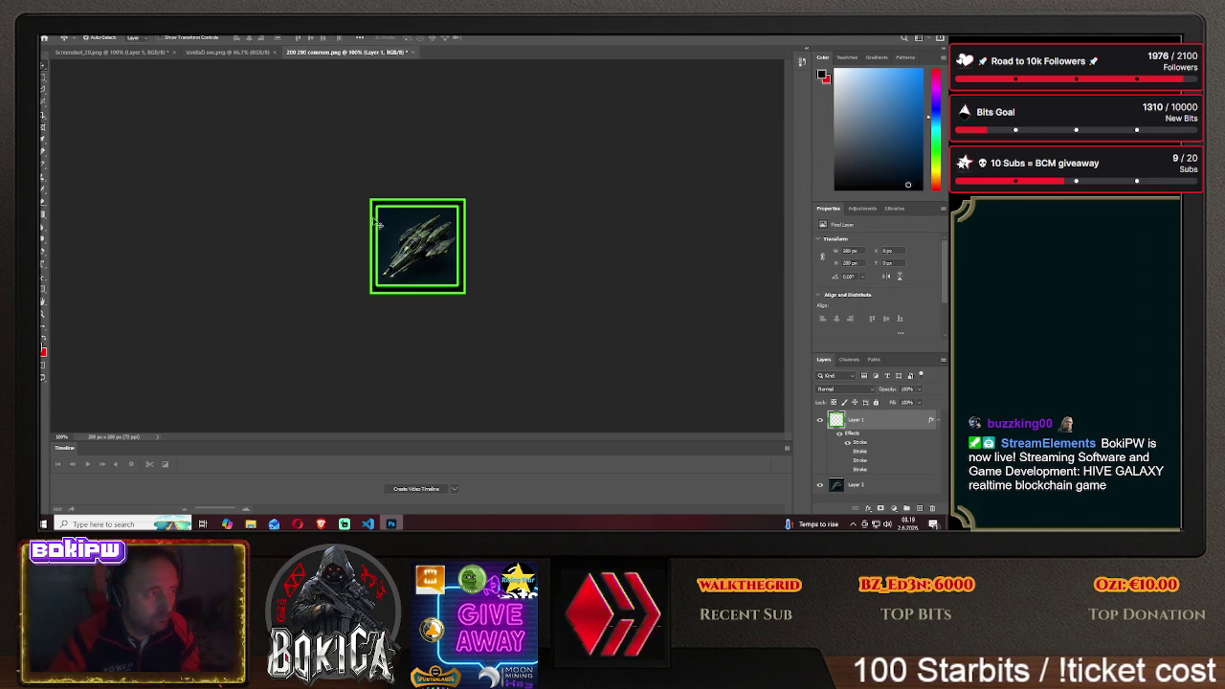
pyautogui.moveTo(409, 247); pyautogui.dragTo(409, 247)
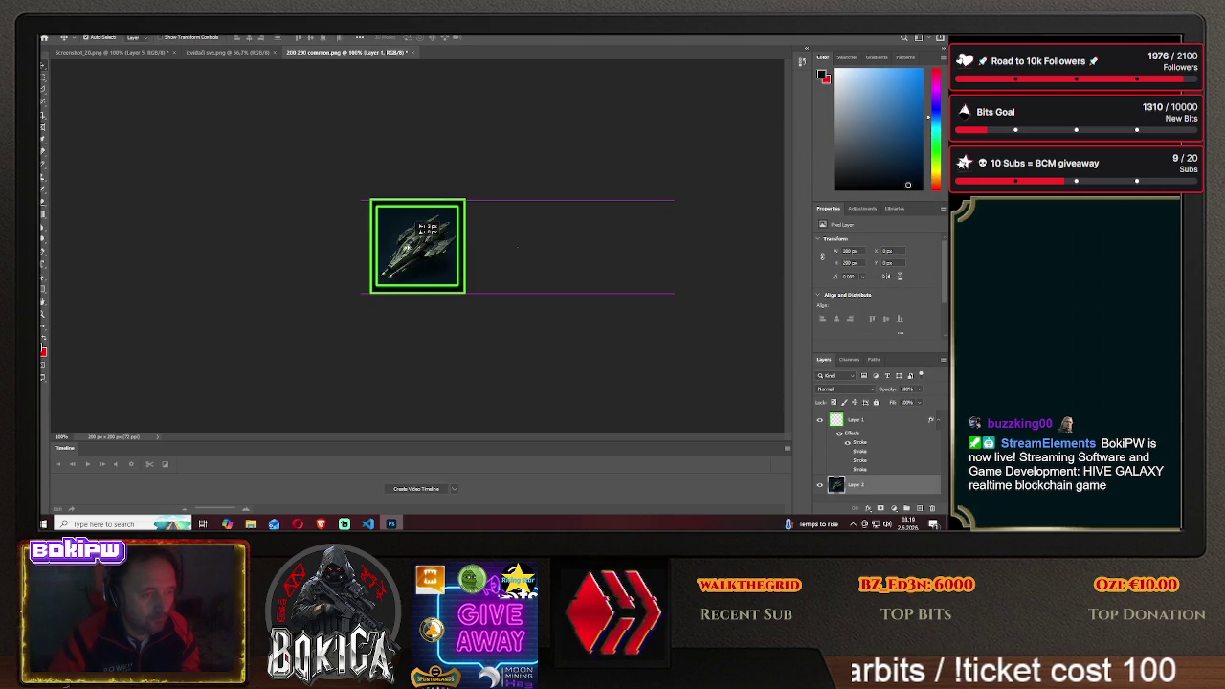
pyautogui.moveTo(408, 247); pyautogui.dragTo(410, 247)
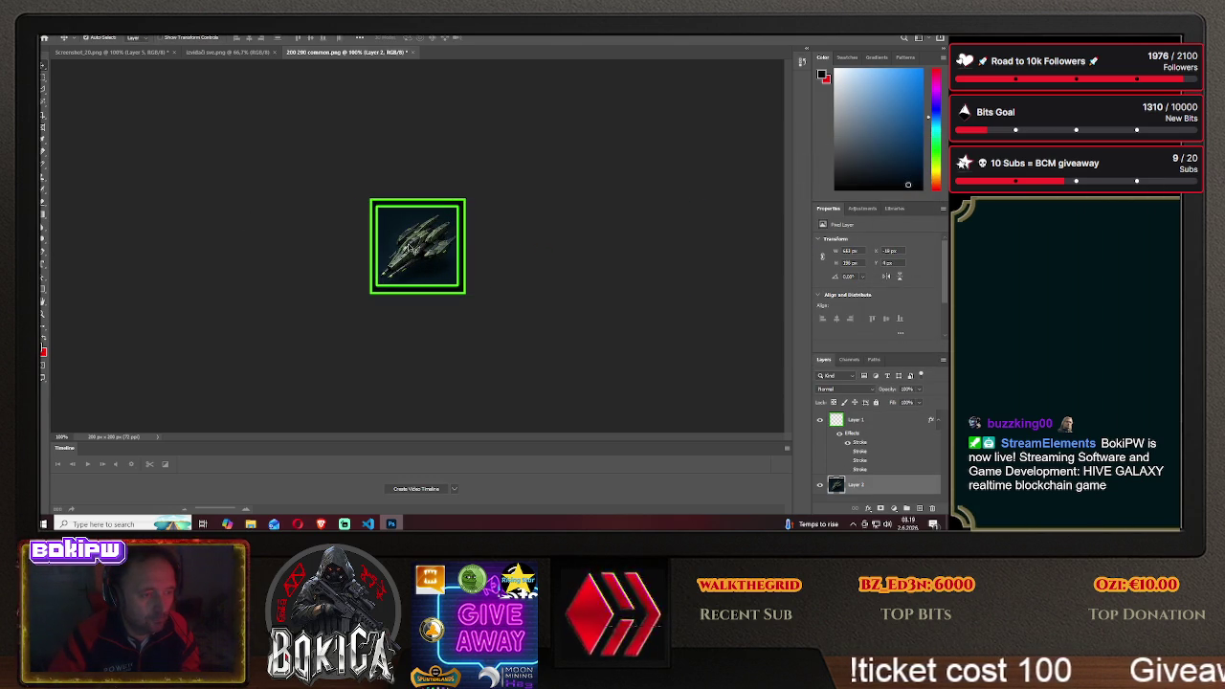
# Save the green-framed icon as PNG 'viper1' in the HIVE GALAXY/img folder
pyautogui.click(45, 37)
pyautogui.click(86, 134)
pyautogui.click(548, 353)
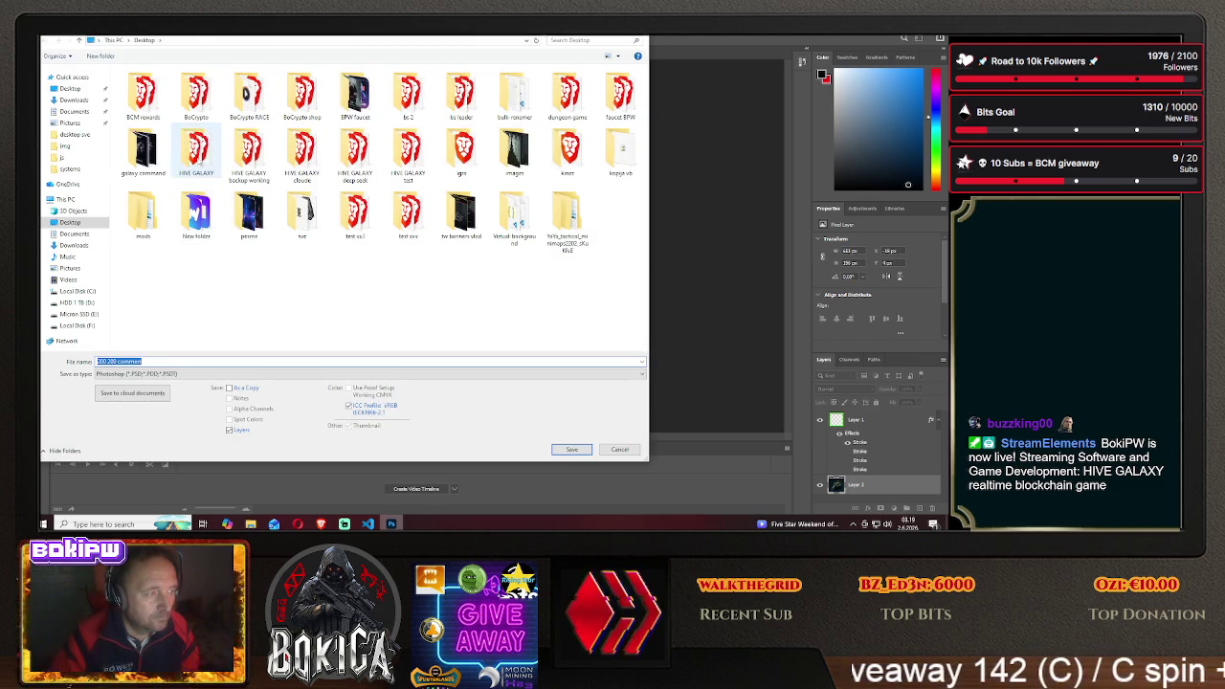
pyautogui.doubleClick(199, 158)
pyautogui.doubleClick(143, 103)
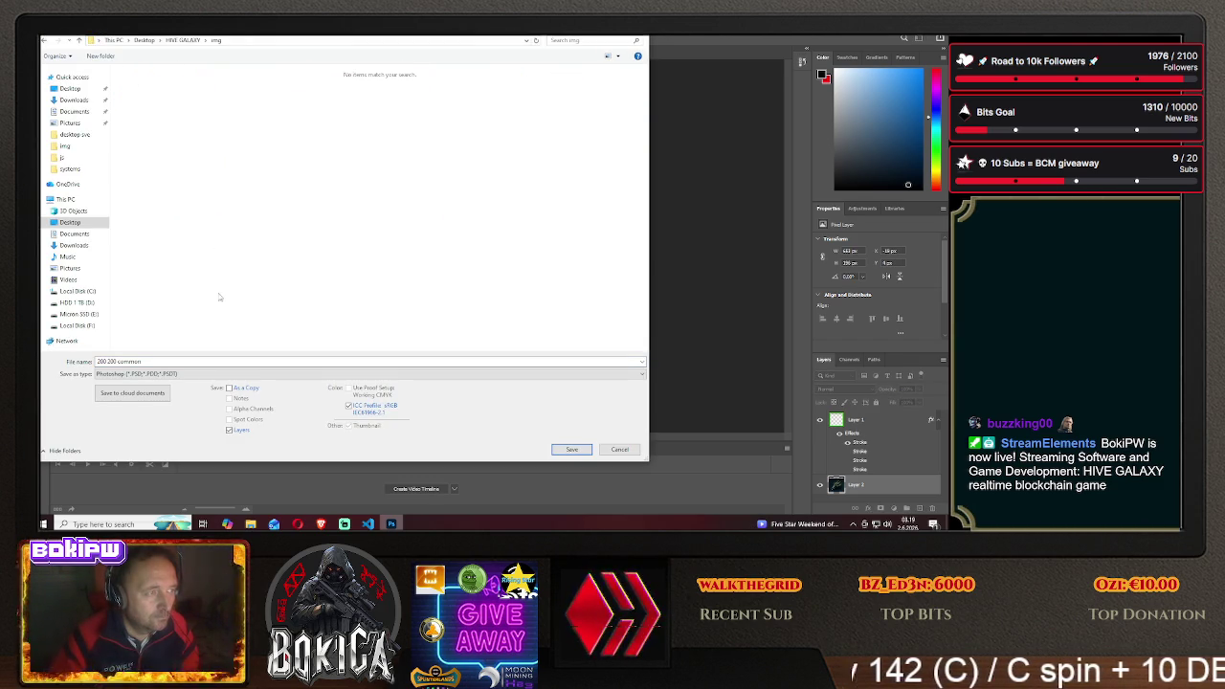
pyautogui.click(175, 374)
pyautogui.click(182, 336)
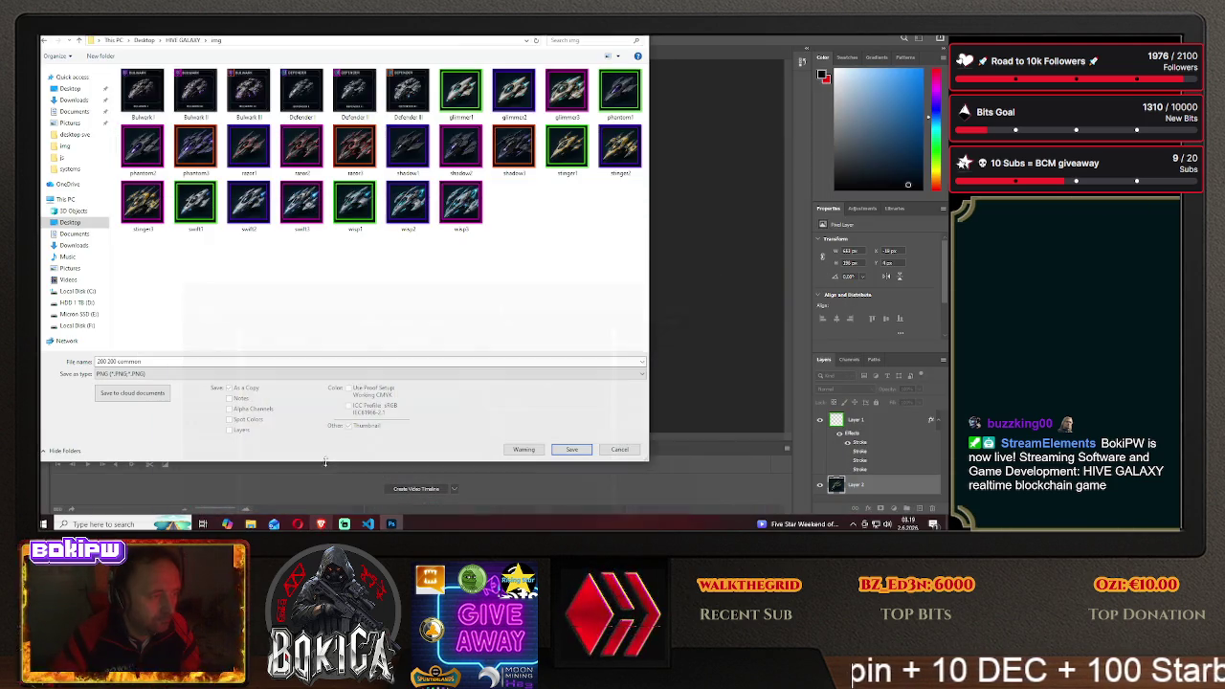
pyautogui.write('vi')
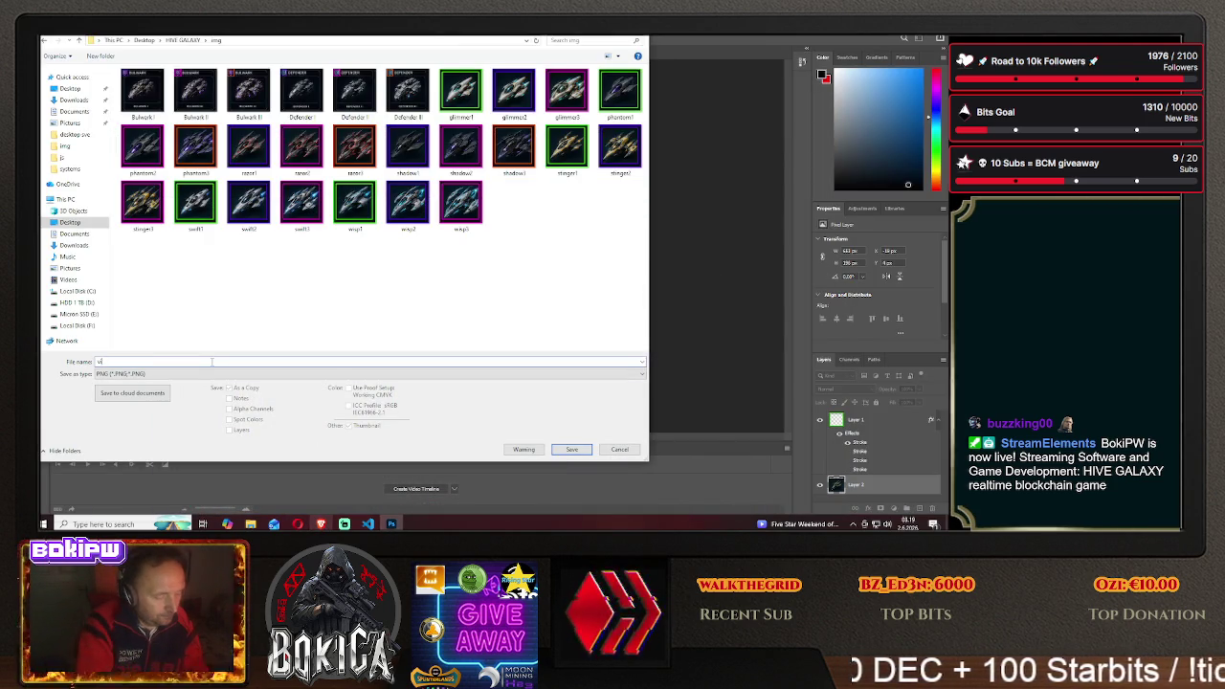
pyautogui.write('per1')
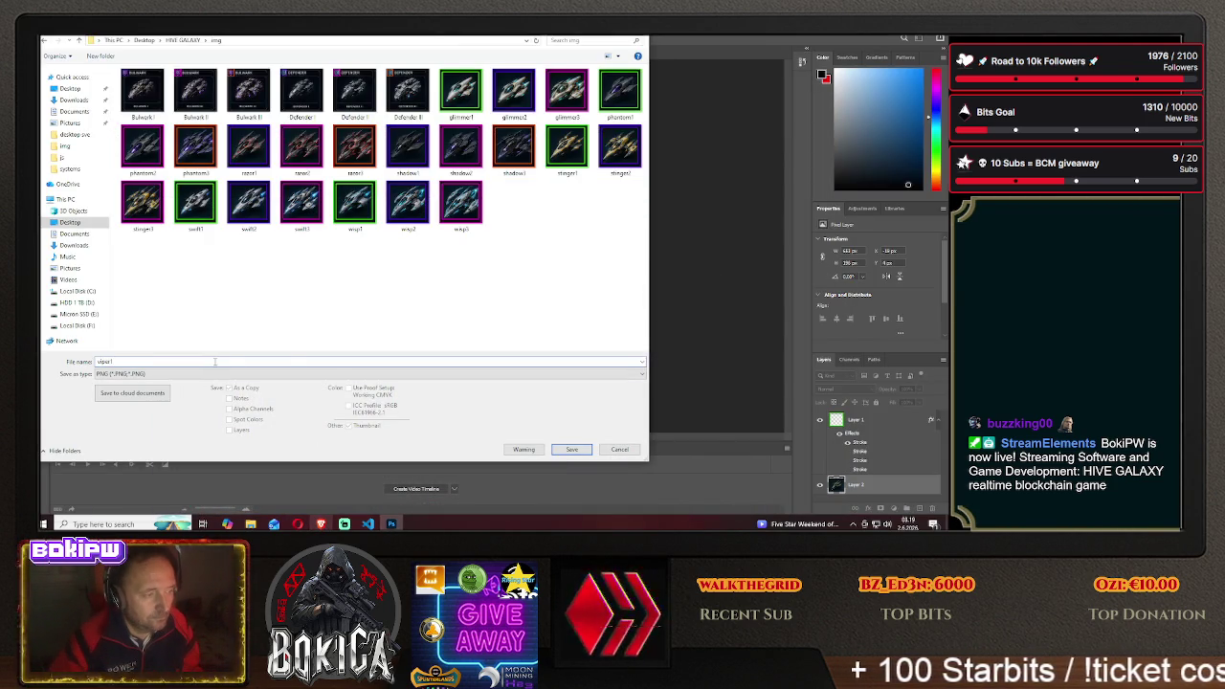
pyautogui.click(572, 449)
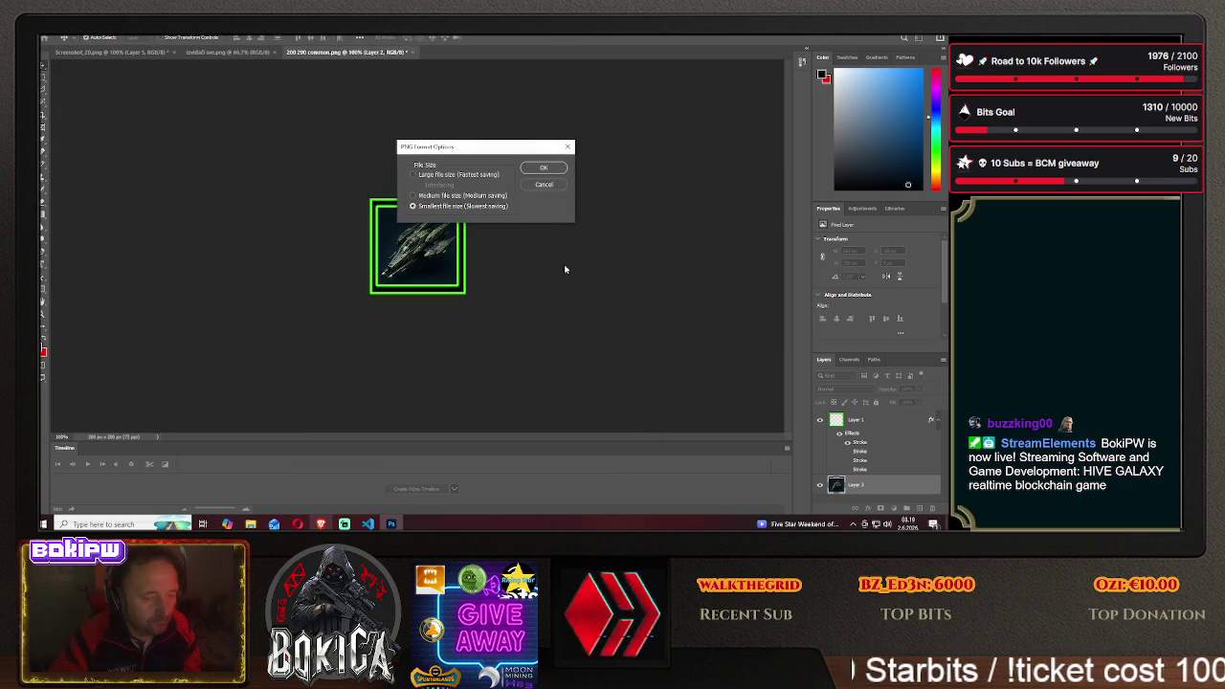
pyautogui.click(541, 170)
pyautogui.click(320, 524)
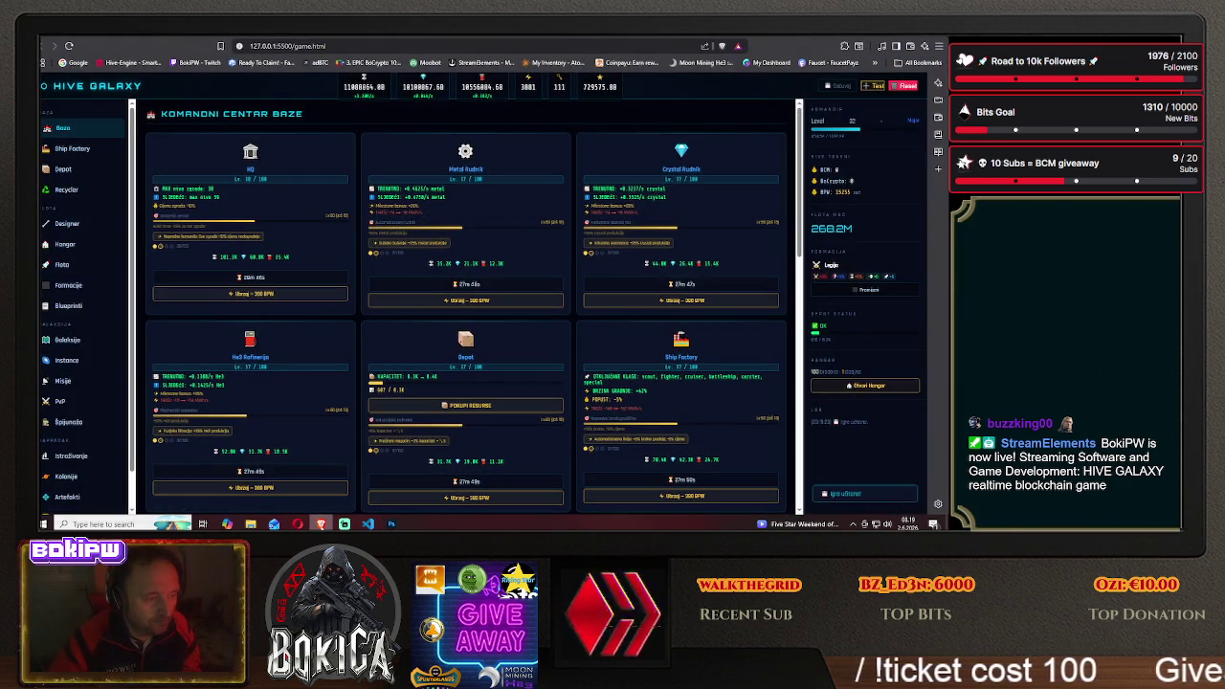
# Open the game's Blueprints page and scroll to the Viper I card's green-framed icon
pyautogui.click(69, 306)
pyautogui.scroll(-2, 203, 345)
pyautogui.scroll(-2, 203, 346)
pyautogui.scroll(-2, 203, 346)
pyautogui.scroll(-2, 204, 351)
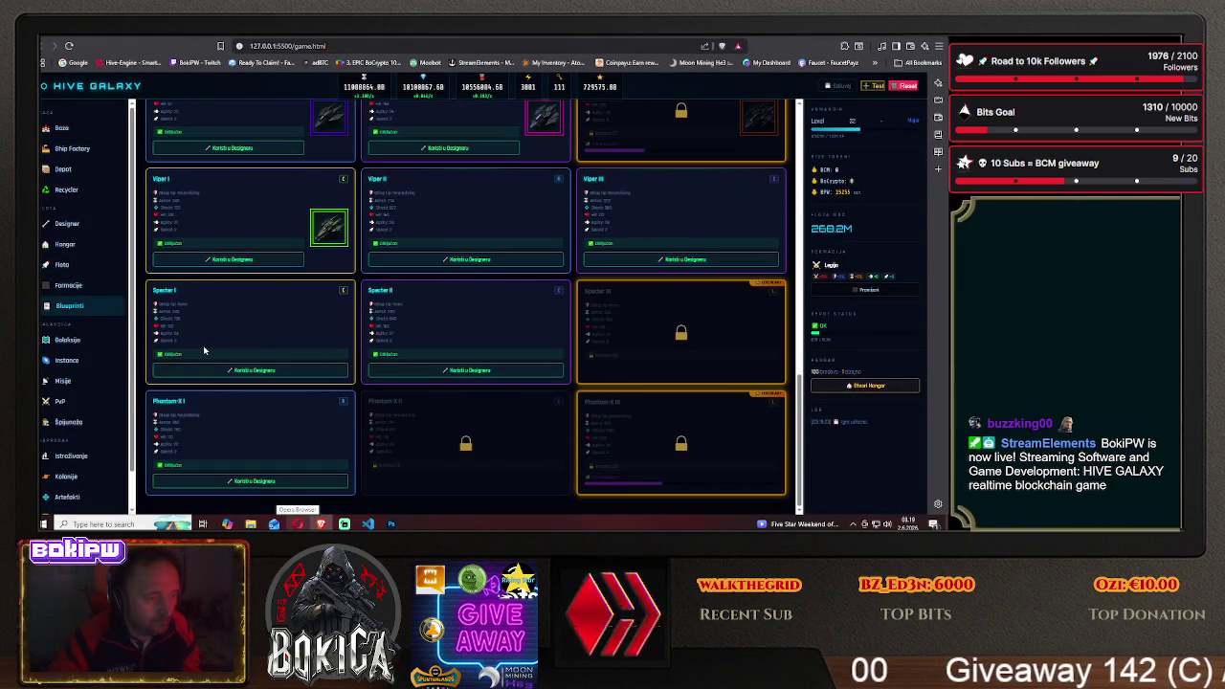
pyautogui.scroll(1, 219, 371)
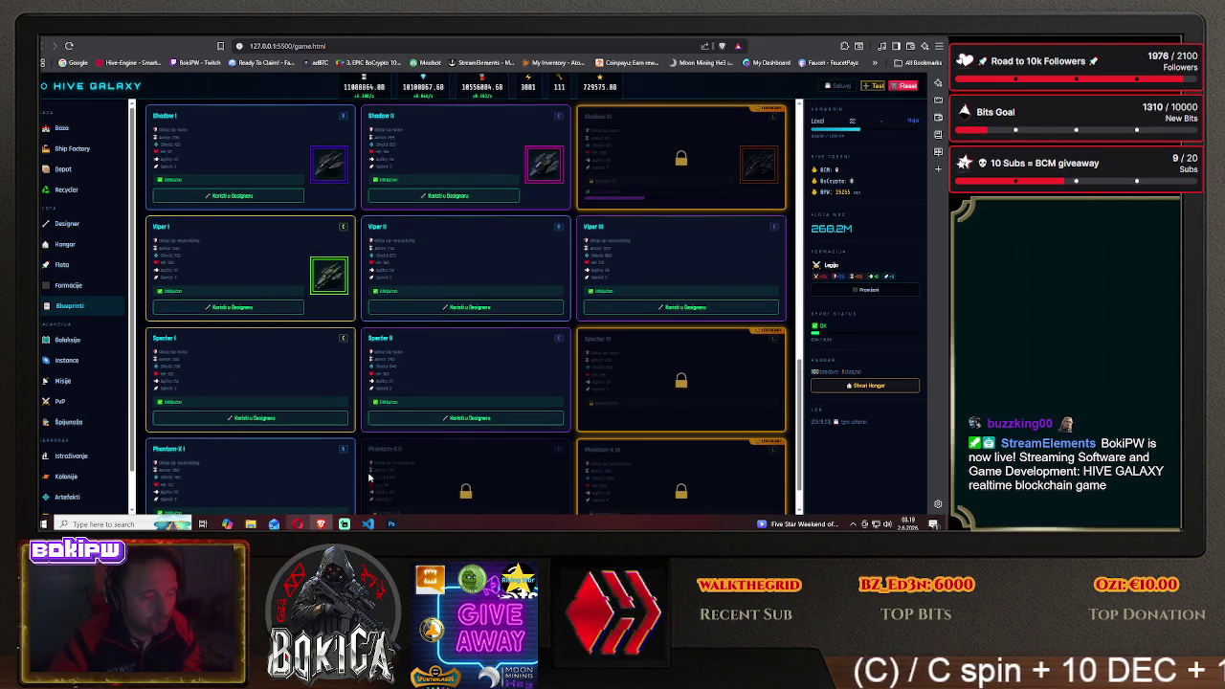
pyautogui.click(392, 524)
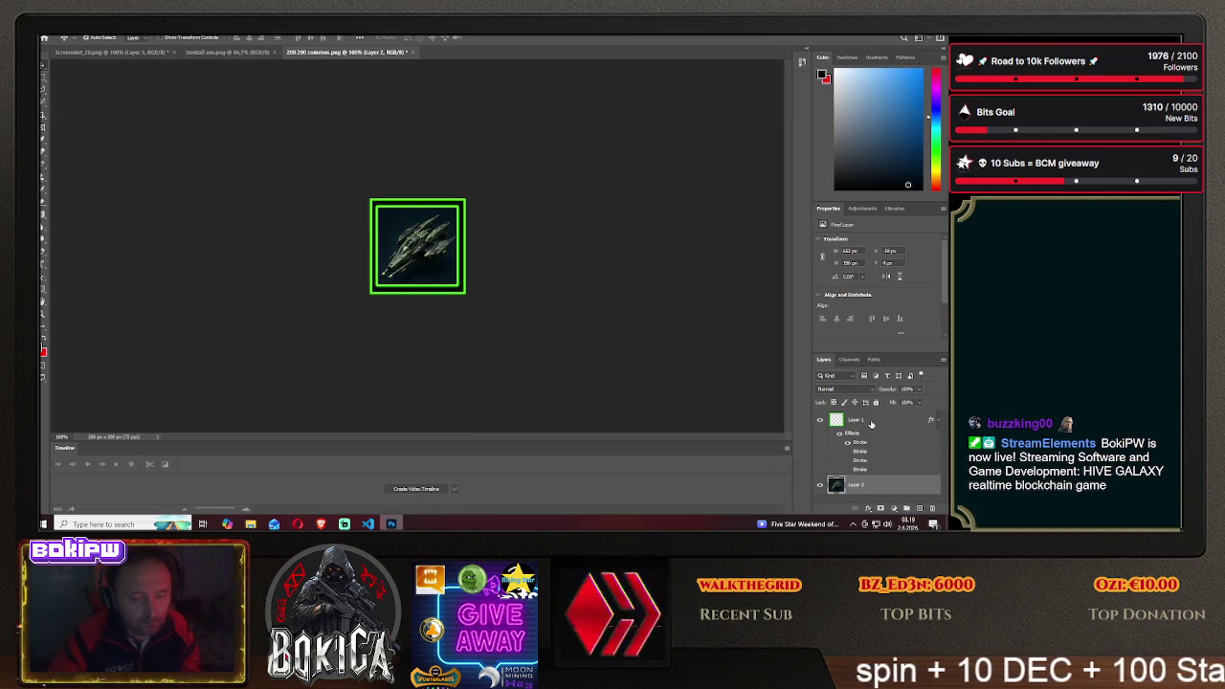
# Shift the ship strip to the next ship and switch the frame layer's Stroke to purple
pyautogui.moveTo(428, 252); pyautogui.dragTo(329, 251)
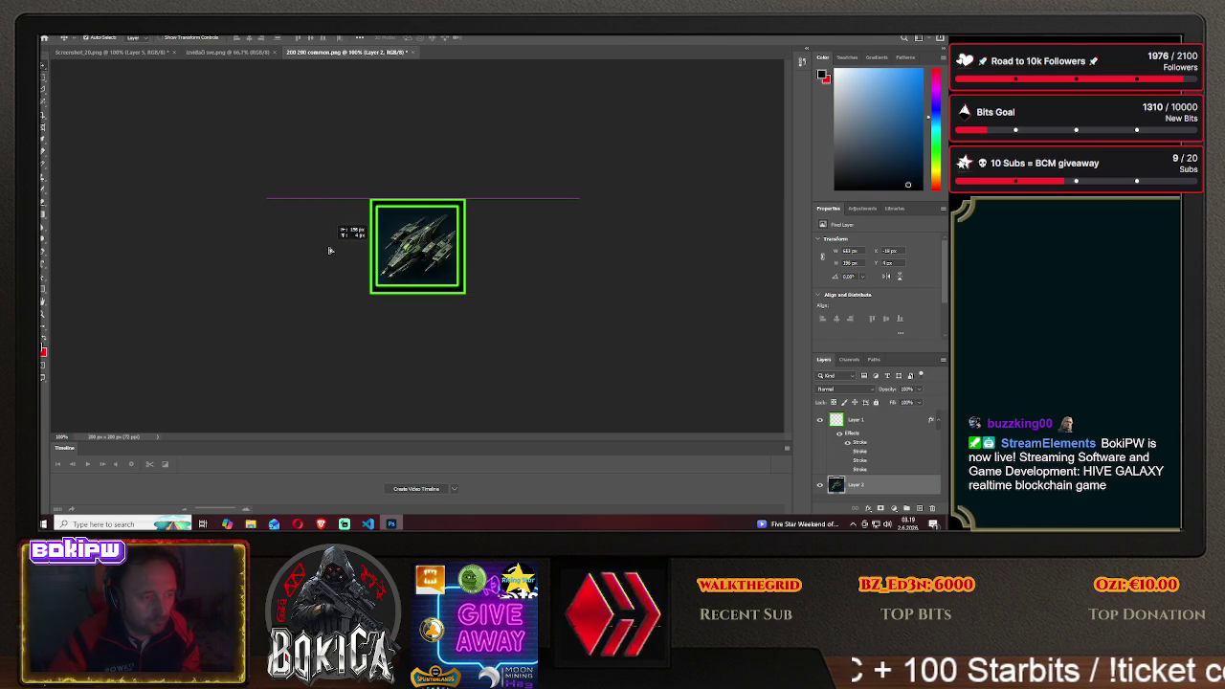
pyautogui.click(864, 421)
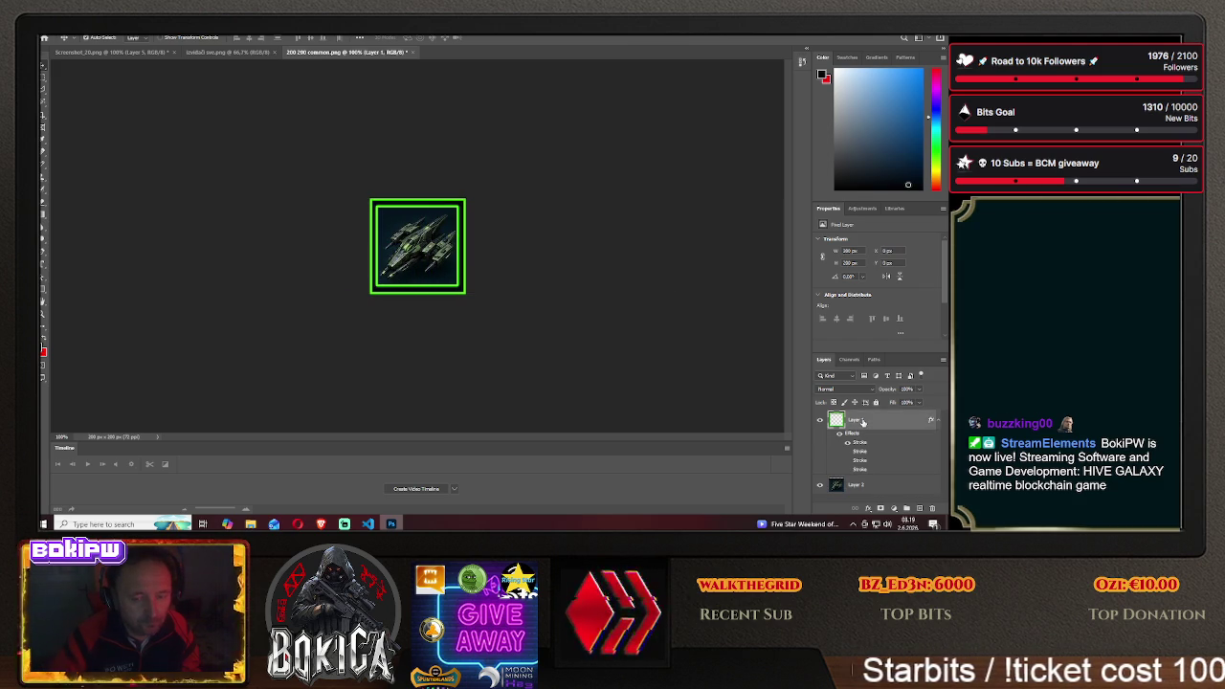
pyautogui.rightClick(865, 421)
pyautogui.click(680, 229)
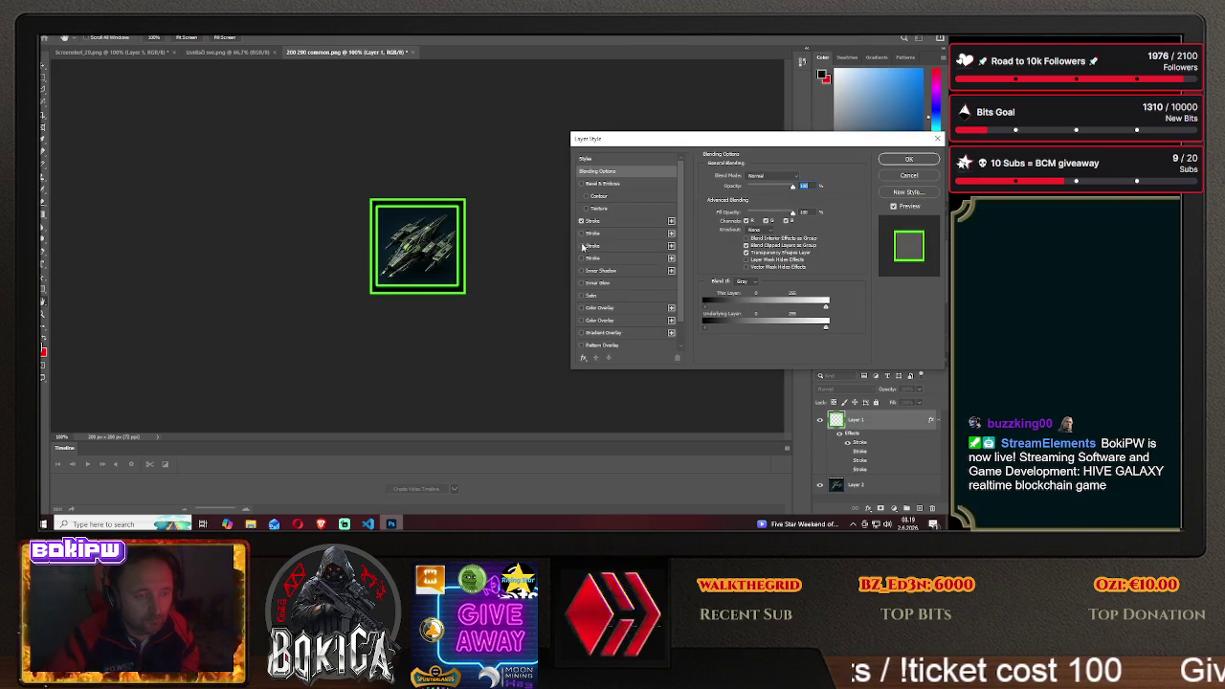
pyautogui.click(581, 234)
pyautogui.click(895, 160)
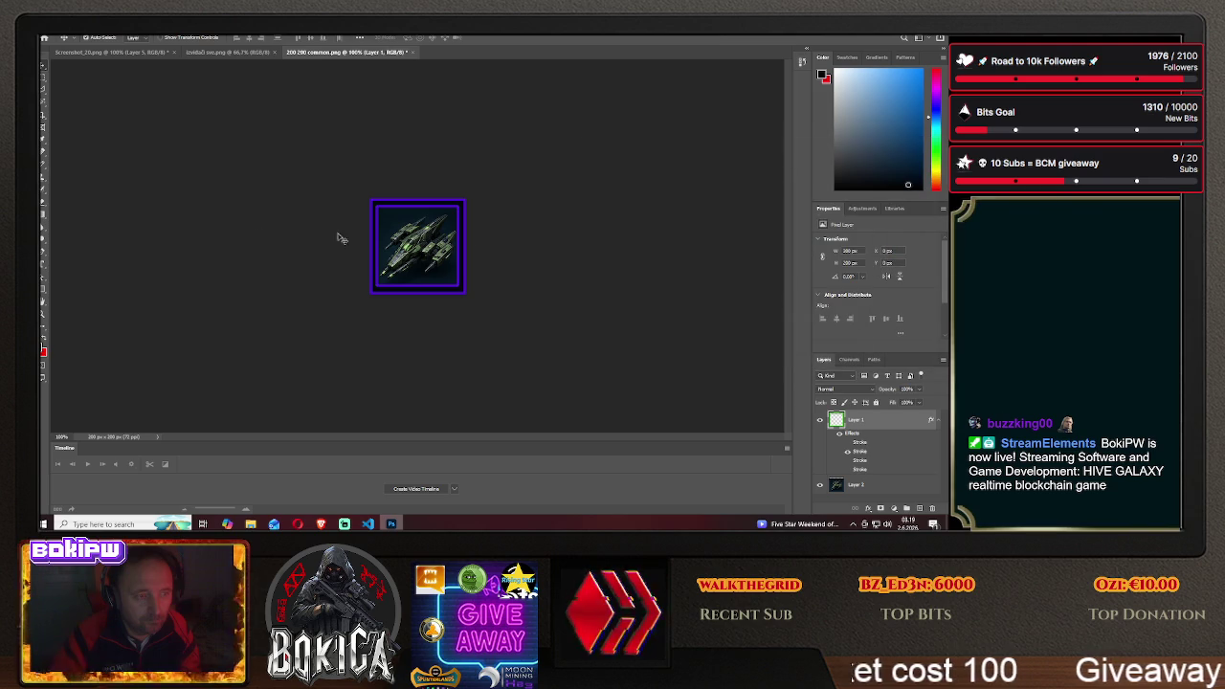
# Save the purple-framed icon as PNG 'viper2' in the HIVE GALAXY/img folder
pyautogui.click(50, 36)
pyautogui.click(86, 140)
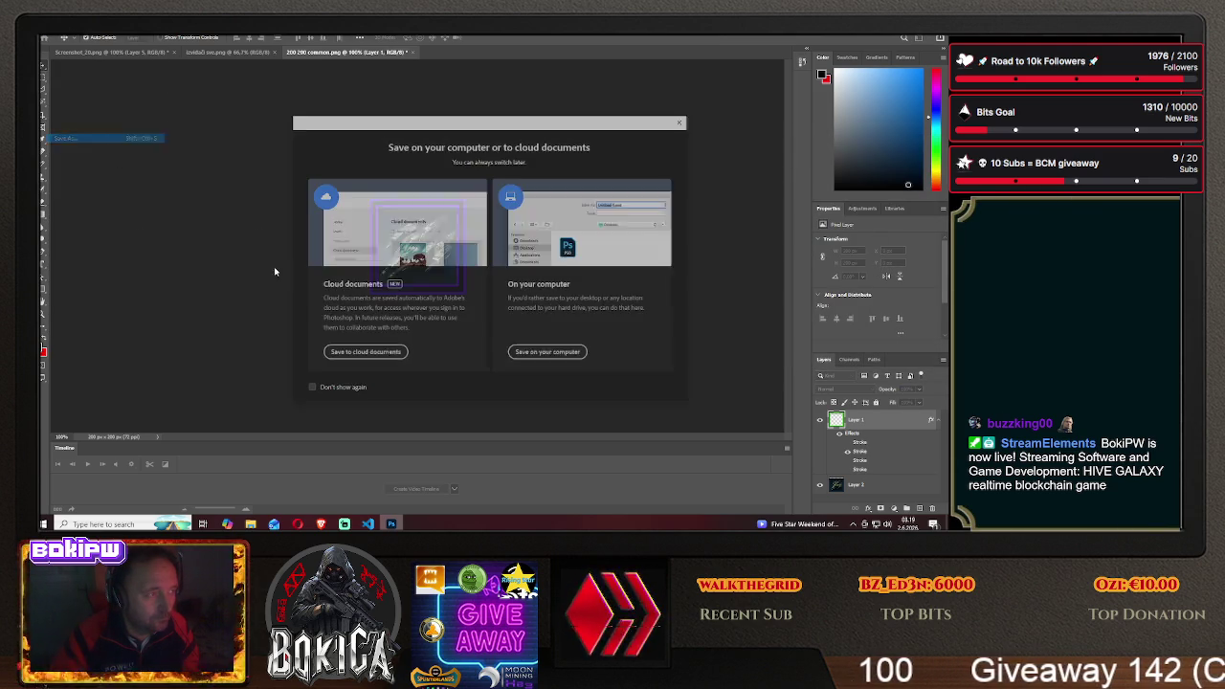
pyautogui.click(546, 353)
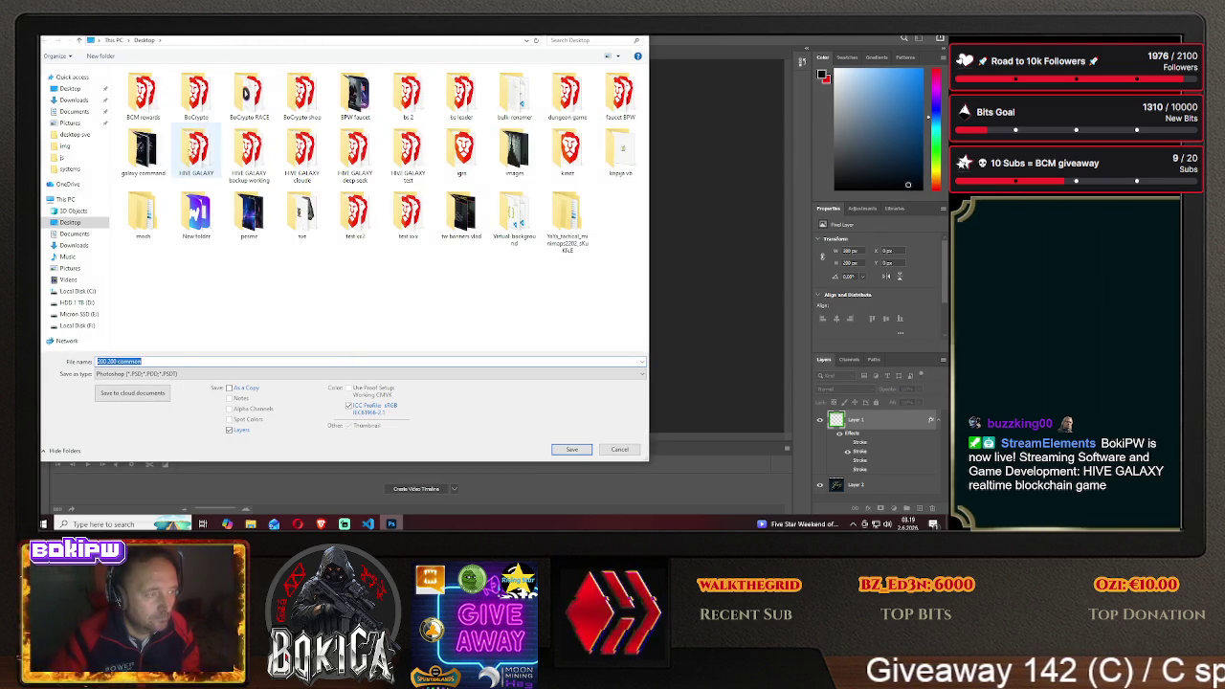
pyautogui.doubleClick(196, 151)
pyautogui.doubleClick(134, 103)
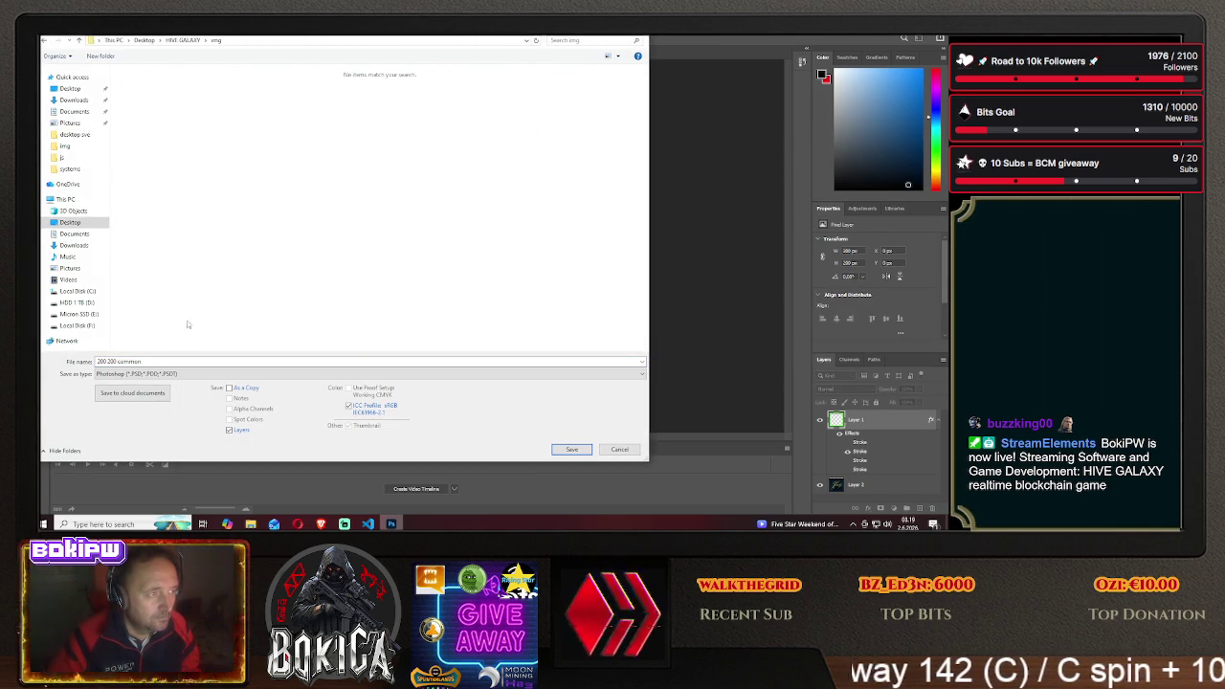
pyautogui.click(144, 373)
pyautogui.click(171, 335)
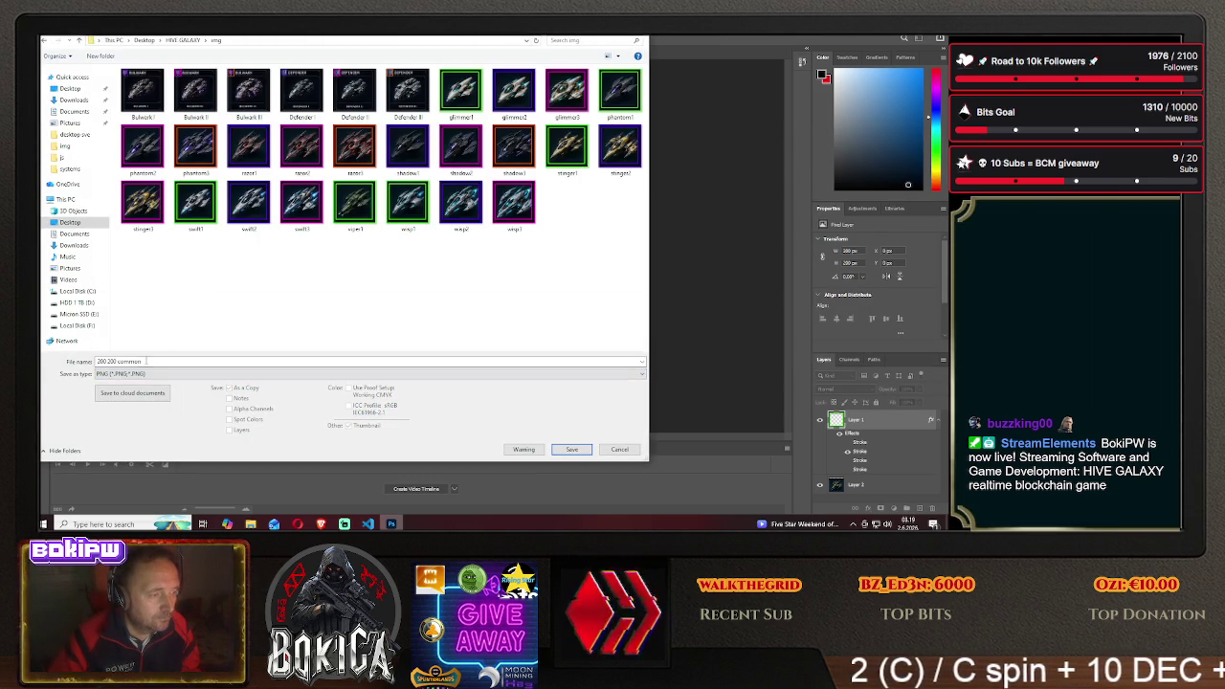
pyautogui.write('viper')
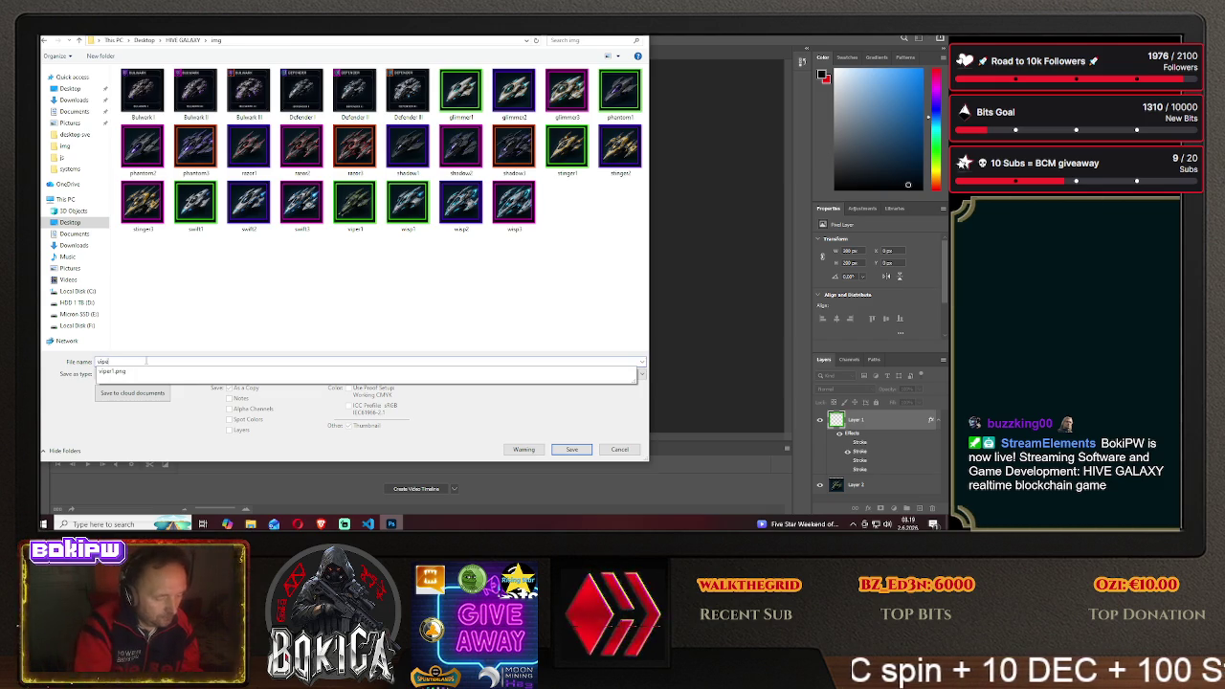
pyautogui.write('2')
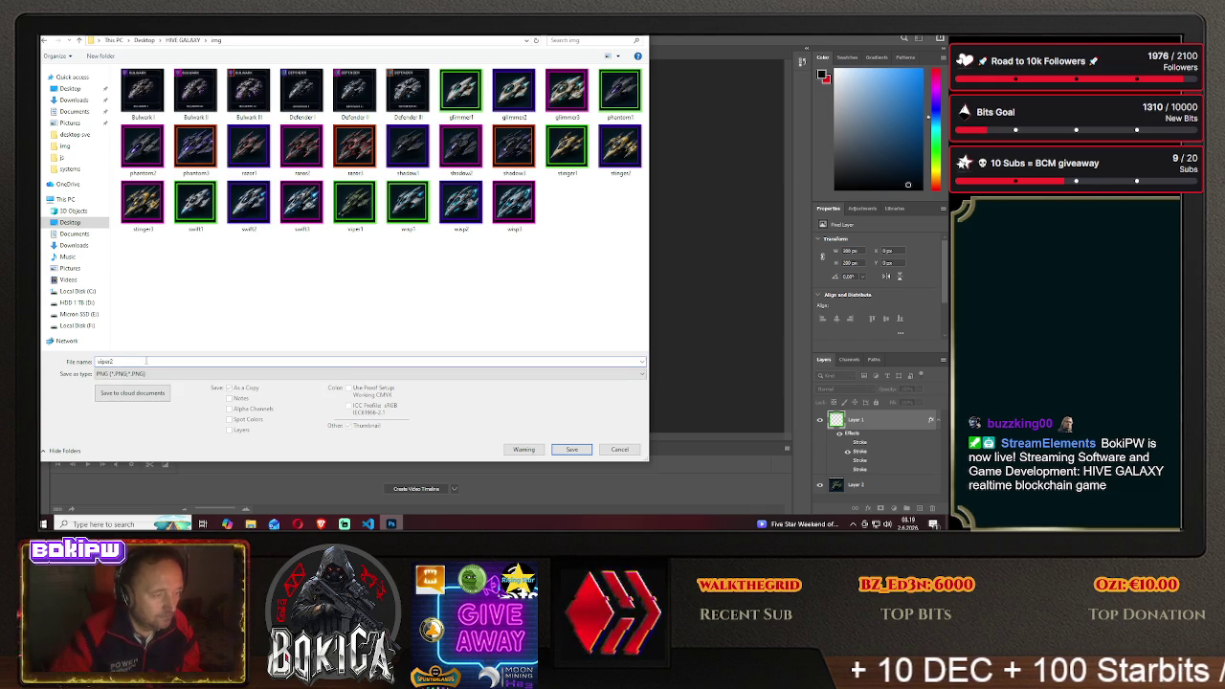
pyautogui.click(572, 449)
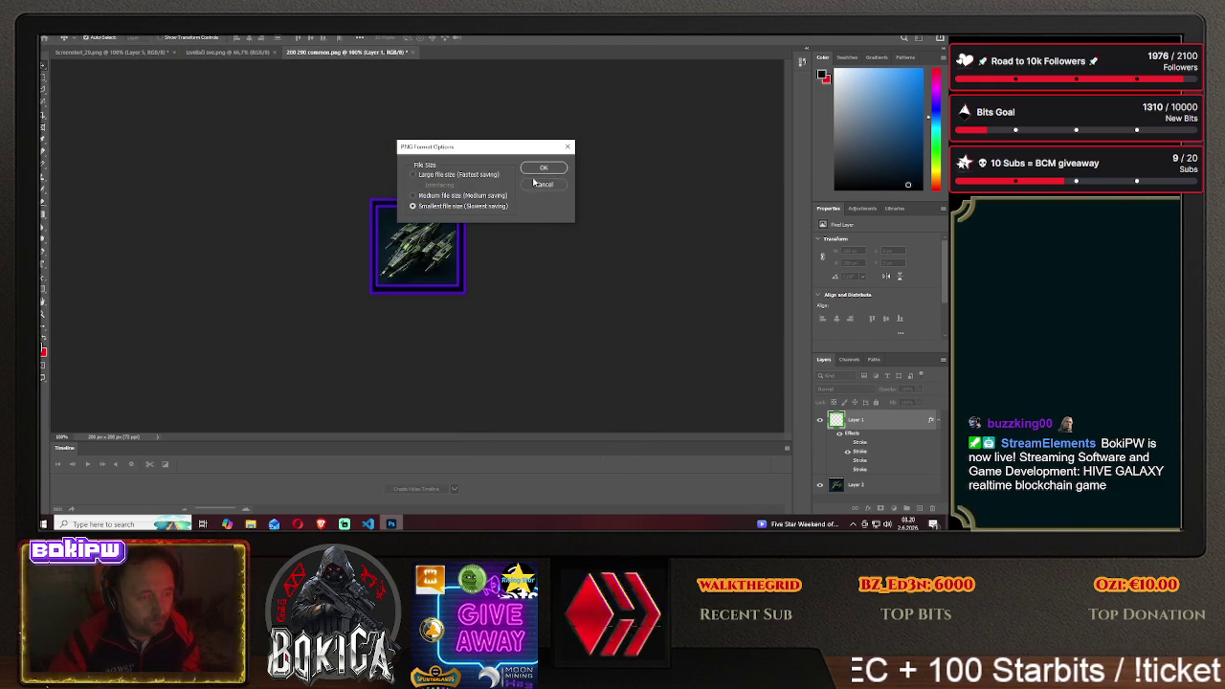
pyautogui.click(539, 169)
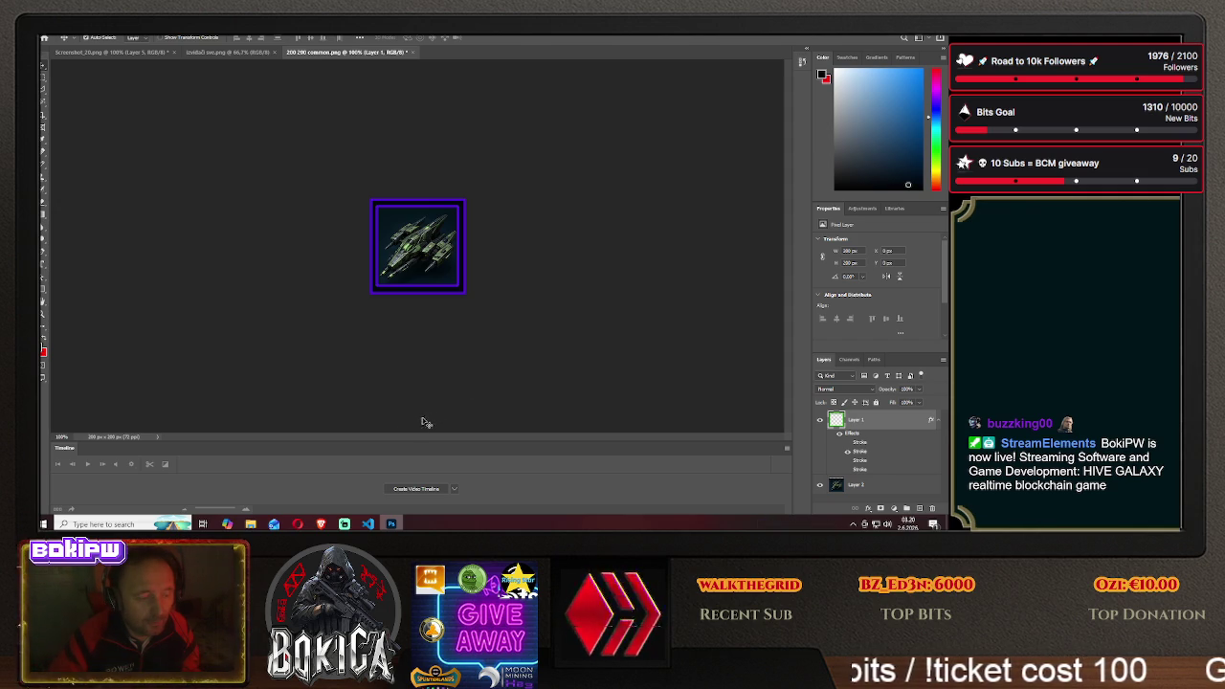
pyautogui.click(320, 523)
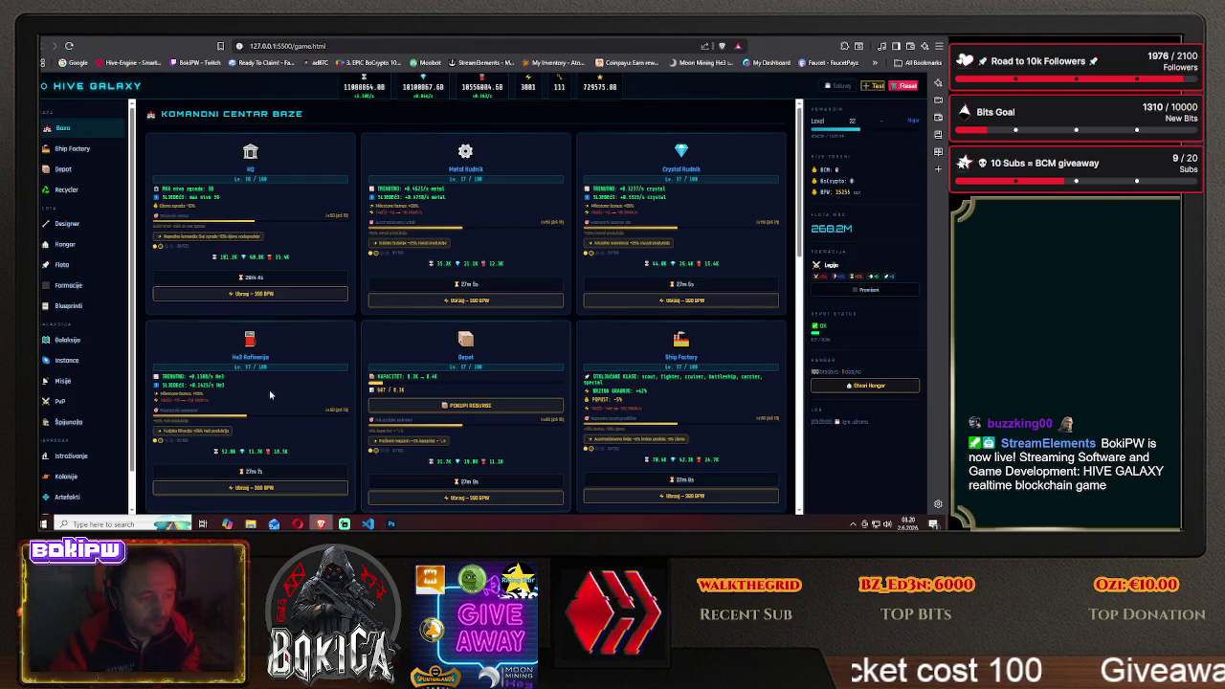
pyautogui.click(72, 305)
pyautogui.scroll(-2, 197, 324)
pyautogui.scroll(-2, 211, 325)
pyautogui.scroll(-1, 228, 328)
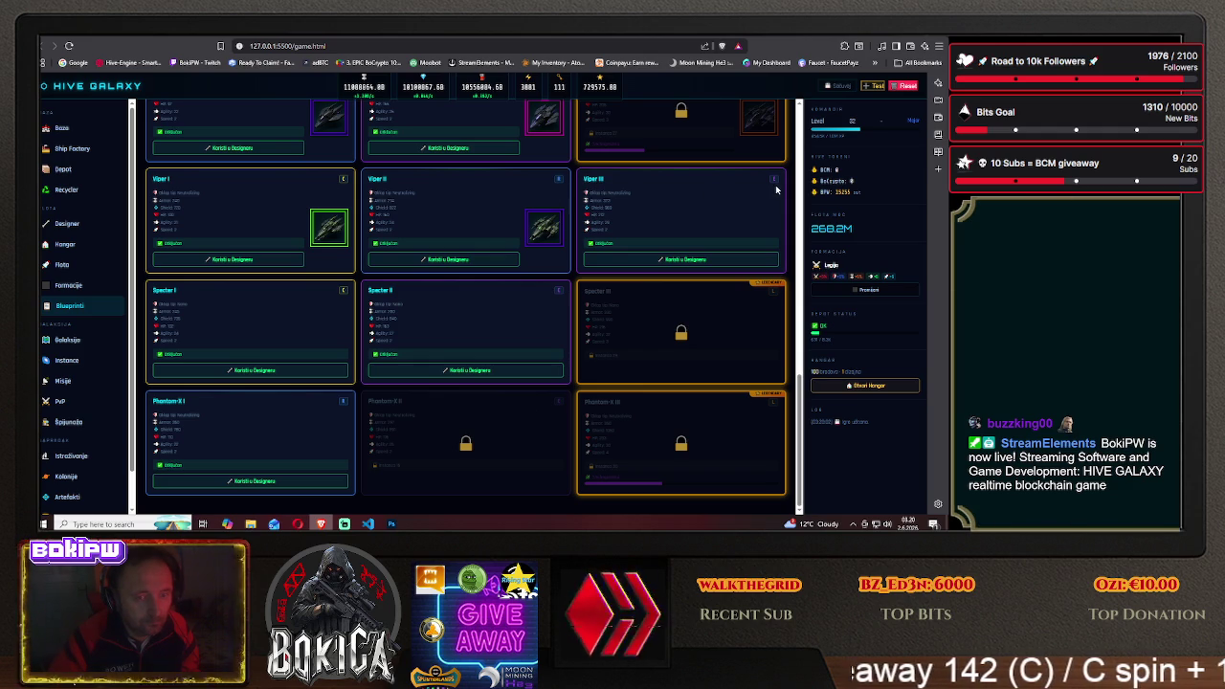
pyautogui.click(390, 523)
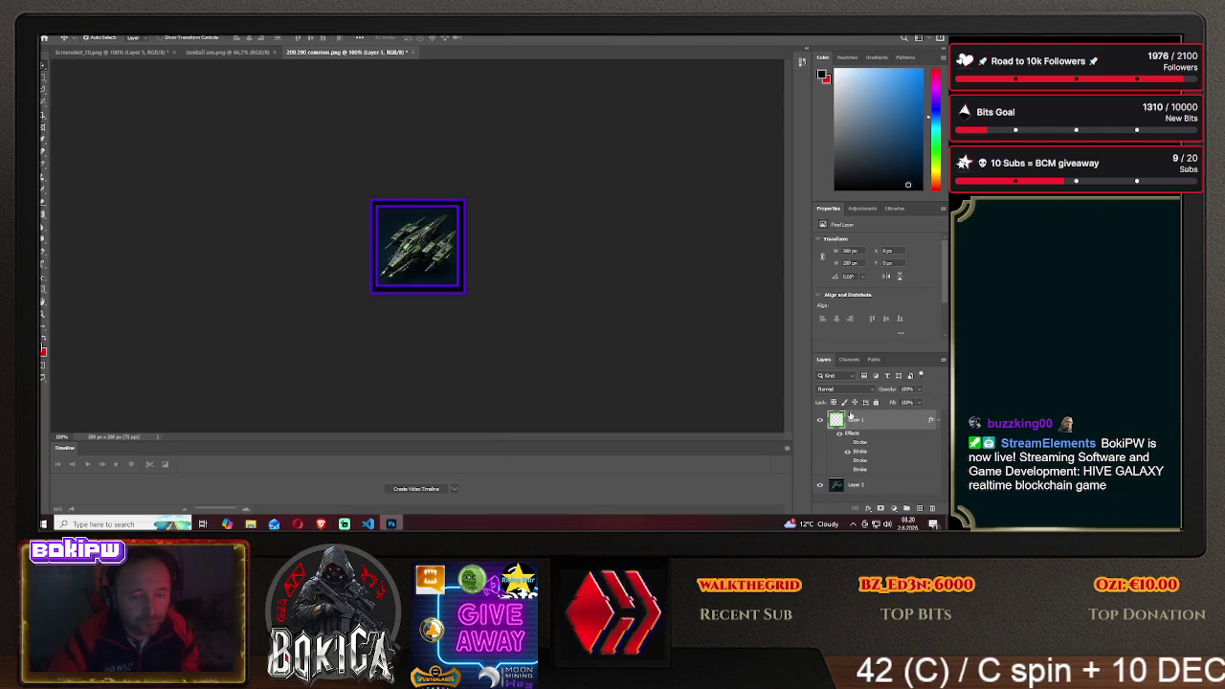
# Disable the purple Stroke to leave a magenta frame, and shift to the next-tier ship
pyautogui.rightClick(866, 420)
pyautogui.click(851, 45)
pyautogui.click(581, 233)
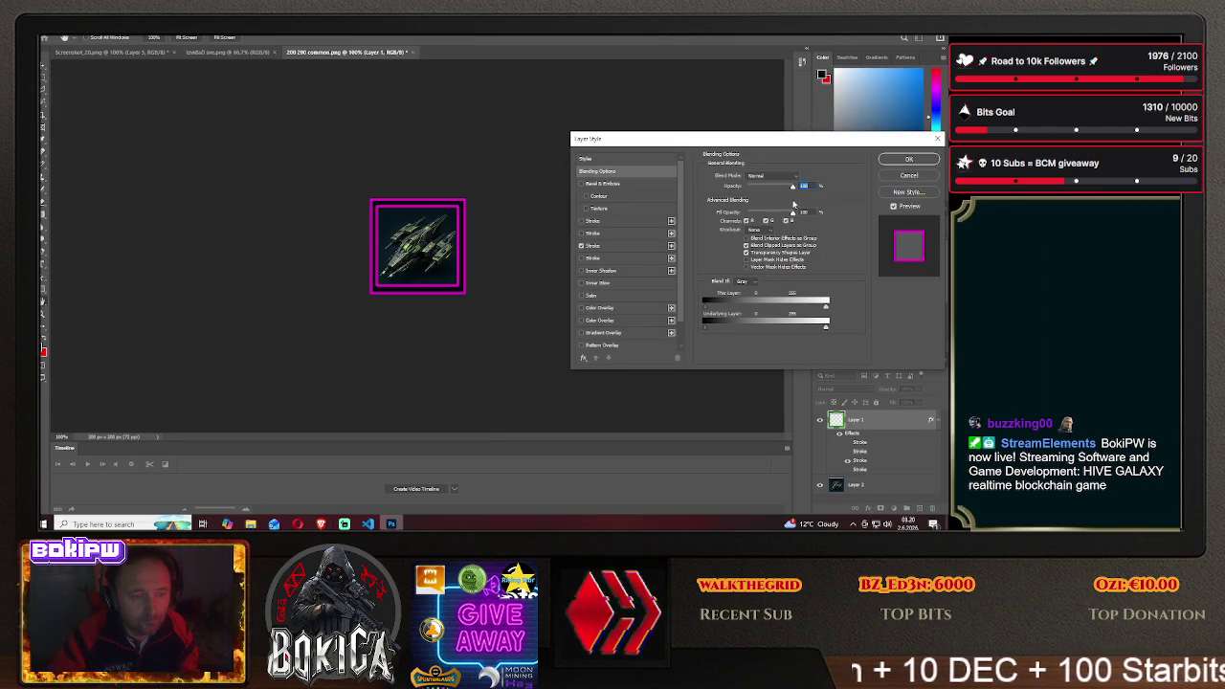
pyautogui.click(909, 160)
pyautogui.moveTo(412, 245); pyautogui.dragTo(322, 246)
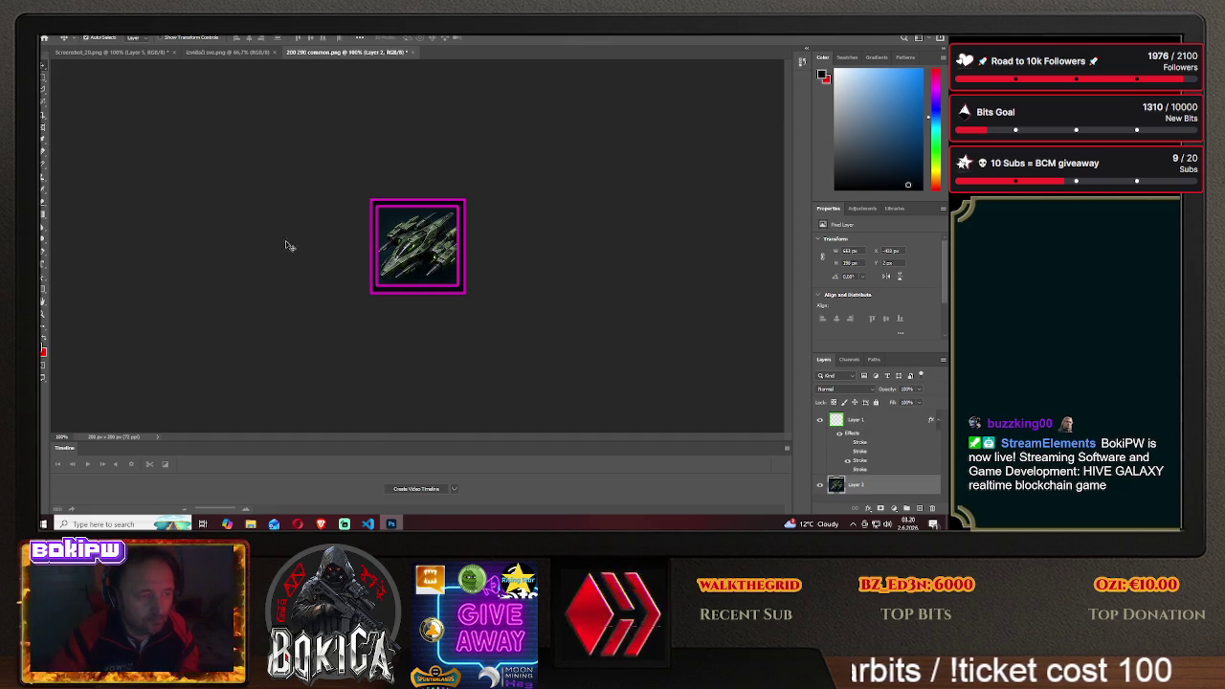
# Save the magenta-framed icon as a PNG in the HIVE GALAXY/img folder
pyautogui.click(53, 31)
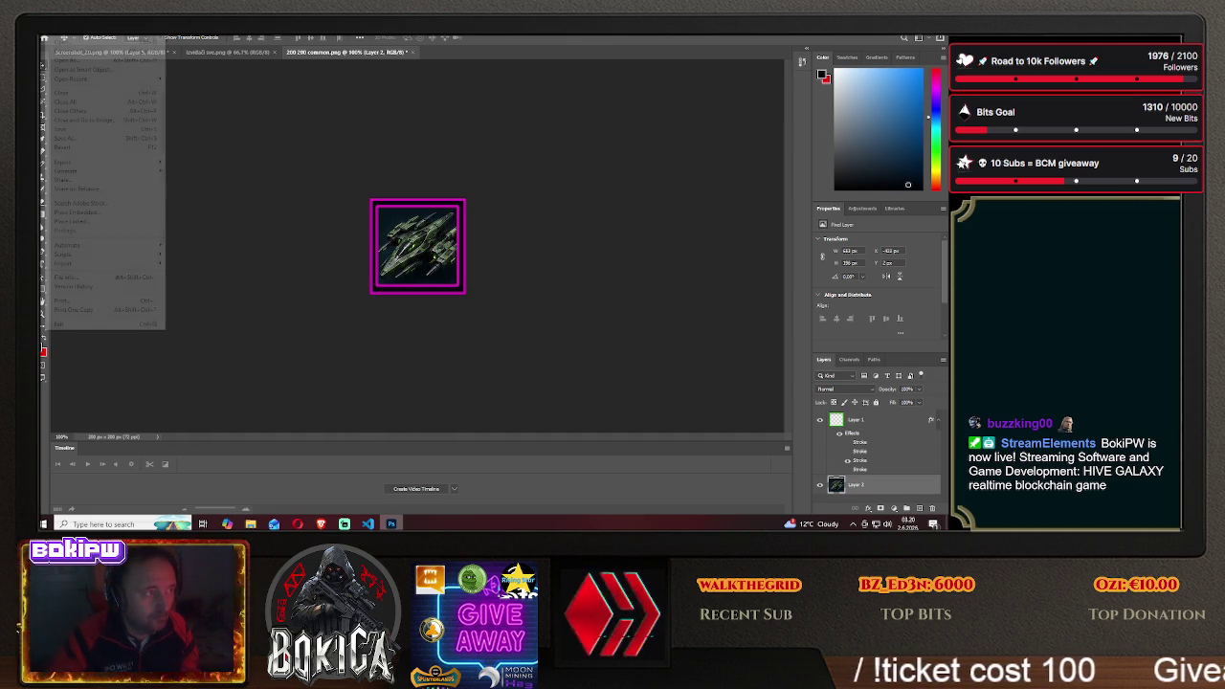
pyautogui.click(86, 141)
pyautogui.click(548, 357)
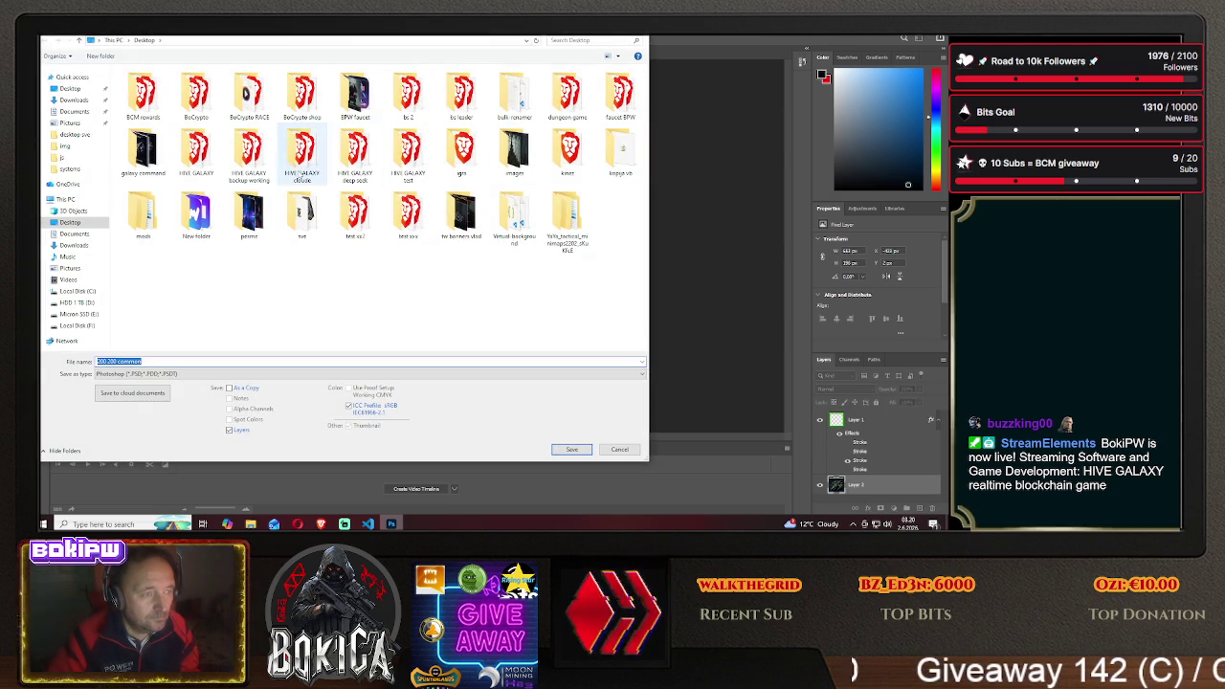
pyautogui.doubleClick(205, 165)
pyautogui.doubleClick(164, 109)
pyautogui.click(209, 373)
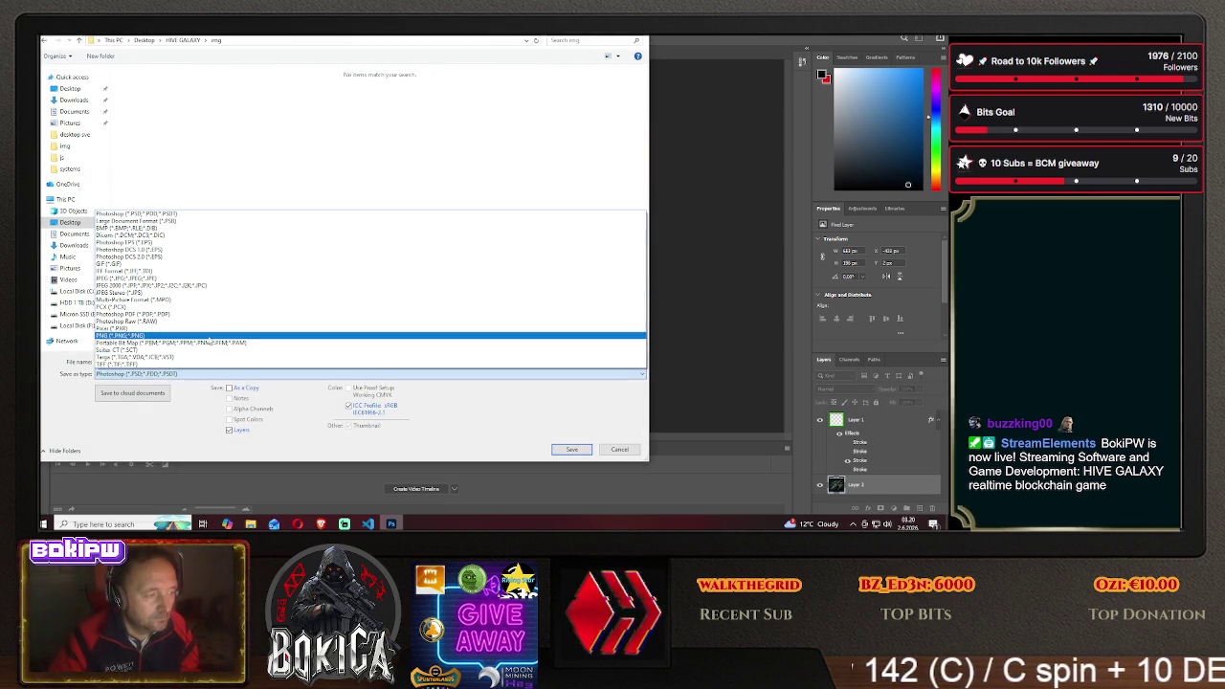
pyautogui.click(196, 342)
pyautogui.write('viper3')
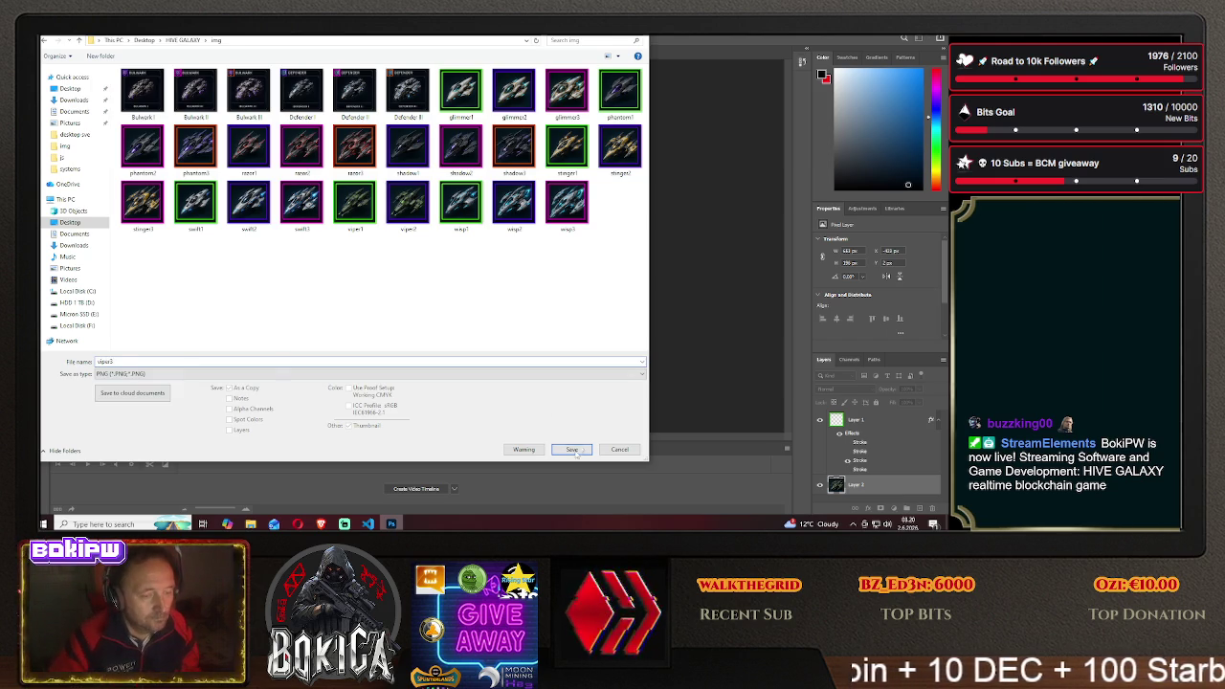
pyautogui.press('Return')
pyautogui.click(543, 169)
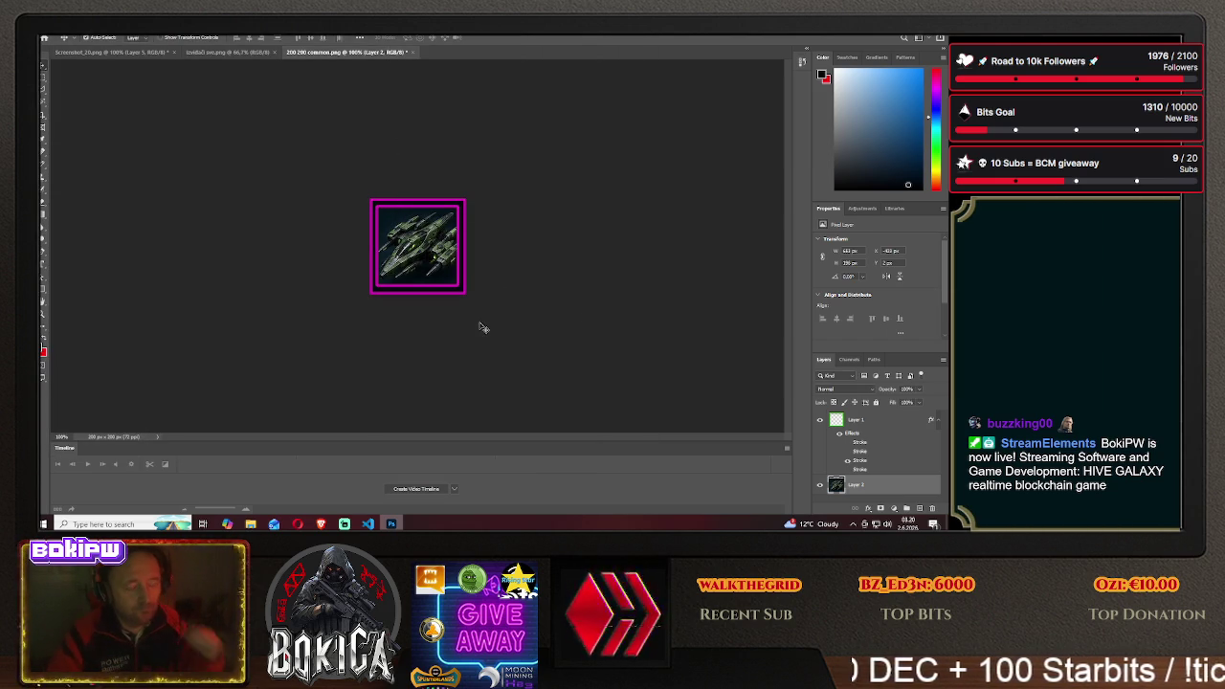
pyautogui.click(320, 523)
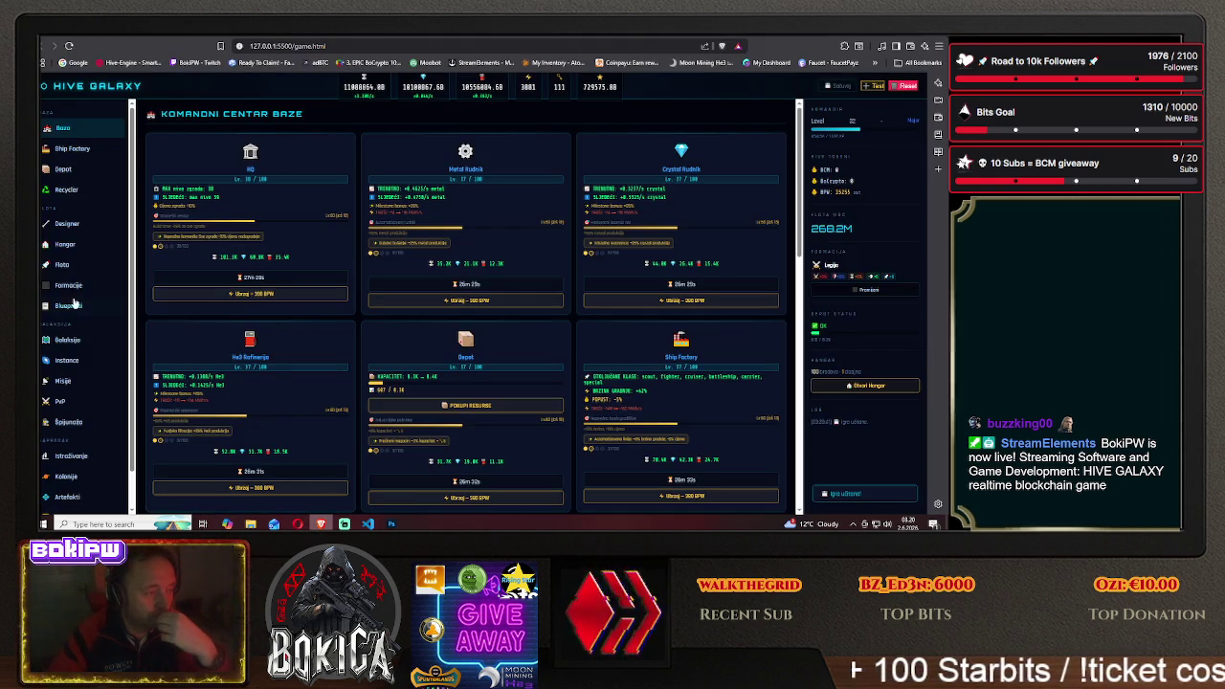
# Open Blueprinti and scroll through the cards to find Viper III's magenta-framed icon
pyautogui.click(64, 307)
pyautogui.scroll(-2, 238, 331)
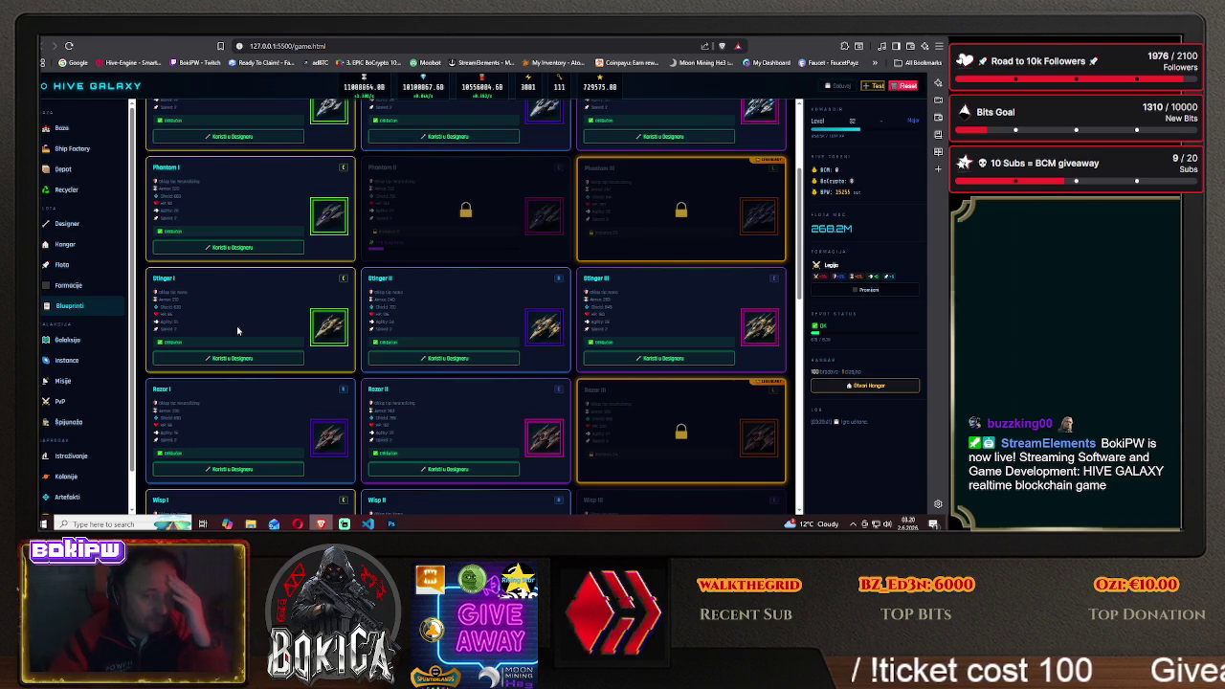
pyautogui.scroll(-3, 237, 330)
pyautogui.scroll(3, 238, 331)
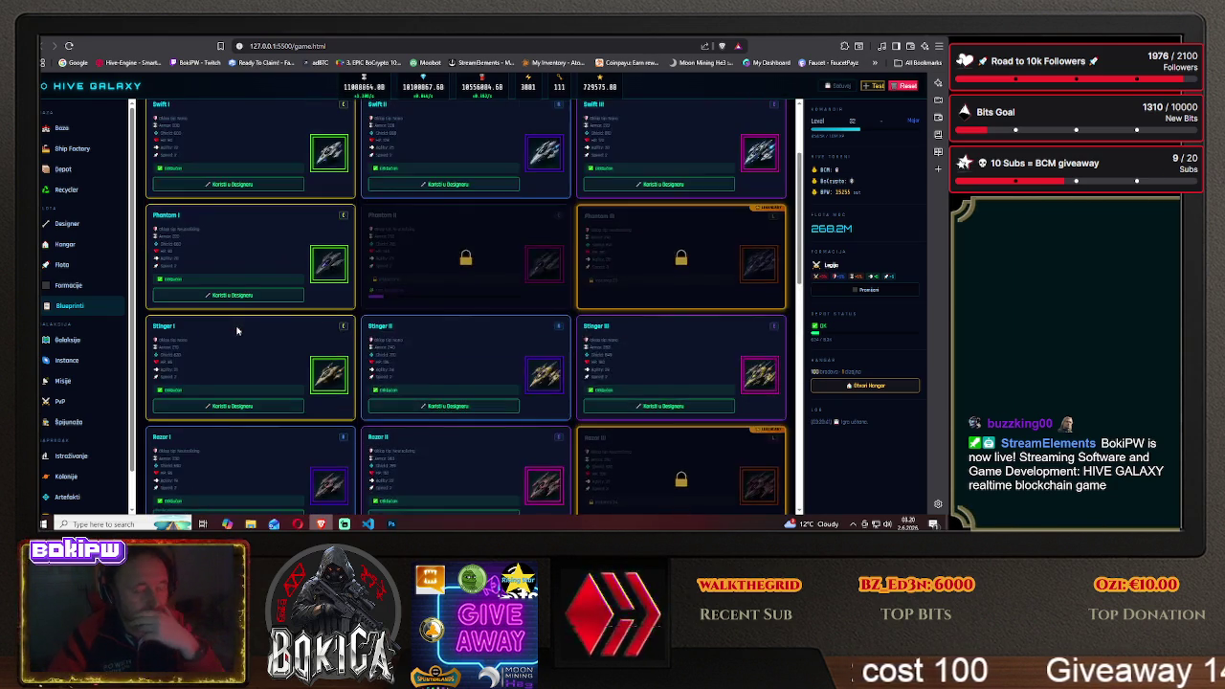
pyautogui.scroll(2, 238, 331)
pyautogui.scroll(-3, 223, 371)
pyautogui.scroll(-3, 223, 371)
pyautogui.scroll(-3, 223, 371)
pyautogui.scroll(-3, 223, 371)
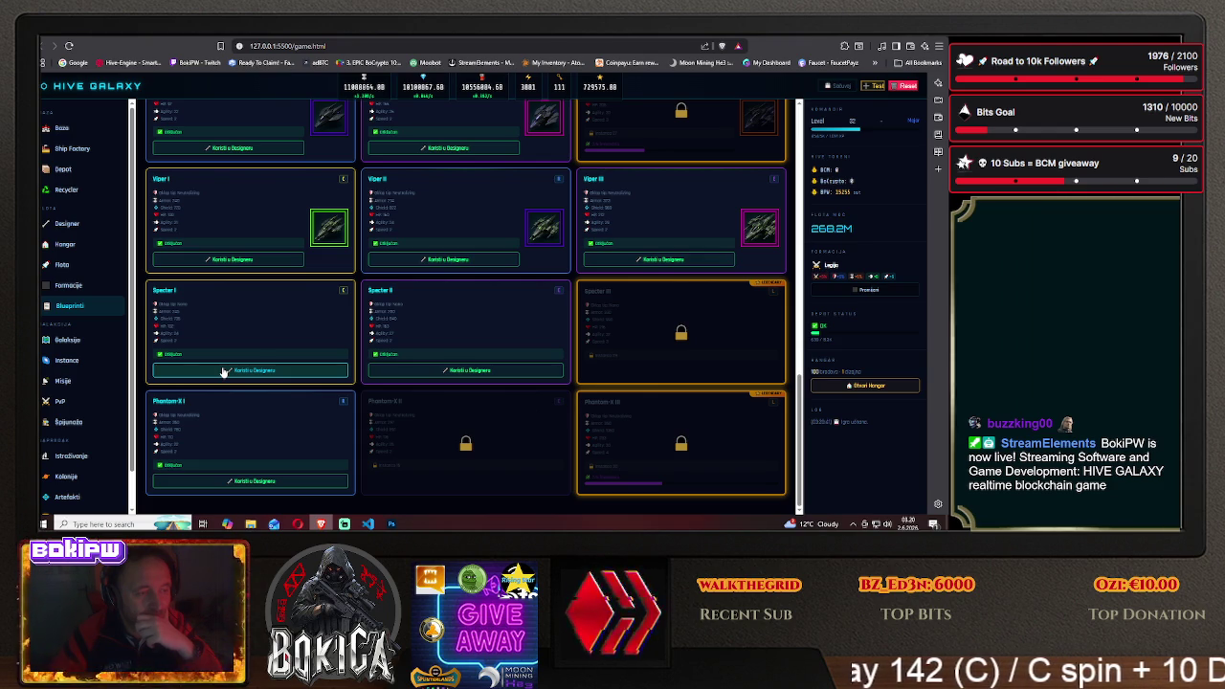
pyautogui.scroll(2, 223, 371)
pyautogui.scroll(2, 223, 371)
pyautogui.scroll(2, 223, 371)
pyautogui.scroll(2, 223, 372)
pyautogui.scroll(2, 223, 371)
pyautogui.scroll(1, 223, 371)
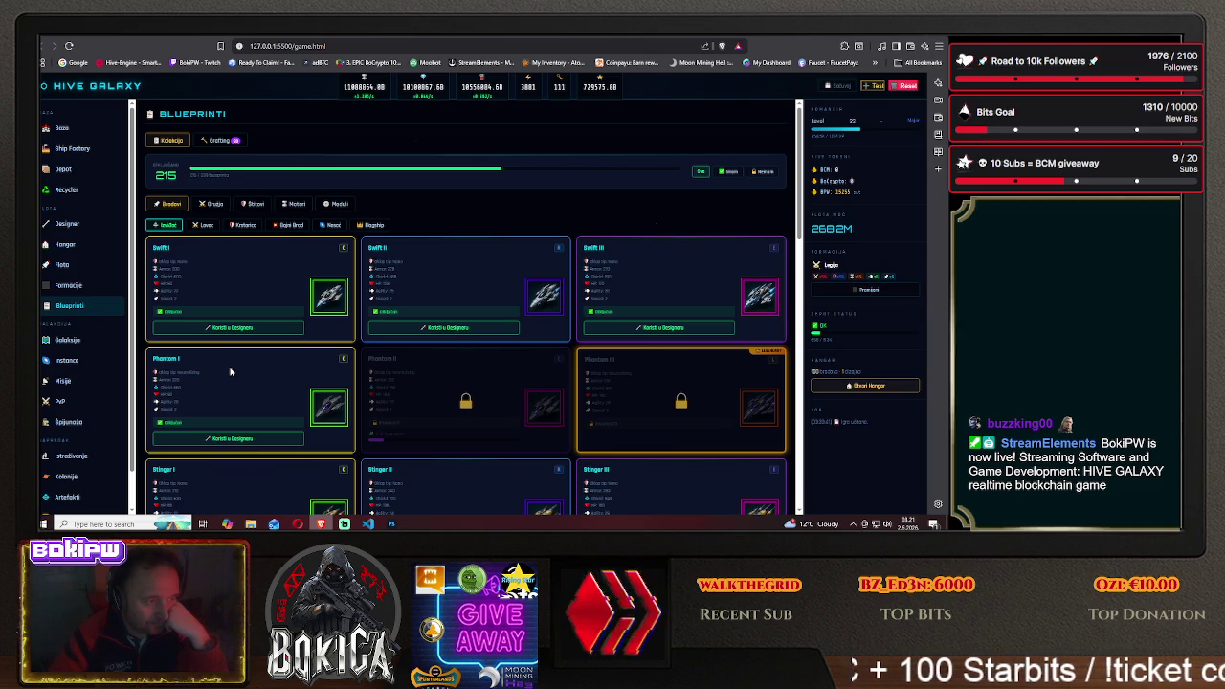
pyautogui.scroll(-3, 230, 371)
pyautogui.scroll(-2, 230, 372)
pyautogui.scroll(-2, 230, 372)
pyautogui.scroll(-3, 230, 371)
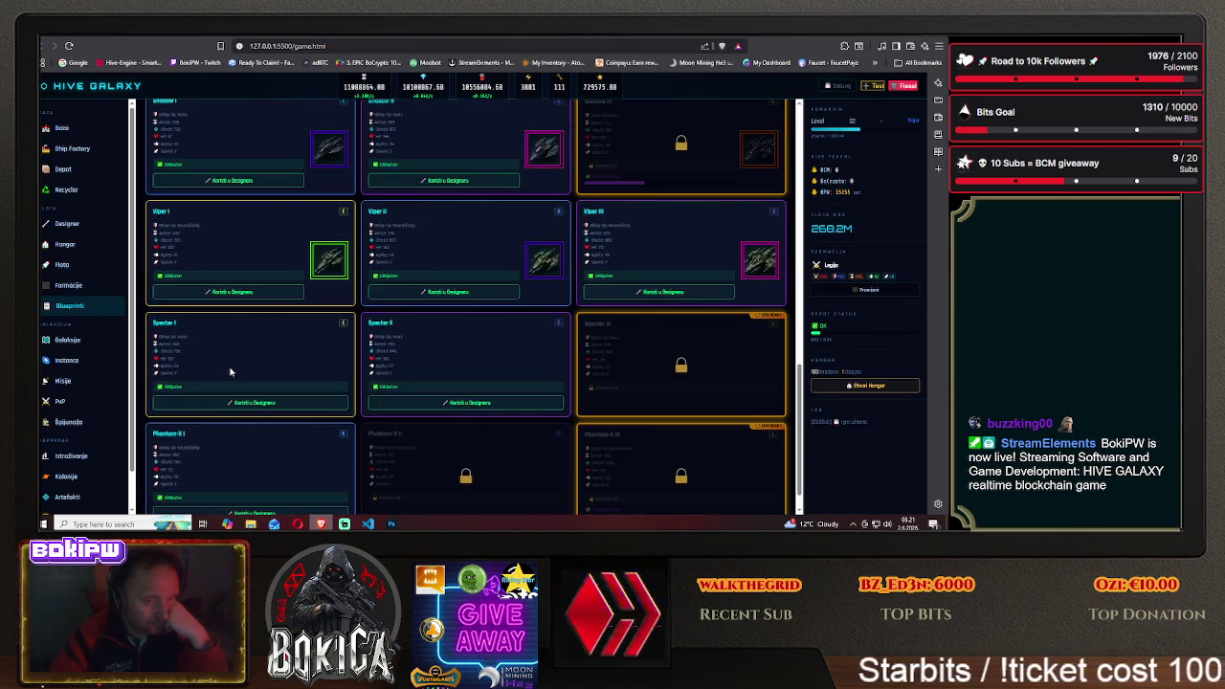
pyautogui.scroll(-1, 229, 371)
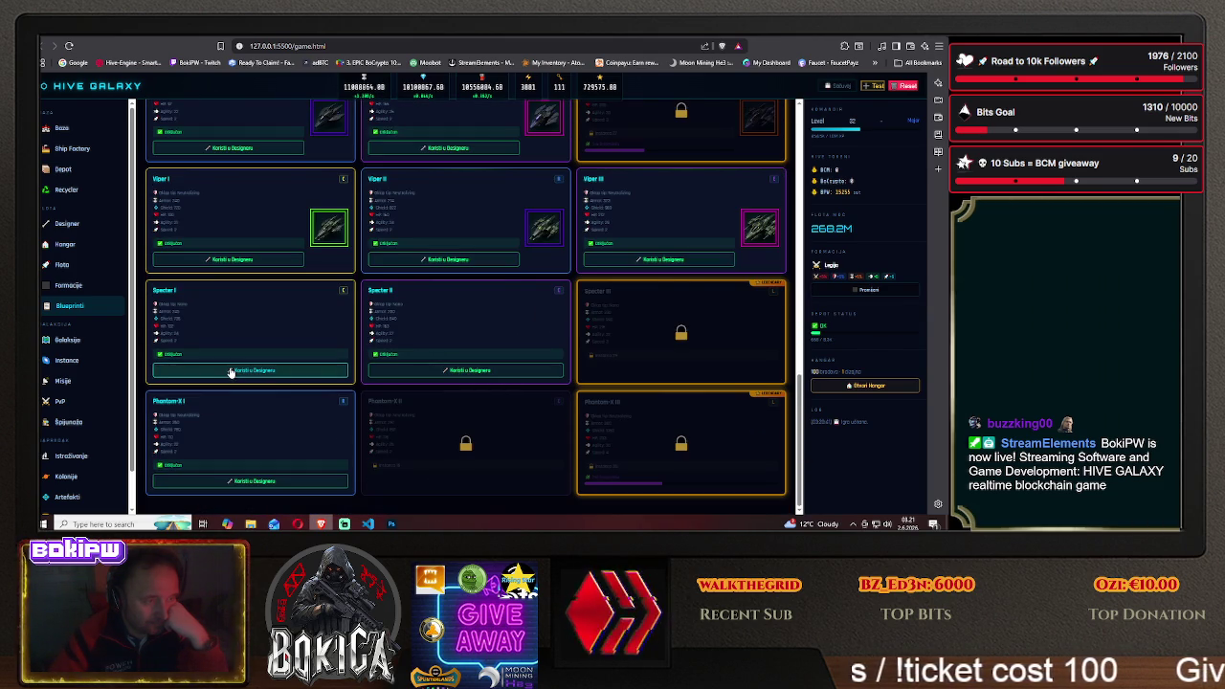
pyautogui.hotkey('alt', 'Tab')
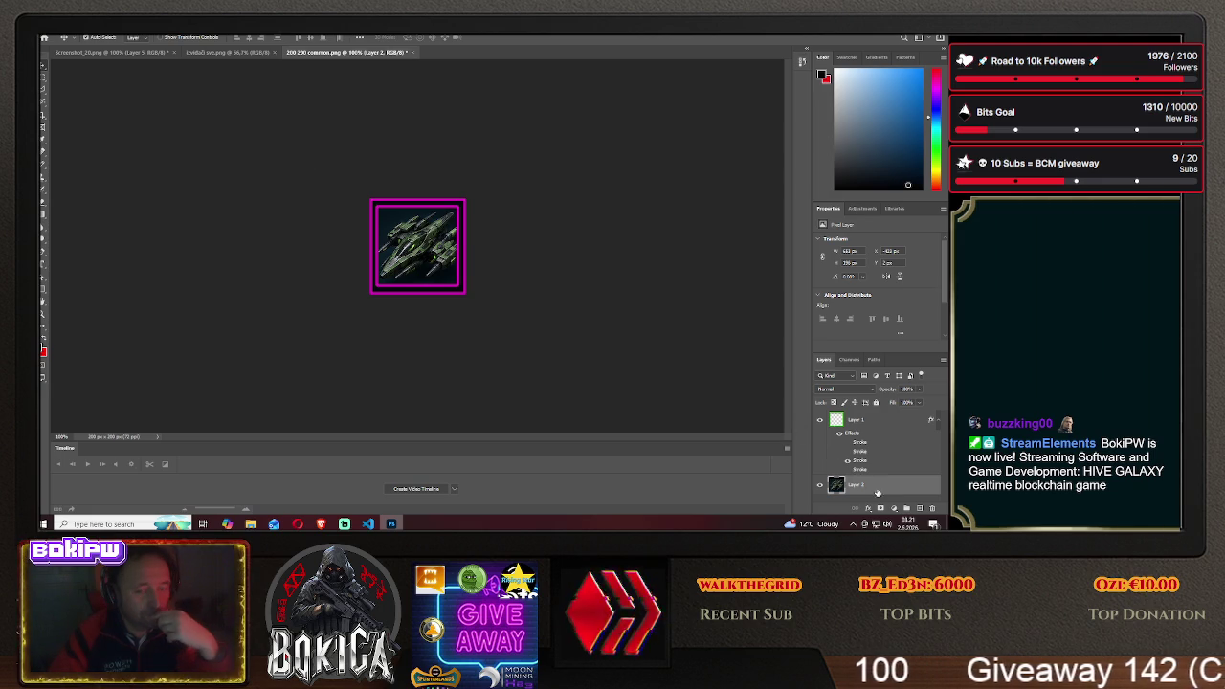
# Replace the old ship layer with the three SPECTER ships copied from the tier sprite sheet
pyautogui.press('Delete')
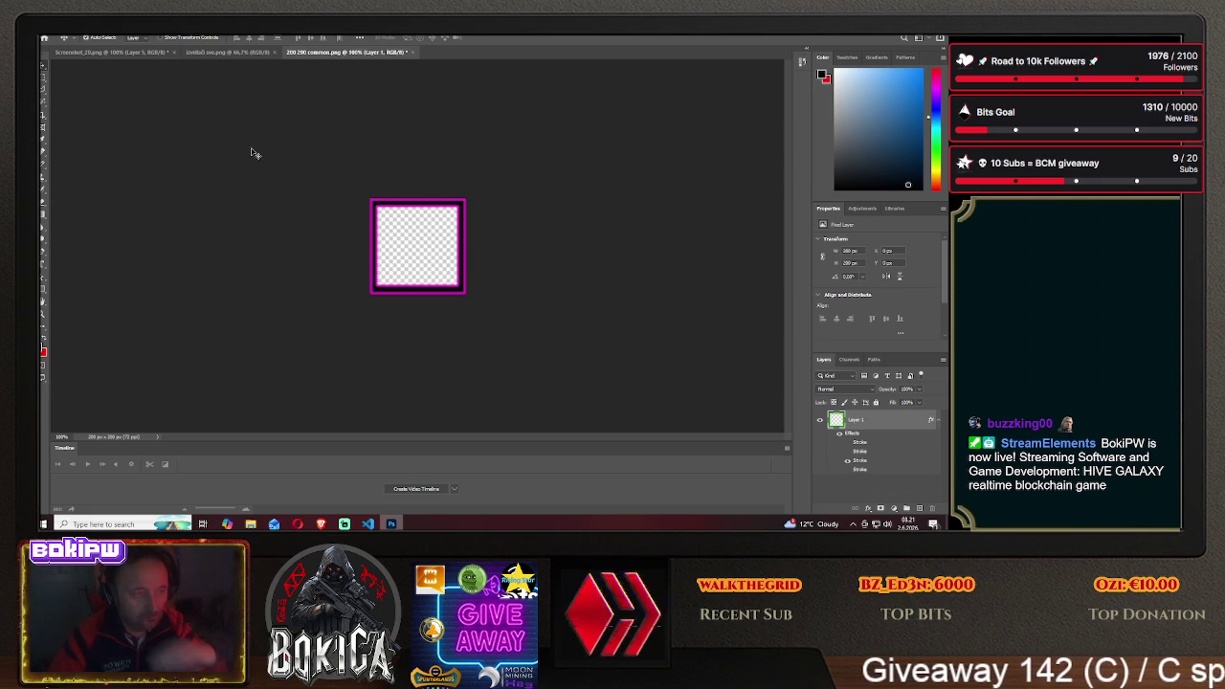
pyautogui.click(228, 53)
pyautogui.click(42, 80)
pyautogui.click(455, 272)
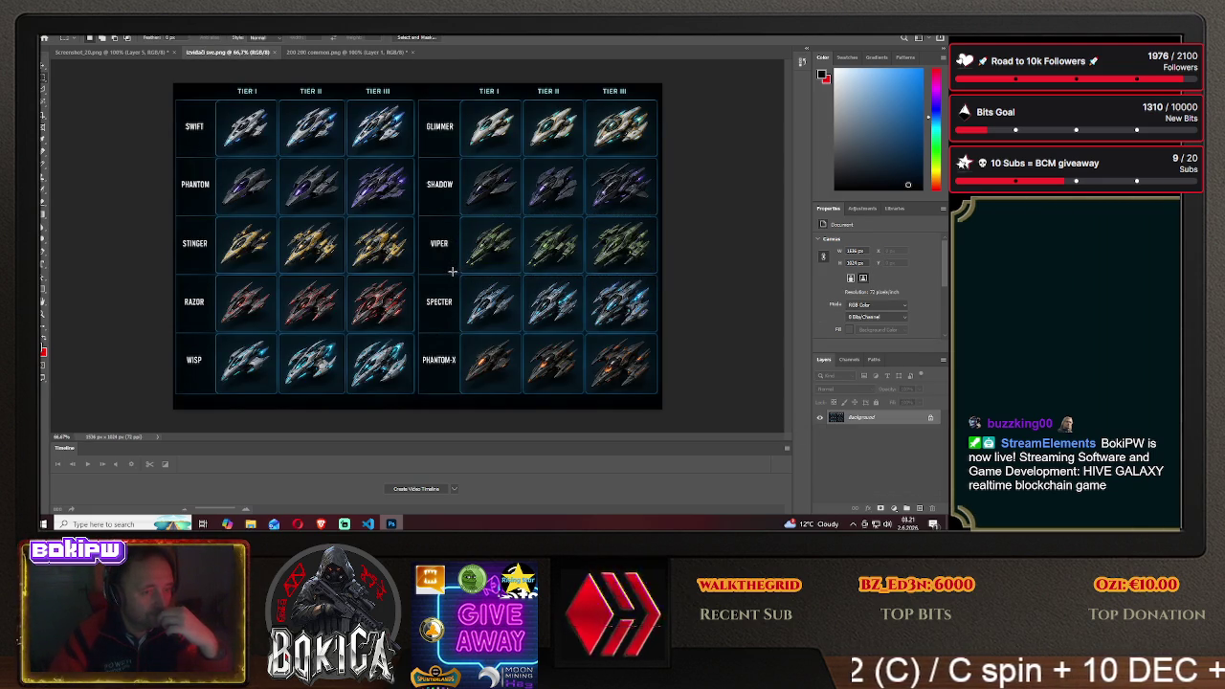
pyautogui.moveTo(650, 327); pyautogui.dragTo(660, 334)
pyautogui.click(45, 72)
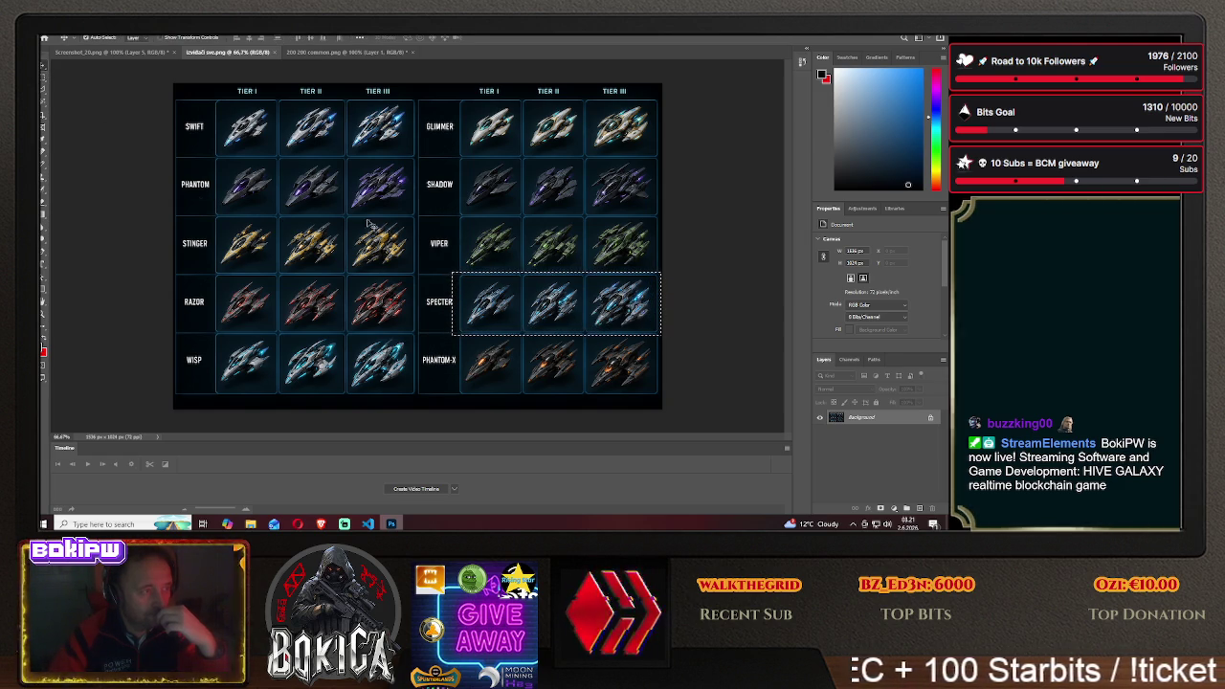
pyautogui.moveTo(513, 272)
pyautogui.mouseDown()
pyautogui.moveTo(425, 109)
pyautogui.moveTo(371, 54)
pyautogui.mouseUp()
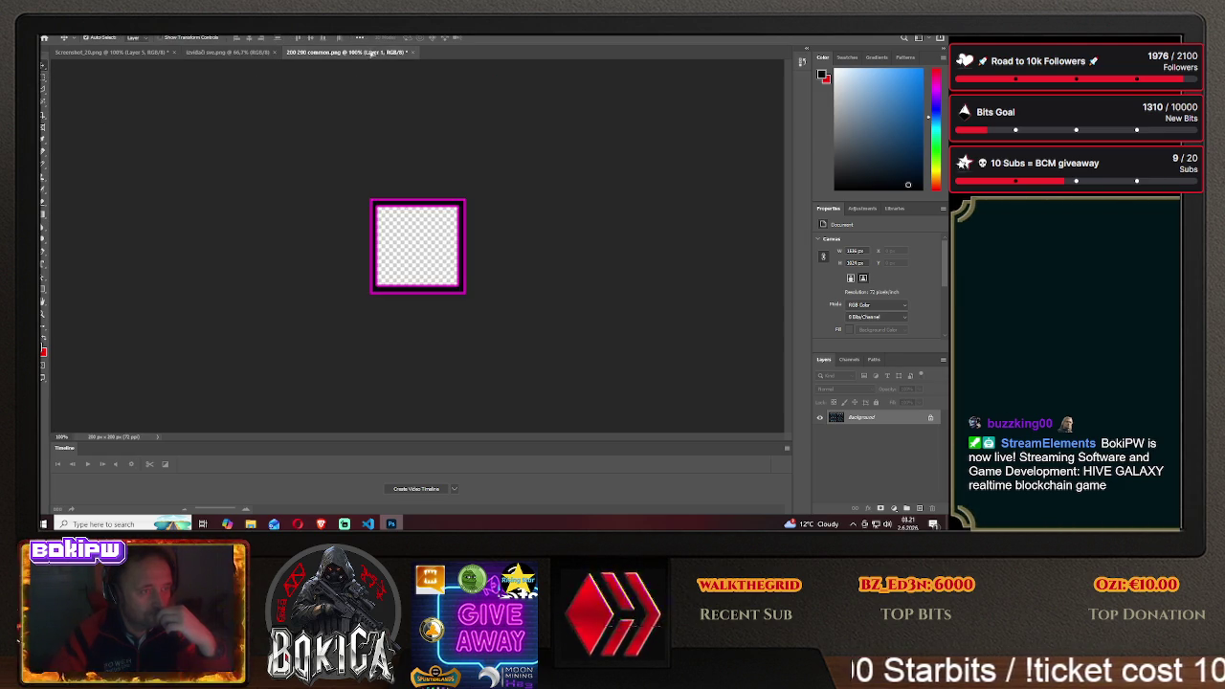
pyautogui.moveTo(419, 241); pyautogui.dragTo(440, 233)
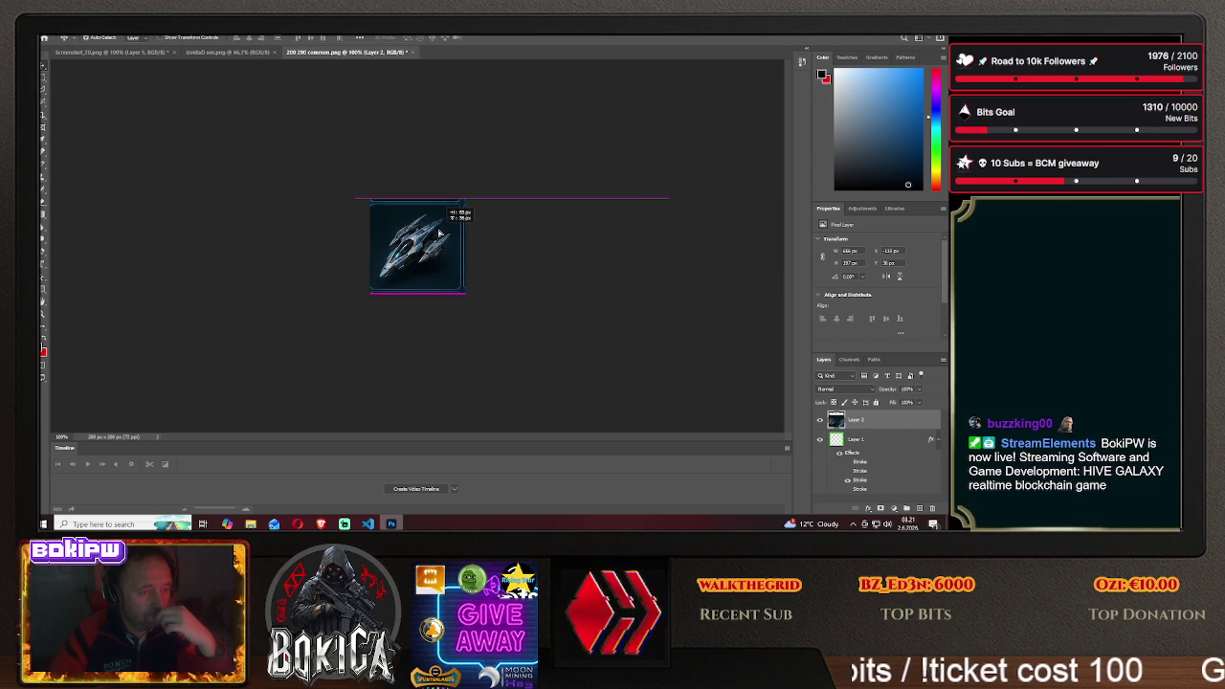
# Move the frame layer above the SPECTER ships and settle the ship inside the frame
pyautogui.doubleClick(869, 438)
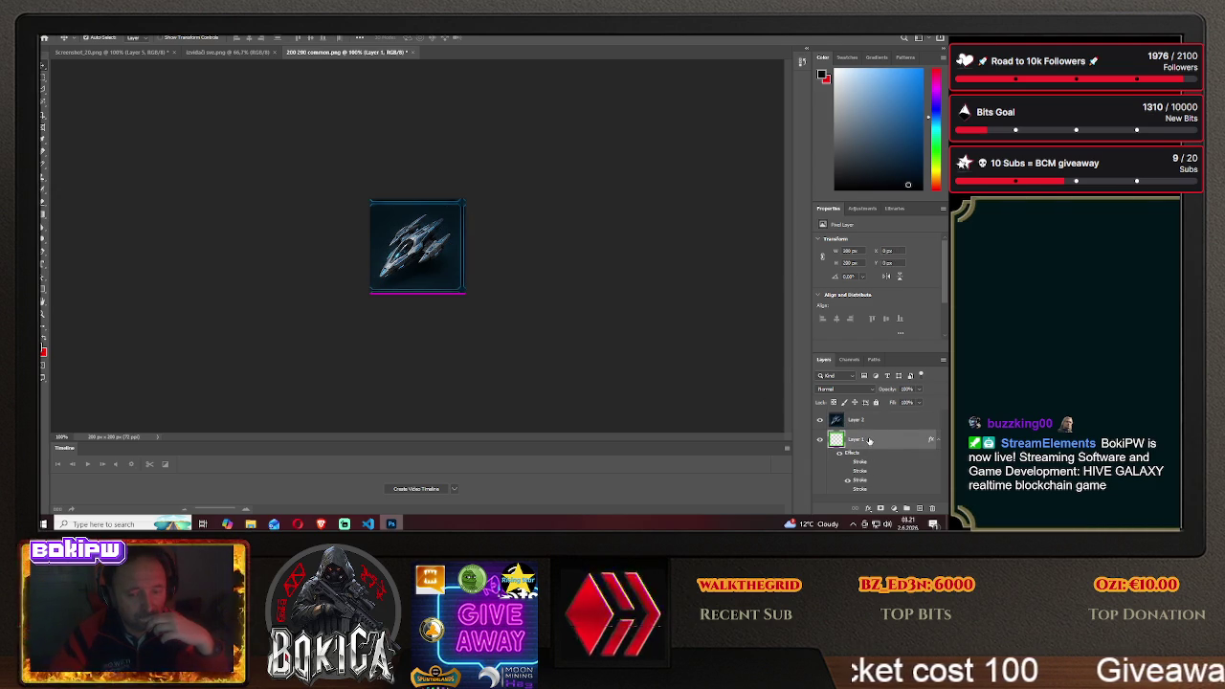
pyautogui.click(908, 159)
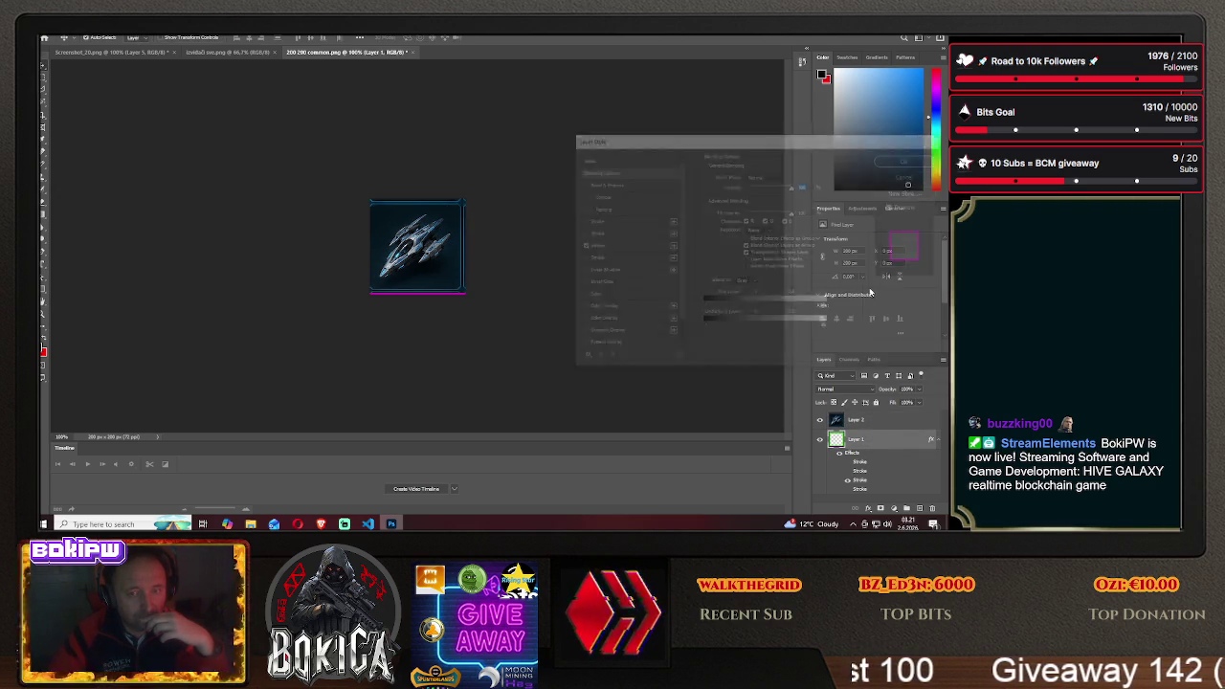
pyautogui.moveTo(855, 438); pyautogui.dragTo(855, 414)
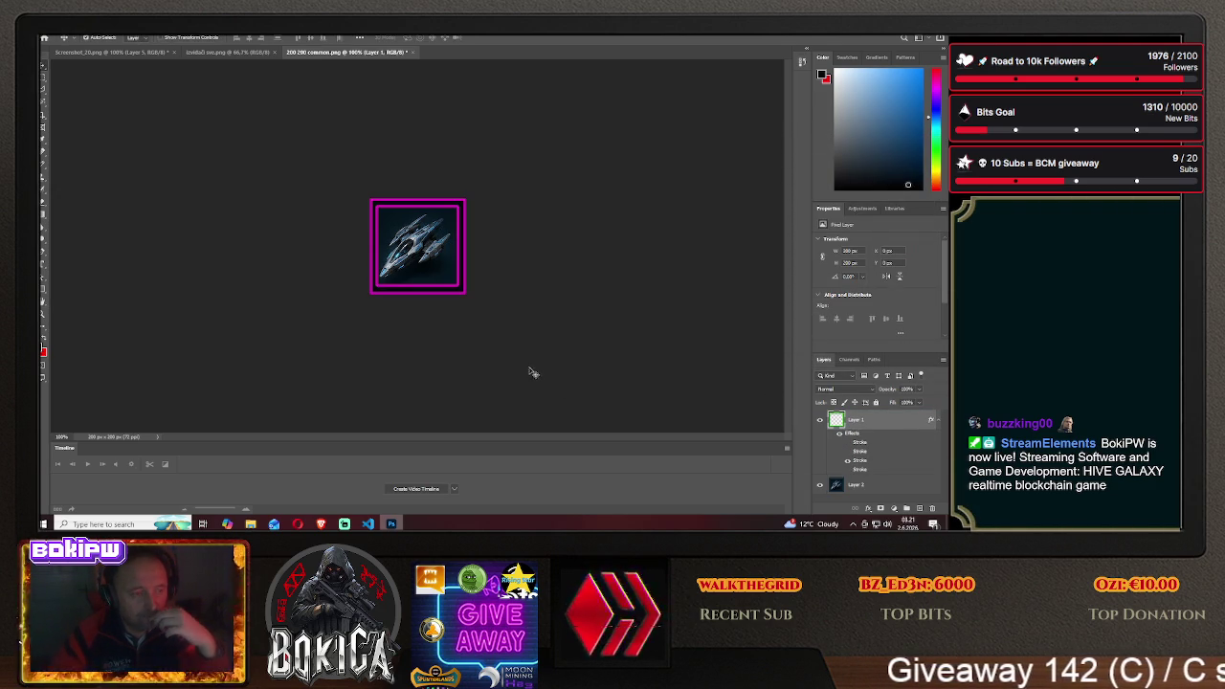
pyautogui.moveTo(418, 246); pyautogui.dragTo(423, 250)
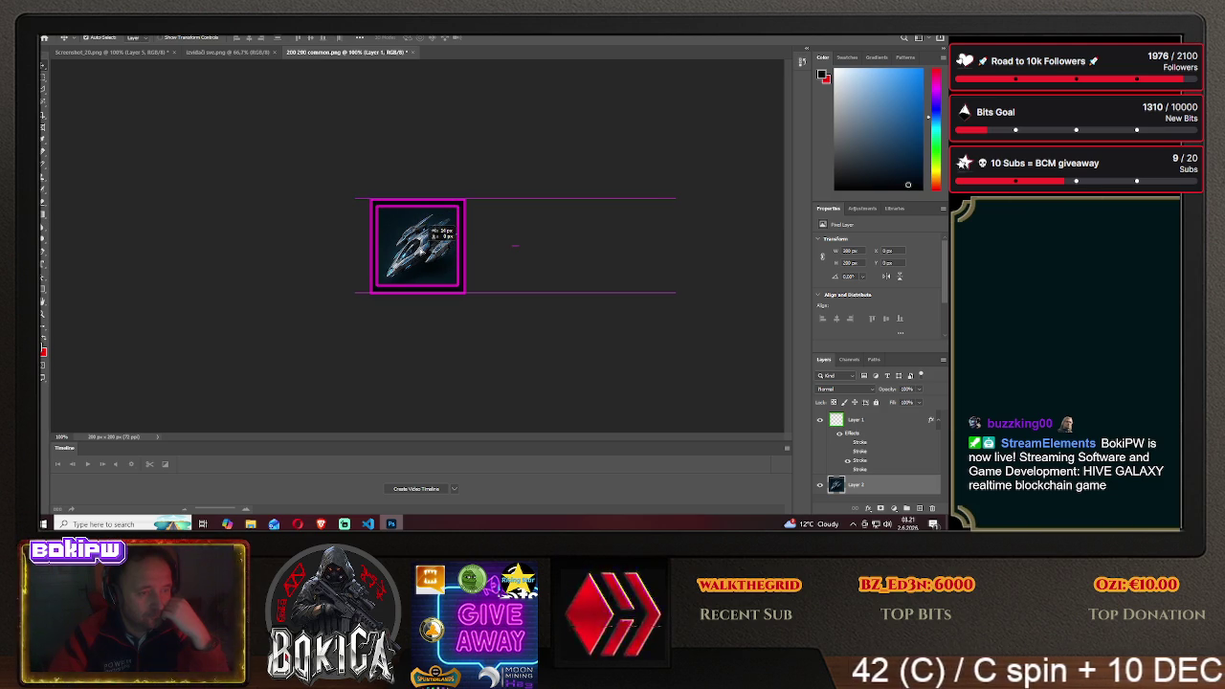
pyautogui.moveTo(421, 251); pyautogui.dragTo(414, 247)
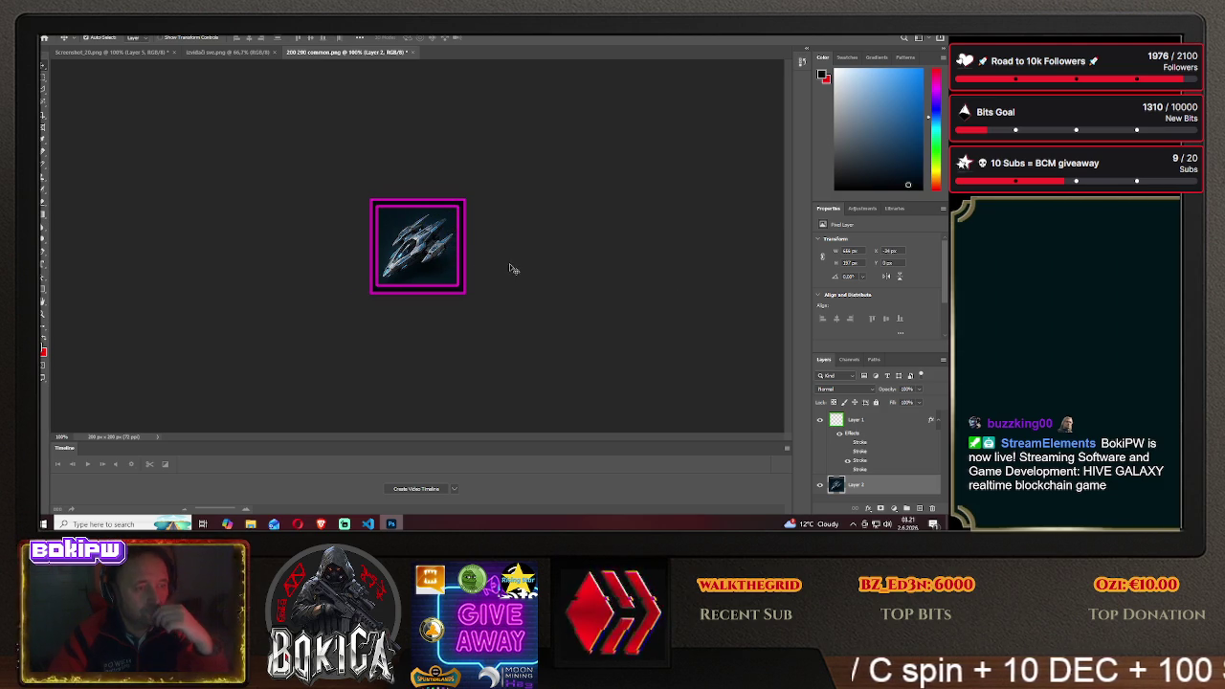
pyautogui.click(321, 524)
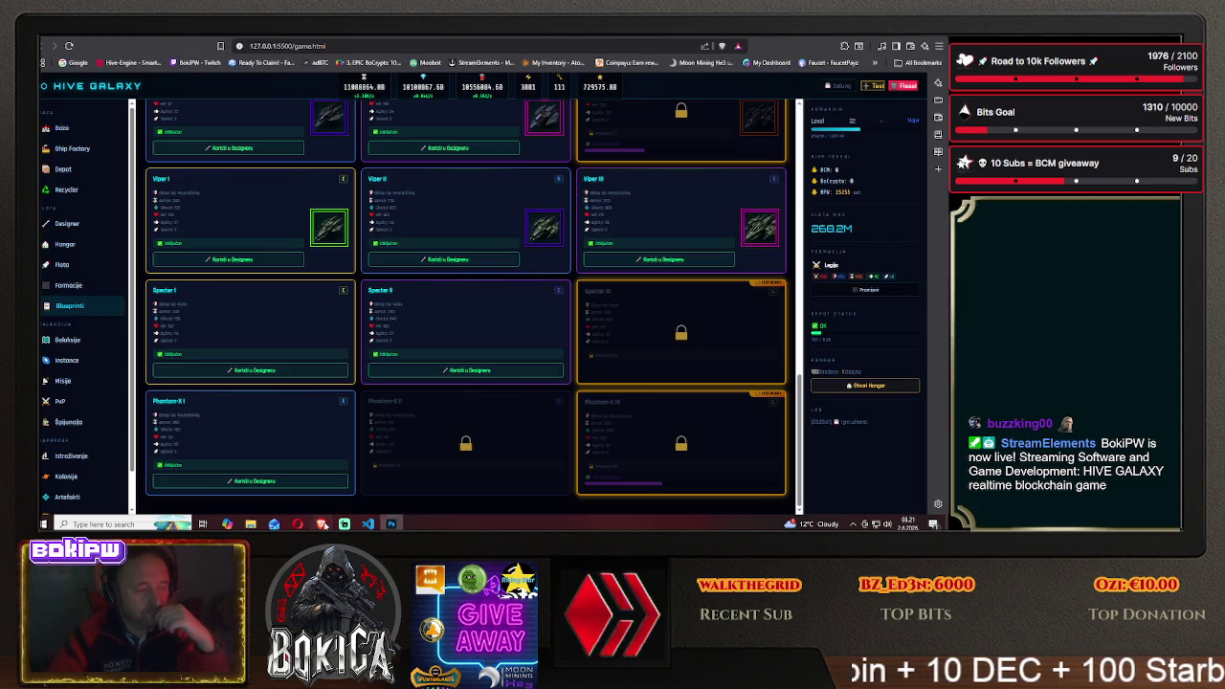
pyautogui.click(320, 523)
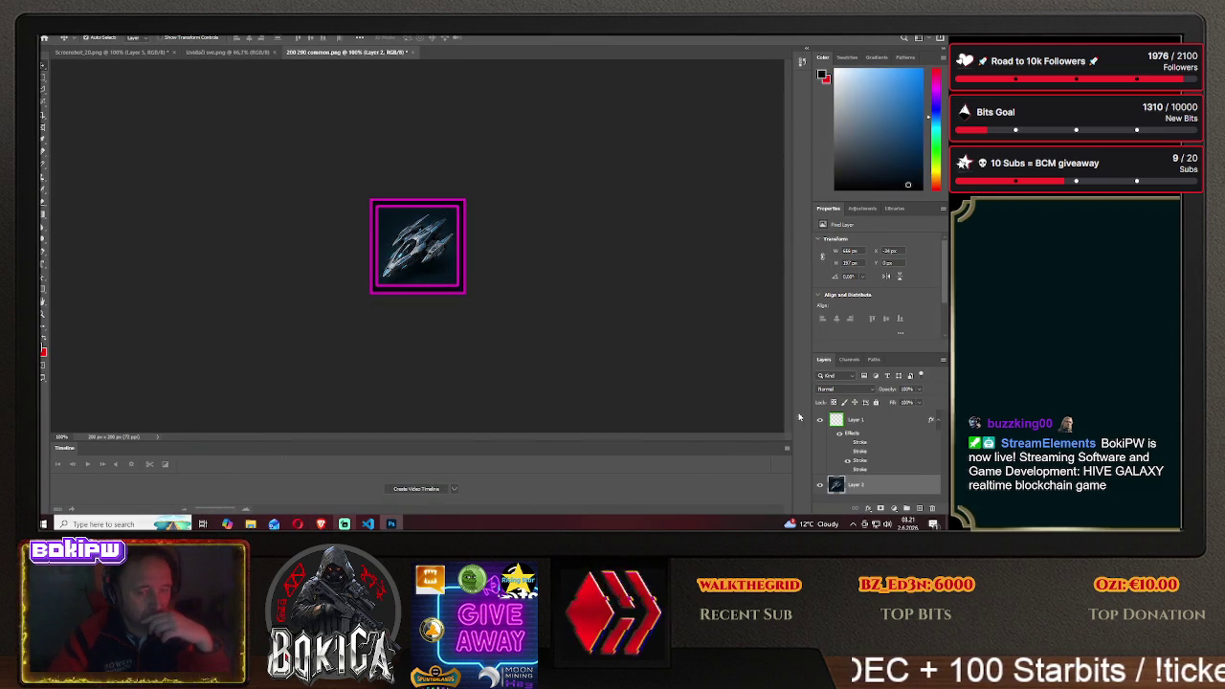
# Switch the frame layer's Stroke effect from magenta to green
pyautogui.rightClick(862, 421)
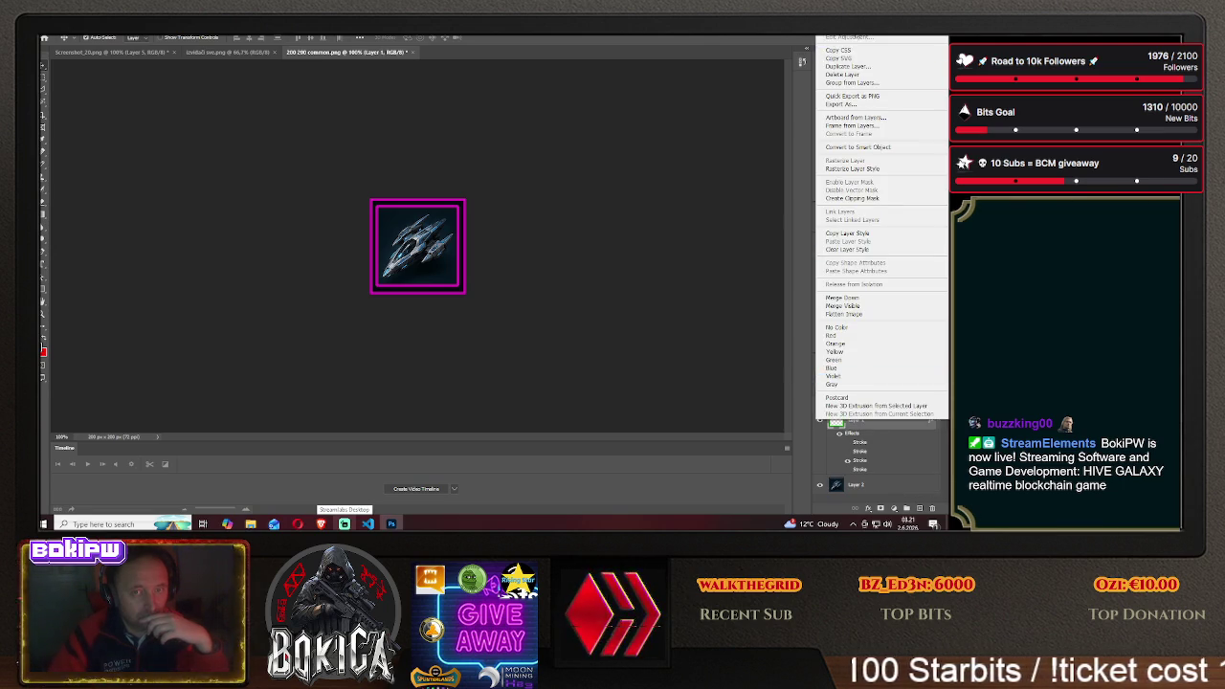
pyautogui.click(847, 38)
pyautogui.click(581, 233)
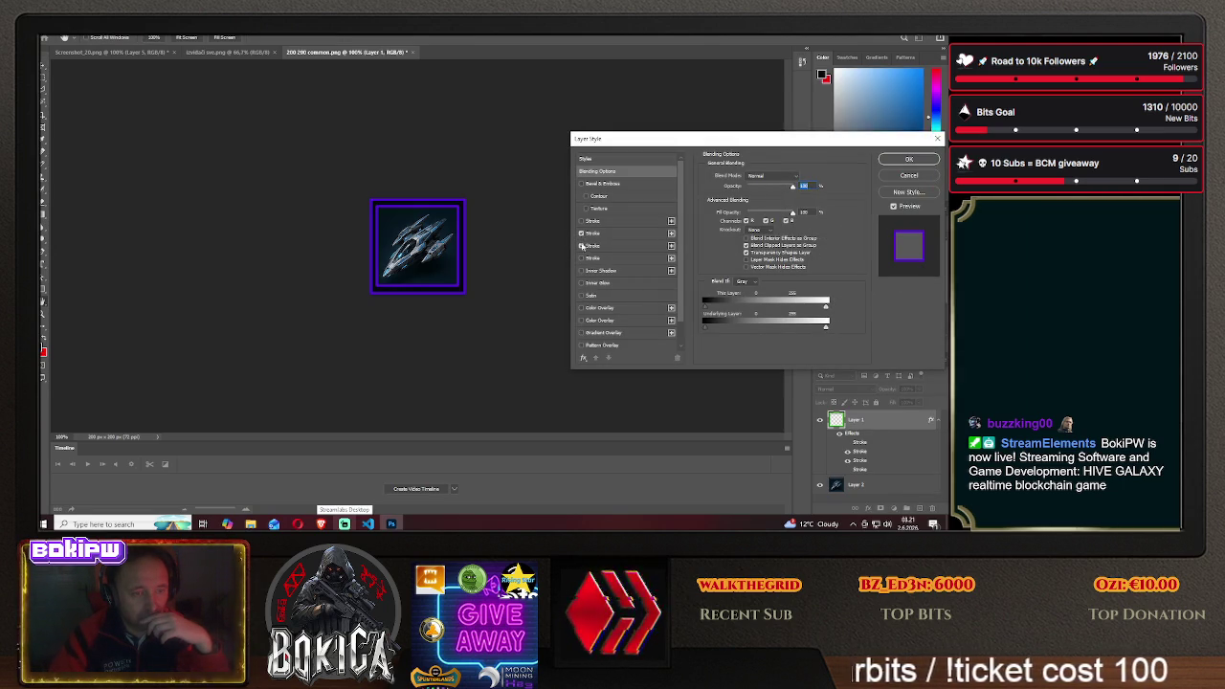
pyautogui.click(581, 221)
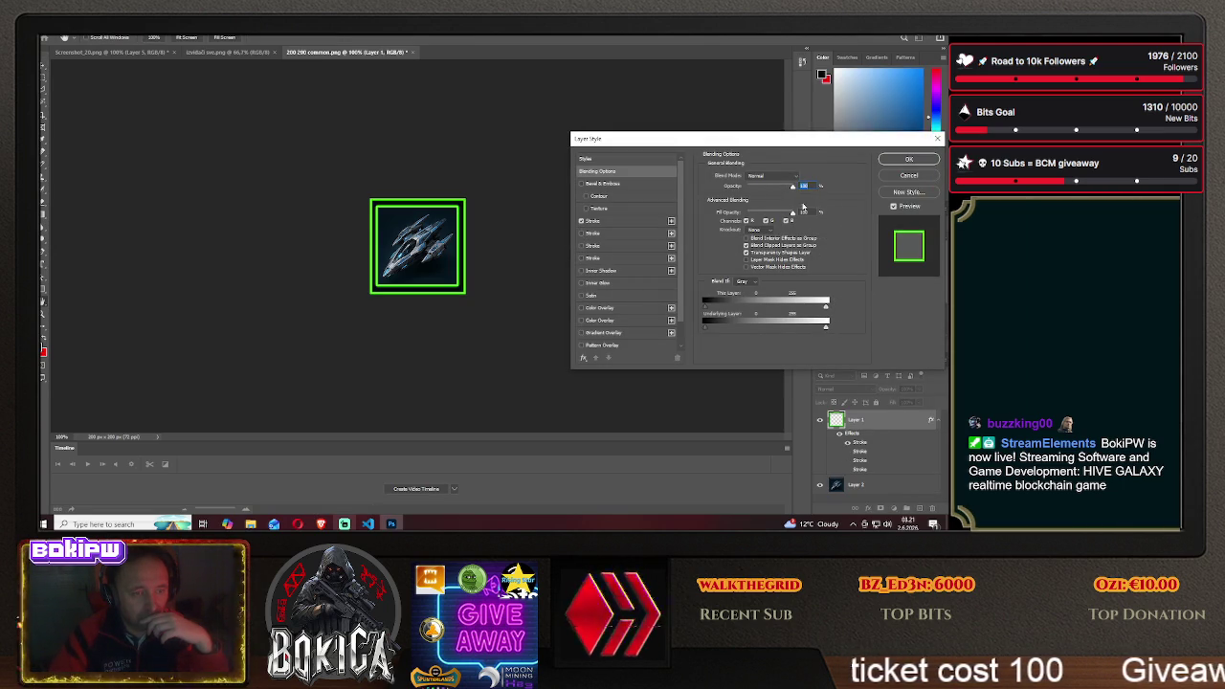
pyautogui.click(909, 163)
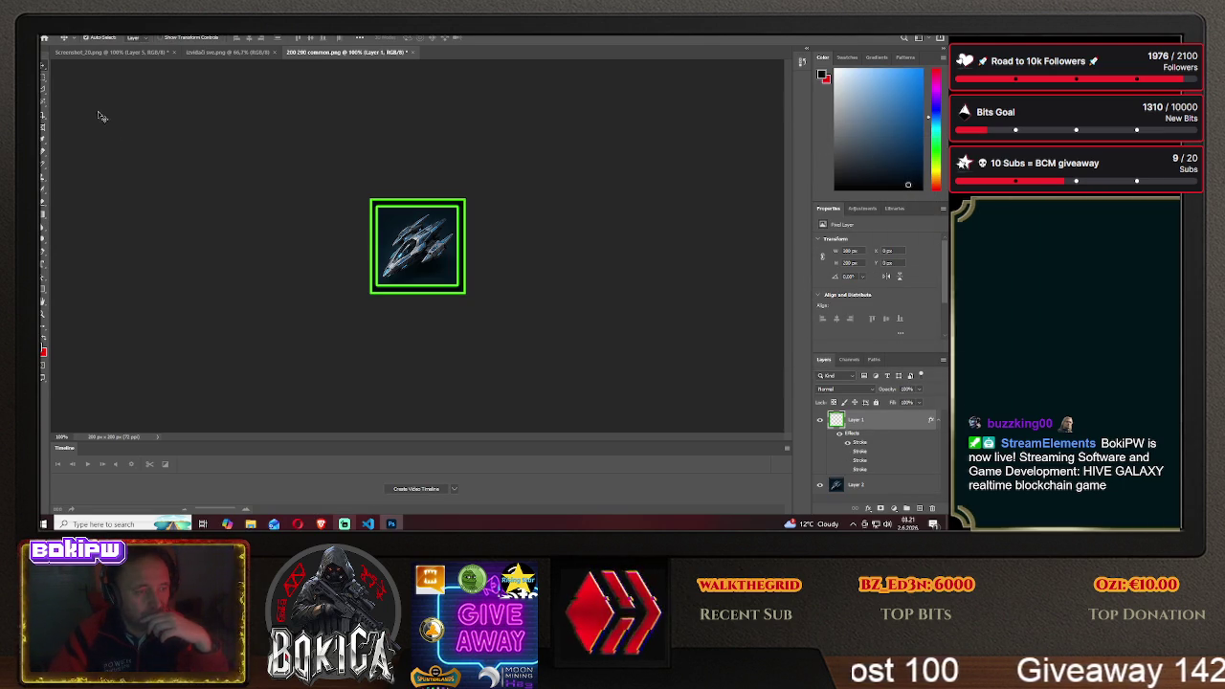
pyautogui.click(50, 39)
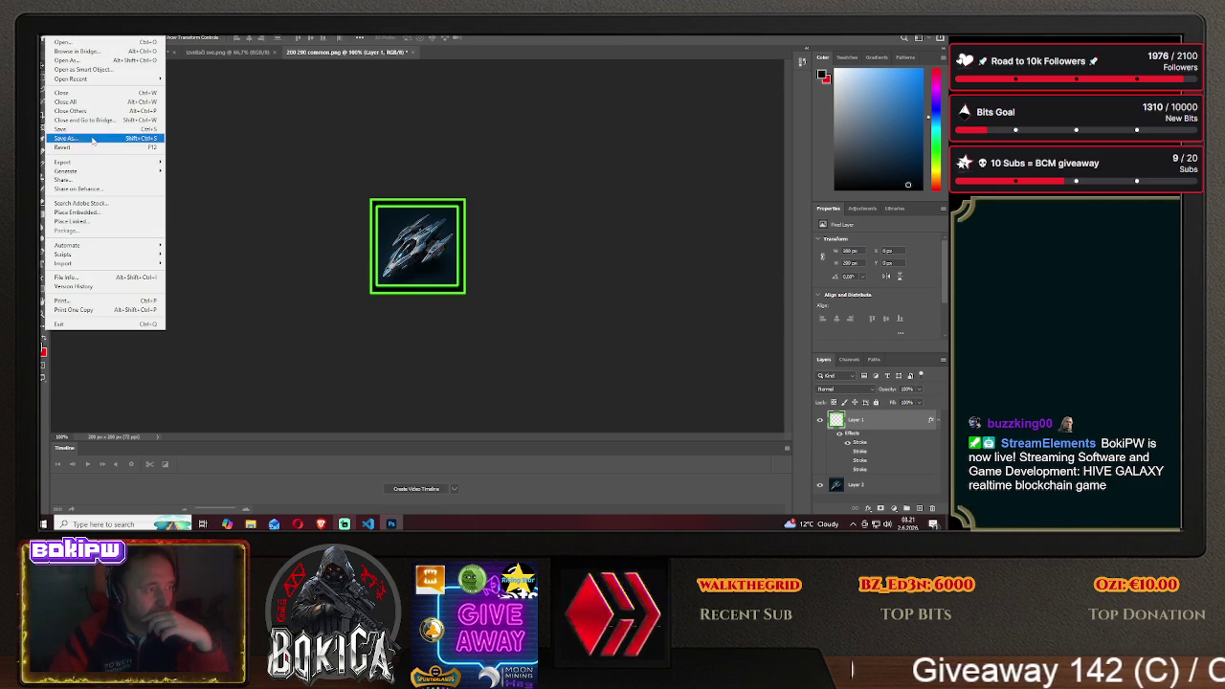
# Save the green-framed icon as PNG 'specter1' in the HIVE GALAXY/img folder
pyautogui.click(76, 138)
pyautogui.click(524, 352)
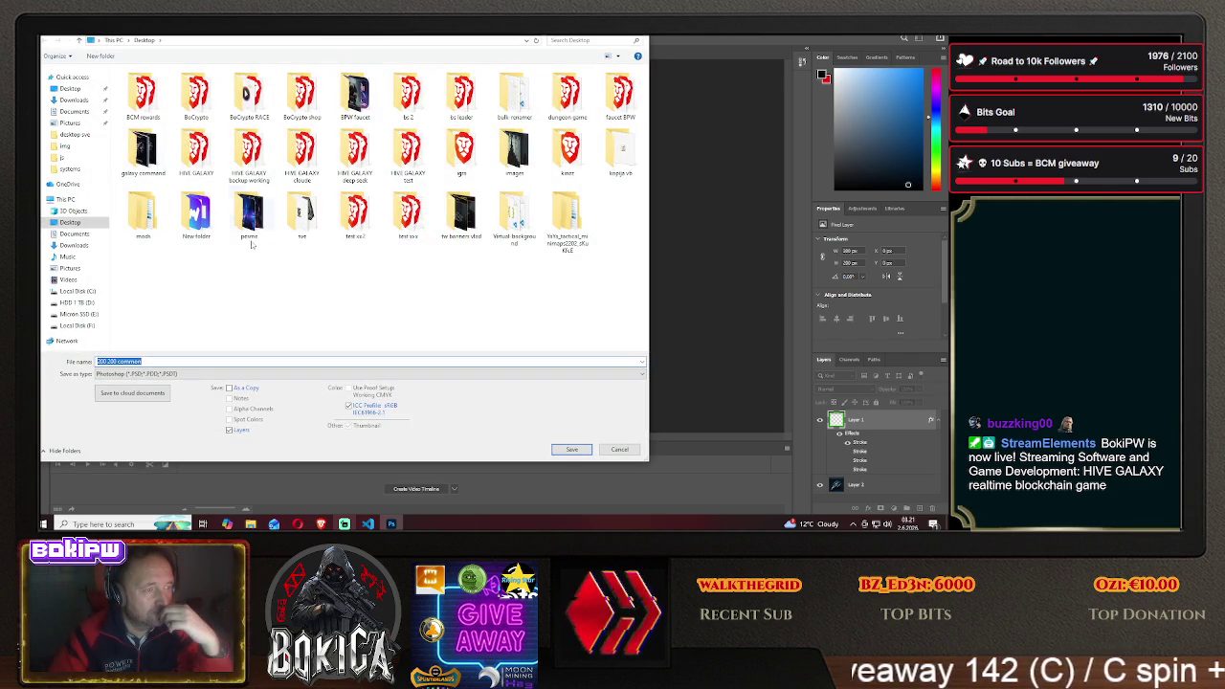
pyautogui.doubleClick(188, 158)
pyautogui.doubleClick(177, 103)
pyautogui.click(168, 373)
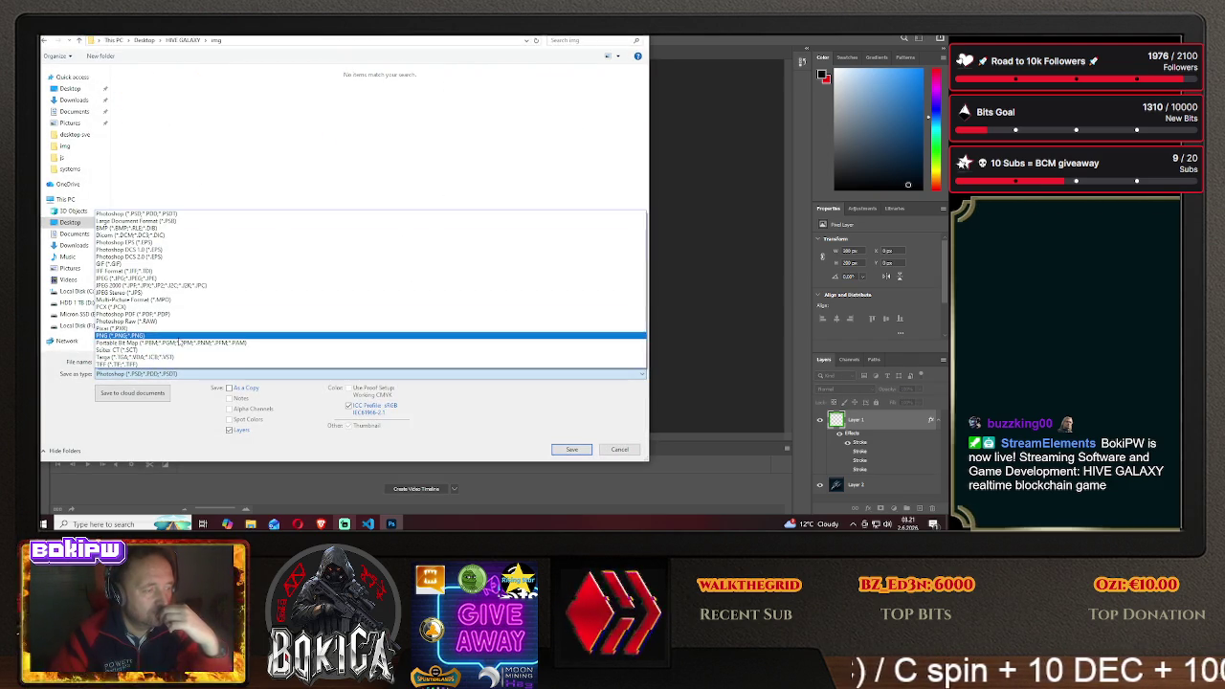
pyautogui.click(174, 337)
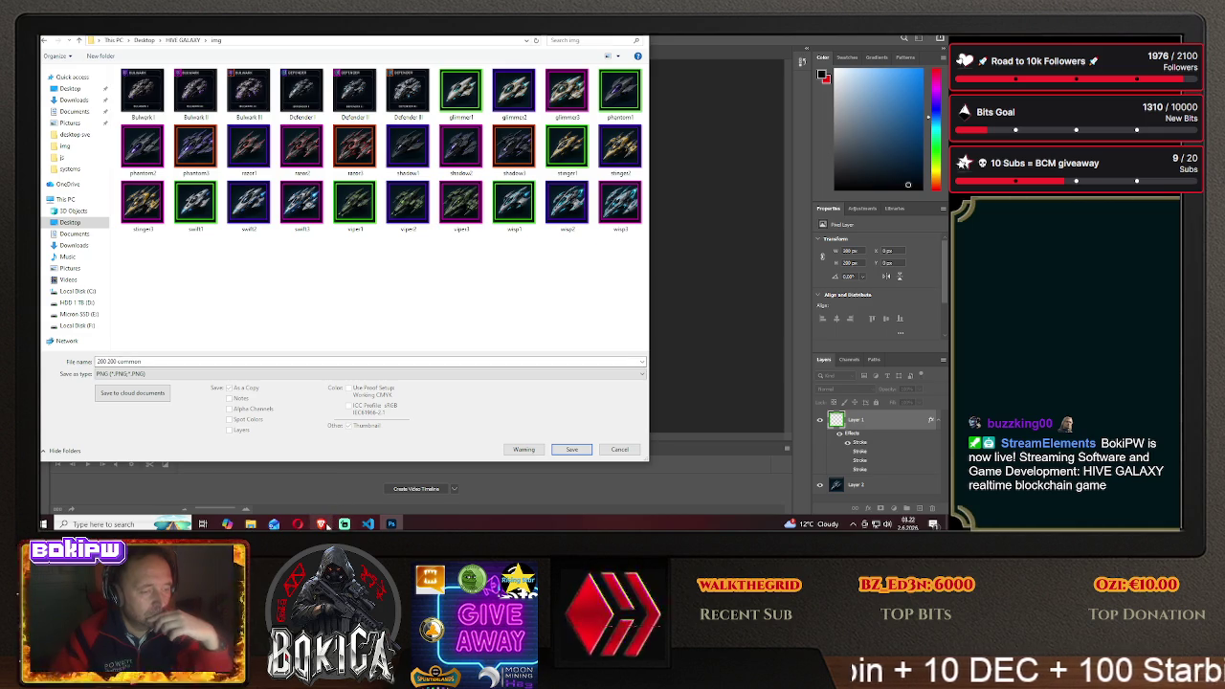
pyautogui.click(322, 524)
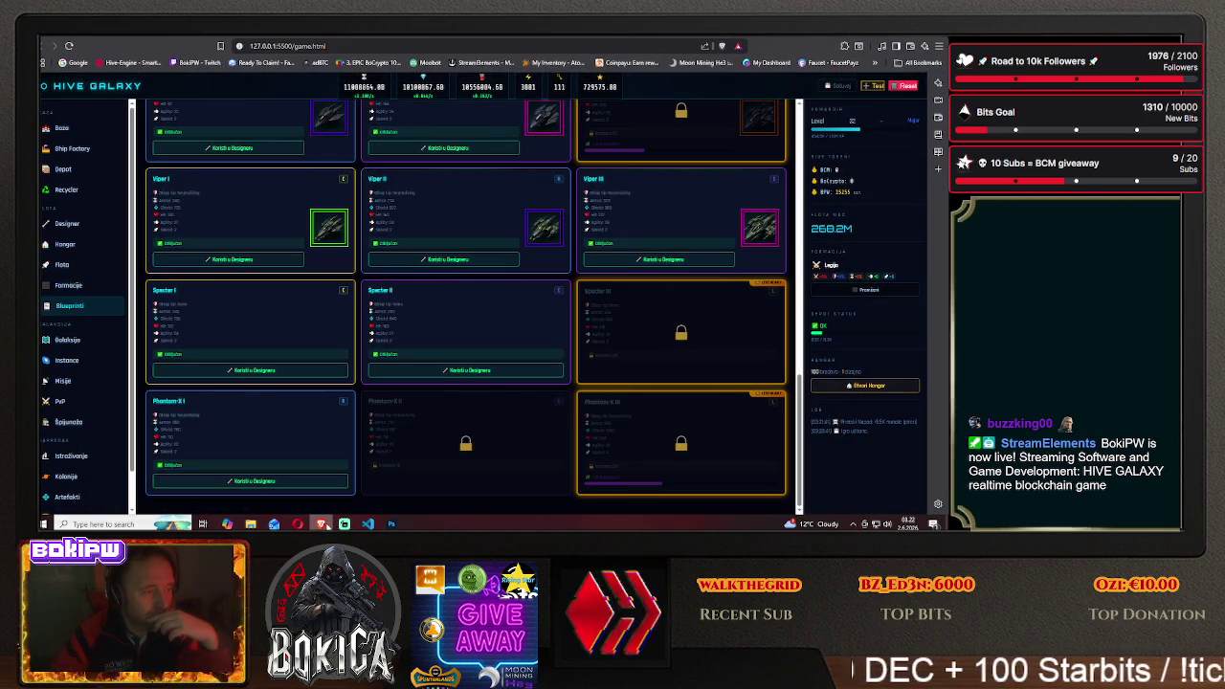
pyautogui.click(322, 523)
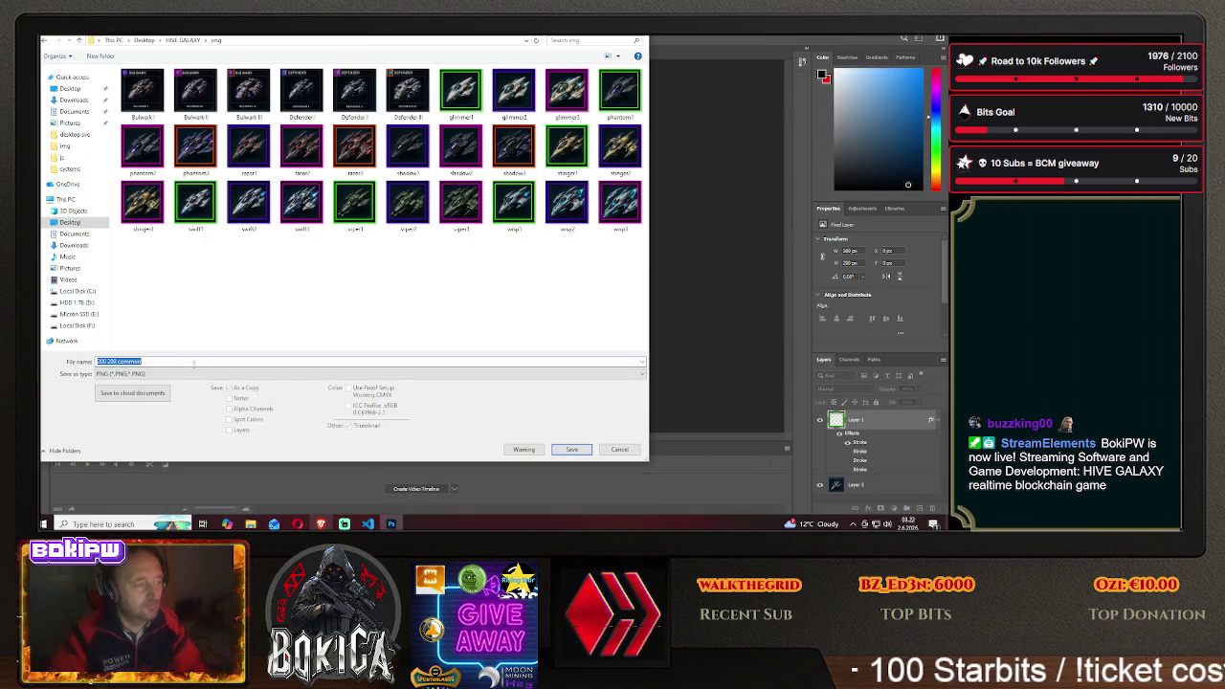
pyautogui.write('stutter1')
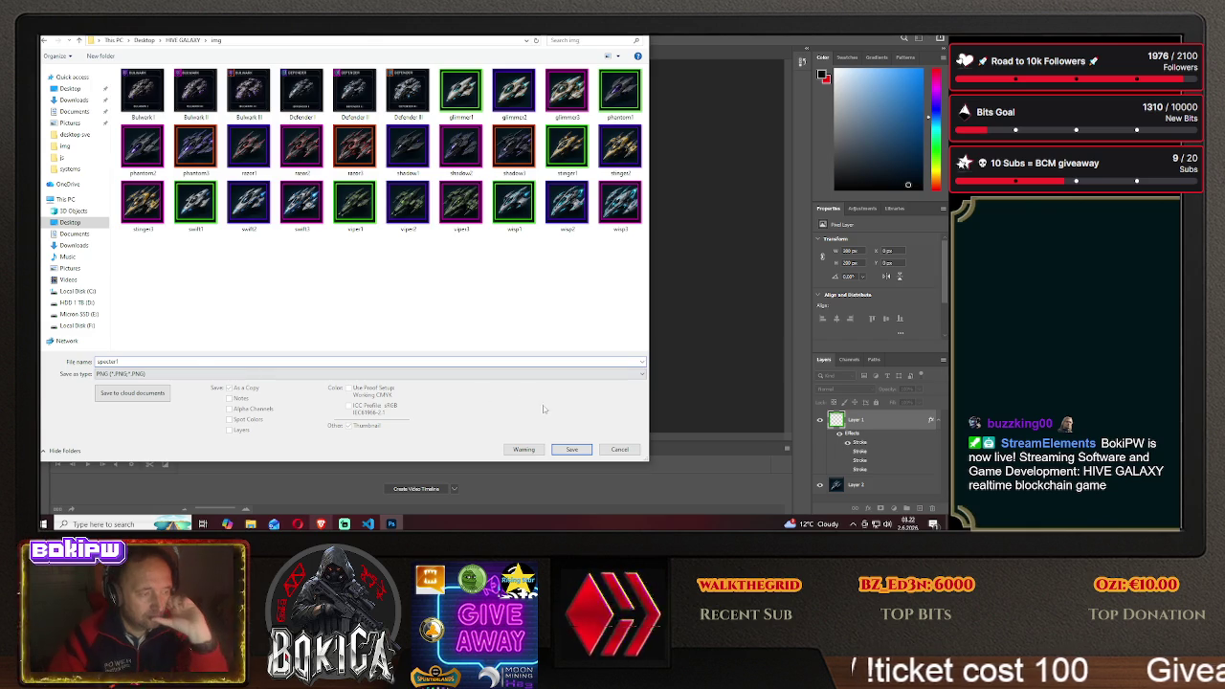
pyautogui.press('Return')
pyautogui.click(538, 170)
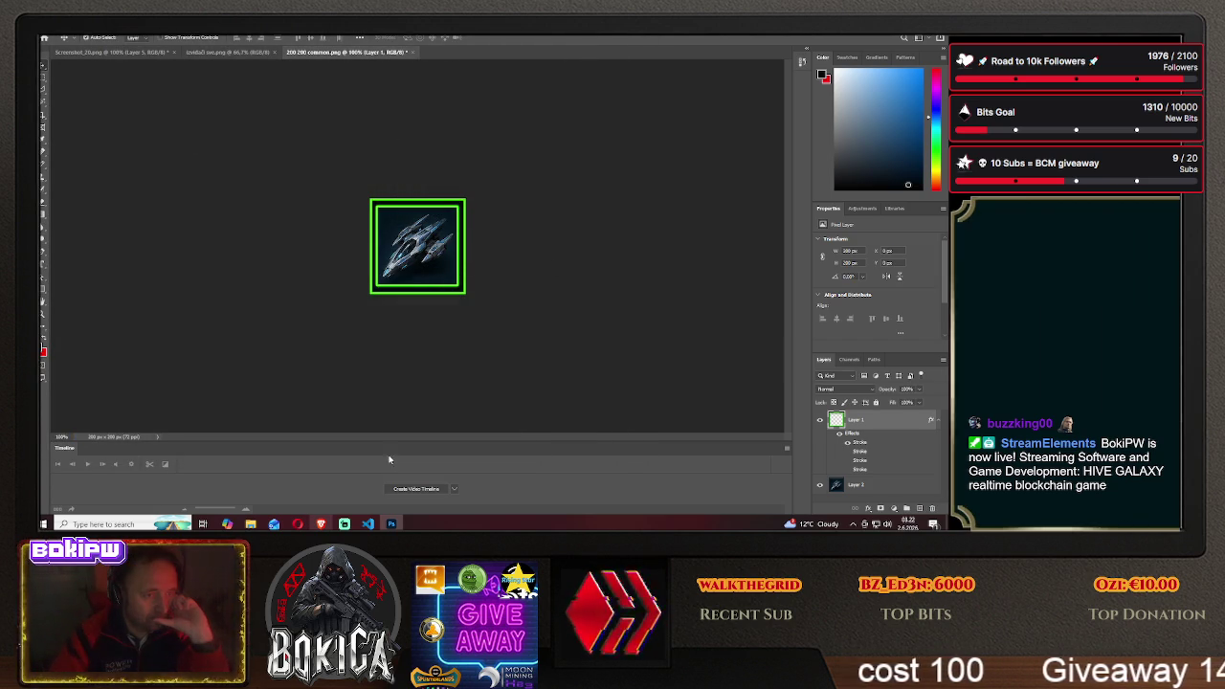
# Open the game's Blueprints page and scroll to the Specter I card's new icon
pyautogui.click(321, 523)
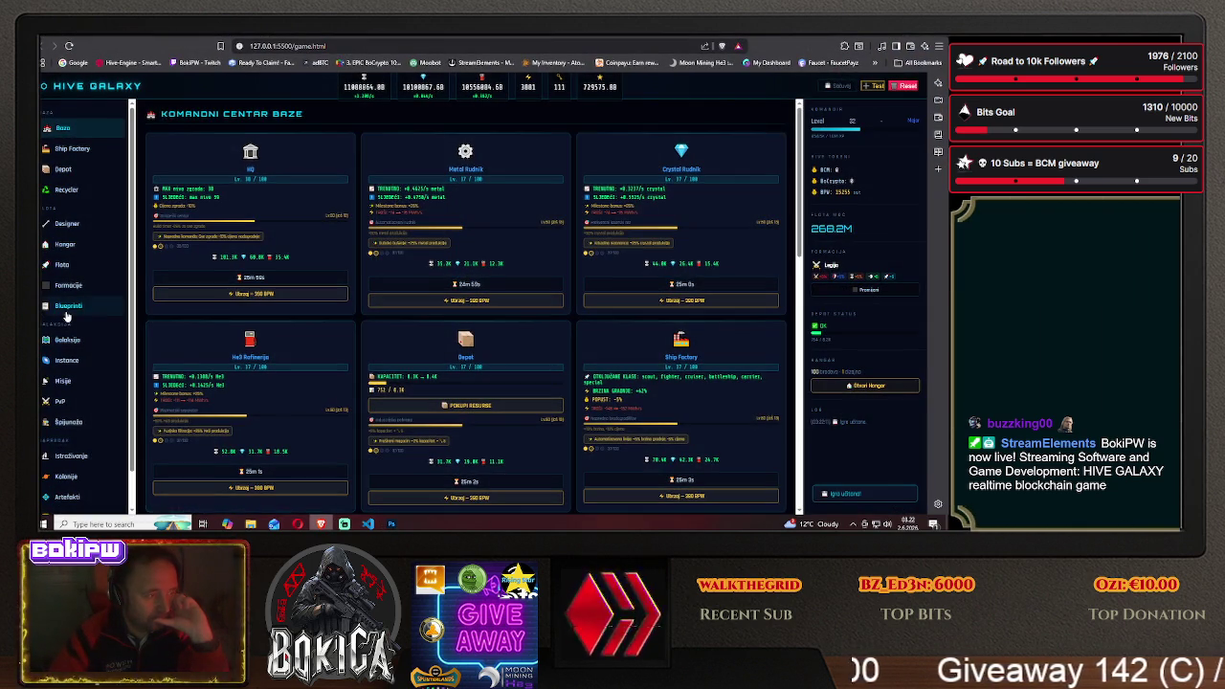
pyautogui.click(68, 305)
pyautogui.scroll(-3, 244, 347)
pyautogui.scroll(-2, 244, 346)
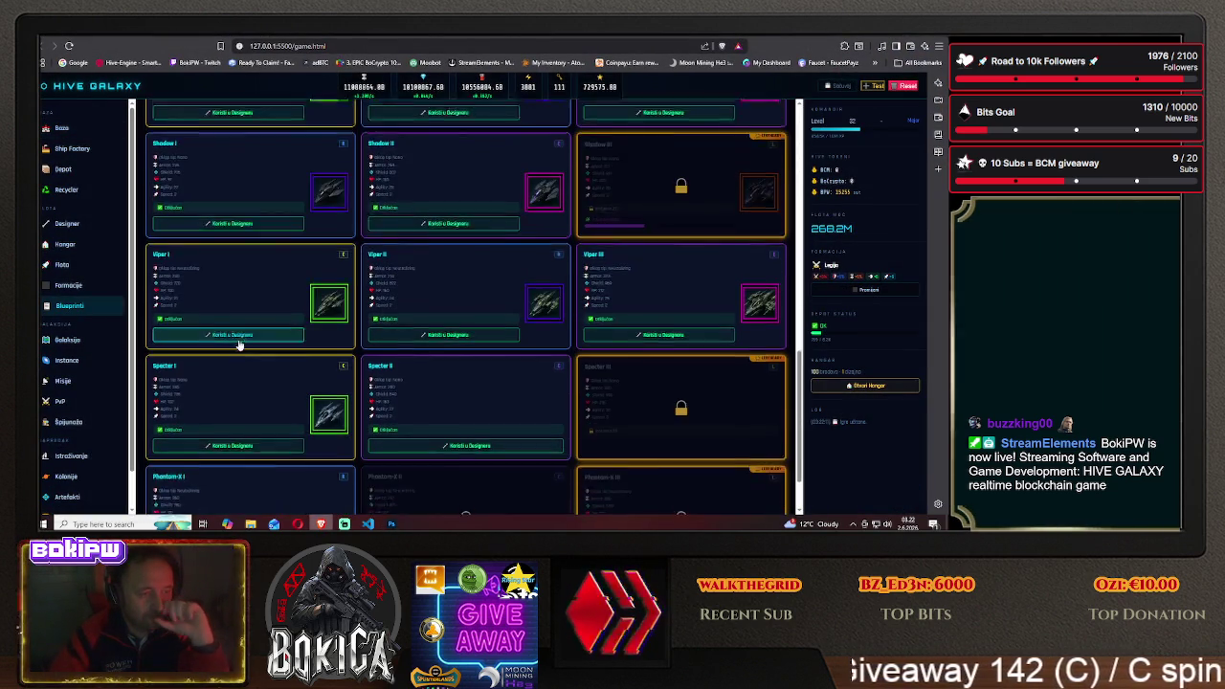
pyautogui.scroll(-3, 237, 343)
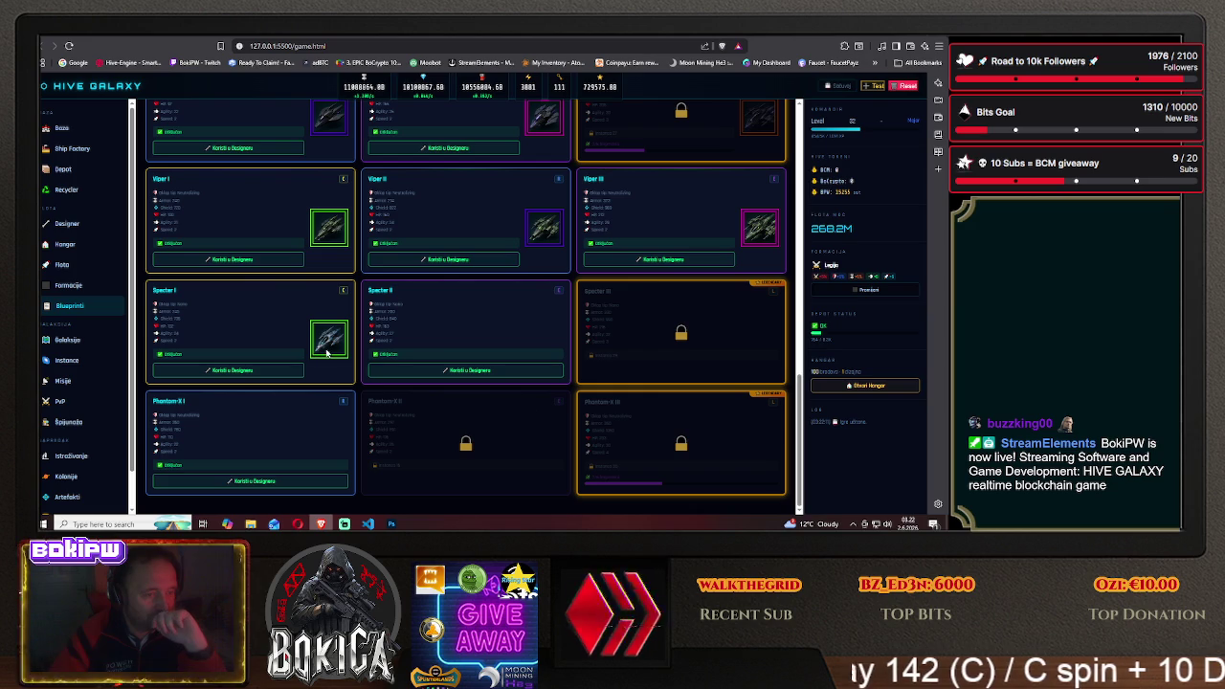
pyautogui.click(392, 523)
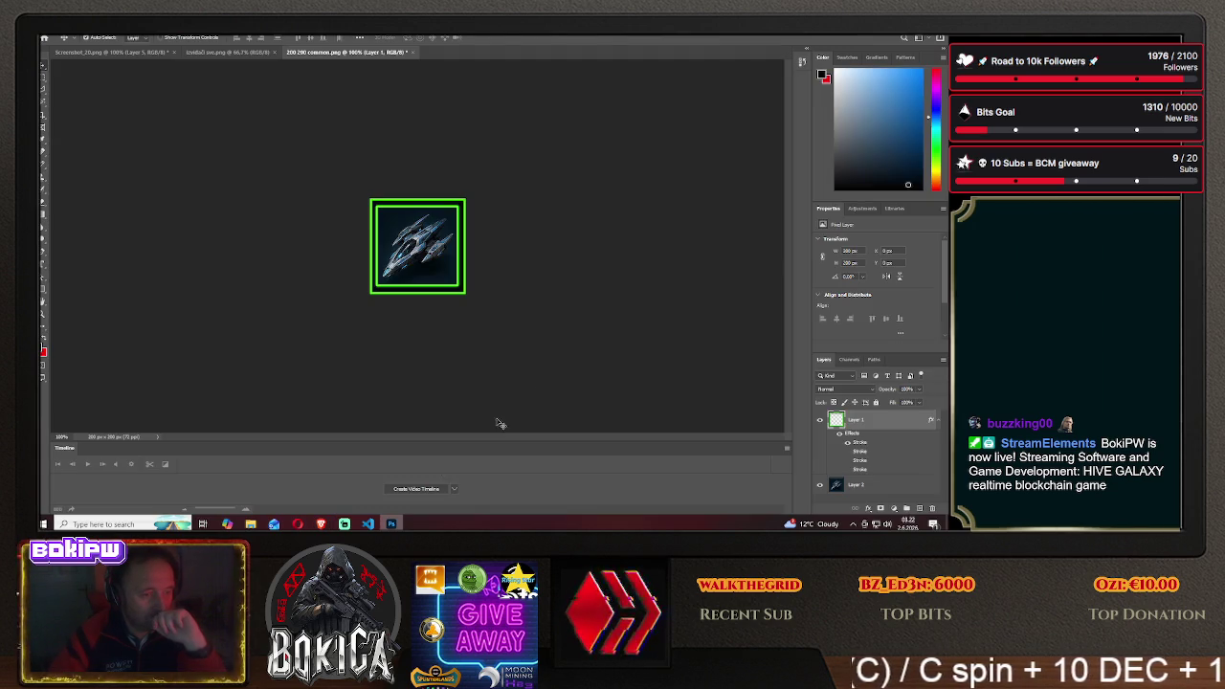
# Swap the green frame Stroke for magenta and shift the sprite sheet to the next Specter ship
pyautogui.rightClick(883, 427)
pyautogui.click(842, 37)
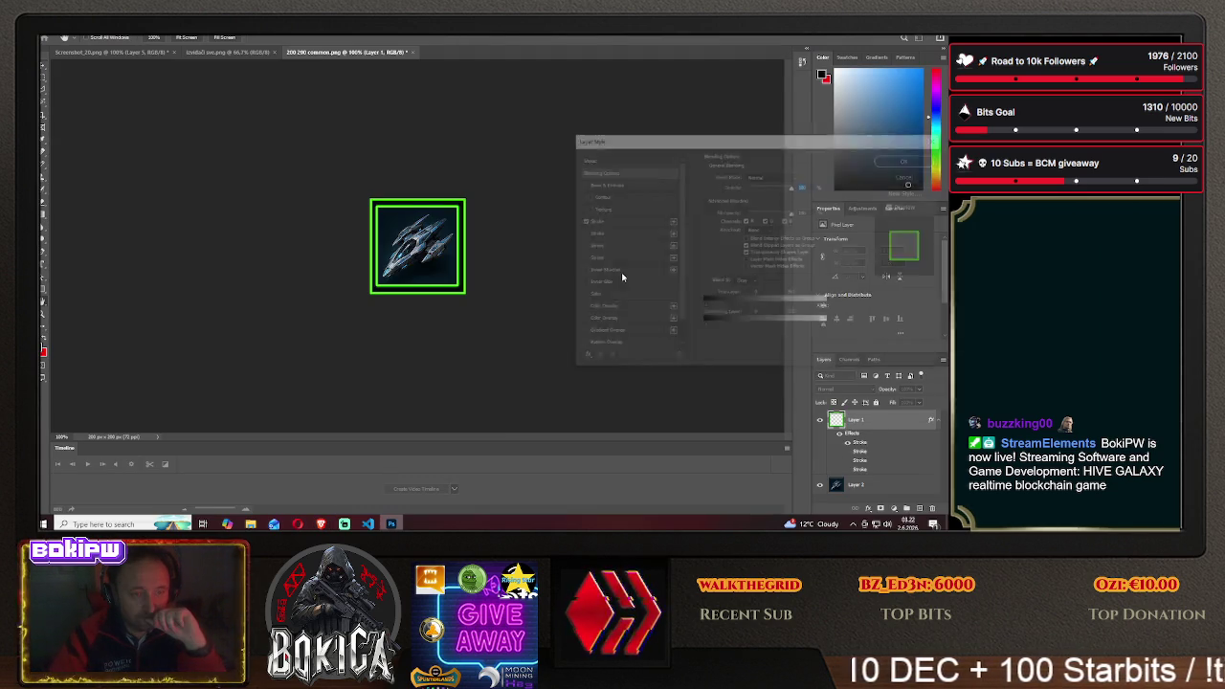
pyautogui.click(581, 245)
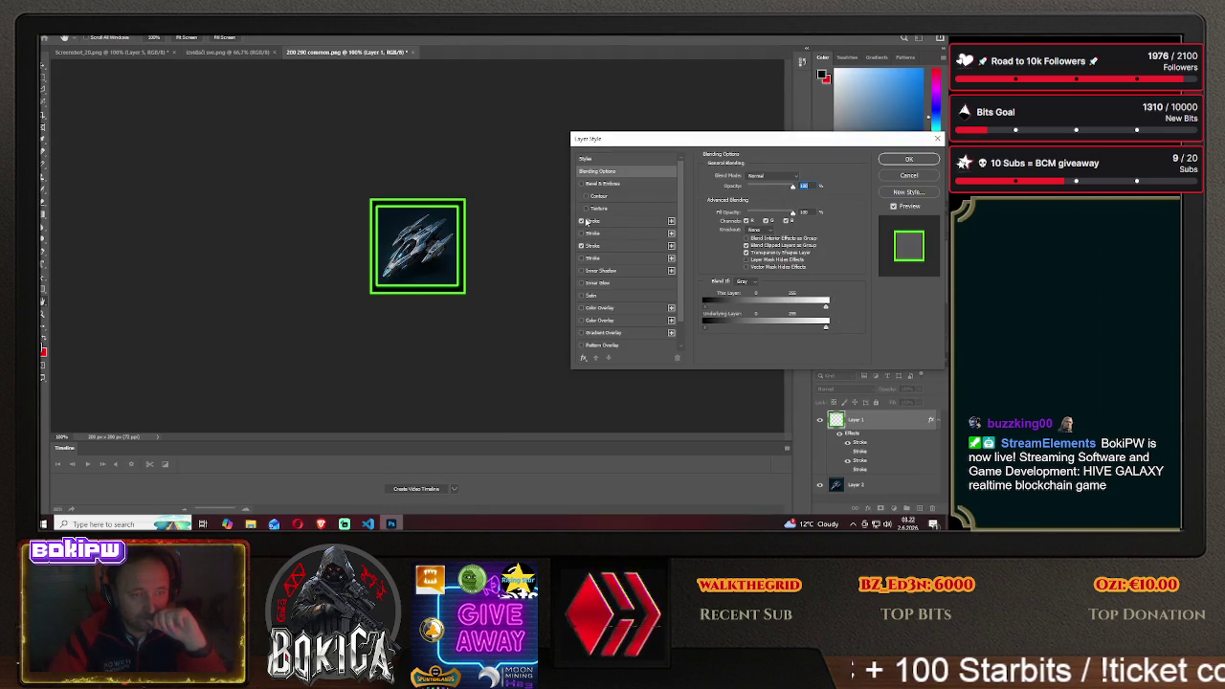
pyautogui.click(581, 220)
pyautogui.click(900, 159)
pyautogui.moveTo(424, 239); pyautogui.dragTo(334, 245)
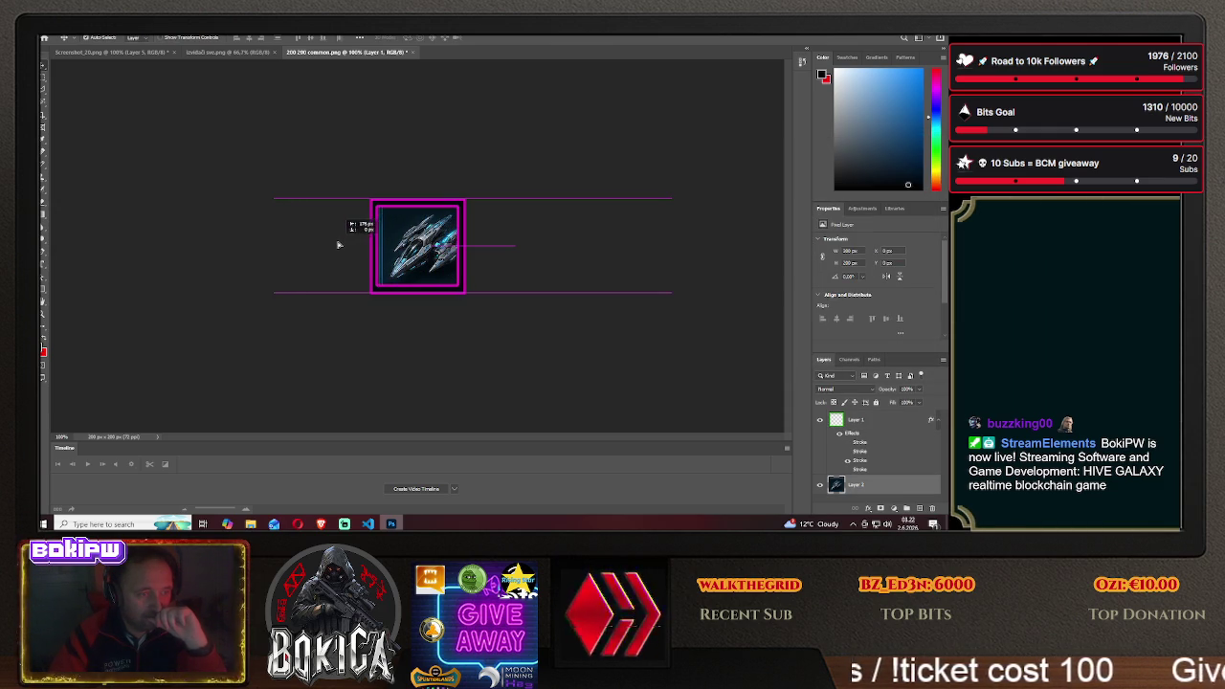
pyautogui.moveTo(335, 245); pyautogui.dragTo(304, 246)
# Start a Save As of the icon to this computer
pyautogui.click(45, 29)
pyautogui.click(87, 134)
pyautogui.click(550, 354)
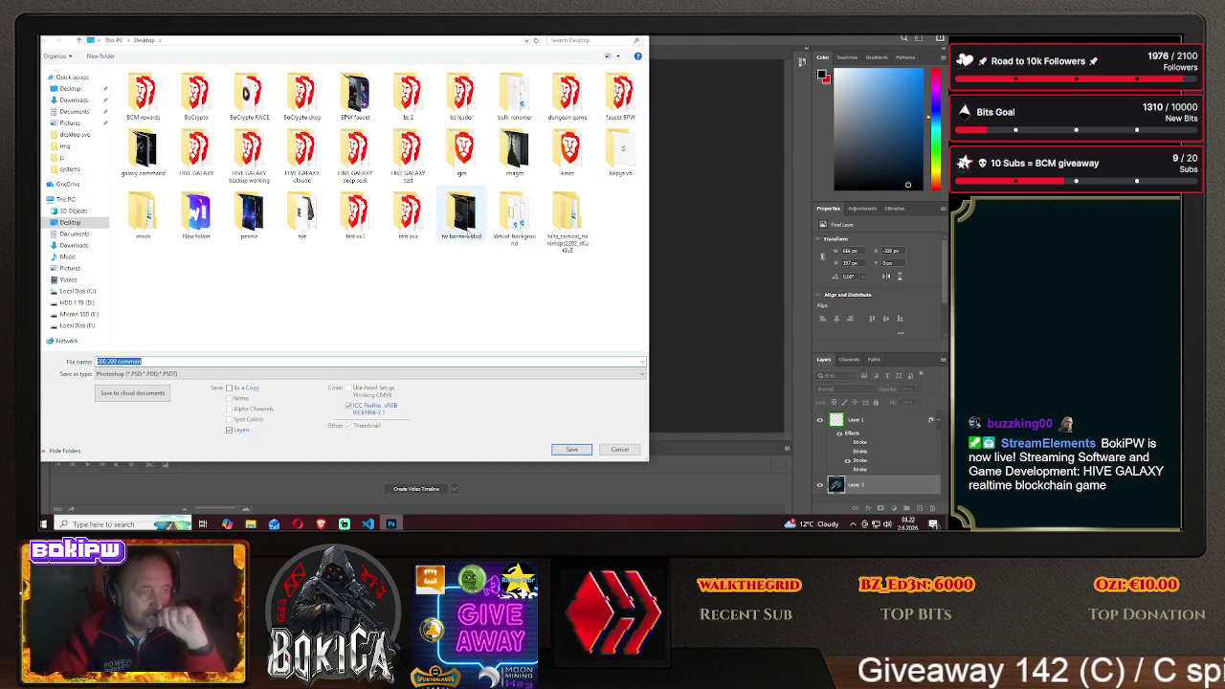
# Save the magenta-framed icon as PNG 'specter2' in the HIVE GALAXY/img folder
pyautogui.doubleClick(198, 153)
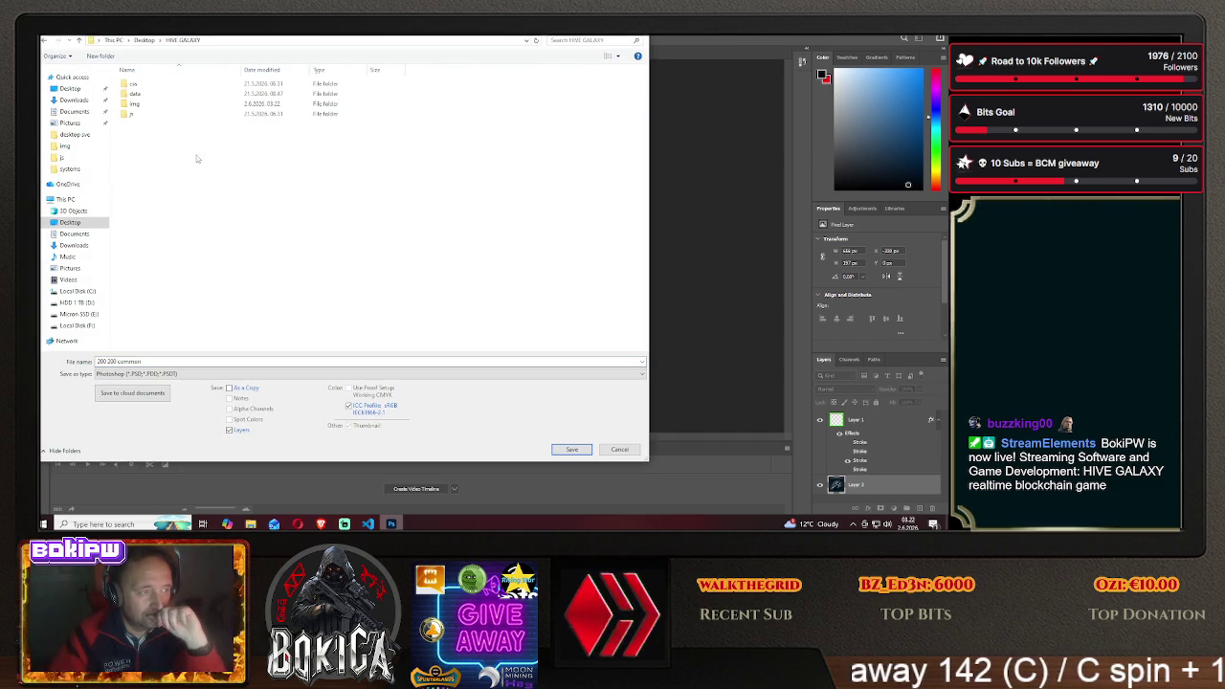
pyautogui.doubleClick(134, 103)
pyautogui.click(175, 372)
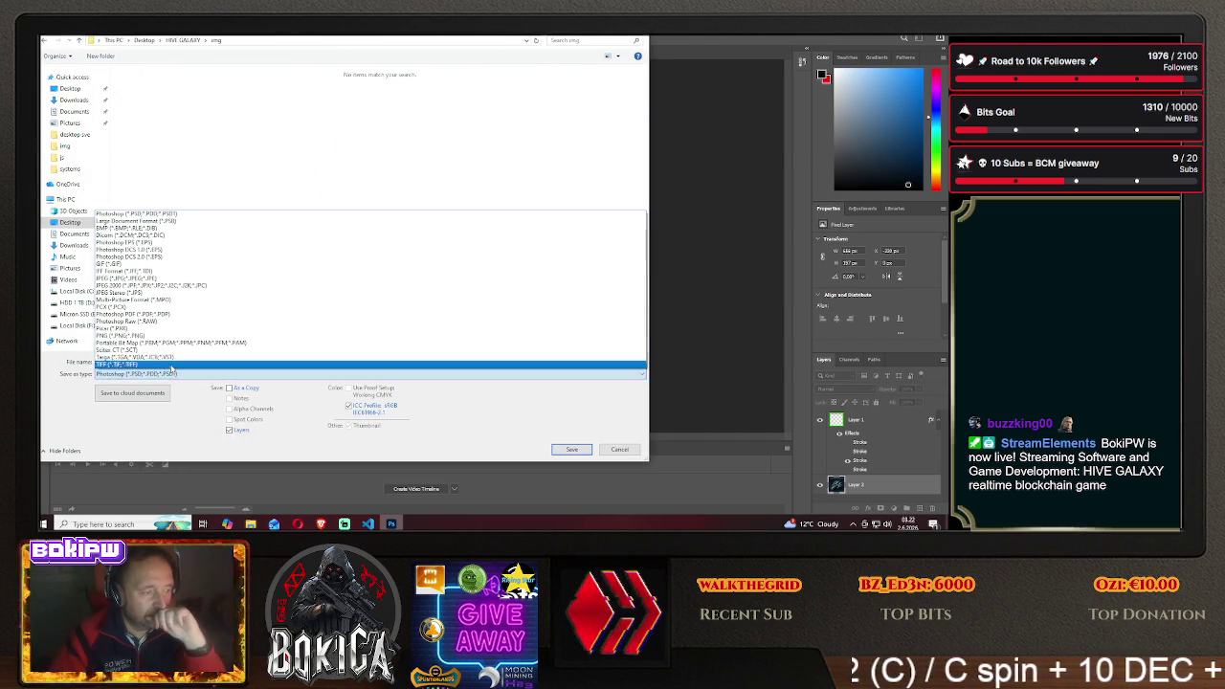
pyautogui.click(134, 336)
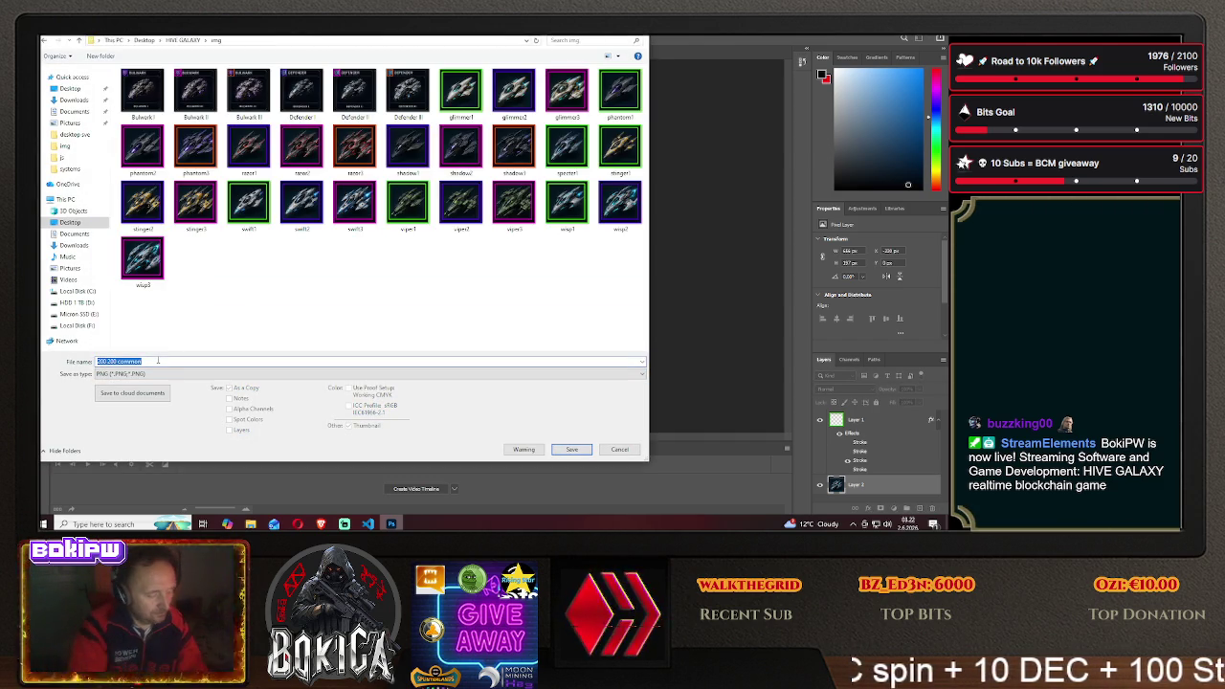
pyautogui.write('specter')
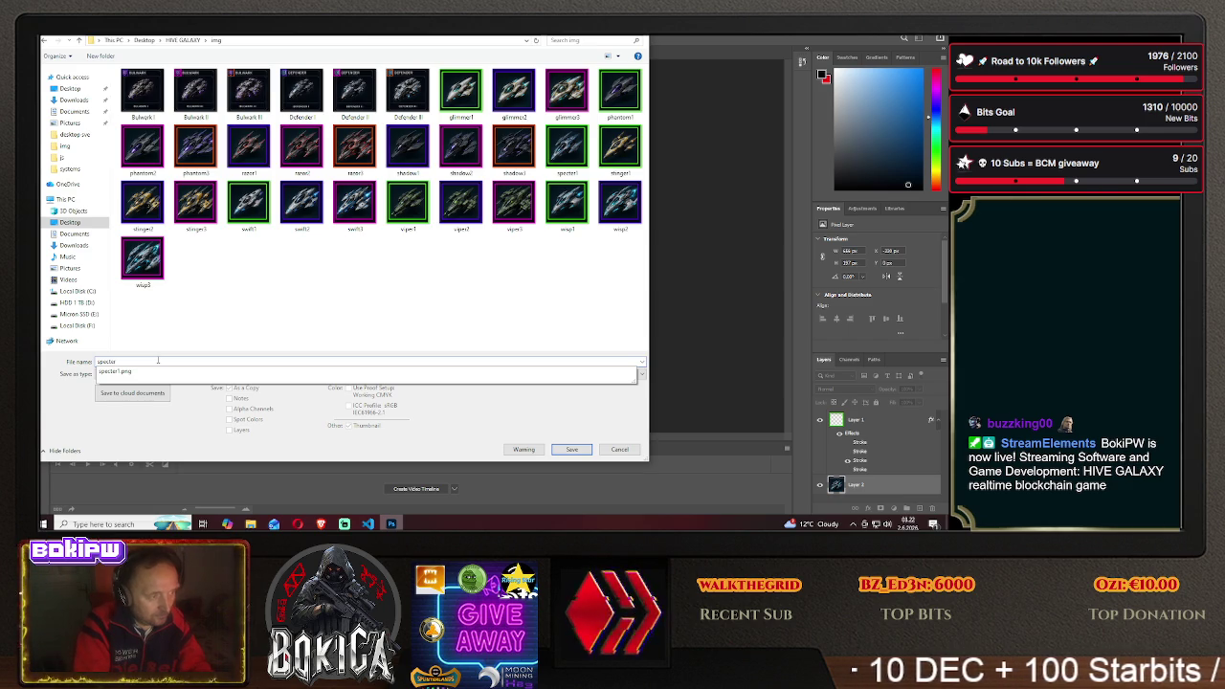
pyautogui.write('2')
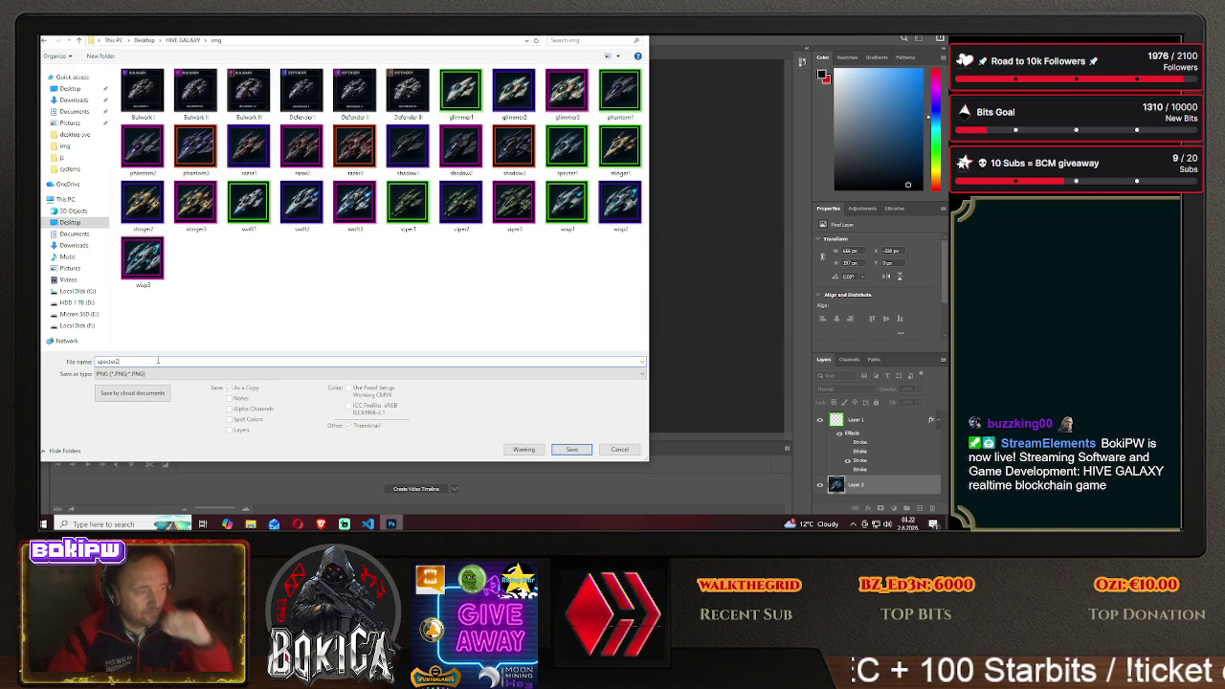
pyautogui.press('Return')
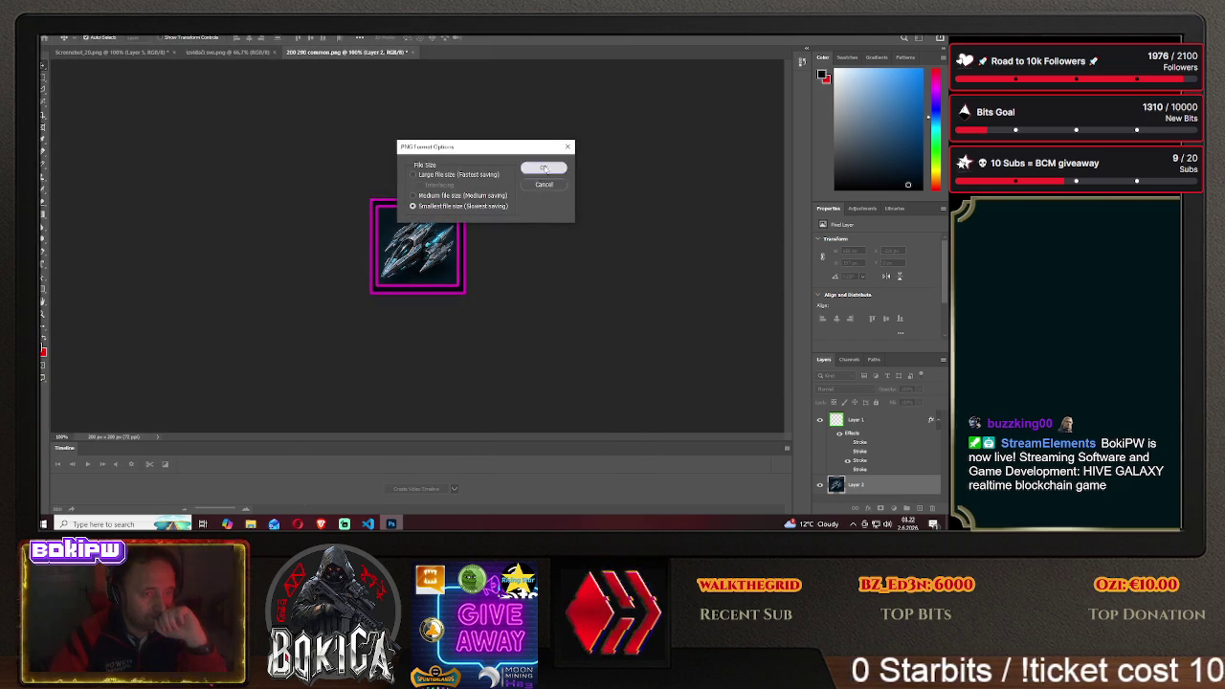
pyautogui.press('Return')
pyautogui.hotkey('alt', 'Tab')
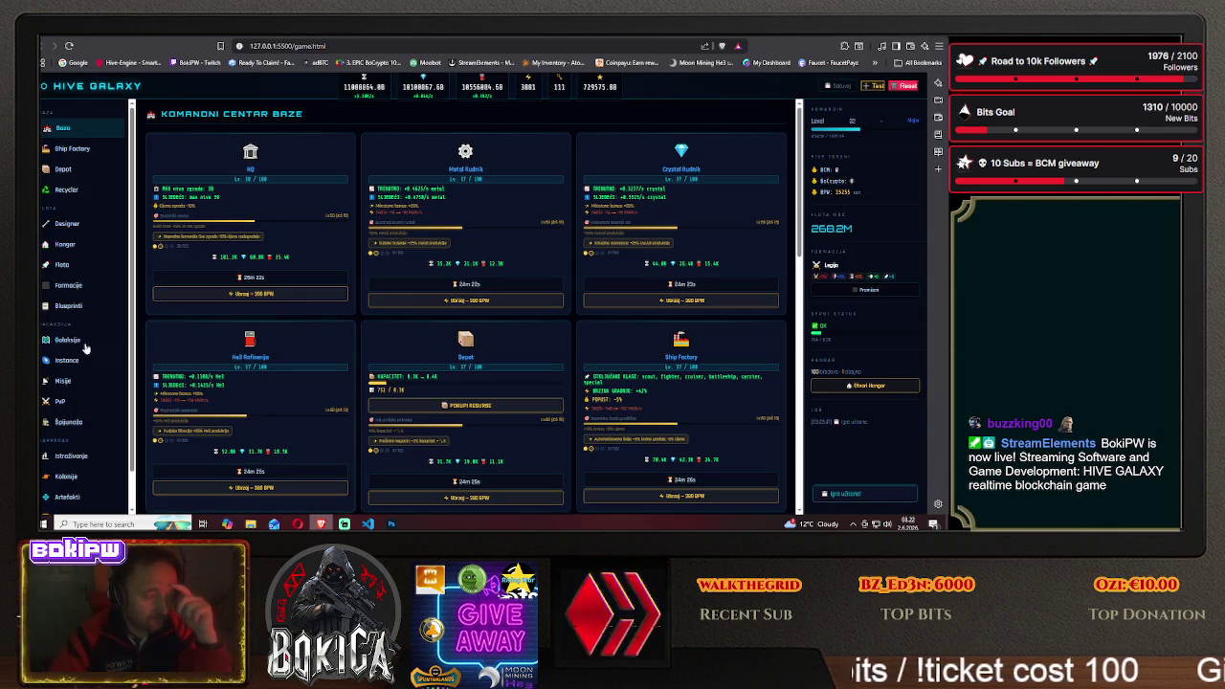
# Scroll the Blueprints page to check the Specter II card's magenta-framed icon, then return to Photoshop
pyautogui.click(69, 306)
pyautogui.scroll(-1, 205, 365)
pyautogui.scroll(-2, 206, 366)
pyautogui.scroll(-3, 206, 365)
pyautogui.scroll(-2, 206, 366)
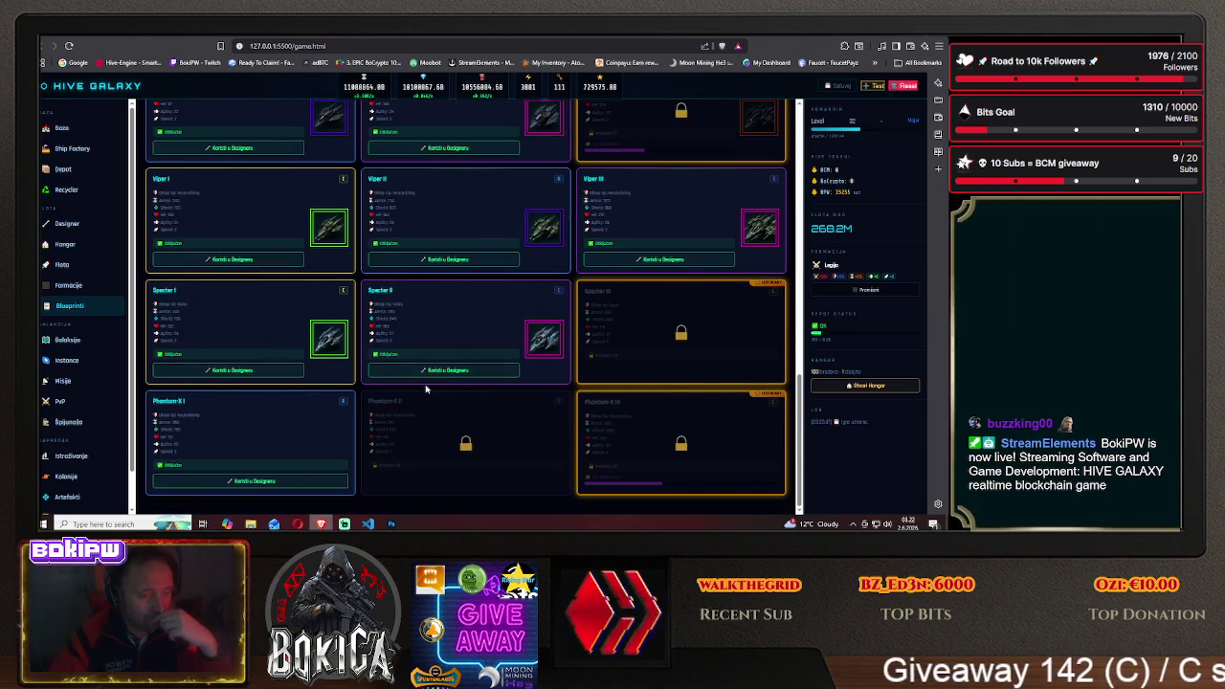
pyautogui.hotkey('alt', 'Tab')
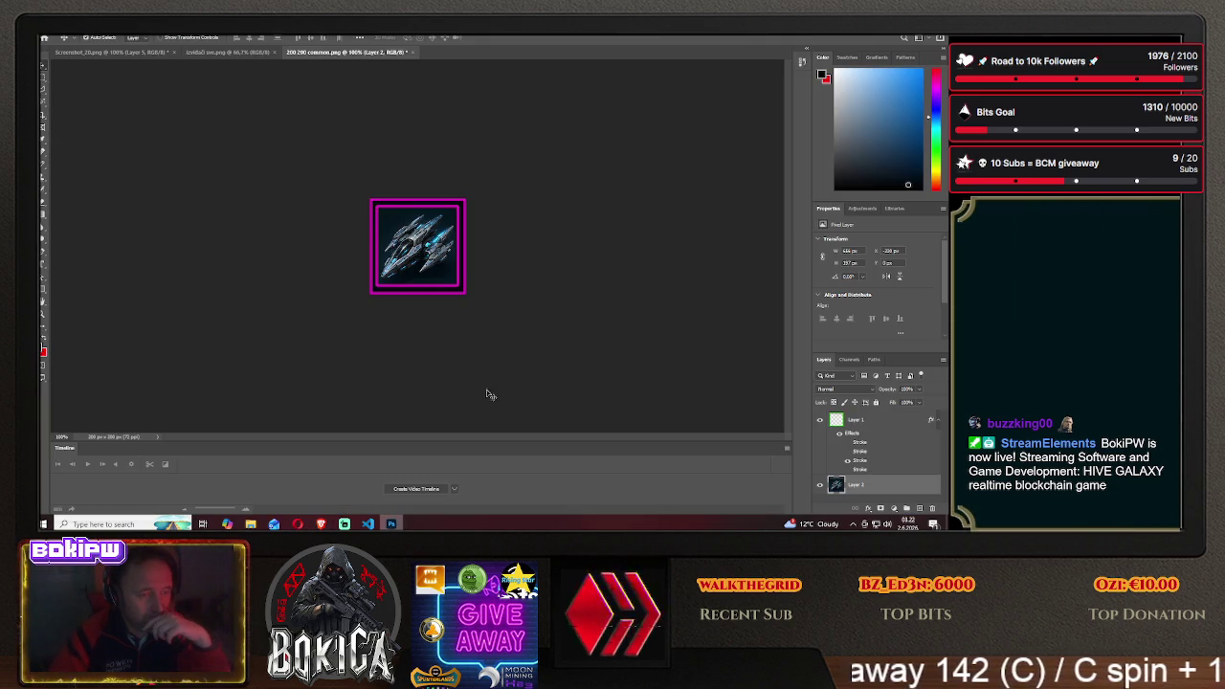
# Give the frame layer an orange stroke and slide the ship strip left to the third Specter ship
pyautogui.click(868, 423)
pyautogui.rightClick(868, 423)
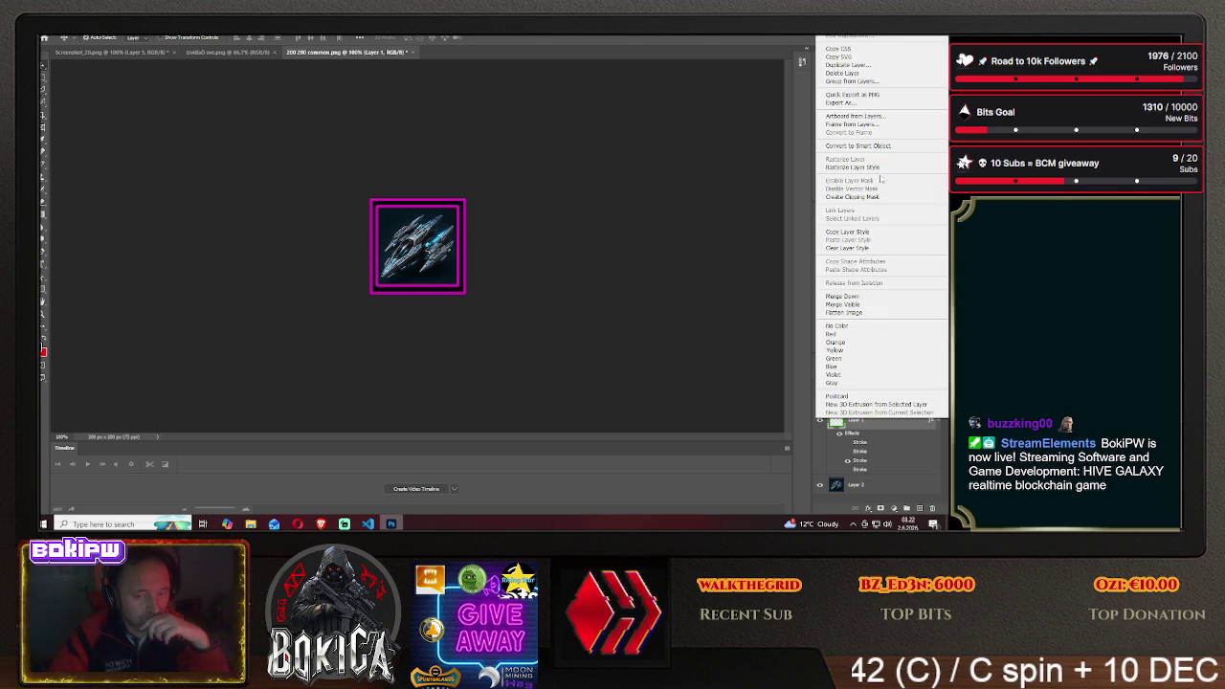
pyautogui.click(808, 155)
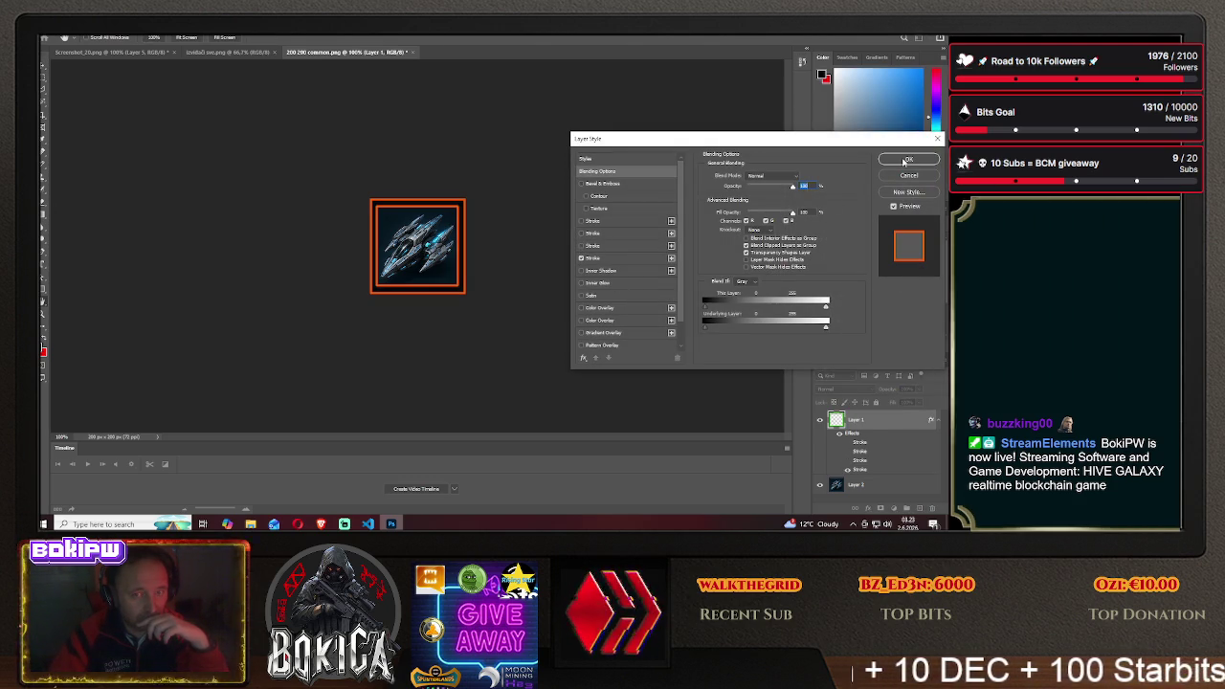
pyautogui.click(908, 159)
pyautogui.moveTo(421, 250); pyautogui.dragTo(324, 251)
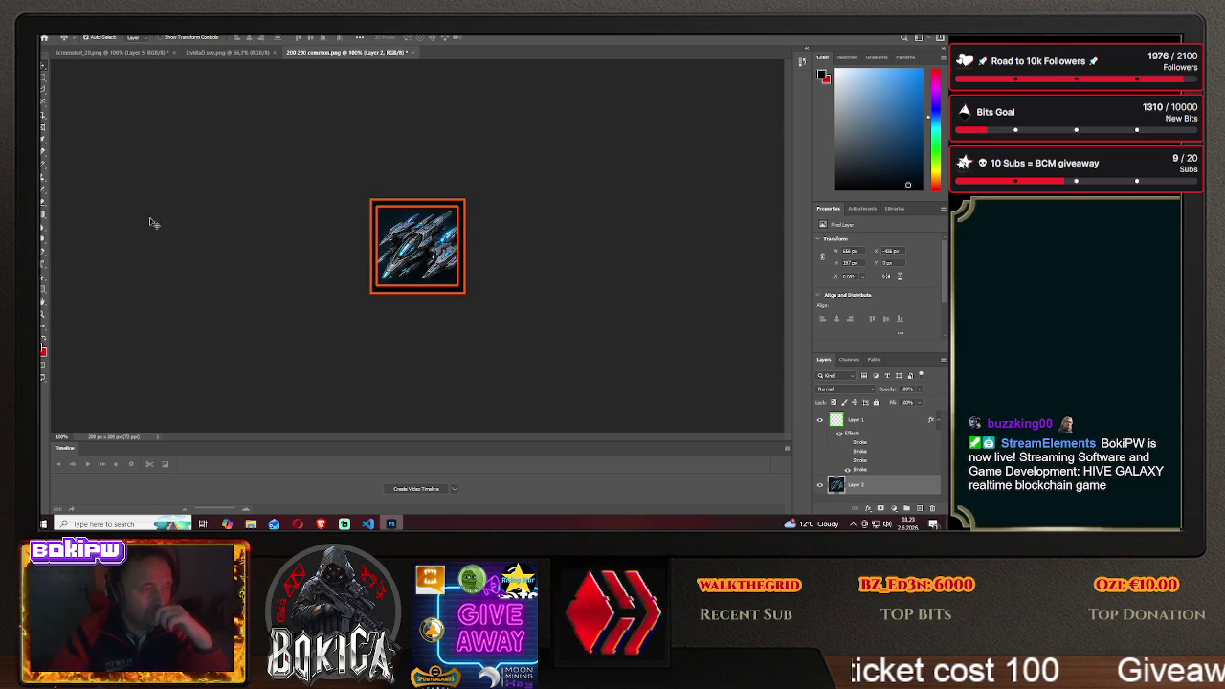
pyautogui.click(49, 32)
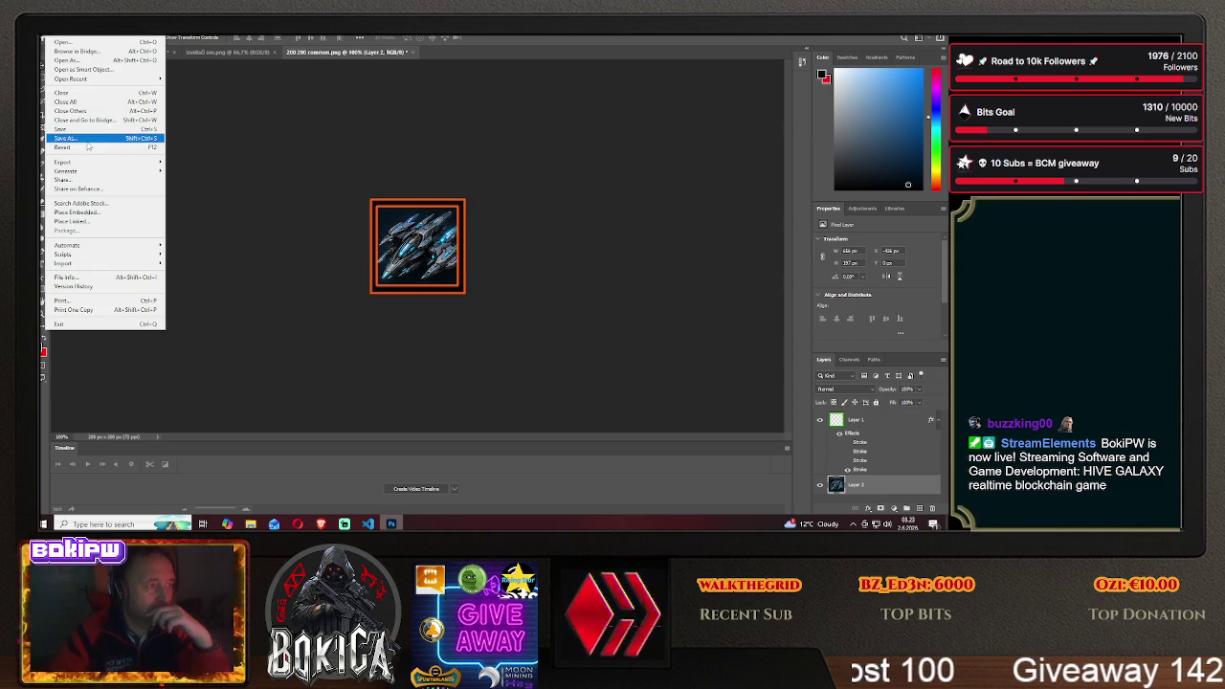
# Save the orange-framed icon as specter3.png in the HIVE GALAXY img folder
pyautogui.click(65, 138)
pyautogui.click(561, 355)
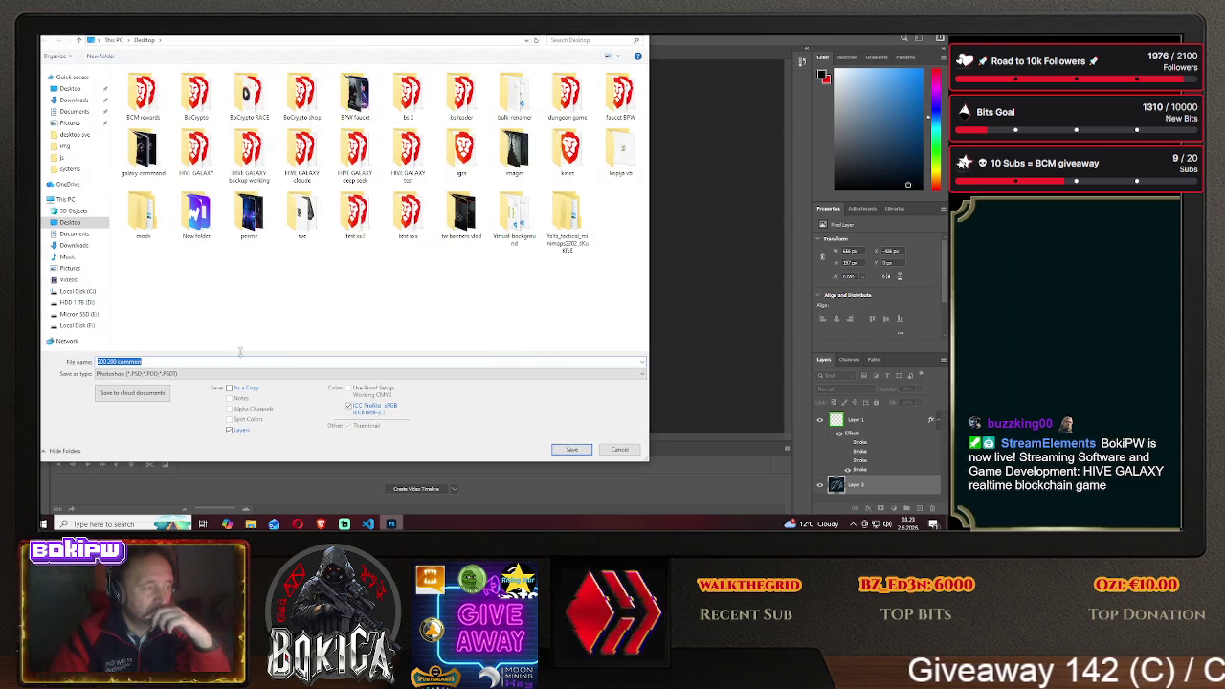
pyautogui.doubleClick(203, 163)
pyautogui.doubleClick(143, 103)
pyautogui.click(167, 373)
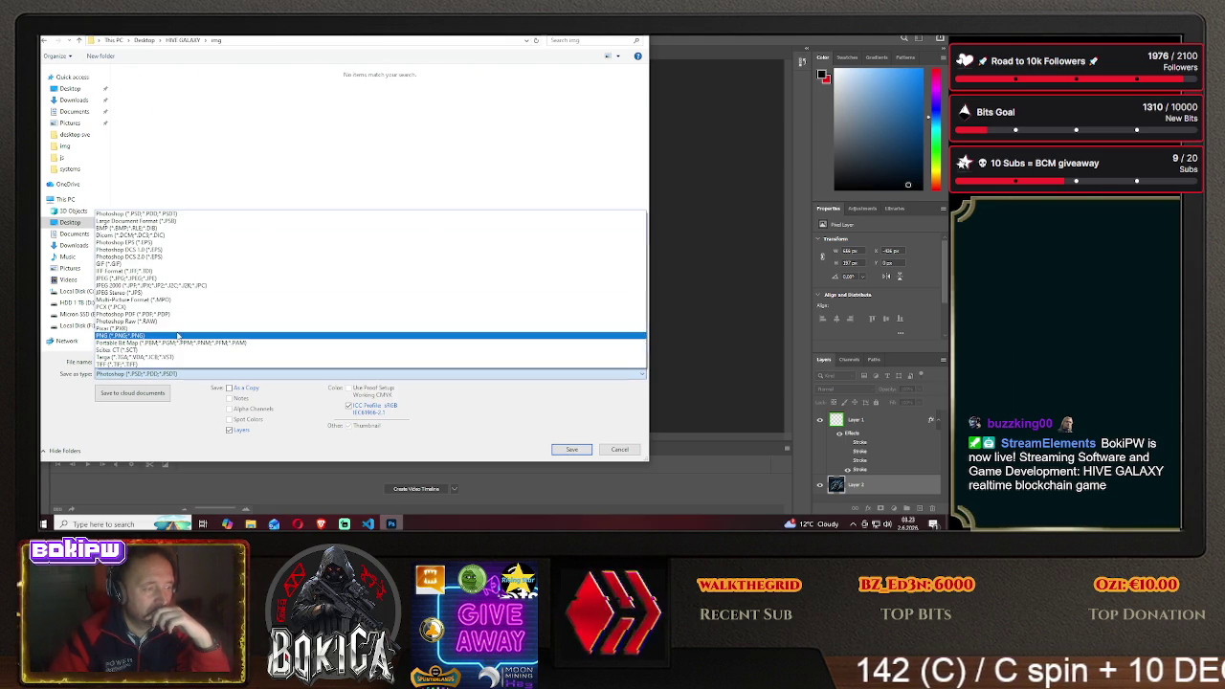
pyautogui.click(153, 337)
pyautogui.write('specte')
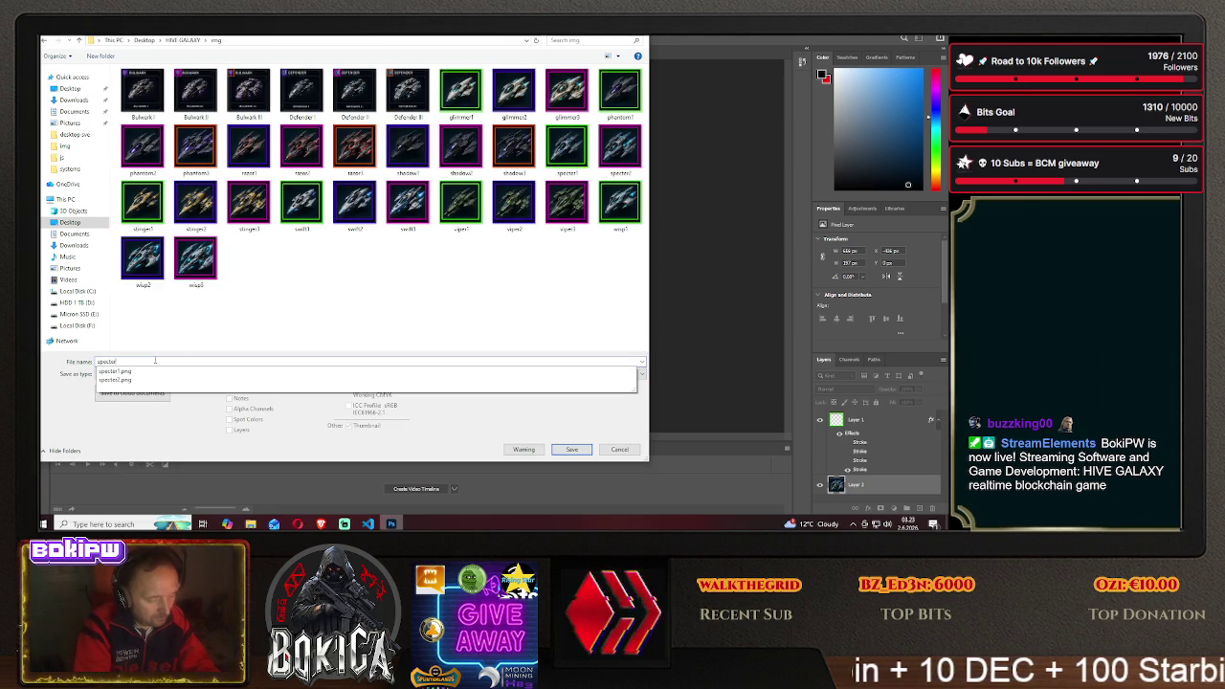
pyautogui.write('r3')
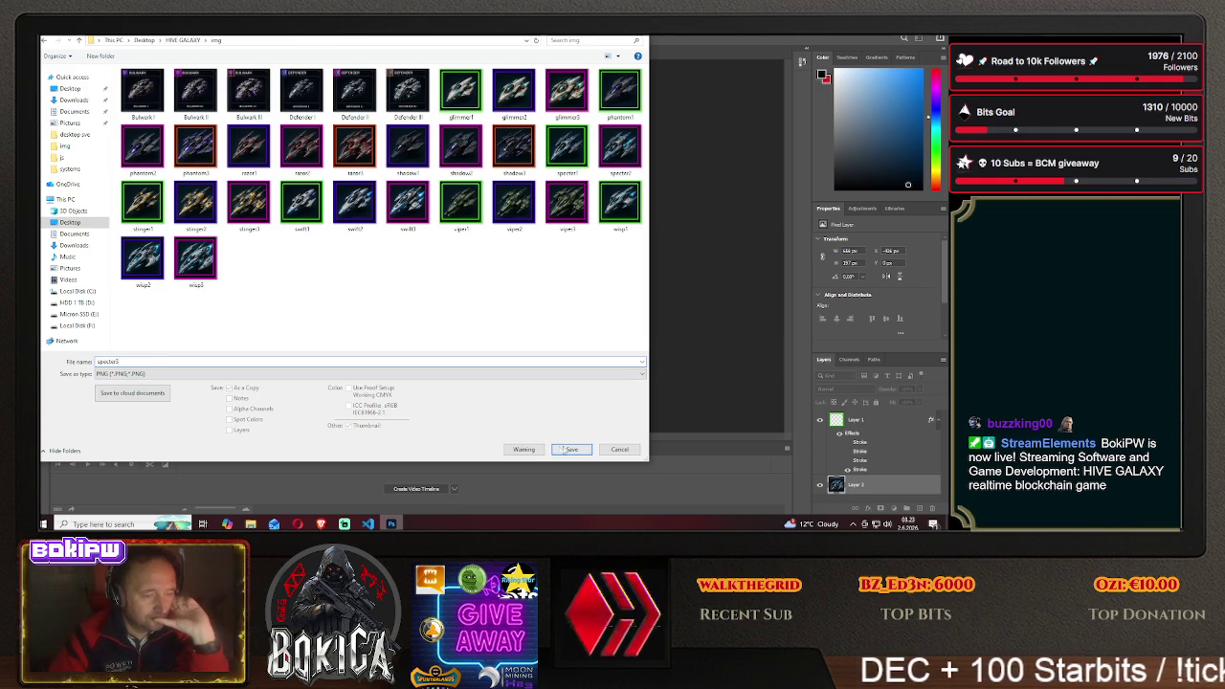
pyautogui.press('Return')
pyautogui.click(547, 166)
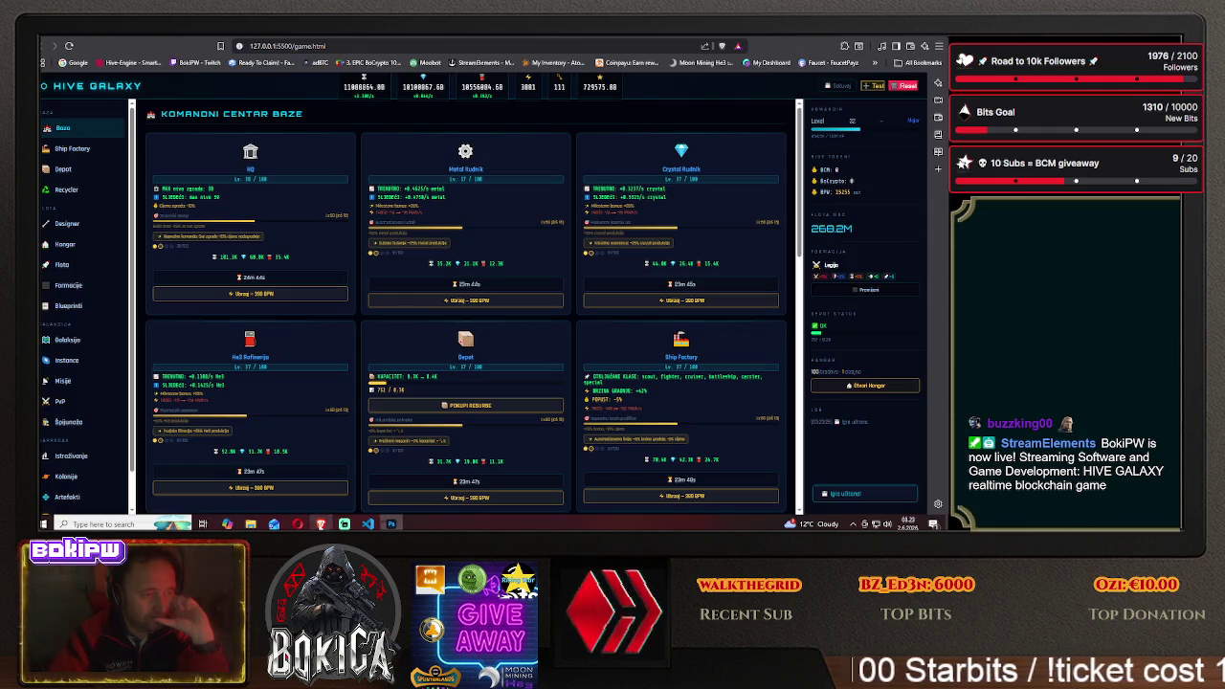
# Scroll through all ship tiers on the Blueprints page, checking the orange-framed Specter III card, then return to Photoshop
pyautogui.hotkey('alt', 'Tab')
pyautogui.click(68, 305)
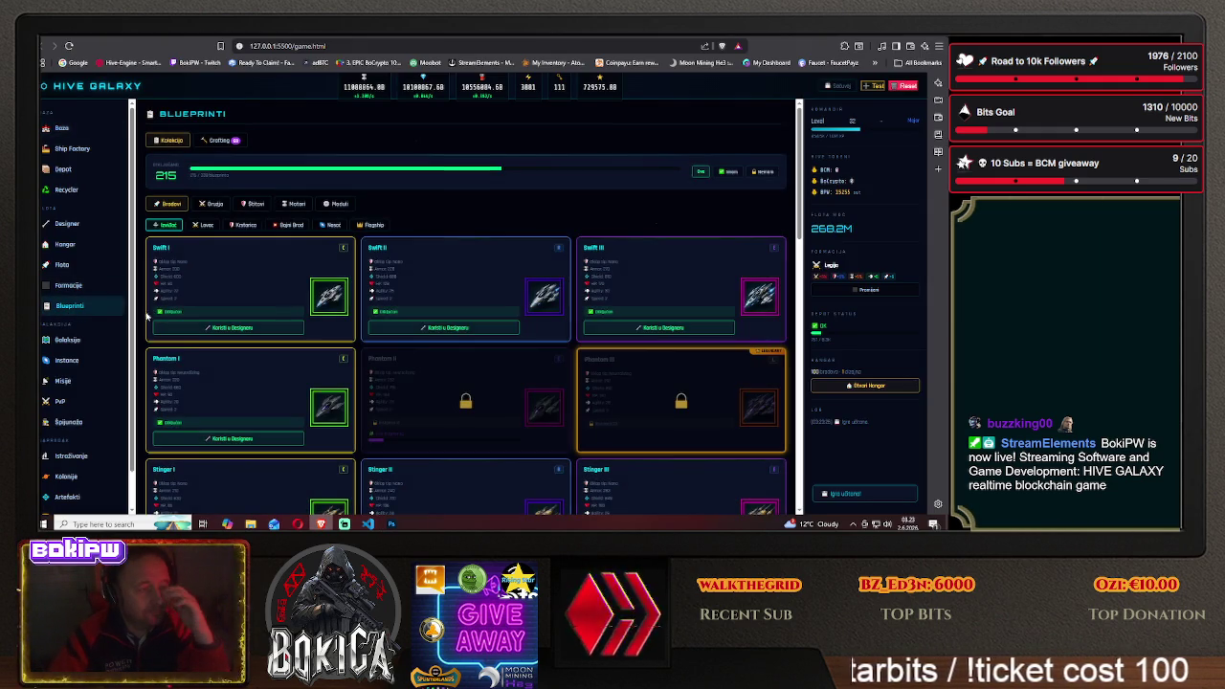
pyautogui.scroll(-3, 191, 324)
pyautogui.scroll(-2, 196, 324)
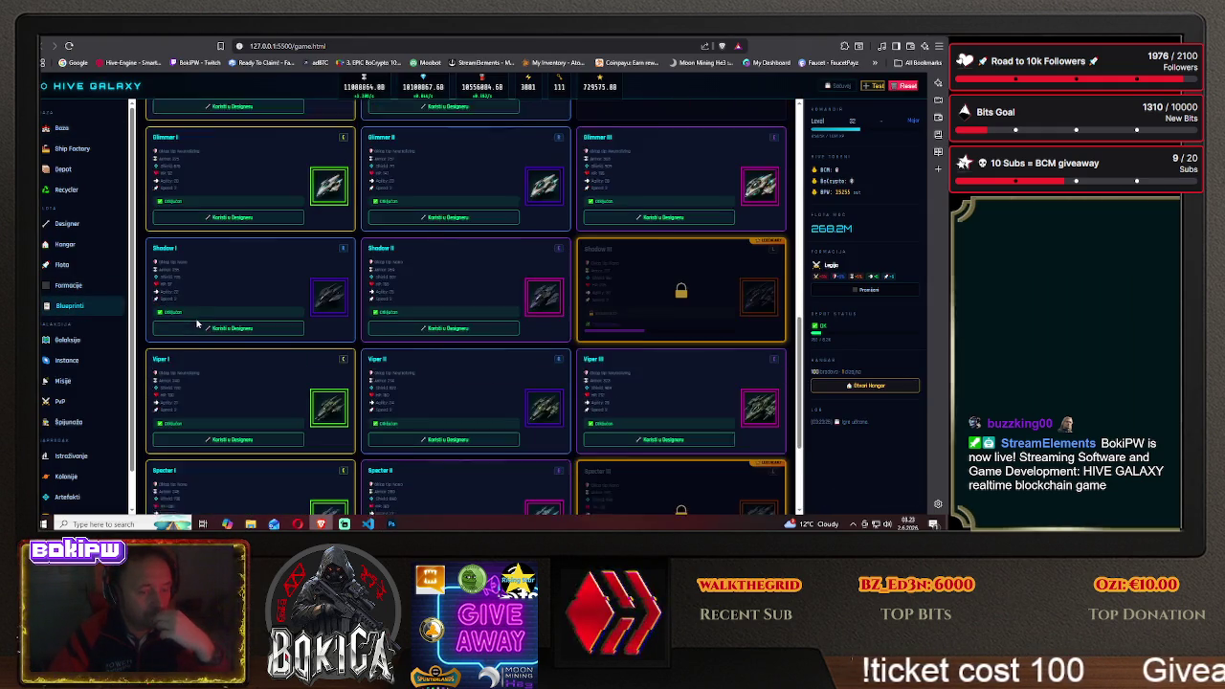
pyautogui.scroll(-2, 196, 323)
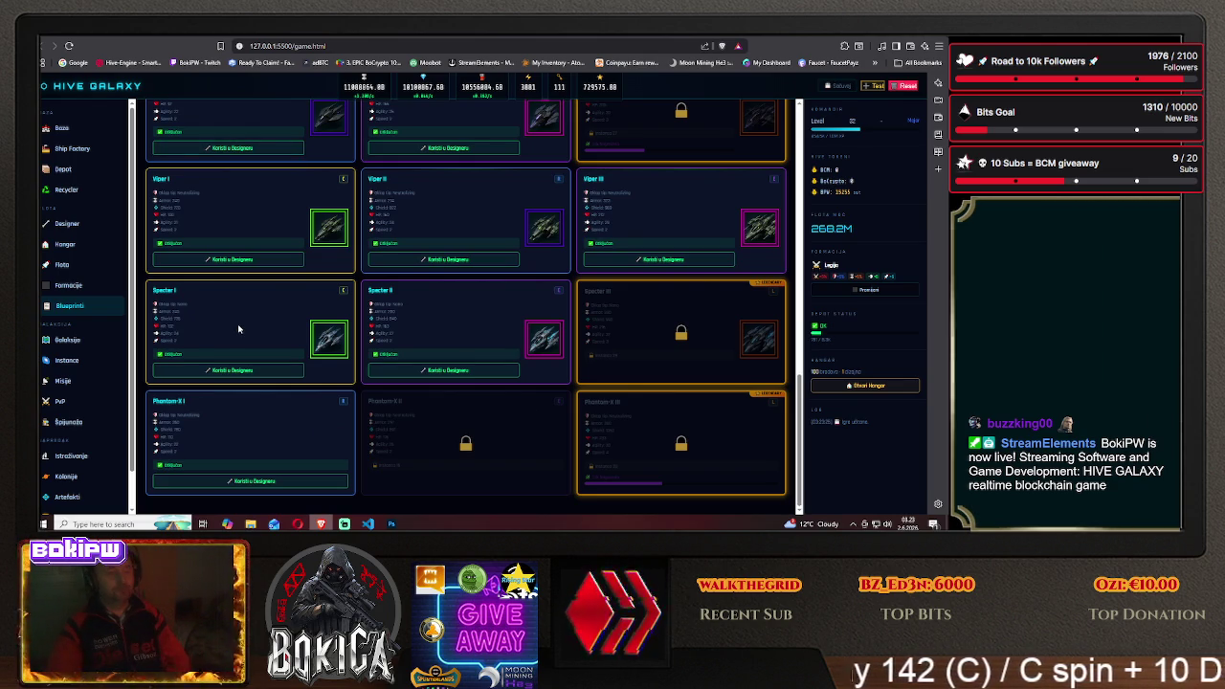
pyautogui.scroll(2, 239, 329)
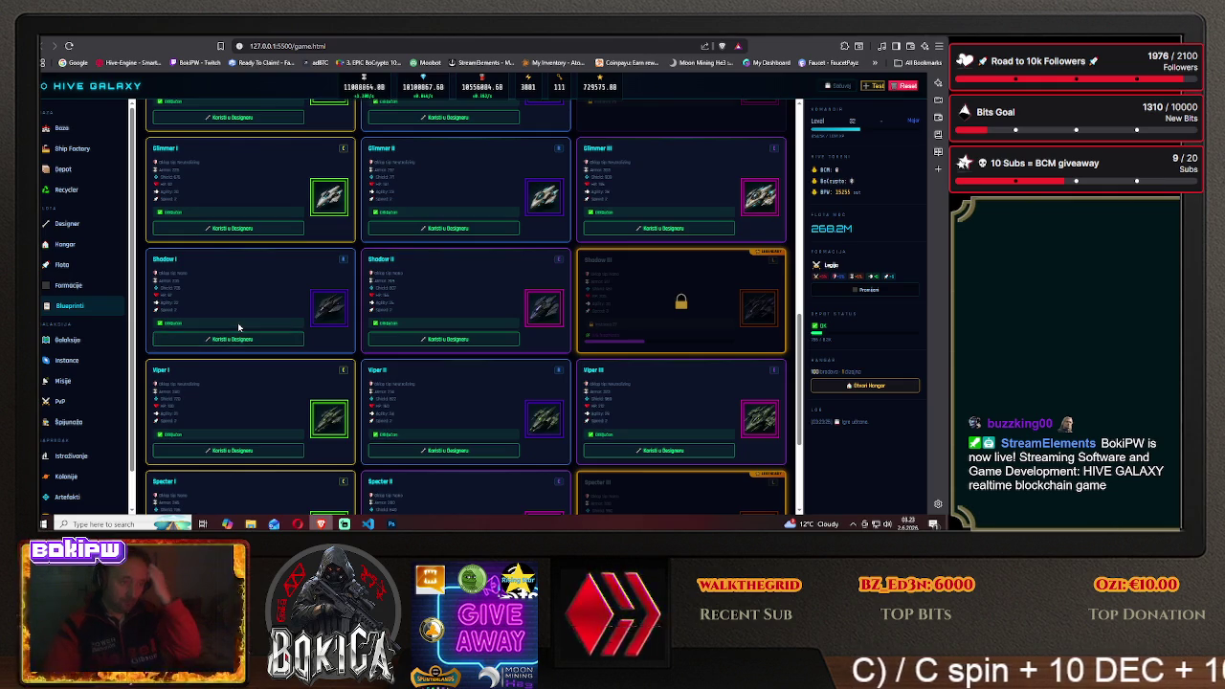
pyautogui.scroll(3, 239, 328)
pyautogui.scroll(2, 237, 326)
pyautogui.scroll(2, 237, 326)
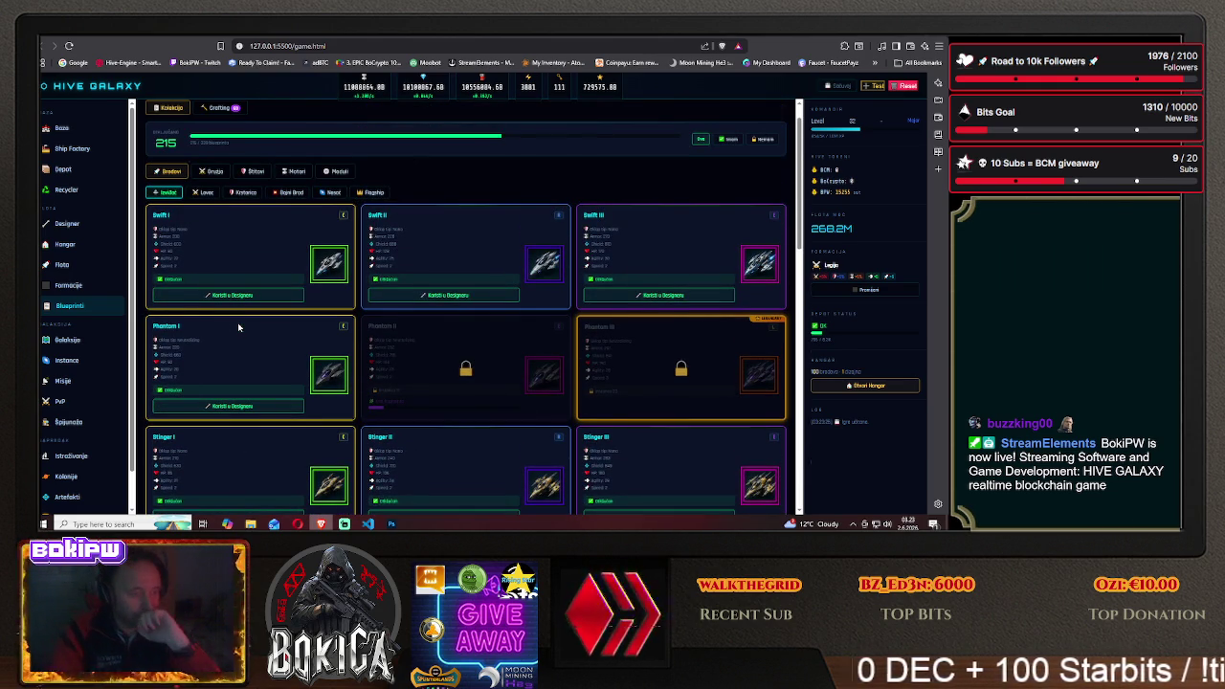
pyautogui.scroll(-3, 237, 327)
pyautogui.scroll(-3, 229, 338)
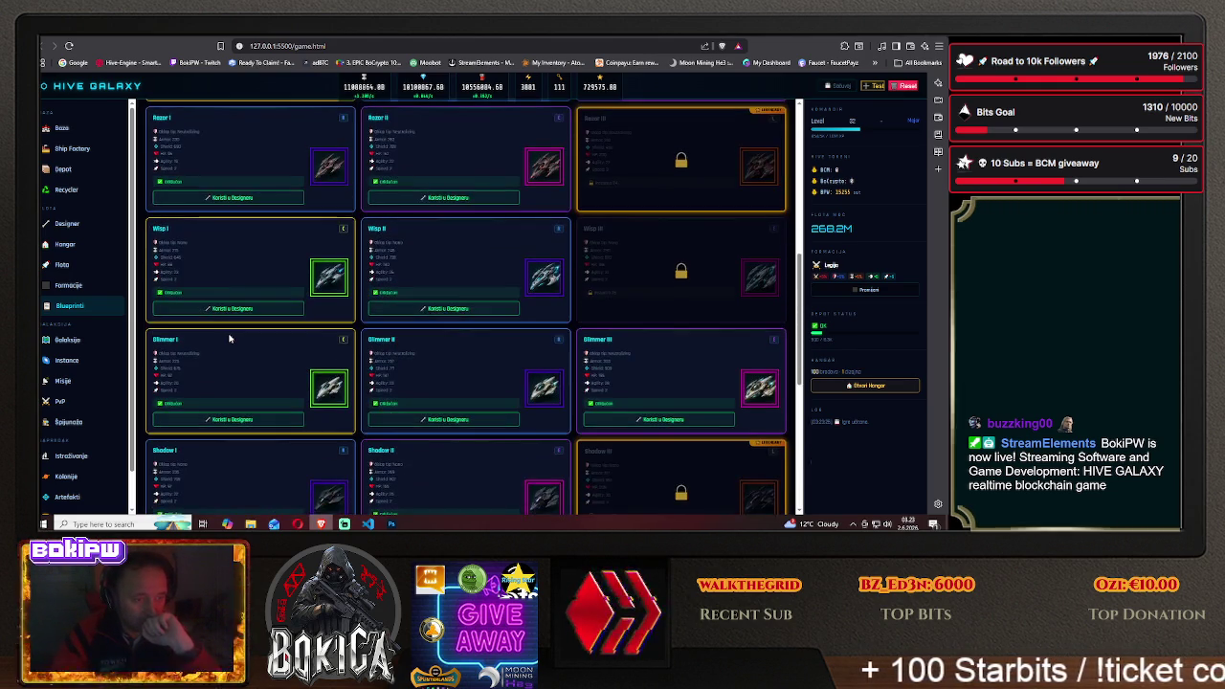
pyautogui.scroll(-3, 230, 338)
pyautogui.scroll(-2, 230, 338)
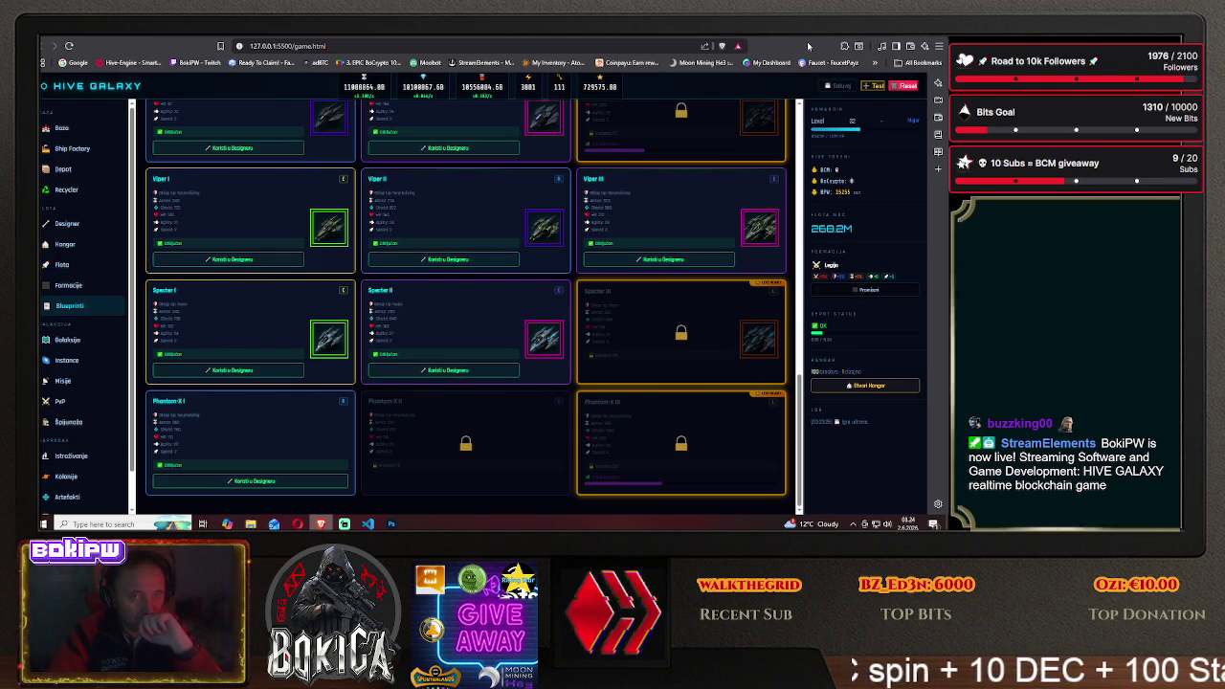
pyautogui.click(391, 524)
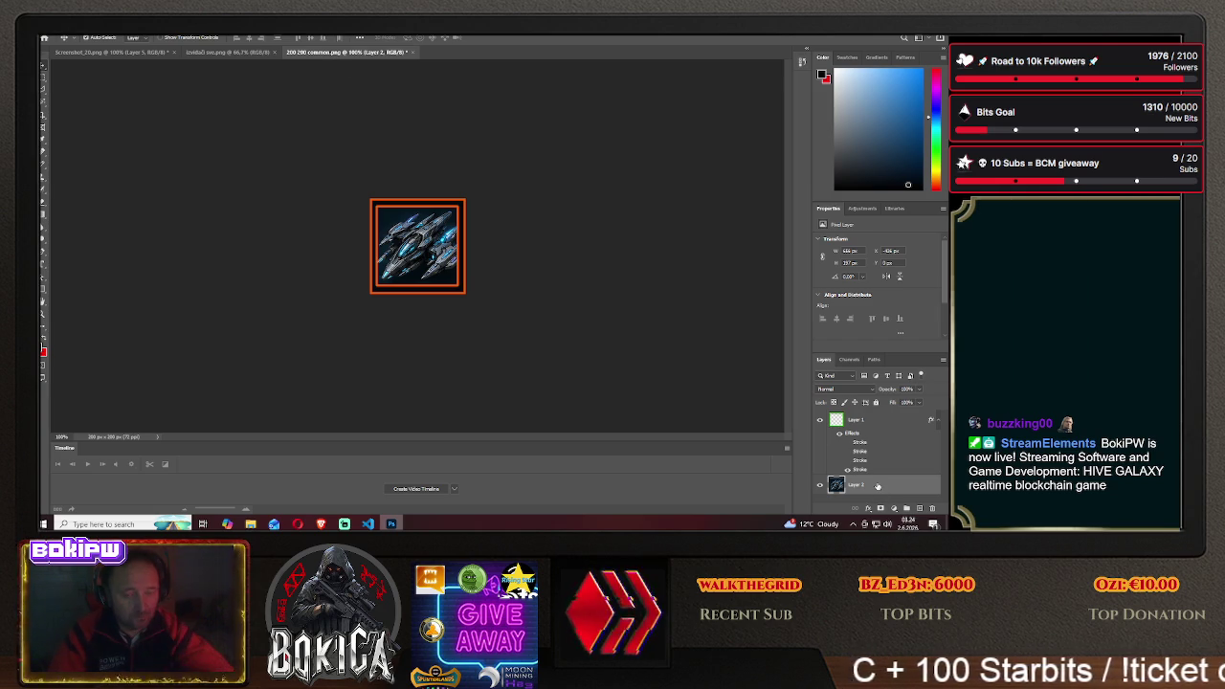
# Delete the Specter ship layer and copy the Phantom-X row from the sprite sheet into the 200×200 icon
pyautogui.press('Delete')
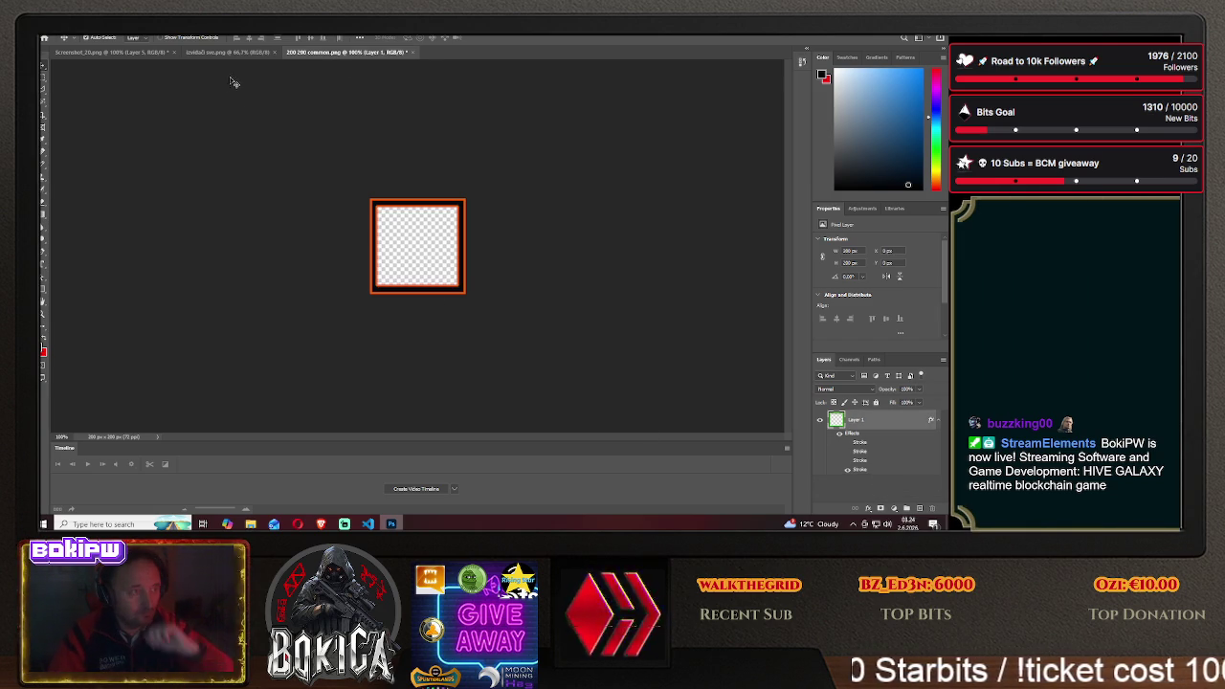
pyautogui.click(227, 52)
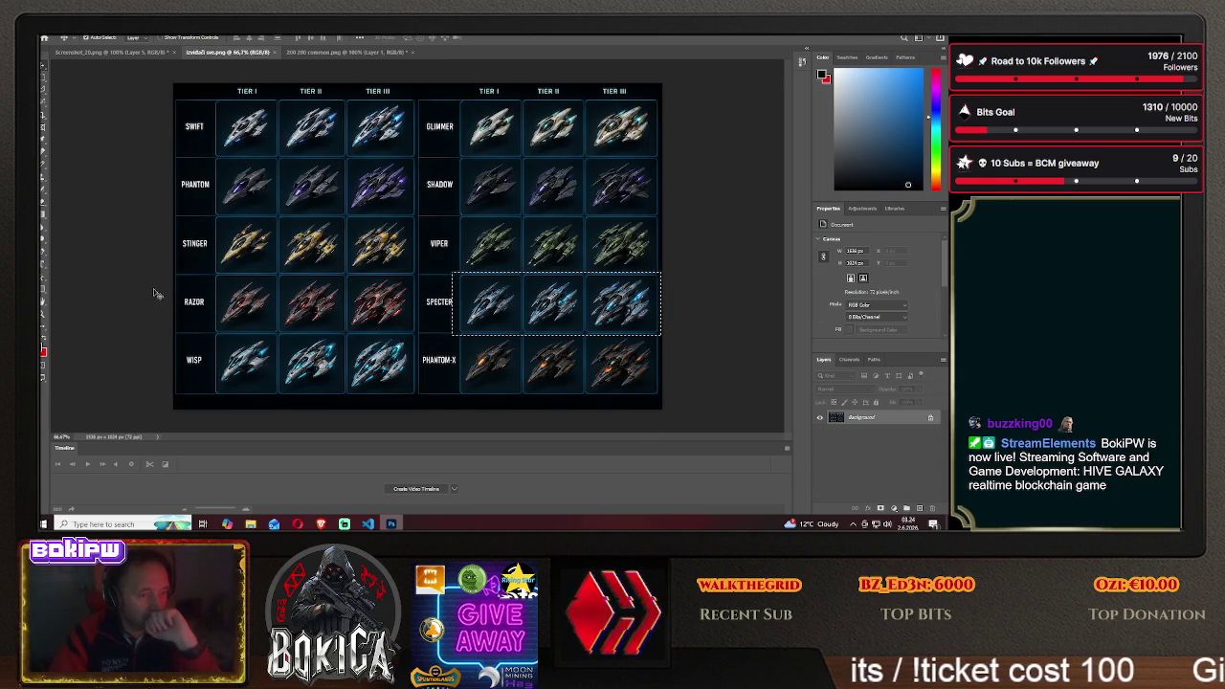
pyautogui.press('m')
pyautogui.click(352, 233)
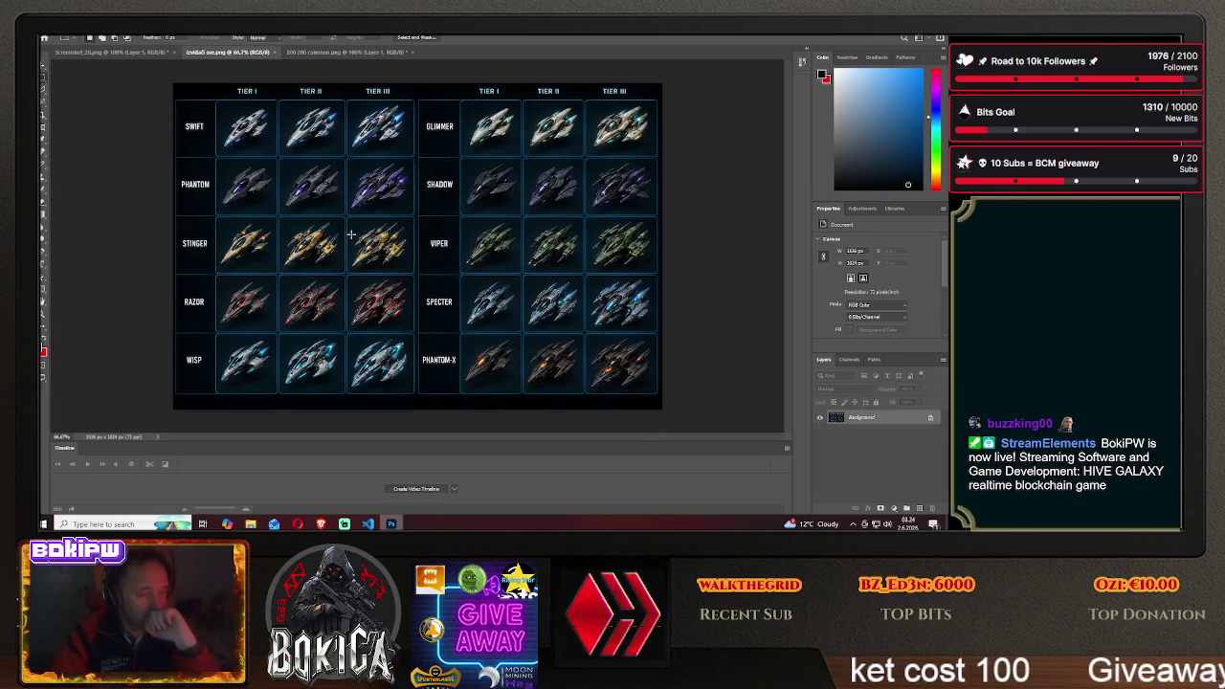
pyautogui.moveTo(457, 334); pyautogui.dragTo(662, 397)
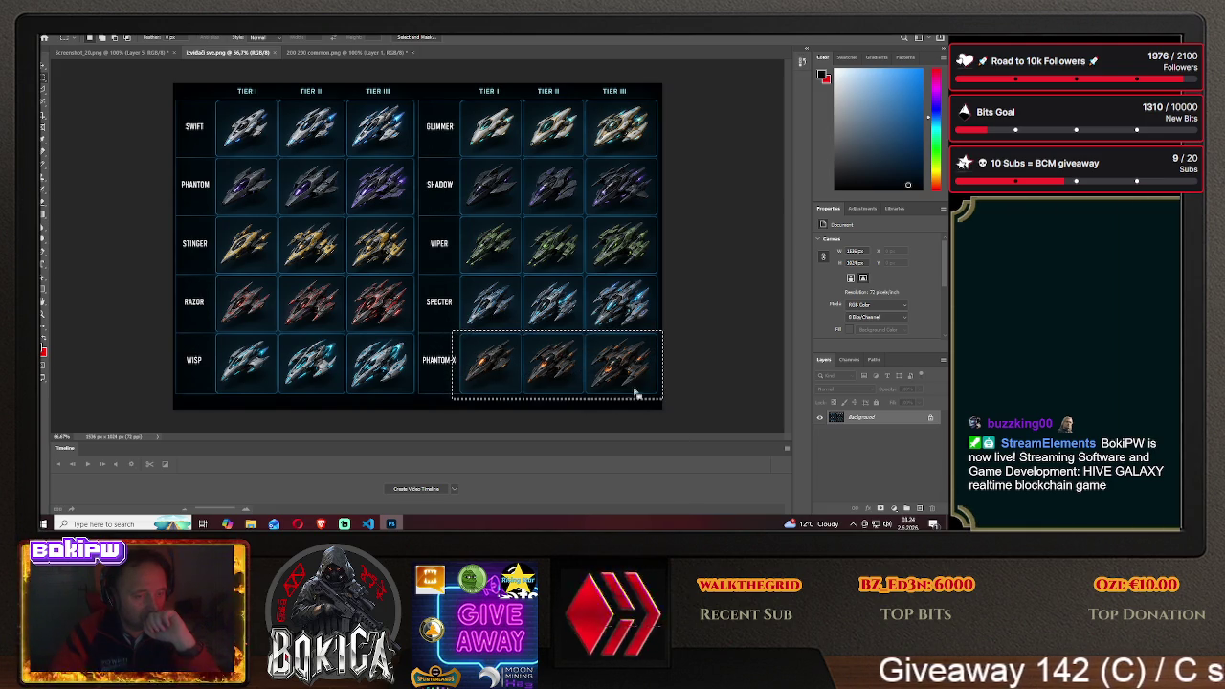
pyautogui.press('v')
pyautogui.moveTo(524, 350)
pyautogui.mouseDown()
pyautogui.moveTo(342, 66)
pyautogui.moveTo(347, 76)
pyautogui.mouseUp()
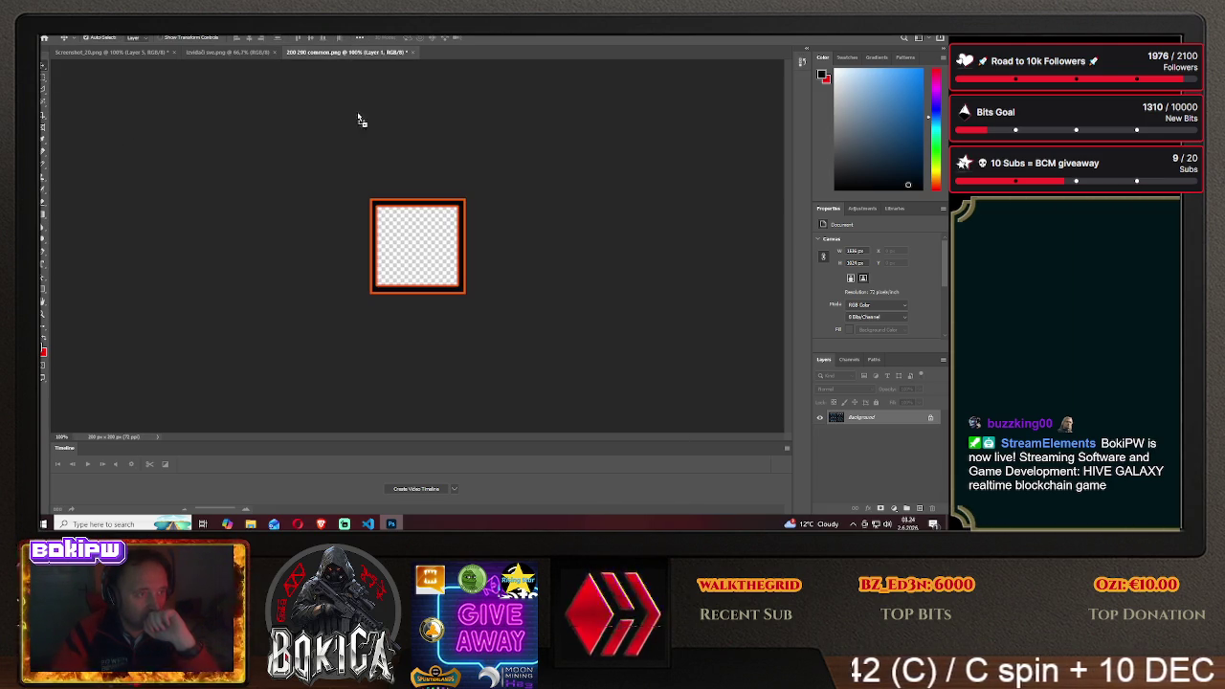
pyautogui.moveTo(418, 244); pyautogui.dragTo(422, 241)
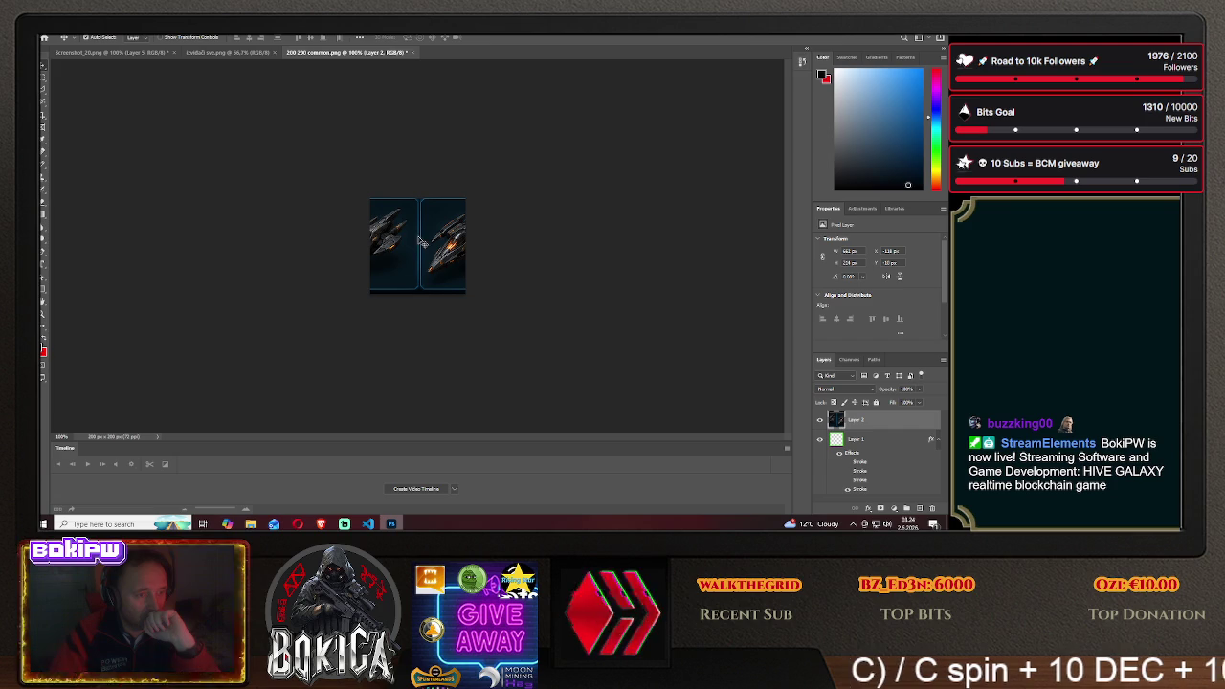
# Move the frame layer above the ship art and centre a Phantom-X ship inside the frame
pyautogui.click(842, 438)
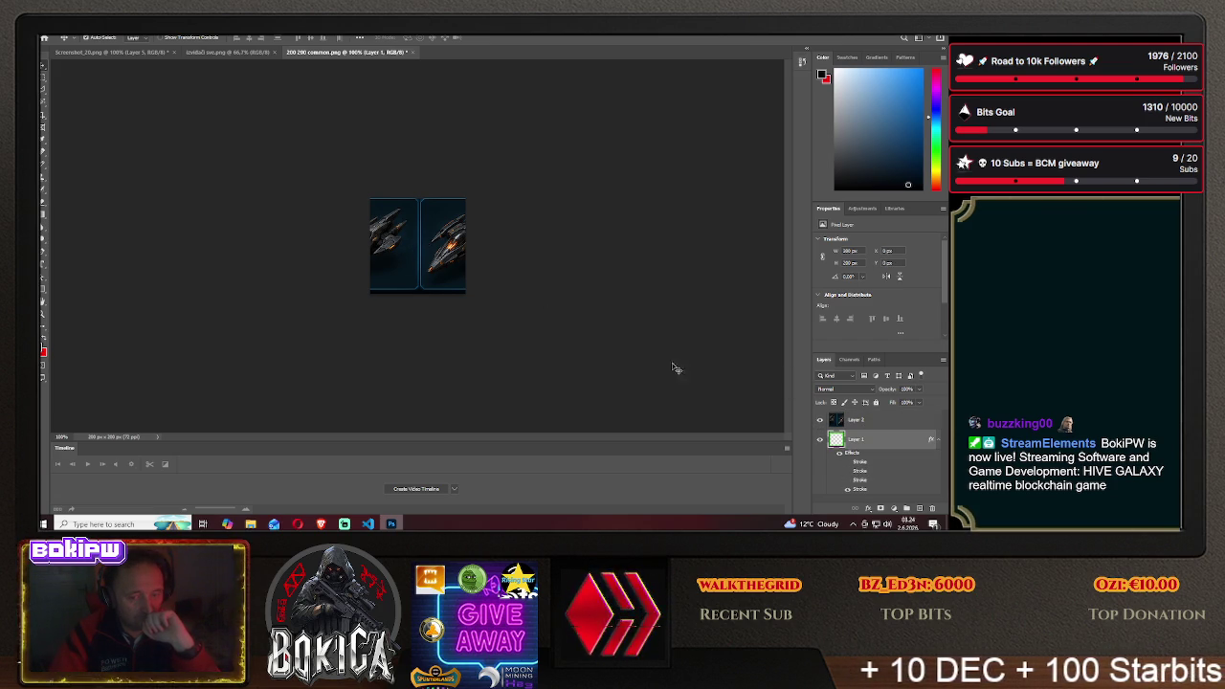
pyautogui.hotkey('ctrl', ']')
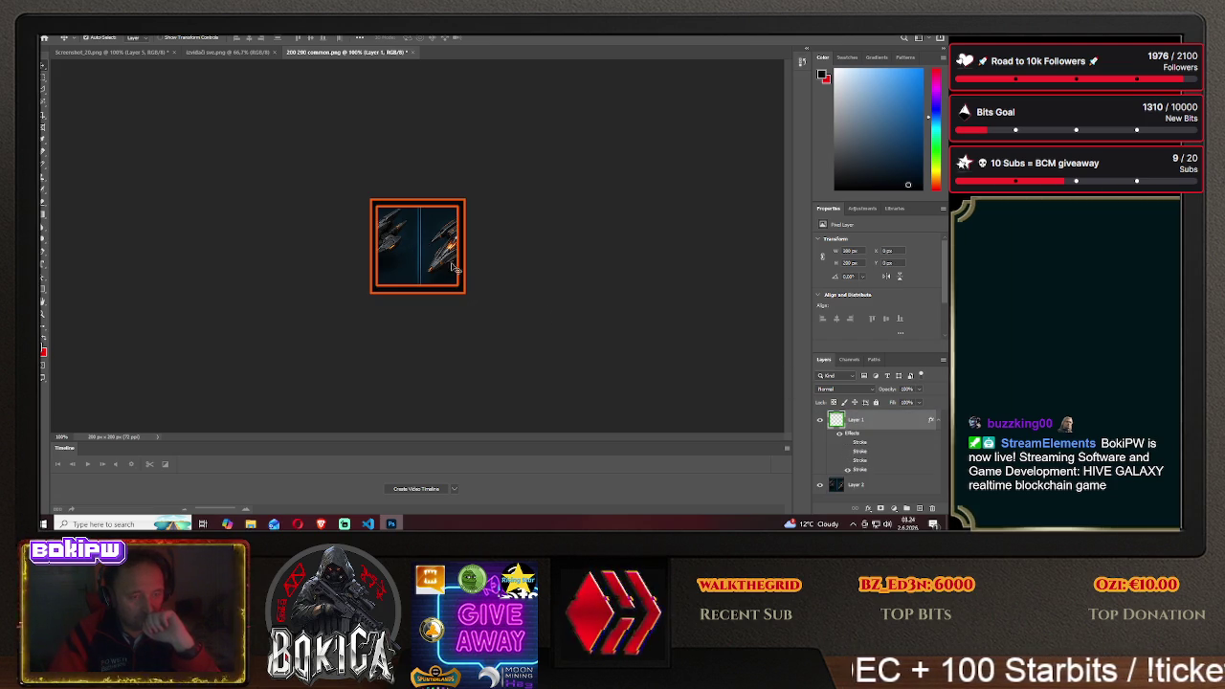
pyautogui.moveTo(400, 241); pyautogui.dragTo(444, 247)
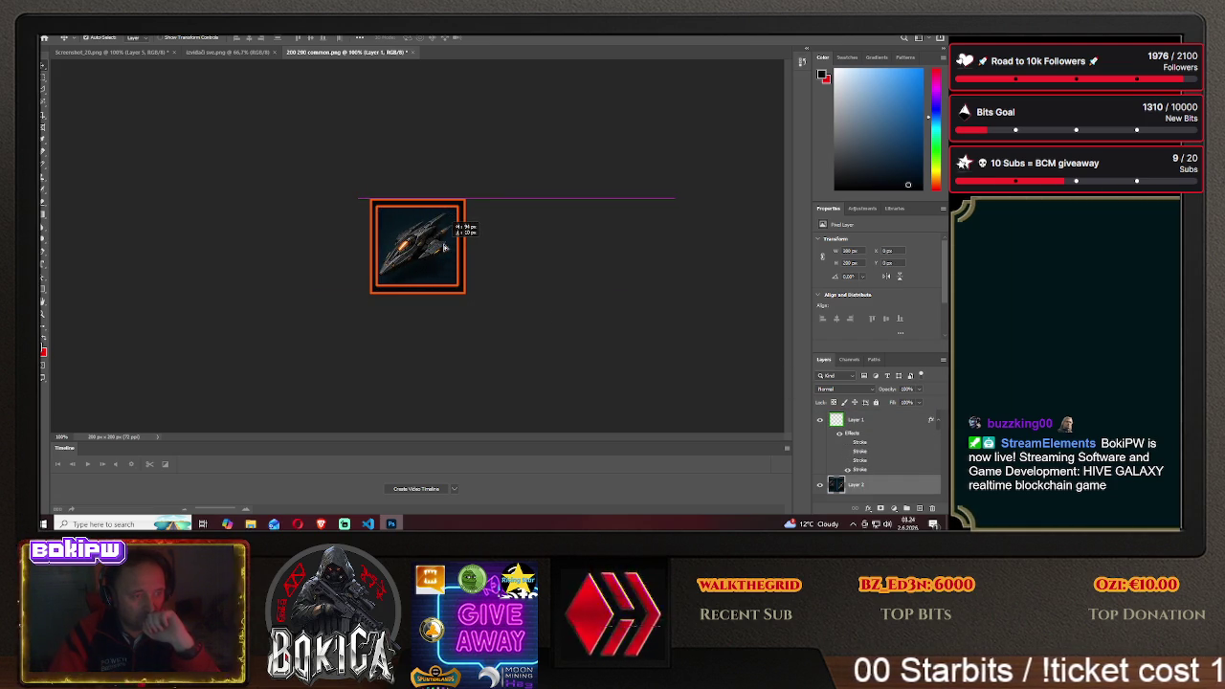
pyautogui.moveTo(448, 247); pyautogui.dragTo(454, 248)
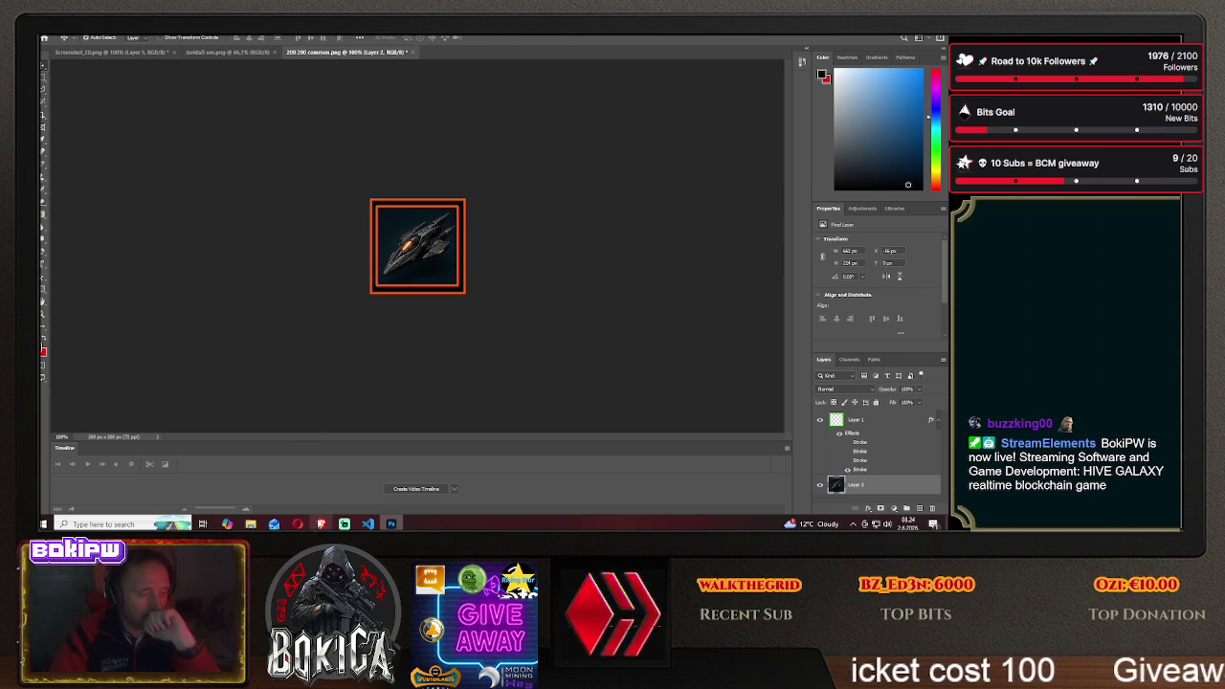
pyautogui.click(321, 524)
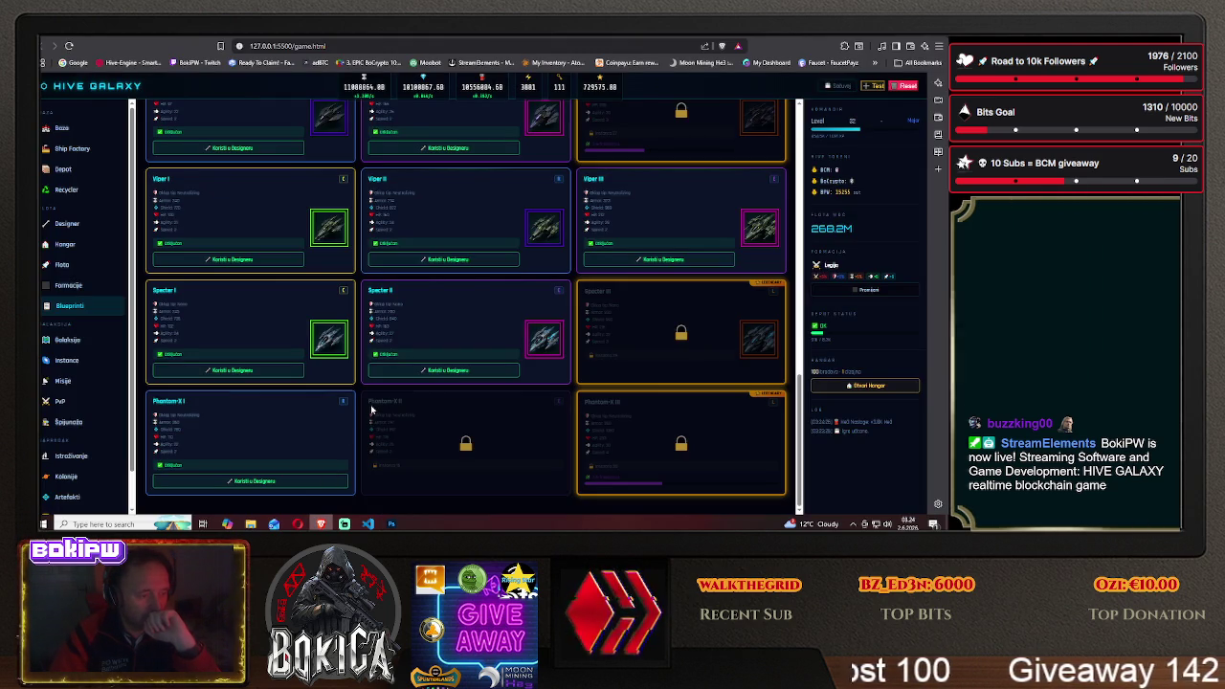
# Change Layer 1's frame stroke from orange to purple
pyautogui.click(391, 524)
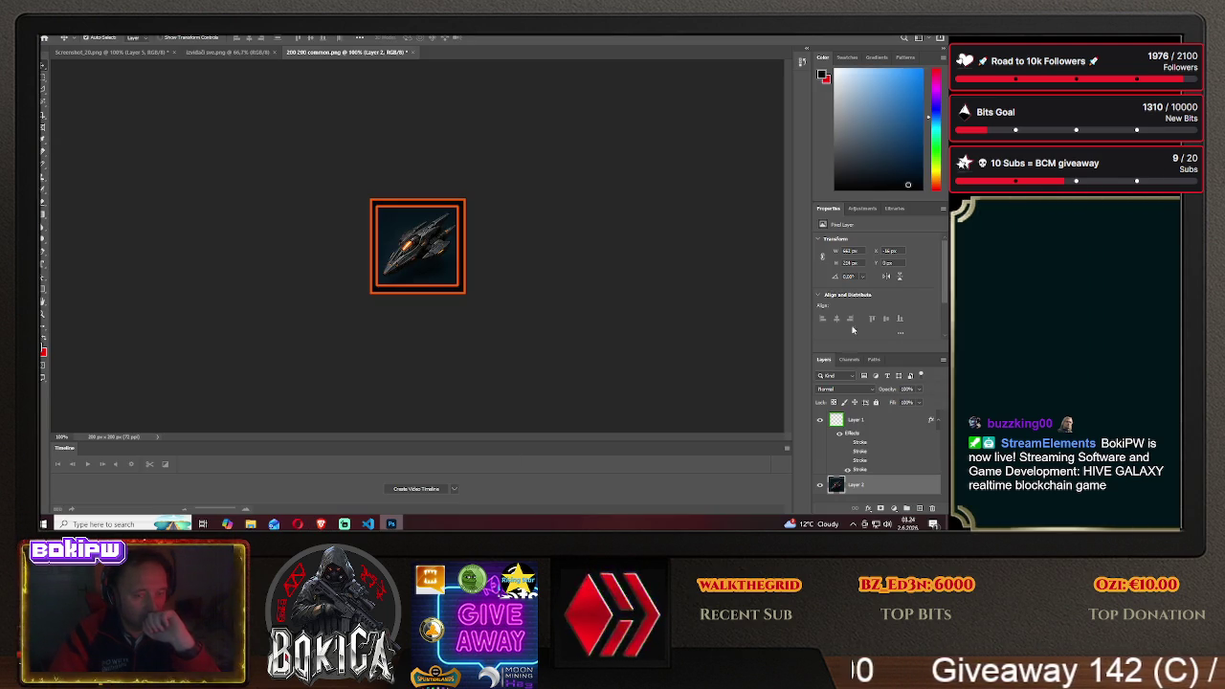
pyautogui.click(855, 420)
pyautogui.rightClick(855, 420)
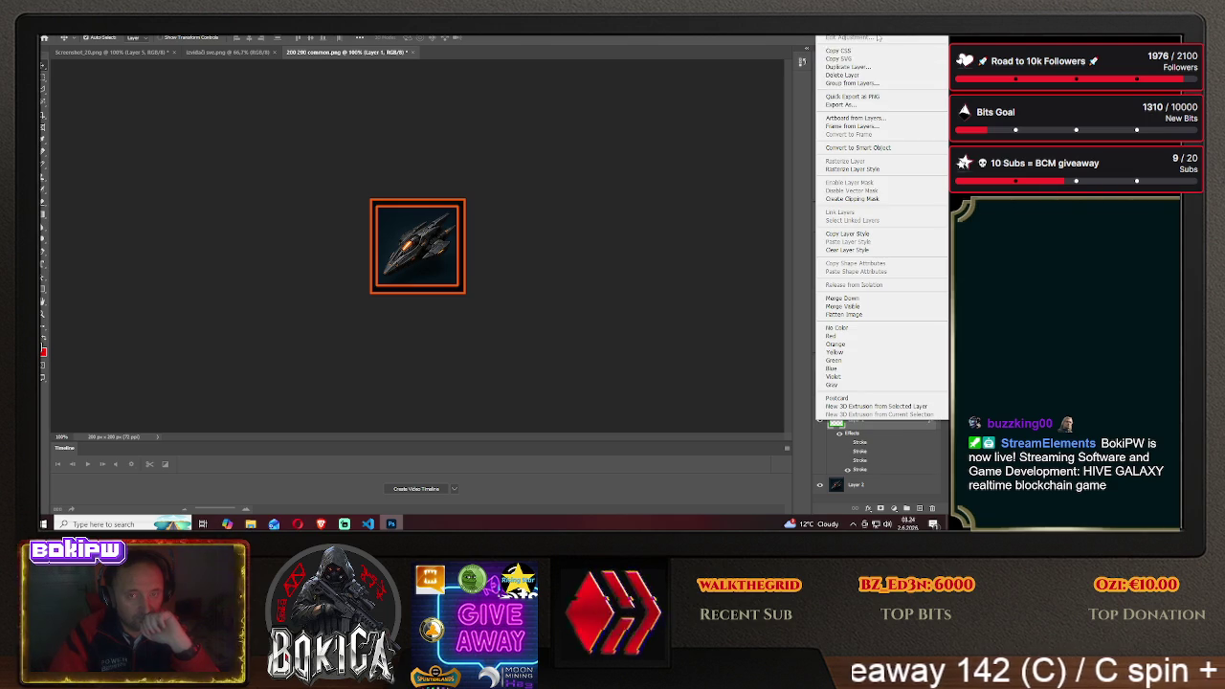
pyautogui.click(685, 207)
pyautogui.click(581, 233)
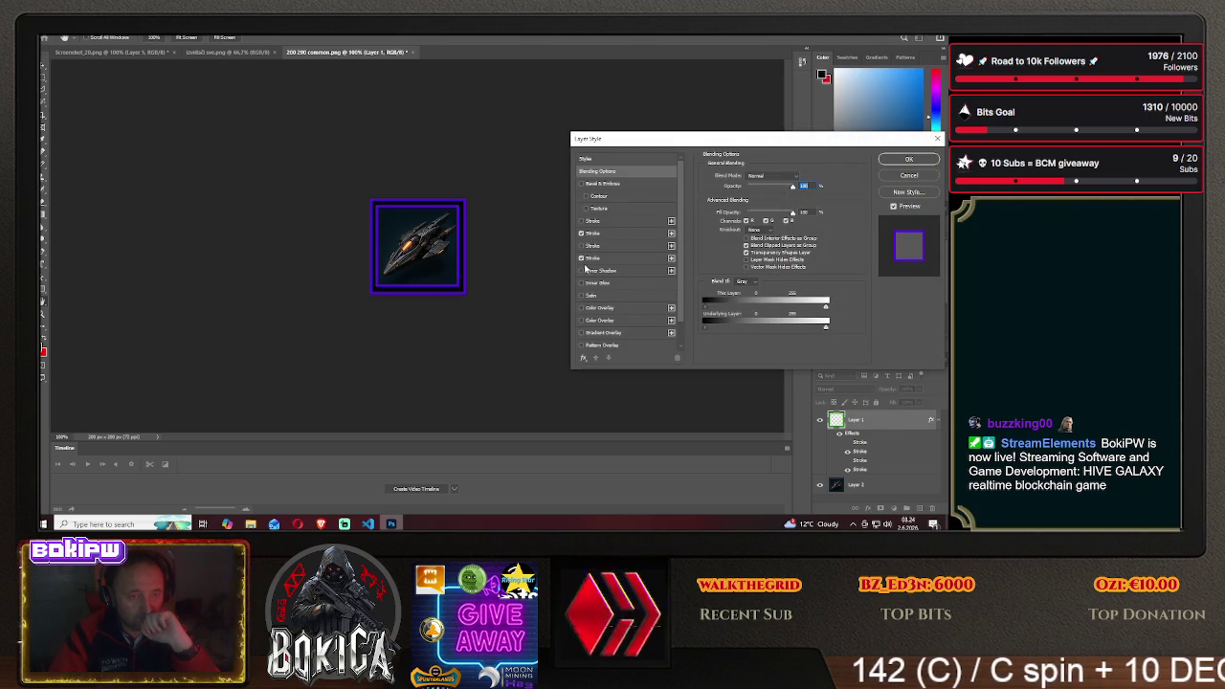
pyautogui.click(909, 160)
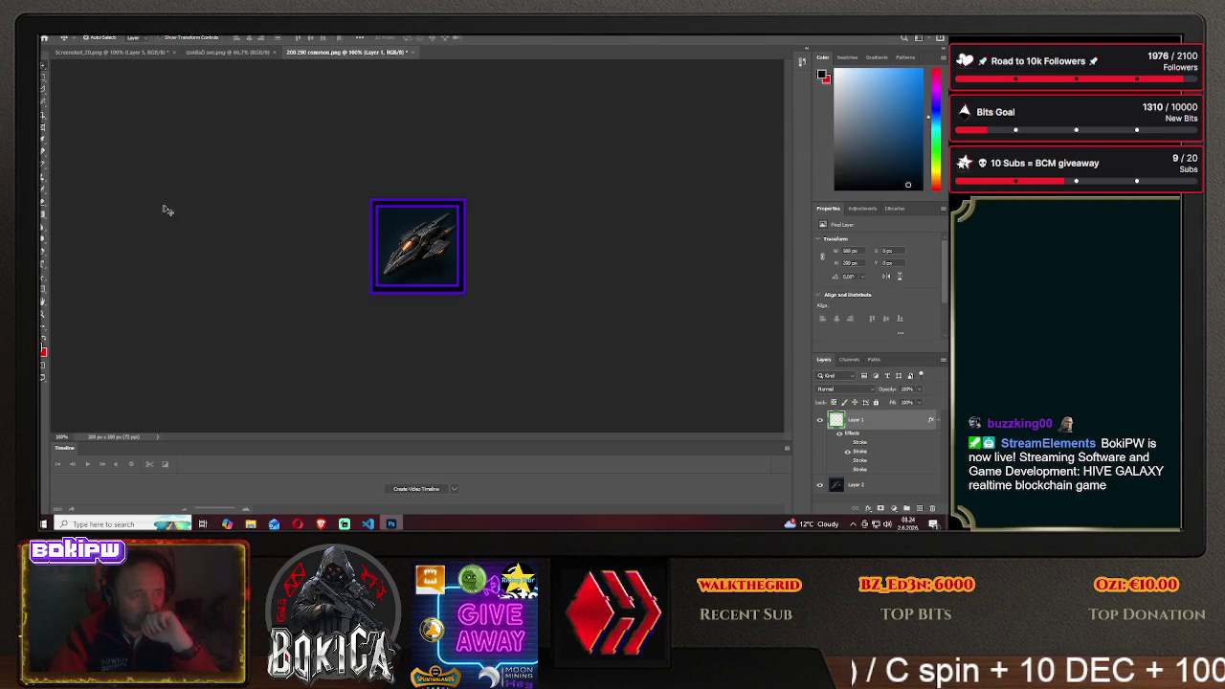
pyautogui.click(50, 30)
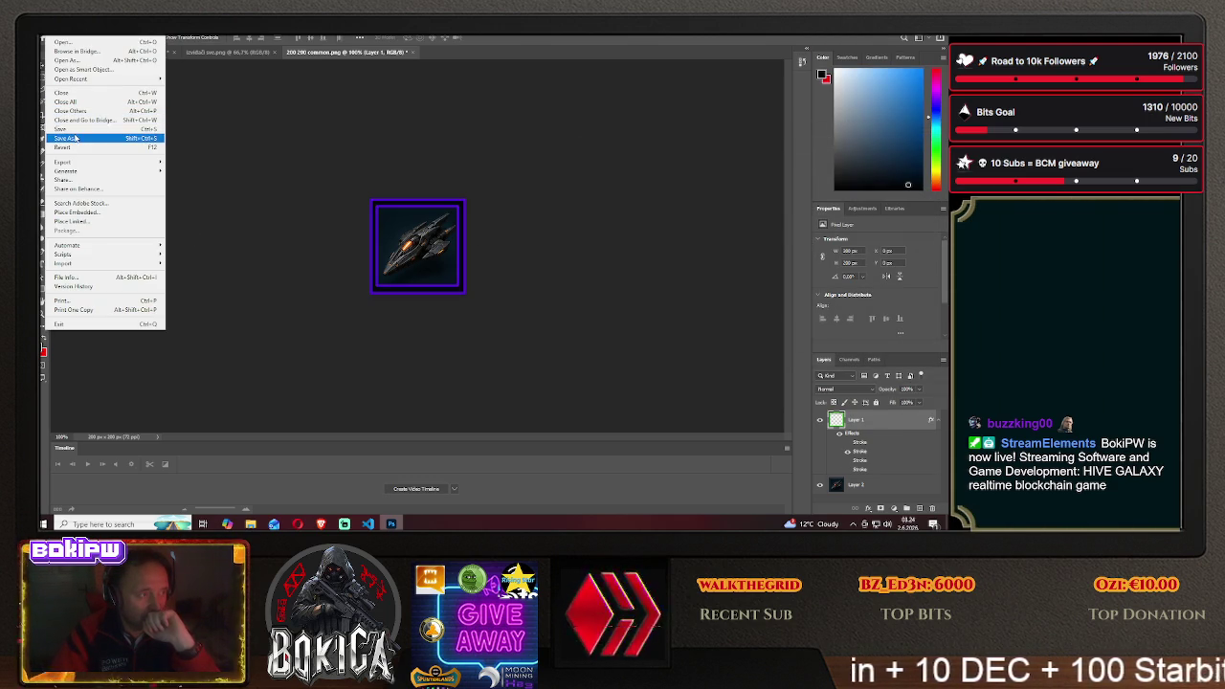
pyautogui.click(65, 138)
# Point the save to the HIVE GALAXY img folder on this computer with PNG as the format
pyautogui.click(548, 353)
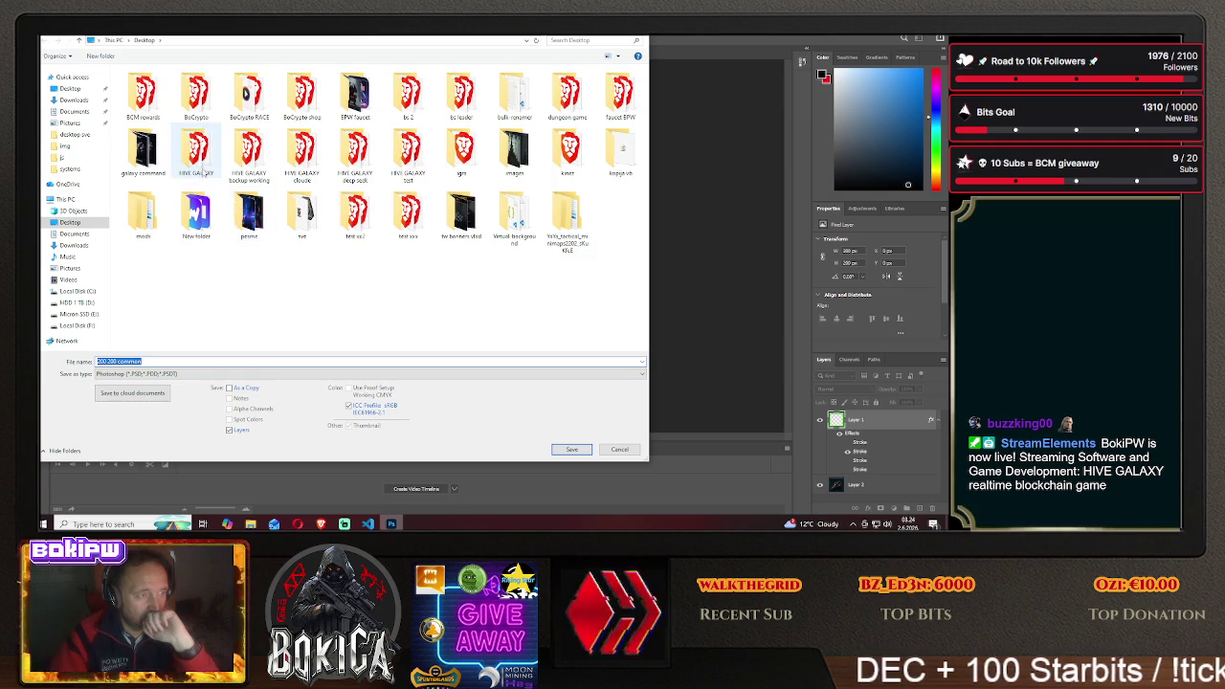
pyautogui.doubleClick(197, 151)
pyautogui.doubleClick(134, 103)
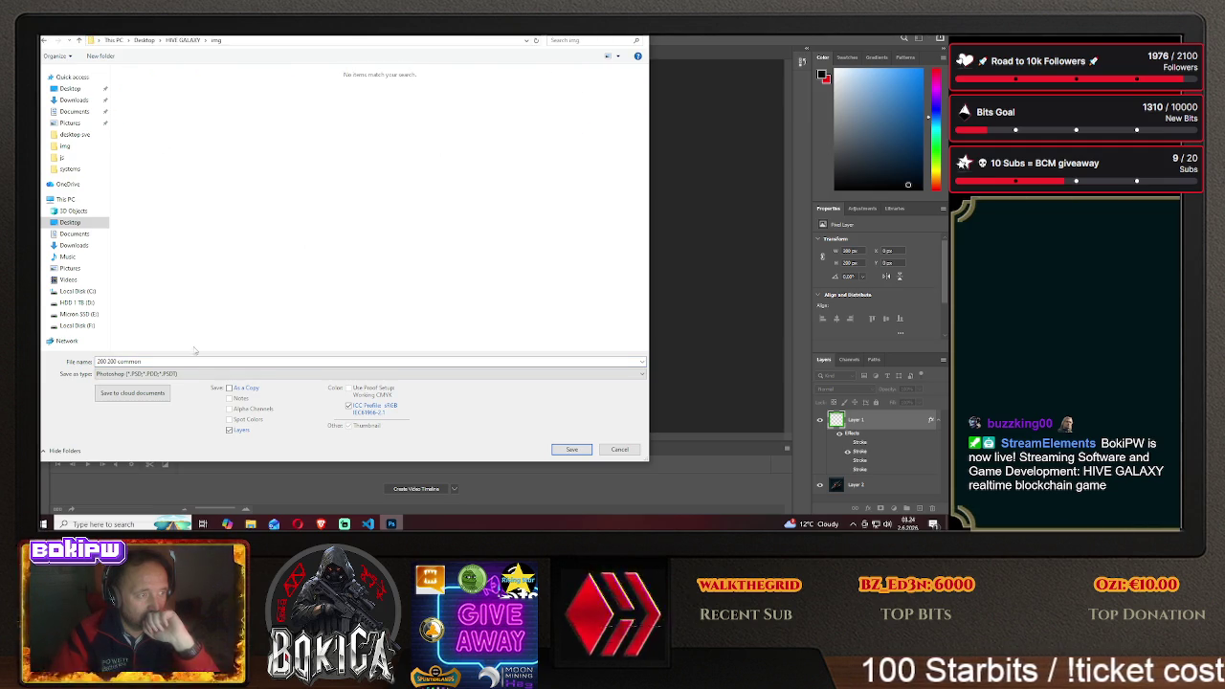
pyautogui.click(191, 373)
pyautogui.click(191, 326)
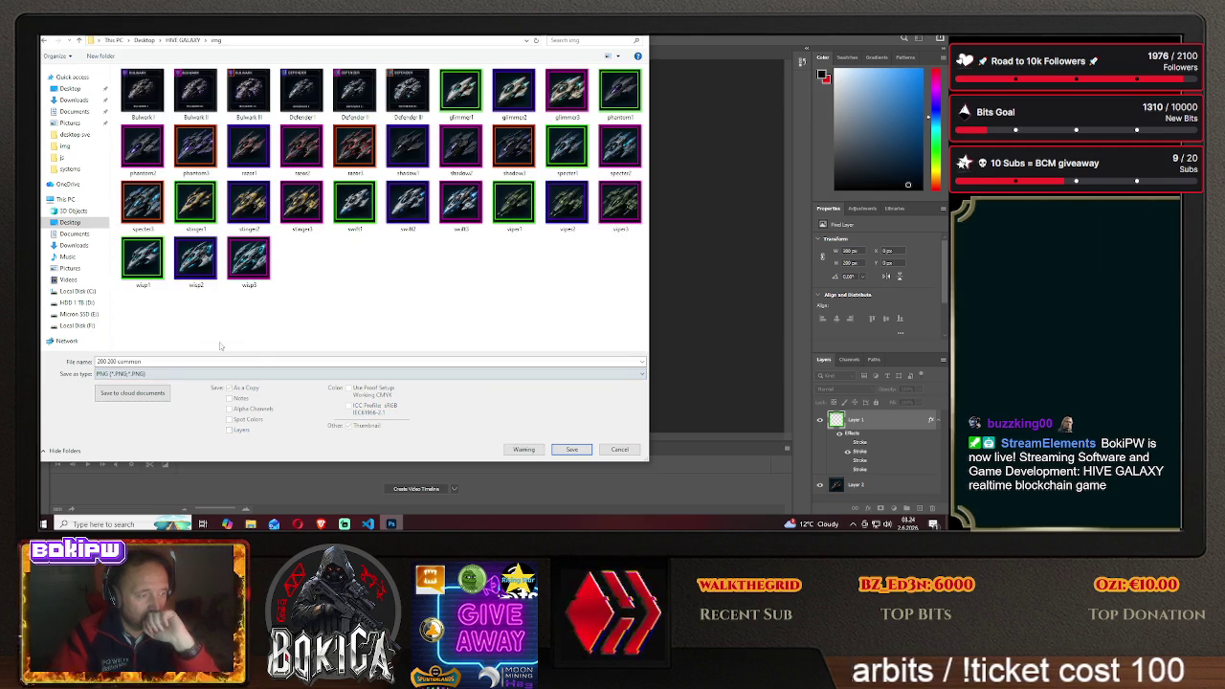
# Name the file phantom-s1, save the PNG, then open the game's Blueprints page
pyautogui.hotkey('alt', 'Tab')
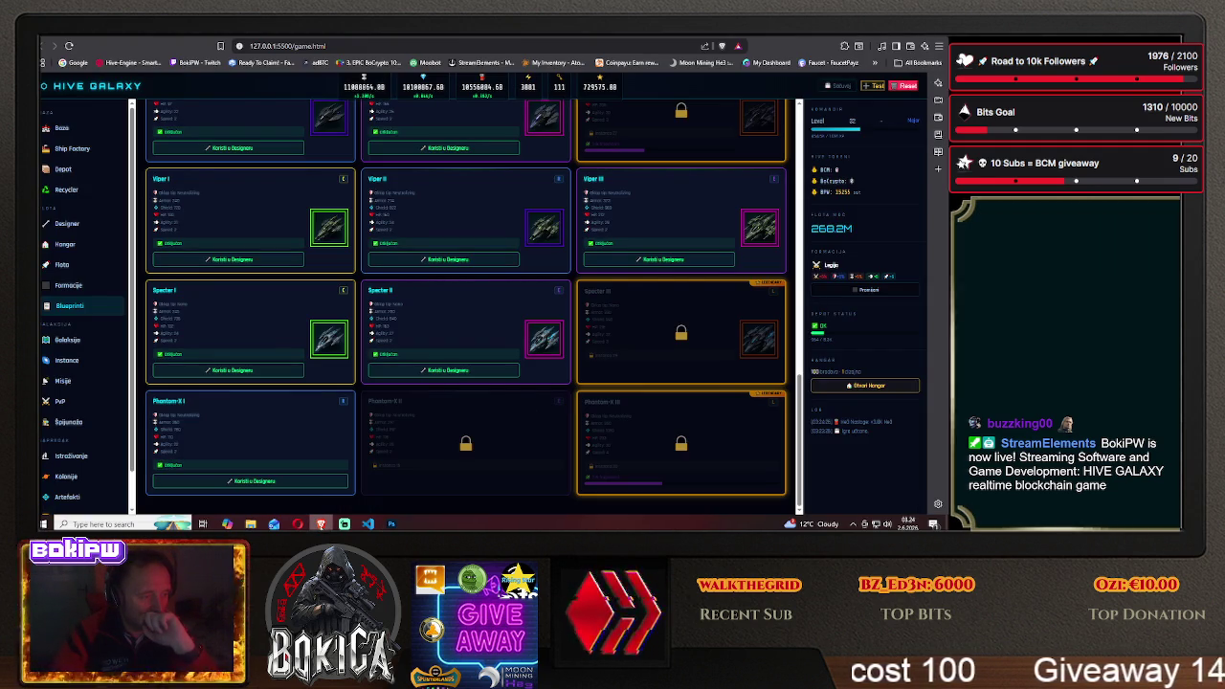
pyautogui.hotkey('alt', 'Tab')
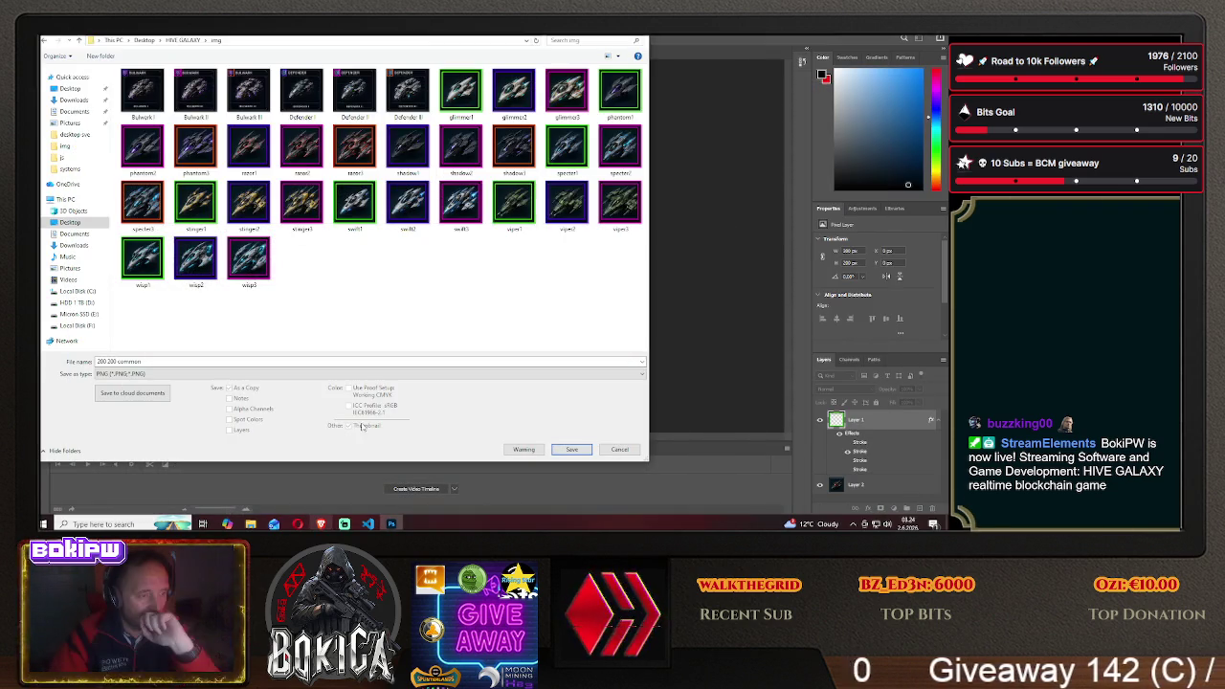
pyautogui.tripleClick(177, 360)
pyautogui.write('phantom')
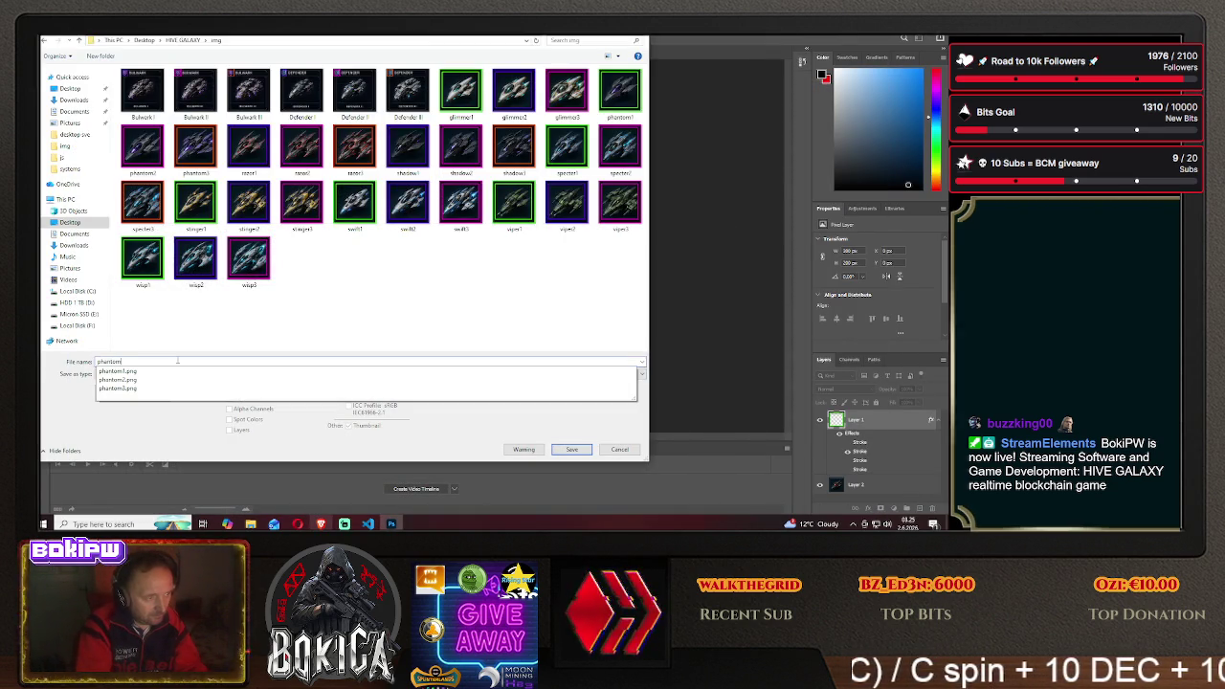
pyautogui.write('-a')
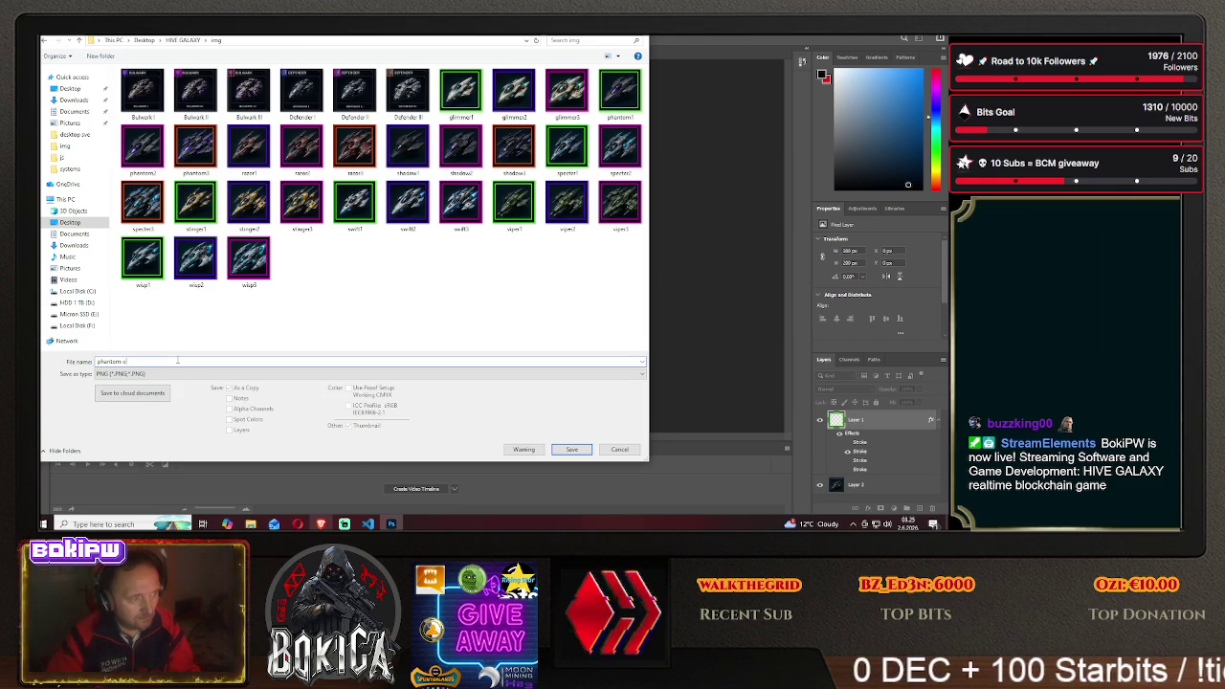
pyautogui.click(323, 524)
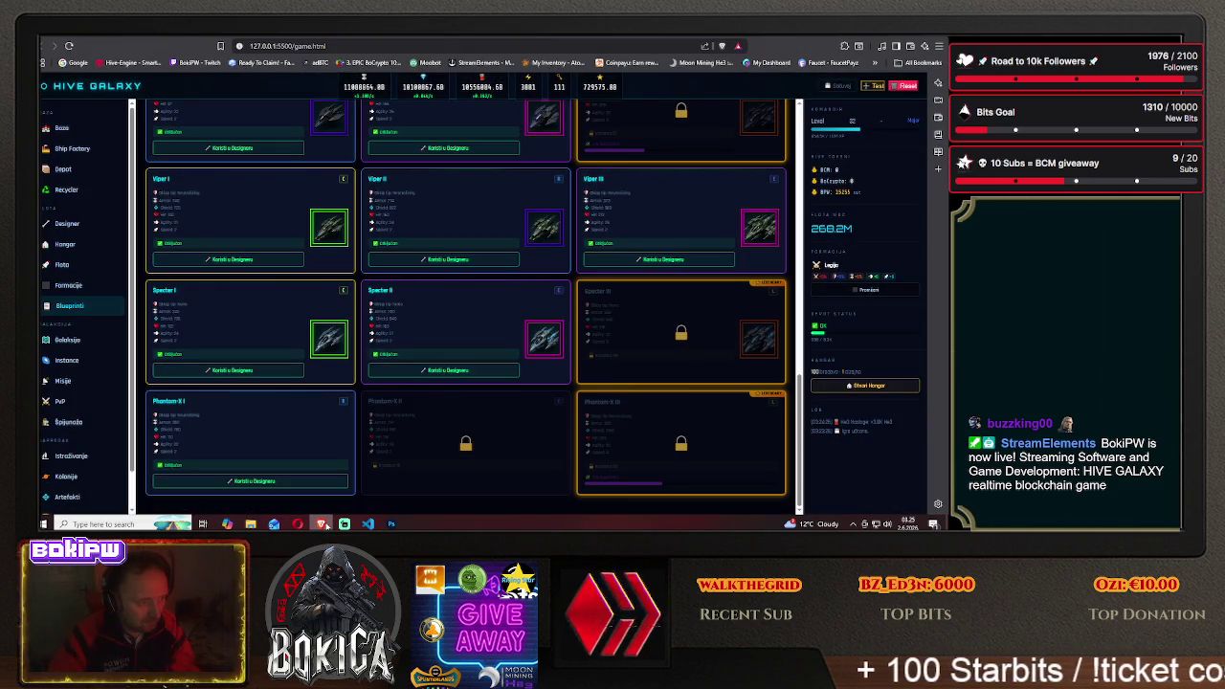
pyautogui.click(392, 523)
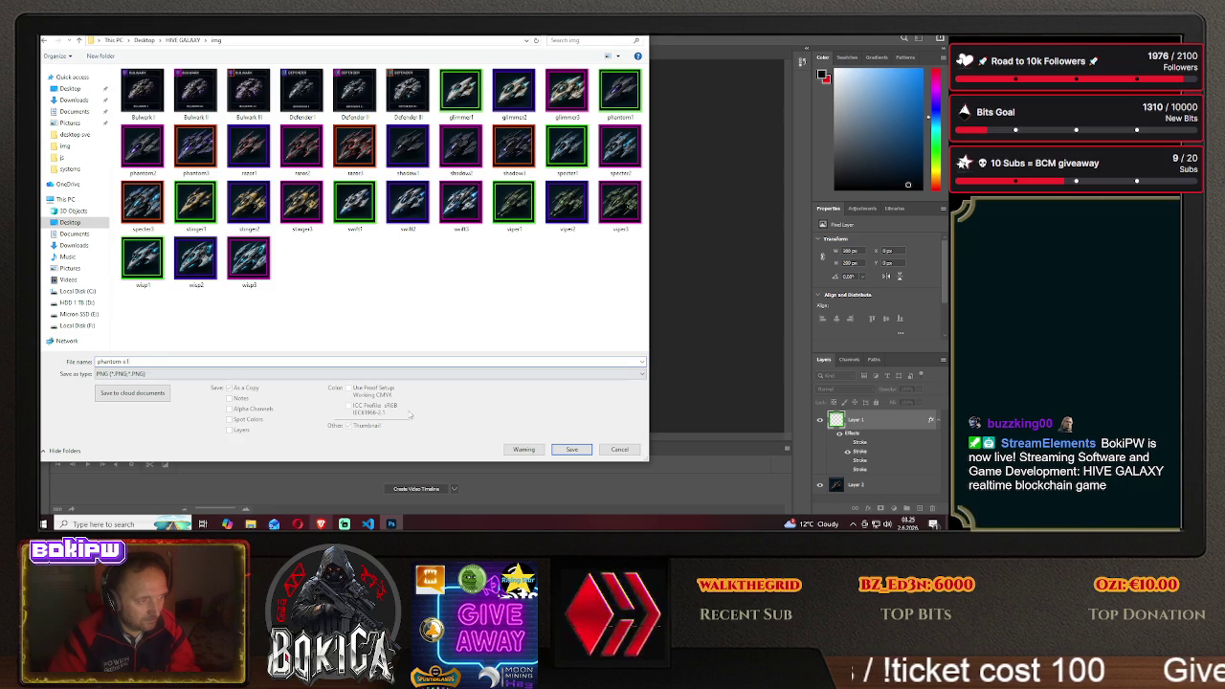
pyautogui.click(567, 448)
pyautogui.click(554, 168)
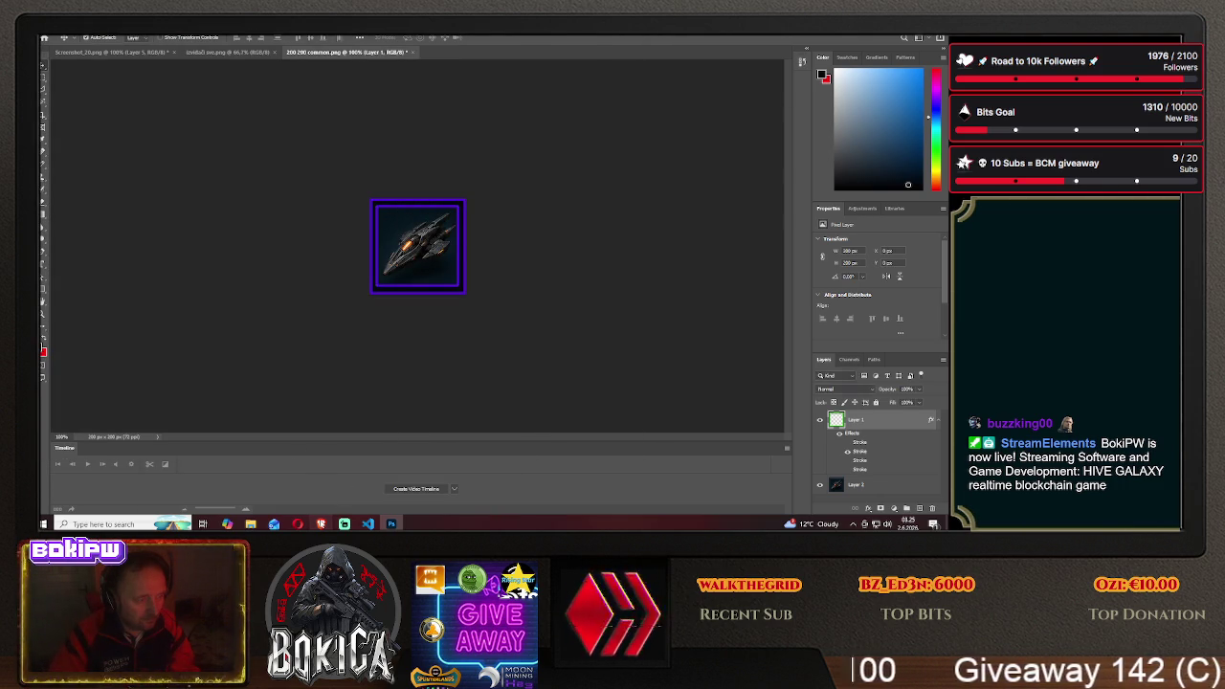
pyautogui.click(321, 523)
pyautogui.click(65, 306)
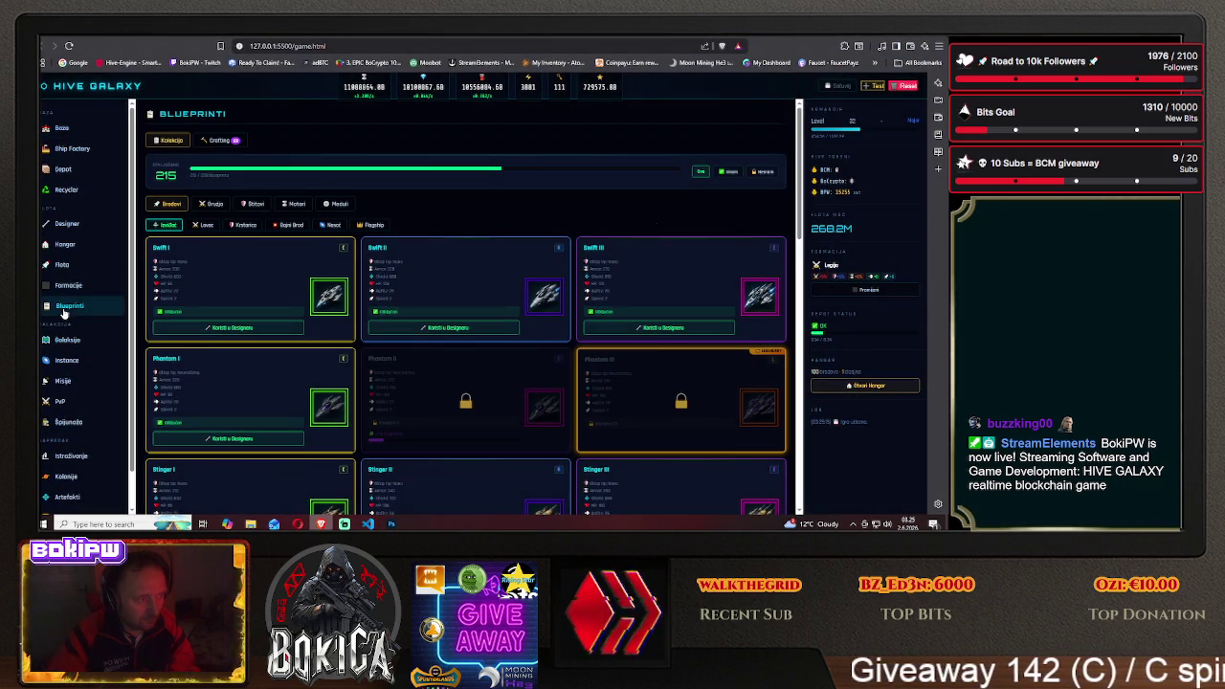
# Scroll to the Phantom row on Blueprints, then minimize Photoshop and the browser to show the desktop
pyautogui.scroll(-3, 212, 373)
pyautogui.scroll(-3, 211, 373)
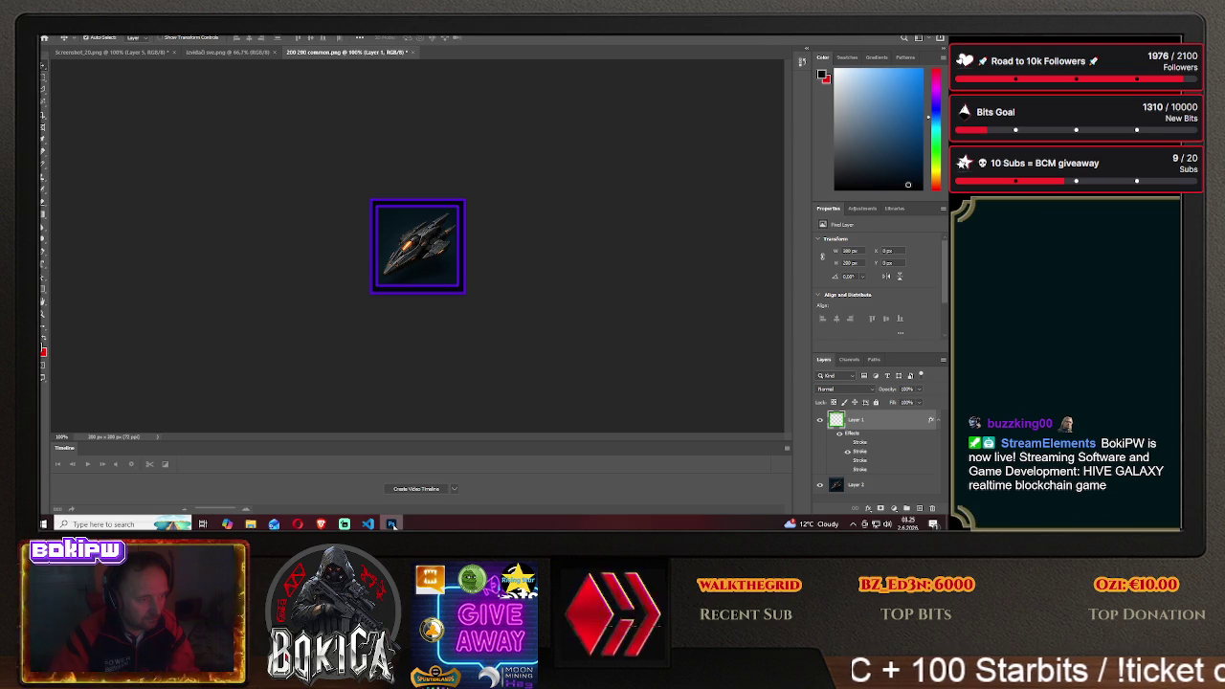
pyautogui.click(391, 524)
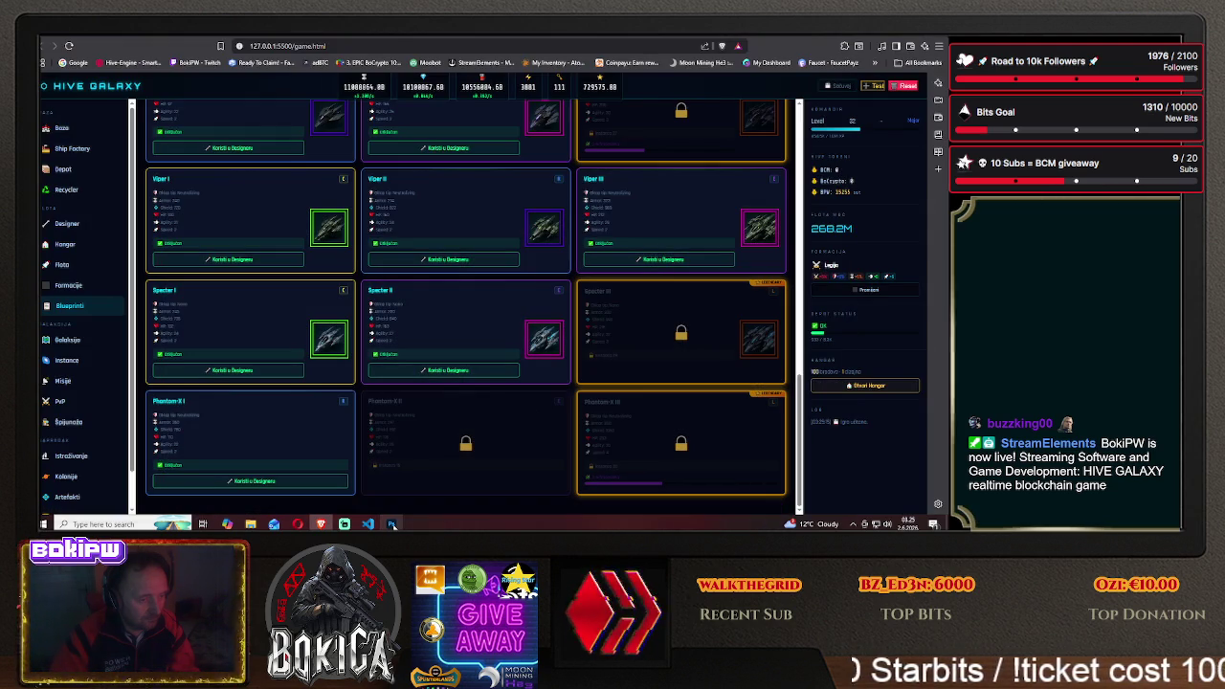
pyautogui.click(321, 525)
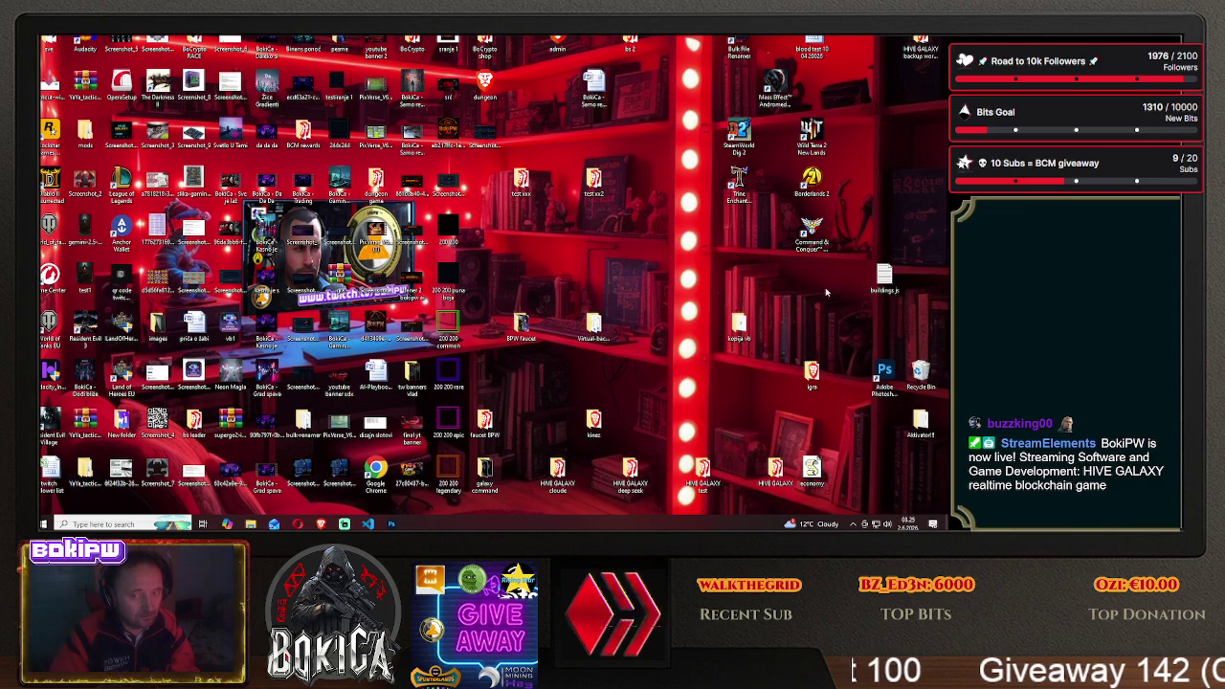
# Compare the phantom1 and phantom-s1 icons in HIVE GALAXY\img against the game, then go to the DeepSeek chat
pyautogui.doubleClick(775, 469)
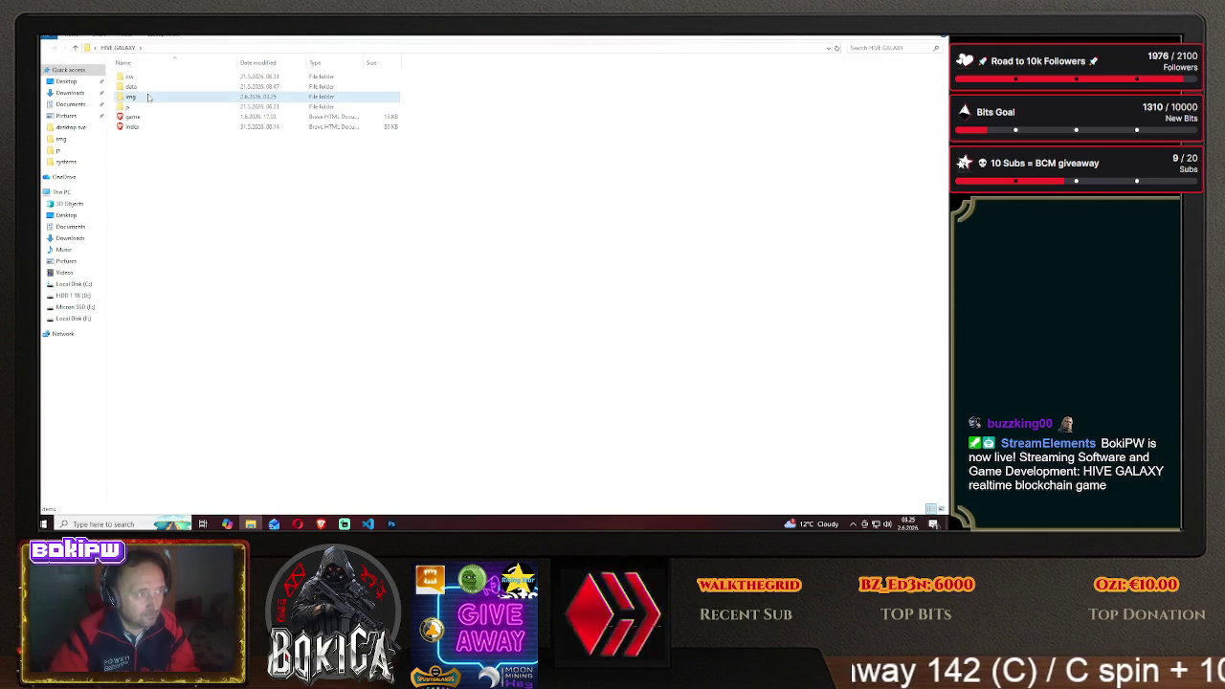
pyautogui.doubleClick(146, 97)
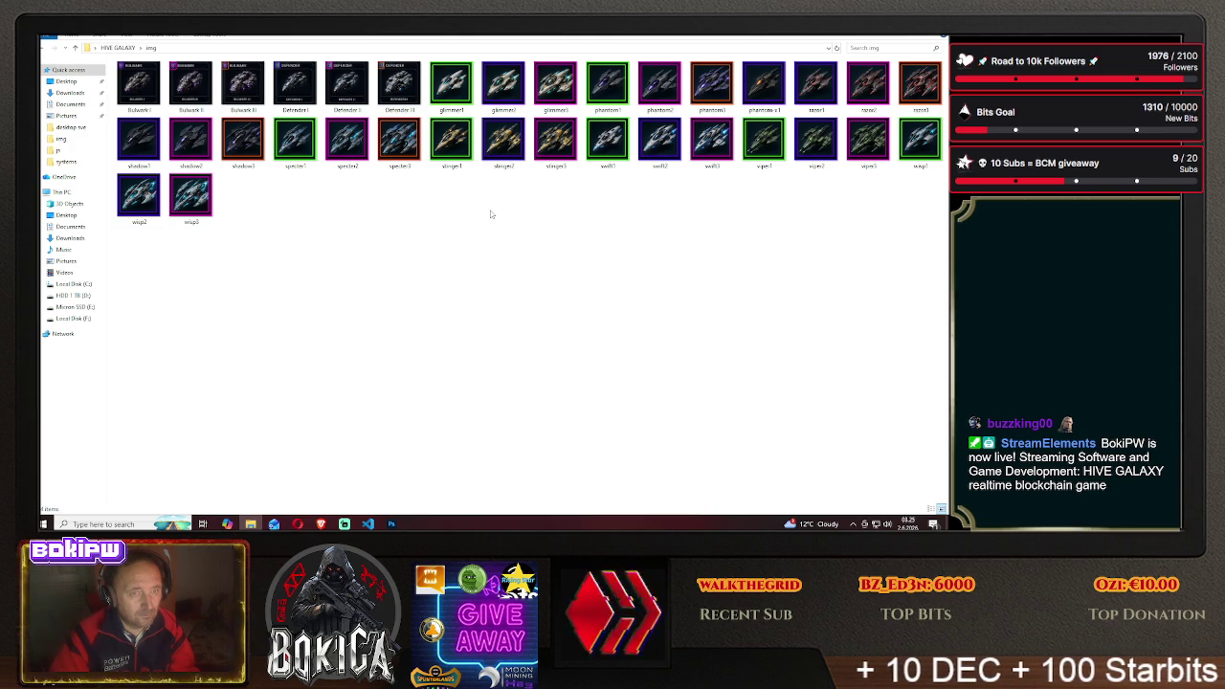
pyautogui.click(619, 92)
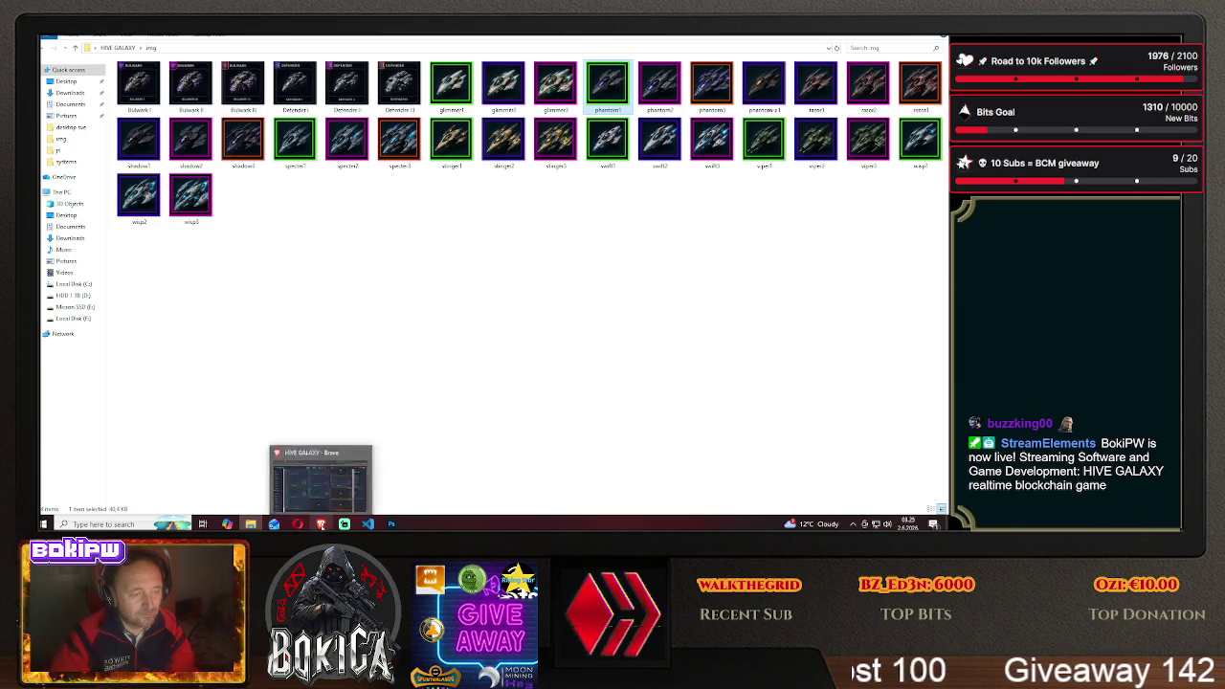
pyautogui.click(321, 524)
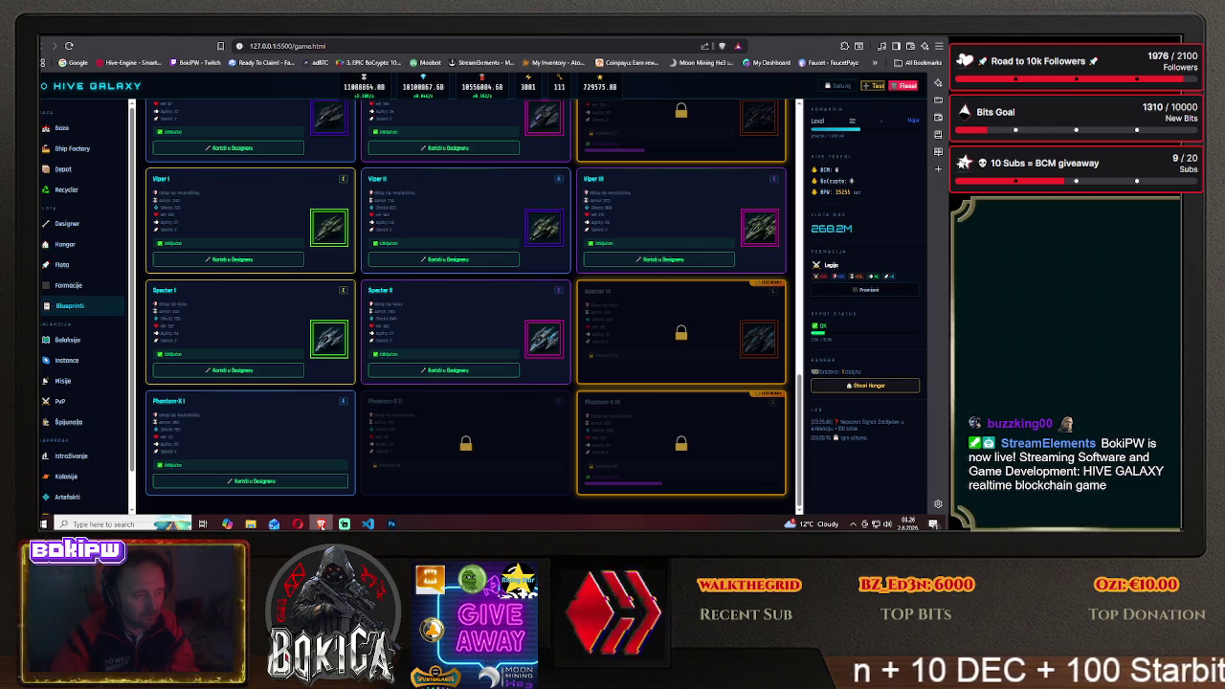
pyautogui.hotkey('alt', 'Tab')
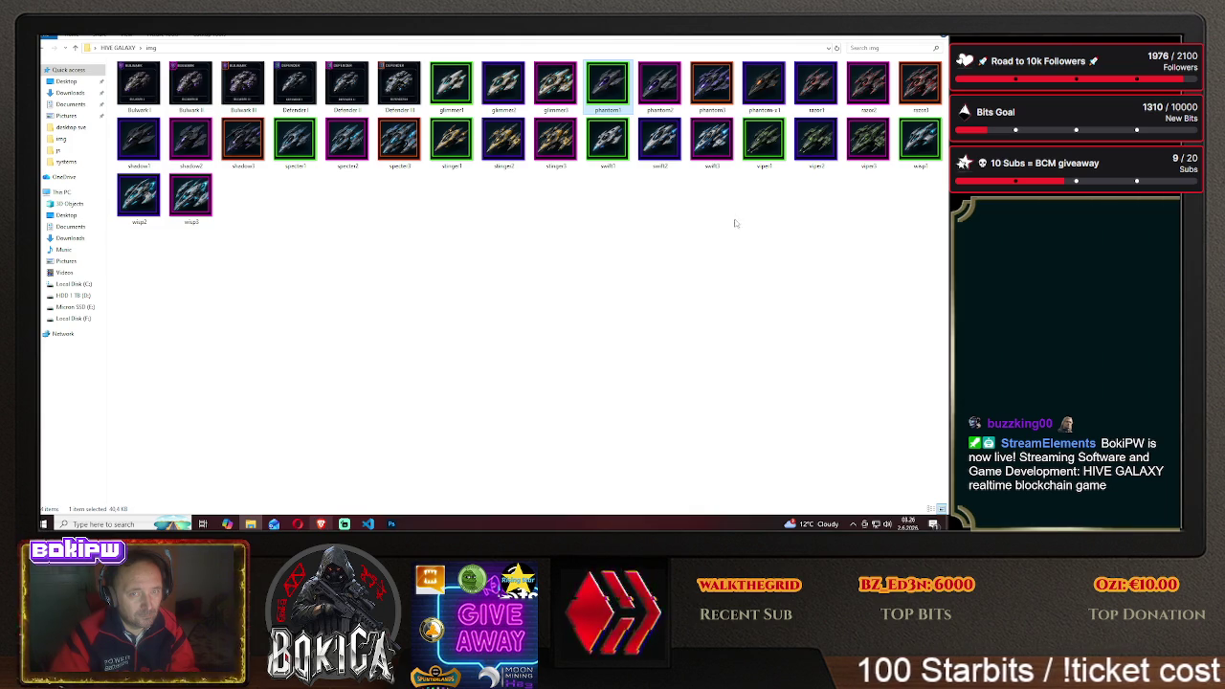
pyautogui.click(764, 86)
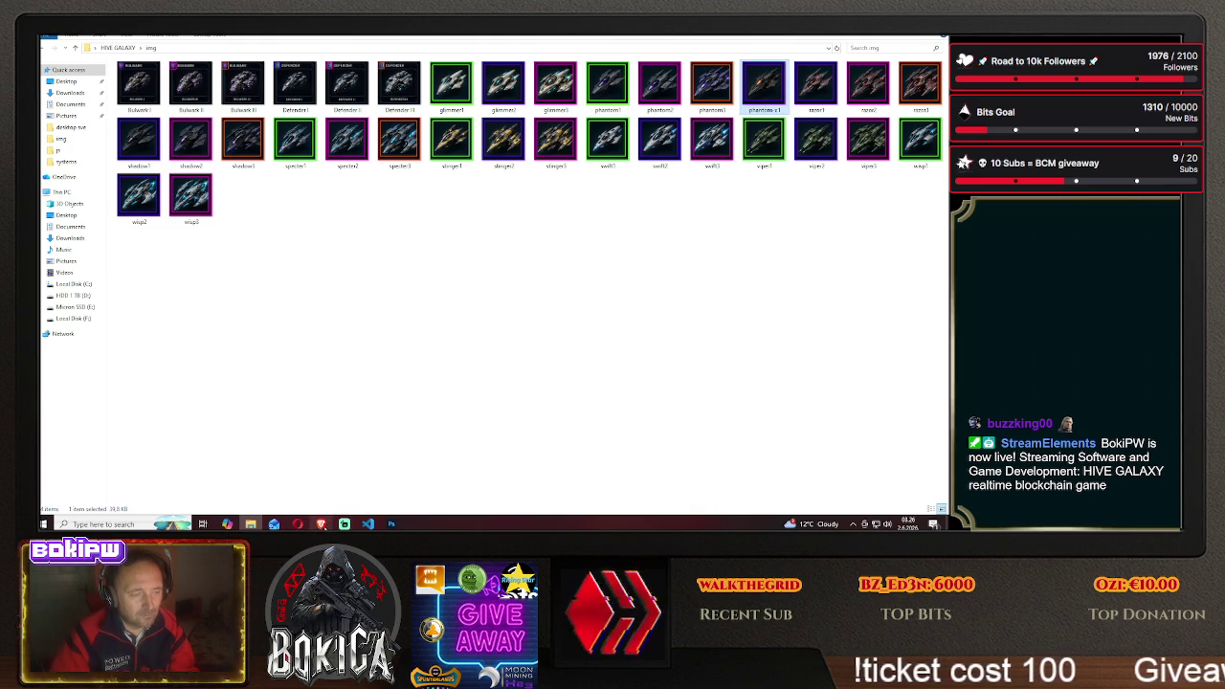
pyautogui.click(320, 524)
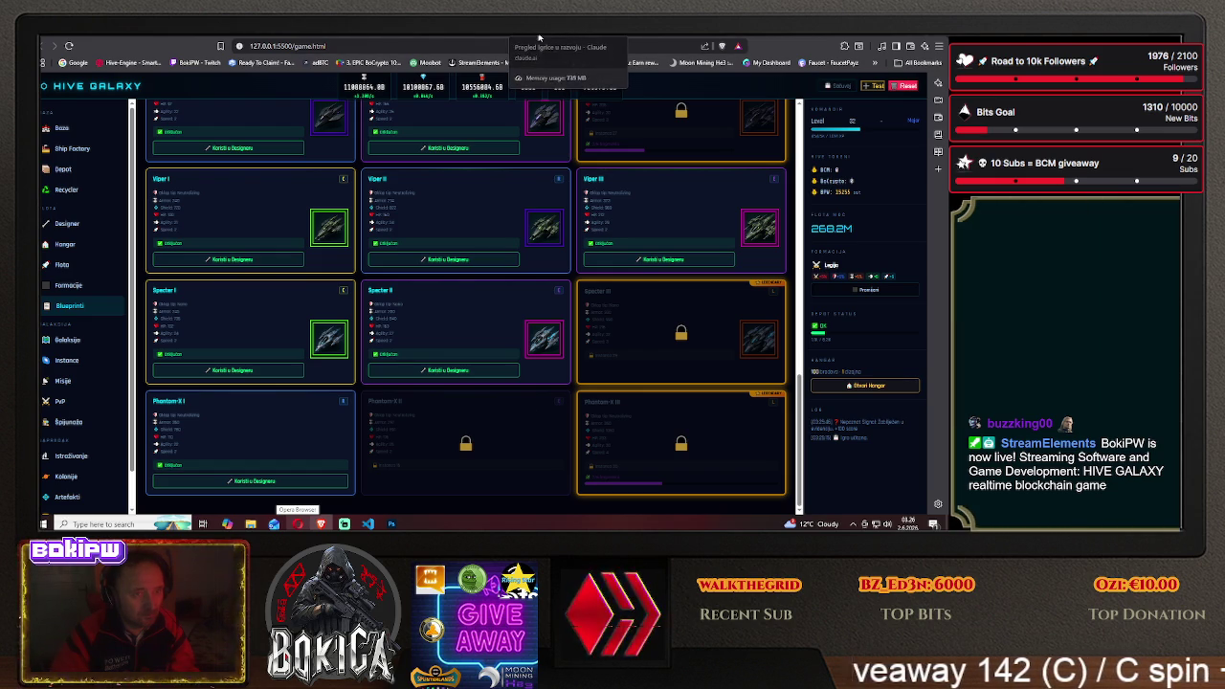
pyautogui.click(449, 36)
# Ask DeepSeek how to name the PhantomX ship image, read the ship-ID reply, then return to File Explorer
pyautogui.scroll(-3, 411, 440)
pyautogui.scroll(-1, 435, 411)
pyautogui.click(431, 460)
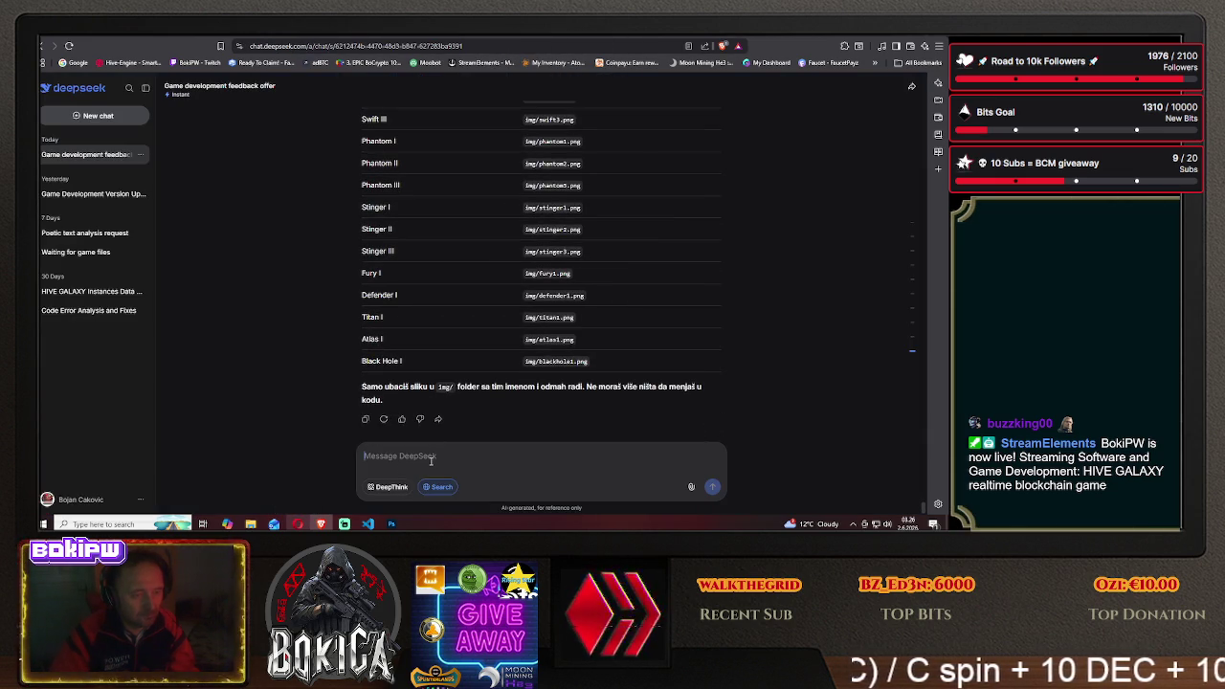
pyautogui.write('phantom')
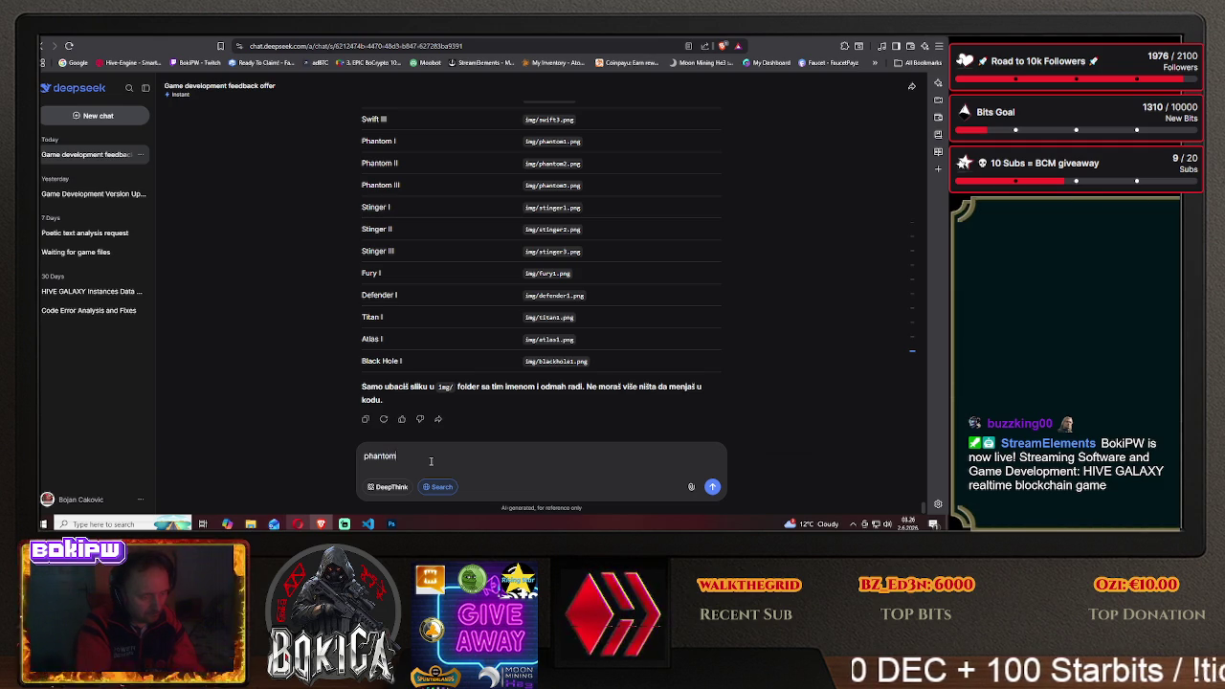
pyautogui.write('ko to da napišem')
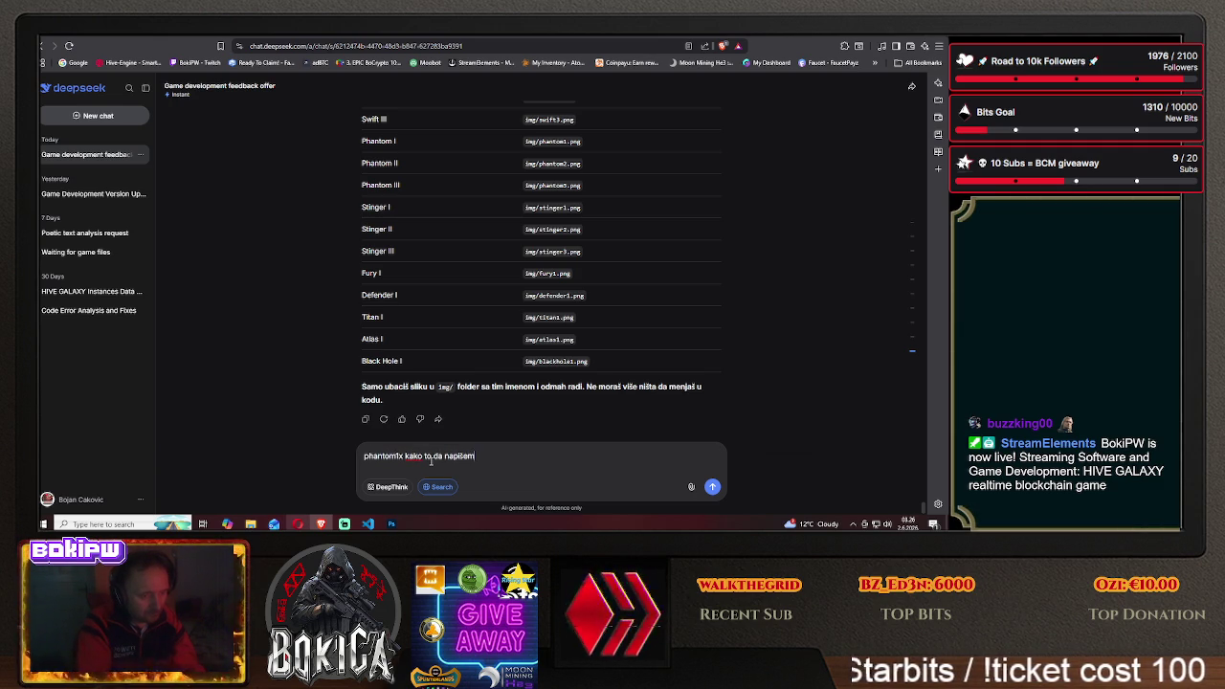
pyautogui.write('u')
pyautogui.press('Return')
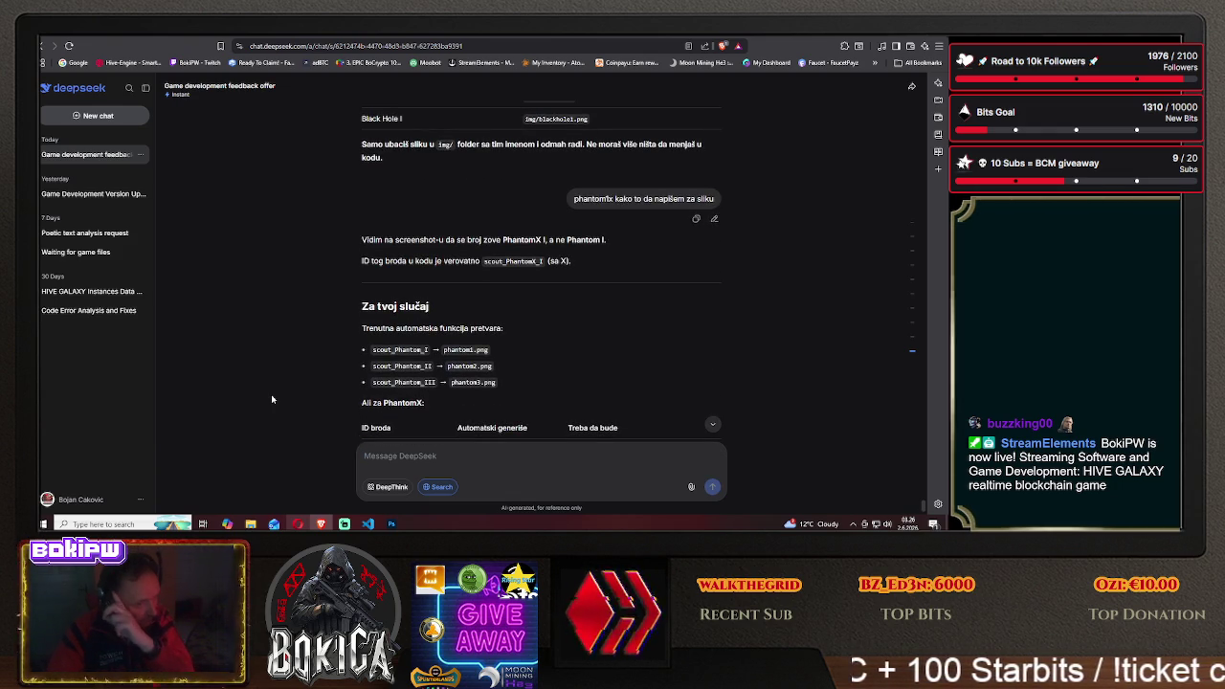
pyautogui.scroll(-1, 270, 395)
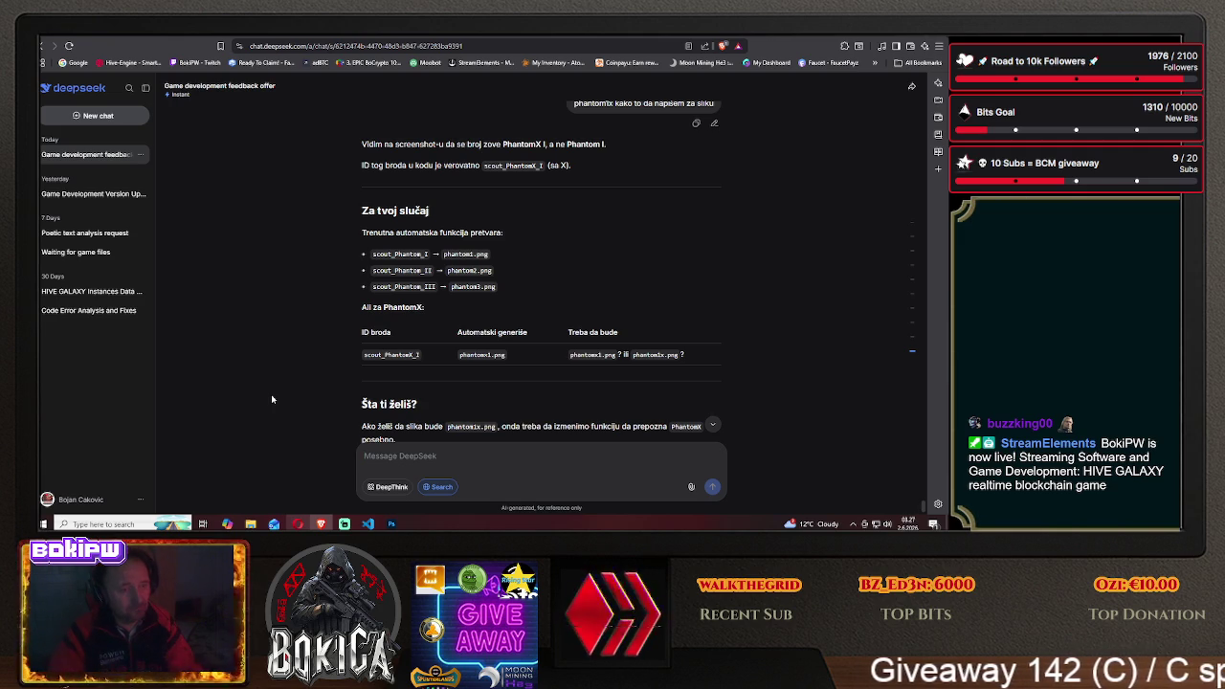
pyautogui.click(391, 524)
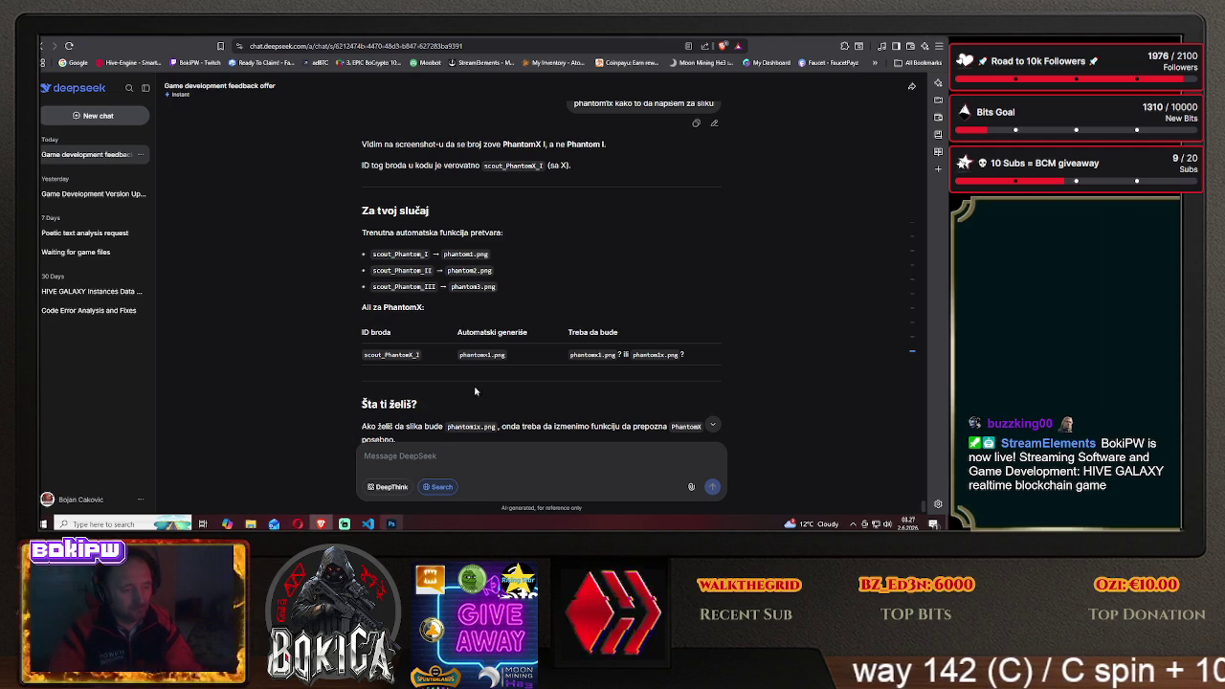
pyautogui.hotkey('alt', 'Tab')
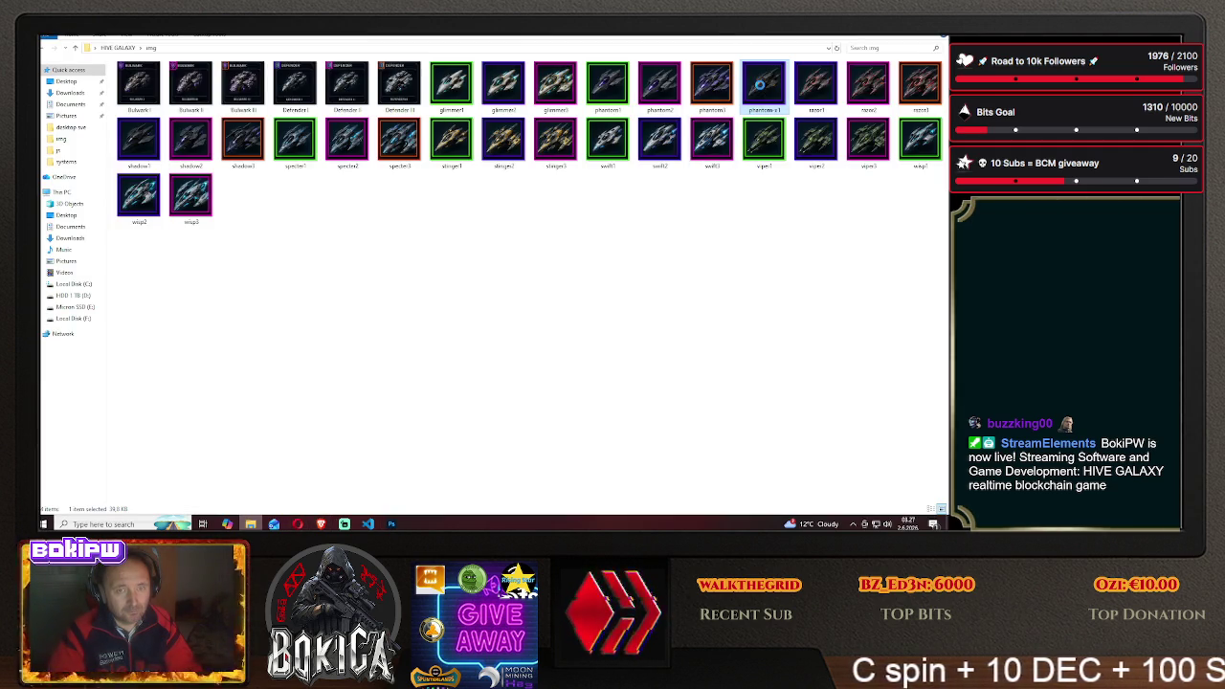
# Rename the PhantomX image in the img folder to phantom4
pyautogui.rightClick(761, 88)
pyautogui.click(788, 386)
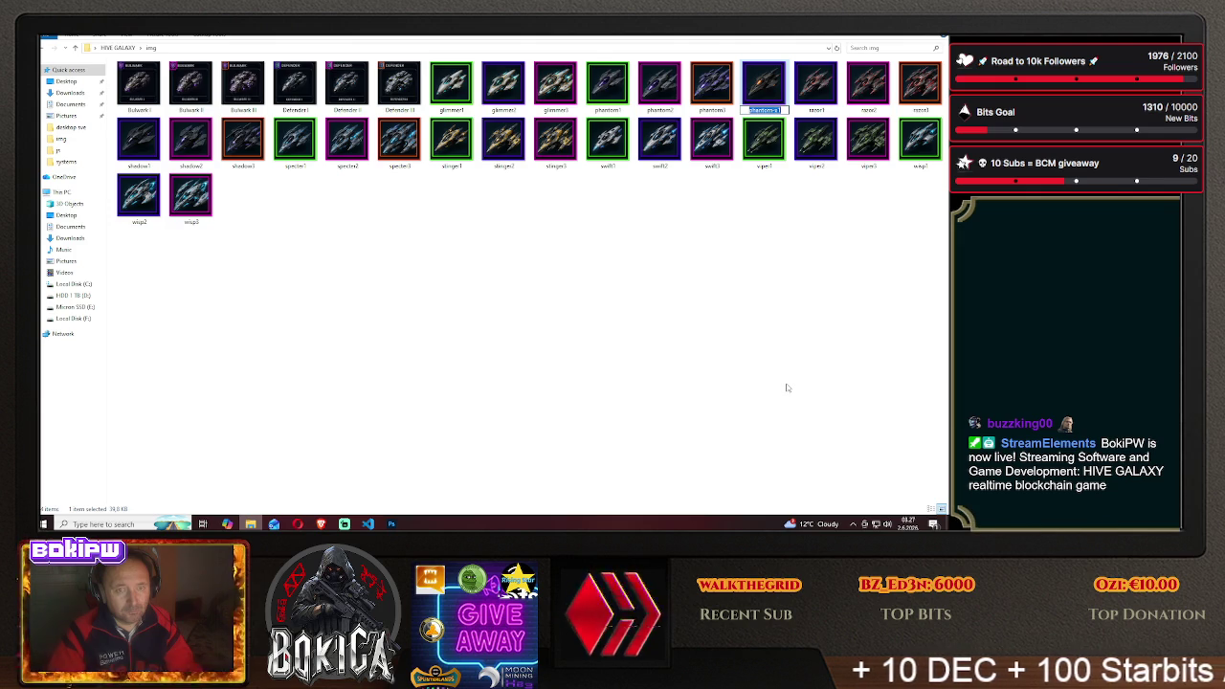
pyautogui.write('phantom4')
pyautogui.press('Return')
pyautogui.click(727, 326)
# Go back to the HIVE GALAXY game tab and show its Blueprints page
pyautogui.click(321, 523)
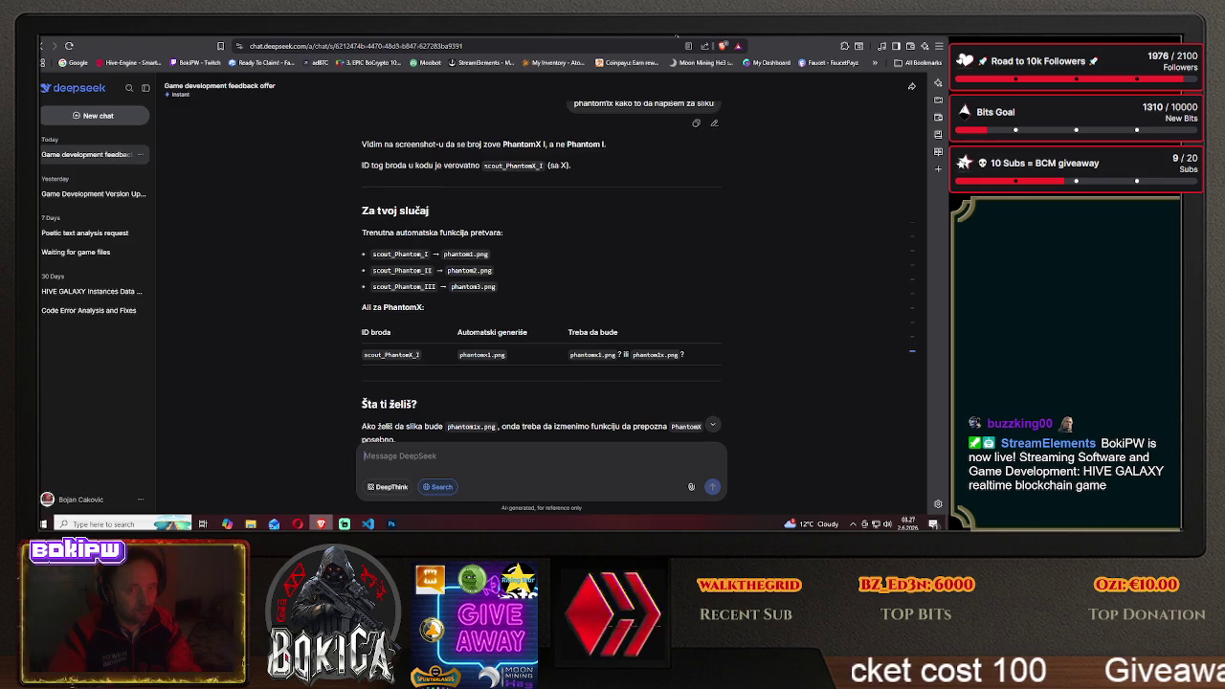
pyautogui.hotkey('ctrl', 'Tab')
pyautogui.click(69, 305)
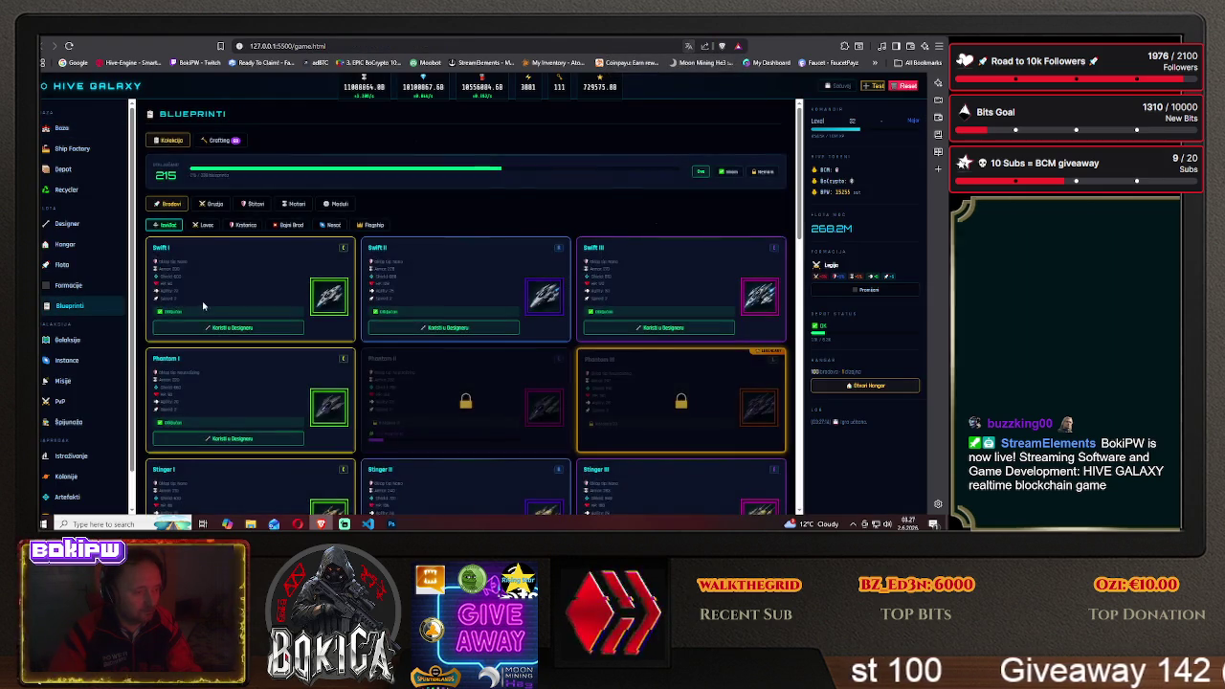
# Tell DeepSeek the image mapping works now, then bring the Photoshop icon back
pyautogui.scroll(-3, 207, 306)
pyautogui.scroll(-3, 208, 306)
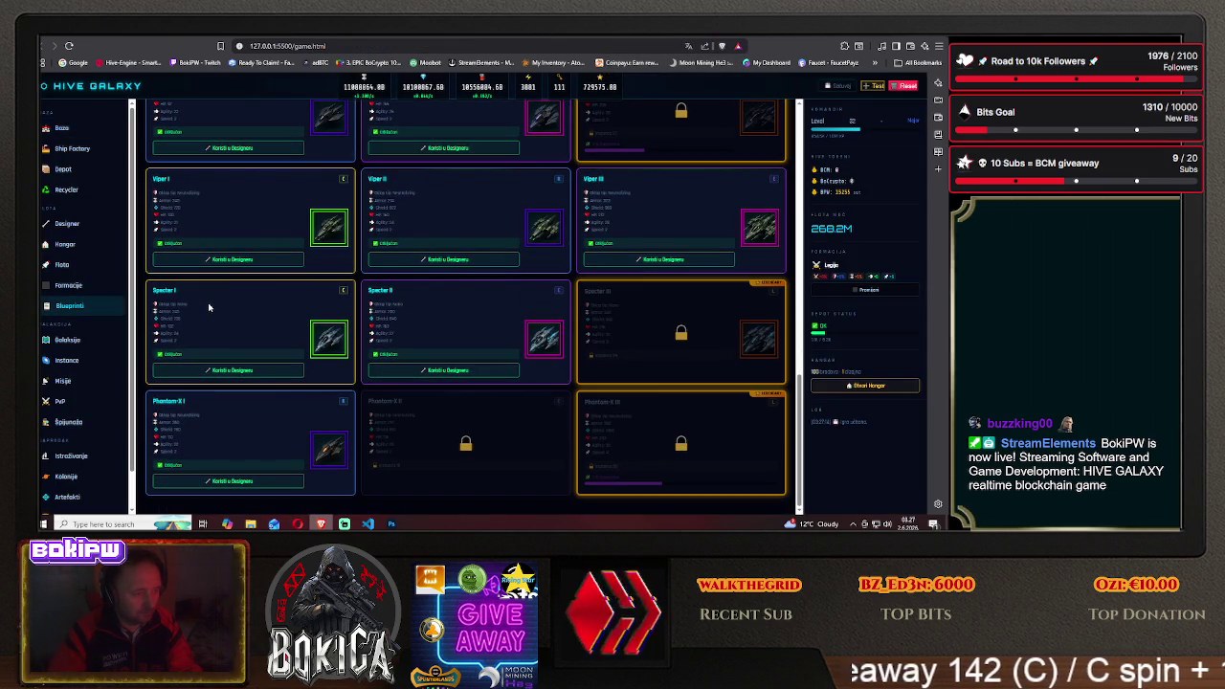
pyautogui.hotkey('ctrl', 'Tab')
pyautogui.scroll(-2, 437, 402)
pyautogui.scroll(-2, 438, 402)
pyautogui.write('radi')
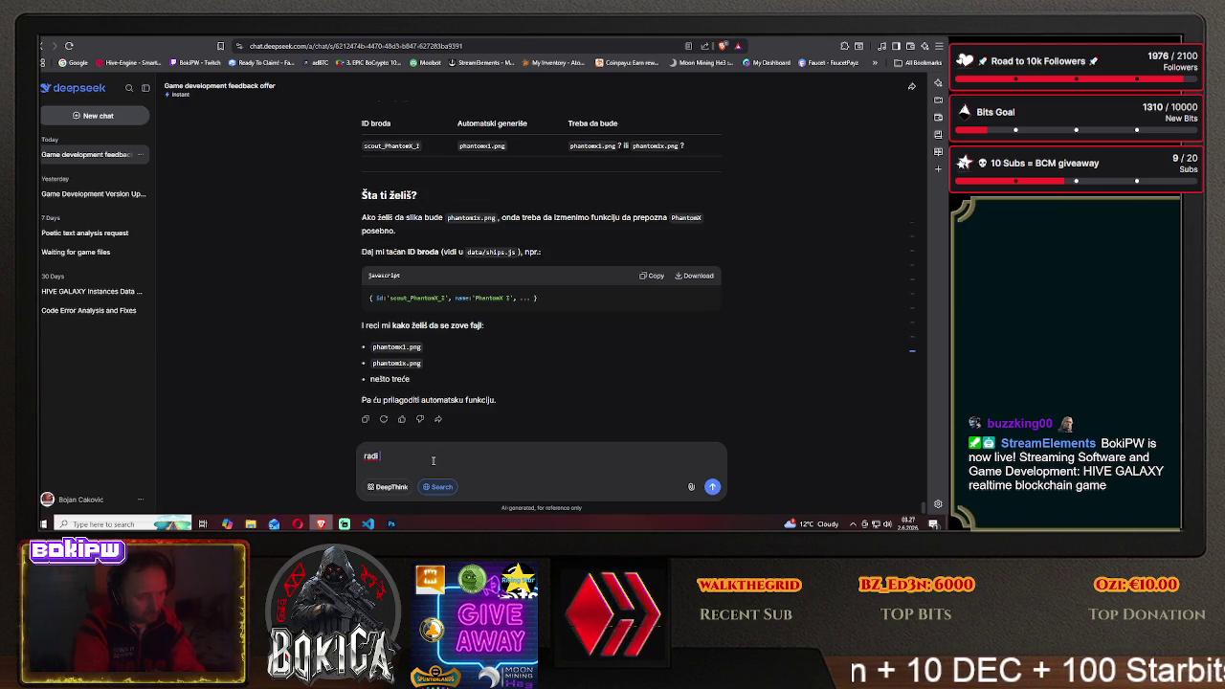
pyautogui.write('b')
pyautogui.write('e')
pyautogui.press('Return')
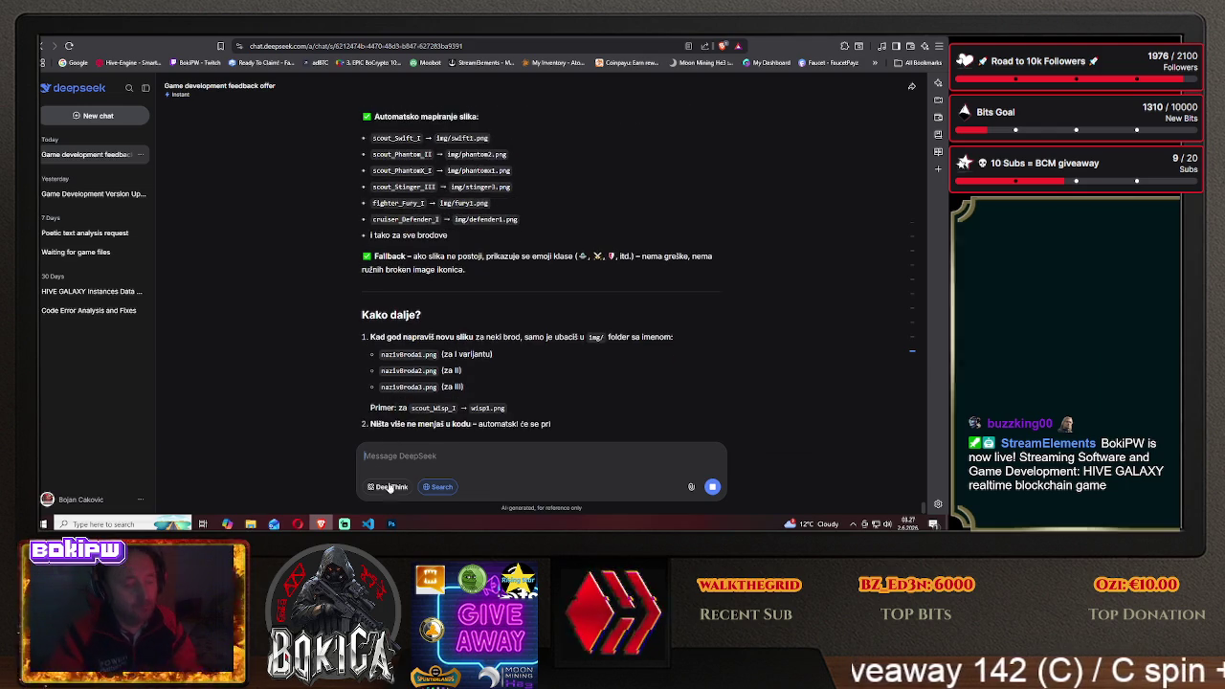
pyautogui.click(391, 524)
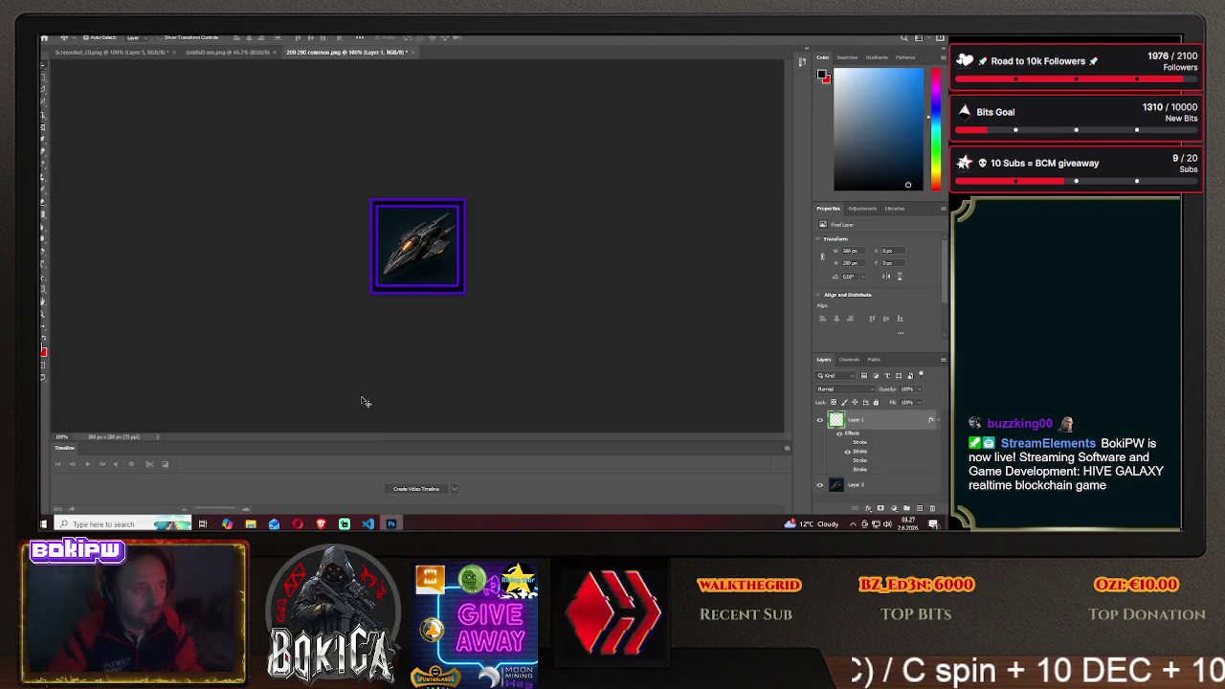
# Switch the frame layer's stroke from blue to magenta and reposition the ship inside the frame
pyautogui.click(320, 522)
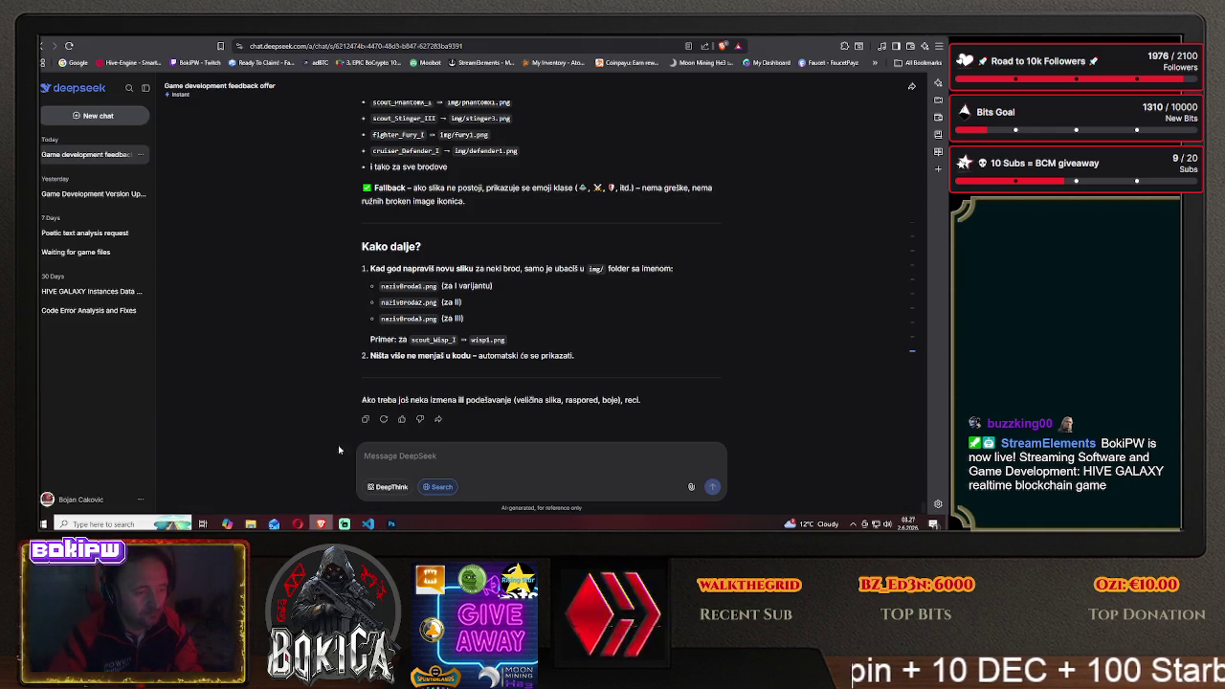
pyautogui.click(680, 36)
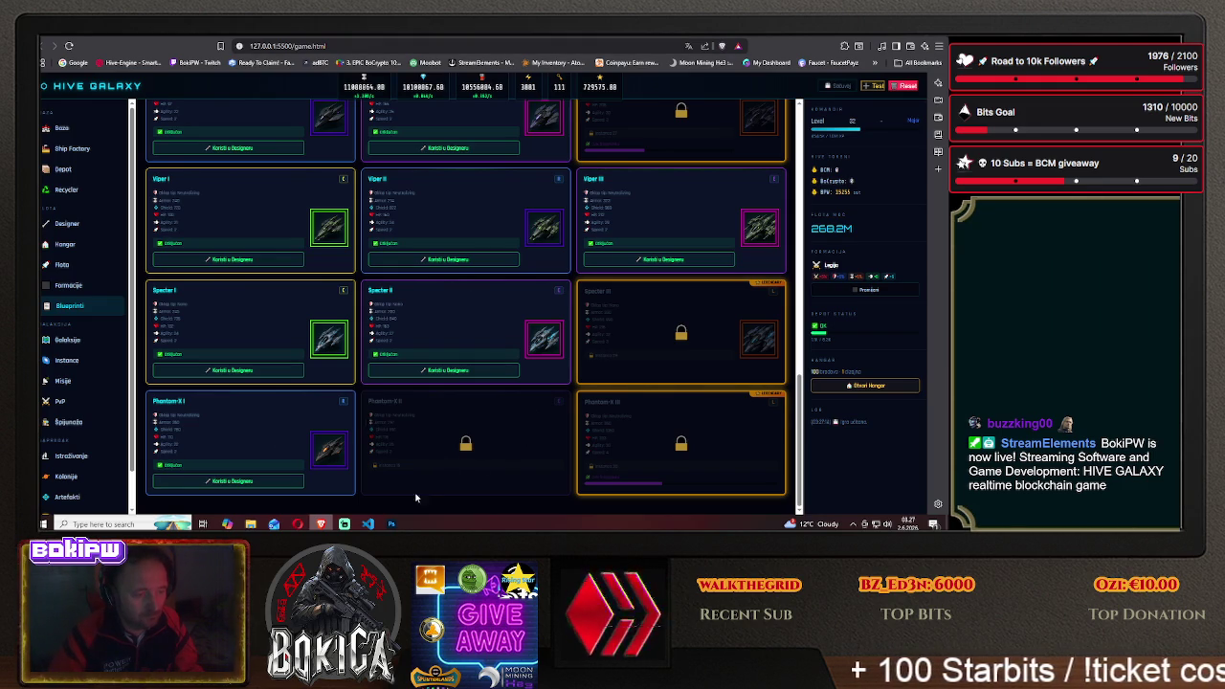
pyautogui.click(390, 523)
pyautogui.rightClick(857, 420)
pyautogui.click(846, 35)
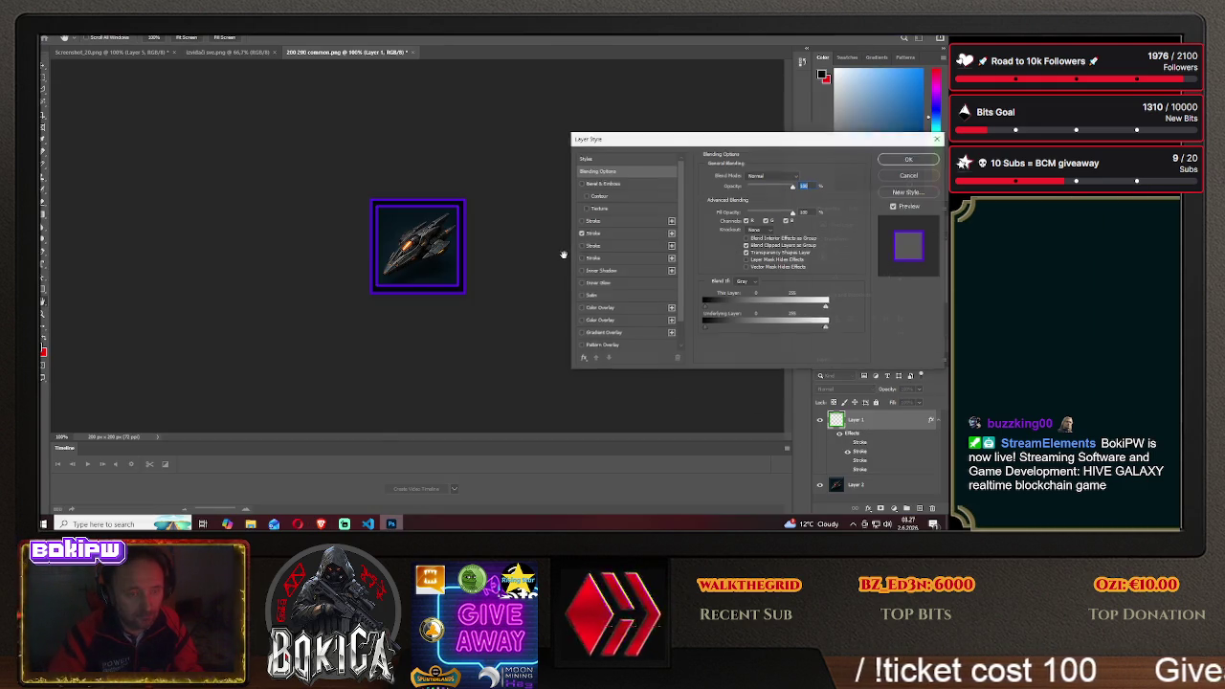
pyautogui.click(581, 233)
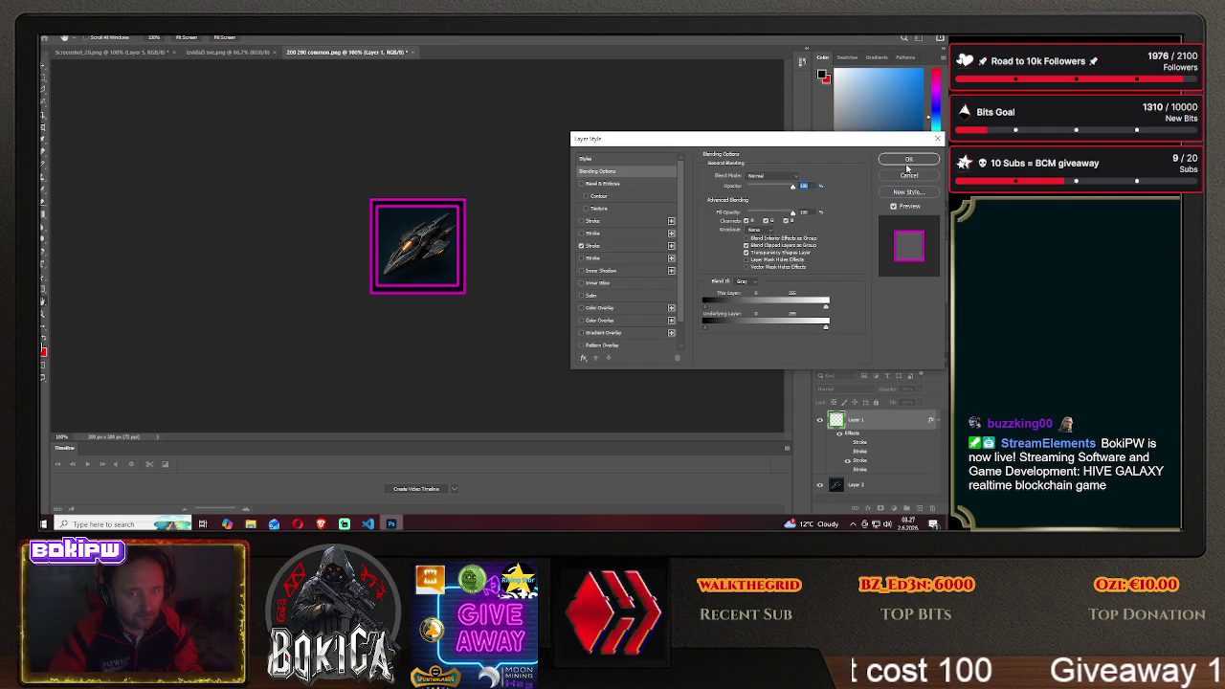
pyautogui.press('Return')
pyautogui.moveTo(432, 245); pyautogui.dragTo(333, 244)
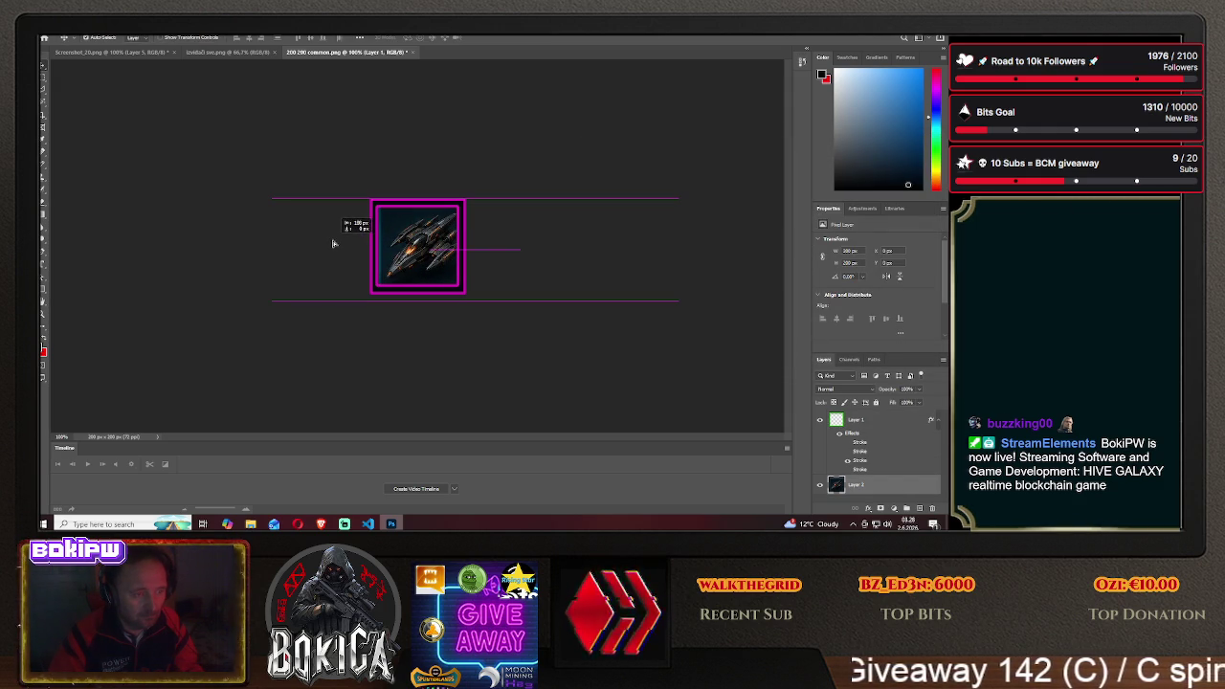
# Save the magenta-framed icon as phantom2.png in the HIVE GALAXY img folder
pyautogui.click(64, 38)
pyautogui.click(83, 130)
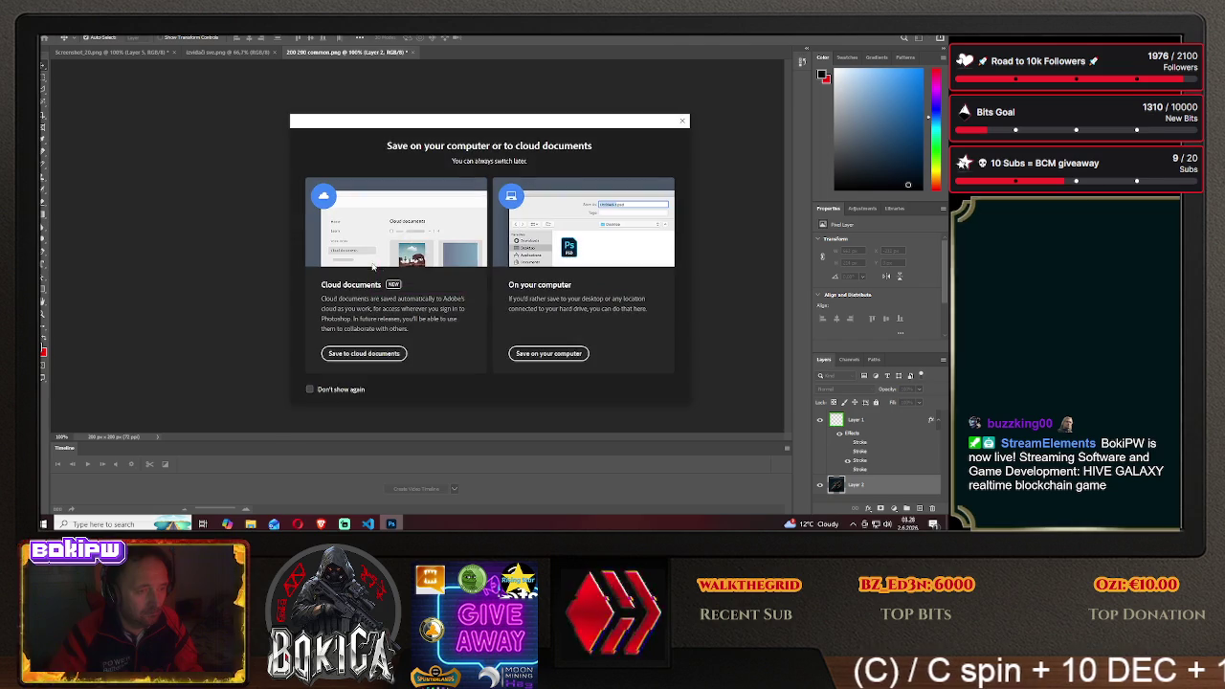
pyautogui.click(550, 353)
pyautogui.doubleClick(196, 151)
pyautogui.doubleClick(134, 104)
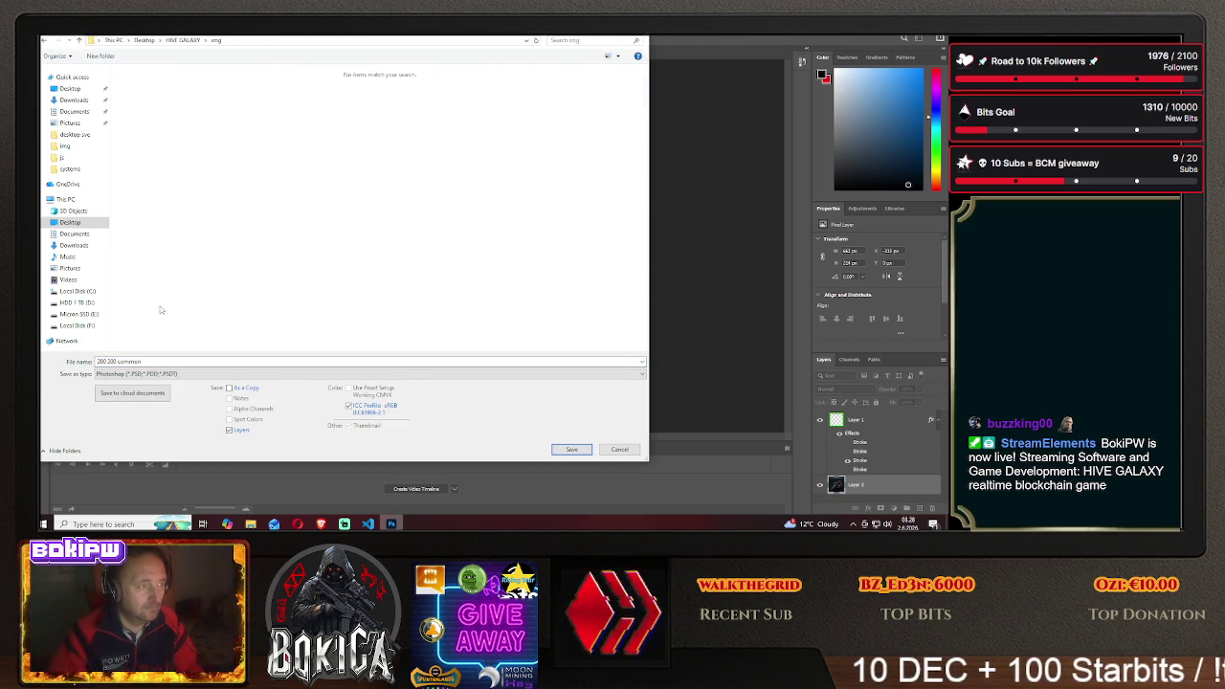
pyautogui.click(148, 373)
pyautogui.click(120, 335)
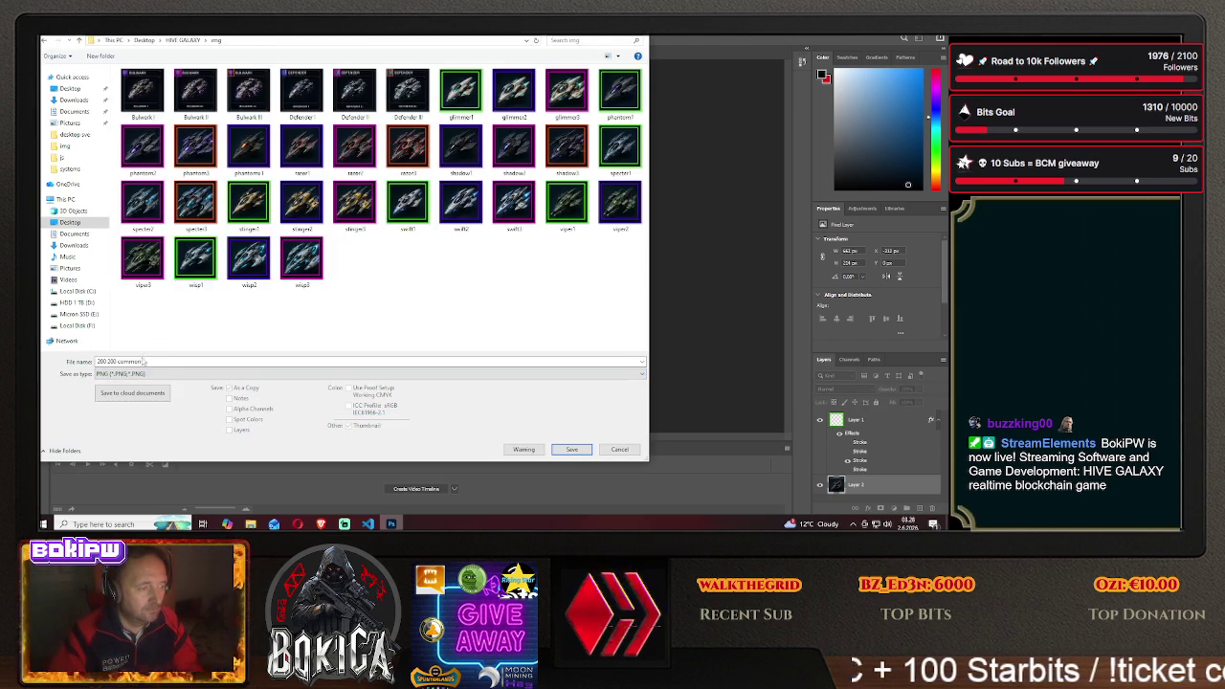
pyautogui.write('phantom1')
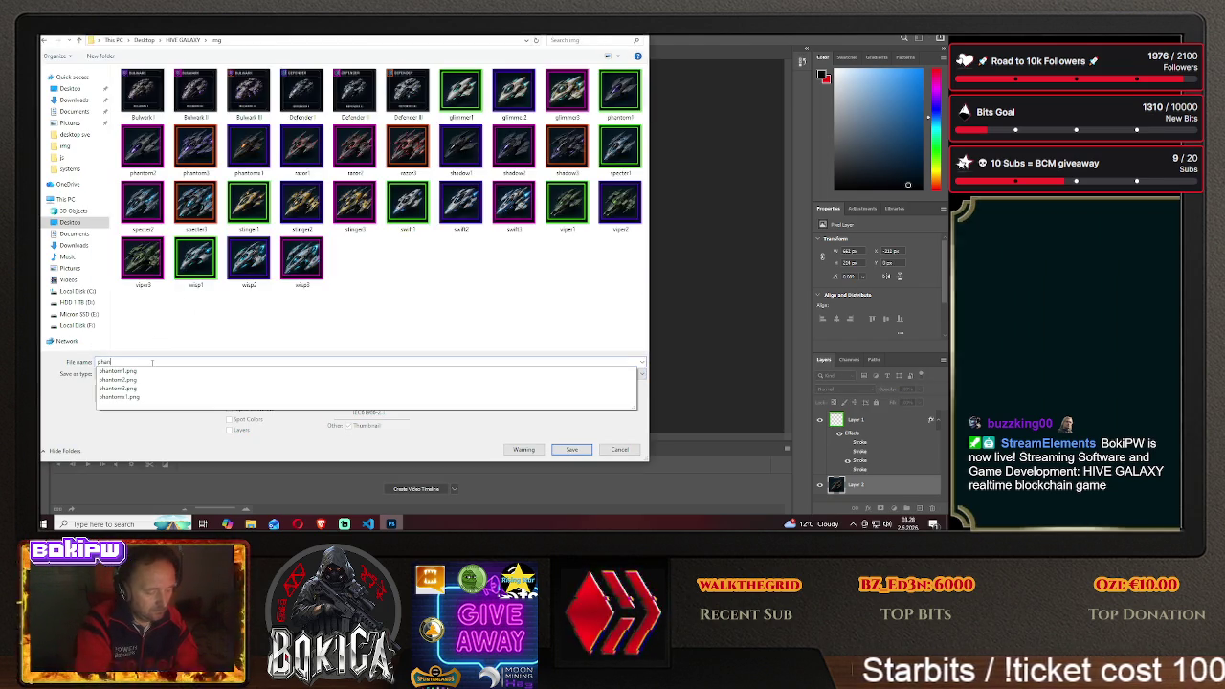
pyautogui.press('BackSpace')
pyautogui.write('2')
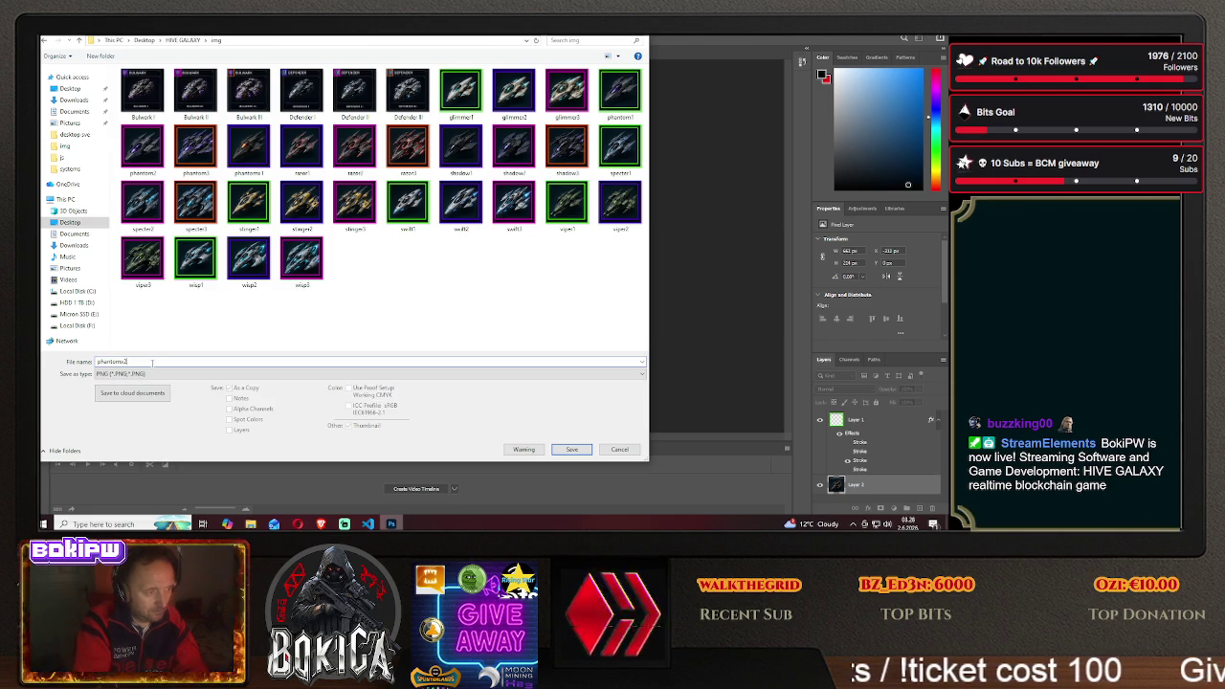
pyautogui.click(571, 449)
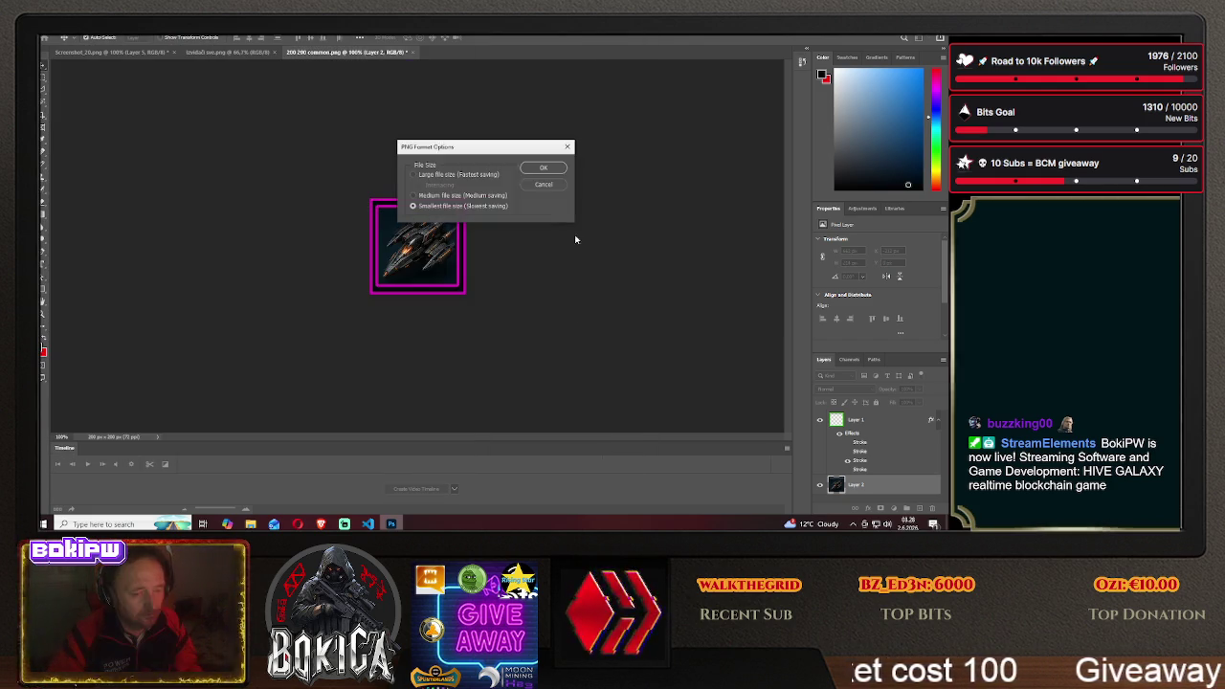
pyautogui.click(550, 165)
# Check the ship cards on the HIVE GALAXY Blueprints page, then return to Photoshop's frame layer
pyautogui.click(322, 523)
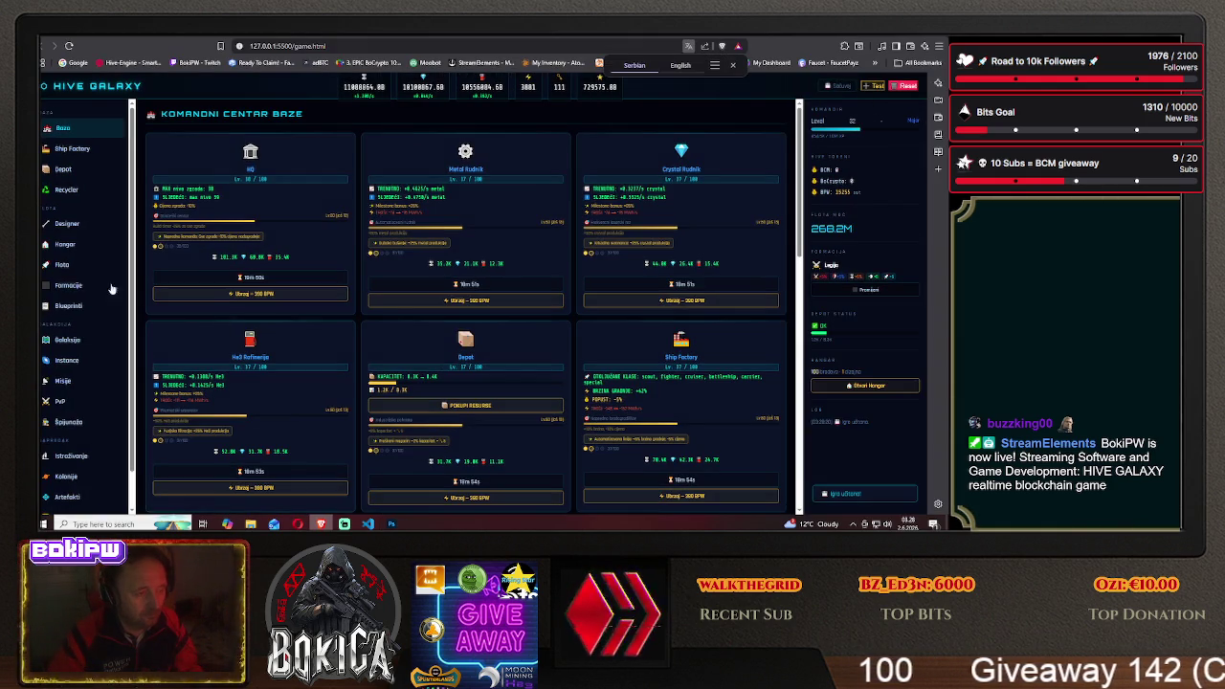
pyautogui.click(65, 306)
pyautogui.scroll(-3, 269, 348)
pyautogui.scroll(-3, 268, 347)
pyautogui.scroll(-3, 269, 347)
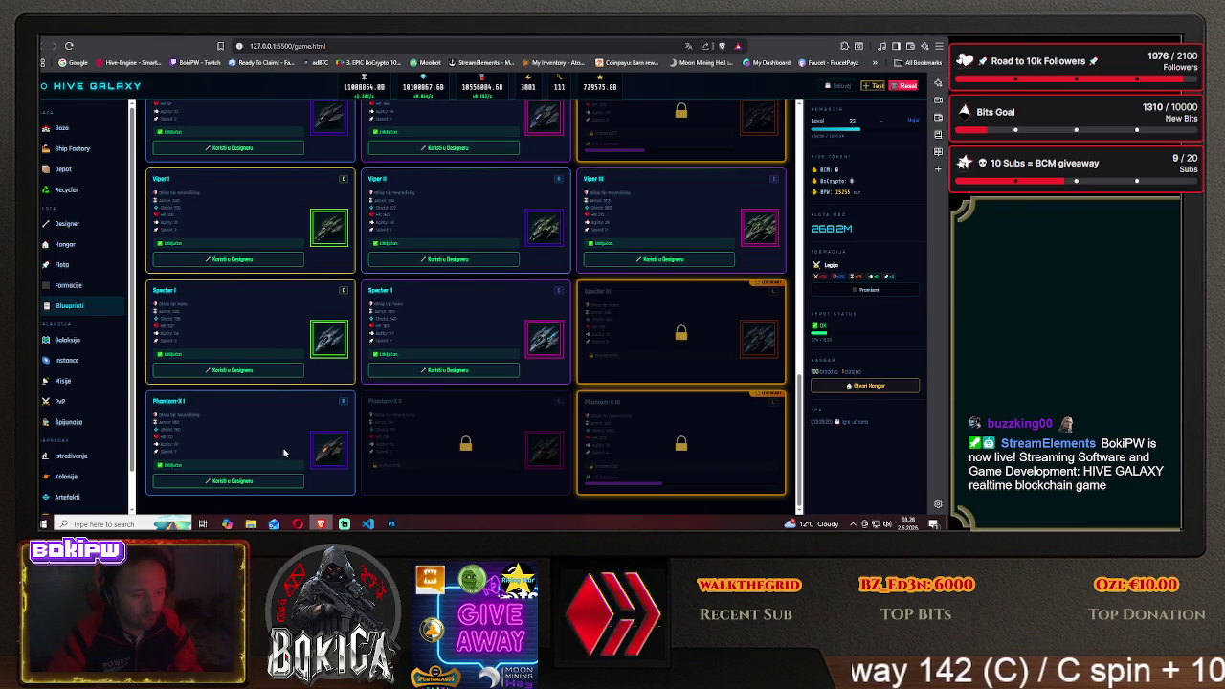
pyautogui.click(391, 523)
pyautogui.rightClick(862, 422)
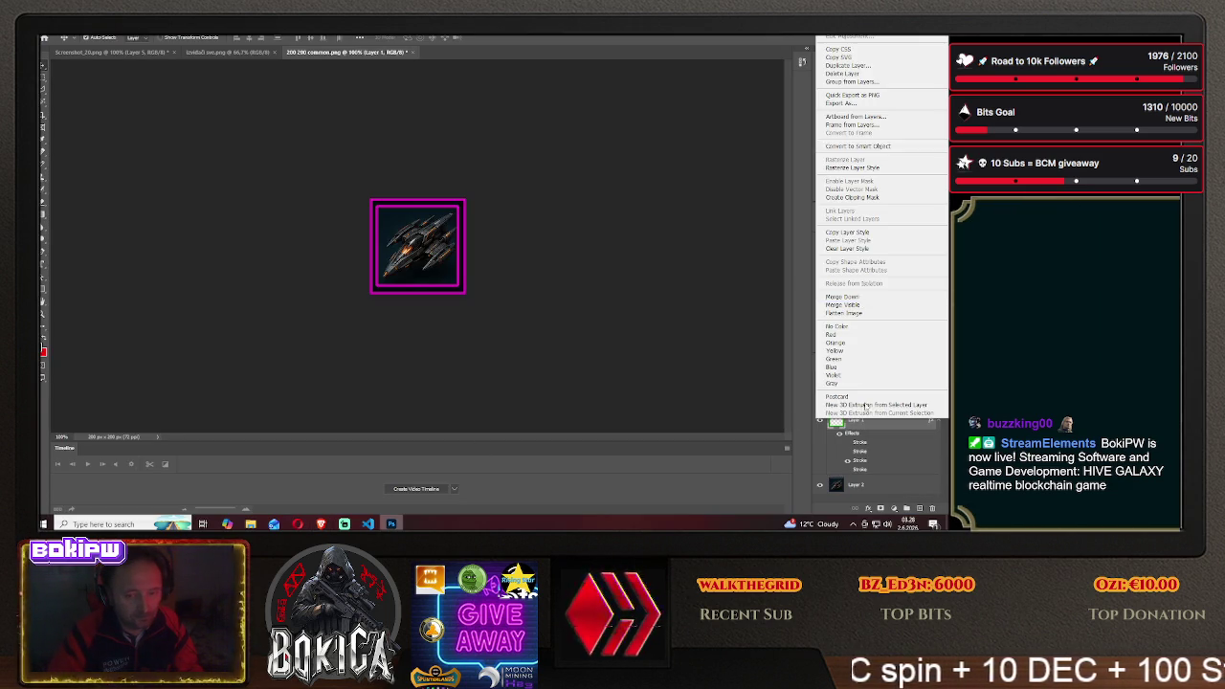
# Switch the frame stroke from magenta to orange and move the ship left within the frame
pyautogui.click(847, 31)
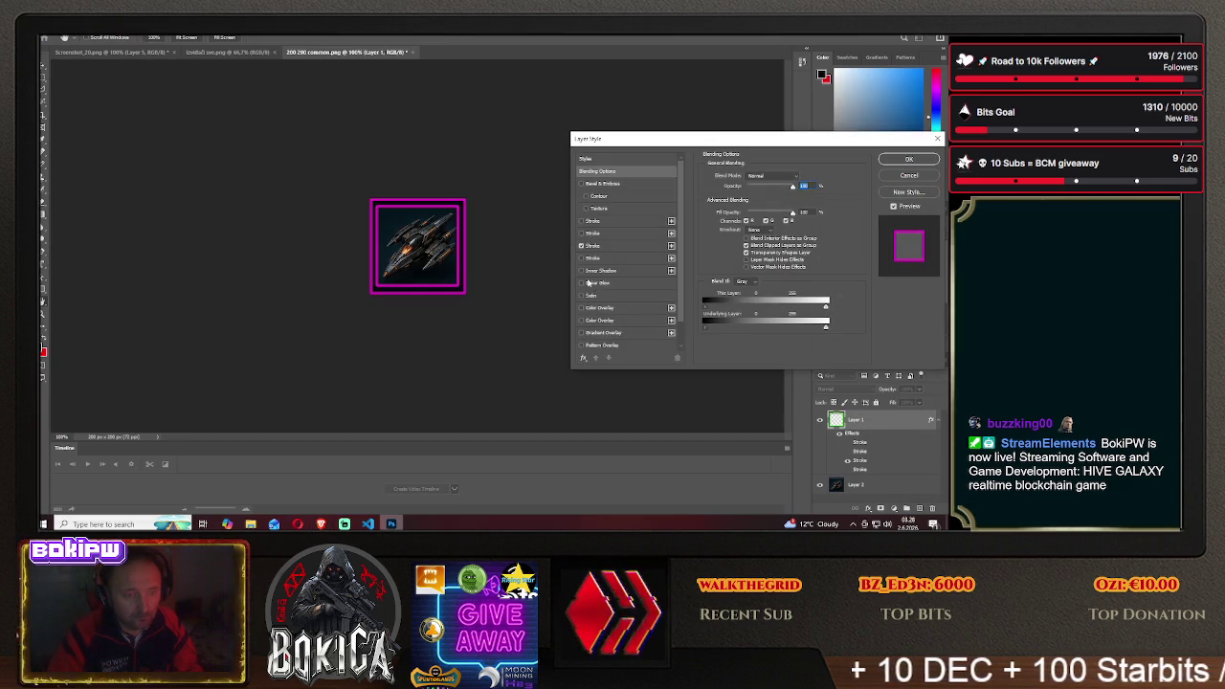
pyautogui.click(581, 246)
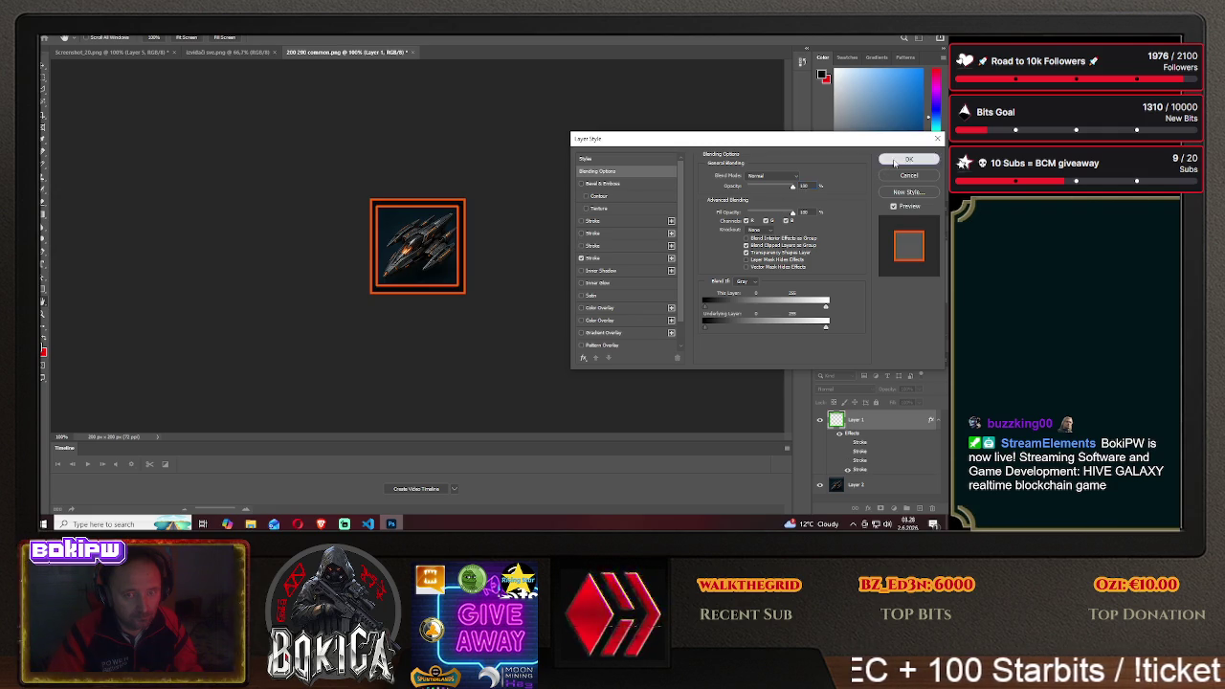
pyautogui.click(908, 159)
pyautogui.moveTo(418, 254); pyautogui.dragTo(322, 249)
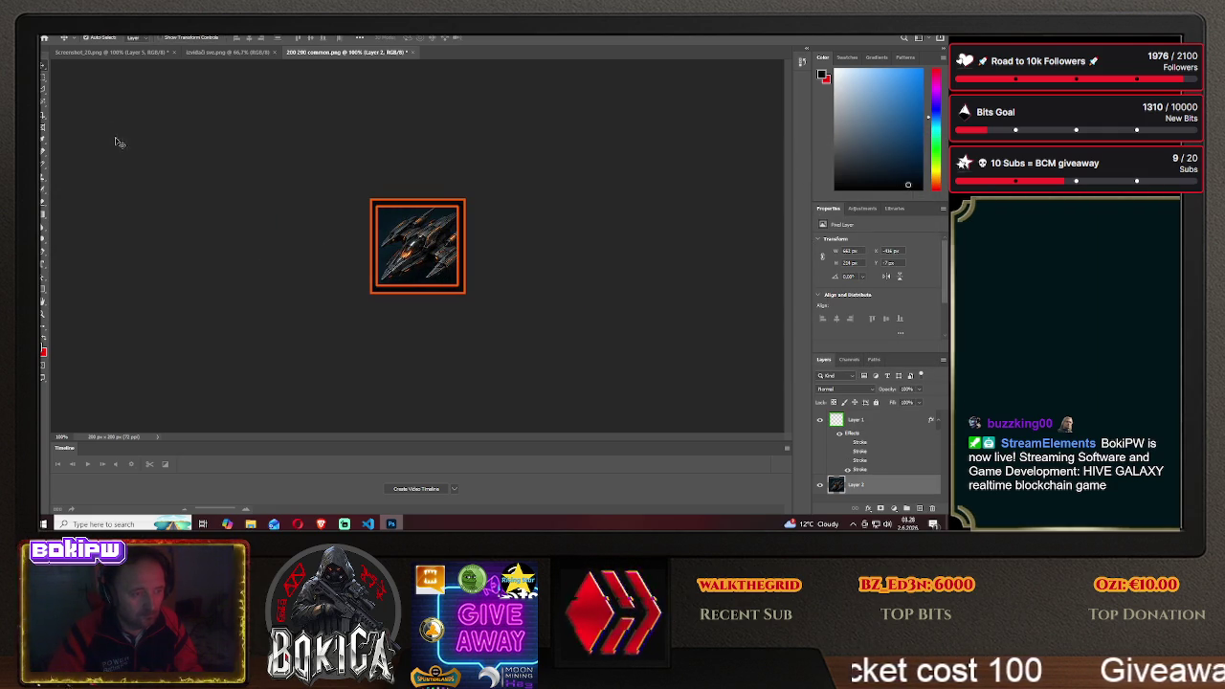
# Save the orange-framed icon as phantom3.png in the HIVE GALAXY img folder
pyautogui.click(53, 31)
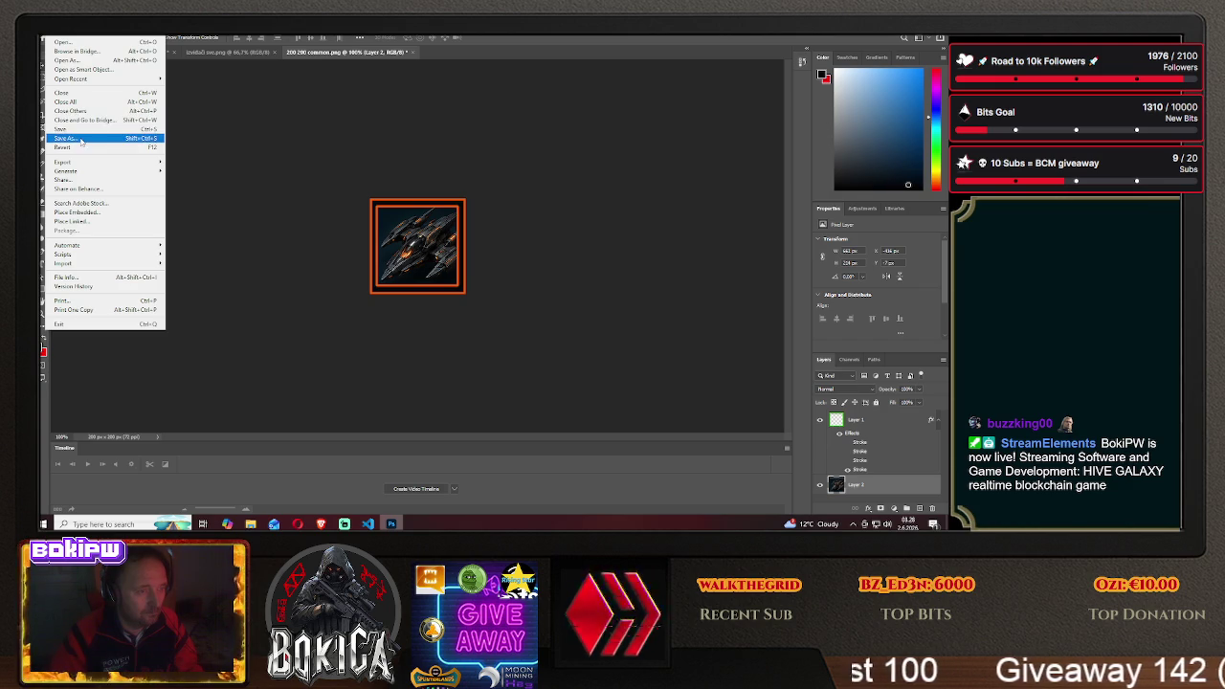
pyautogui.click(80, 130)
pyautogui.click(549, 354)
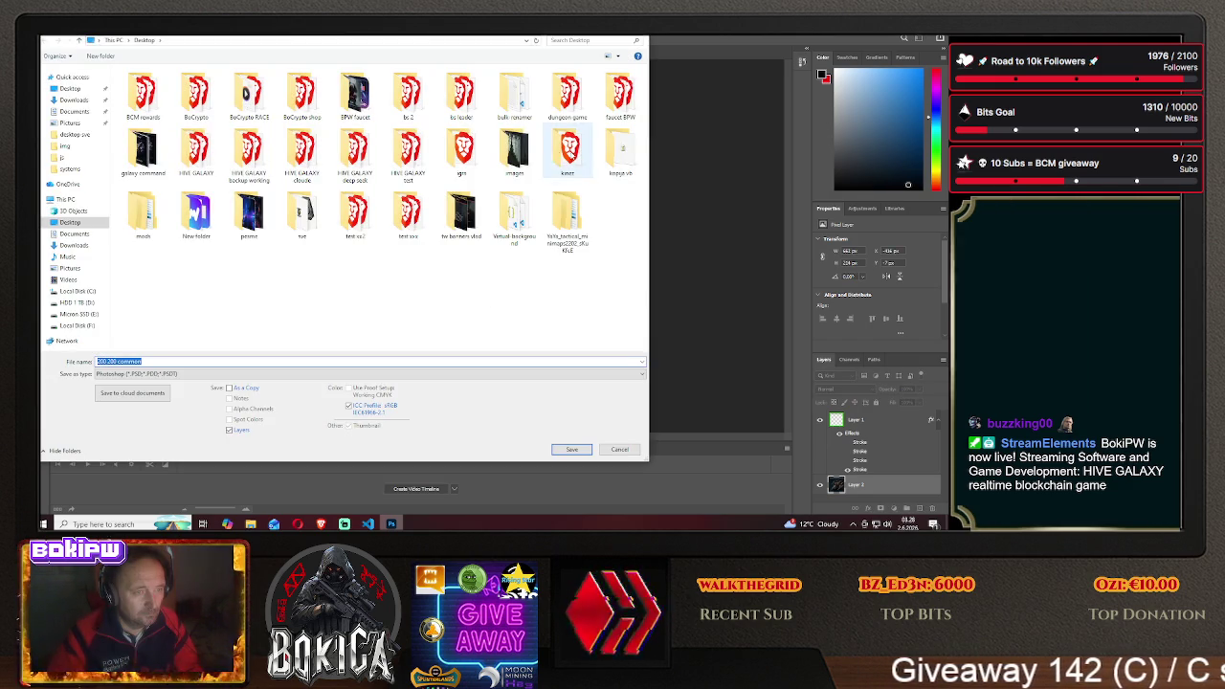
pyautogui.doubleClick(196, 151)
pyautogui.doubleClick(172, 104)
pyautogui.click(134, 373)
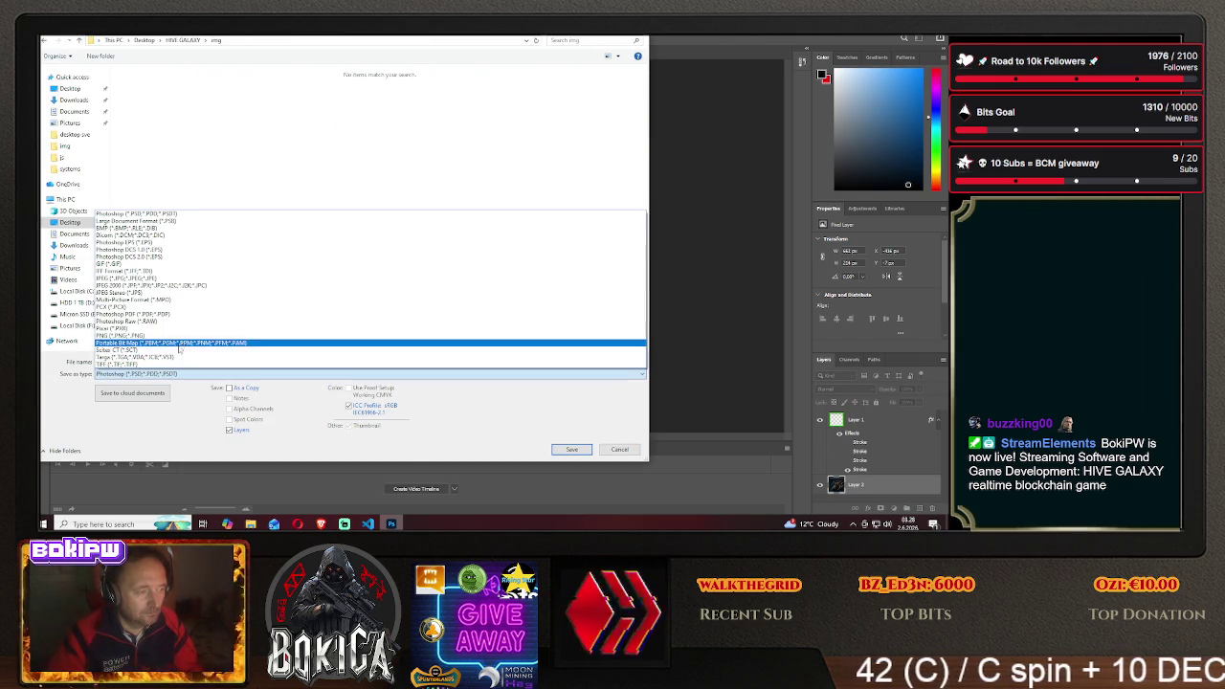
pyautogui.click(164, 356)
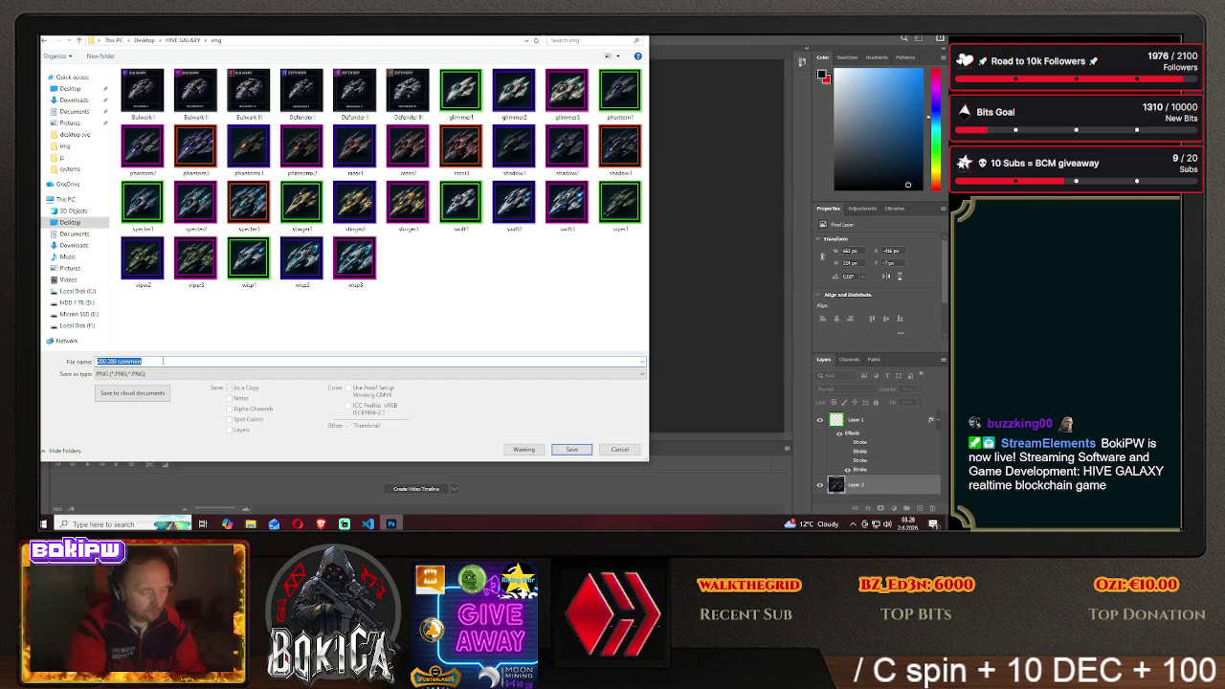
pyautogui.write('phantom3')
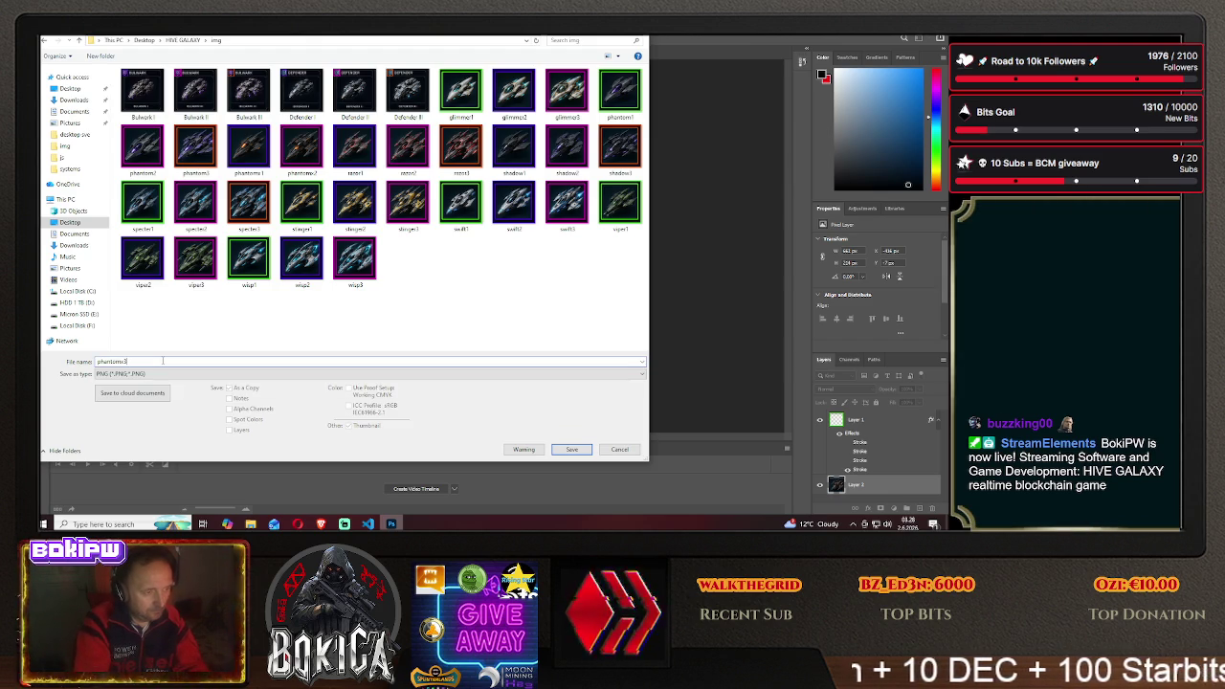
pyautogui.press('Return')
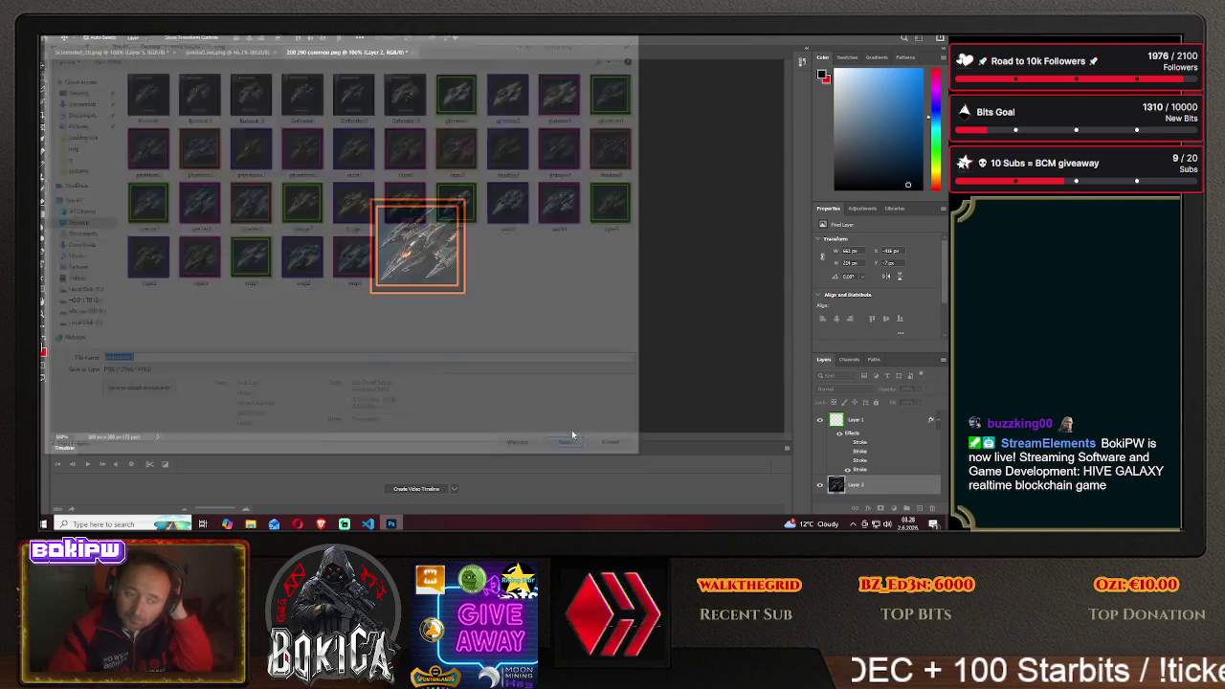
pyautogui.click(550, 172)
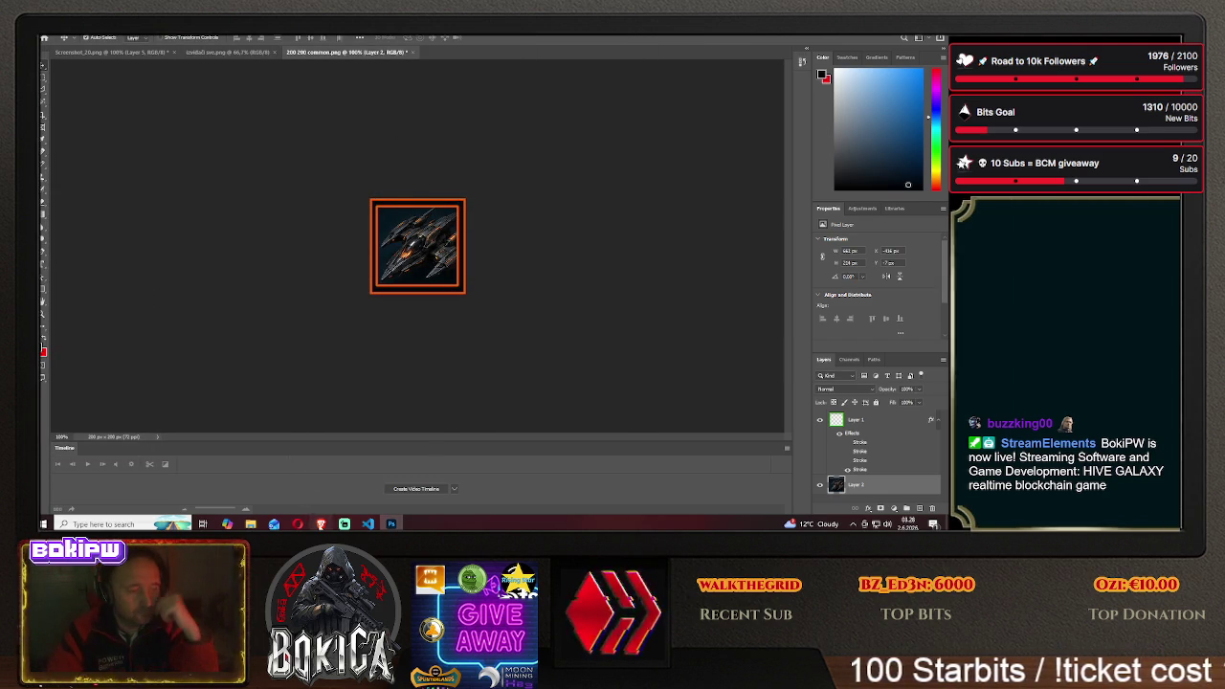
pyautogui.click(320, 524)
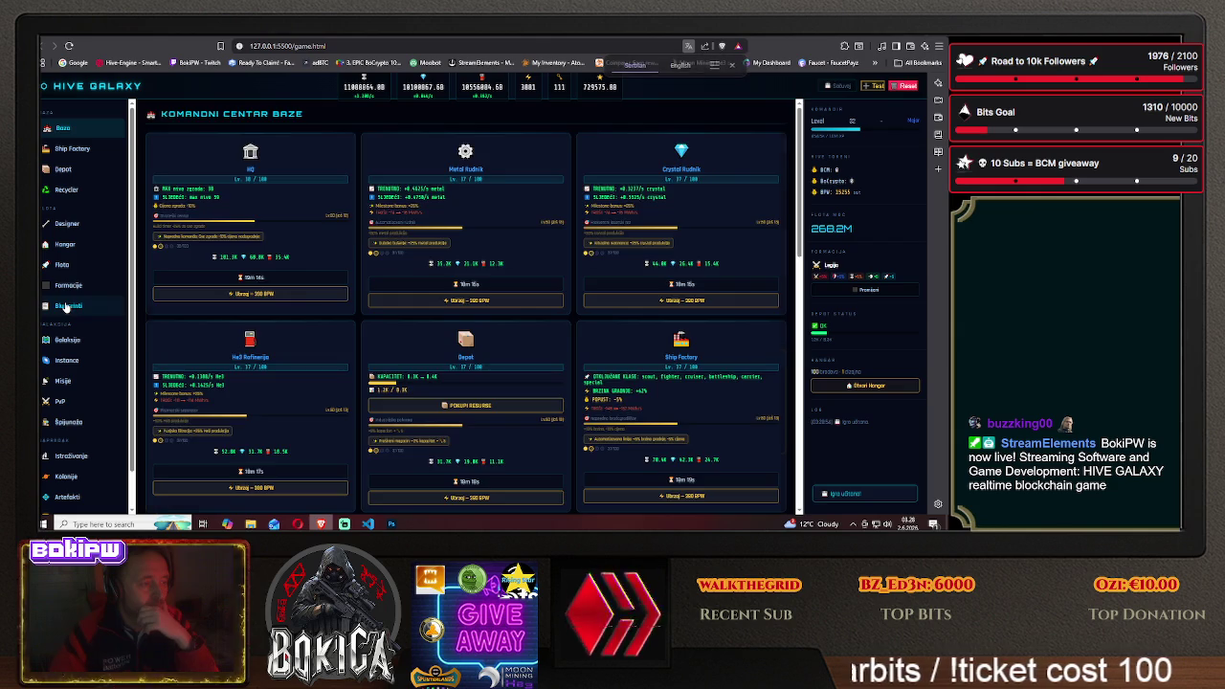
# Scroll through the Blueprinti ship cards to check the Phantom I and Phantom X I framed icons
pyautogui.click(71, 306)
pyautogui.scroll(-5, 230, 274)
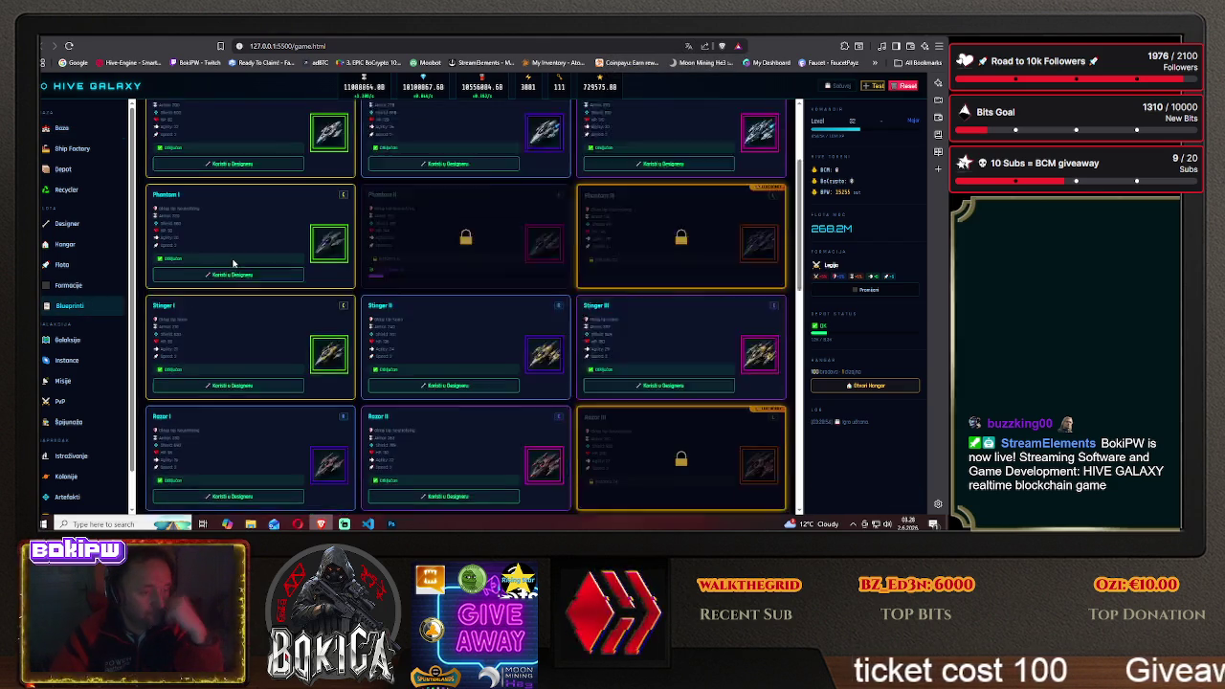
pyautogui.scroll(-4, 232, 265)
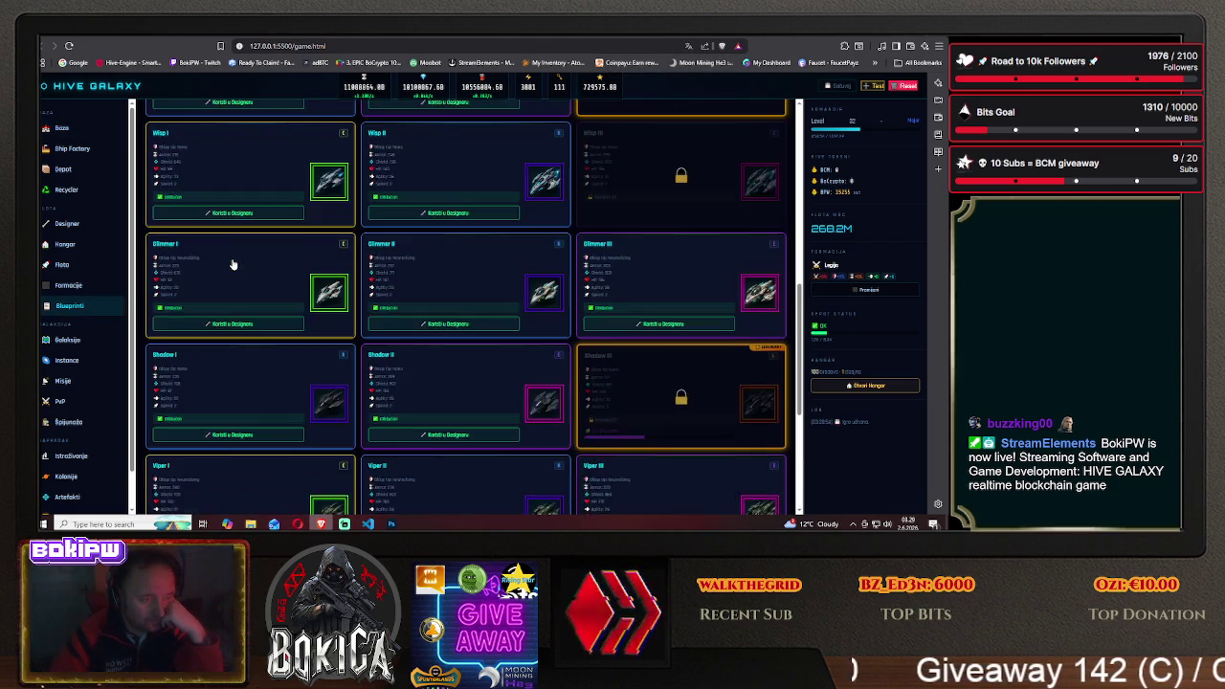
pyautogui.scroll(1, 232, 263)
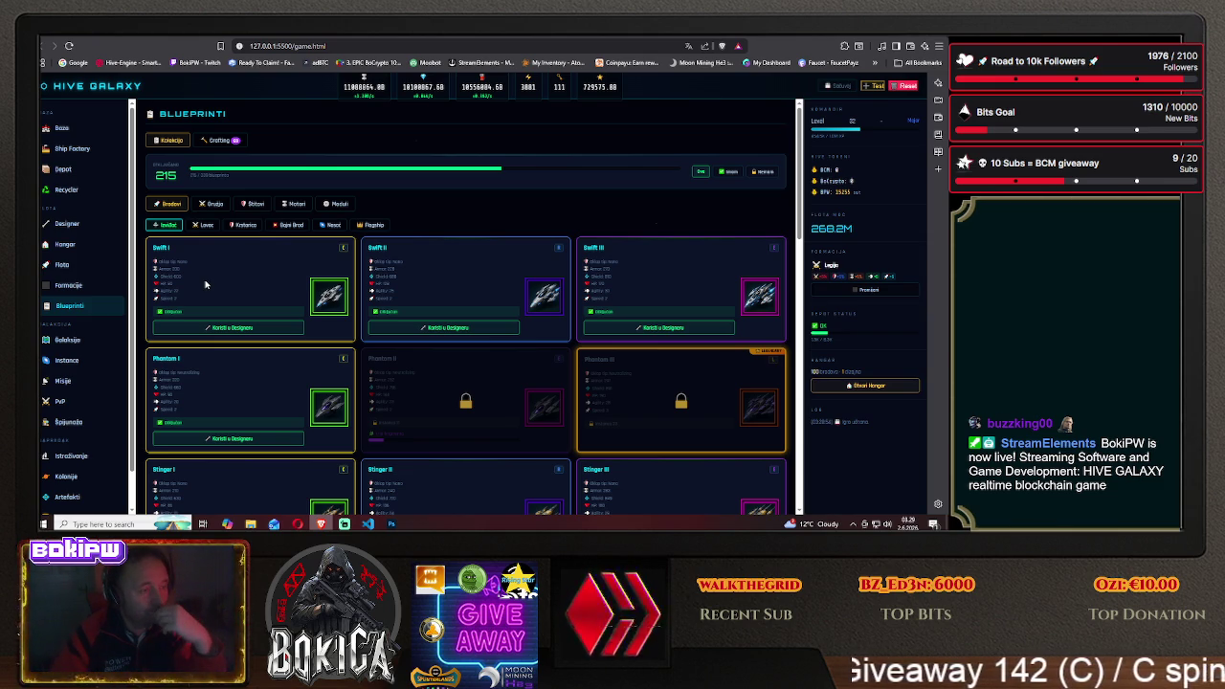
pyautogui.scroll(-5, 204, 284)
pyautogui.scroll(-1, 205, 284)
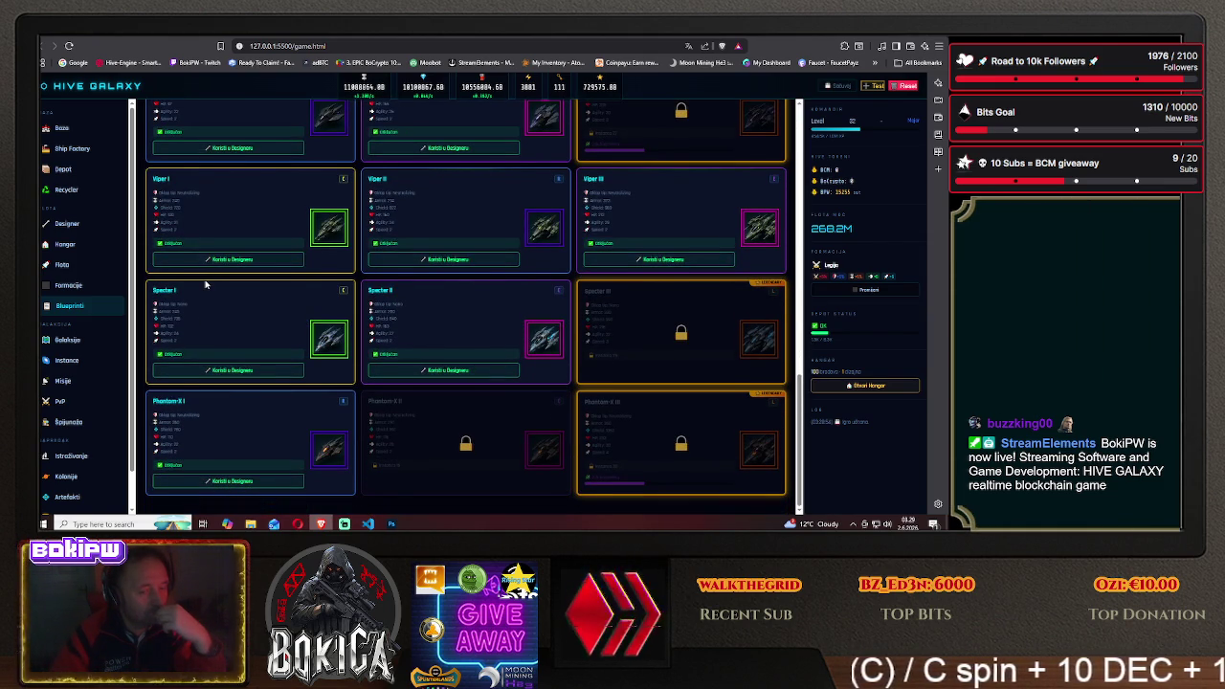
pyautogui.scroll(-4, 205, 284)
pyautogui.scroll(3, 205, 284)
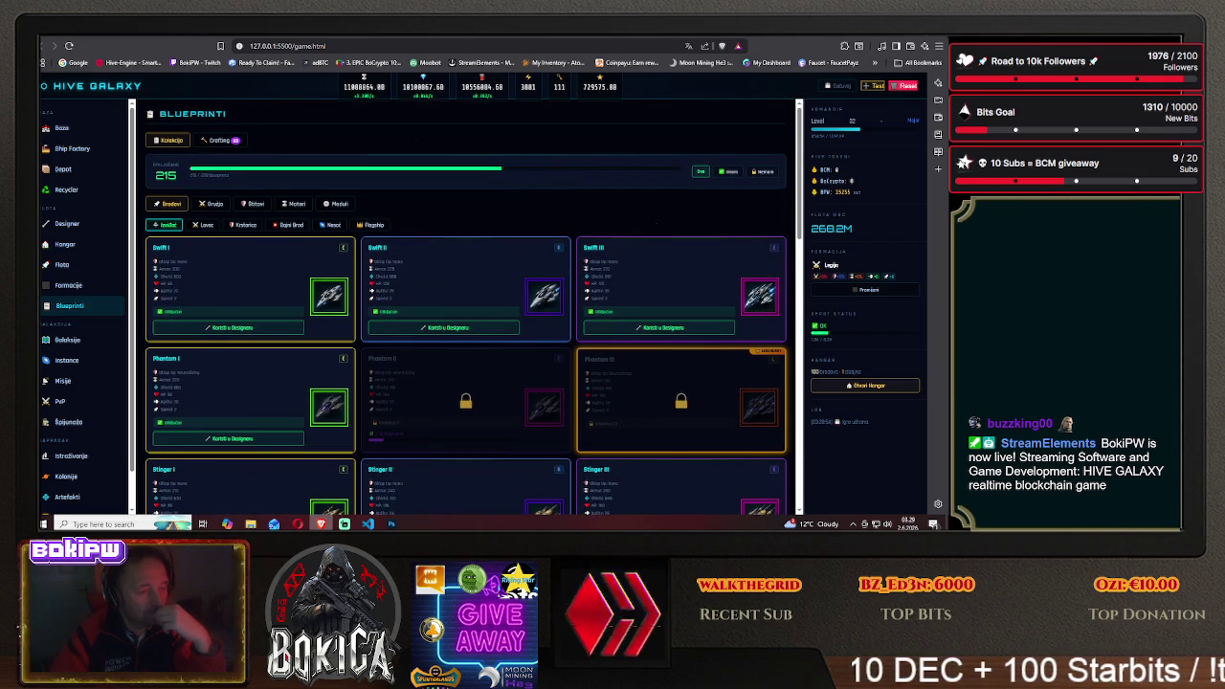
# Delete the six images from Bulwark I through Defender III in the img folder
pyautogui.hotkey('alt', 'Tab')
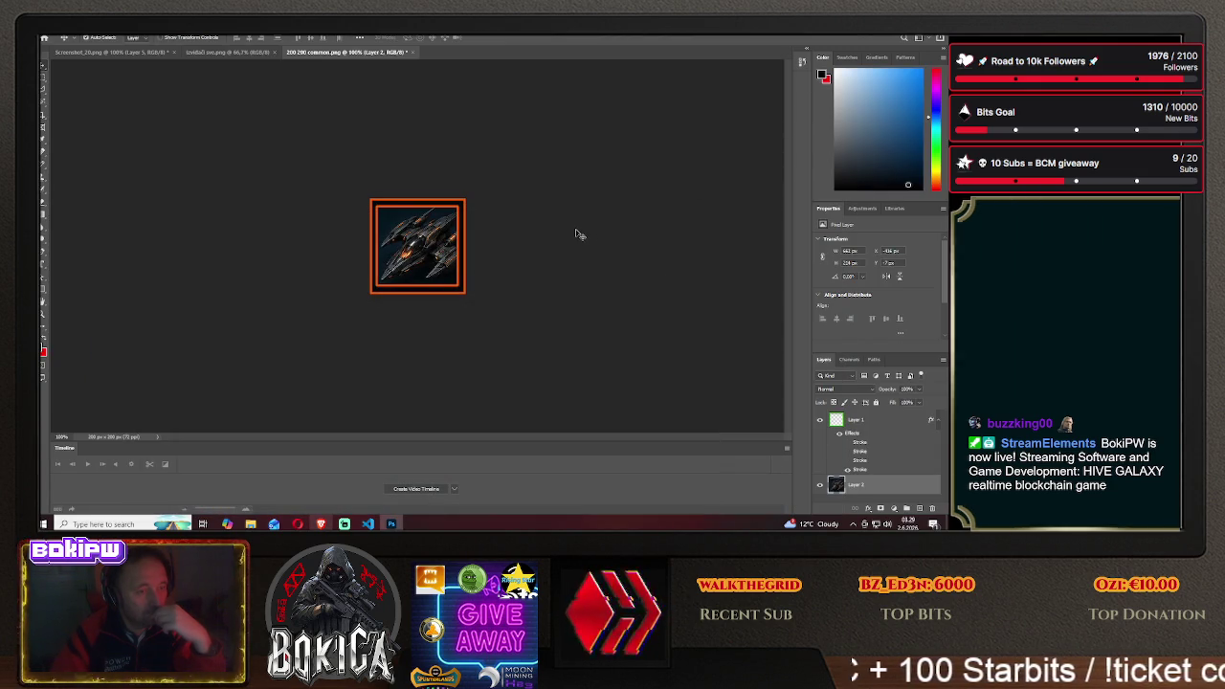
pyautogui.hotkey('alt', 'Tab')
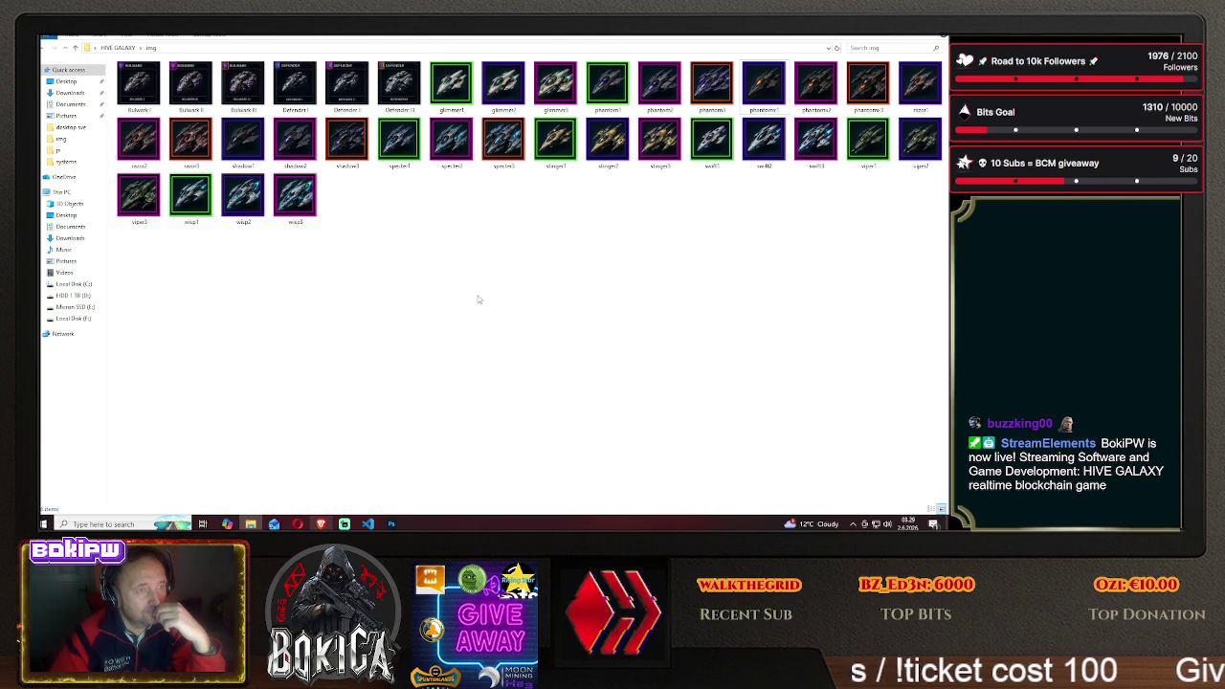
pyautogui.click(139, 86)
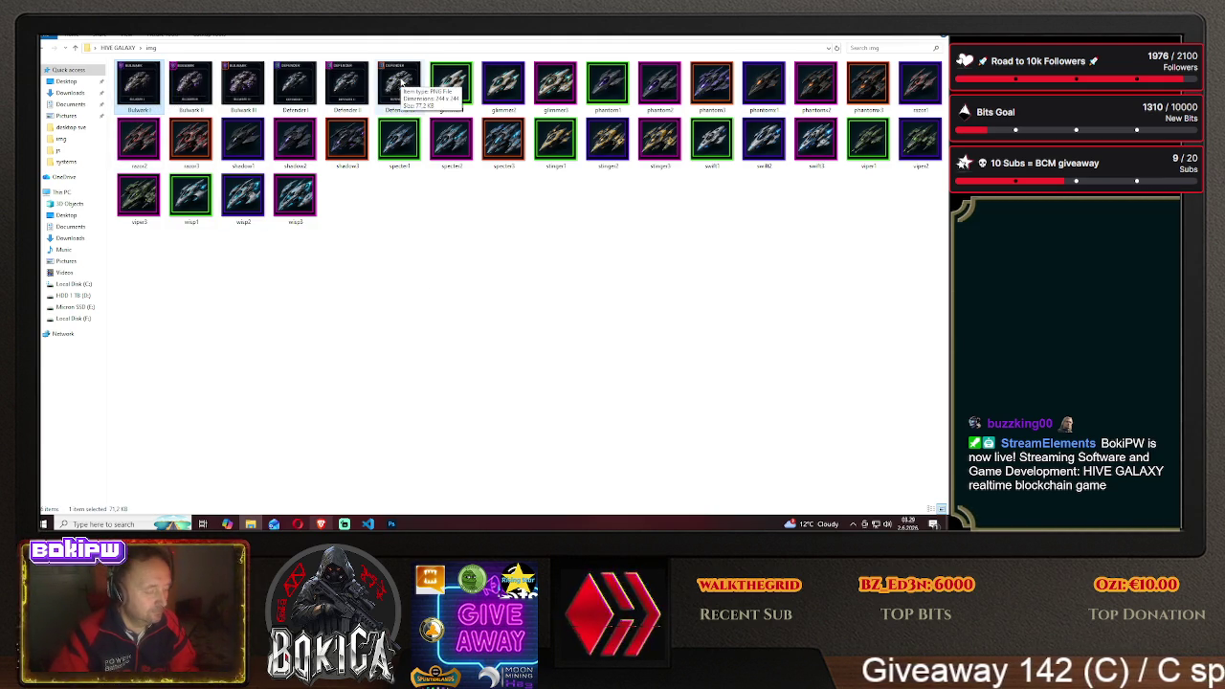
pyautogui.keyDown('shift'); pyautogui.click(402, 83); pyautogui.keyUp('shift')
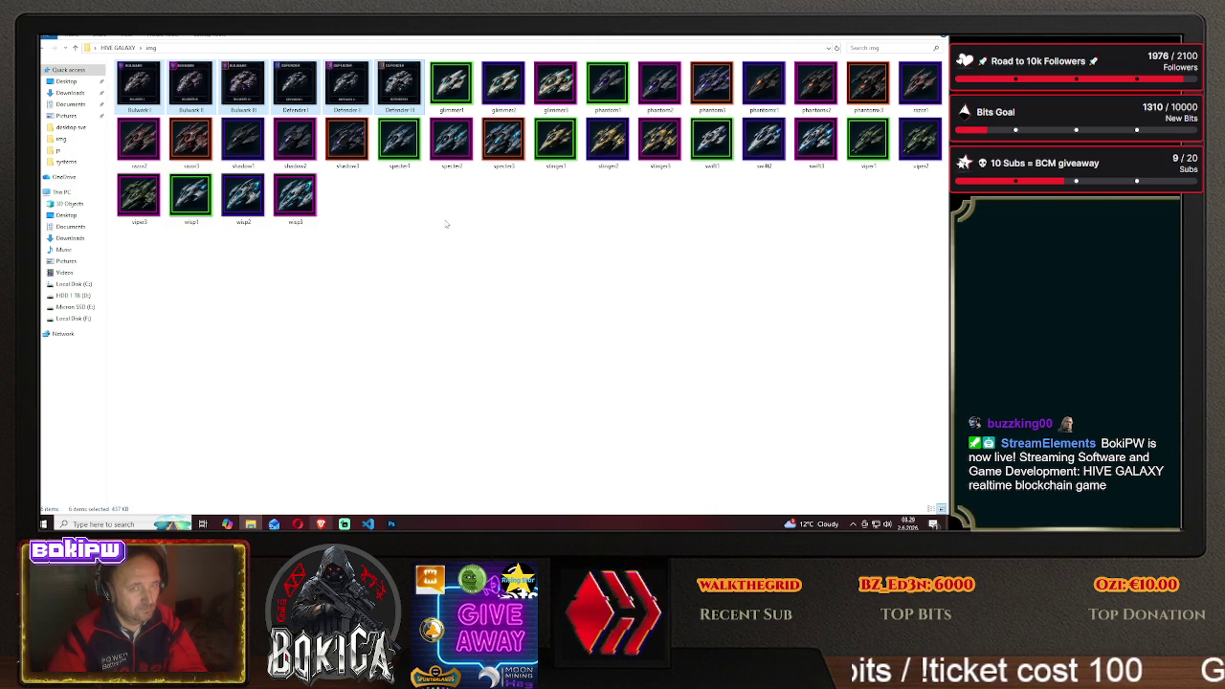
pyautogui.press('Delete')
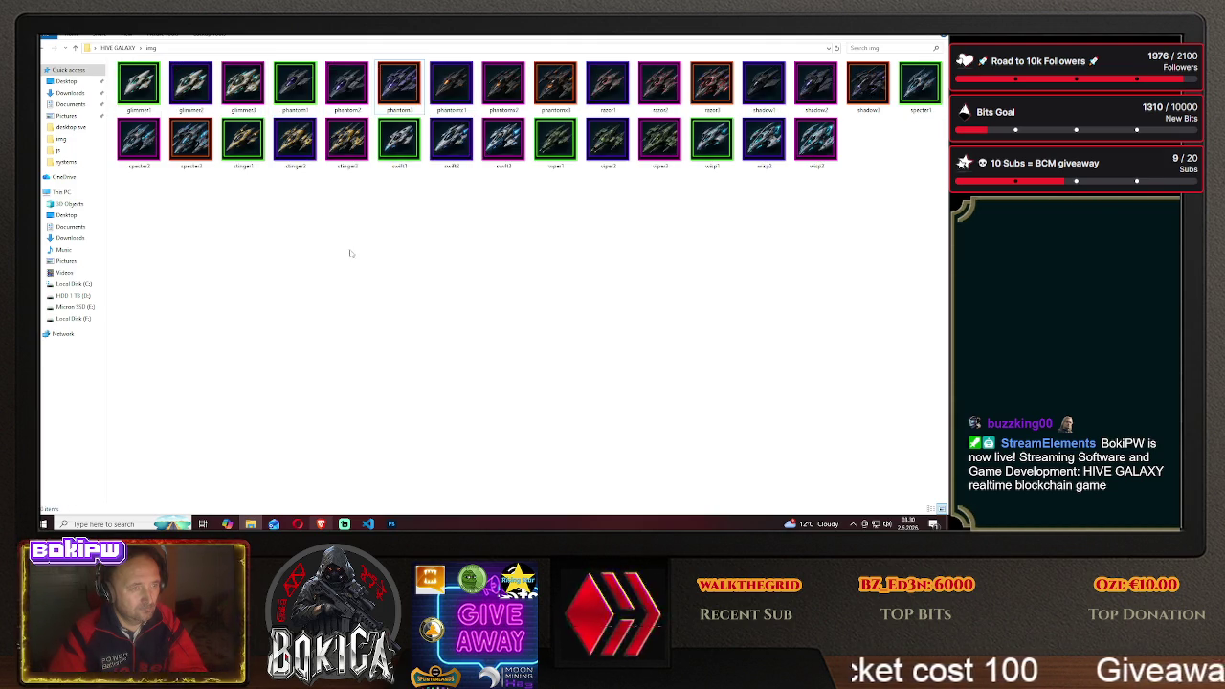
pyautogui.press('super+d')
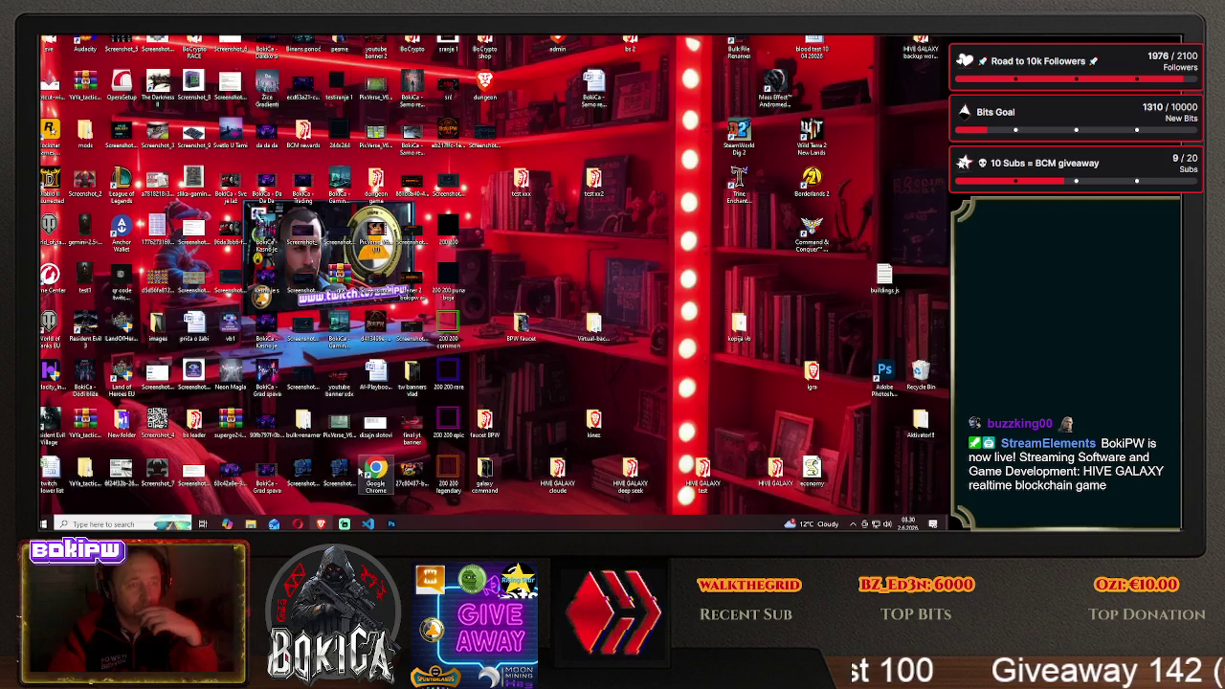
# Scroll through the Swift, Phantom, Stinger and Razor cards on Blueprinti, then go back to Photoshop
pyautogui.click(321, 523)
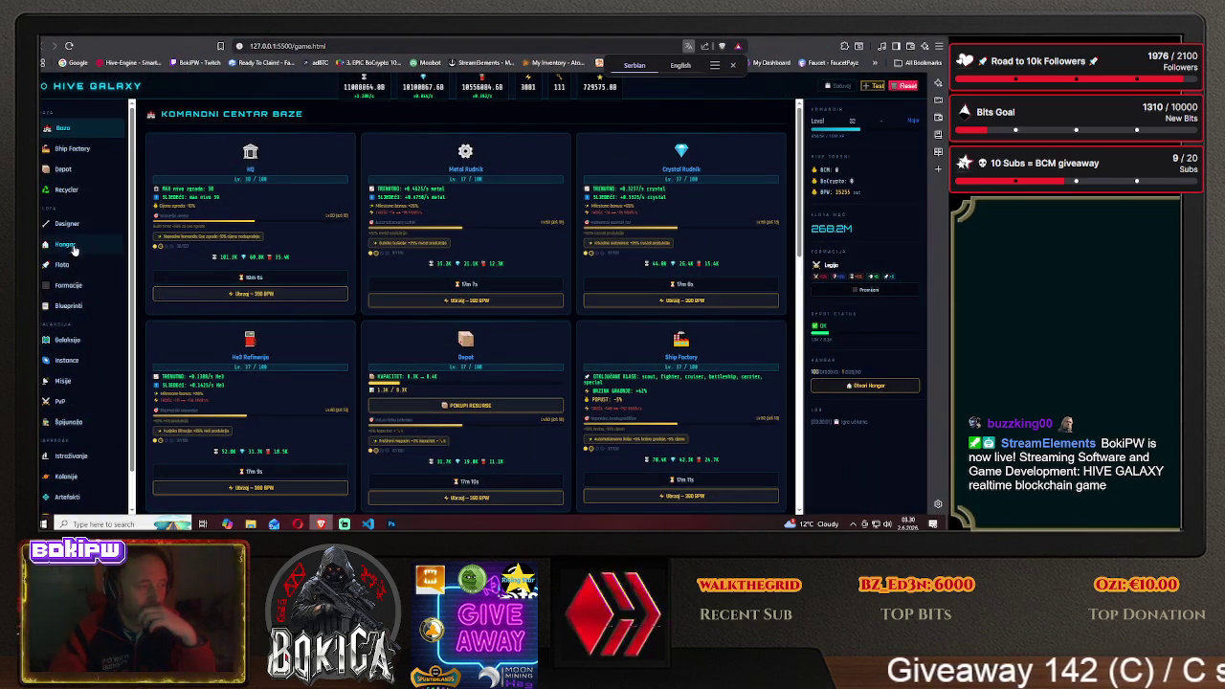
pyautogui.click(62, 307)
pyautogui.scroll(-5, 206, 344)
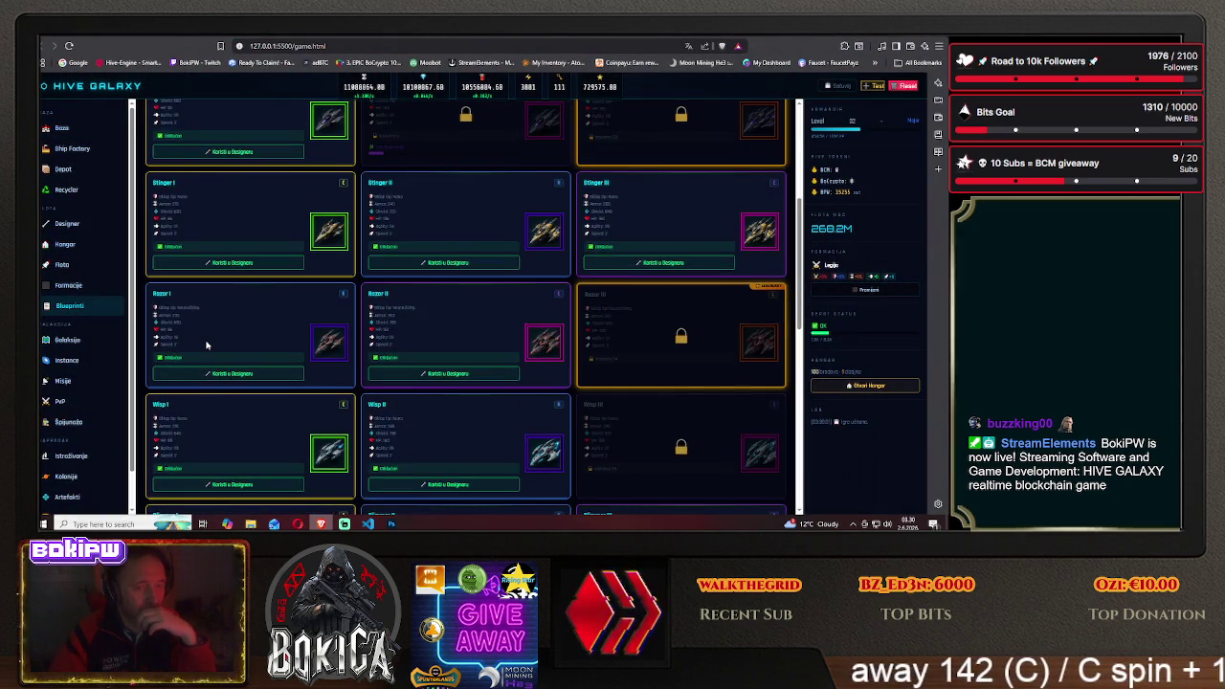
pyautogui.scroll(-1, 206, 345)
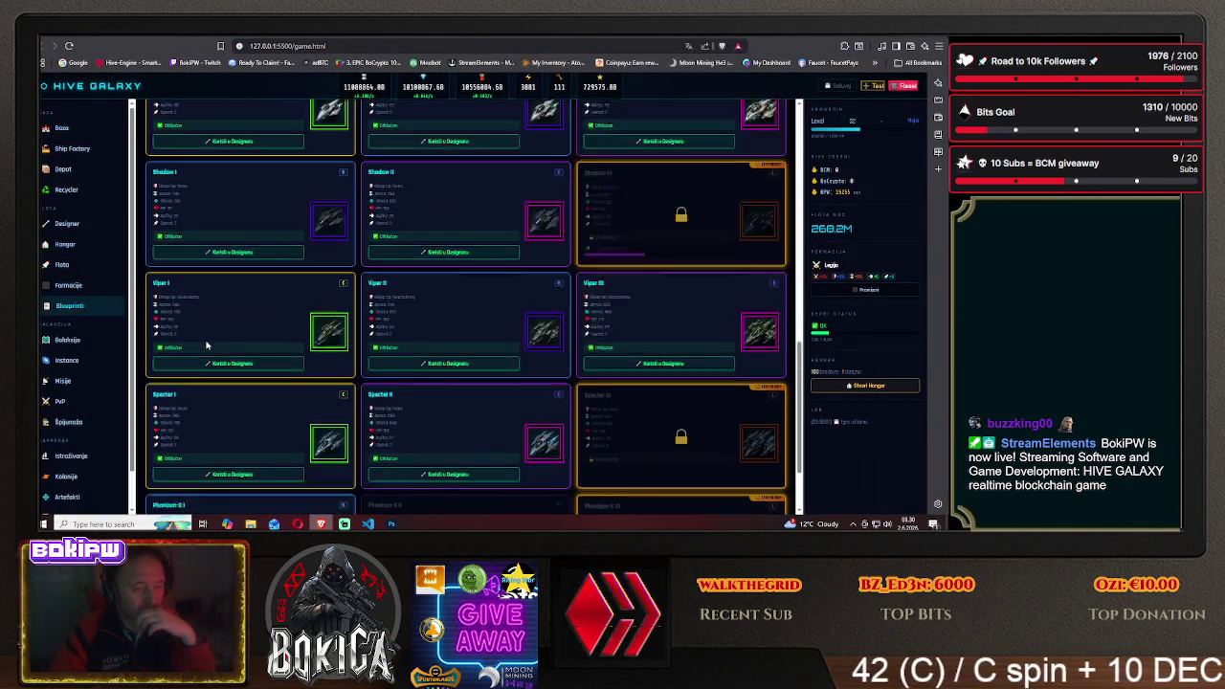
pyautogui.scroll(5, 206, 344)
pyautogui.scroll(3, 206, 344)
pyautogui.scroll(2, 206, 345)
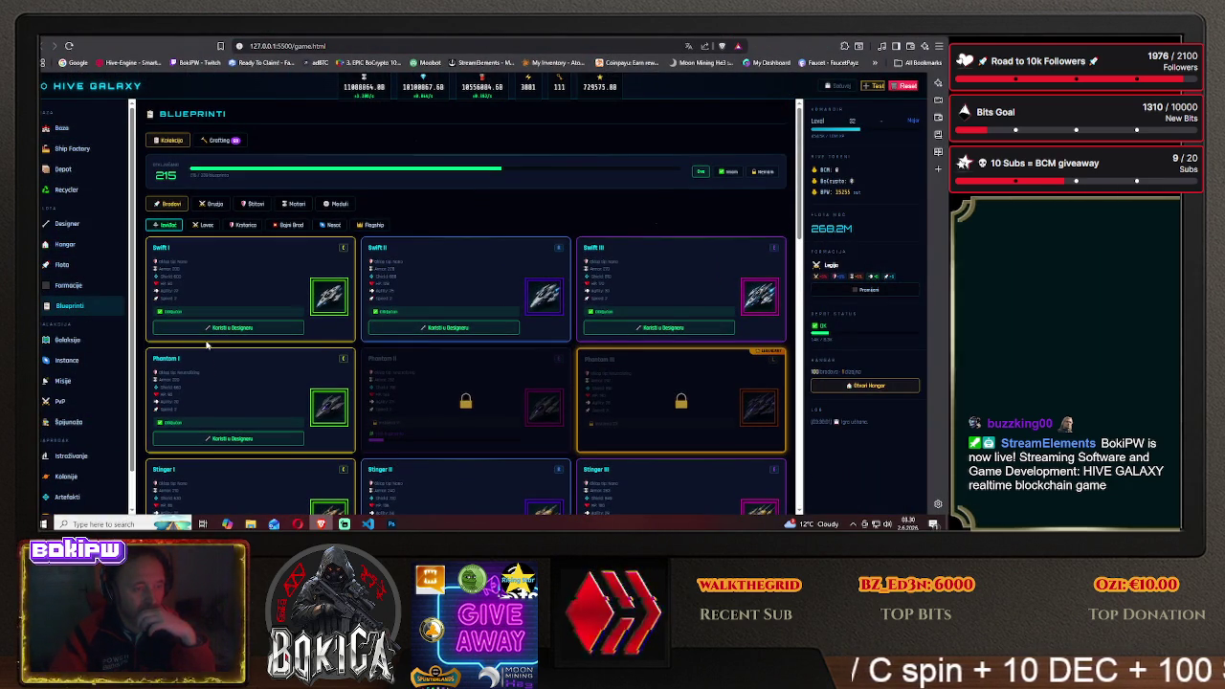
pyautogui.scroll(-1, 206, 345)
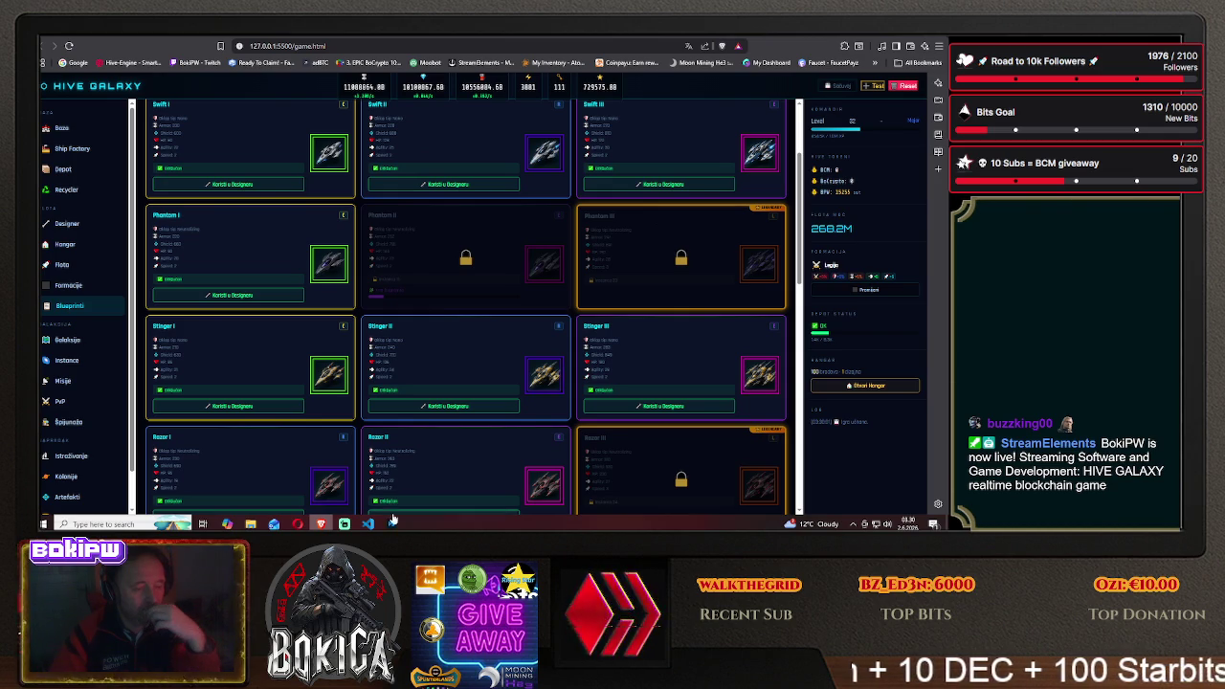
pyautogui.click(390, 523)
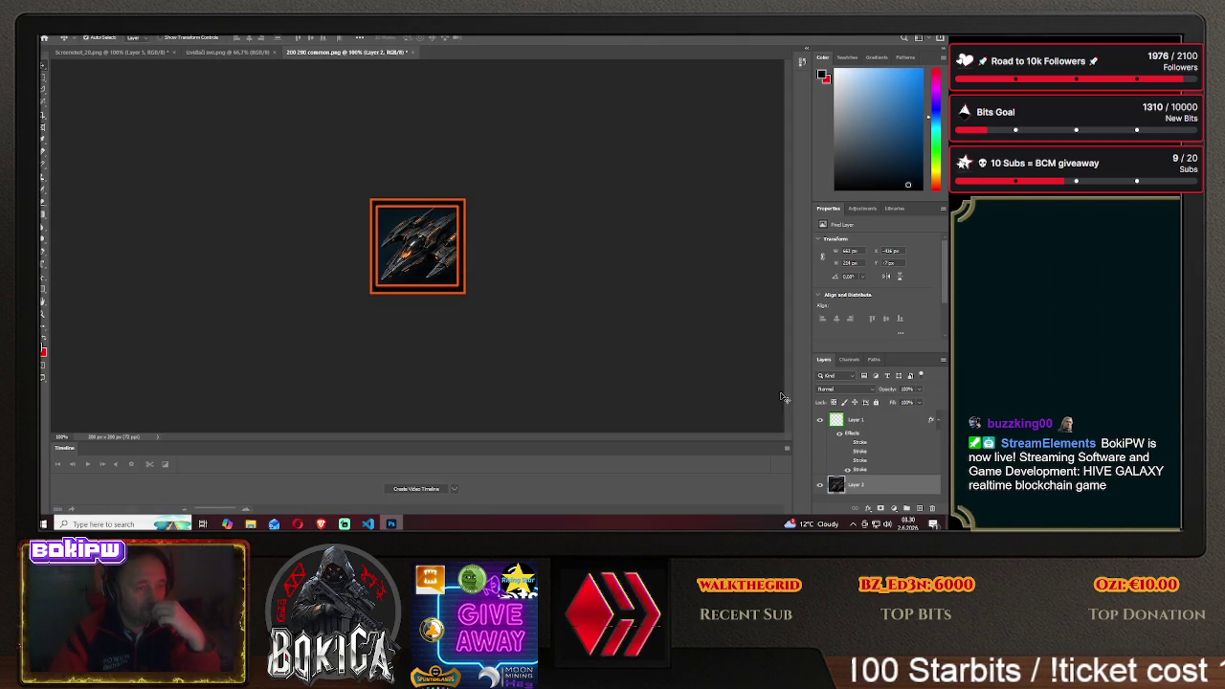
# Delete the ship layer and close izvidaci sve.png and Screenshot_20.png without saving
pyautogui.press('Delete')
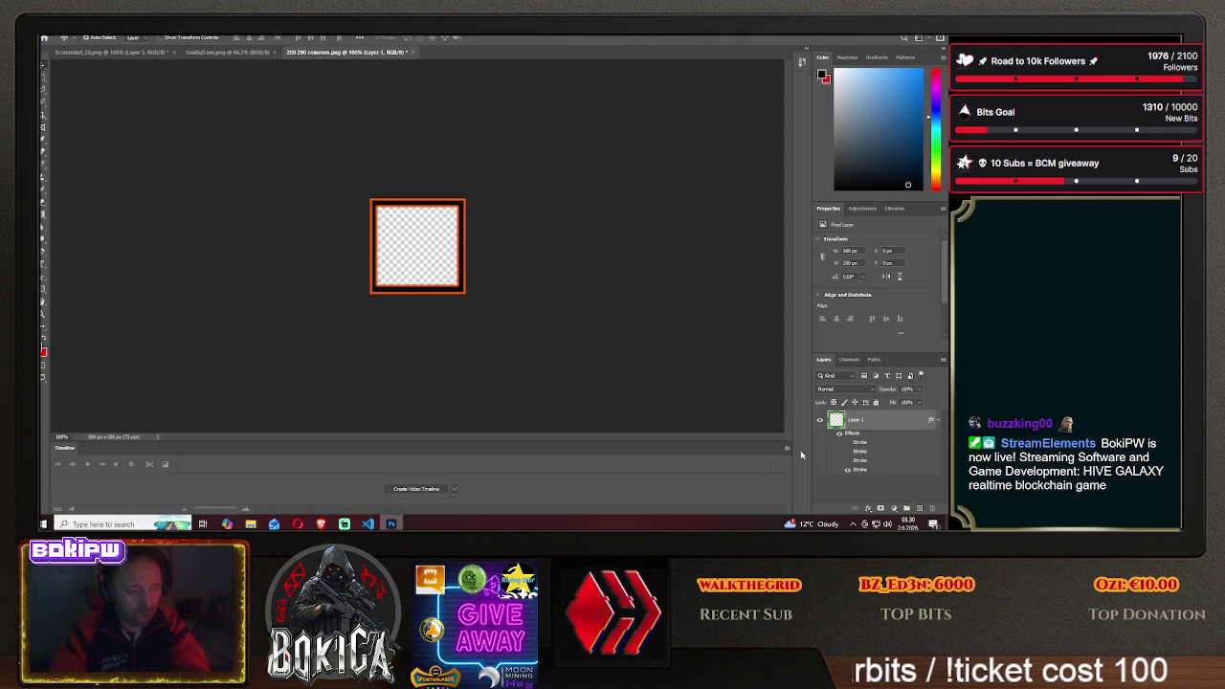
pyautogui.click(234, 53)
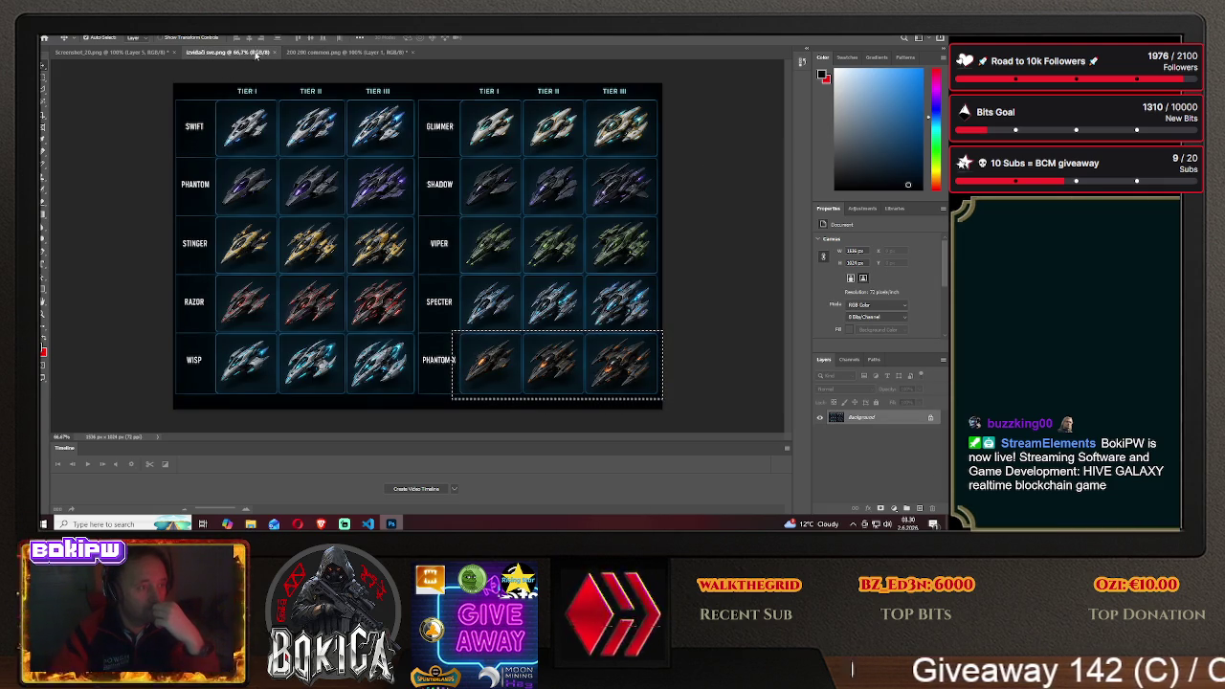
pyautogui.hotkey('ctrl', 'w')
pyautogui.click(107, 52)
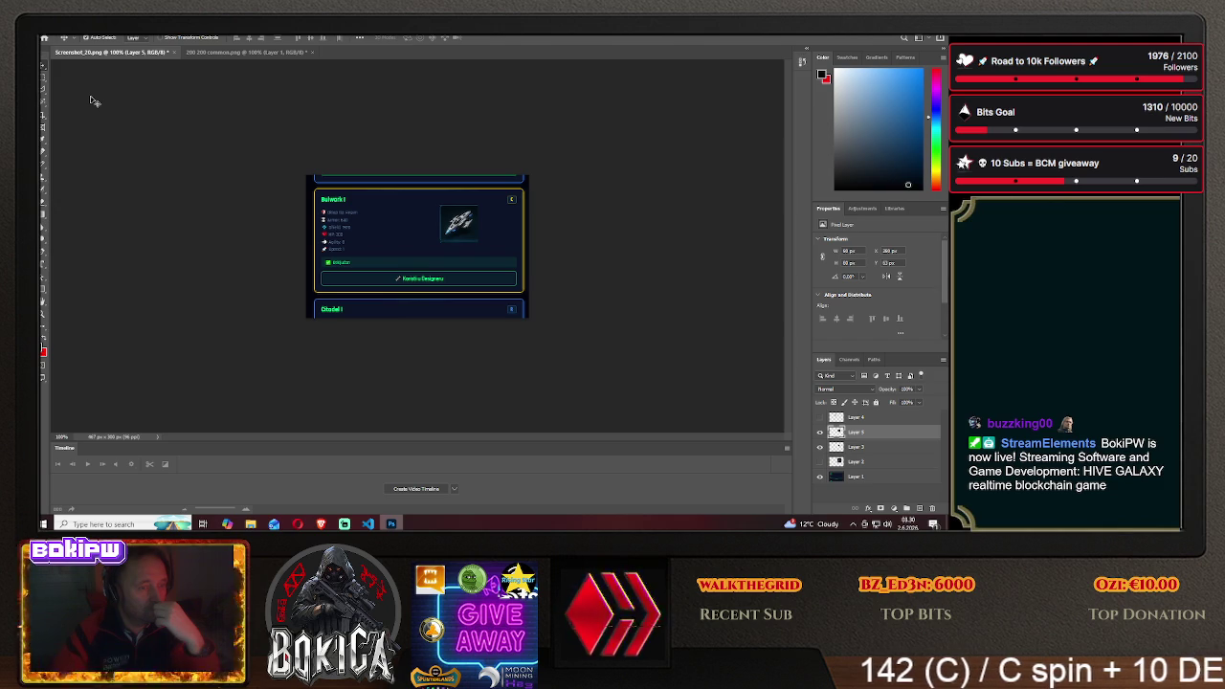
pyautogui.click(173, 53)
pyautogui.press('n')
# Start opening an image file from the Desktop folder
pyautogui.click(46, 29)
pyautogui.click(71, 44)
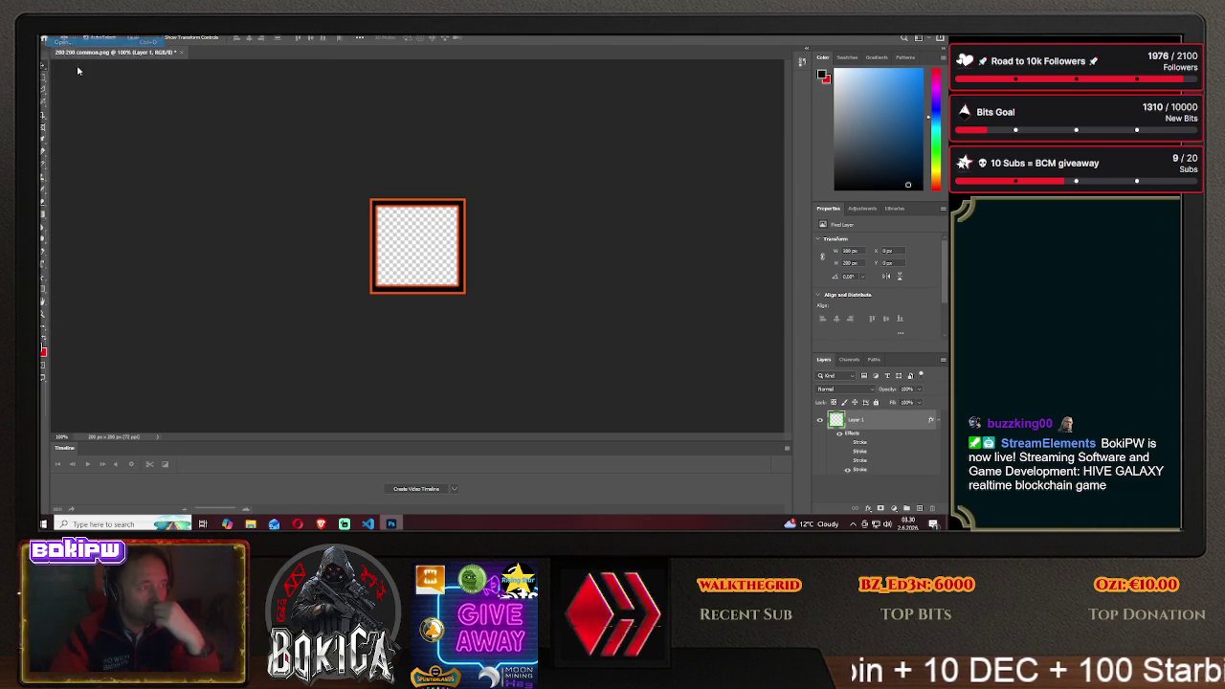
pyautogui.click(70, 222)
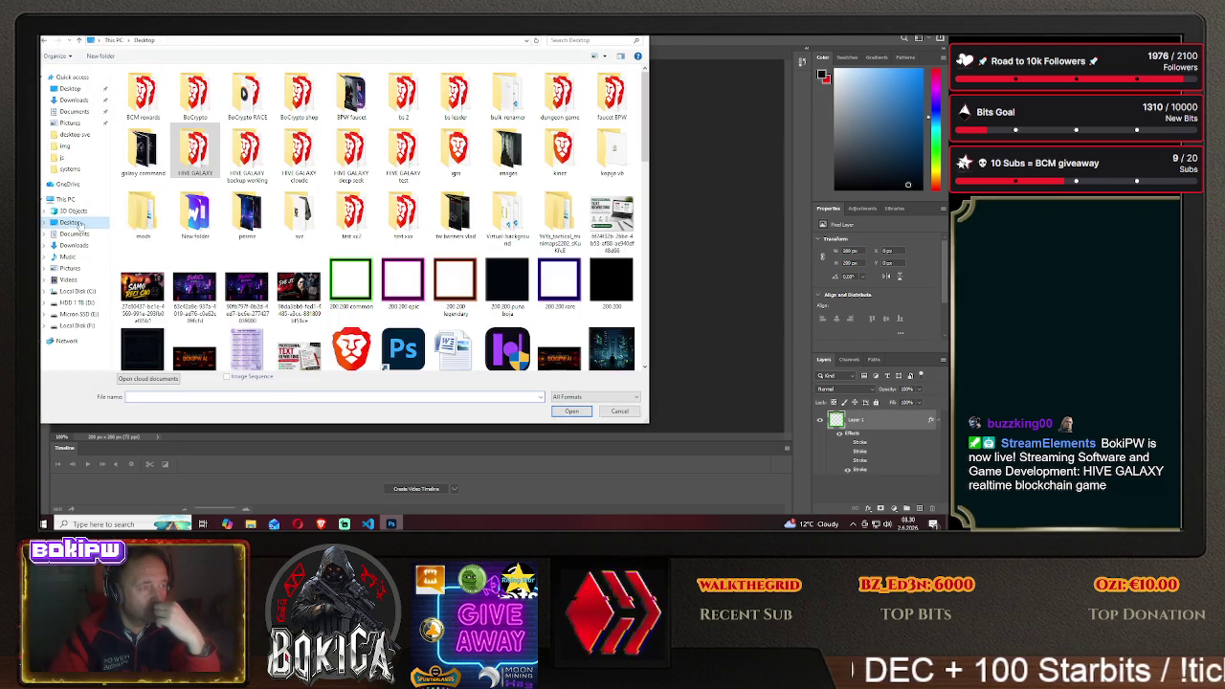
# Open the defensive ship sprite sheet from galaxy command and compare it with the 200 200 common frame
pyautogui.doubleClick(143, 151)
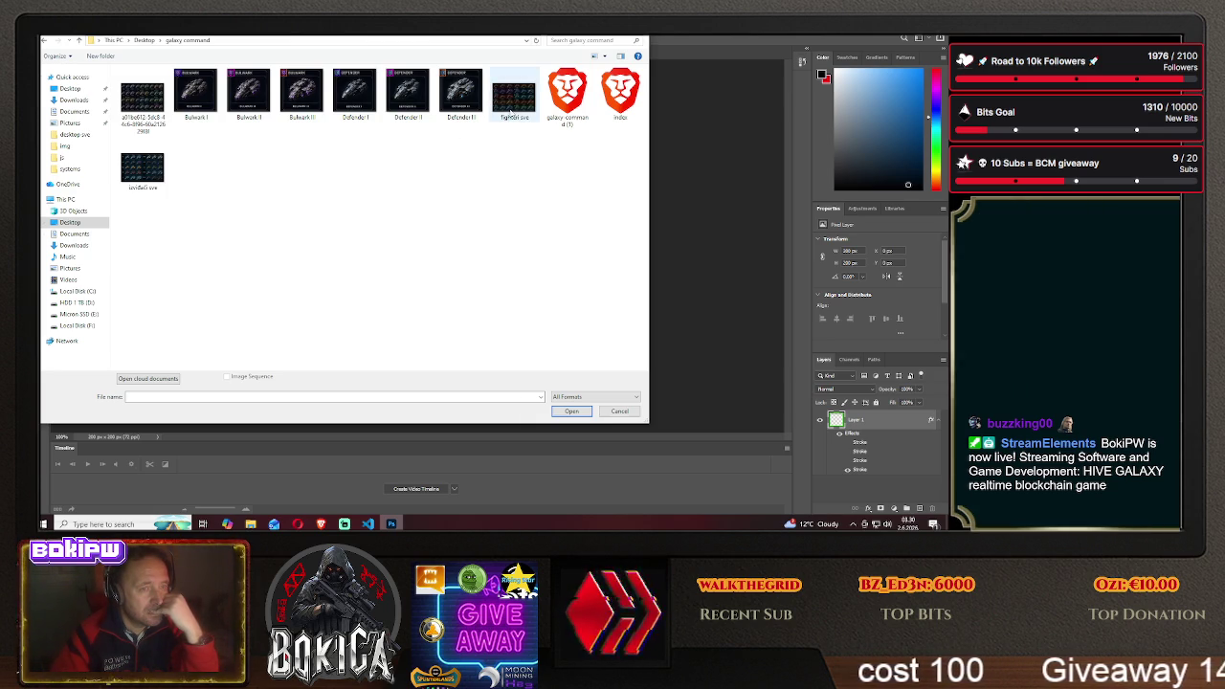
pyautogui.click(142, 97)
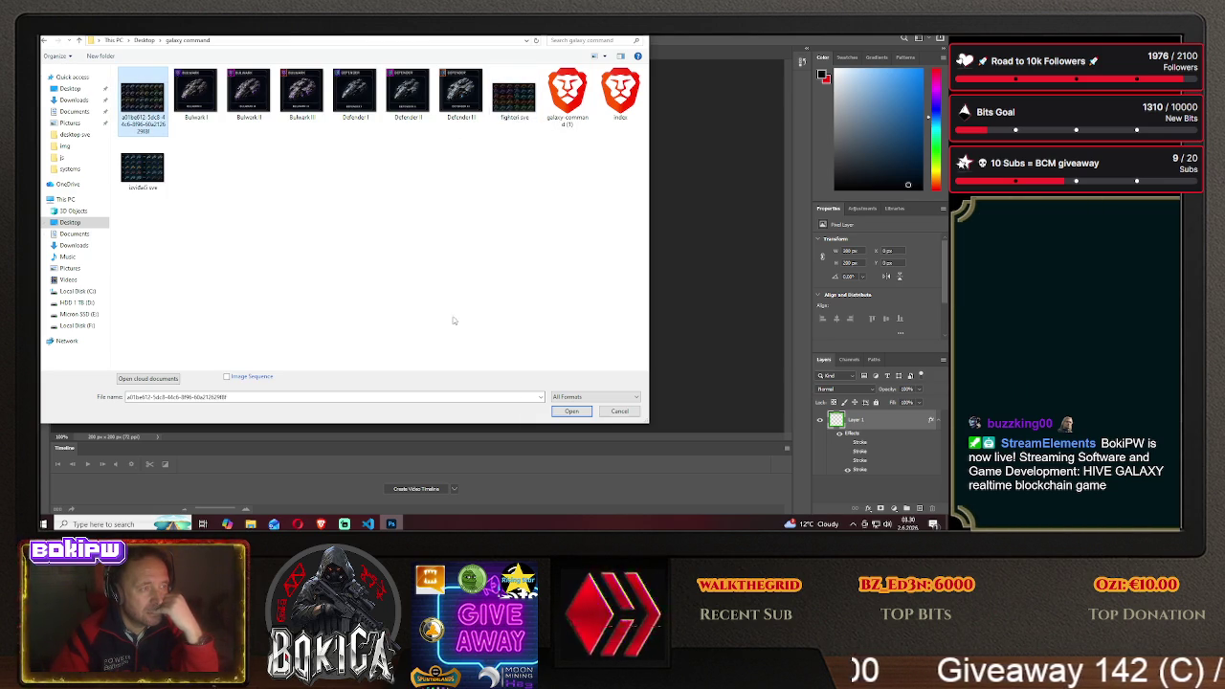
pyautogui.click(569, 405)
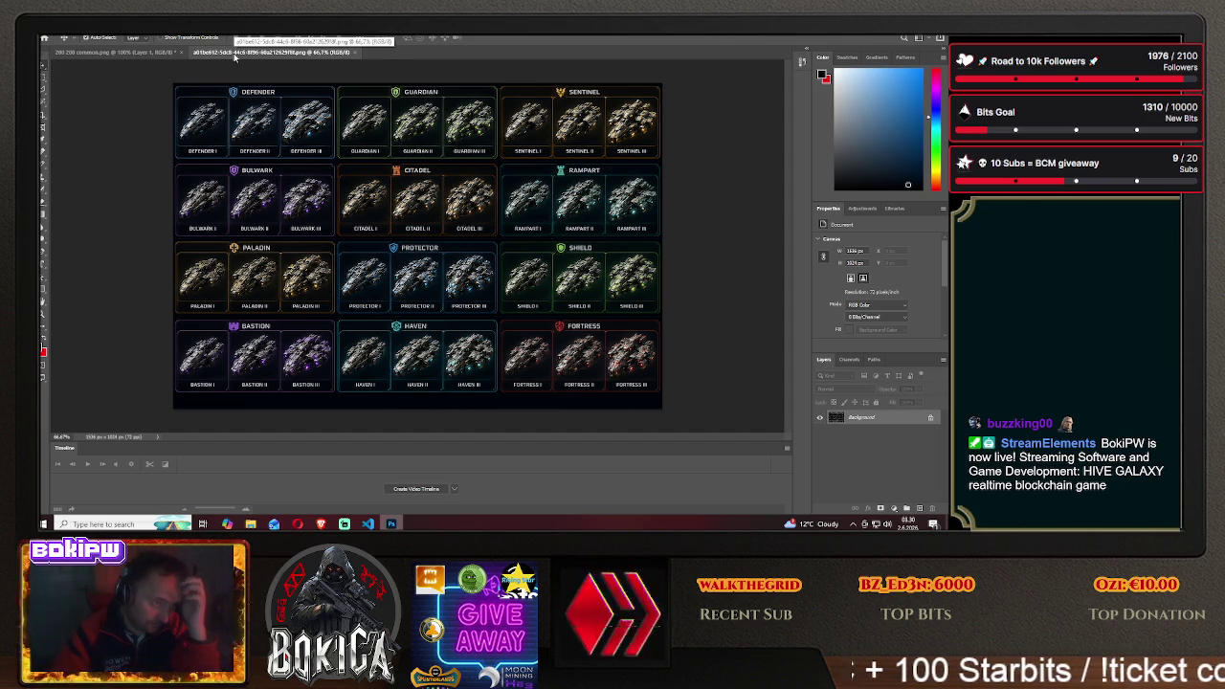
pyautogui.click(115, 52)
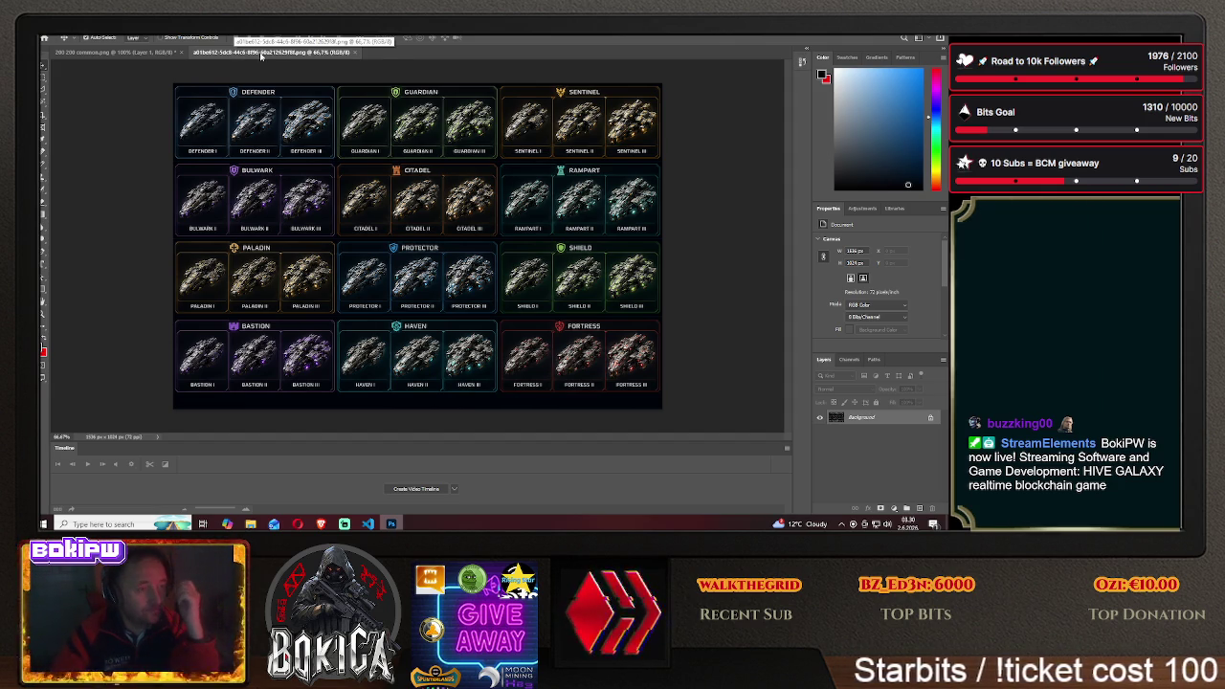
pyautogui.click(291, 53)
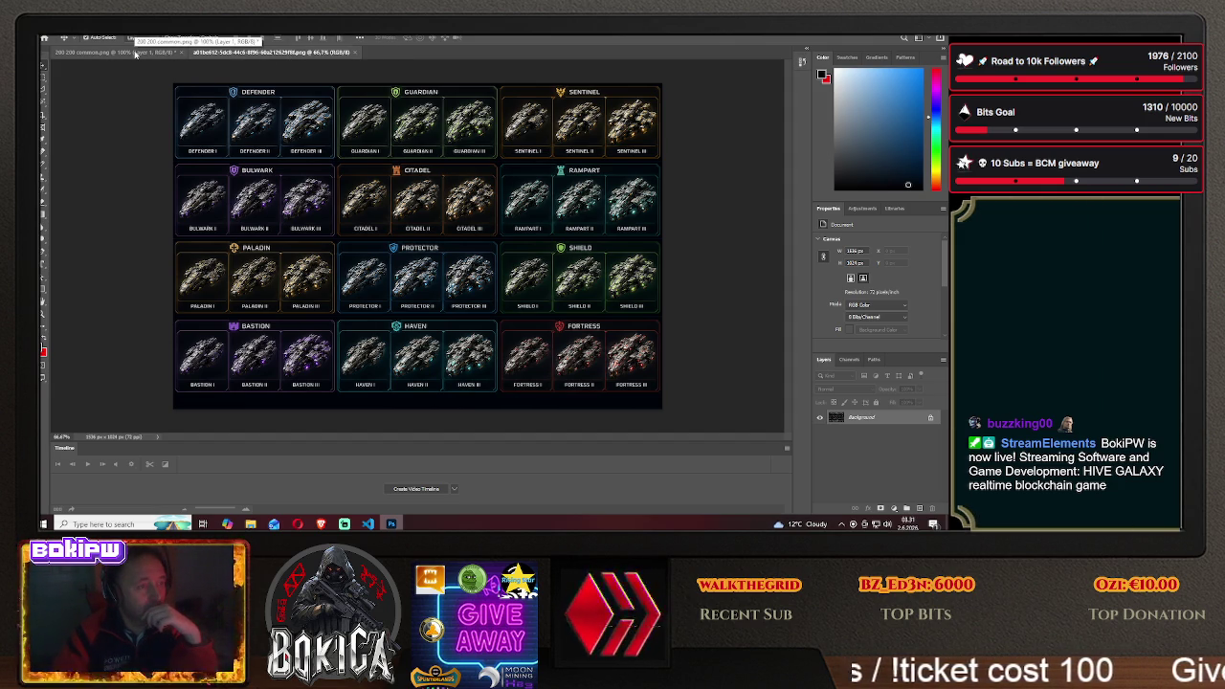
pyautogui.click(136, 53)
pyautogui.click(240, 52)
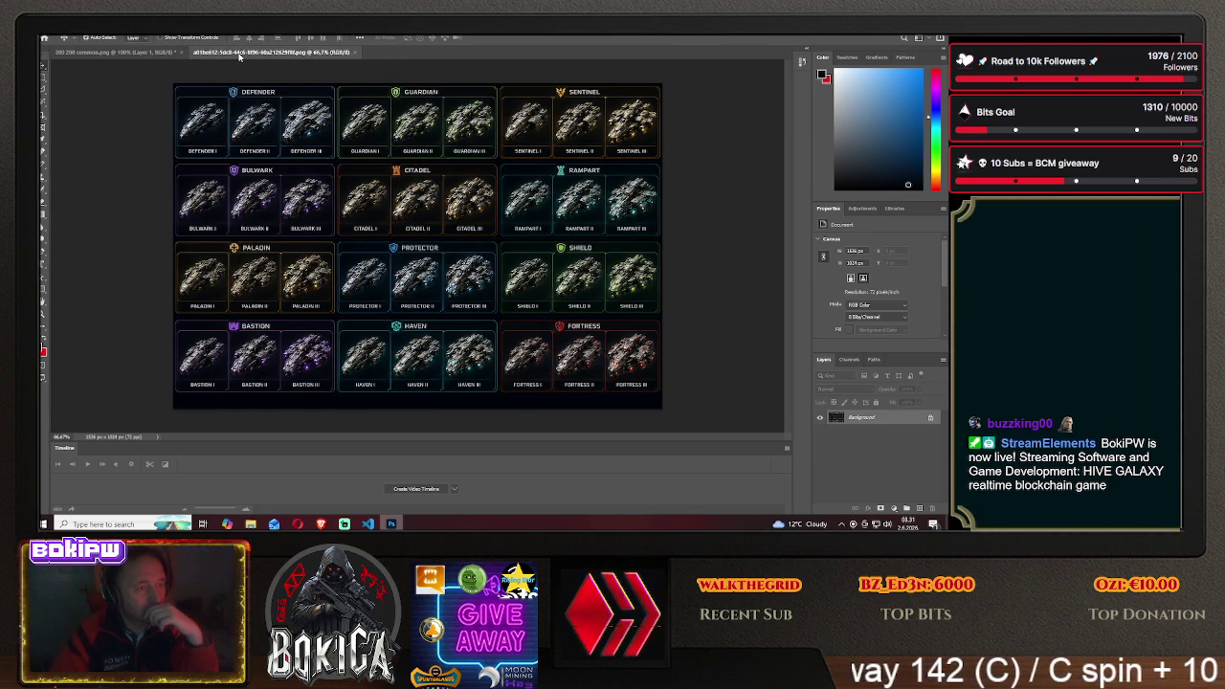
pyautogui.click(140, 53)
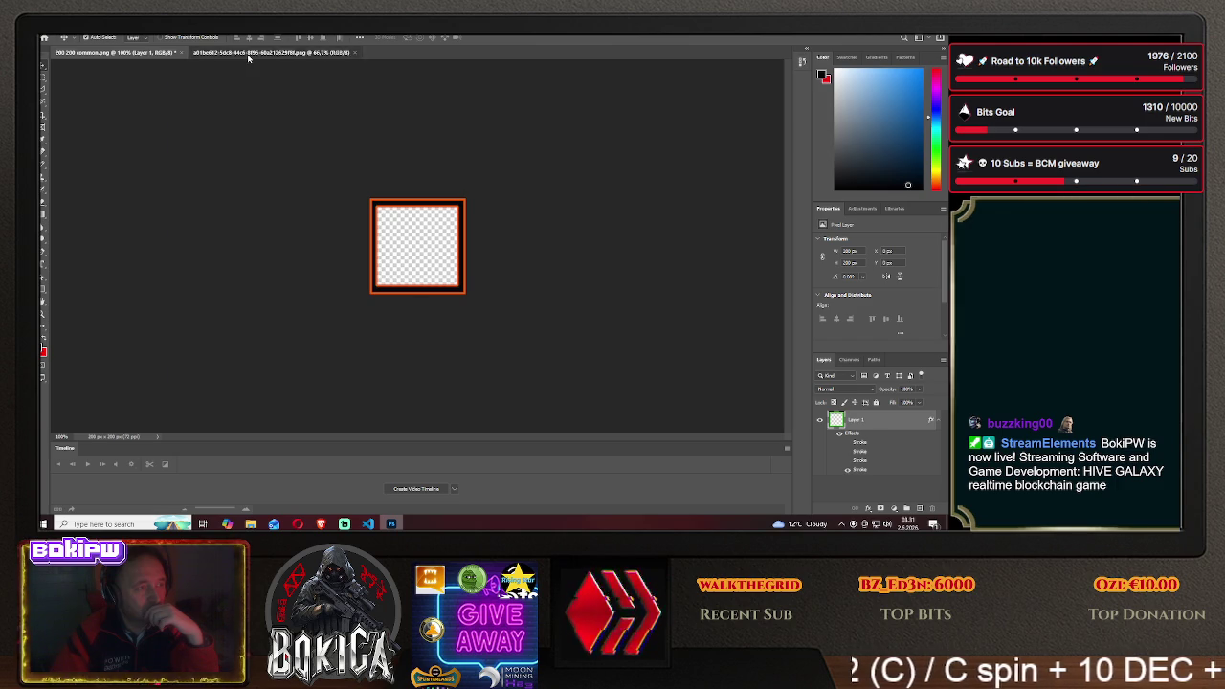
pyautogui.click(273, 51)
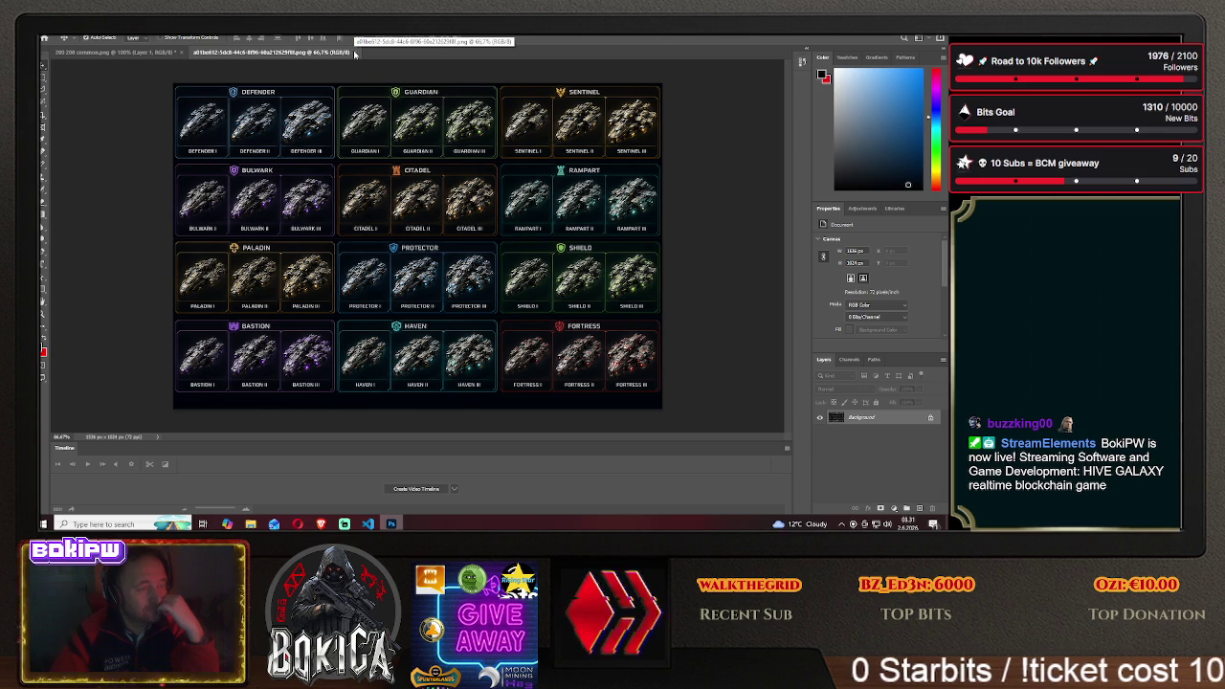
# Check the HIVE GALAXY Blueprints list, then close the defensive sprite sheet in Photoshop
pyautogui.click(322, 522)
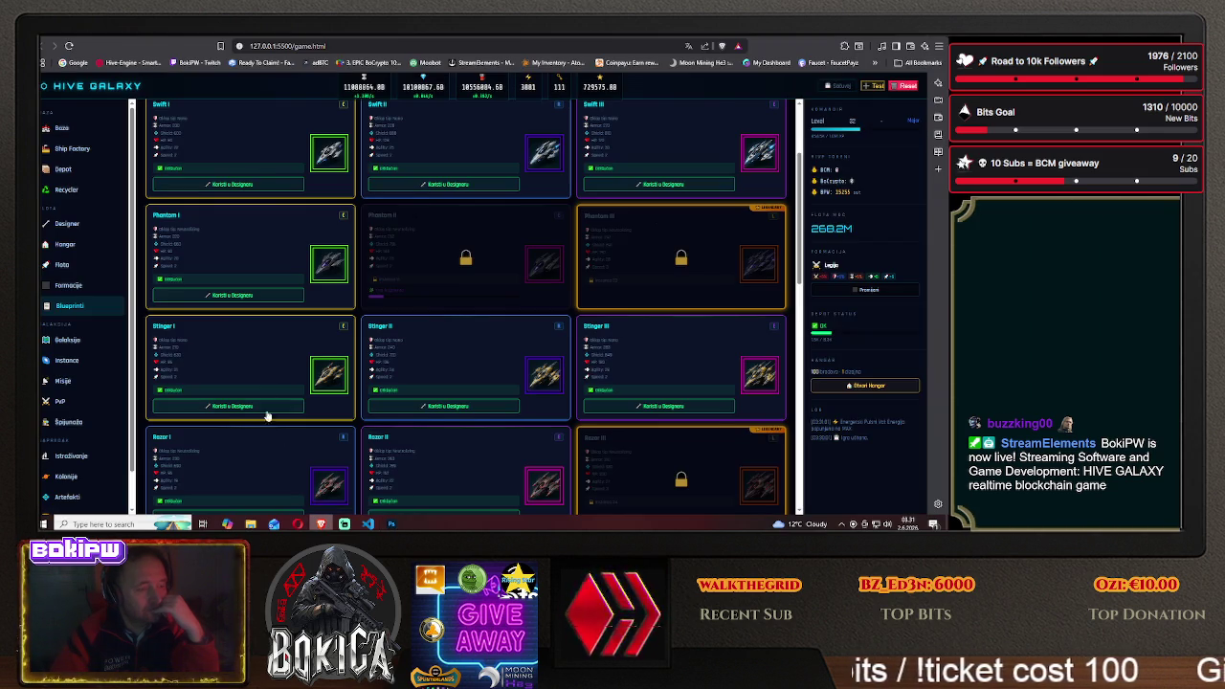
pyautogui.click(78, 308)
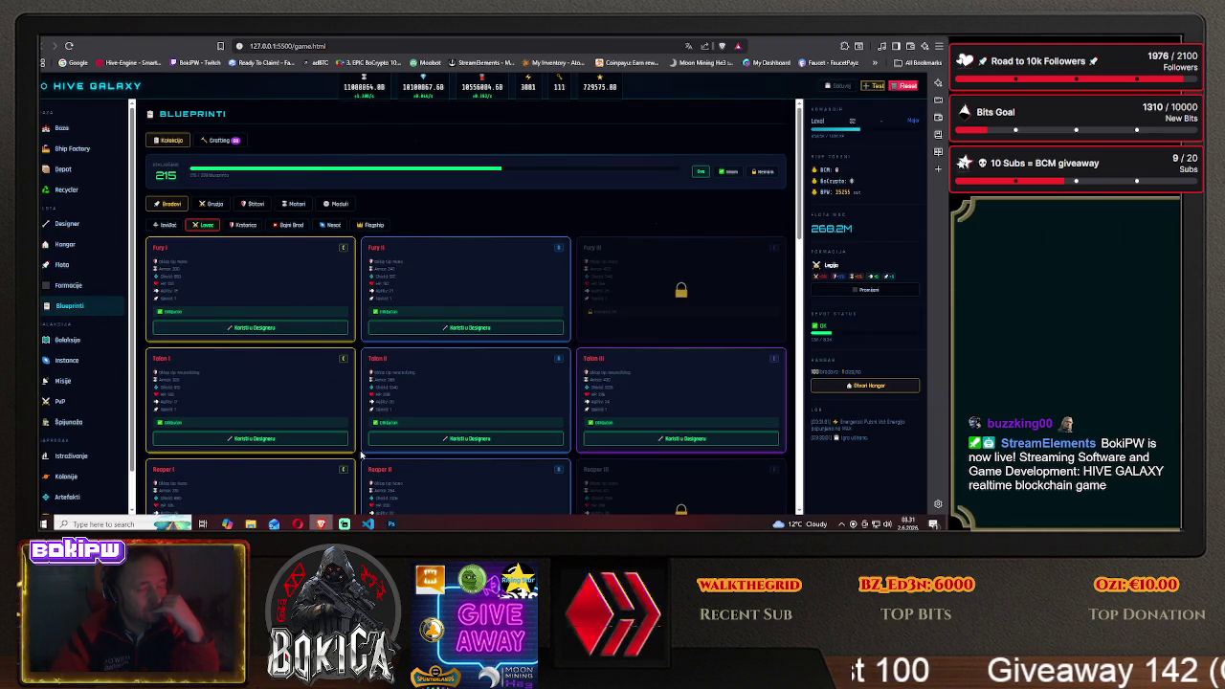
pyautogui.click(390, 524)
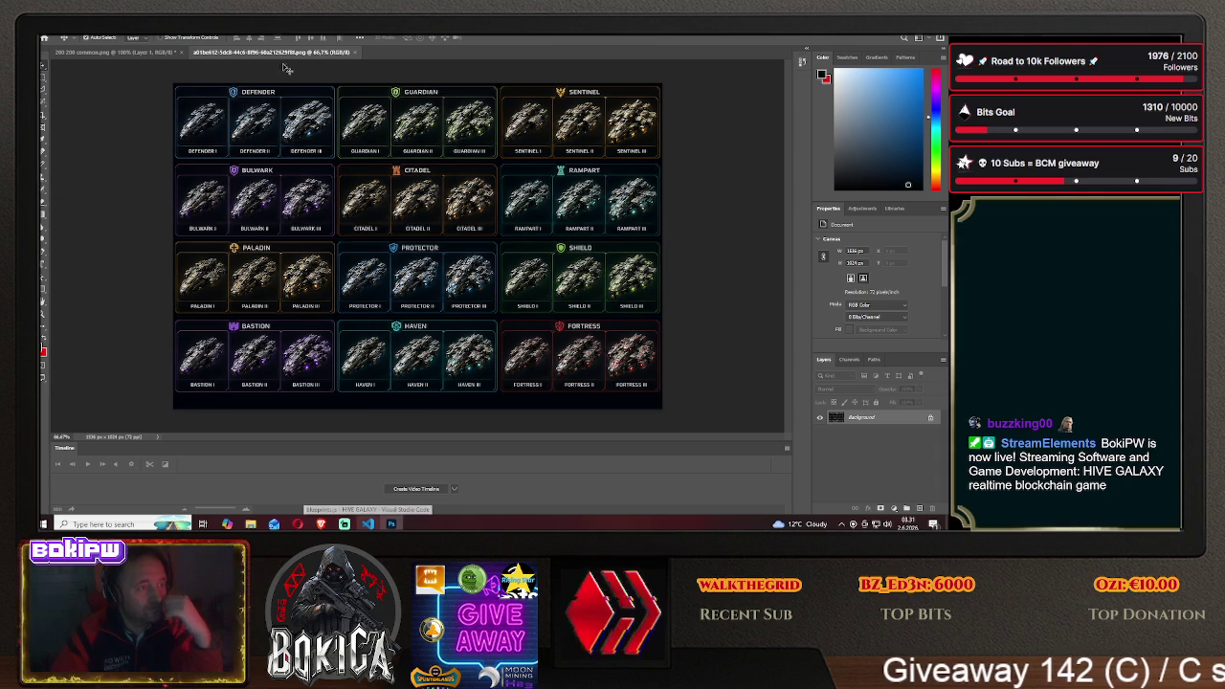
pyautogui.click(354, 52)
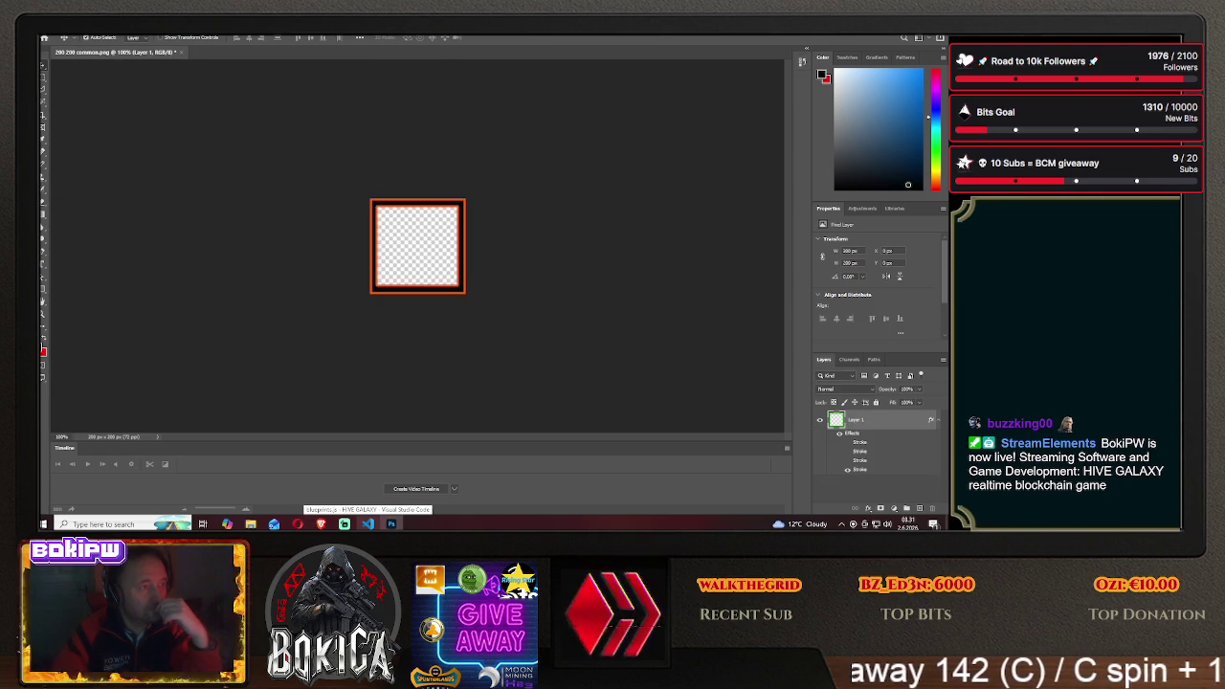
# Open the fightovi sve fighter sprite sheet, with Fury through Nemesis, from galaxy command
pyautogui.click(50, 29)
pyautogui.click(67, 54)
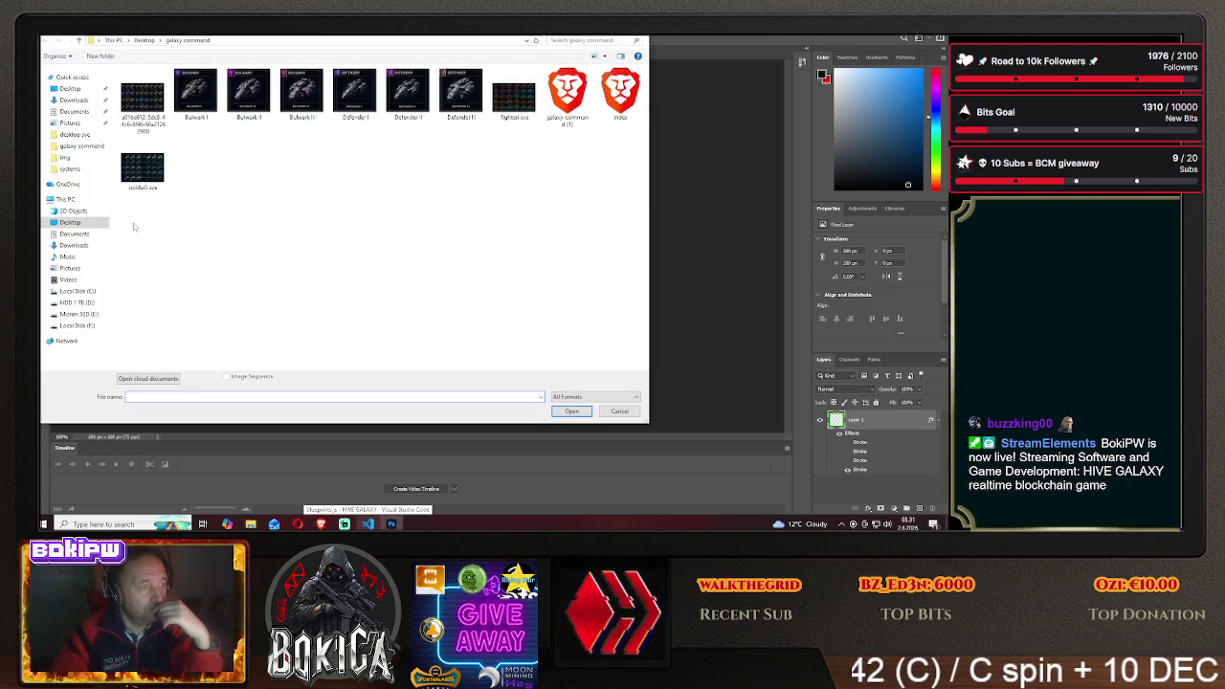
pyautogui.click(514, 113)
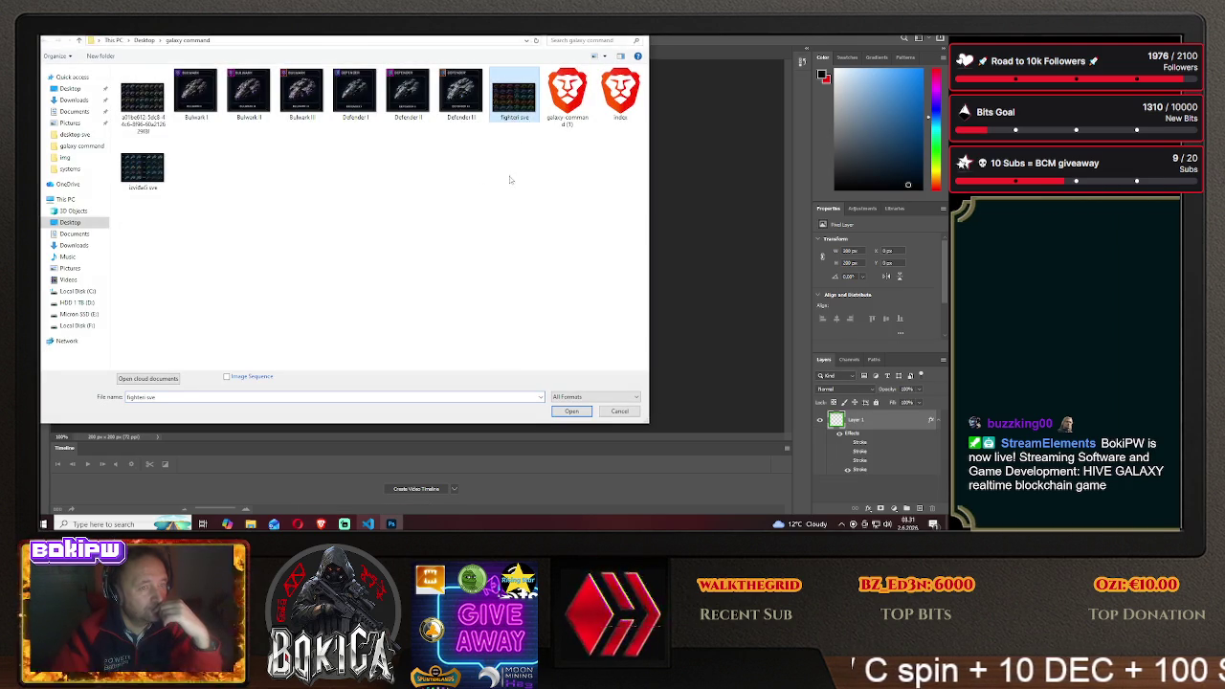
pyautogui.click(571, 411)
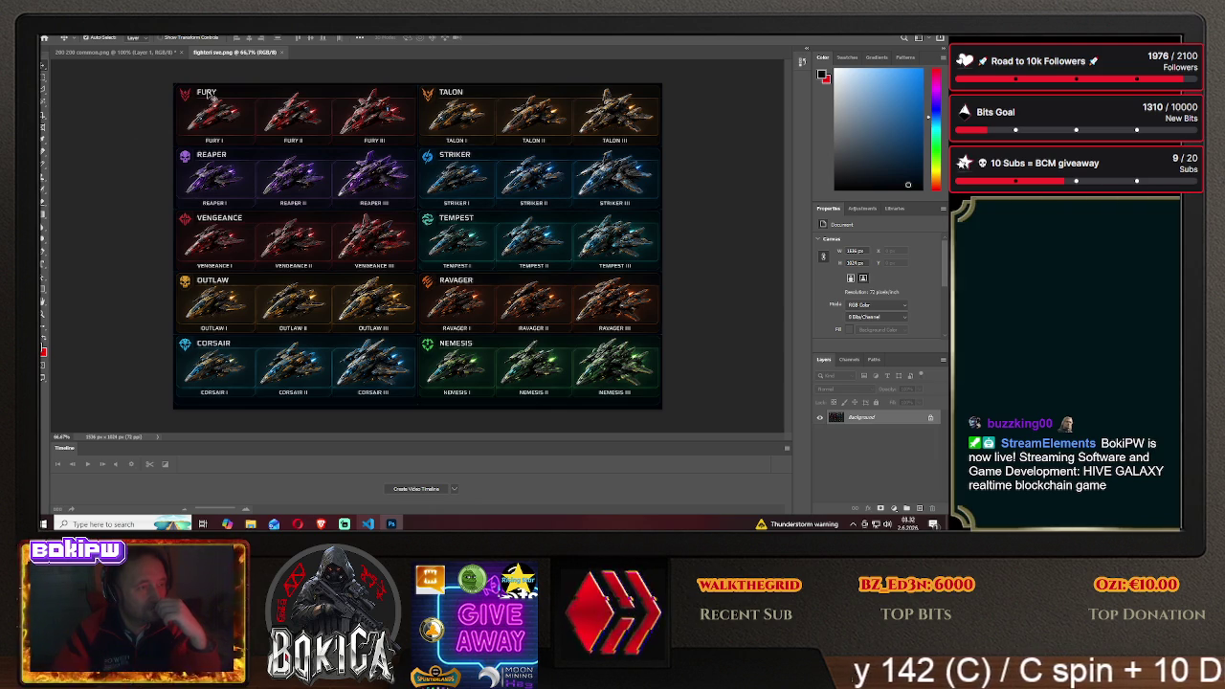
# Switch to the Clone Stamp tool and adjust its brush size and hardness
pyautogui.click(43, 180)
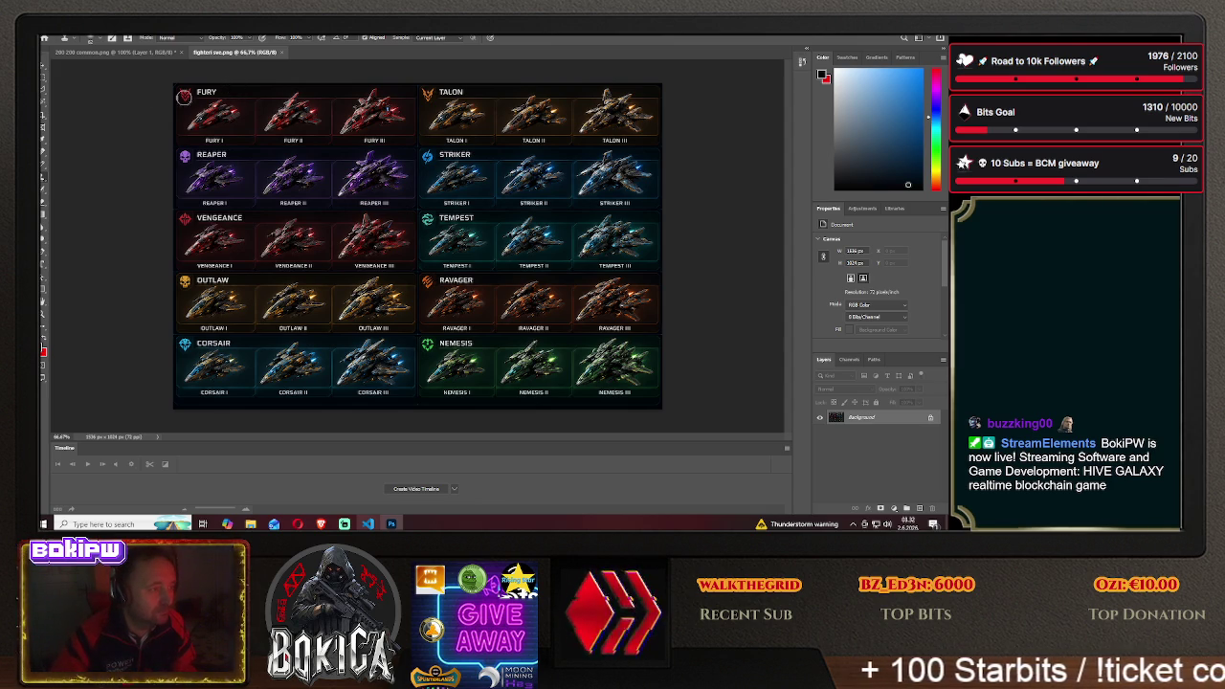
pyautogui.click(100, 40)
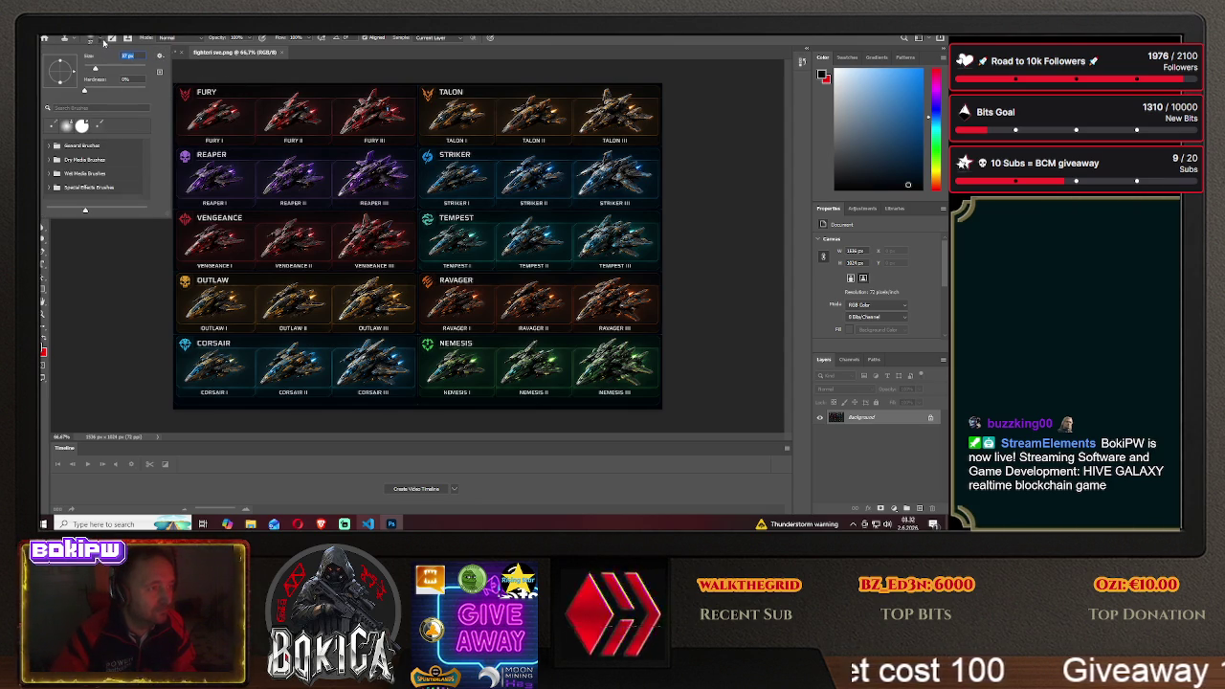
pyautogui.click(100, 41)
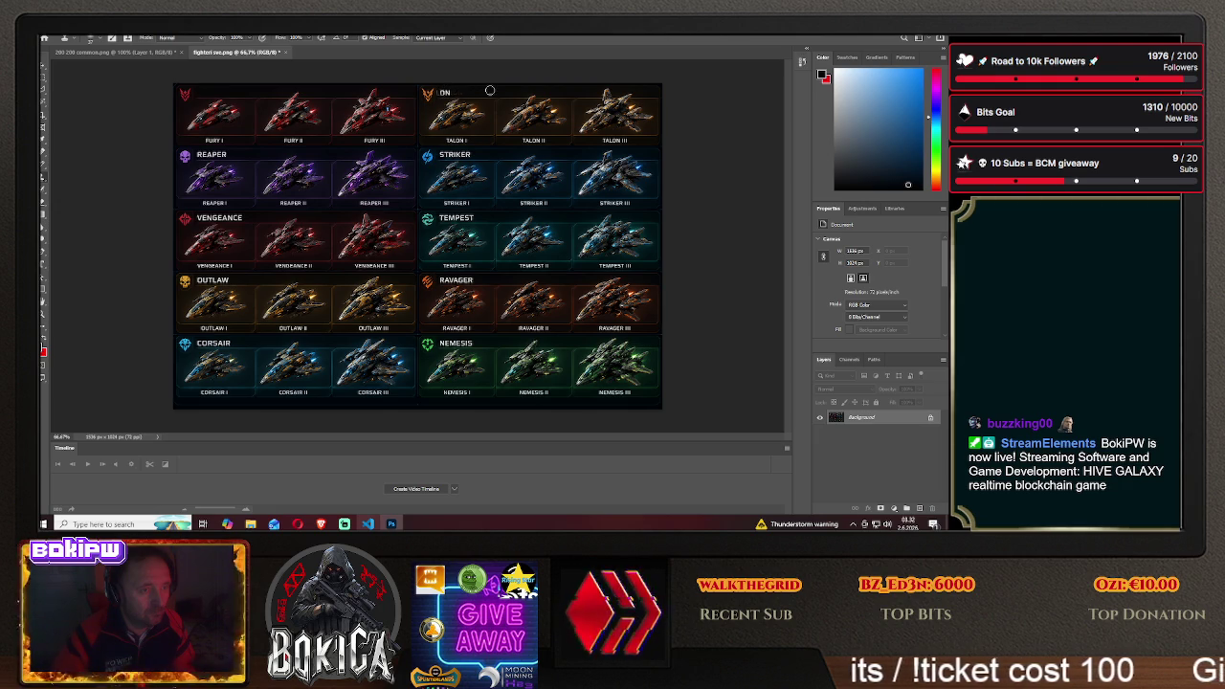
# Clone over the TALON, REAPER and STRIKER header names on the fighter sheet
pyautogui.moveTo(435, 93)
pyautogui.mouseDown()
pyautogui.moveTo(457, 92)
pyautogui.moveTo(431, 92)
pyautogui.mouseUp()
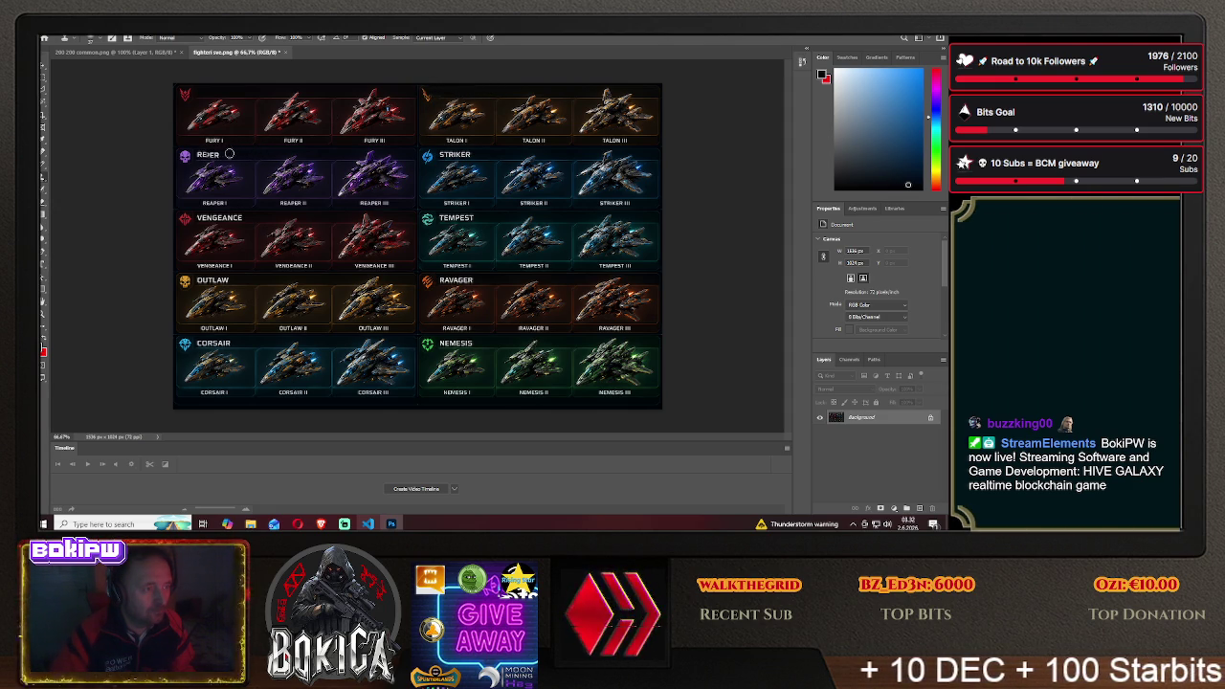
pyautogui.moveTo(219, 154); pyautogui.dragTo(234, 155)
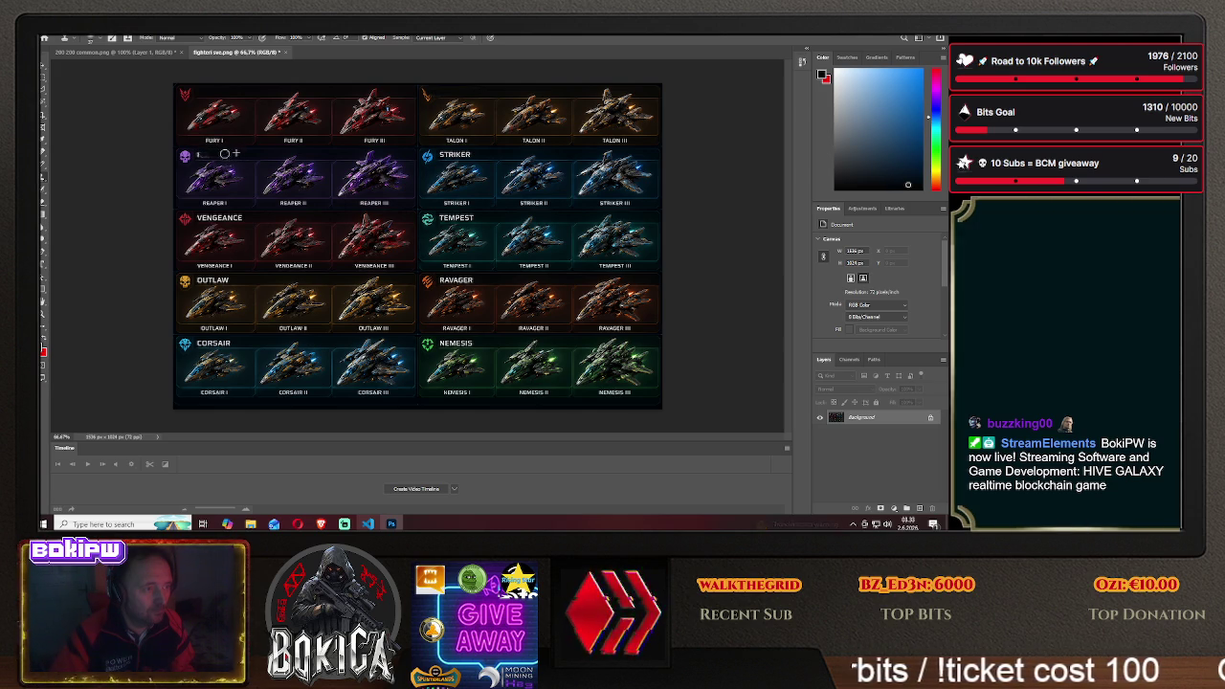
pyautogui.moveTo(203, 154); pyautogui.dragTo(216, 154)
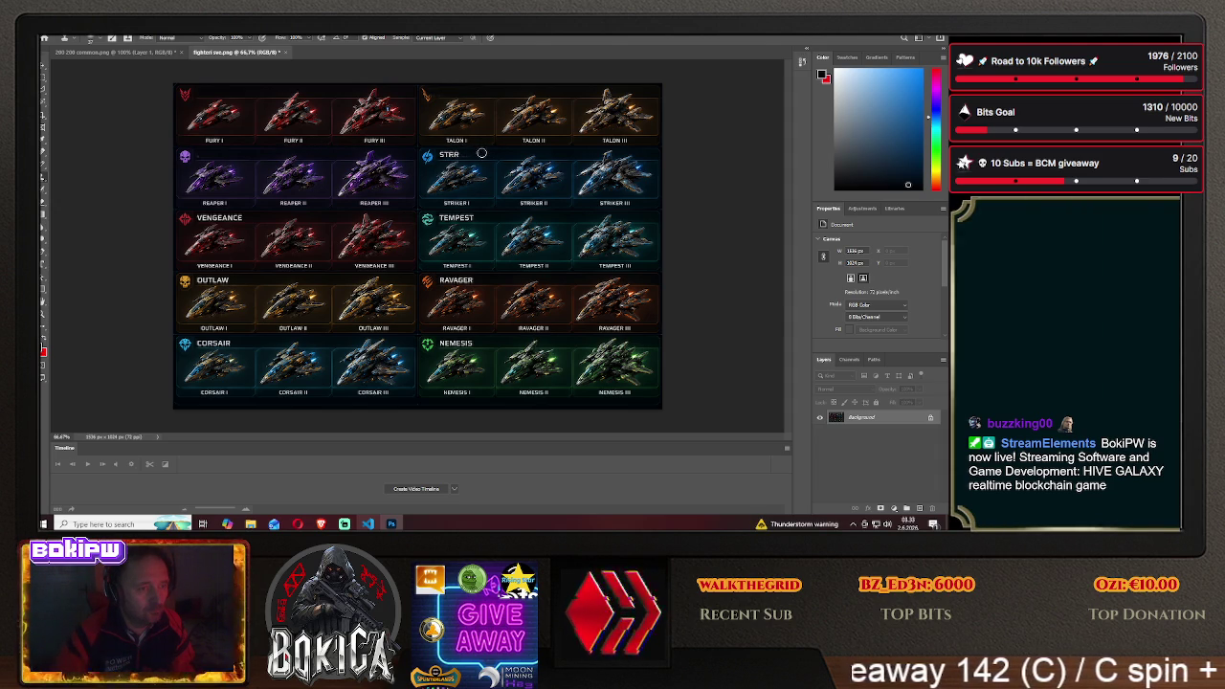
pyautogui.moveTo(464, 153); pyautogui.dragTo(480, 155)
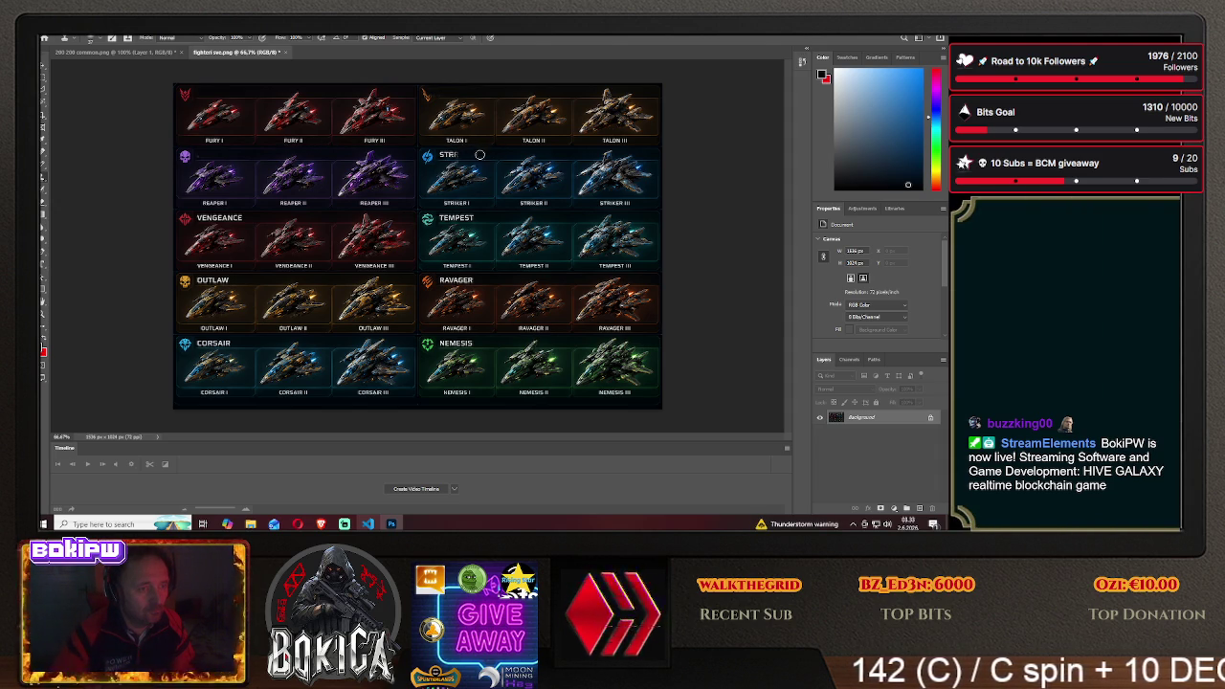
pyautogui.moveTo(478, 155)
pyautogui.mouseDown()
pyautogui.moveTo(447, 154)
pyautogui.moveTo(460, 154)
pyautogui.mouseUp()
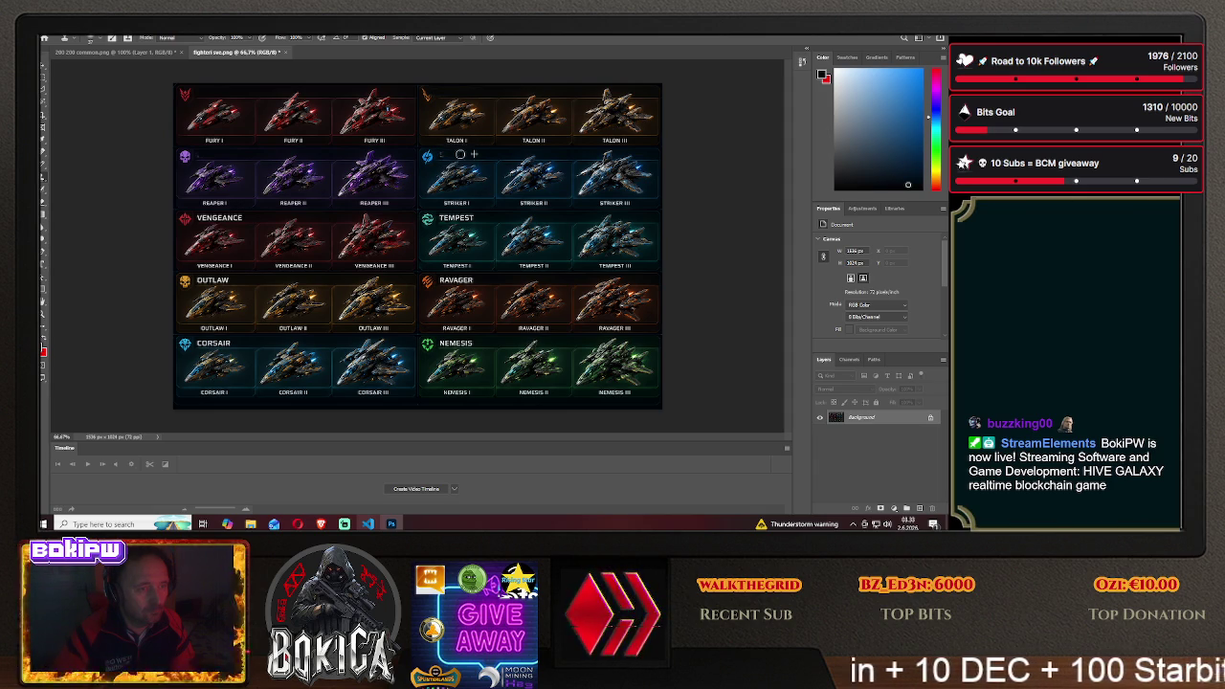
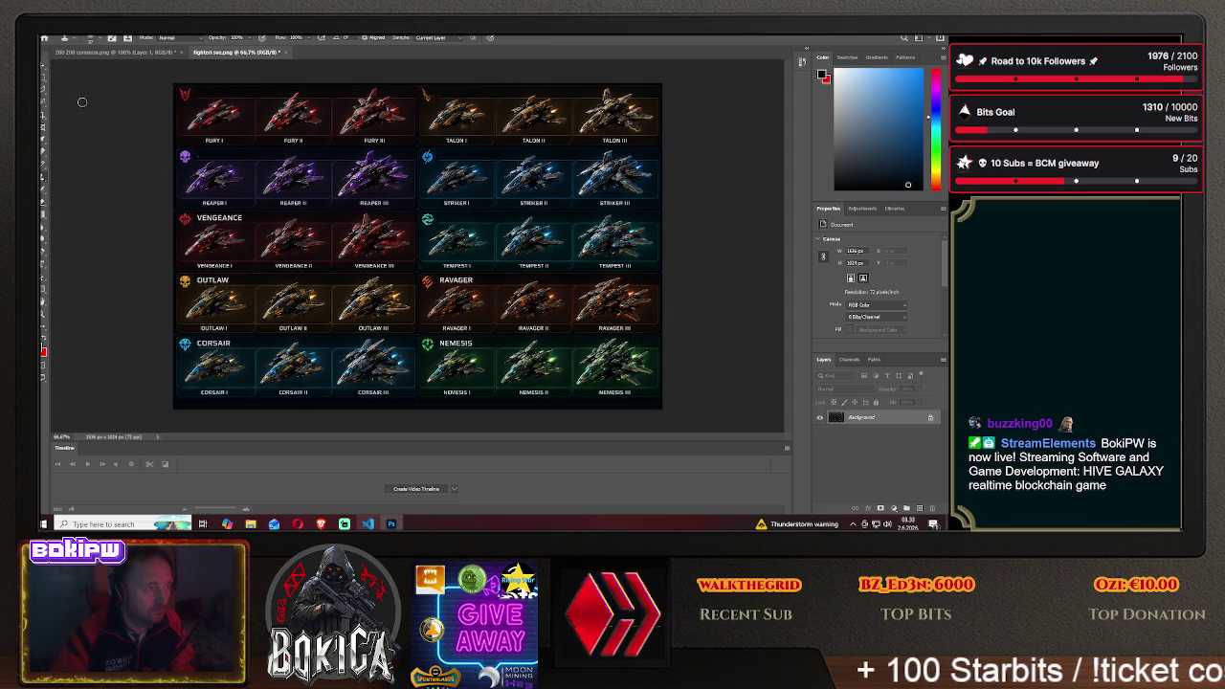
# Select the Fury row on the fighter sheet and drag it into the 200×200 common.png document
pyautogui.click(43, 79)
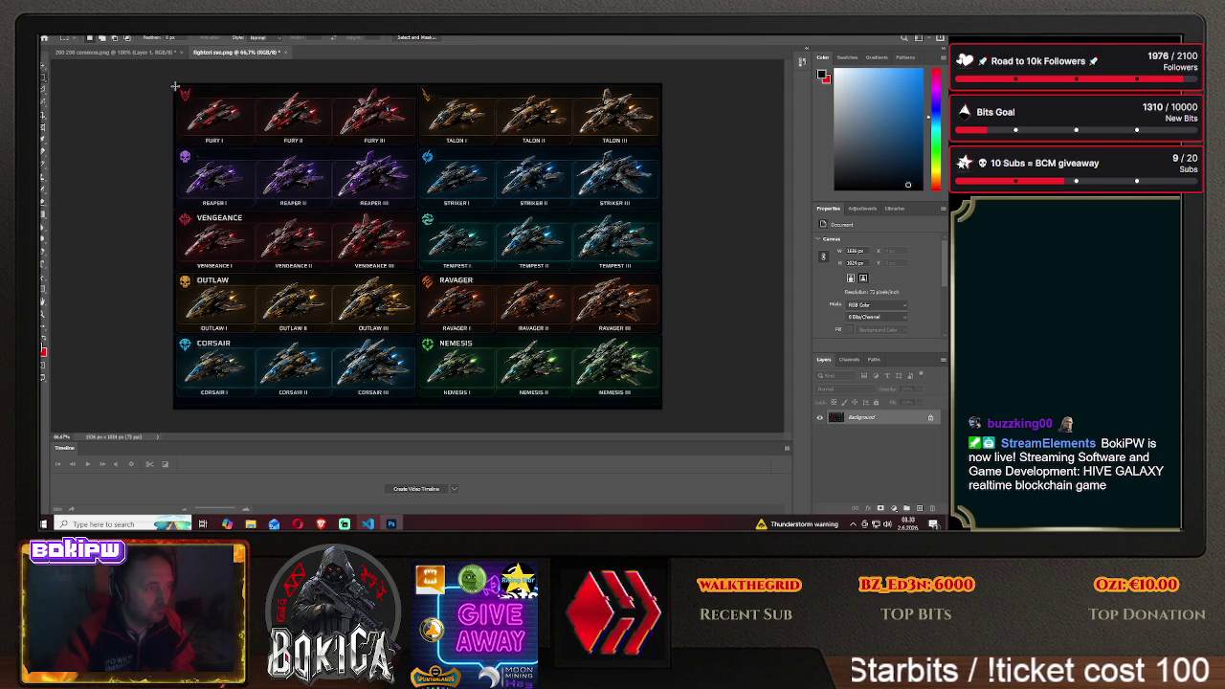
pyautogui.moveTo(173, 84); pyautogui.dragTo(418, 148)
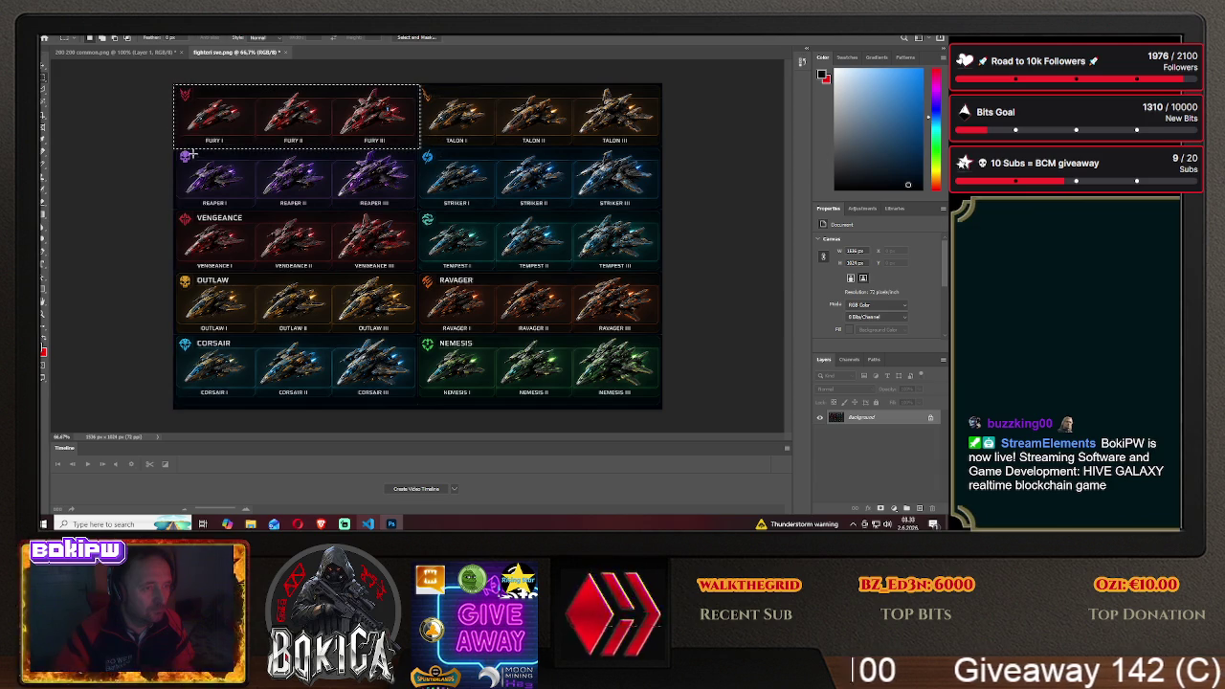
pyautogui.click(42, 66)
pyautogui.moveTo(252, 115)
pyautogui.mouseDown()
pyautogui.moveTo(231, 55)
pyautogui.moveTo(135, 68)
pyautogui.moveTo(120, 57)
pyautogui.mouseUp()
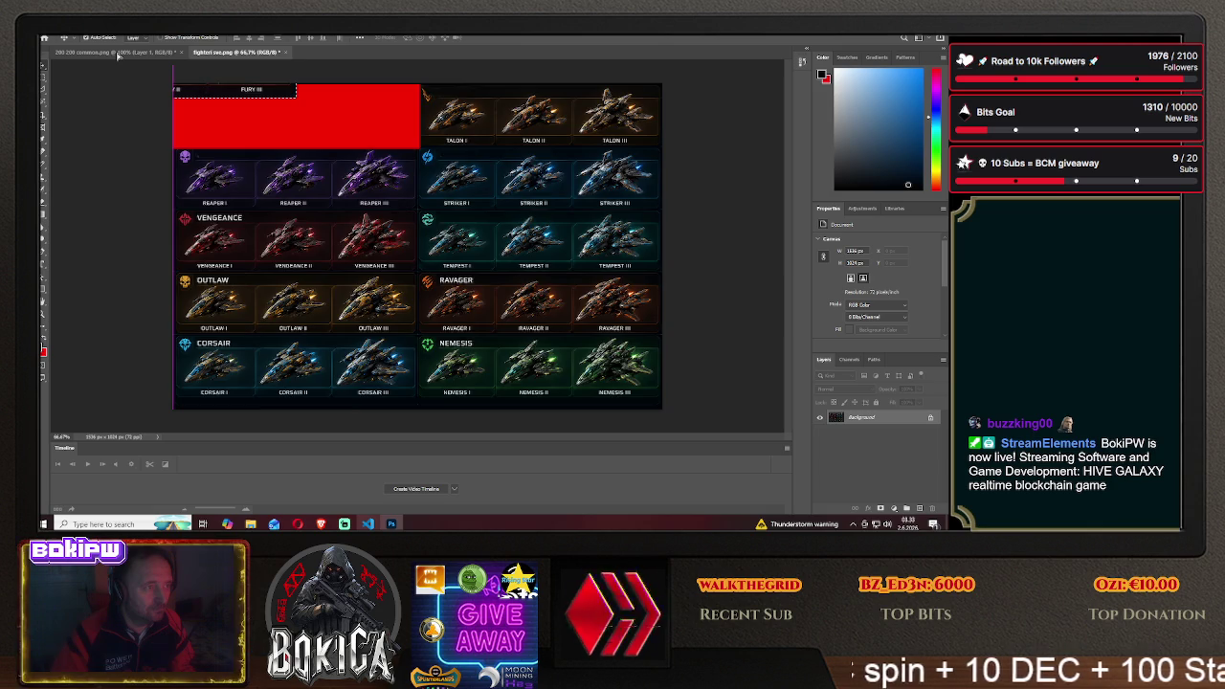
pyautogui.moveTo(425, 239)
pyautogui.mouseDown()
pyautogui.moveTo(544, 253)
pyautogui.moveTo(471, 254)
pyautogui.mouseUp()
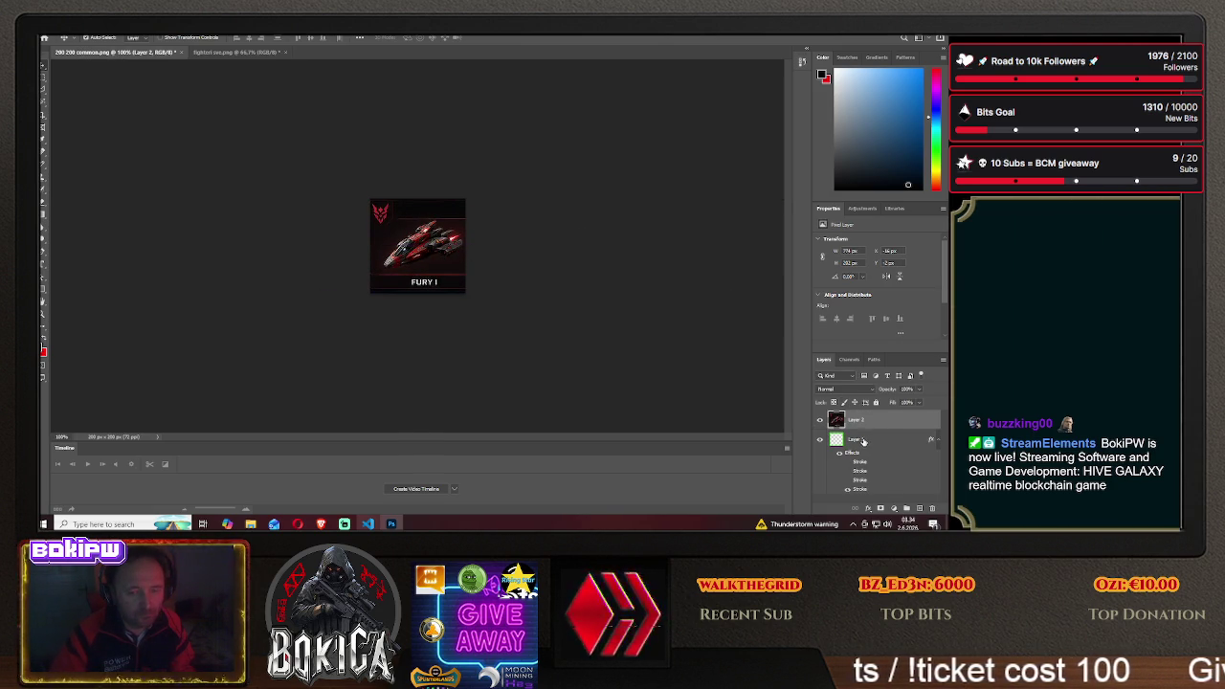
# Move the orange border layer above the ship layer and align the ship within the frame
pyautogui.moveTo(860, 422); pyautogui.dragTo(860, 446)
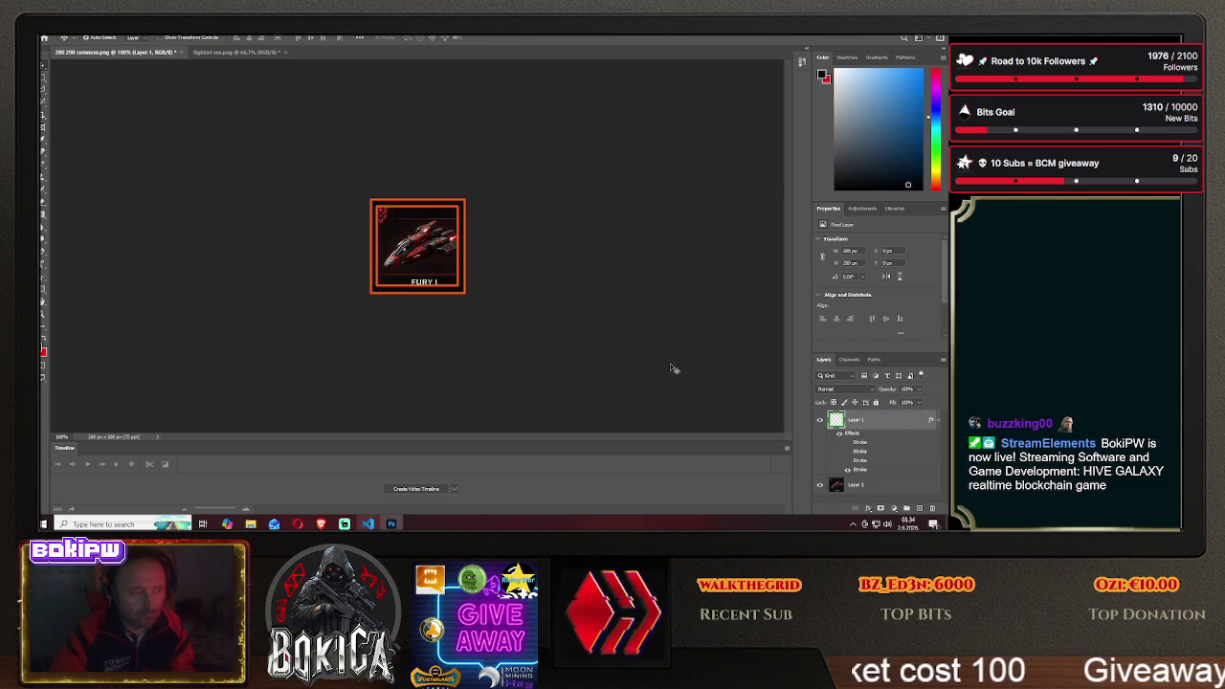
pyautogui.click(417, 254)
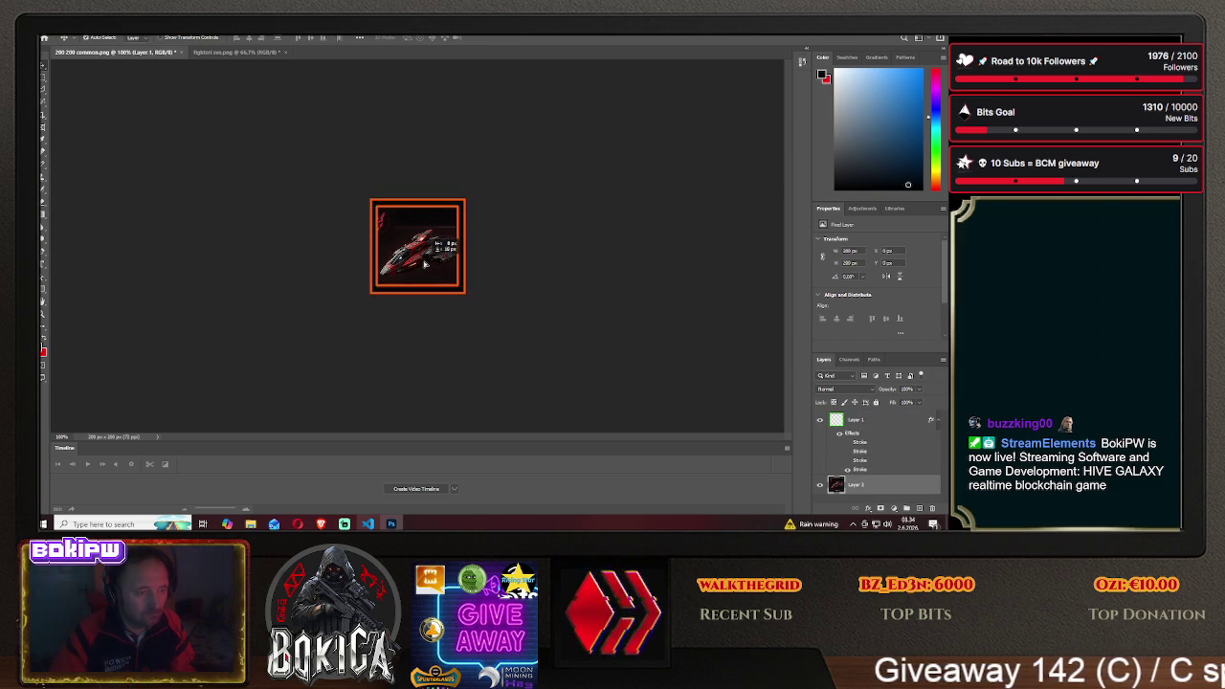
pyautogui.moveTo(417, 254); pyautogui.dragTo(425, 255)
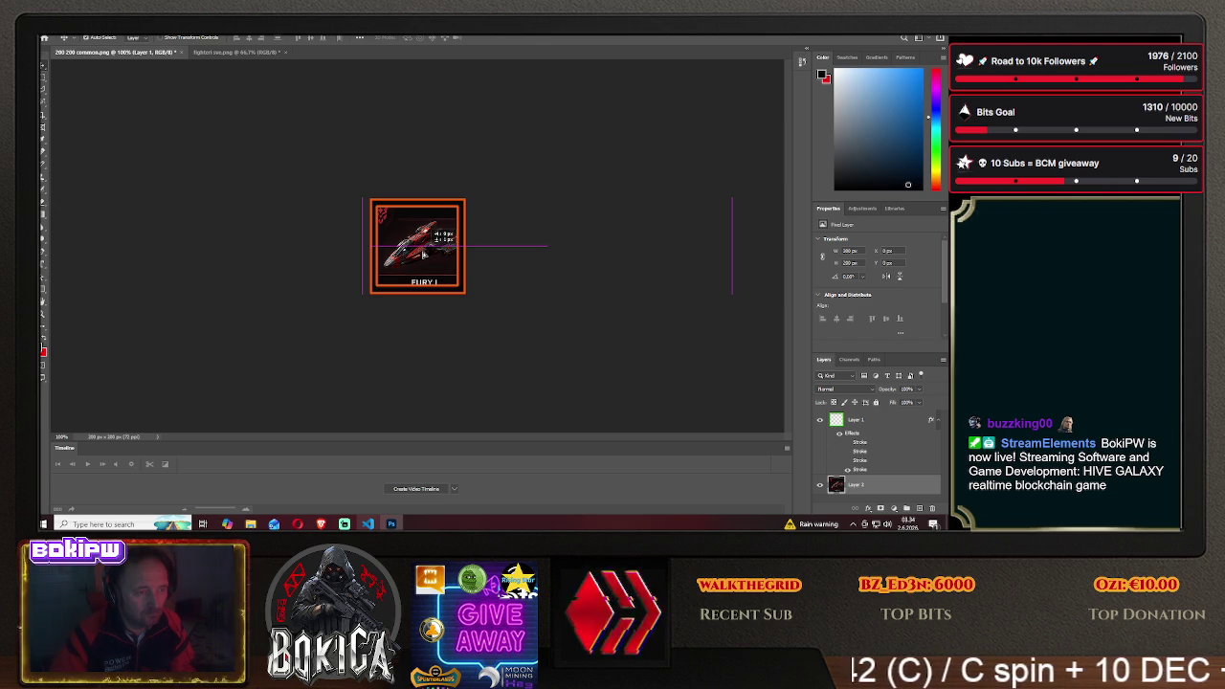
pyautogui.moveTo(424, 255); pyautogui.dragTo(419, 253)
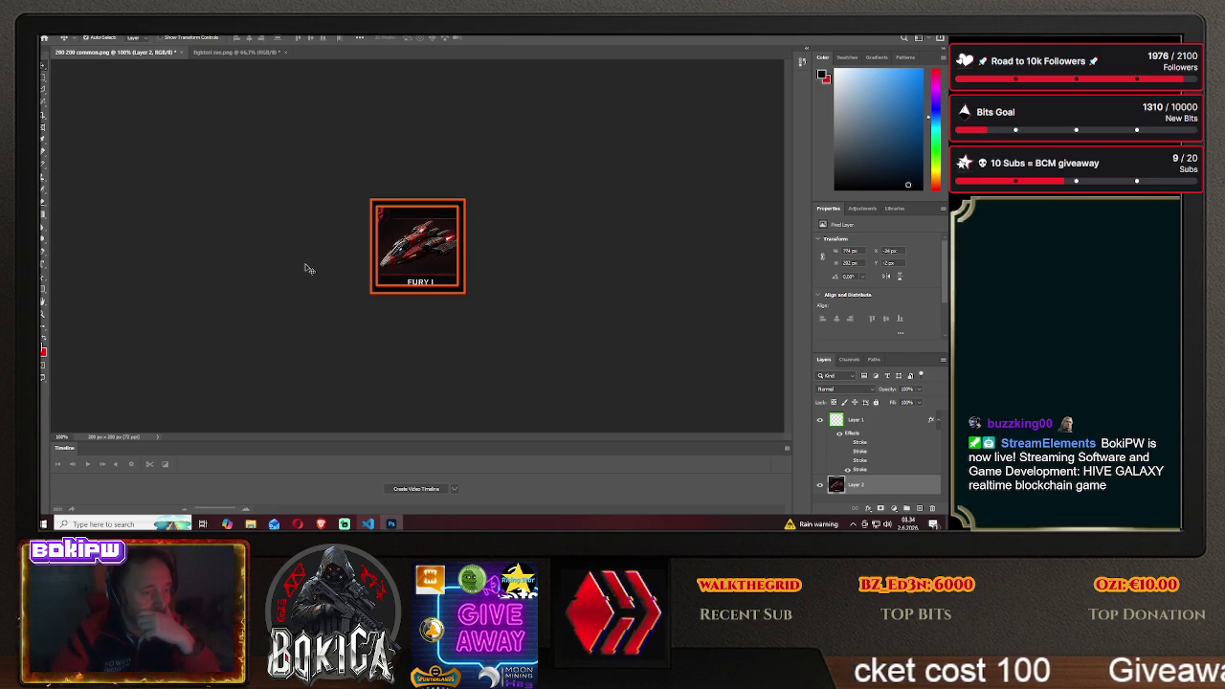
# Slide the sheet so Fury II sits inside the border, then go to the ChatGPT tab in Brave
pyautogui.moveTo(304, 269)
pyautogui.mouseDown()
pyautogui.moveTo(317, 249)
pyautogui.moveTo(308, 263)
pyautogui.mouseUp()
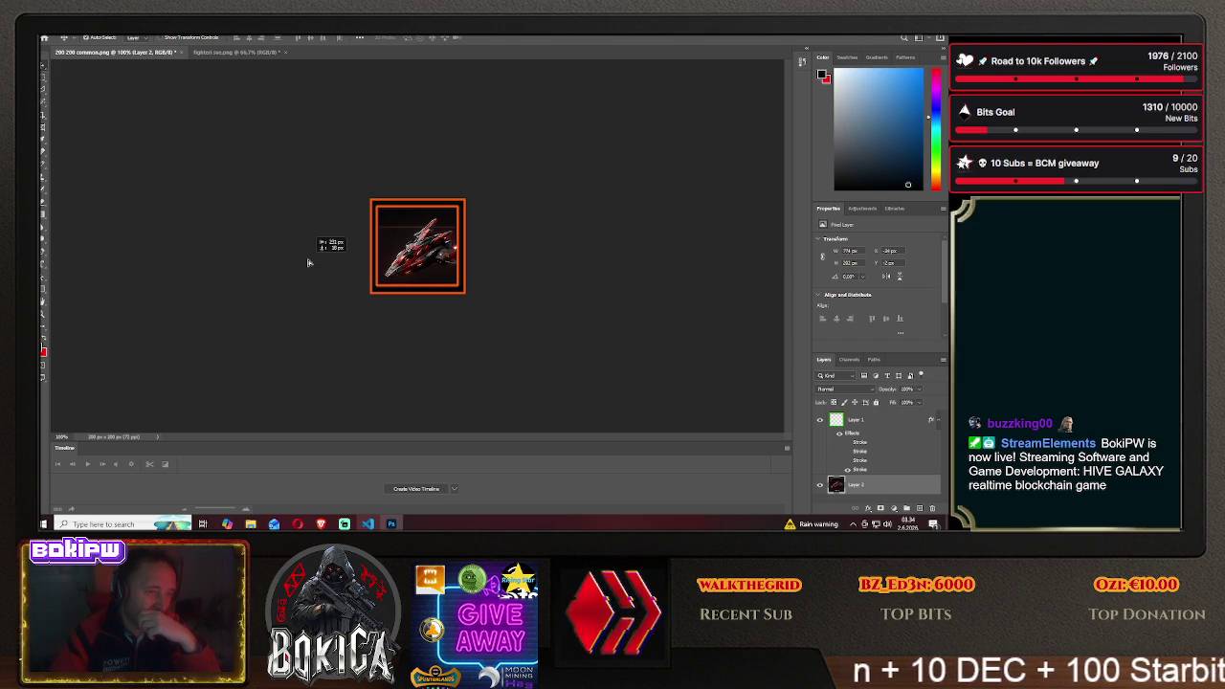
pyautogui.moveTo(308, 261)
pyautogui.mouseDown()
pyautogui.moveTo(282, 252)
pyautogui.moveTo(306, 259)
pyautogui.mouseUp()
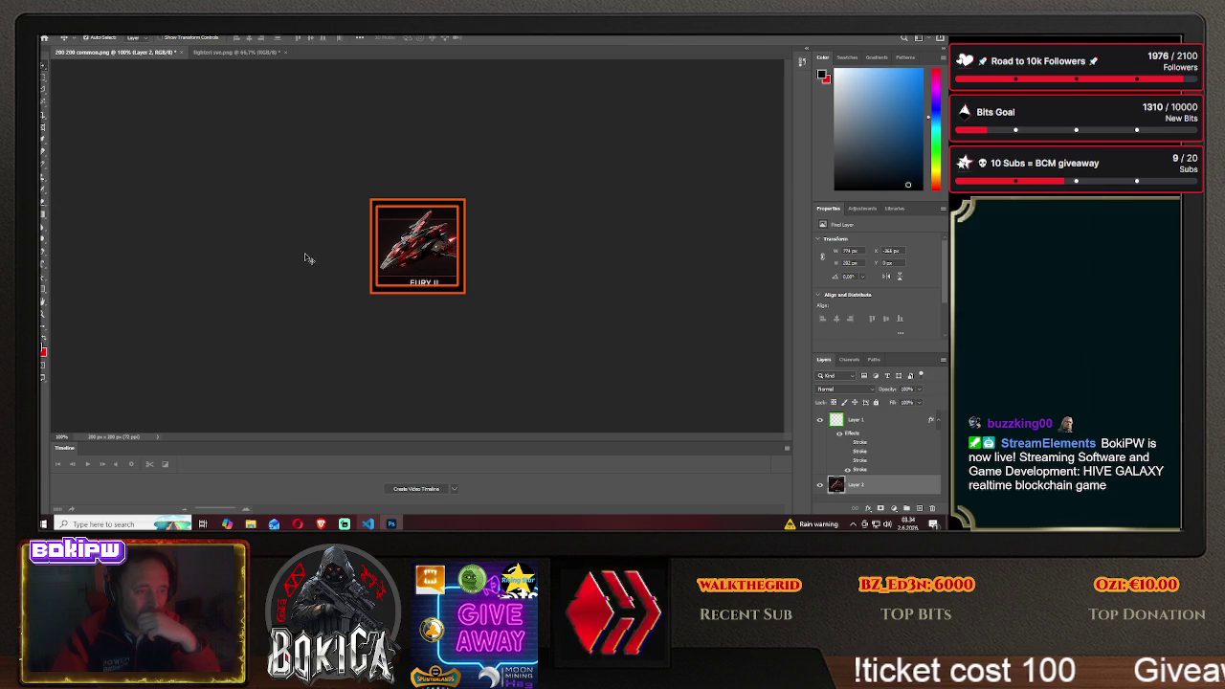
pyautogui.click(320, 523)
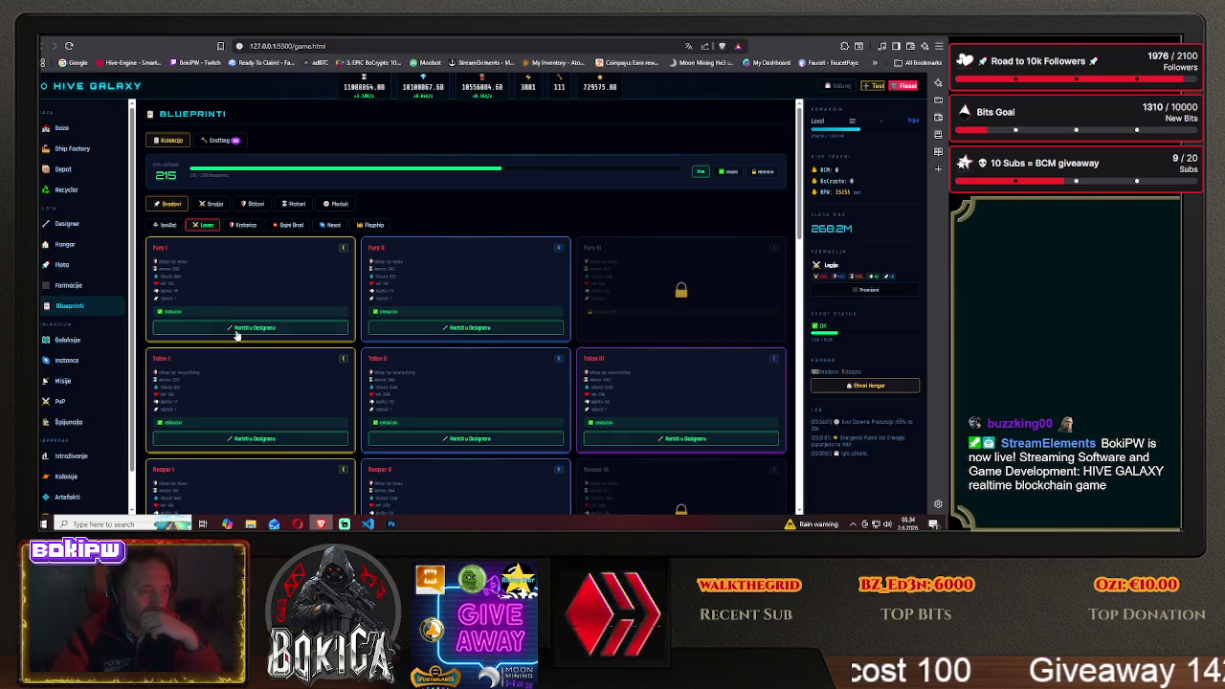
pyautogui.click(156, 43)
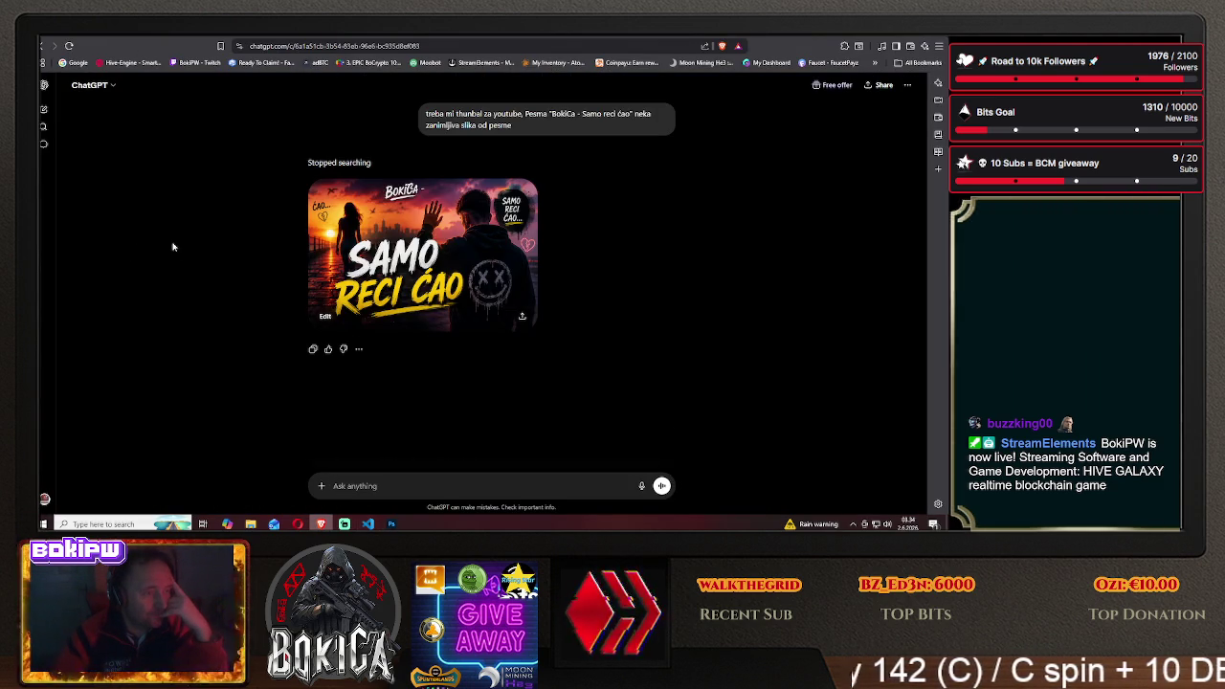
# Open the YouTube banner conversation from Recents and scroll up through it
pyautogui.click(43, 144)
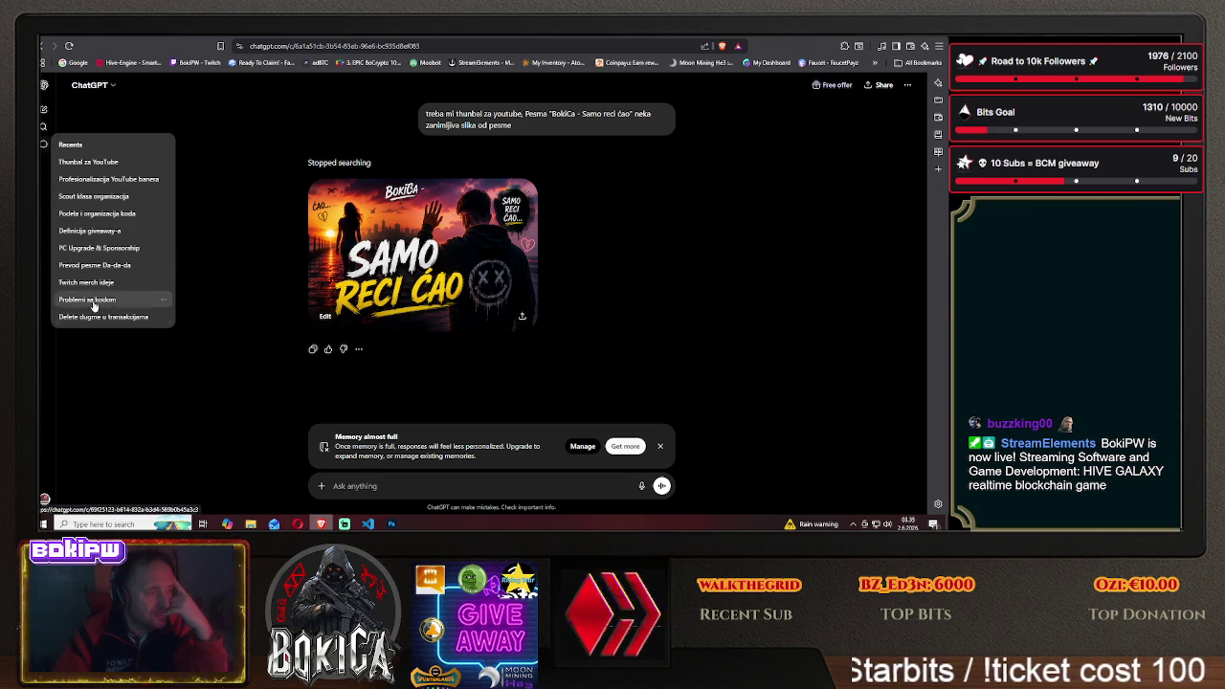
pyautogui.click(88, 180)
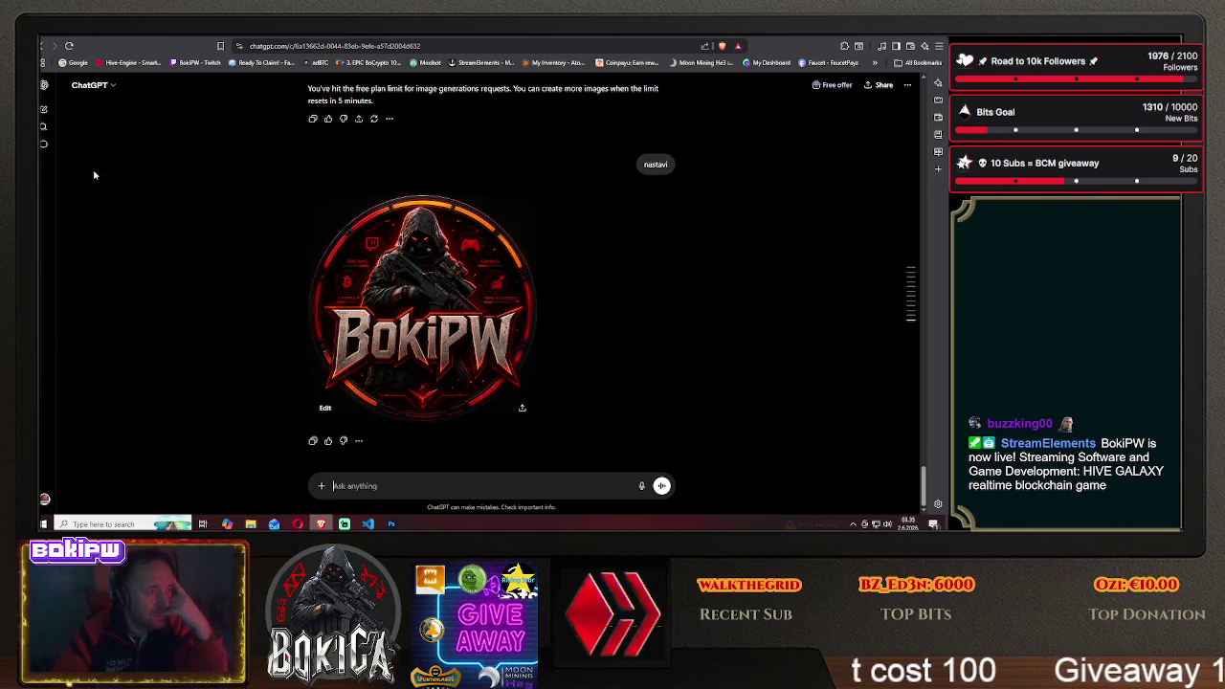
pyautogui.scroll(5, 198, 233)
pyautogui.scroll(5, 198, 233)
pyautogui.scroll(5, 198, 234)
pyautogui.scroll(5, 198, 233)
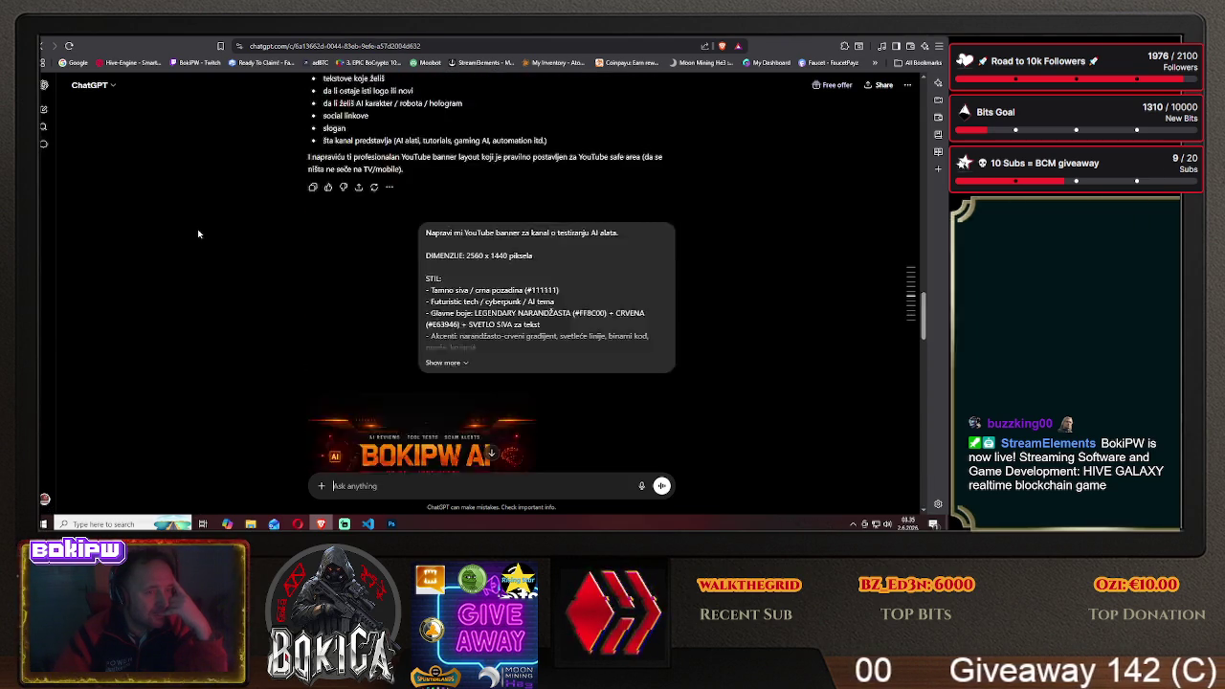
pyautogui.scroll(5, 198, 234)
pyautogui.scroll(5, 198, 234)
pyautogui.scroll(5, 198, 233)
pyautogui.scroll(5, 197, 234)
pyautogui.scroll(5, 197, 233)
pyautogui.scroll(5, 196, 234)
pyautogui.scroll(5, 195, 233)
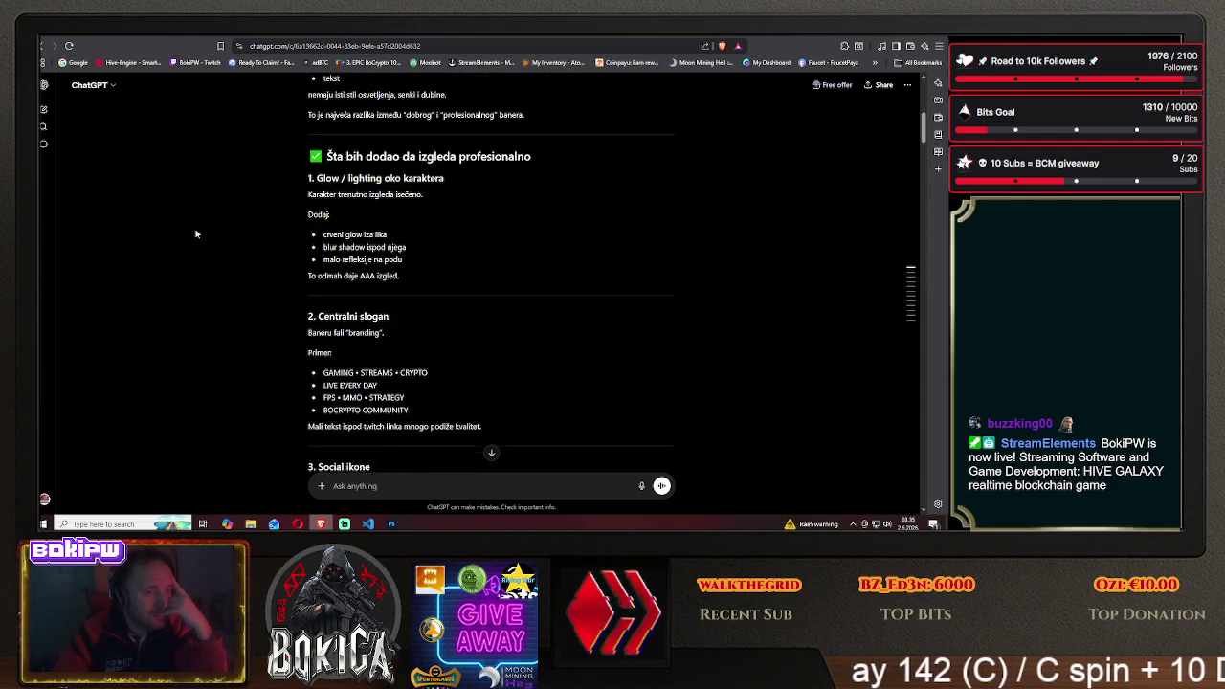
pyautogui.scroll(5, 196, 234)
pyautogui.scroll(1, 196, 234)
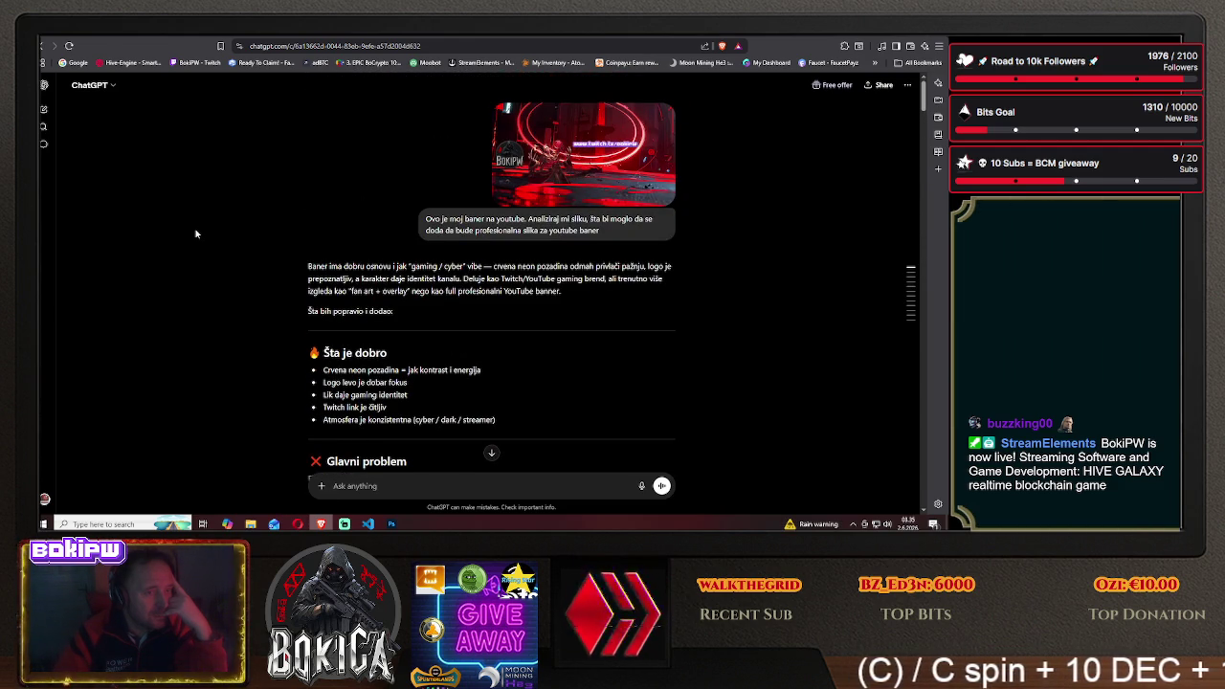
# Scroll back down the banner chat, then open another chat from Recents
pyautogui.scroll(-10, 509, 222)
pyautogui.scroll(-10, 509, 222)
pyautogui.moveTo(923, 178)
pyautogui.mouseDown()
pyautogui.moveTo(925, 364)
pyautogui.moveTo(947, 492)
pyautogui.mouseUp()
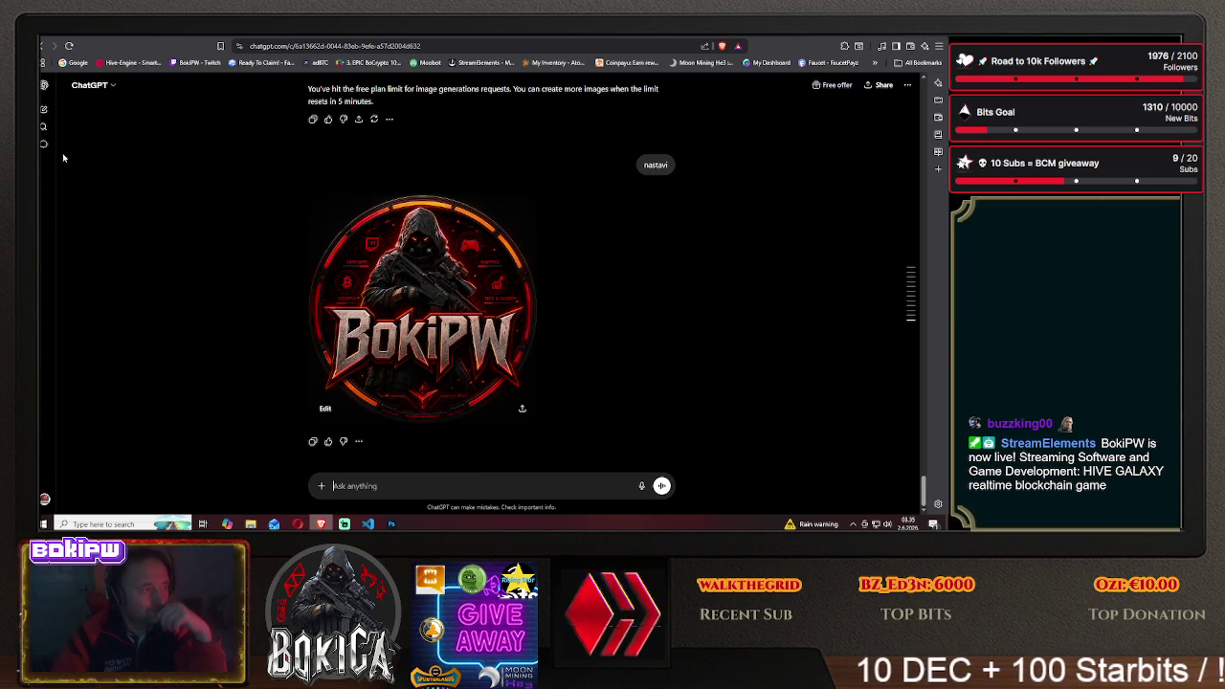
pyautogui.moveTo(43, 144)
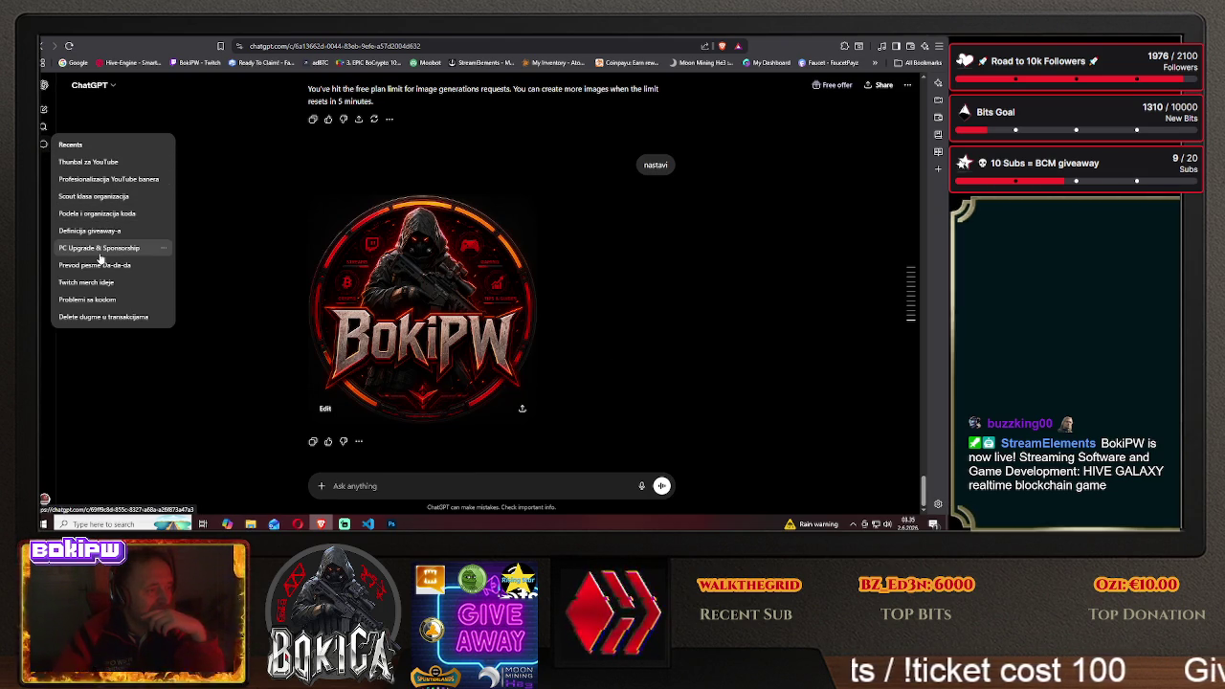
pyautogui.click(100, 288)
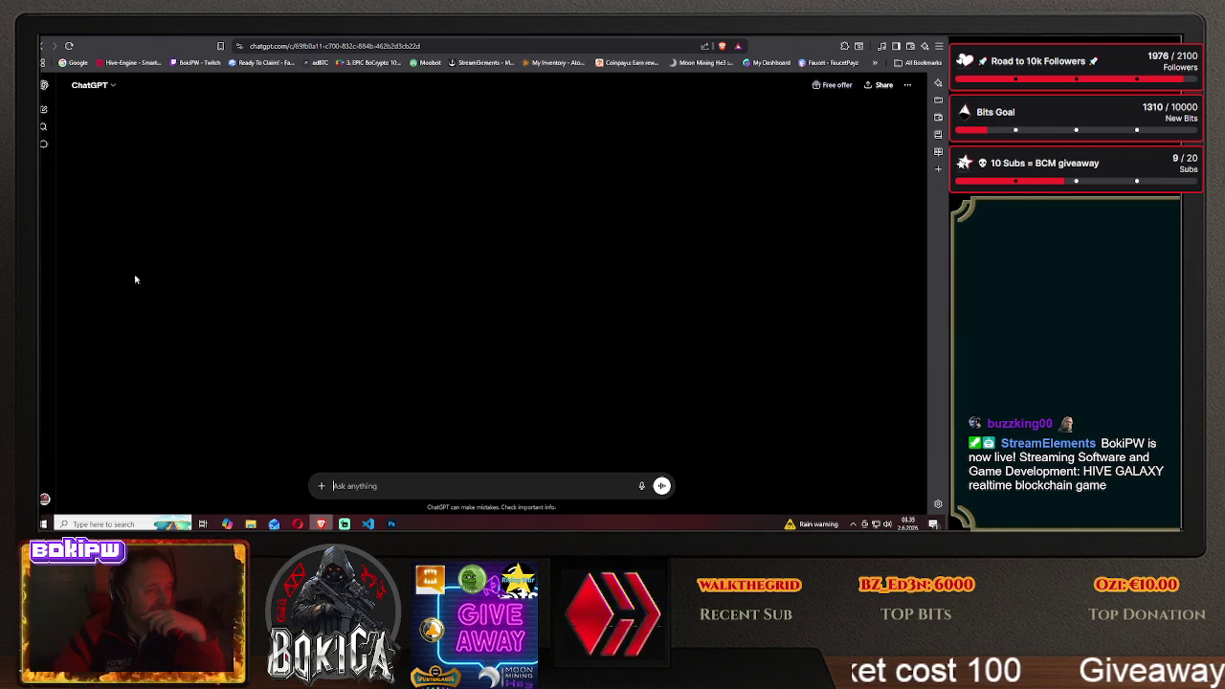
# Scroll through the npm error conversation
pyautogui.scroll(-1, 152, 275)
pyautogui.scroll(2, 150, 271)
pyautogui.scroll(5, 150, 272)
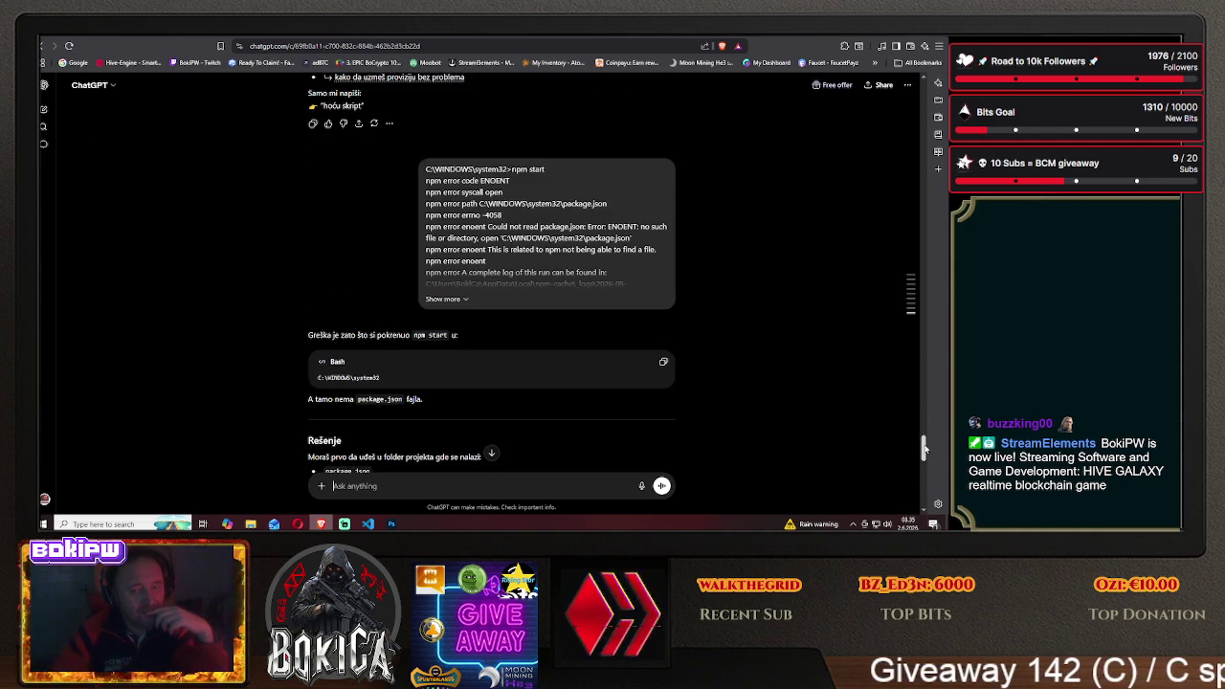
pyautogui.scroll(10, 924, 287)
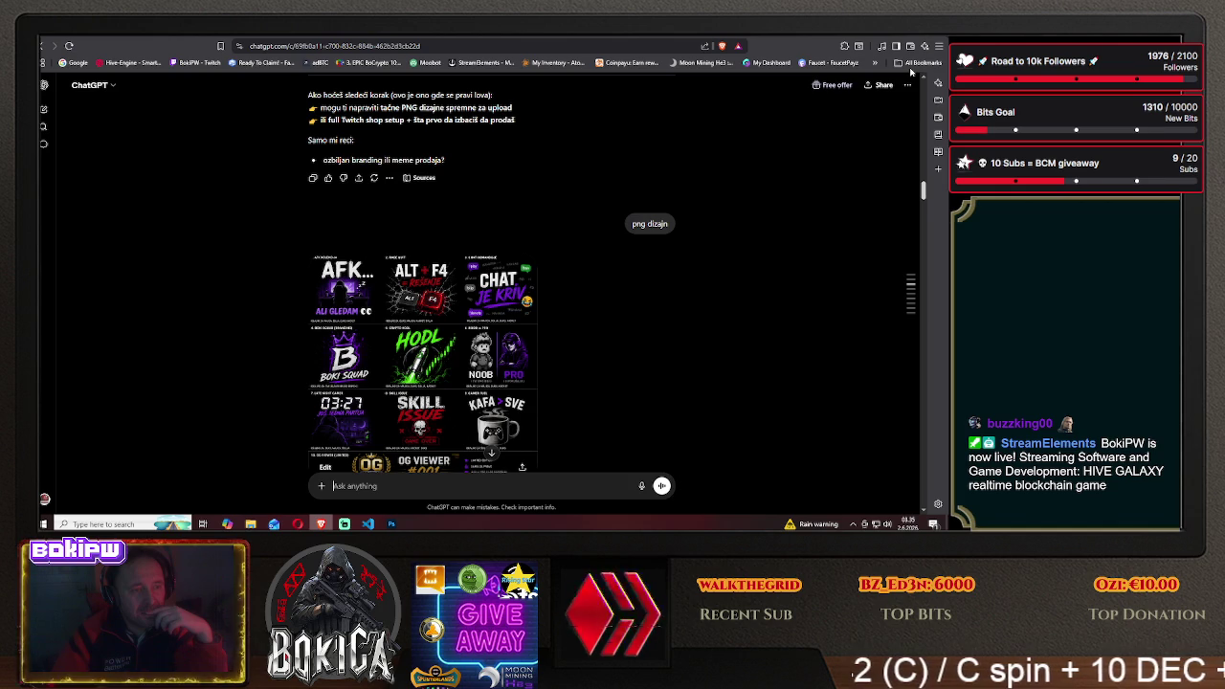
pyautogui.scroll(-3, 903, 138)
pyautogui.scroll(-3, 904, 138)
pyautogui.scroll(-3, 903, 138)
pyautogui.scroll(-2, 903, 137)
pyautogui.scroll(-10, 904, 138)
pyautogui.scroll(-5, 96, 159)
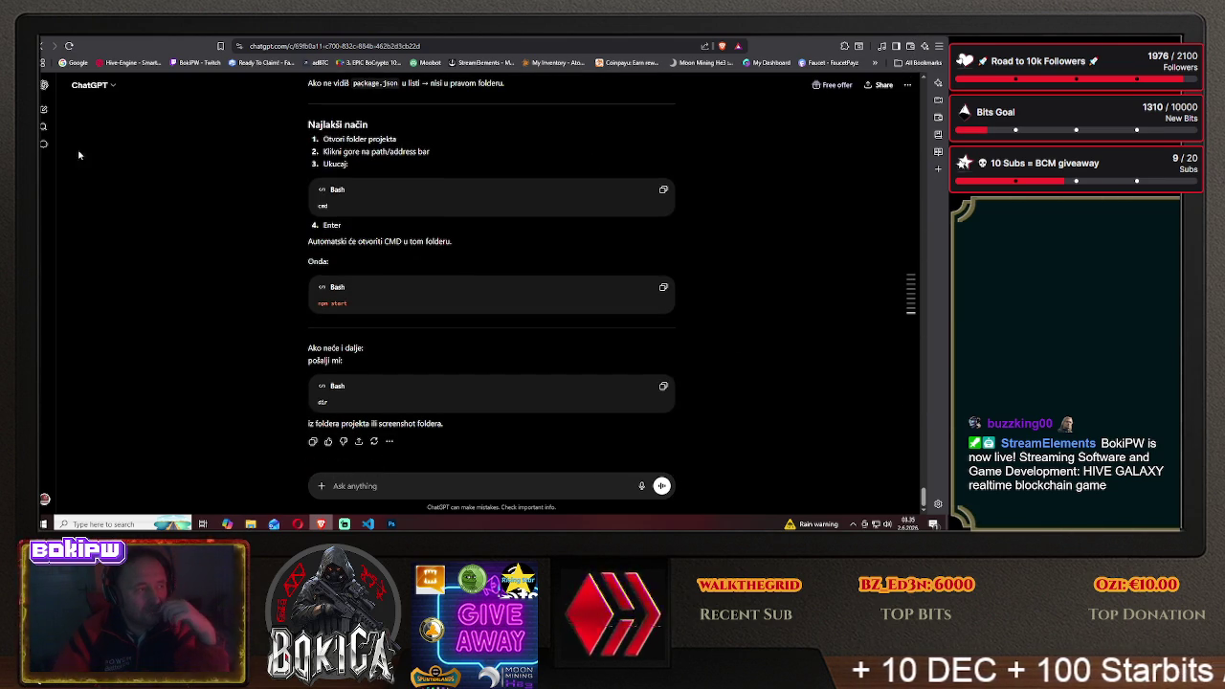
# Open the 'Delete dugme u transakcijama' chat from Recents and scroll through it
pyautogui.click(44, 146)
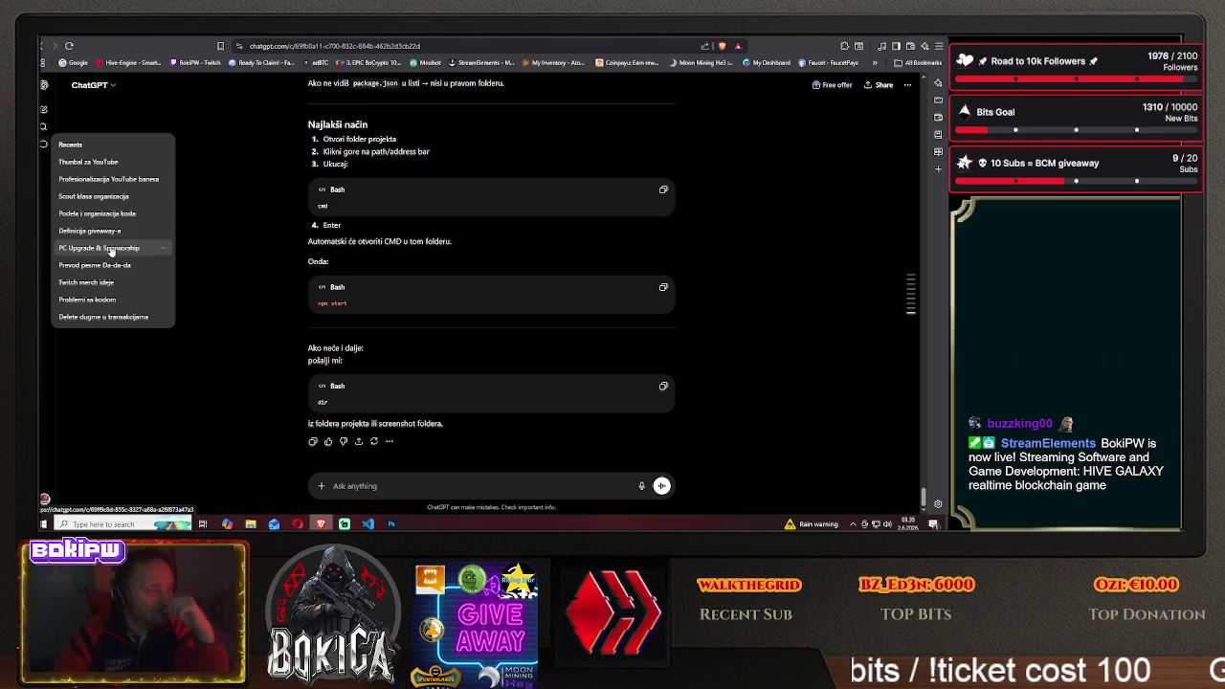
pyautogui.click(91, 320)
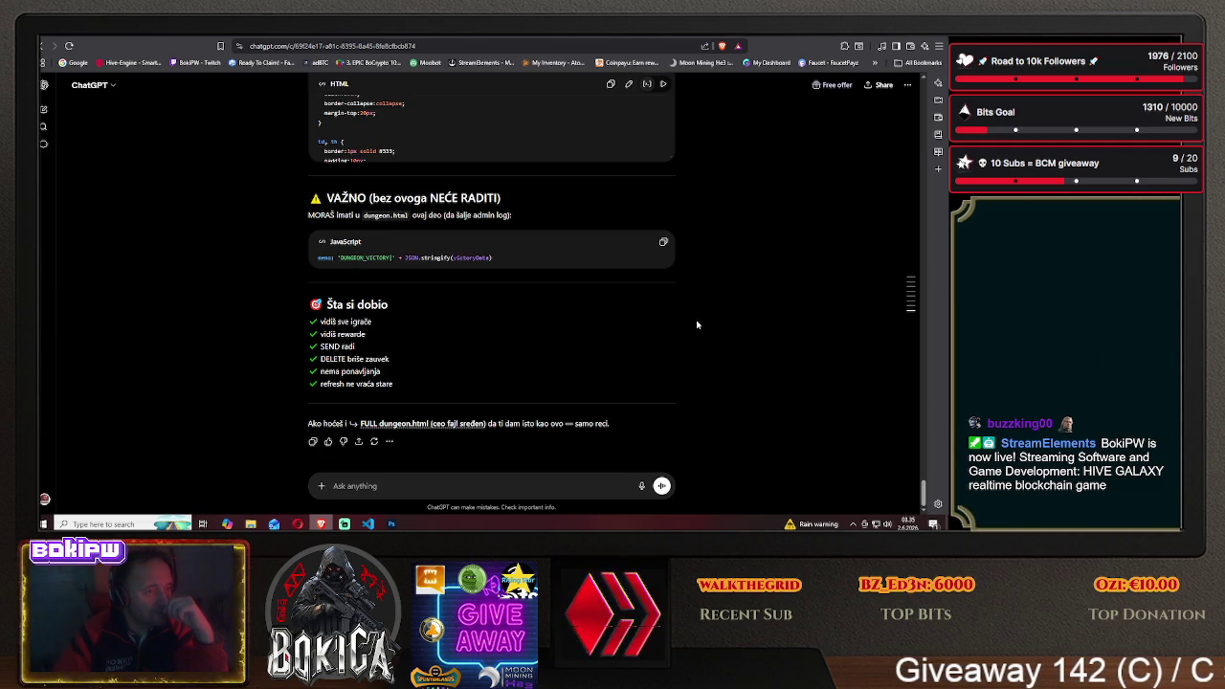
pyautogui.moveTo(923, 489); pyautogui.dragTo(914, 201)
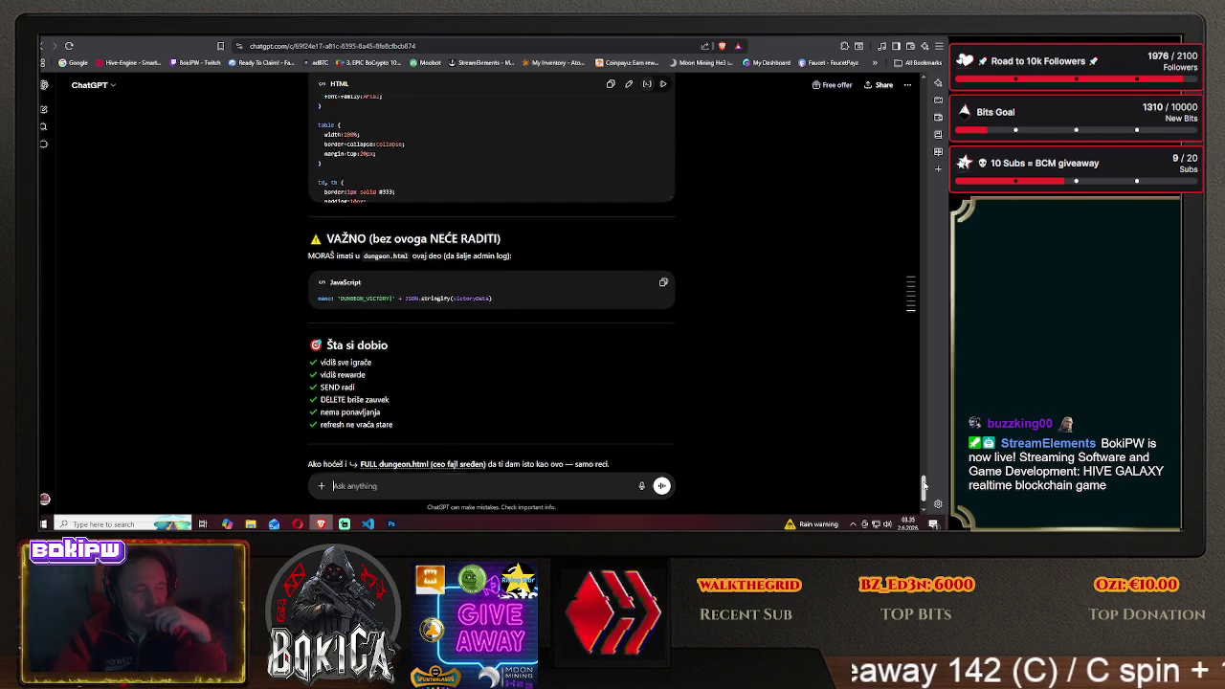
pyautogui.scroll(-5, 914, 201)
pyautogui.scroll(-5, 914, 201)
pyautogui.scroll(-5, 914, 201)
pyautogui.scroll(-5, 914, 201)
# Finish reviewing that chat, then switch through Recents to the dungeon admin conversation
pyautogui.scroll(3, 491, 287)
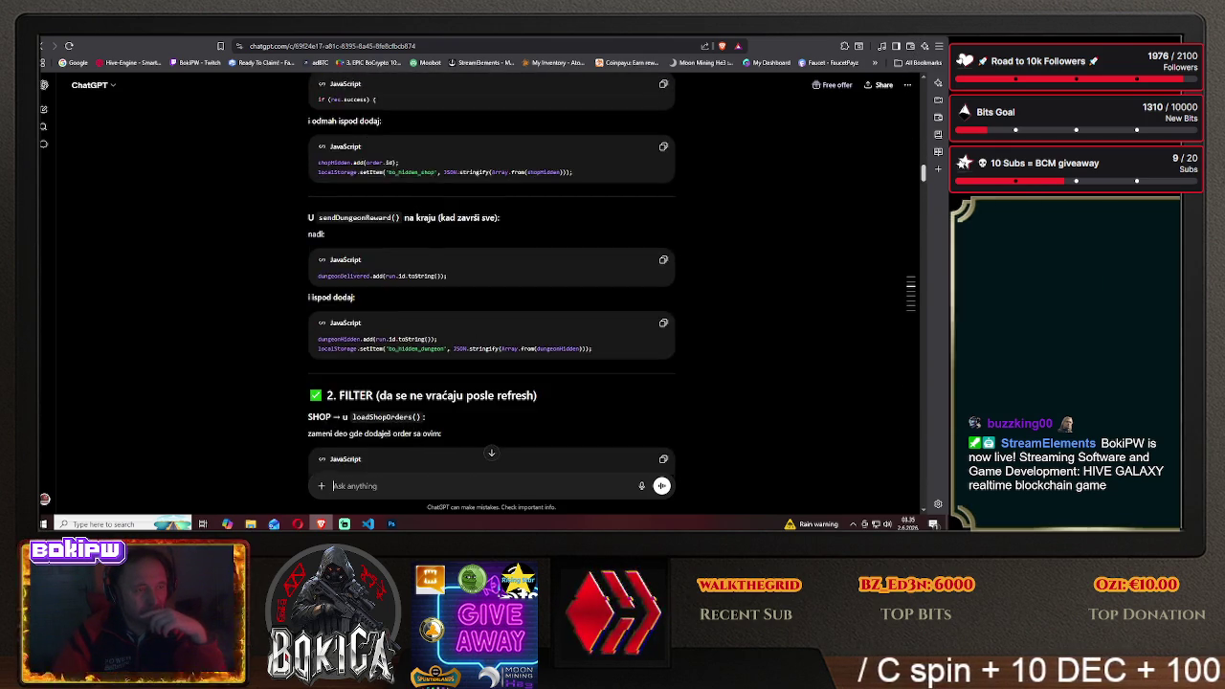
pyautogui.scroll(-10, 491, 287)
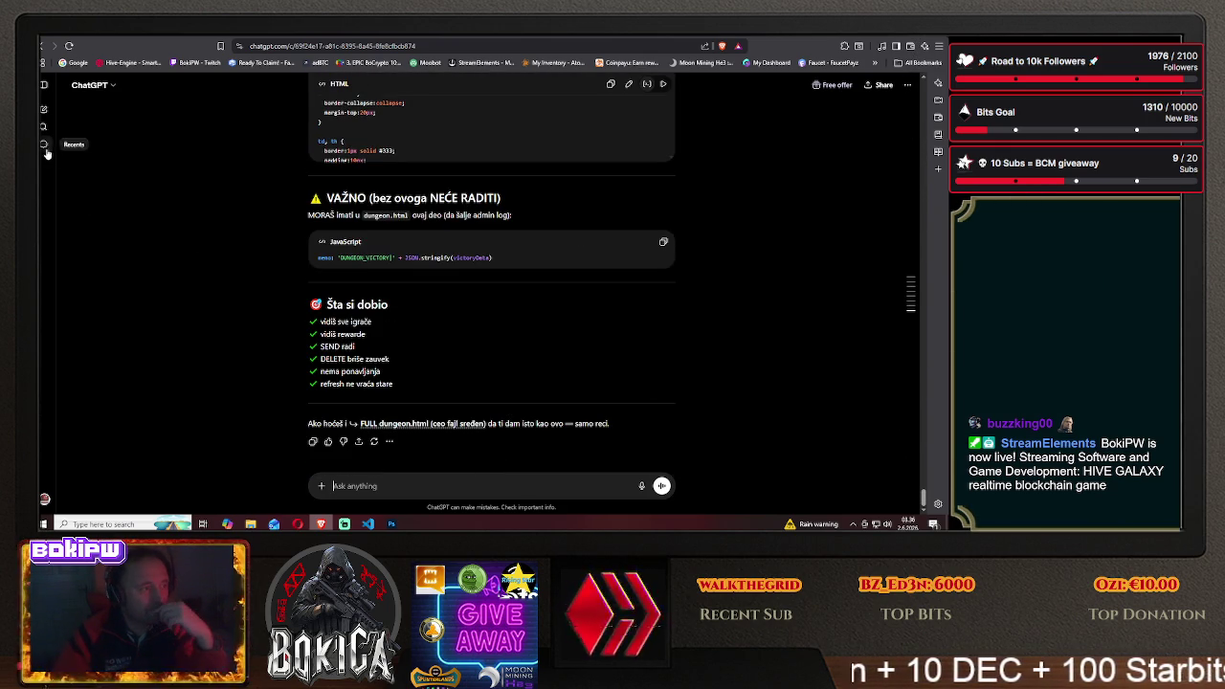
pyautogui.click(91, 301)
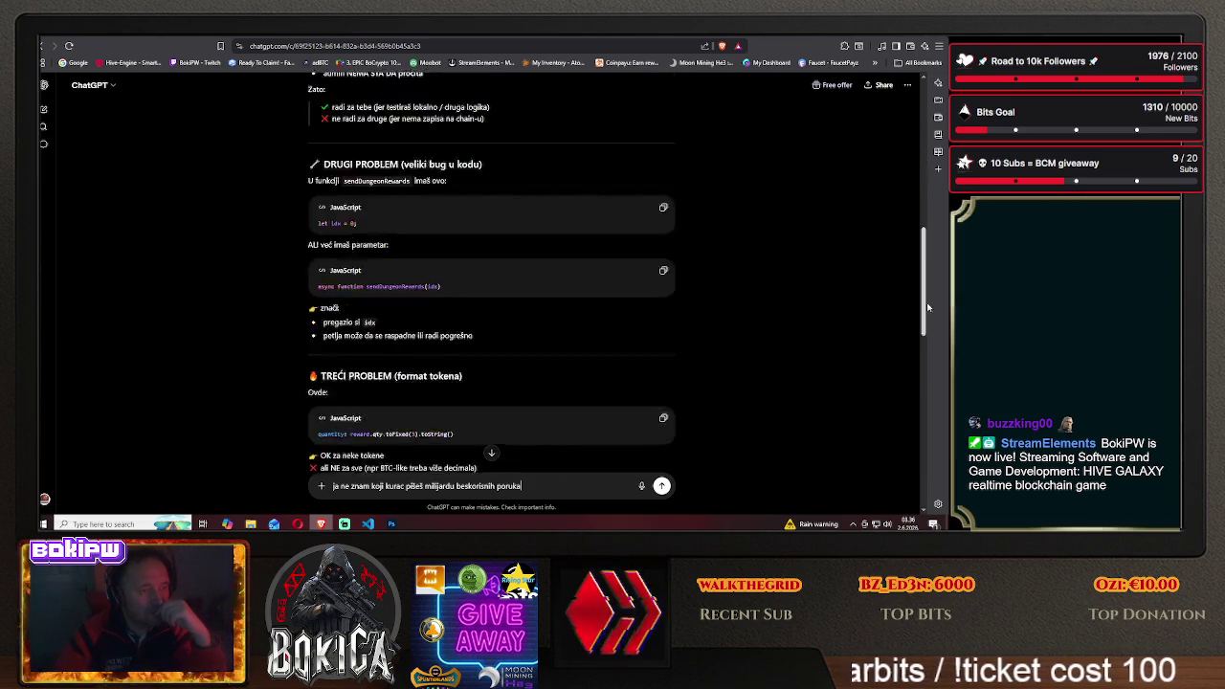
pyautogui.moveTo(43, 144)
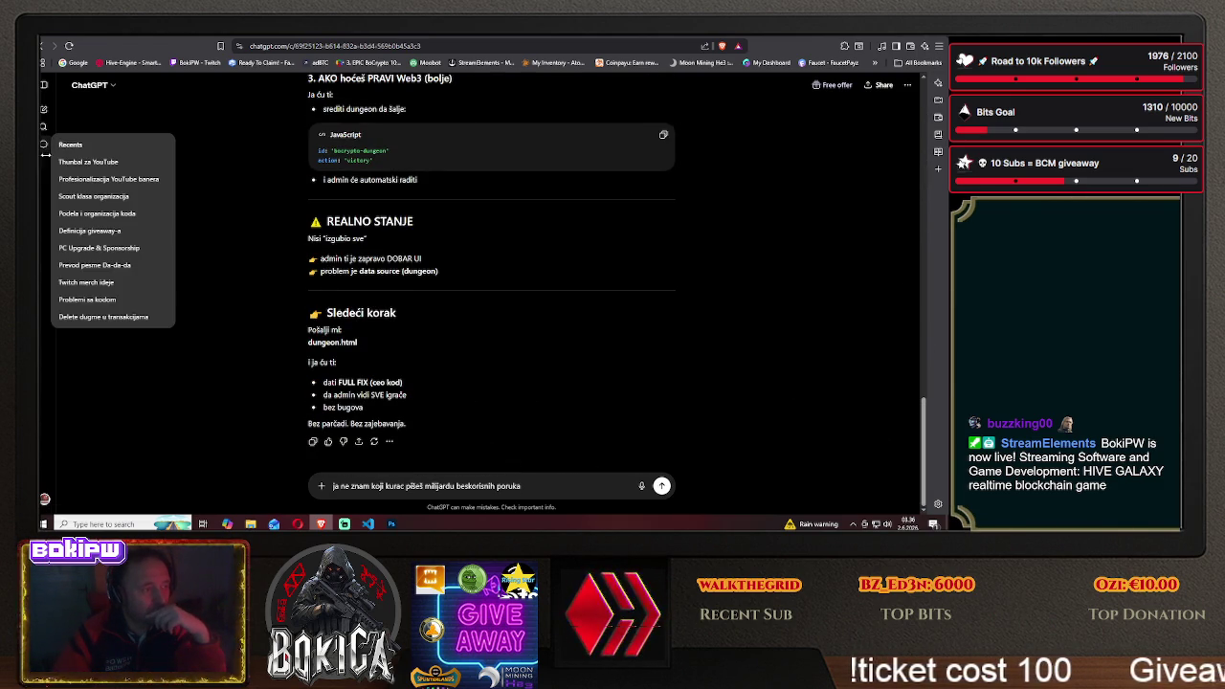
pyautogui.click(94, 288)
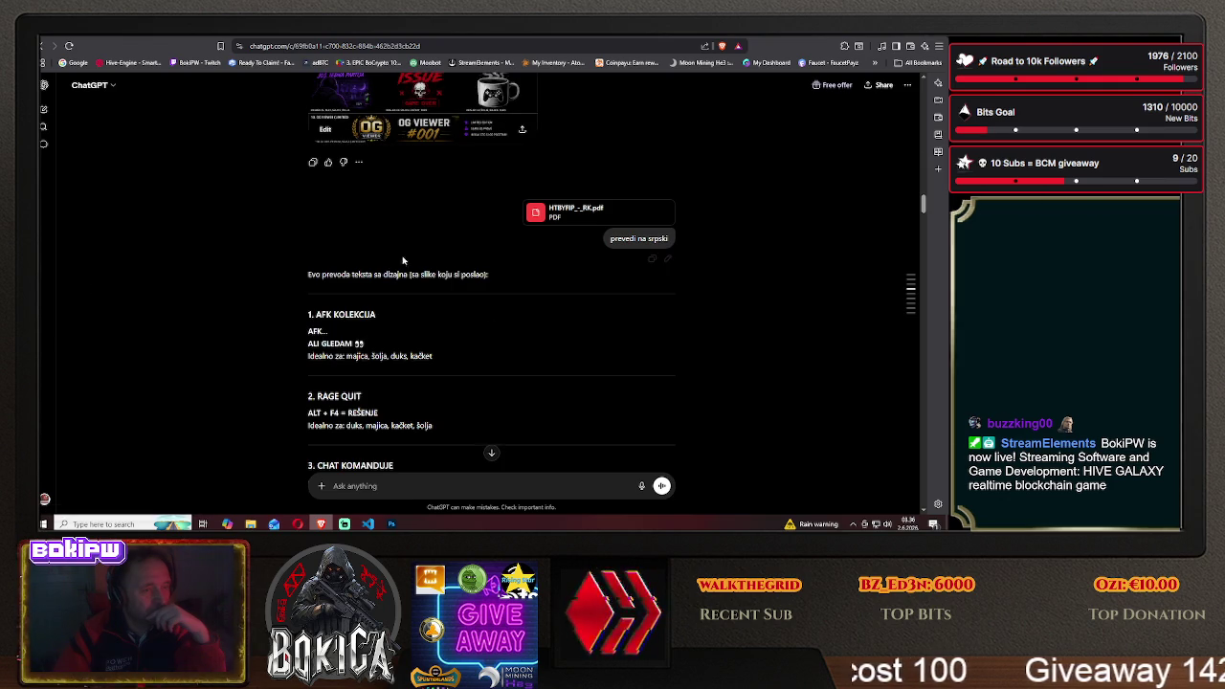
# Scroll the translated design chat, then open another past conversation from Recents
pyautogui.scroll(-15, 922, 342)
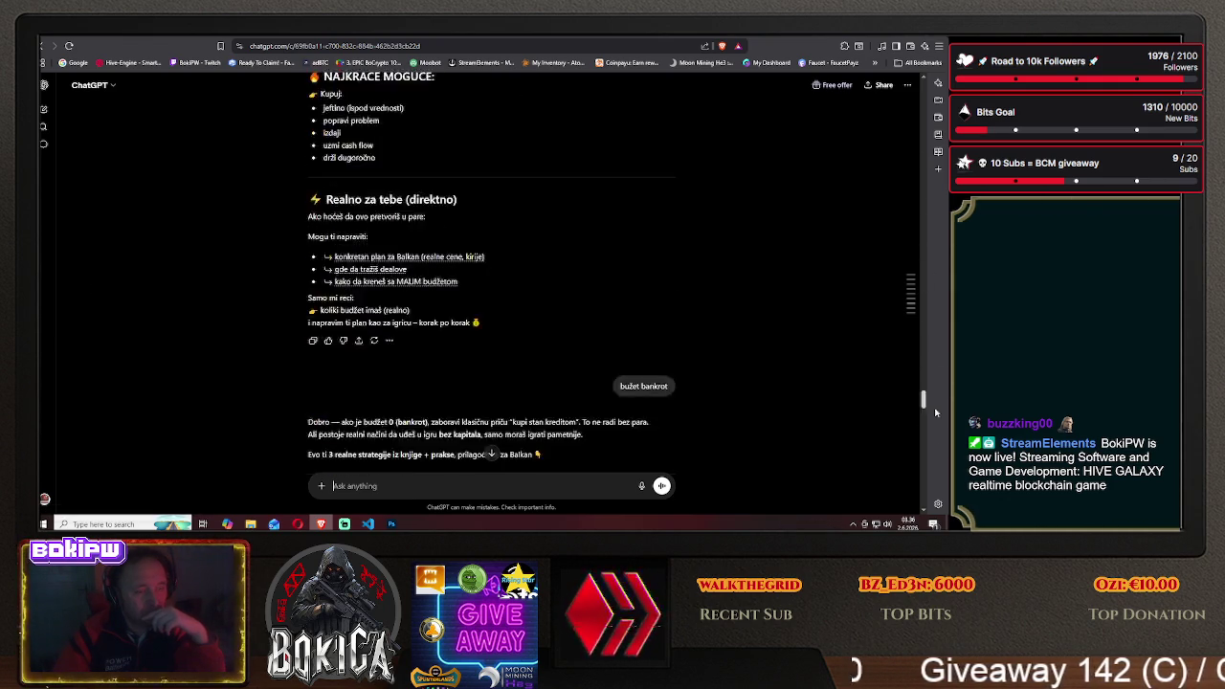
pyautogui.scroll(-10, 909, 374)
pyautogui.scroll(-10, 880, 402)
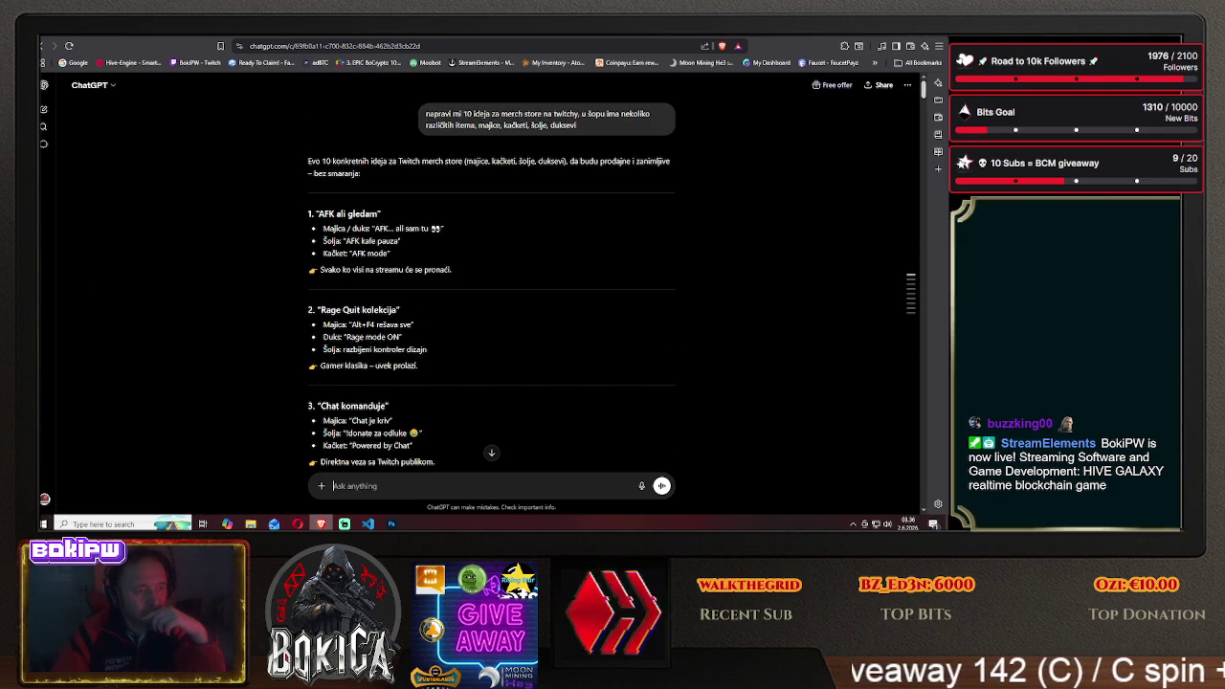
pyautogui.scroll(-10, 852, 431)
pyautogui.scroll(-5, 830, 453)
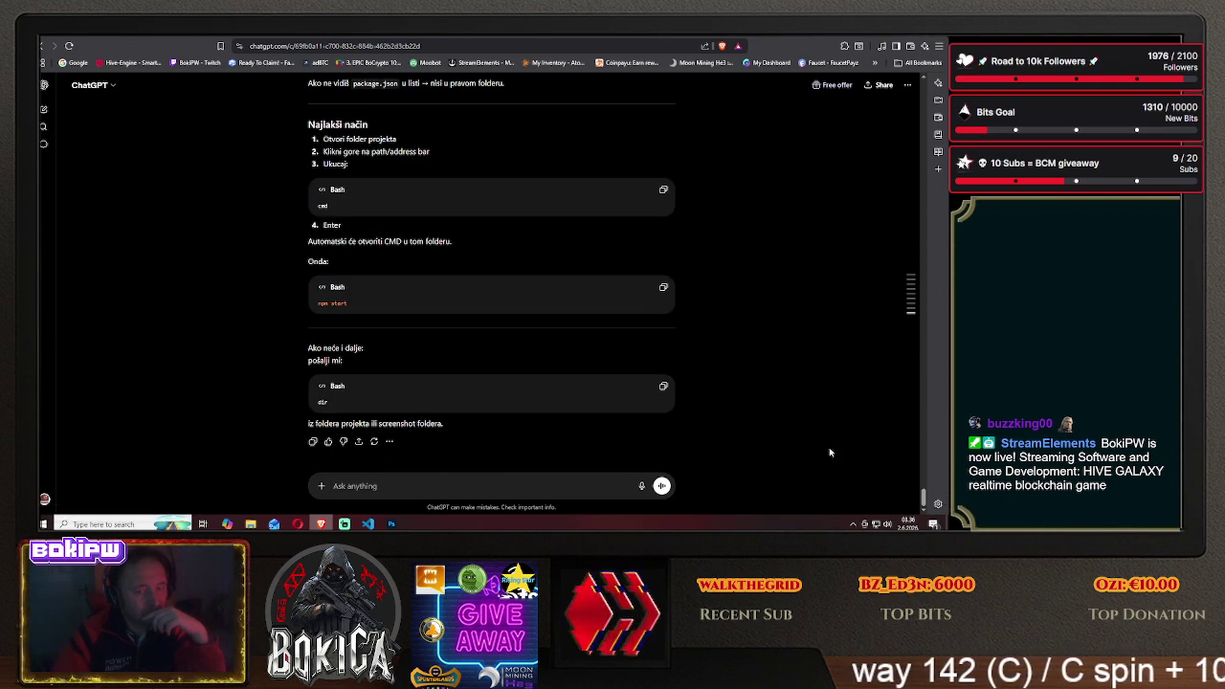
pyautogui.click(43, 144)
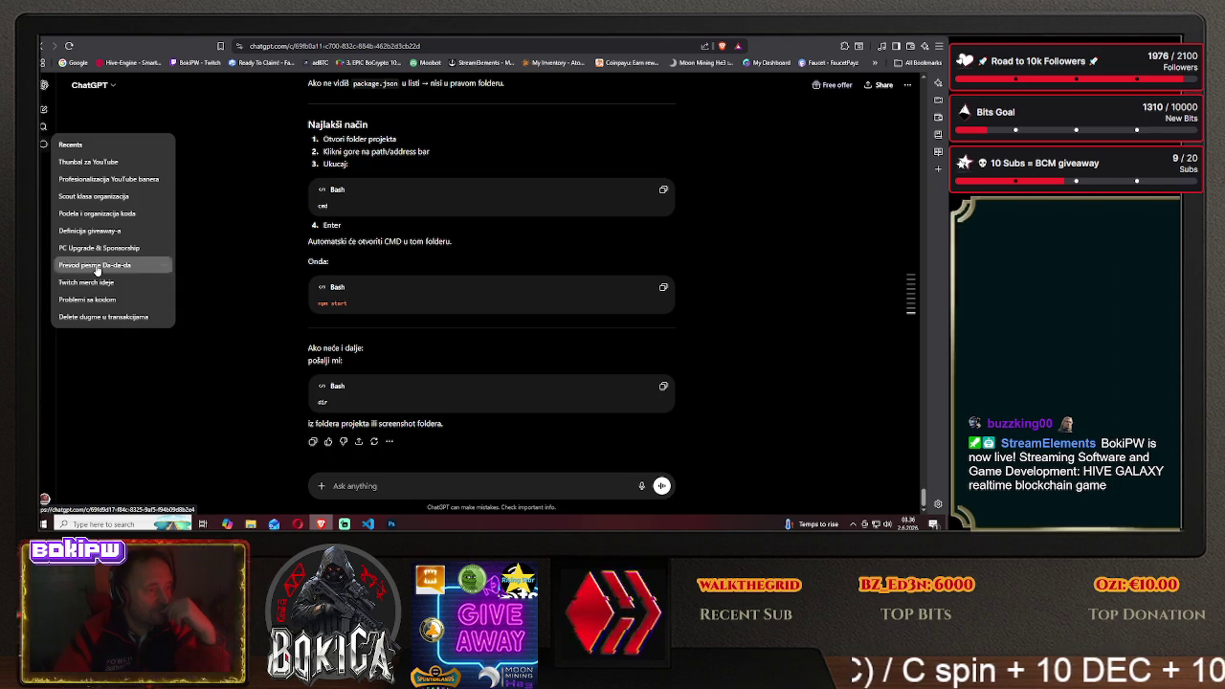
pyautogui.click(95, 265)
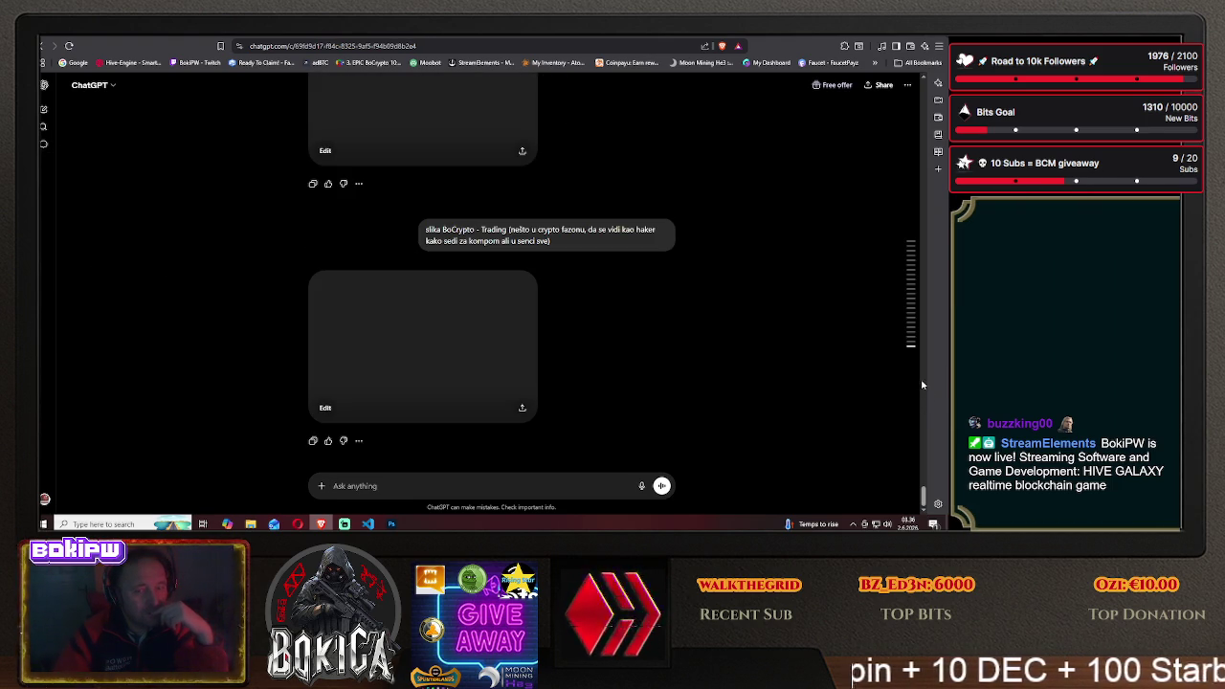
pyautogui.moveTo(925, 478)
pyautogui.mouseDown()
pyautogui.moveTo(904, 159)
pyautogui.moveTo(910, 46)
pyautogui.moveTo(923, 493)
pyautogui.mouseUp()
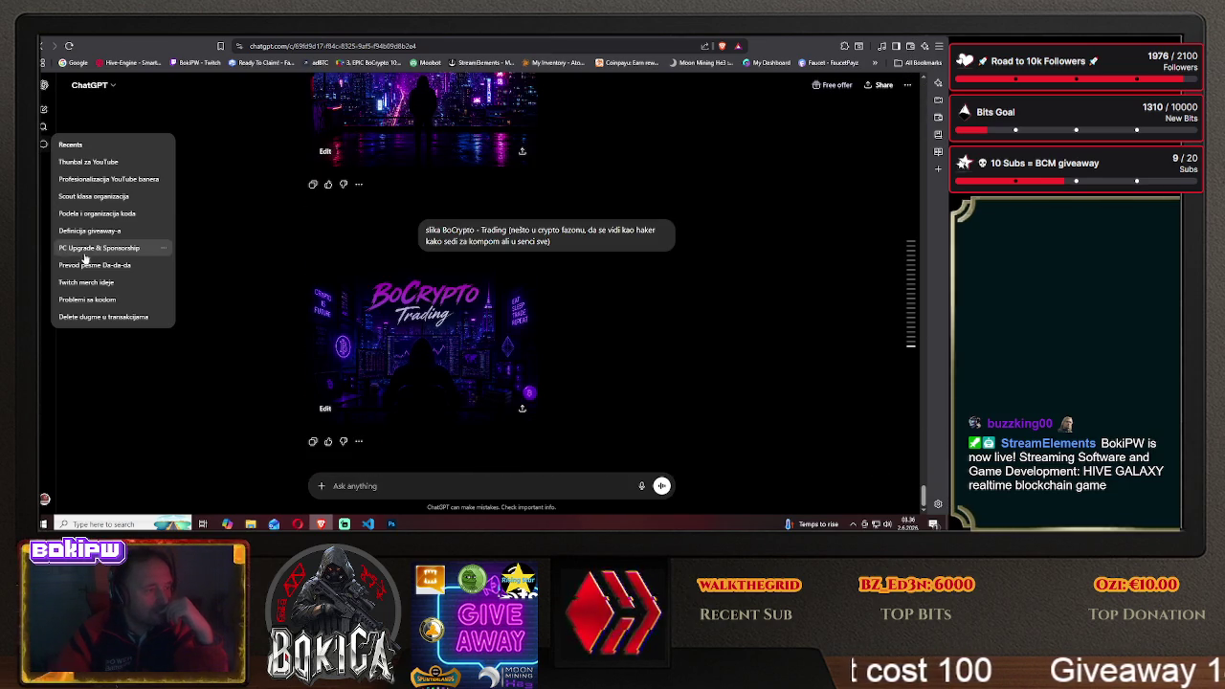
# Look over the PC Upgrade & Sponsorship chat, then select 'Definicija giveaway-a'
pyautogui.moveTo(43, 143)
pyautogui.click(96, 247)
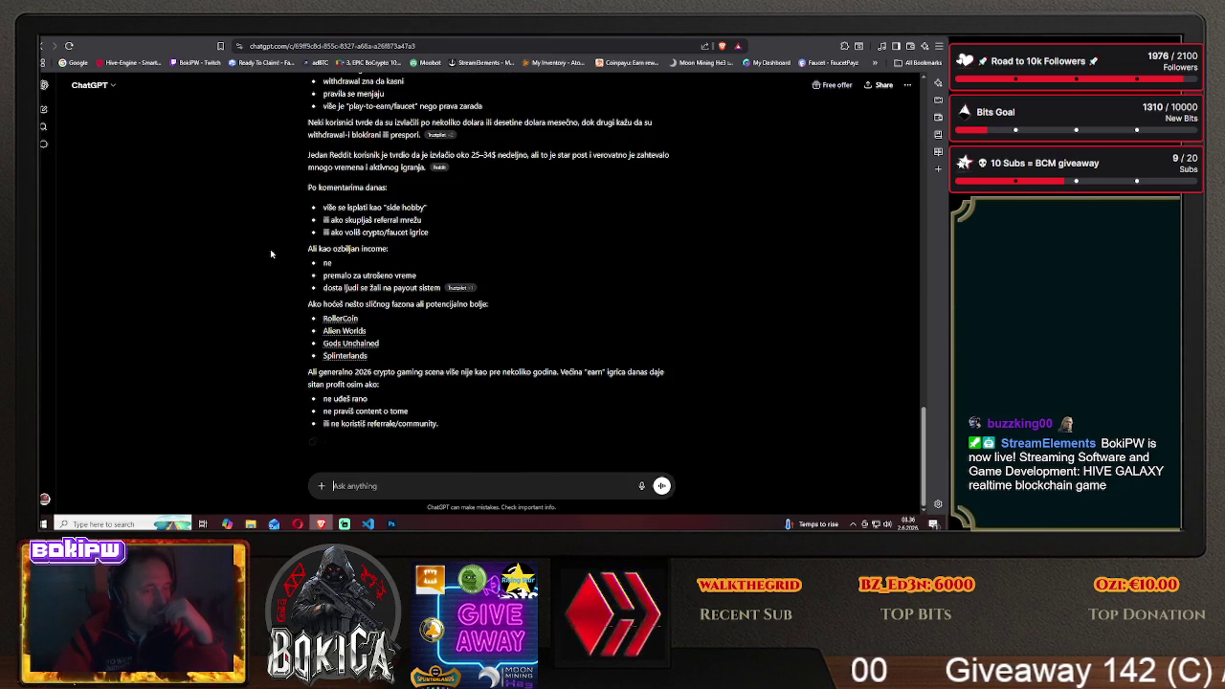
pyautogui.moveTo(924, 456); pyautogui.dragTo(914, 102)
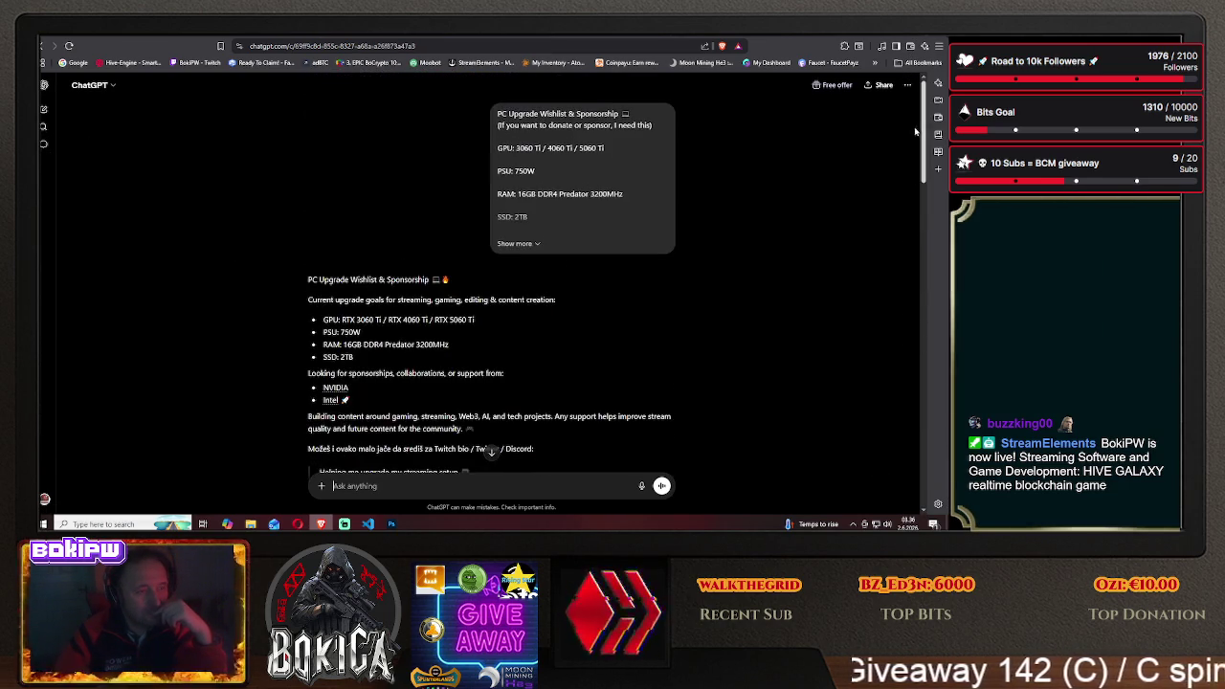
pyautogui.scroll(-15, 313, 268)
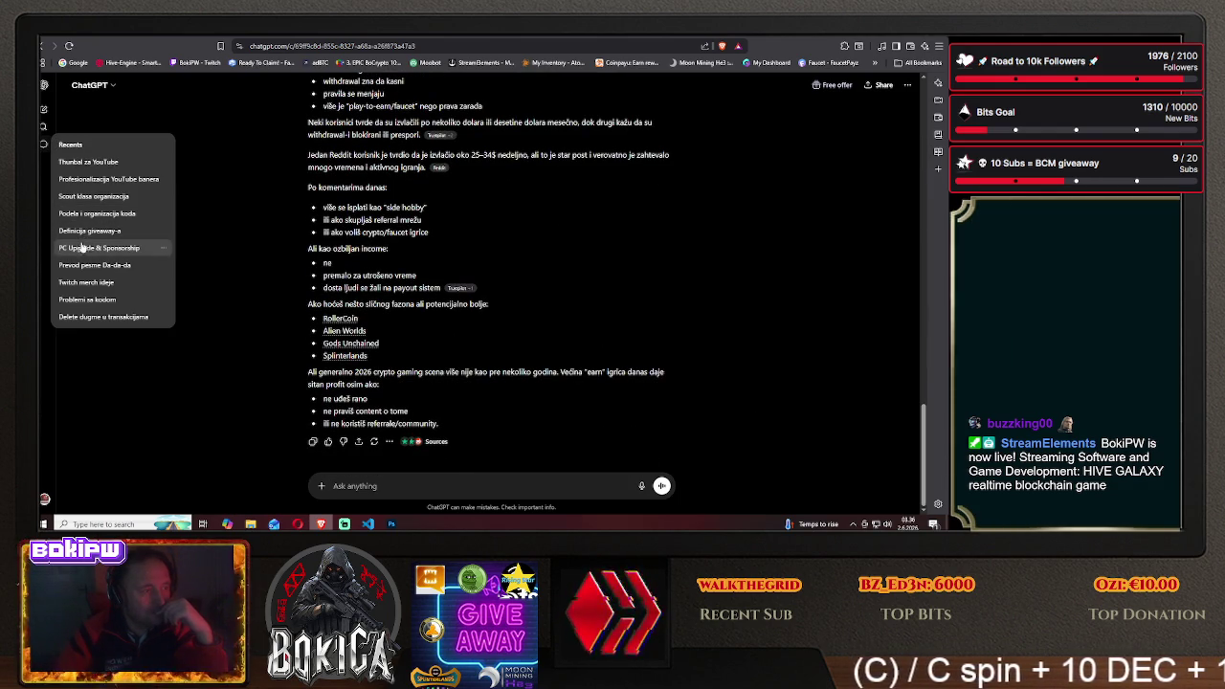
pyautogui.click(95, 248)
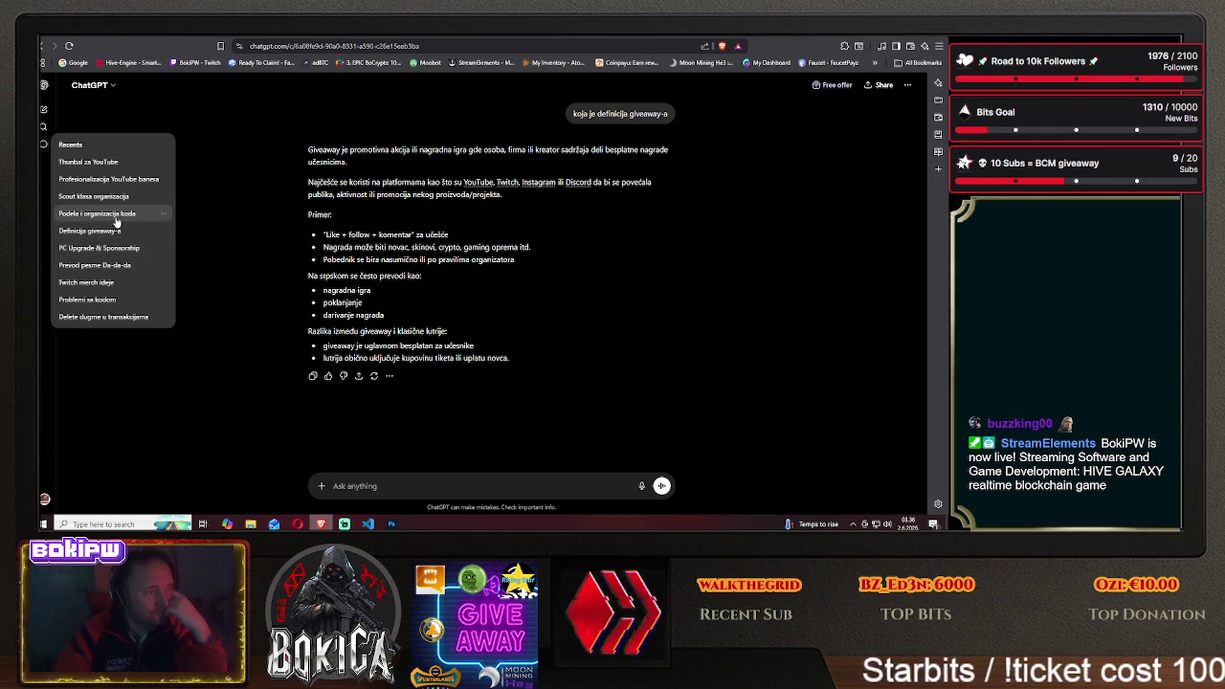
# Open the 'Podele i organizacija koda' conversation and scroll through it
pyautogui.click(115, 215)
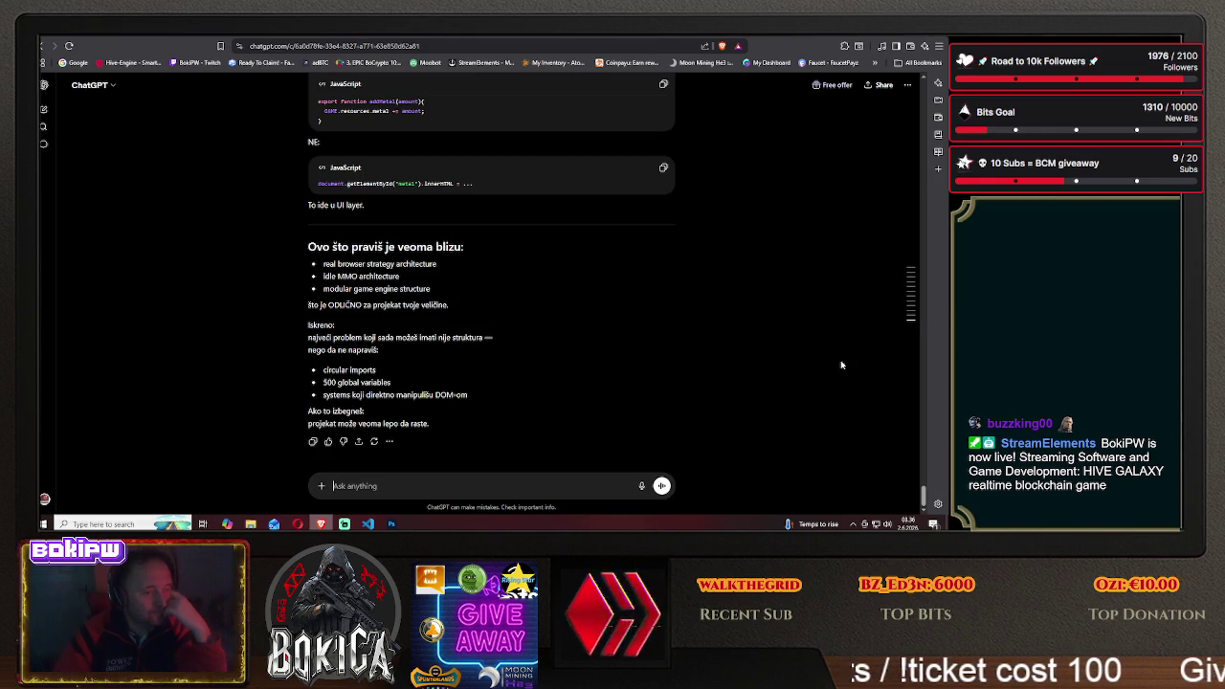
pyautogui.scroll(5, 447, 325)
pyautogui.scroll(5, 447, 326)
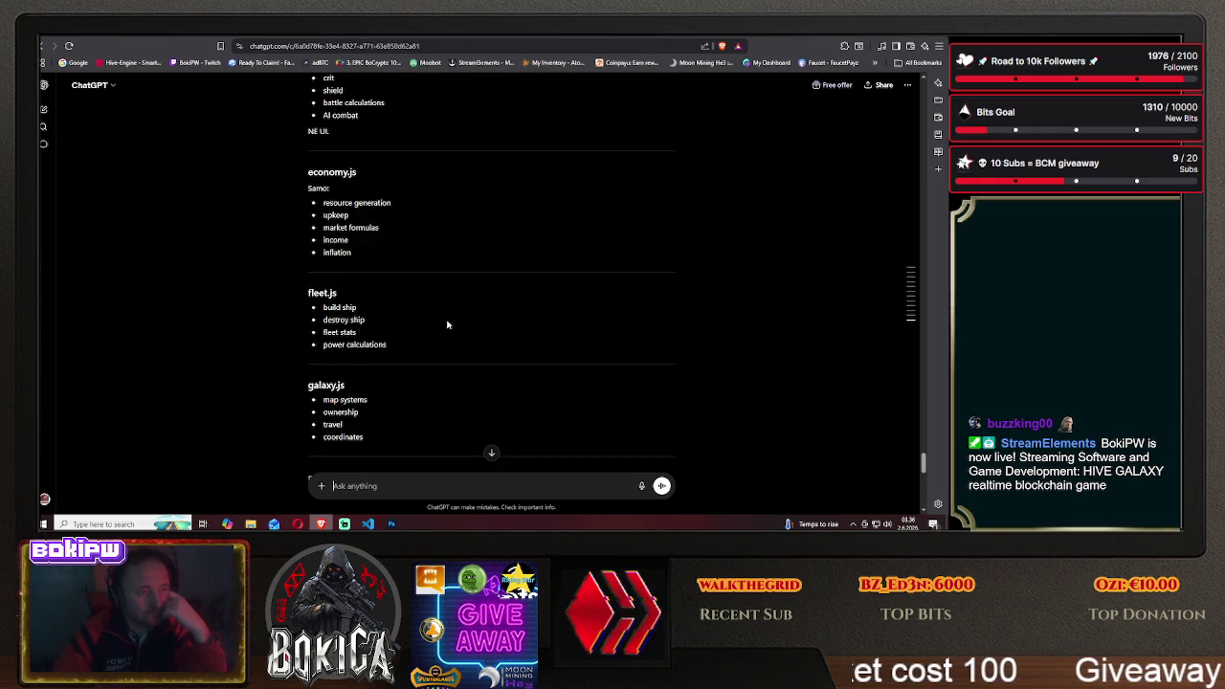
pyautogui.scroll(5, 447, 325)
pyautogui.scroll(5, 926, 422)
pyautogui.scroll(5, 927, 422)
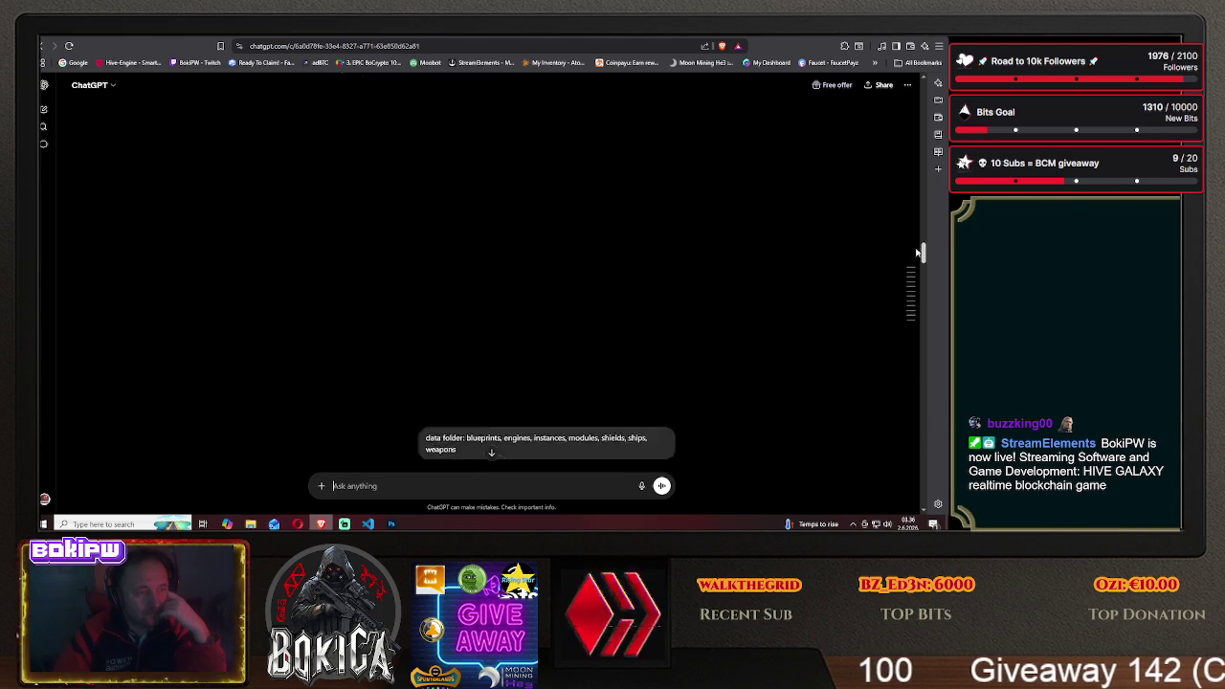
pyautogui.scroll(5, 927, 422)
pyautogui.scroll(-5, 929, 401)
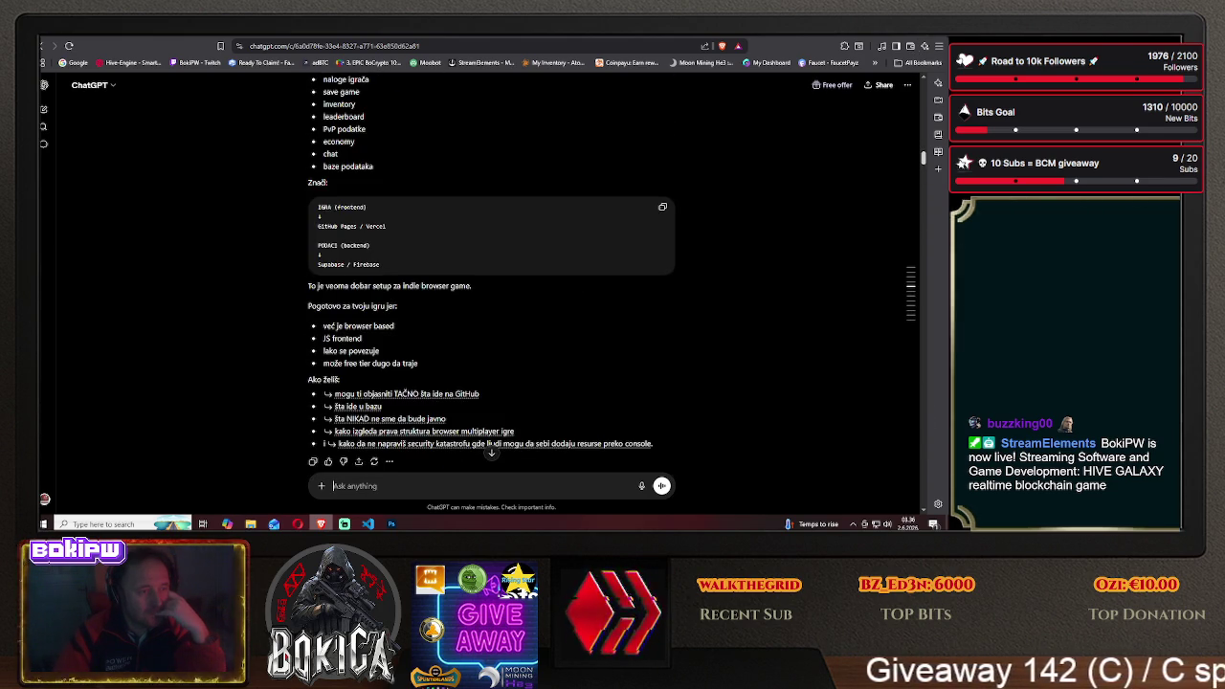
pyautogui.scroll(-5, 929, 401)
pyautogui.scroll(-5, 929, 401)
pyautogui.scroll(5, 930, 401)
pyautogui.scroll(5, 930, 401)
pyautogui.scroll(5, 930, 401)
pyautogui.scroll(-10, 763, 387)
pyautogui.scroll(-5, 763, 387)
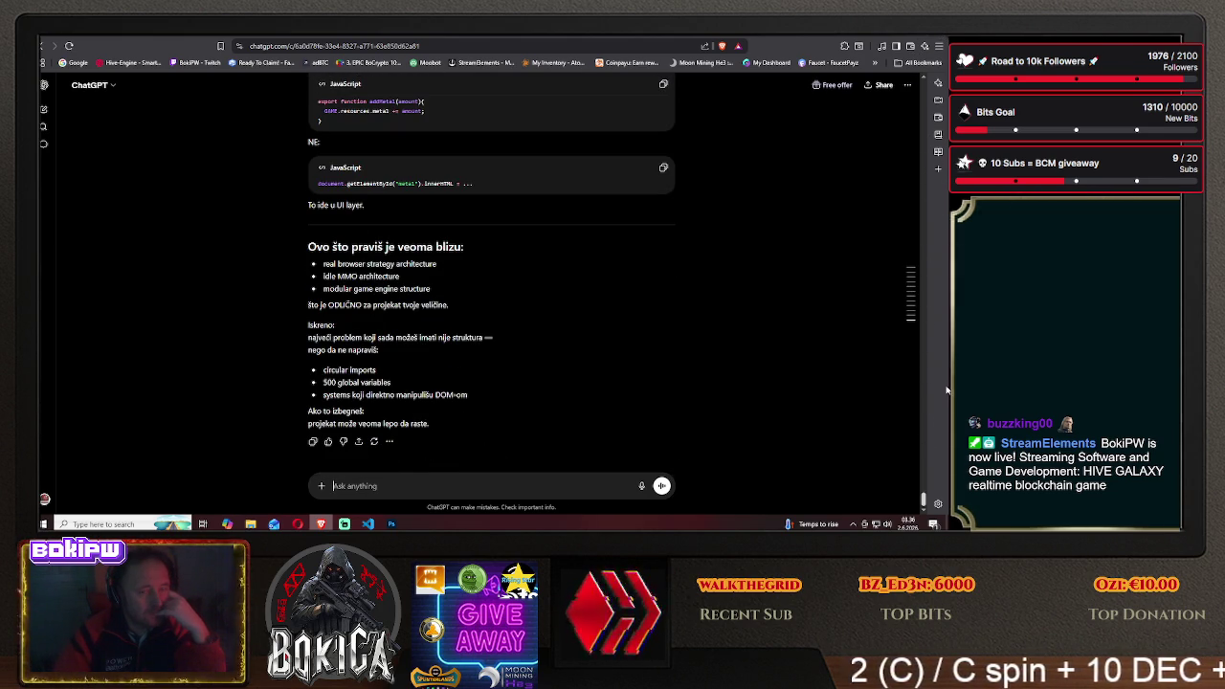
pyautogui.moveTo(43, 144)
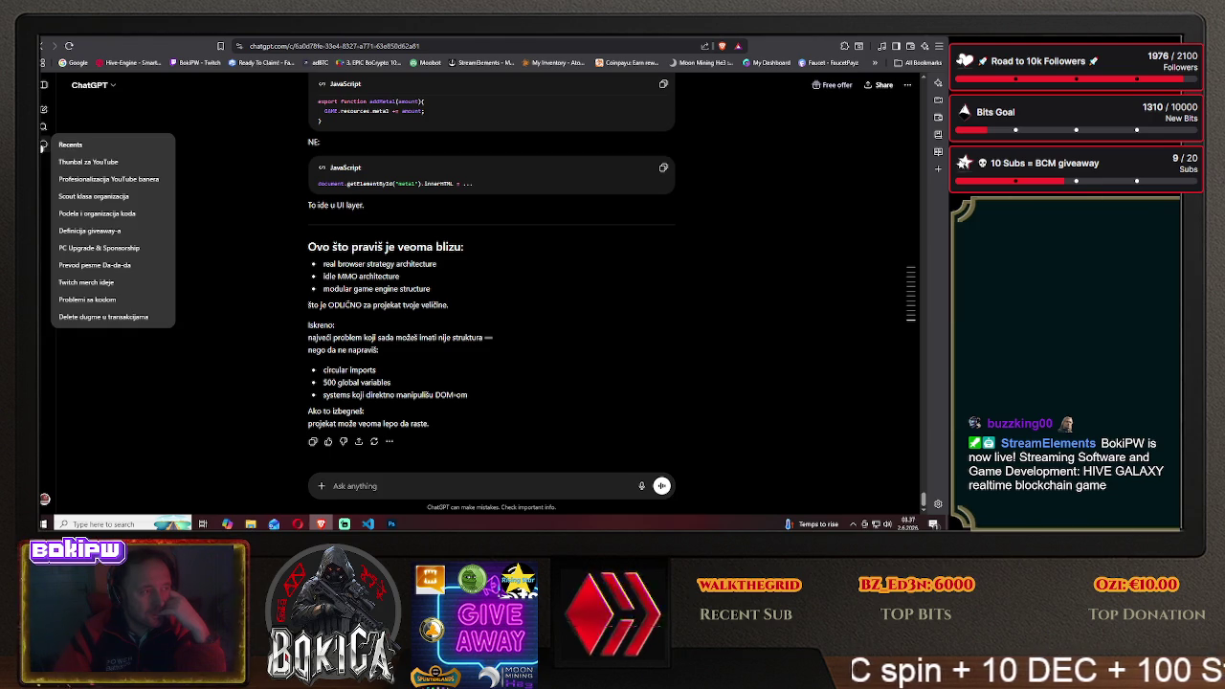
# Open 'Scout klasa organizacija' and scroll down to the latest 36-cruiser KRSTARICE sheet
pyautogui.click(95, 200)
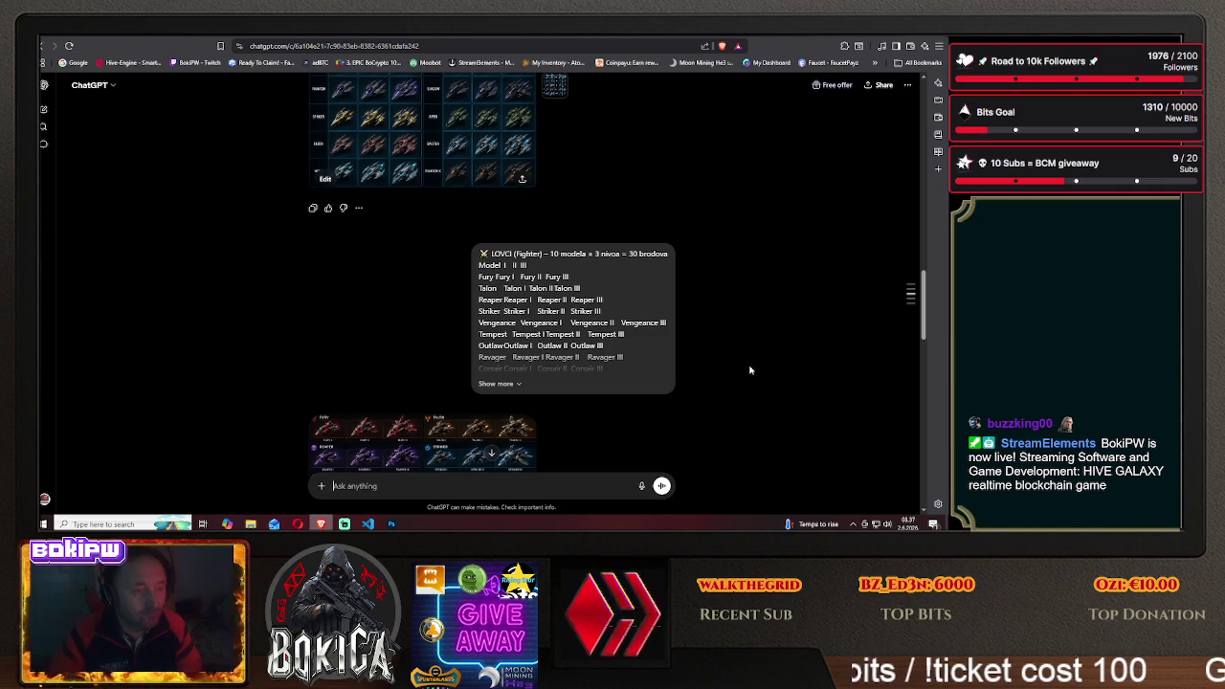
pyautogui.scroll(3, 749, 370)
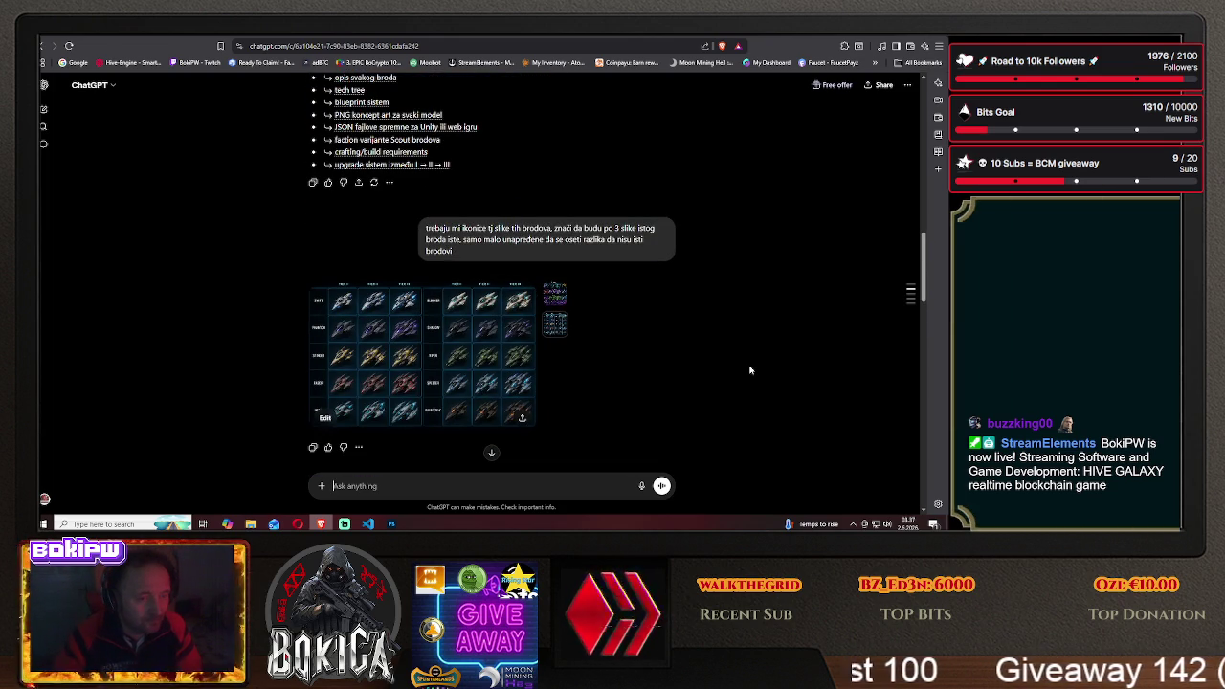
pyautogui.scroll(-2, 750, 370)
pyautogui.scroll(-1, 749, 370)
pyautogui.scroll(-1, 750, 370)
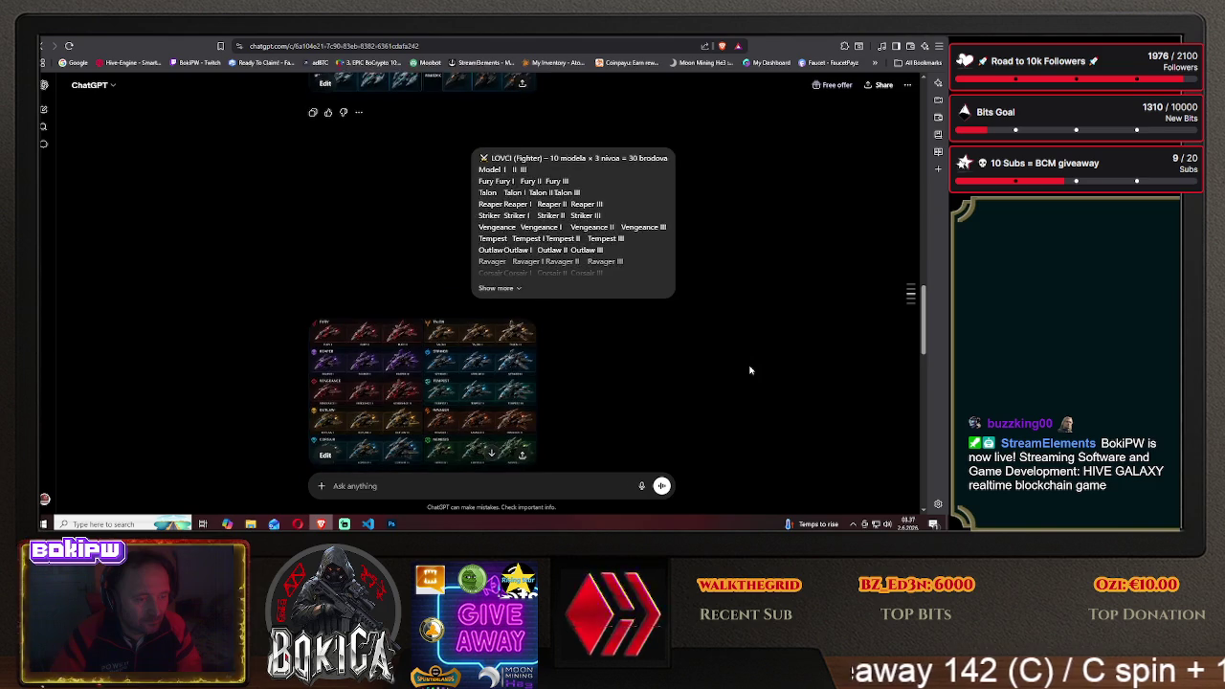
pyautogui.scroll(-1, 749, 370)
pyautogui.scroll(-1, 750, 371)
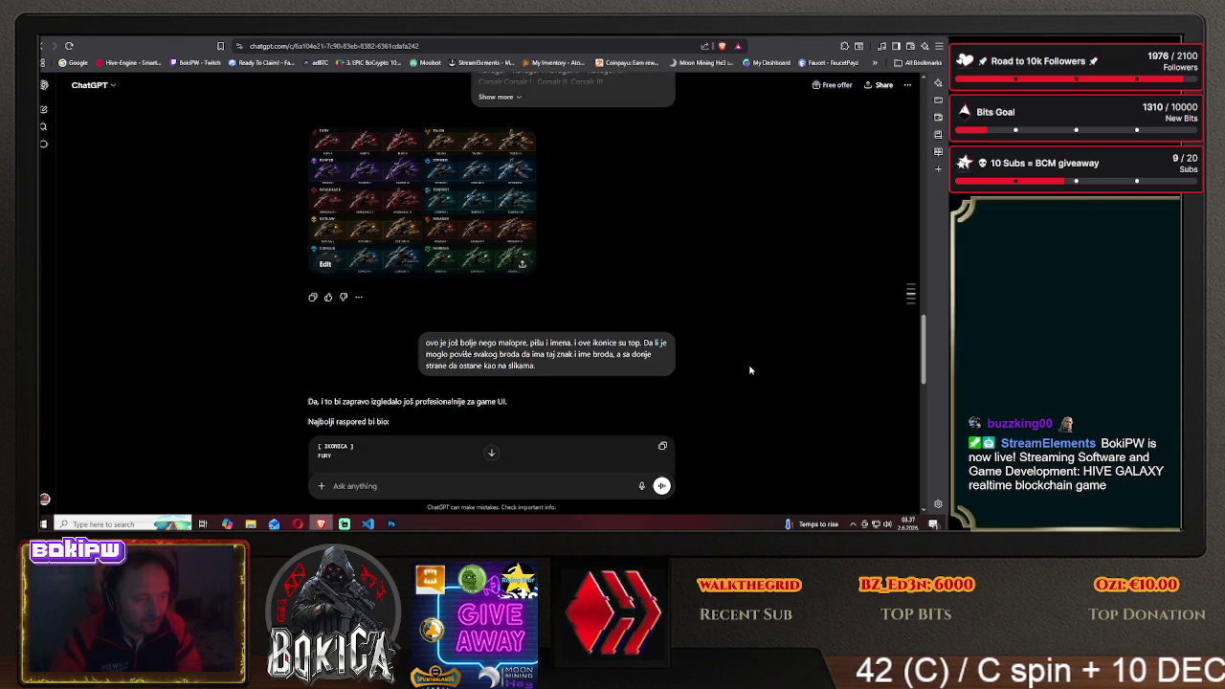
pyautogui.scroll(-1, 749, 370)
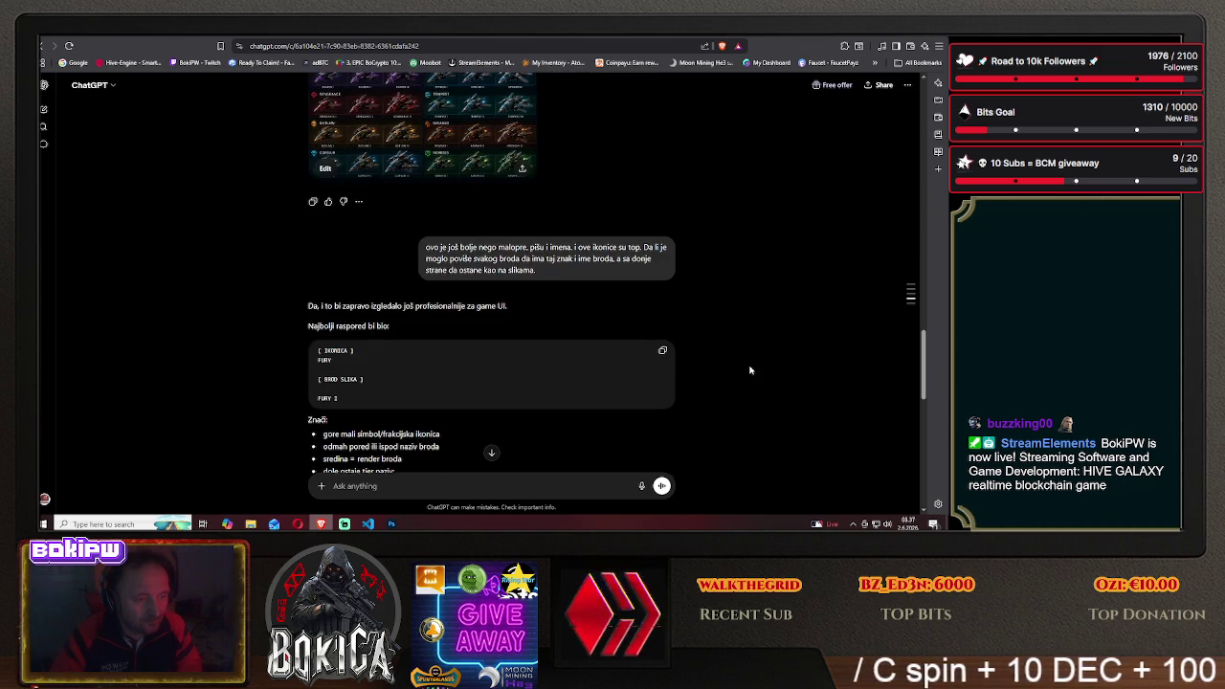
pyautogui.scroll(-1, 749, 371)
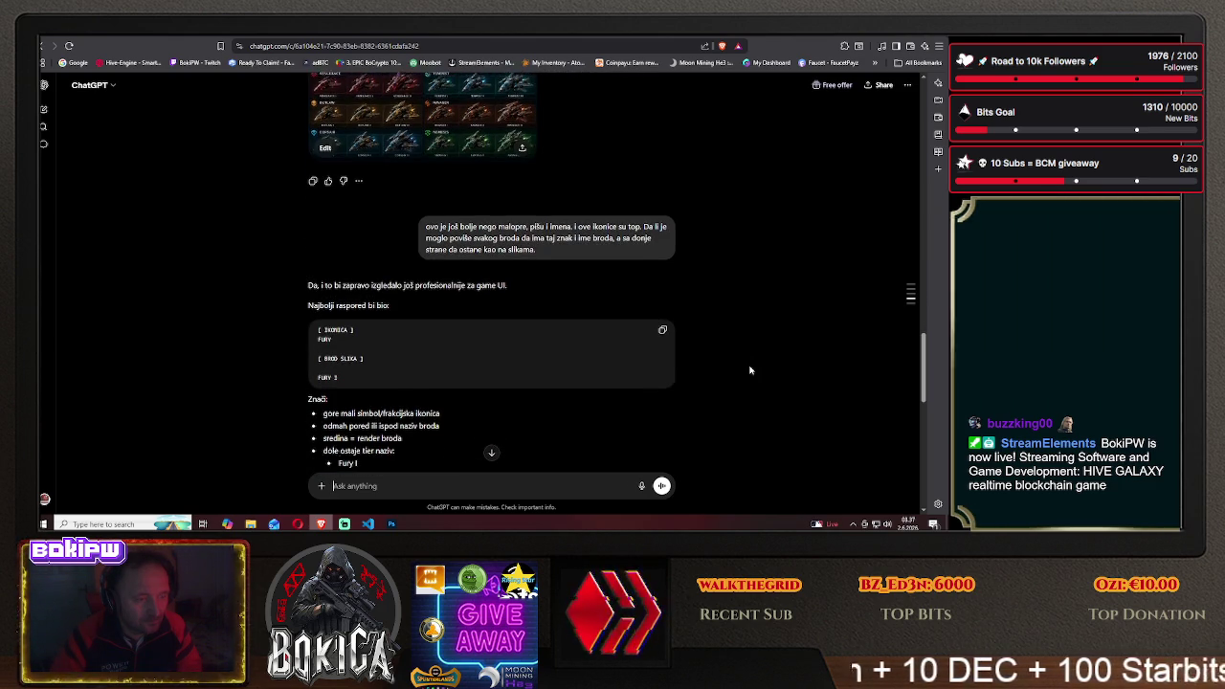
pyautogui.scroll(-1, 749, 371)
pyautogui.scroll(-10, 749, 371)
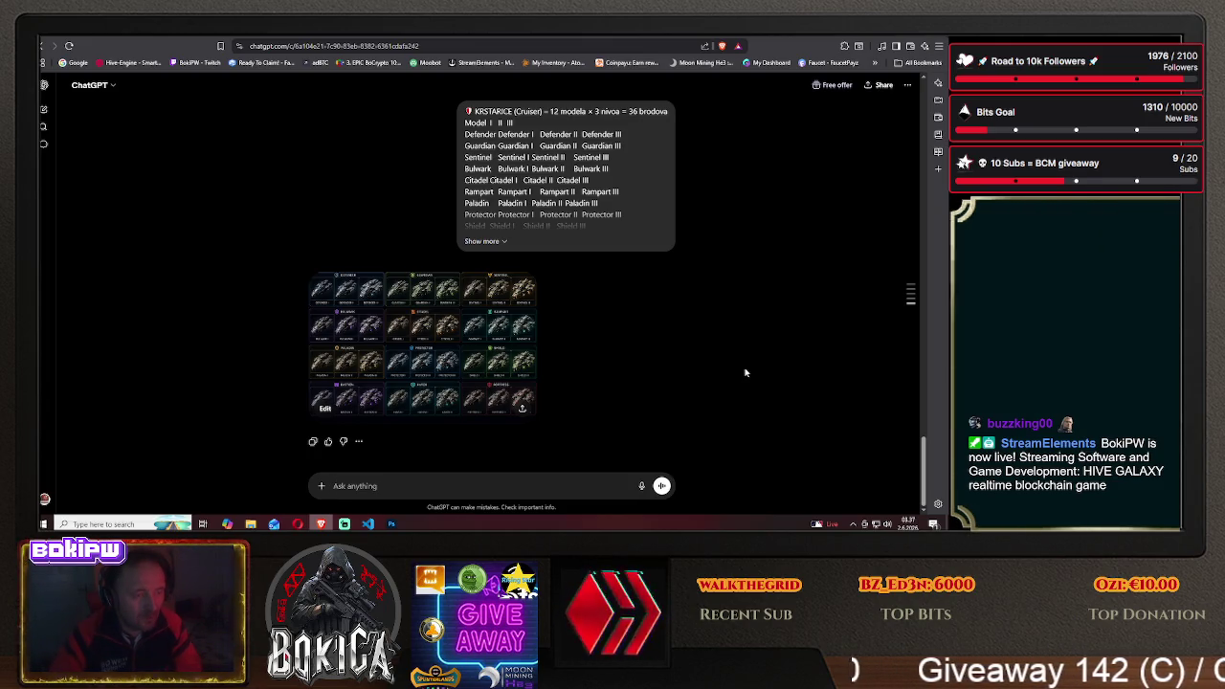
# Send a message asking for distinct fighter ship names without I/II/III tier variants
pyautogui.write('mo')
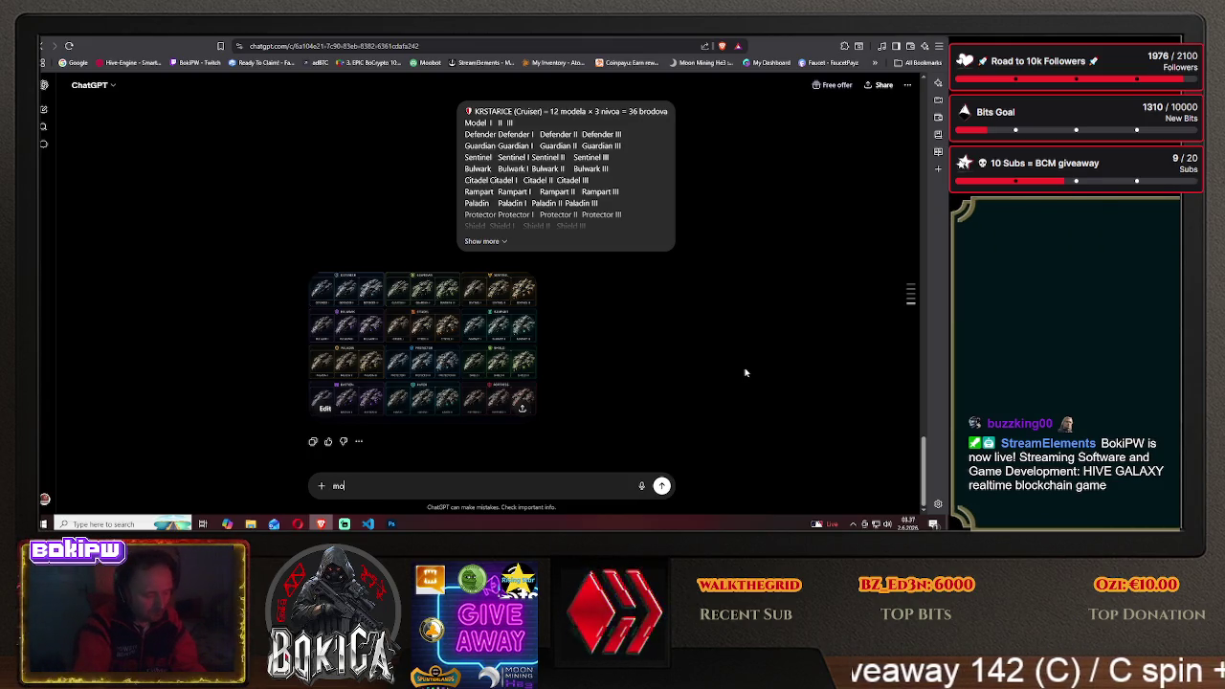
pyautogui.write('že li još jed')
pyautogui.write('i')
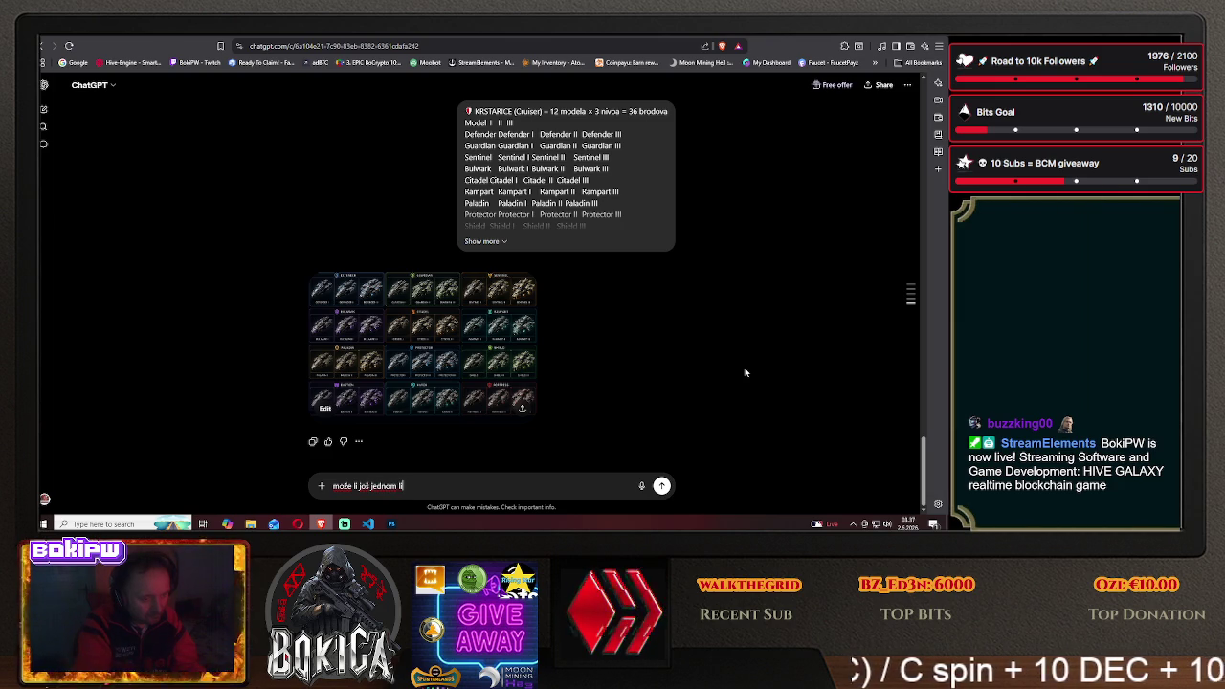
pyautogui.write('ta')
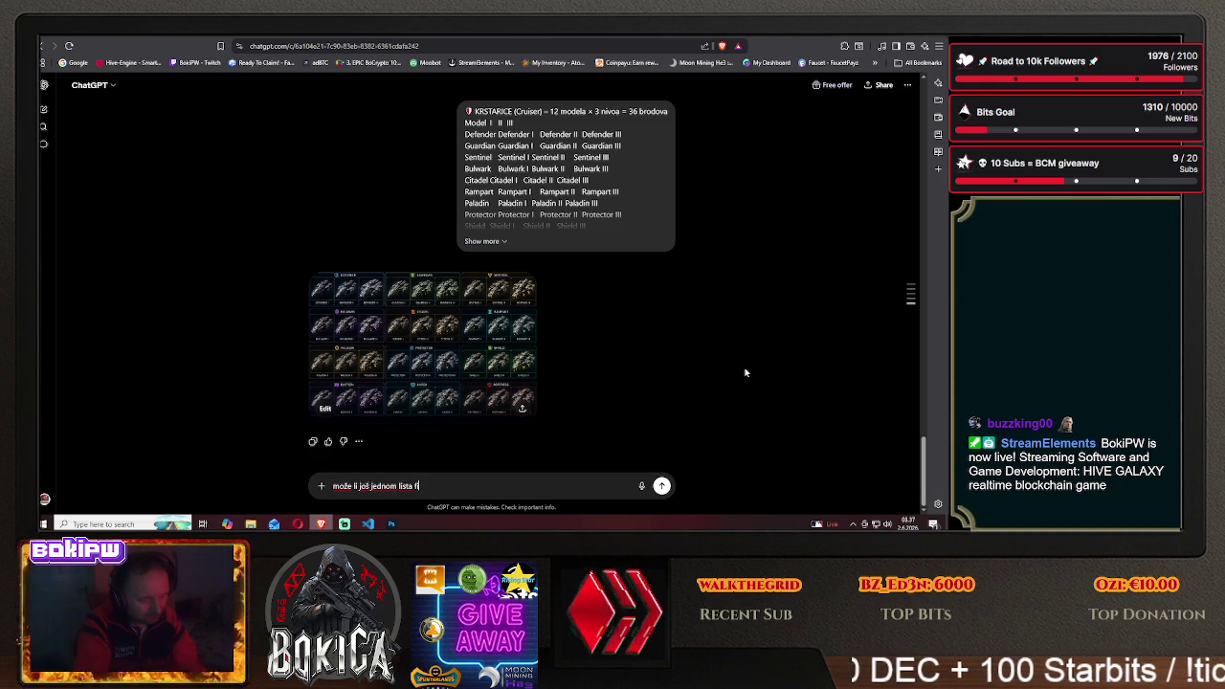
pyautogui.write(', bez ovo')
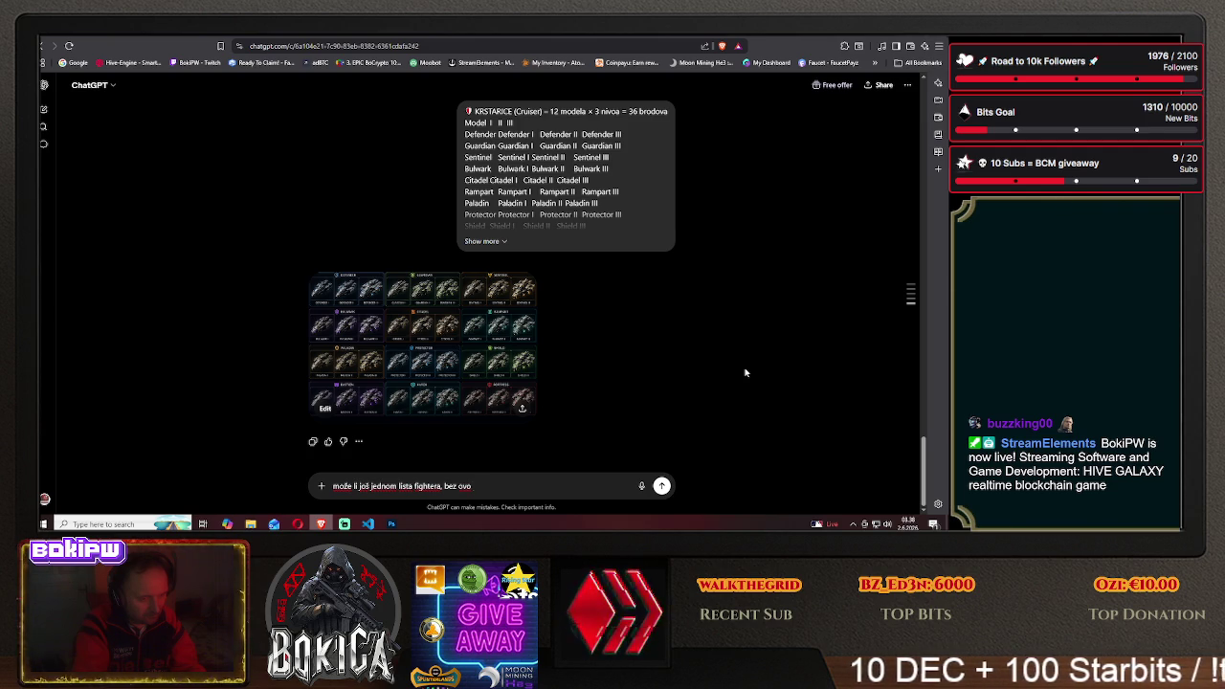
pyautogui.write('iI')
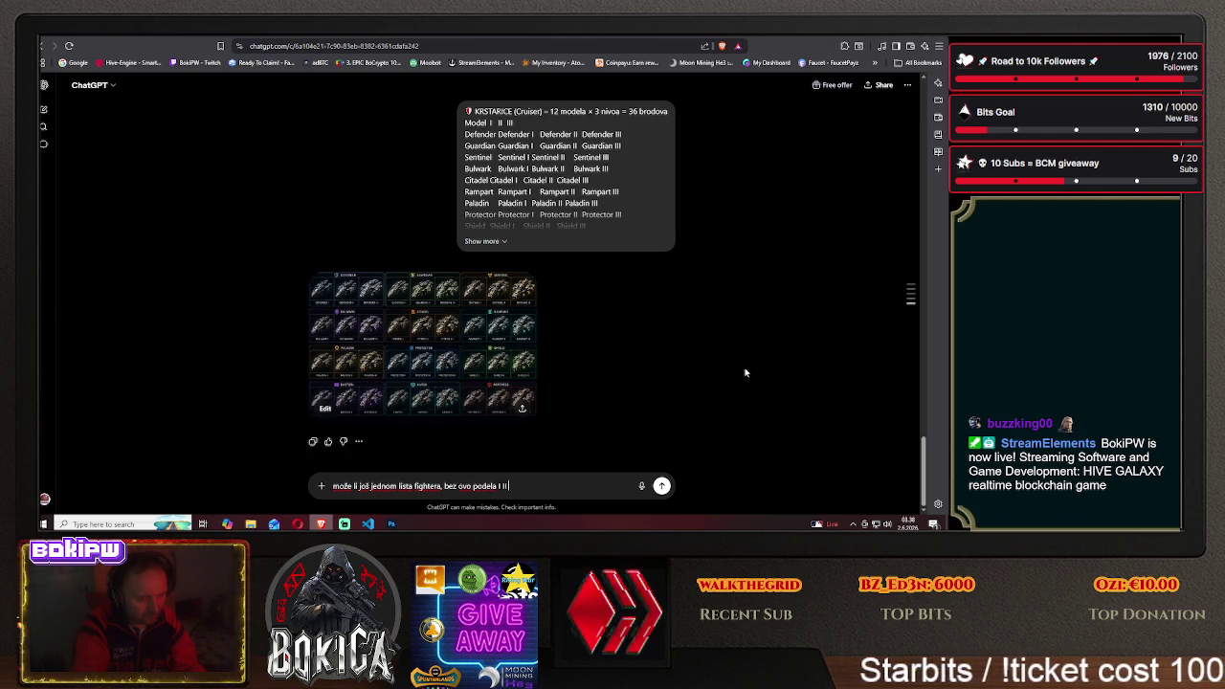
pyautogui.write(' III, ')
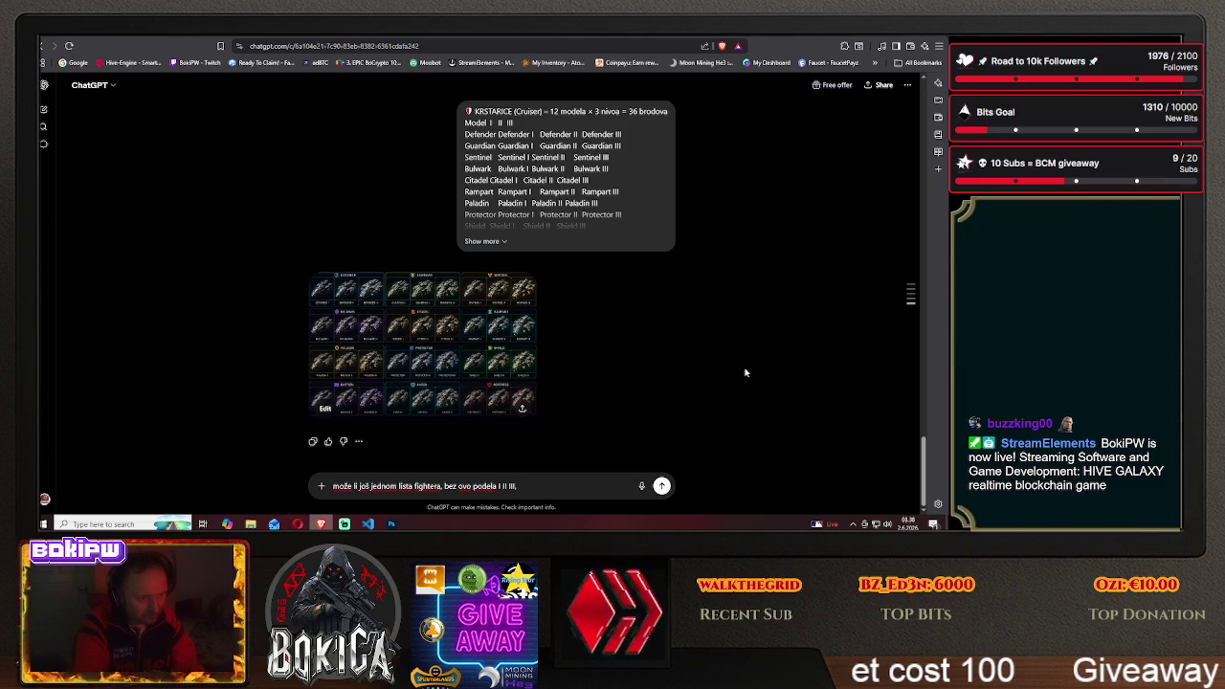
pyautogui.write('znači')
pyautogui.write(' samo bi')
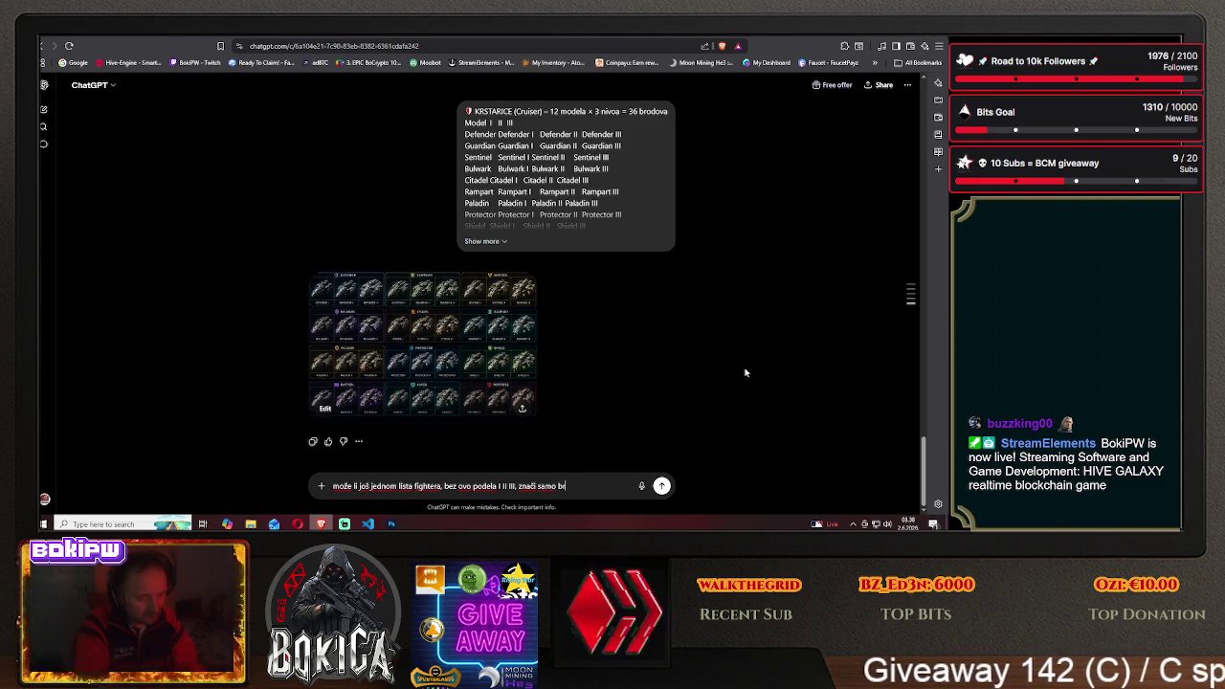
pyautogui.press('BackSpace')
pyautogui.press('BackSpace')
pyautogui.write('vi')
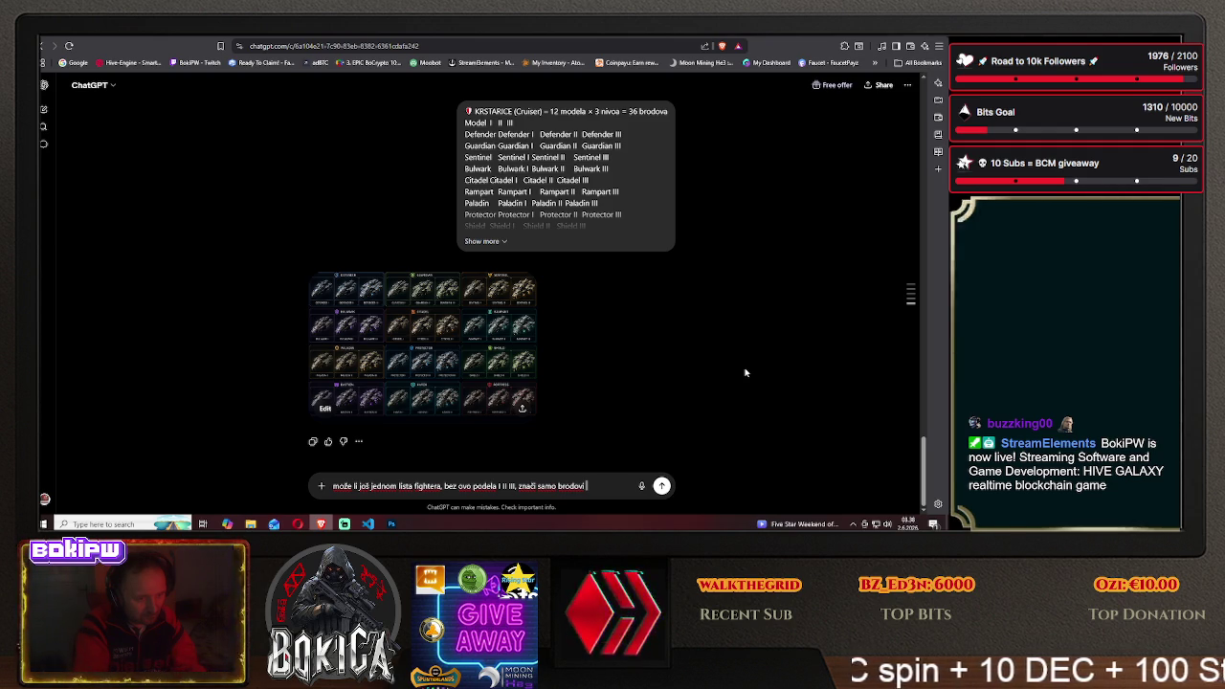
pyautogui.write(' i da se')
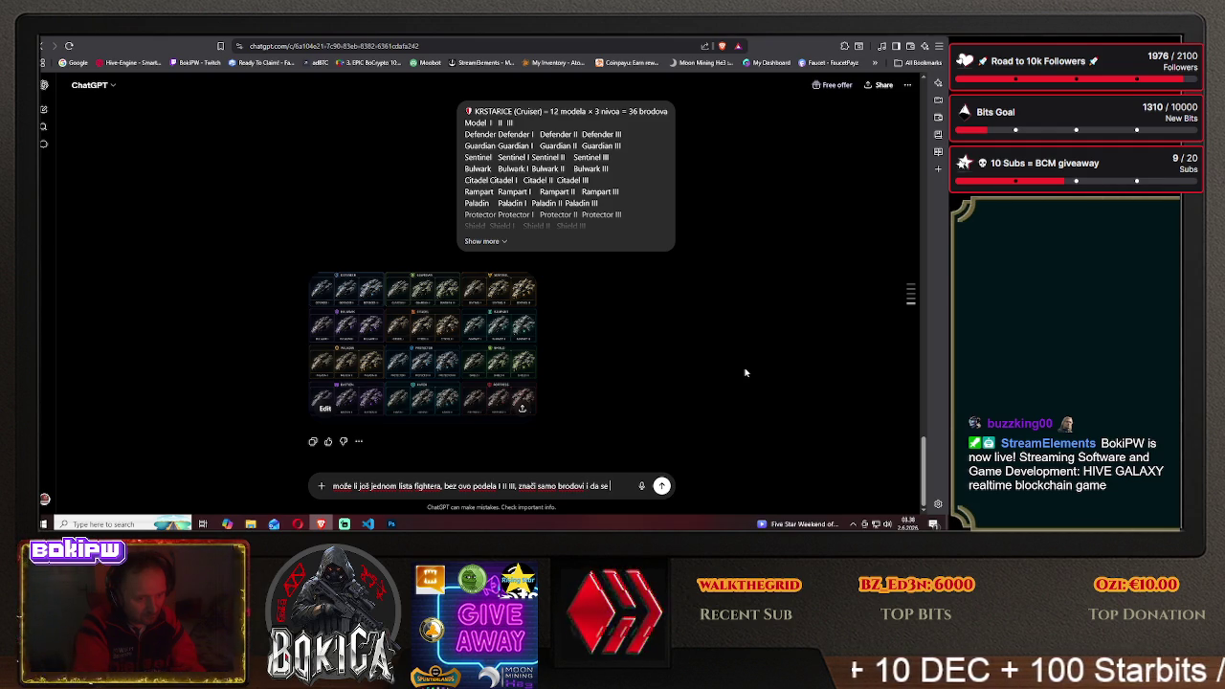
pyautogui.write(' zna koji je koji')
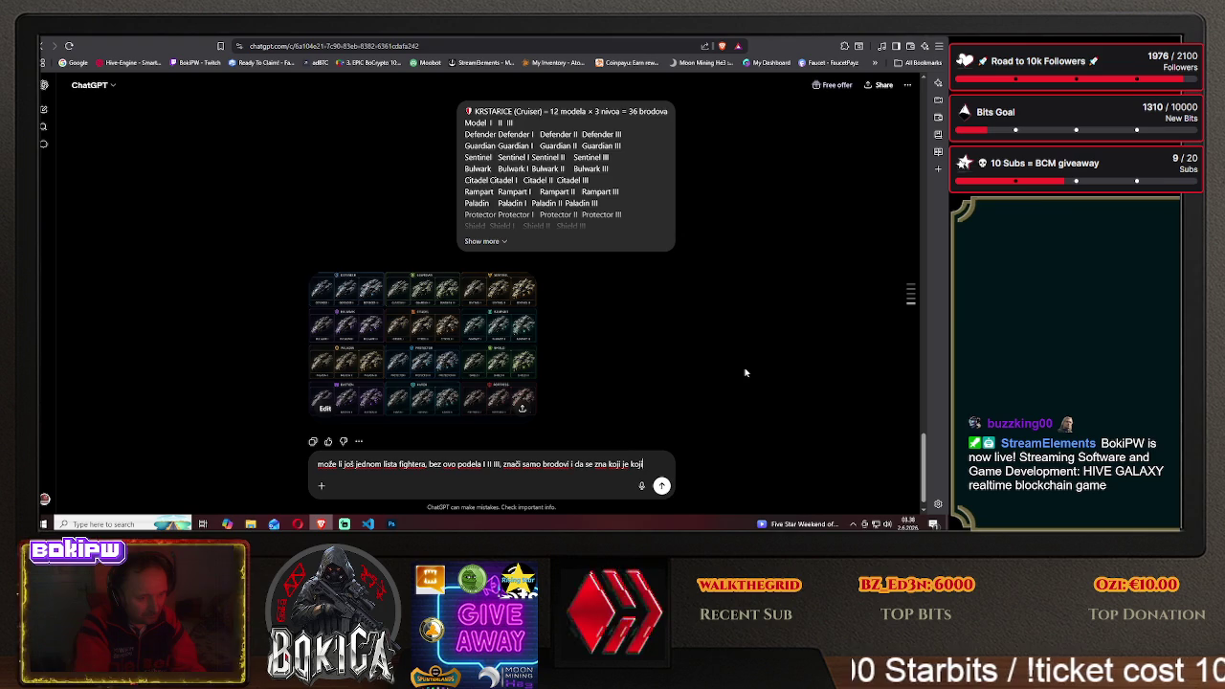
pyautogui.press('Return')
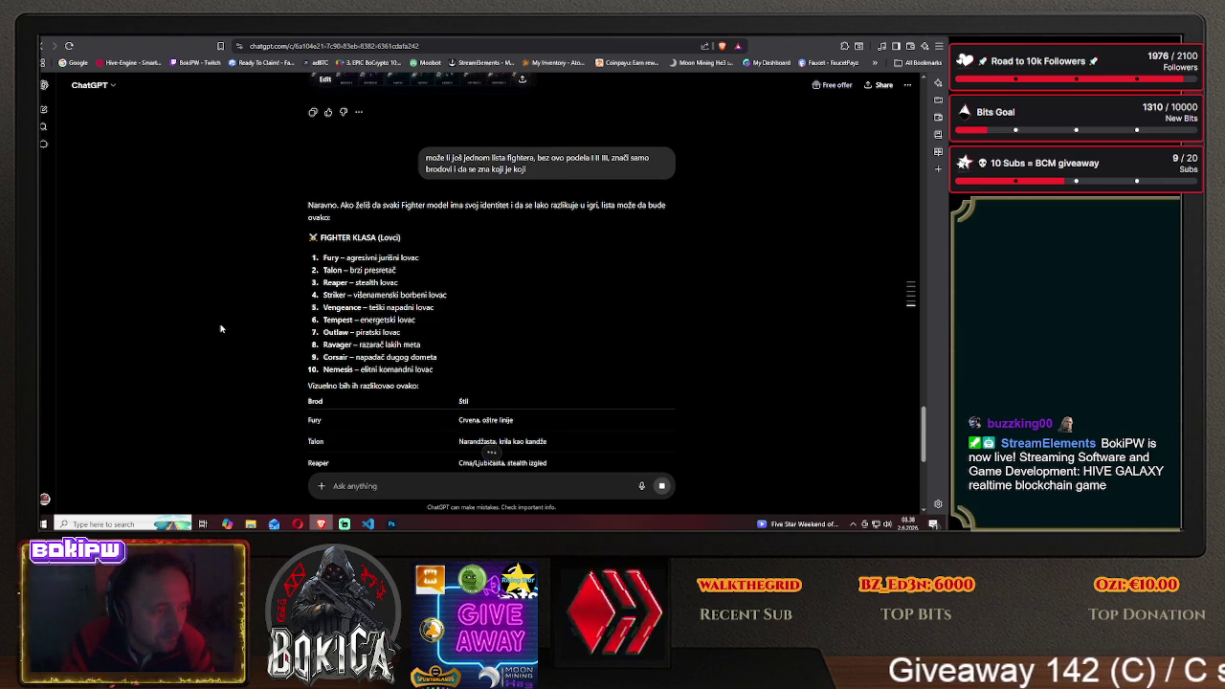
# Scroll up and down through the ten-model FIGHTER KLASA reply
pyautogui.scroll(1, 220, 329)
pyautogui.scroll(3, 220, 328)
pyautogui.scroll(5, 220, 328)
pyautogui.scroll(2, 220, 329)
pyautogui.scroll(4, 221, 328)
pyautogui.scroll(2, 220, 328)
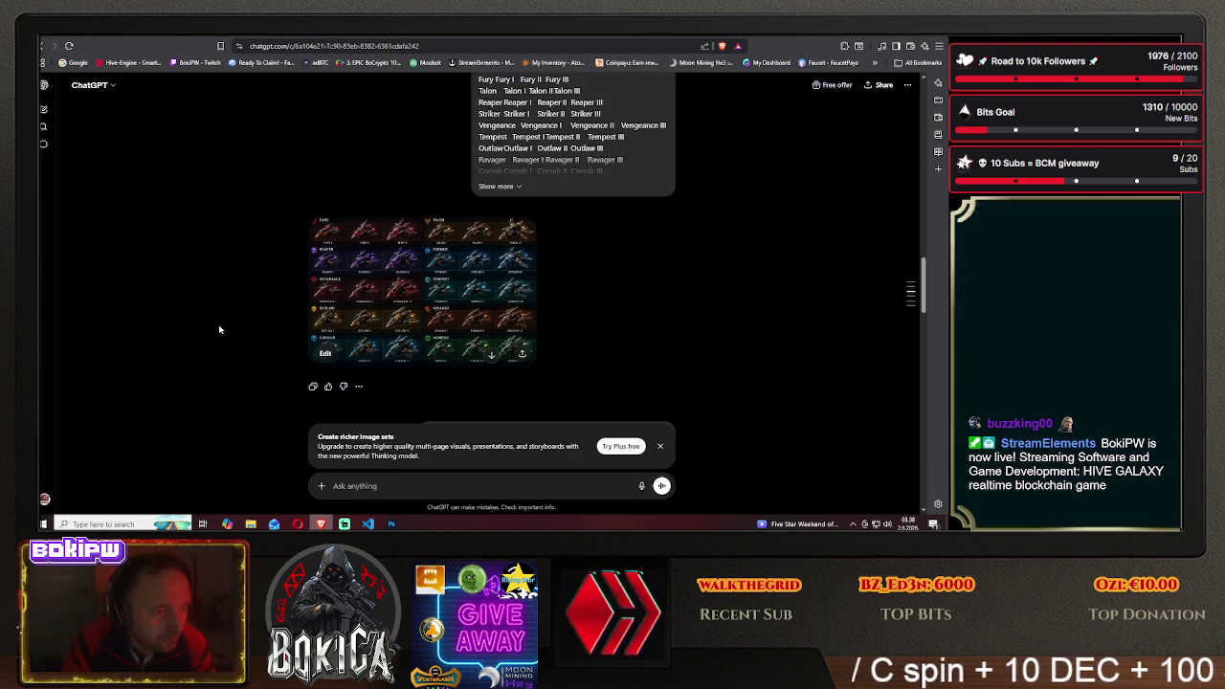
pyautogui.scroll(-1, 220, 328)
pyautogui.scroll(-4, 219, 329)
pyautogui.scroll(-3, 219, 329)
pyautogui.scroll(-4, 219, 329)
pyautogui.scroll(-2, 219, 330)
pyautogui.scroll(-2, 219, 329)
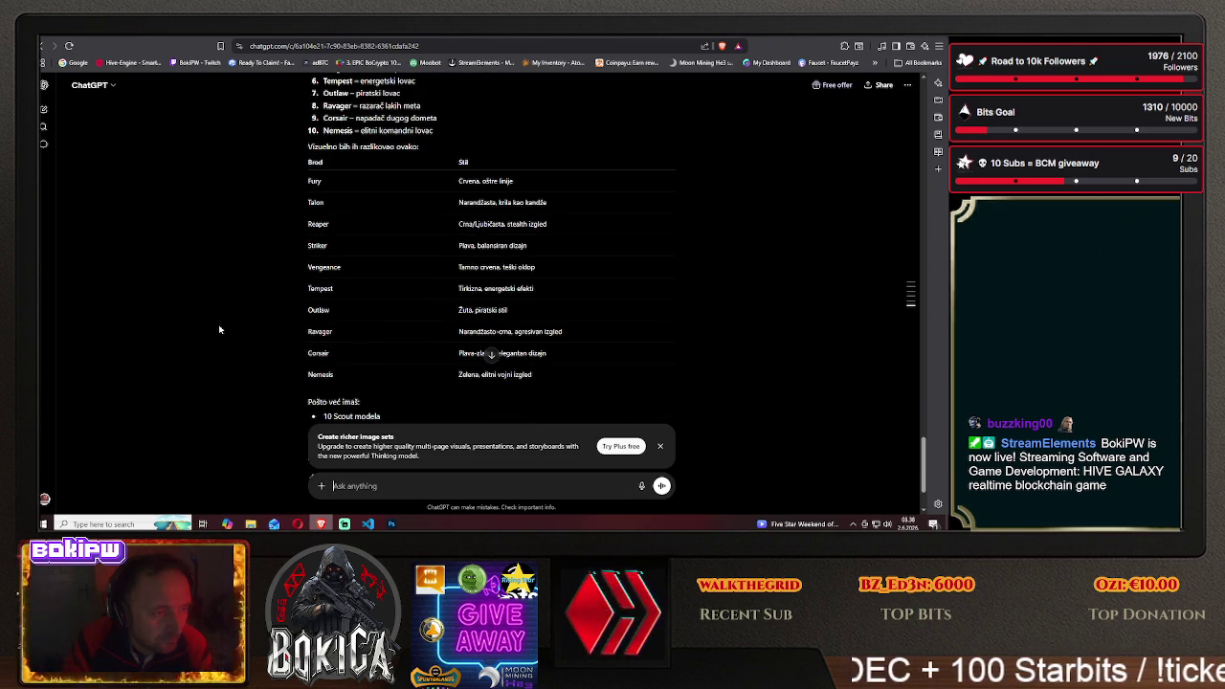
pyautogui.scroll(-1, 220, 329)
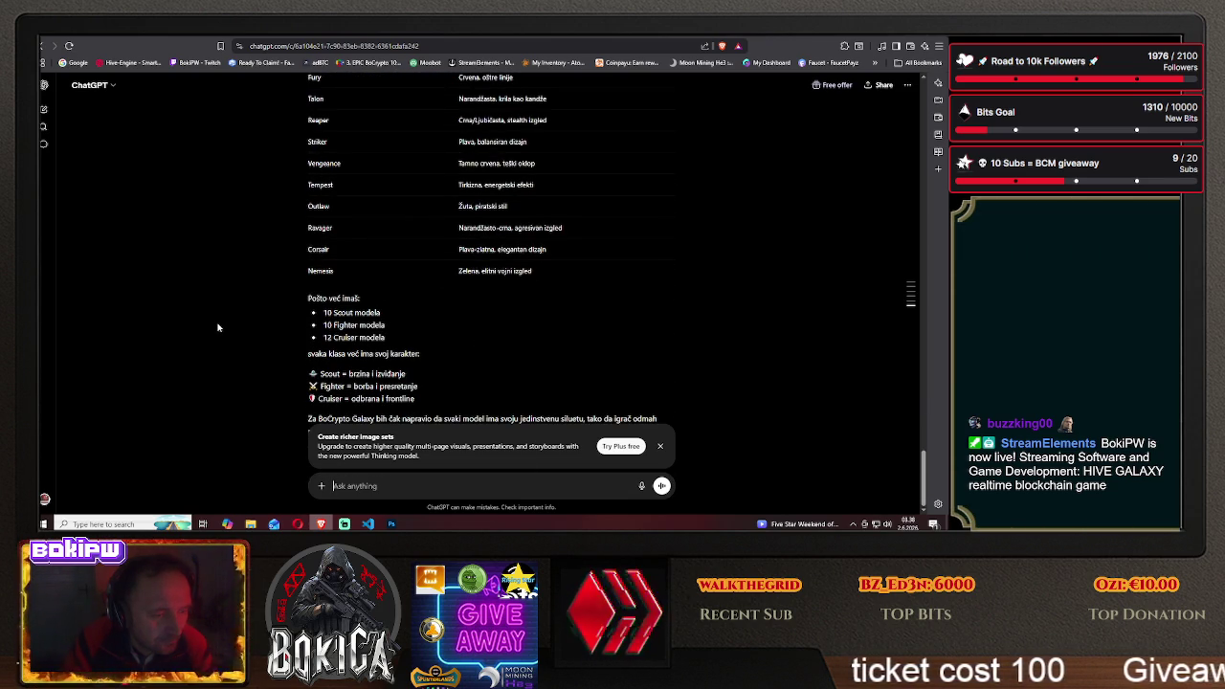
# Close the 'Create richer image sets' banner and scroll to the reply's class recap
pyautogui.scroll(1, 218, 329)
pyautogui.scroll(1, 217, 327)
pyautogui.scroll(-1, 218, 327)
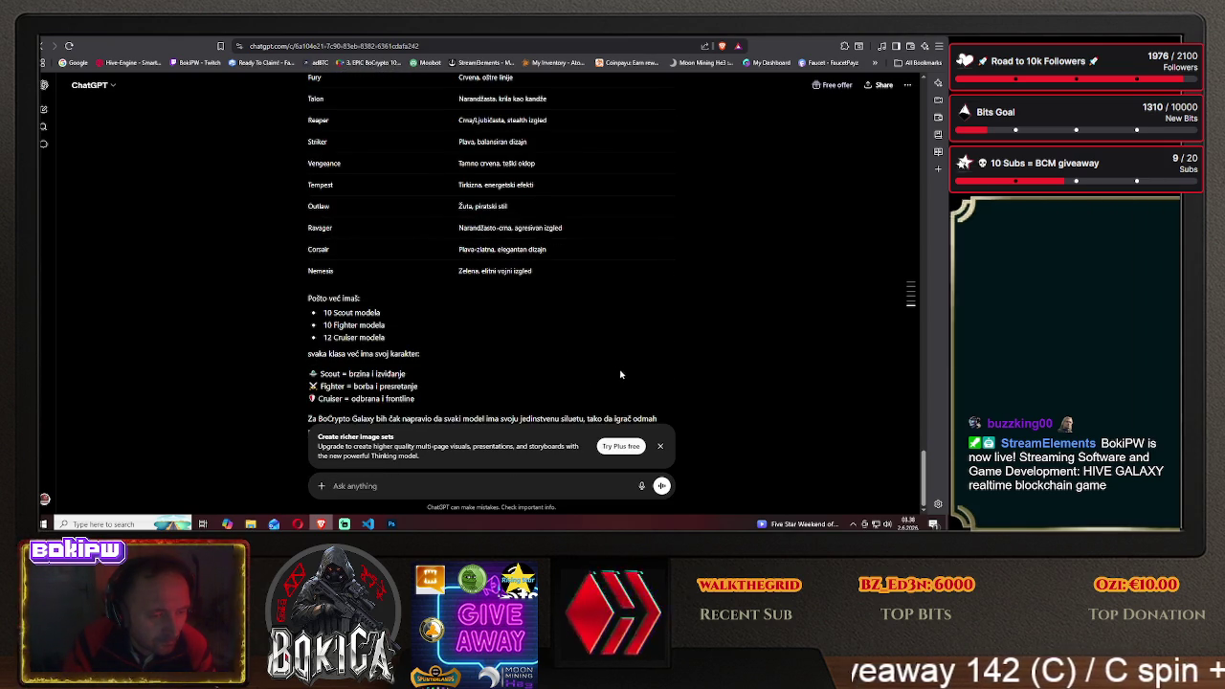
pyautogui.click(659, 446)
pyautogui.scroll(-1, 670, 418)
pyautogui.write('ja sam napra')
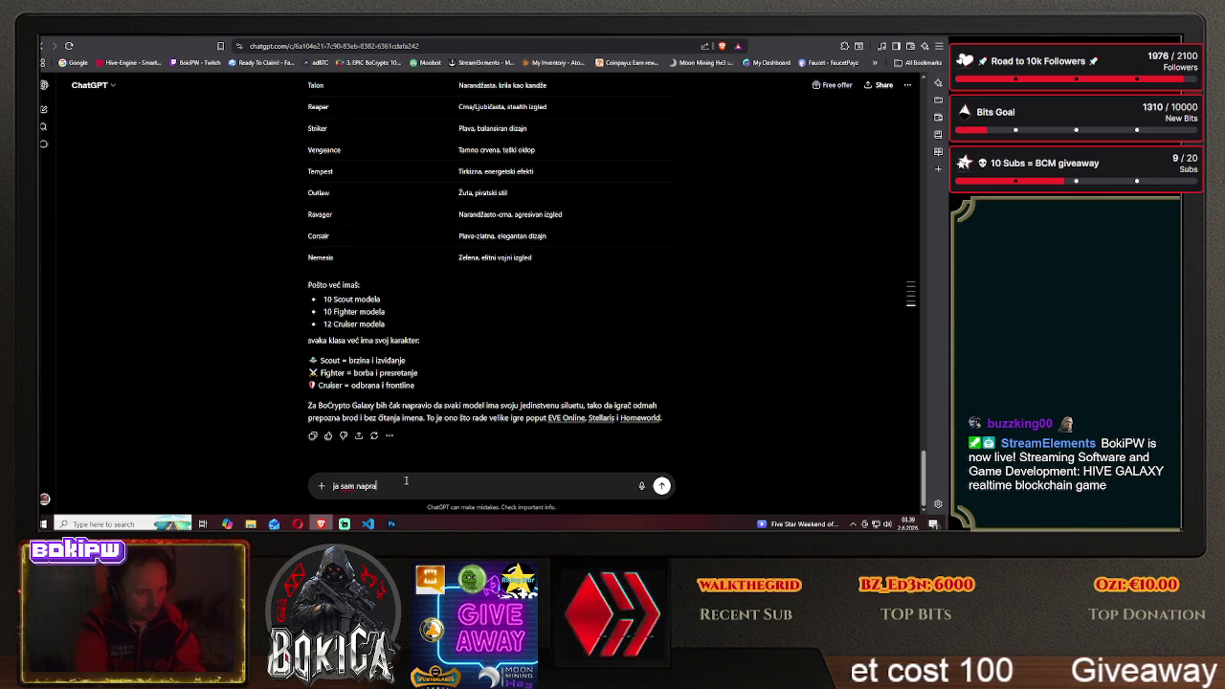
# Request fighter images based on the provided list, dismiss the Business banner, and return to Photoshop
pyautogui.write('vio st')
pyautogui.write('zu')
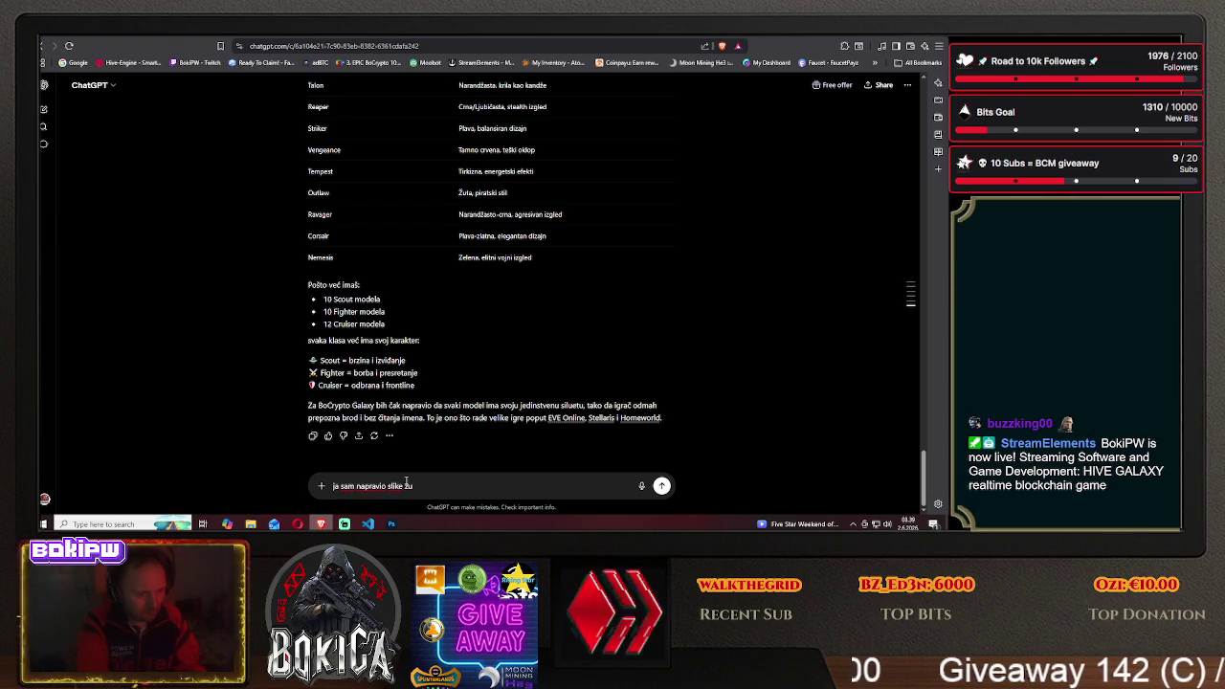
pyautogui.press('BackSpace')
pyautogui.write('a izvi')
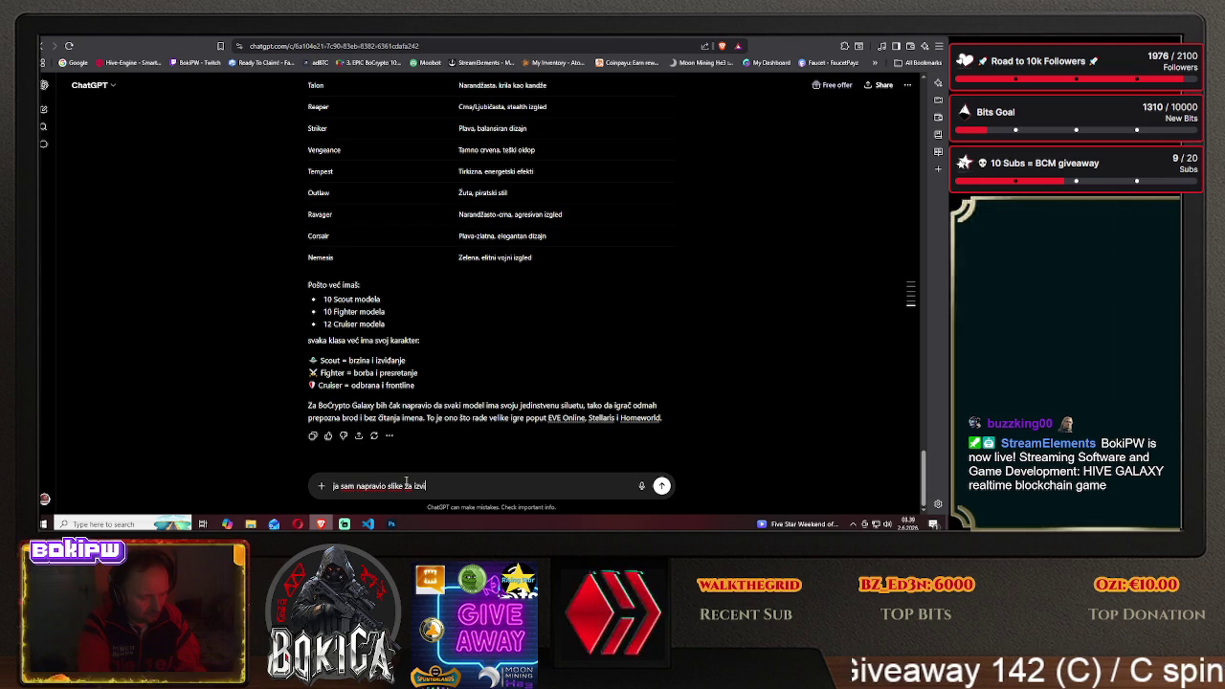
pyautogui.write('dae sad ')
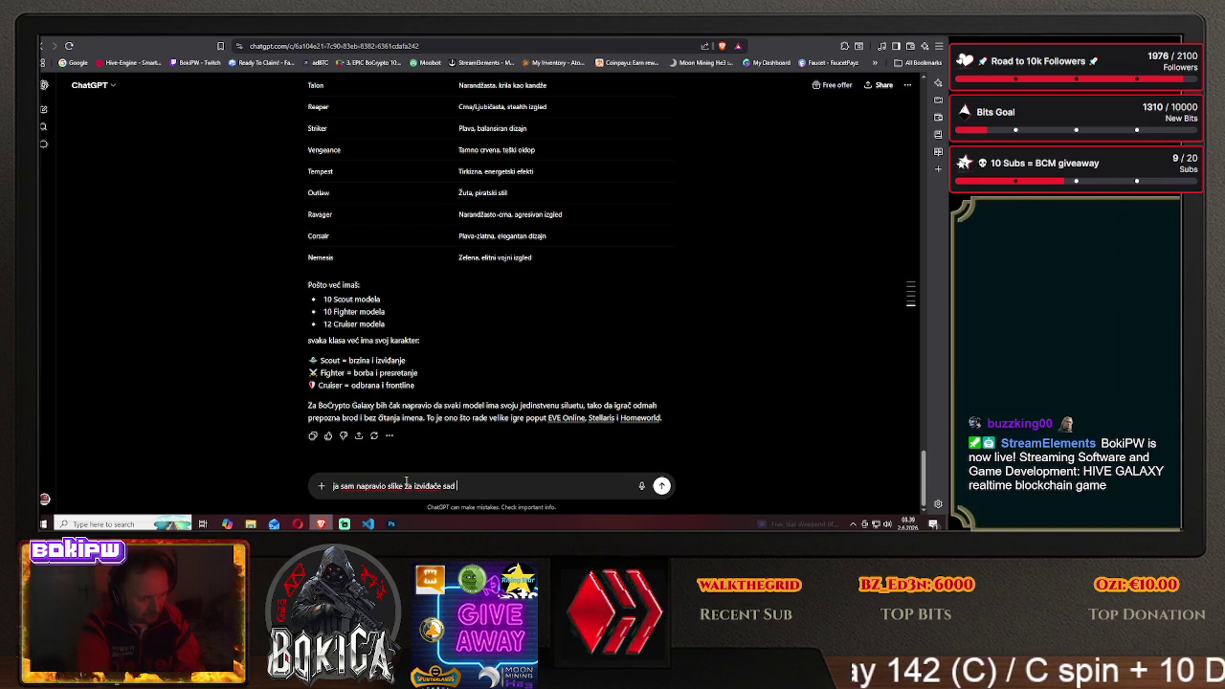
pyautogui.write('baju f')
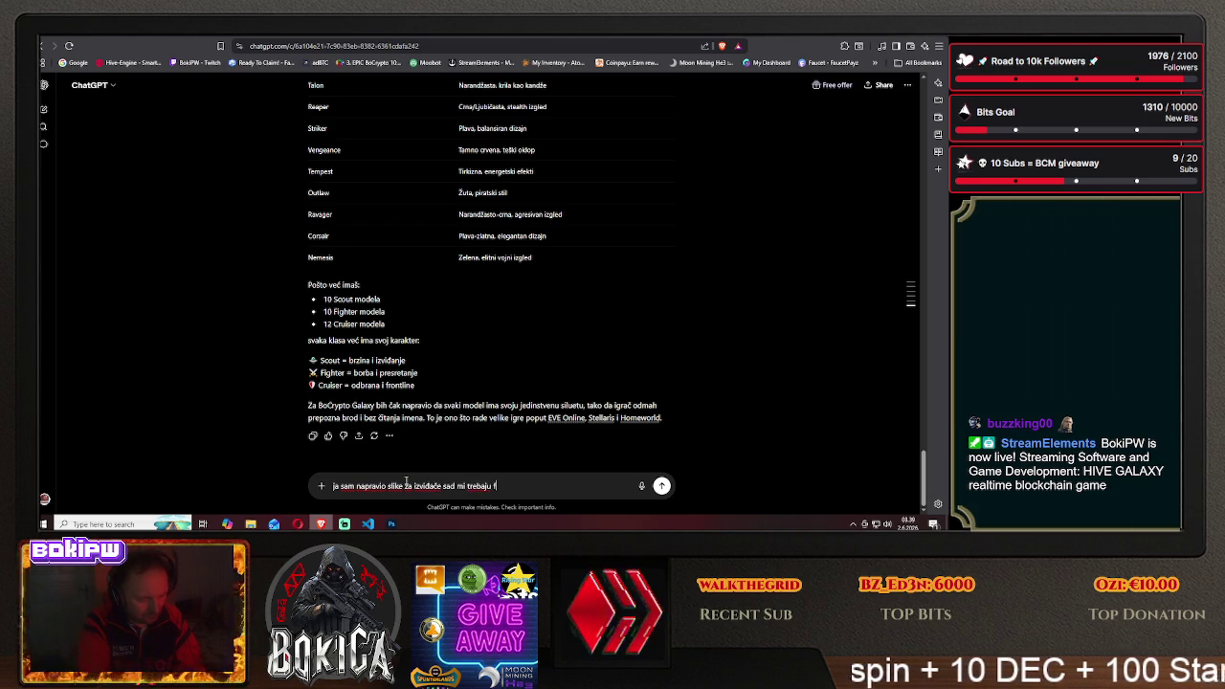
pyautogui.write('ighters po to')
pyautogui.write('j listi')
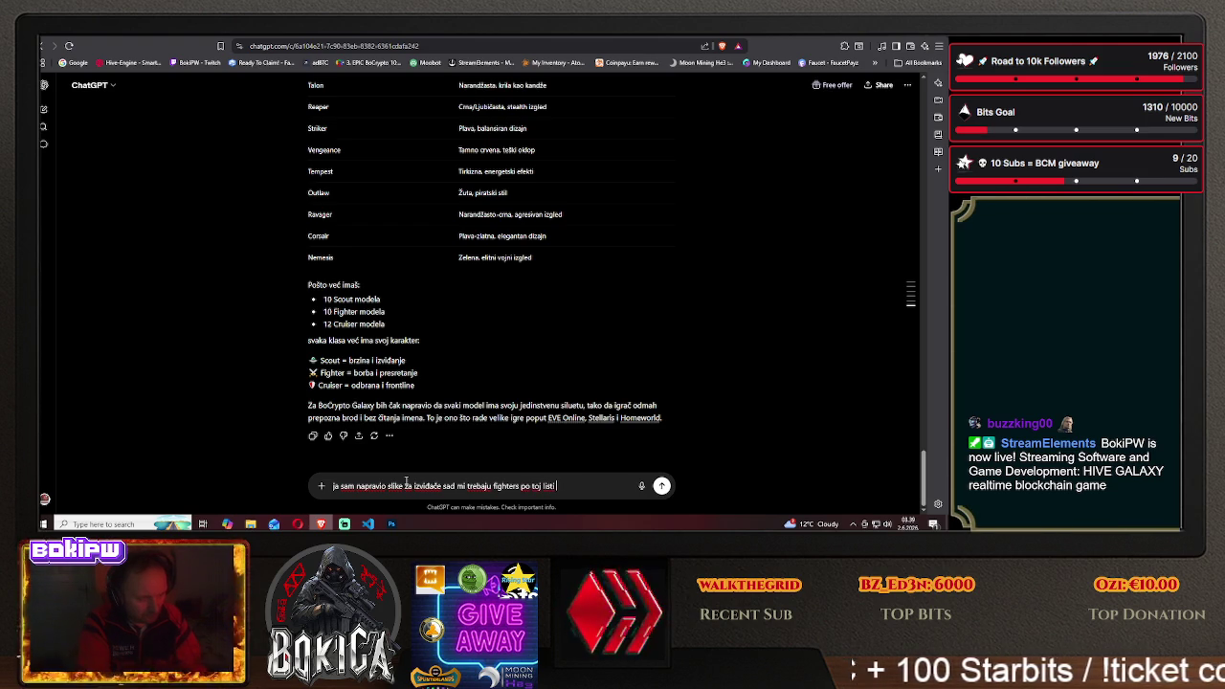
pyautogui.write('o sam ti dao')
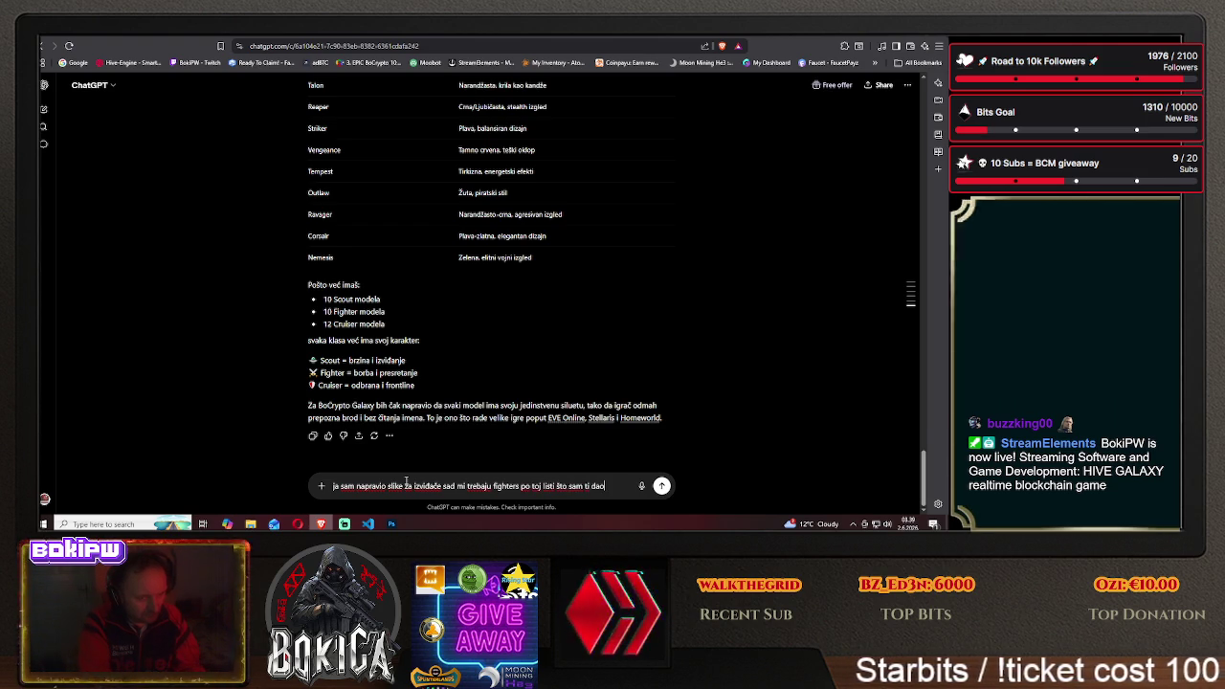
pyautogui.press('Return')
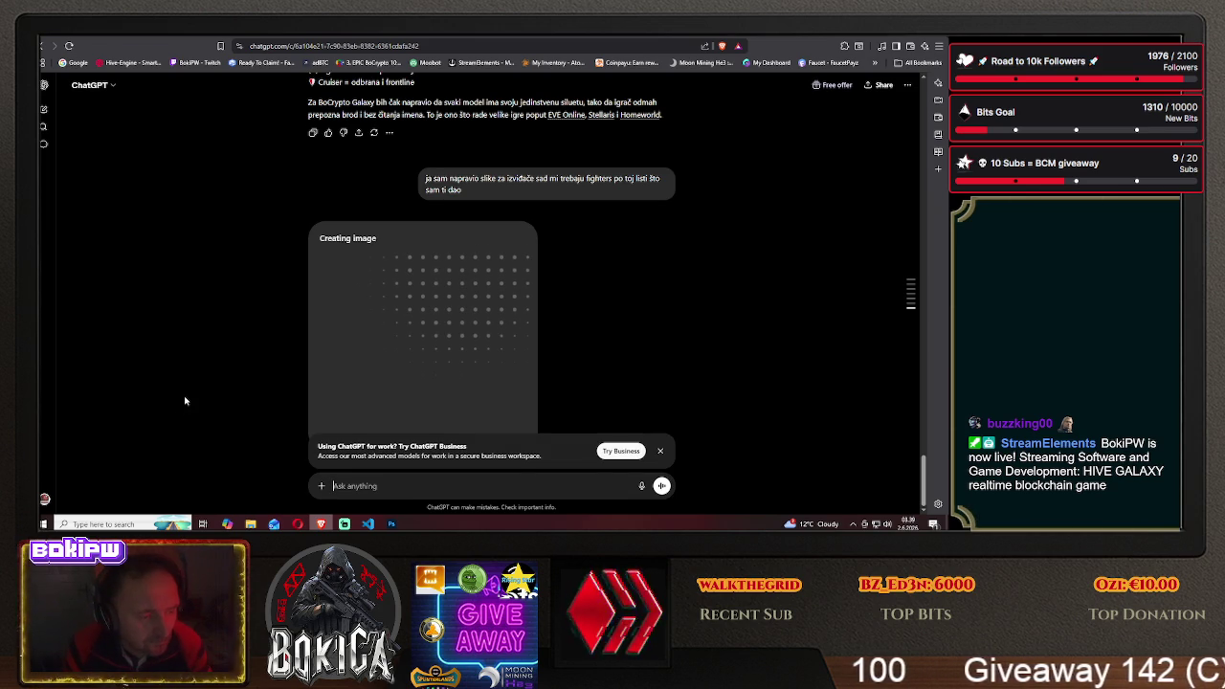
pyautogui.click(658, 452)
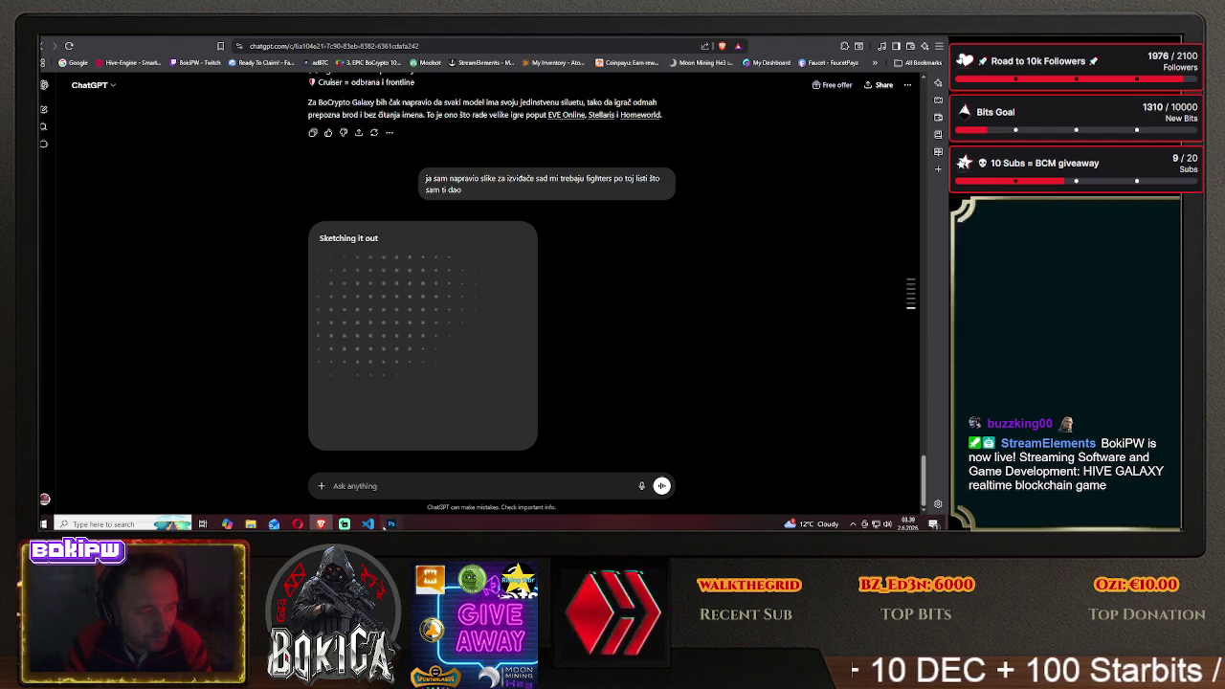
pyautogui.click(390, 524)
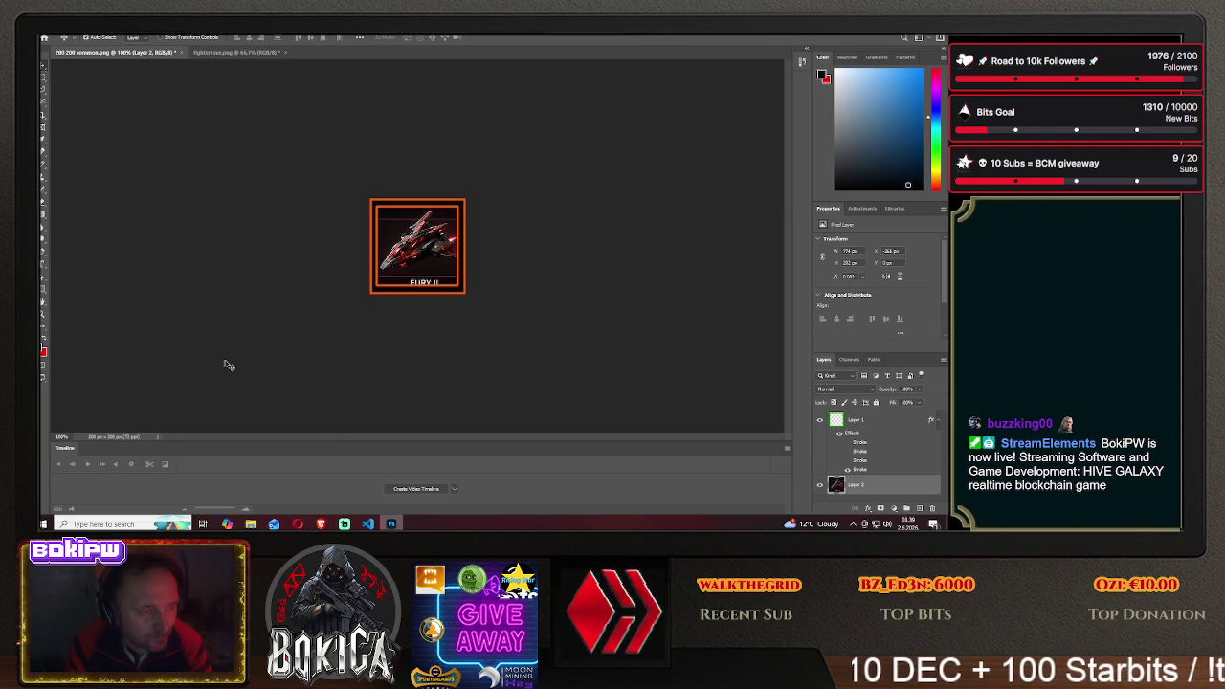
# Close the fighteri sprite sheet, delete the Fury II layer, and switch back to ChatGPT
pyautogui.click(234, 52)
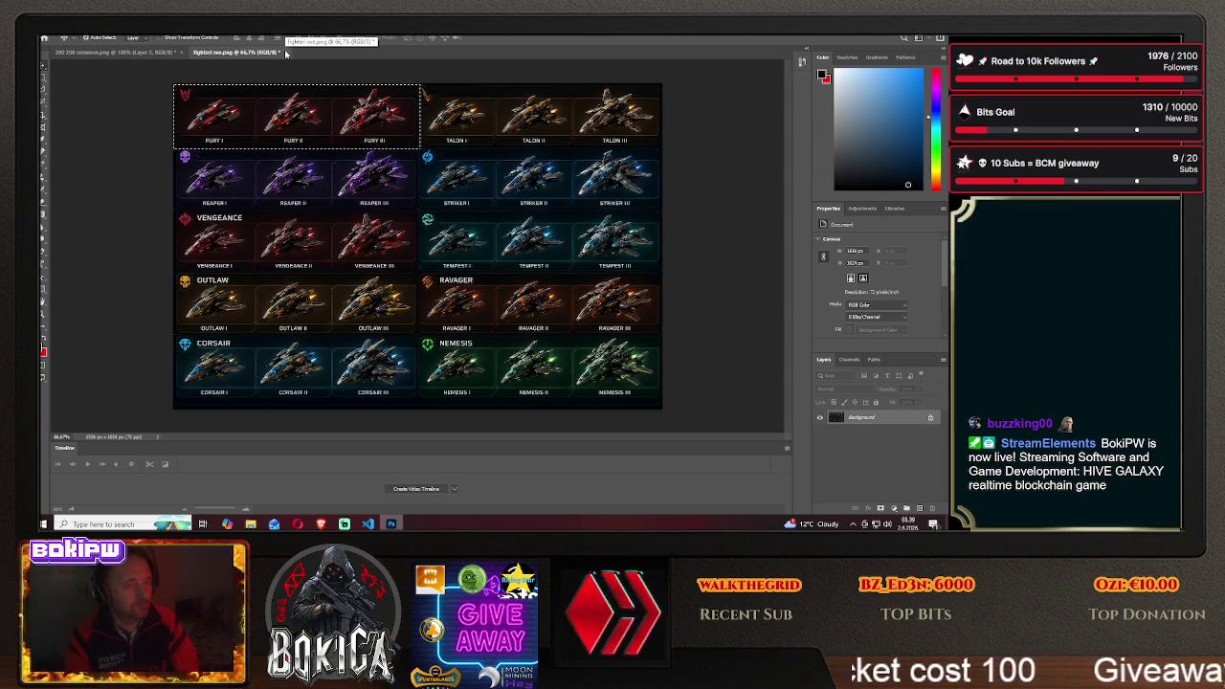
pyautogui.click(285, 53)
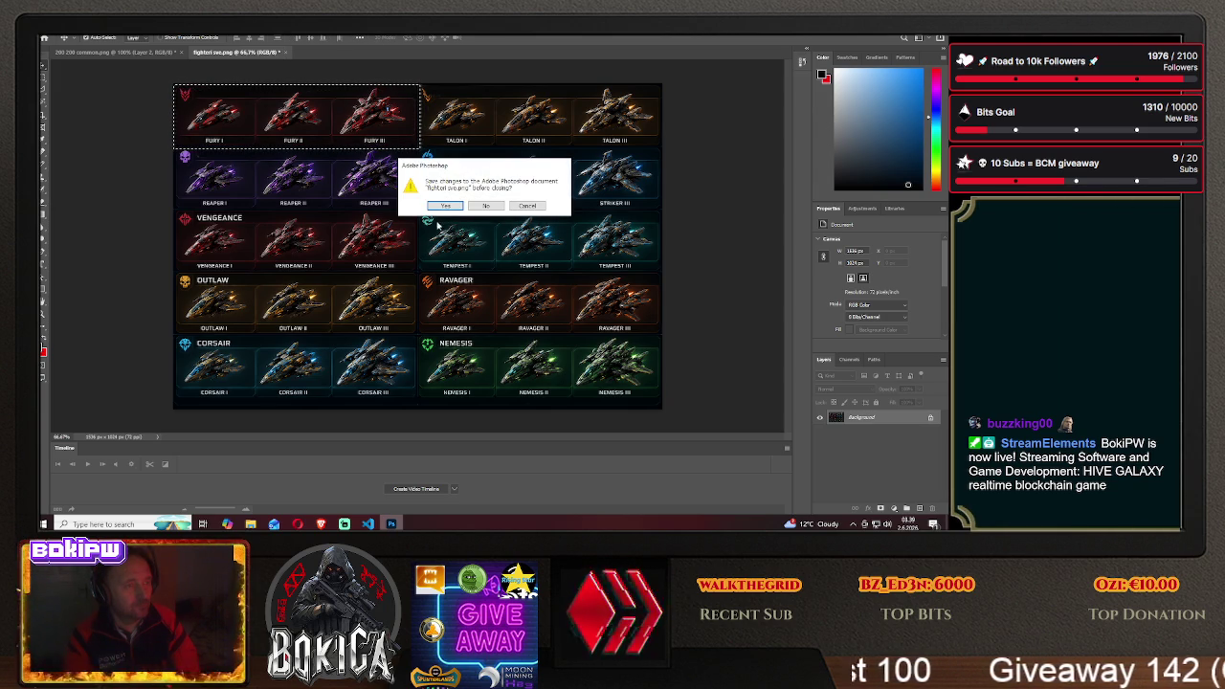
pyautogui.click(483, 207)
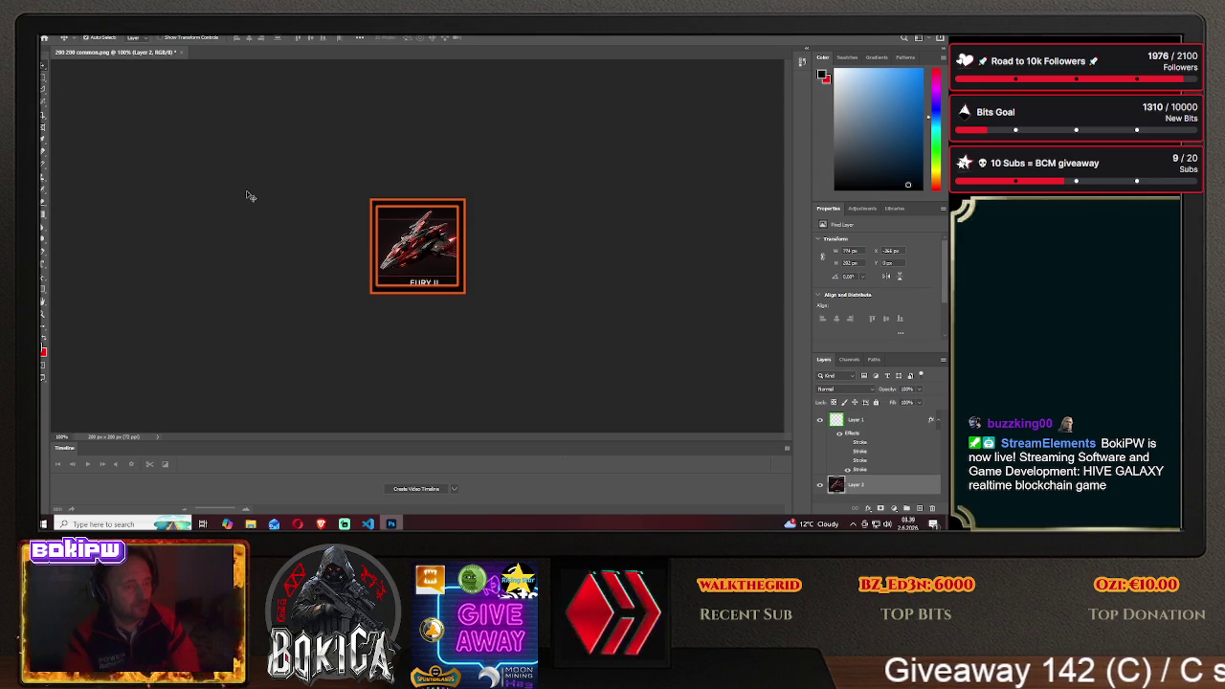
pyautogui.press('Delete')
pyautogui.click(321, 524)
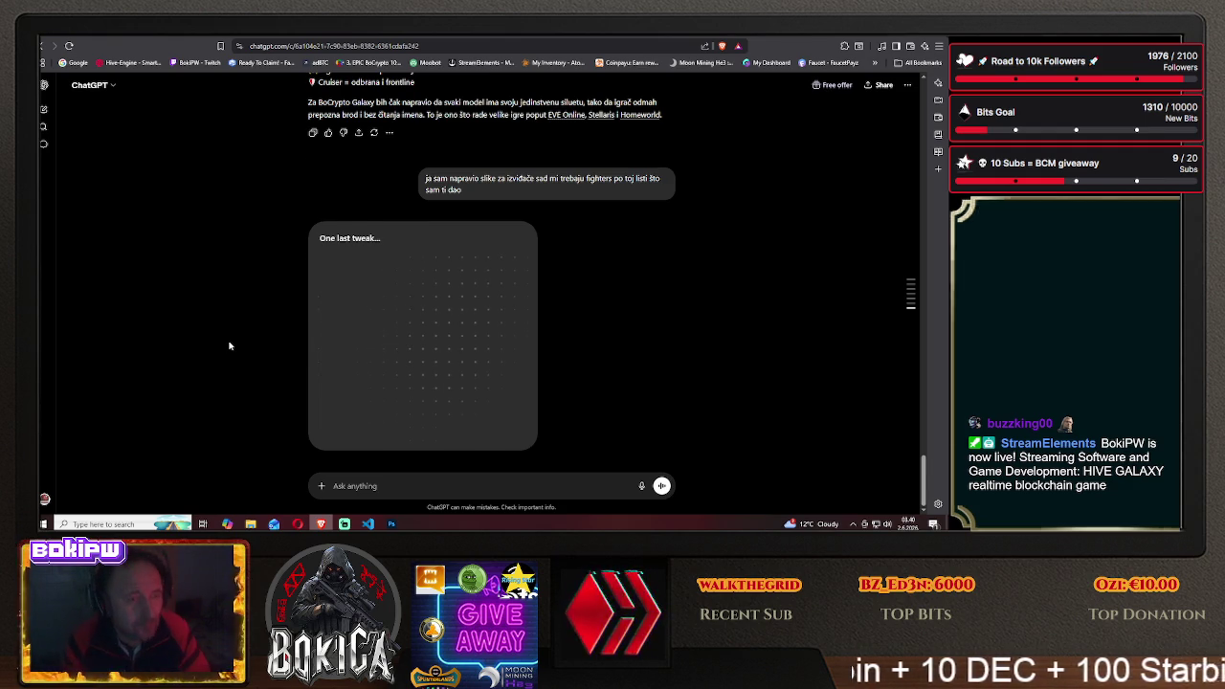
# Scroll the ChatGPT chat to check the still-rendering fighter image, then return to Photoshop's empty frame
pyautogui.scroll(2, 229, 345)
pyautogui.scroll(3, 230, 345)
pyautogui.scroll(3, 230, 346)
pyautogui.scroll(3, 230, 345)
pyautogui.scroll(3, 230, 345)
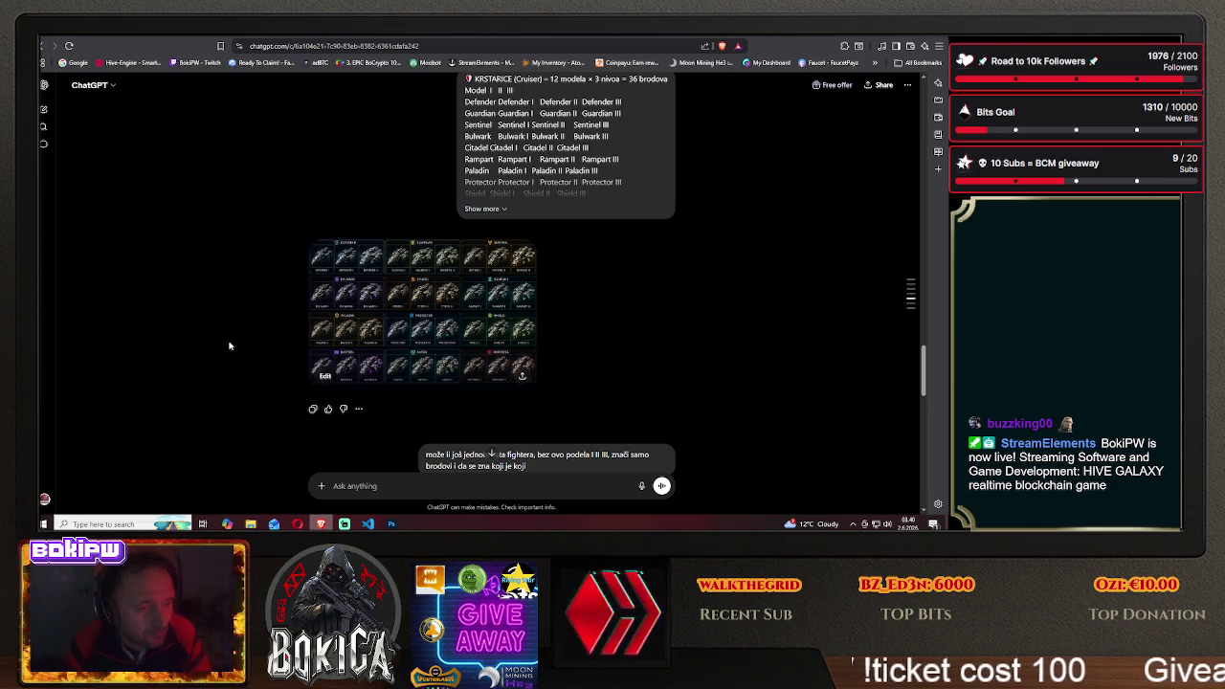
pyautogui.scroll(-3, 230, 345)
pyautogui.scroll(-10, 230, 345)
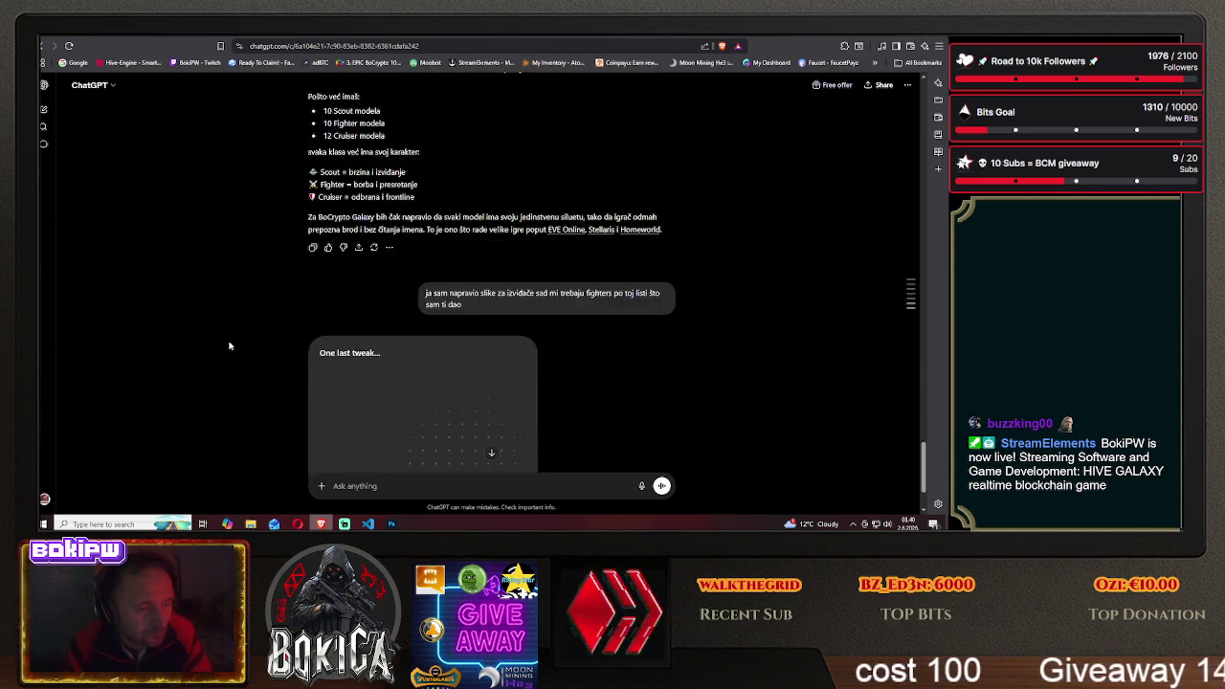
pyautogui.scroll(-2, 229, 346)
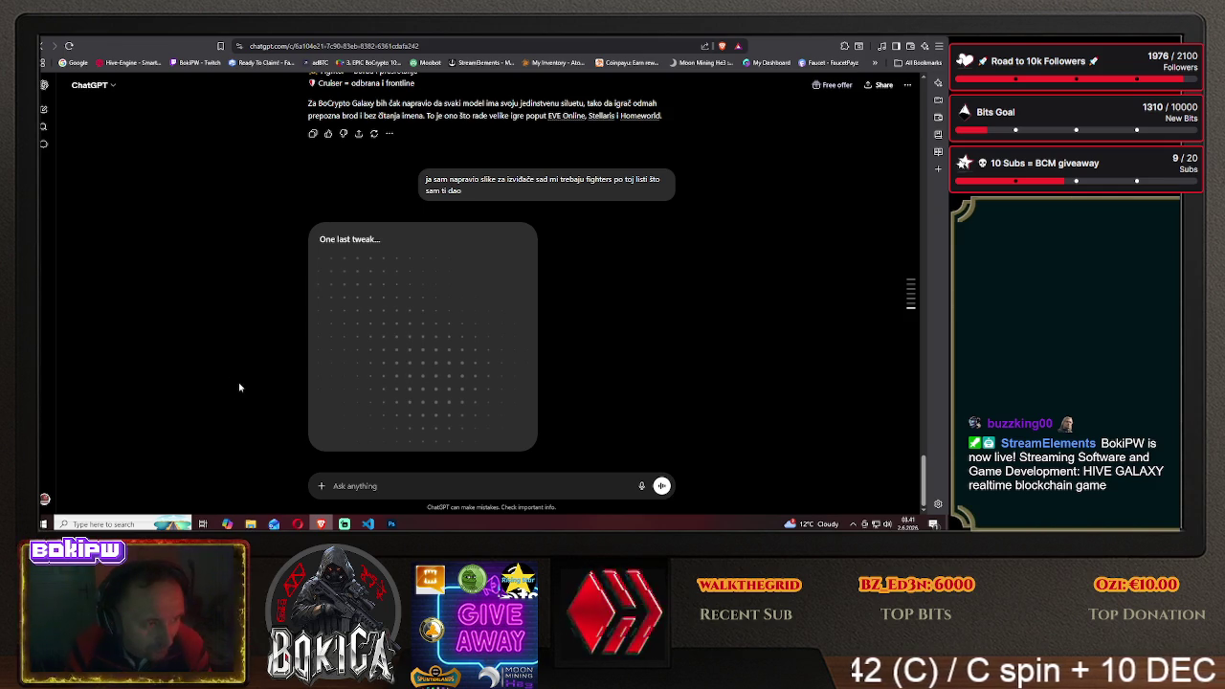
pyautogui.click(392, 524)
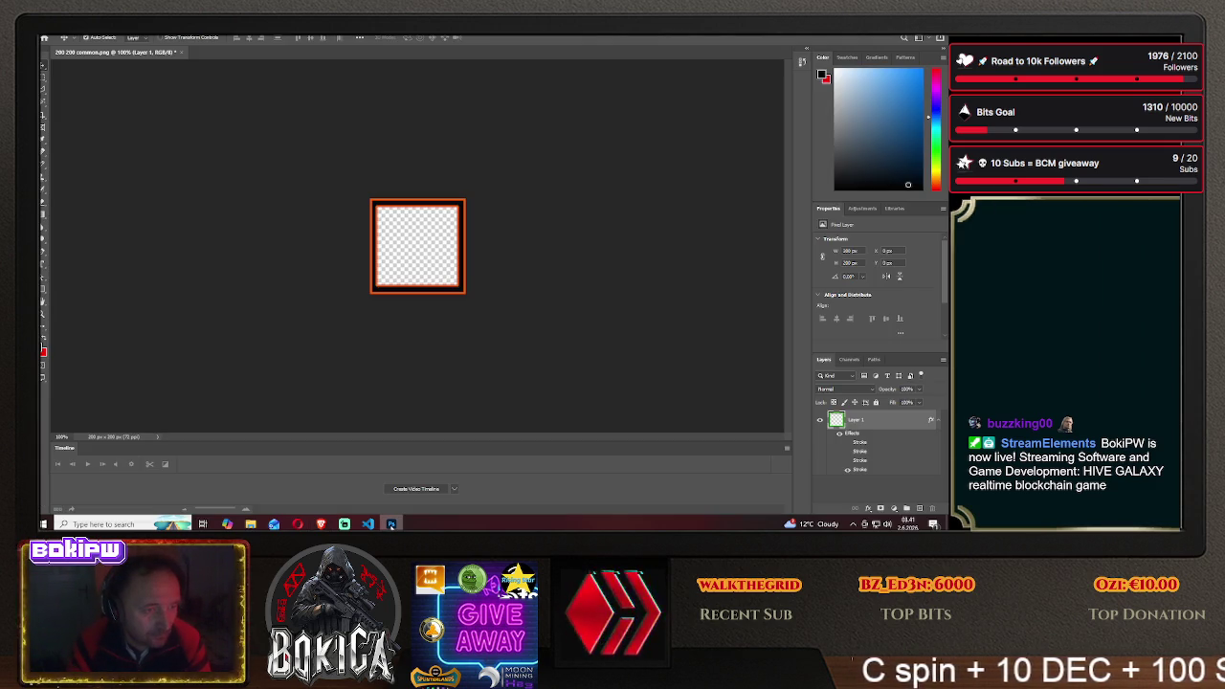
# After a quick ChatGPT check, open the first long-named sprite-sheet PNG from the galaxy command folder
pyautogui.click(392, 524)
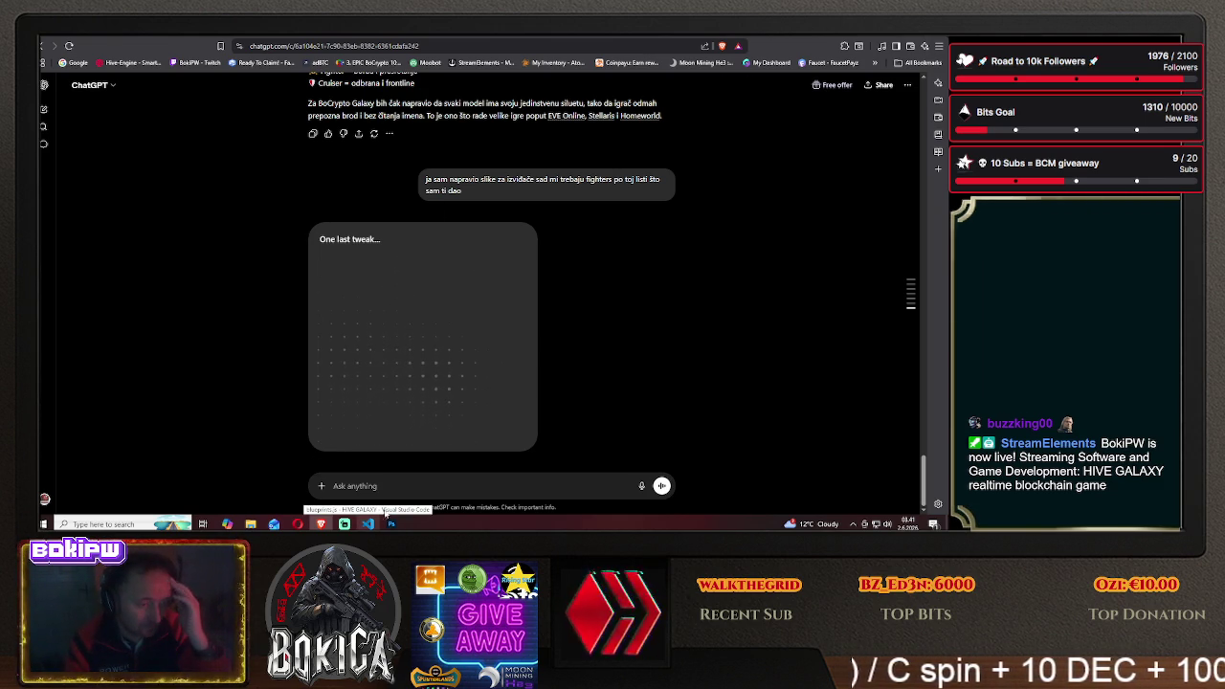
pyautogui.click(390, 525)
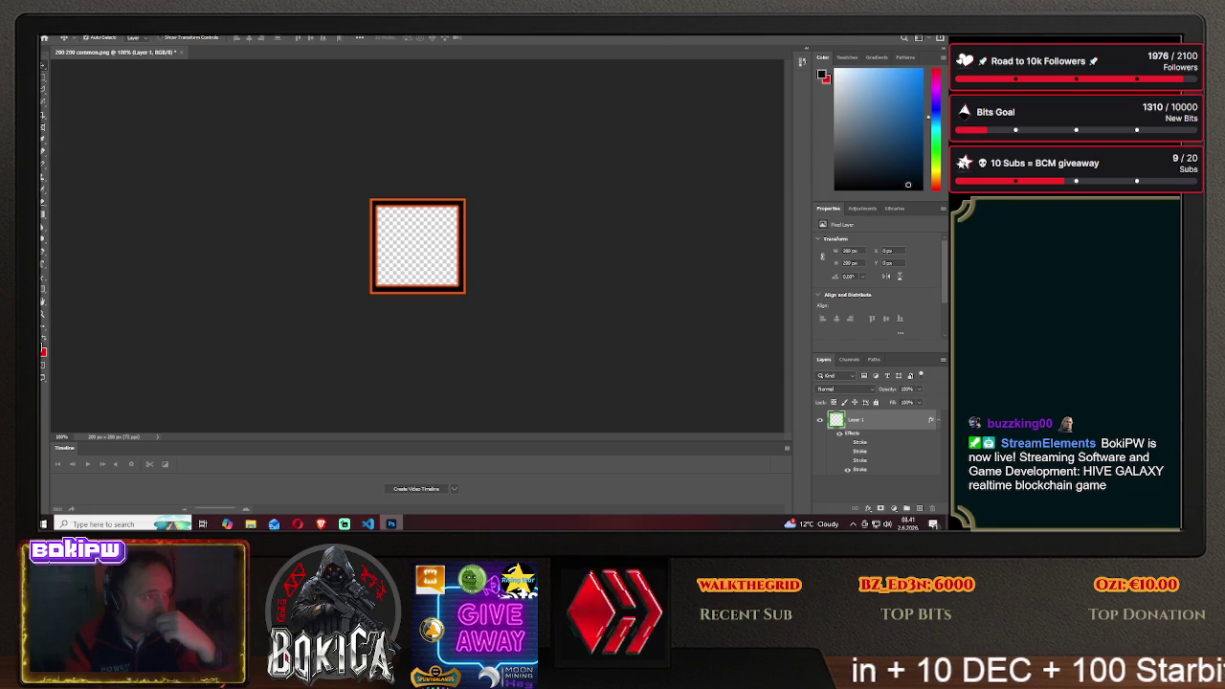
pyautogui.click(50, 38)
pyautogui.click(63, 43)
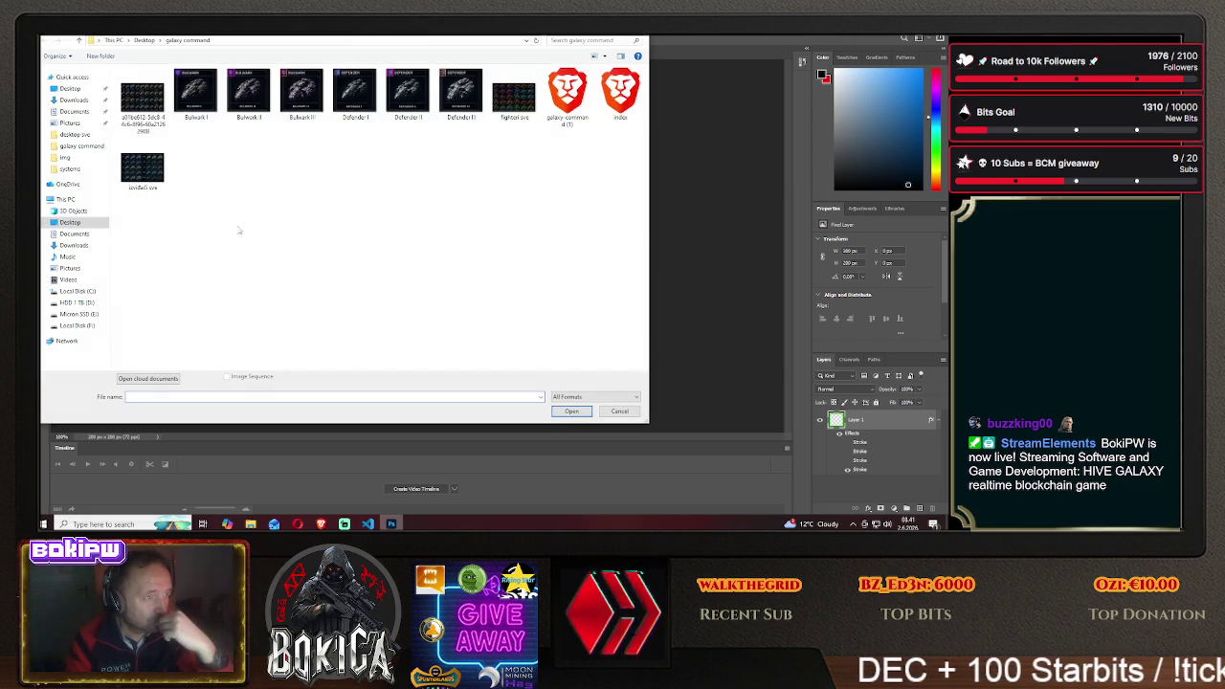
pyautogui.click(139, 106)
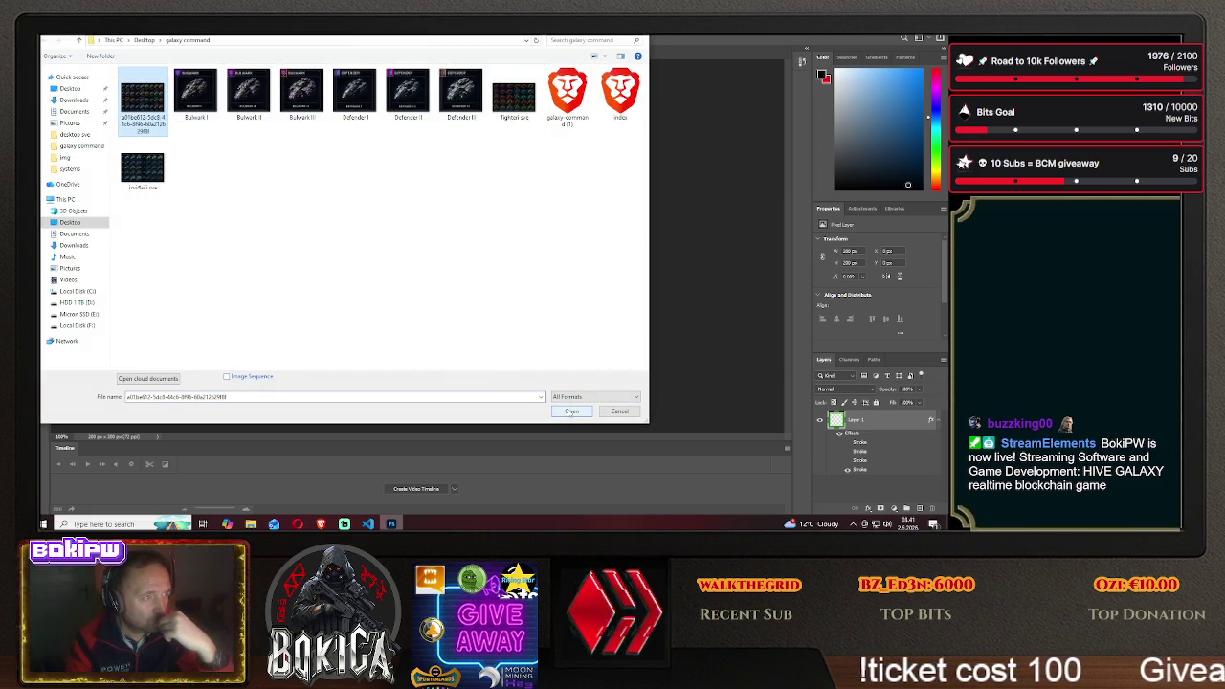
pyautogui.click(572, 412)
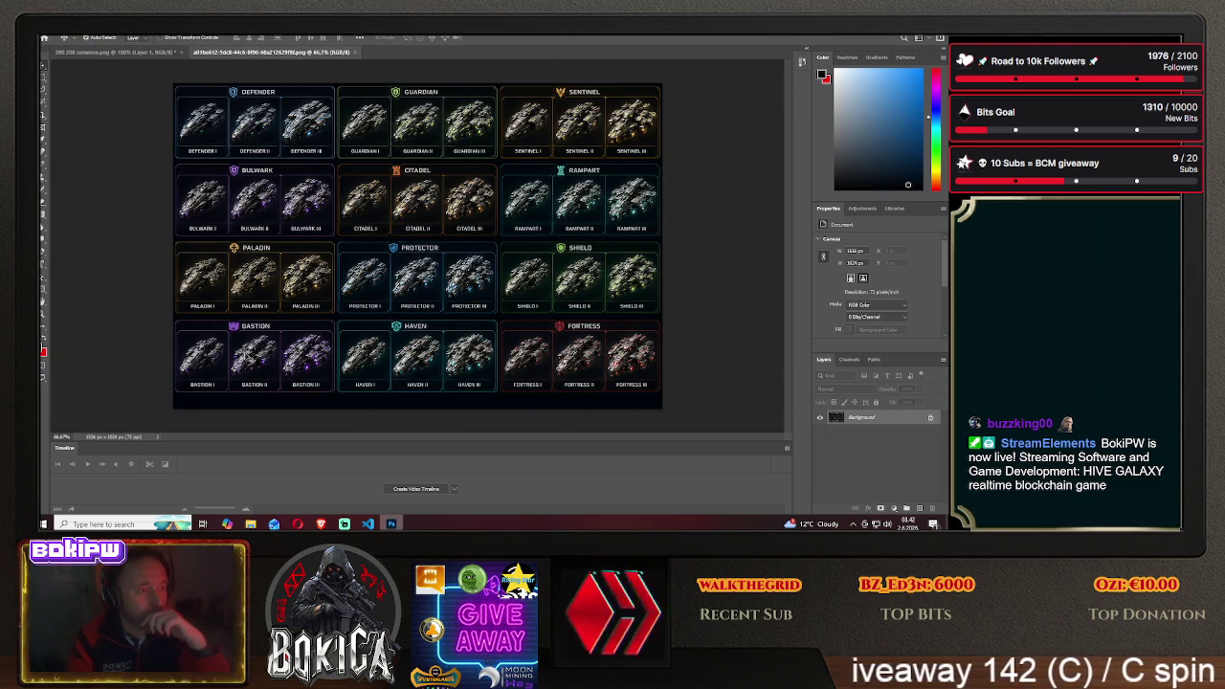
pyautogui.click(320, 524)
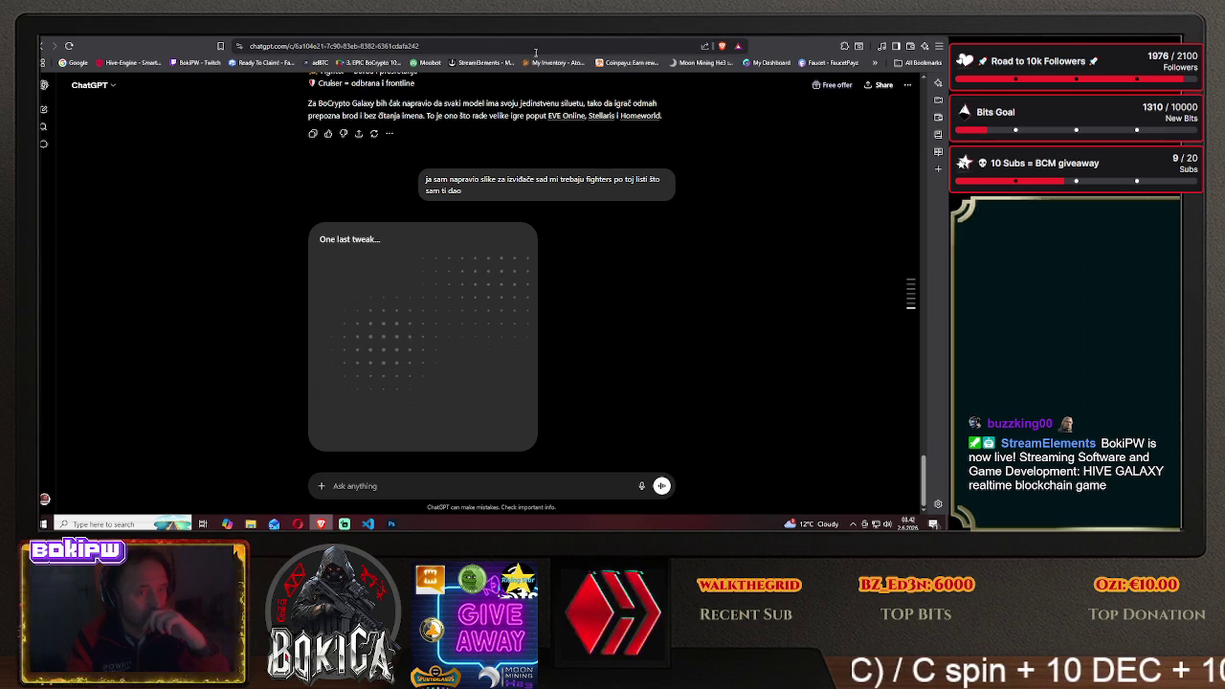
# Filter Hive Galaxy's Blueprinti page to the cruiser cards: Defender, Guardian and Sentinel
pyautogui.click(673, 37)
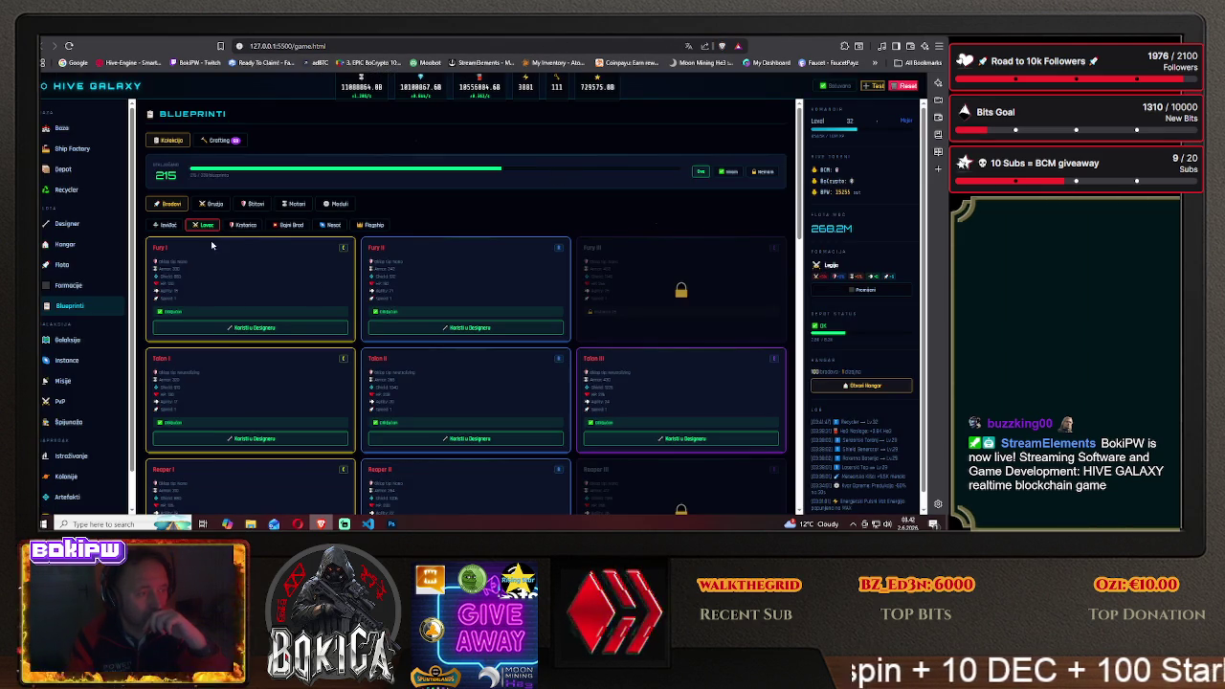
pyautogui.click(243, 226)
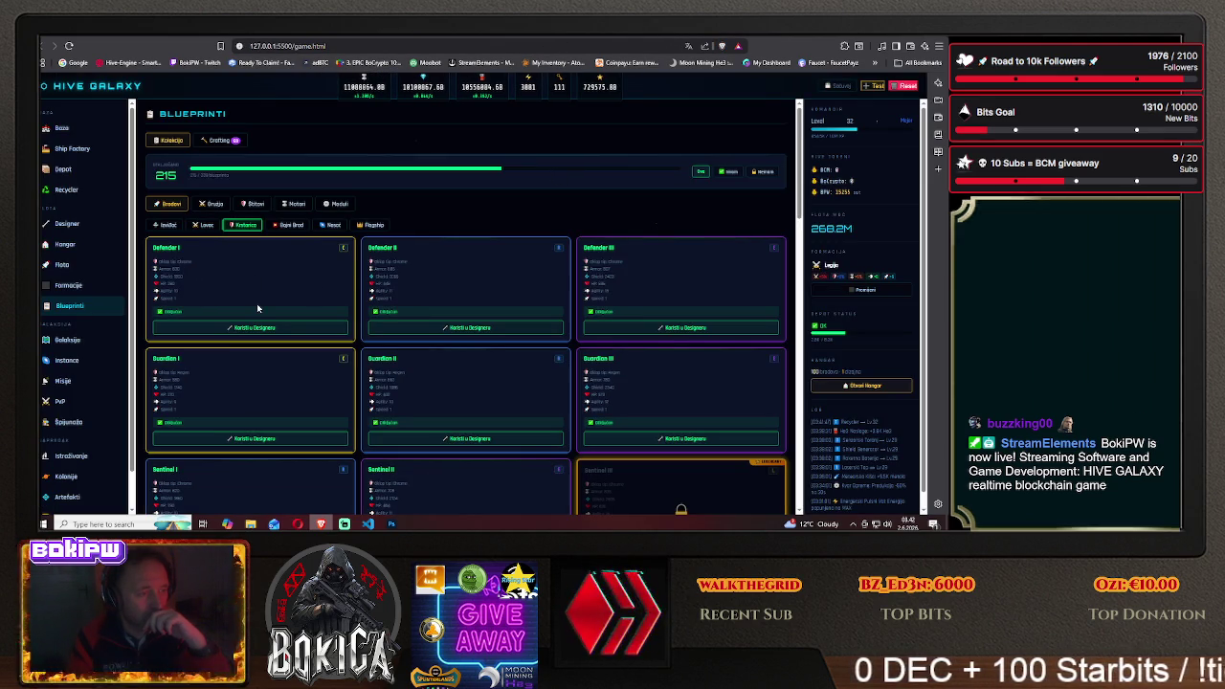
pyautogui.scroll(-1, 256, 306)
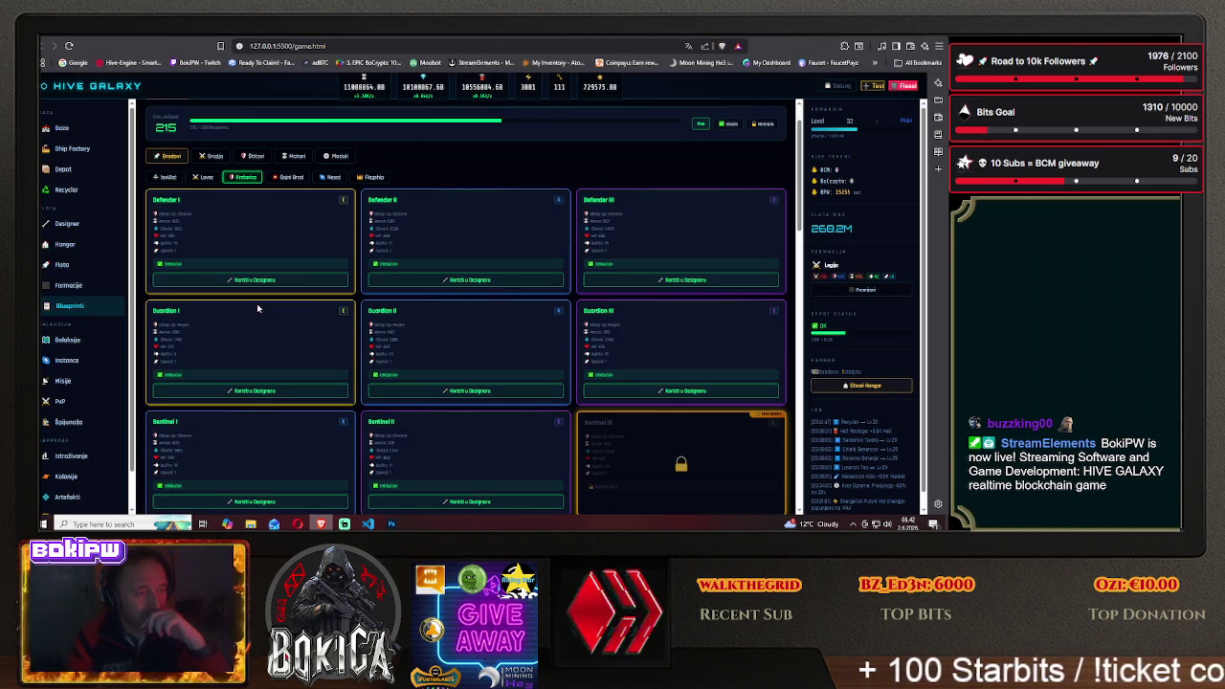
pyautogui.scroll(1, 256, 307)
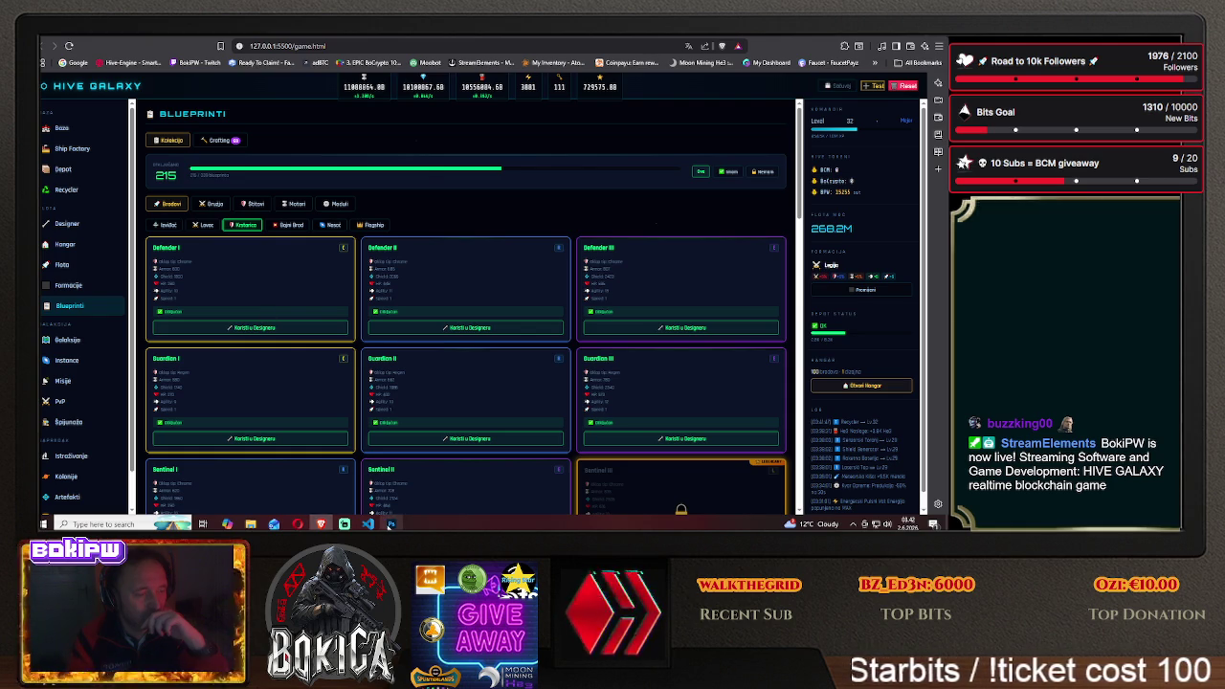
pyautogui.hotkey('alt', 'Tab')
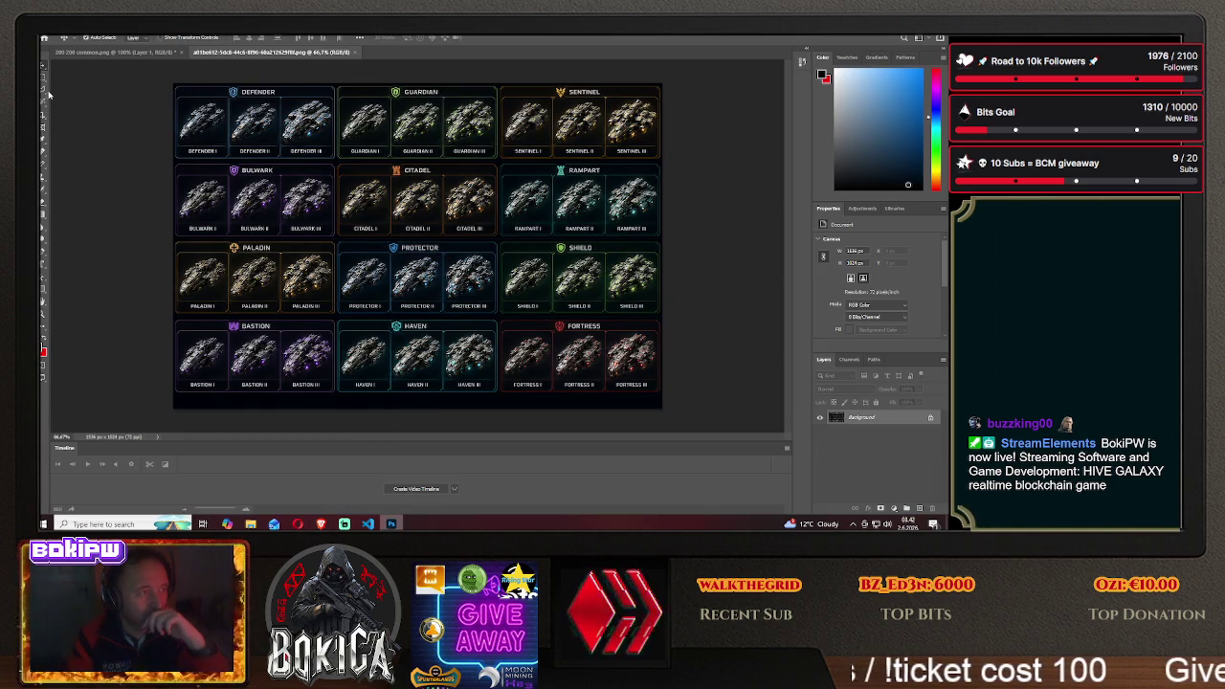
# Marquee-select the Defender ship row and drag it into the 200 200 commons icon
pyautogui.click(42, 80)
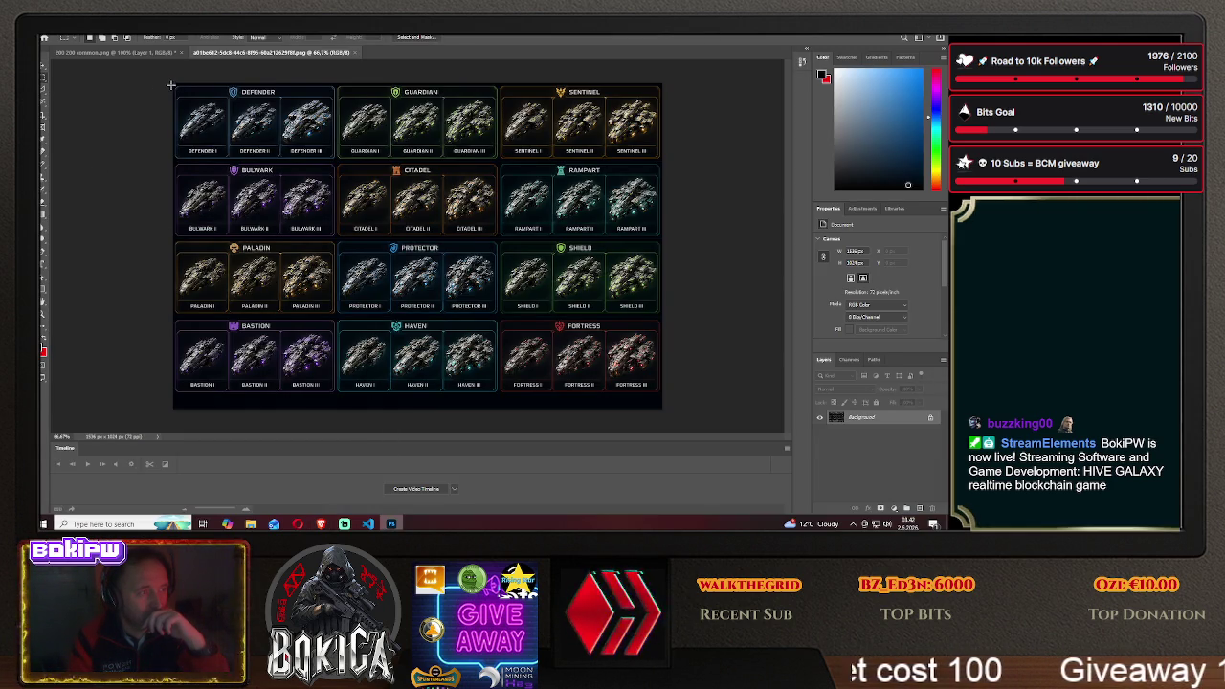
pyautogui.moveTo(172, 91); pyautogui.dragTo(335, 160)
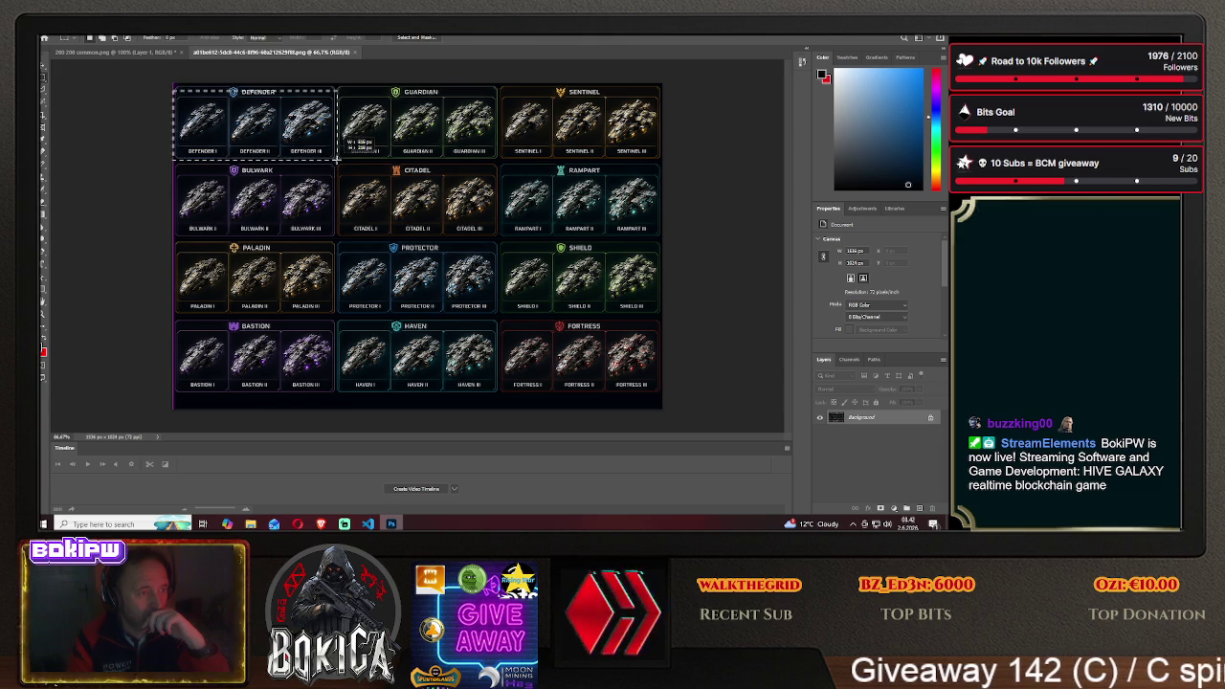
pyautogui.press('v')
pyautogui.moveTo(243, 124); pyautogui.dragTo(260, 56)
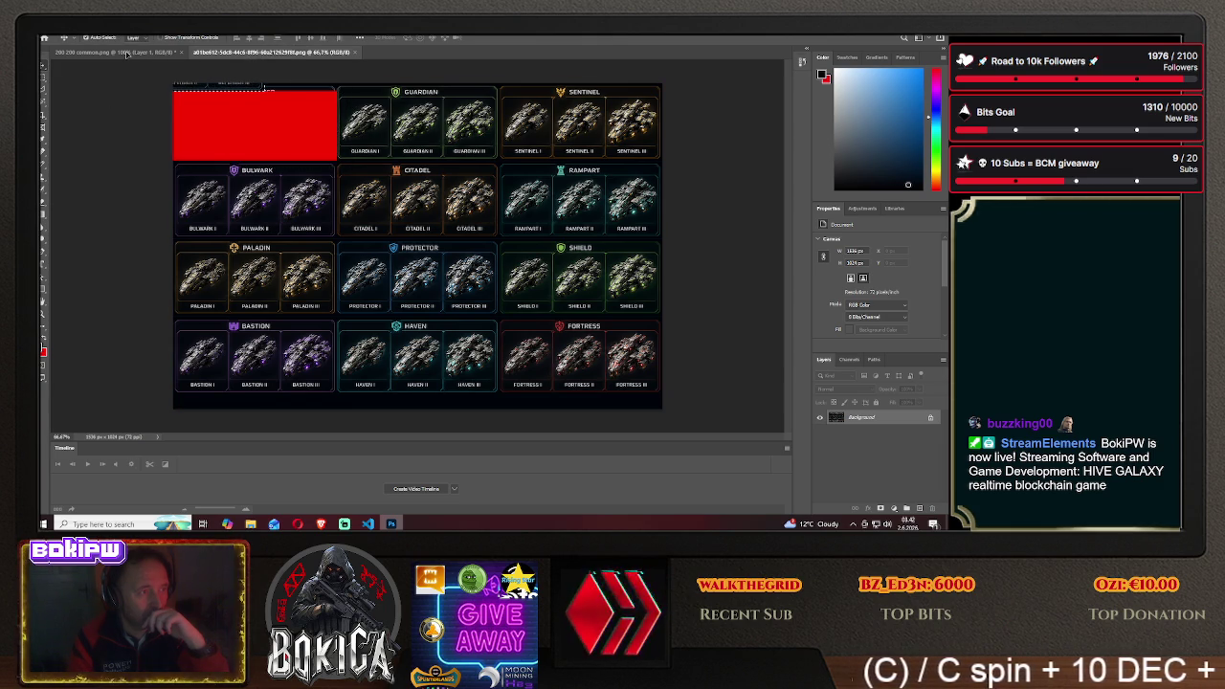
pyautogui.moveTo(161, 62)
pyautogui.mouseDown()
pyautogui.moveTo(414, 234)
pyautogui.moveTo(479, 254)
pyautogui.mouseUp()
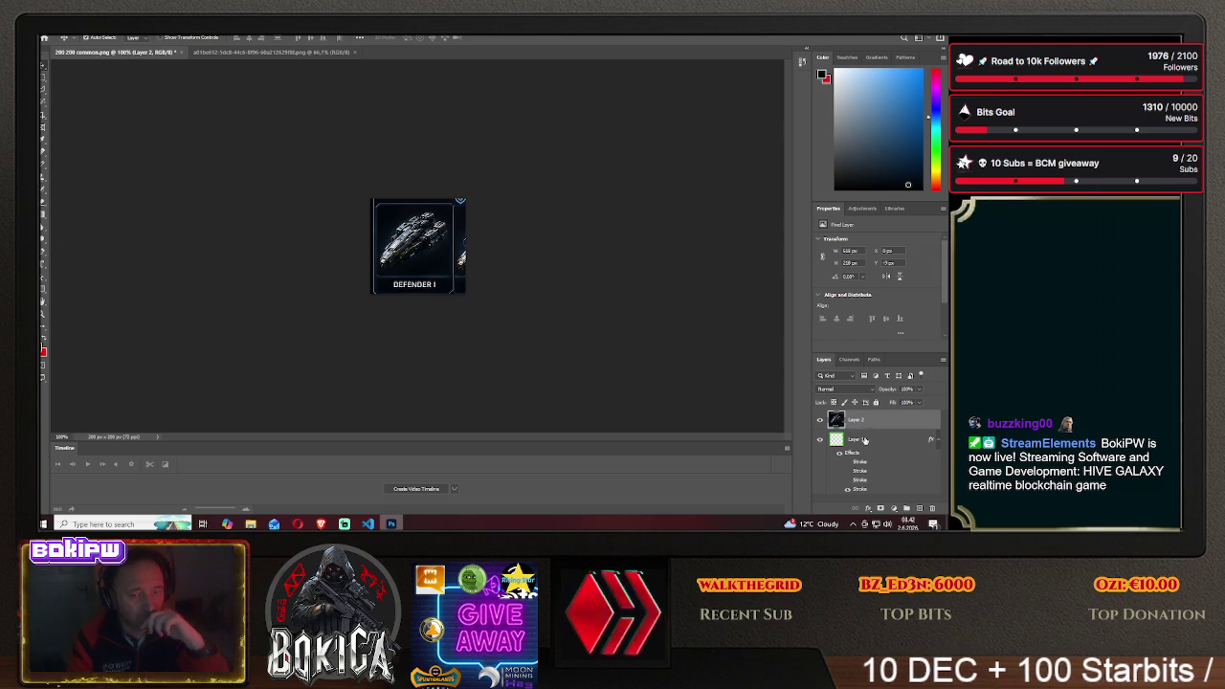
# Move the bordered frame layer above the ship and centre Defender I inside the frame
pyautogui.moveTo(855, 439); pyautogui.dragTo(862, 419)
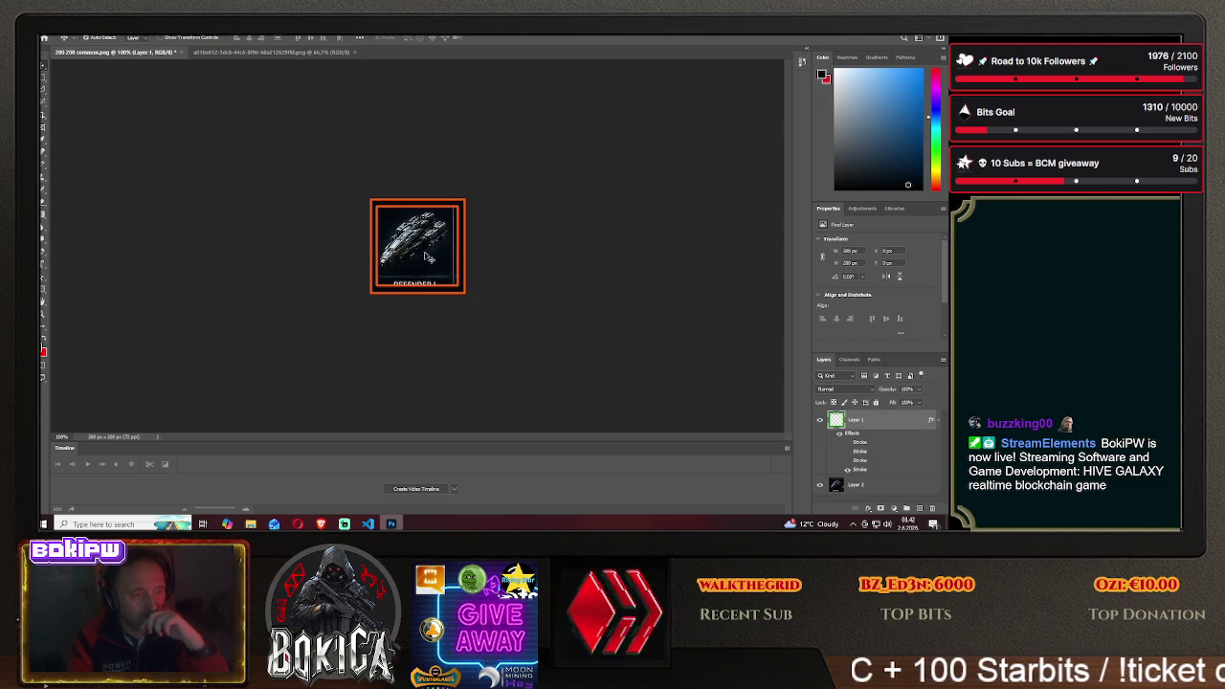
pyautogui.moveTo(429, 249); pyautogui.dragTo(431, 259)
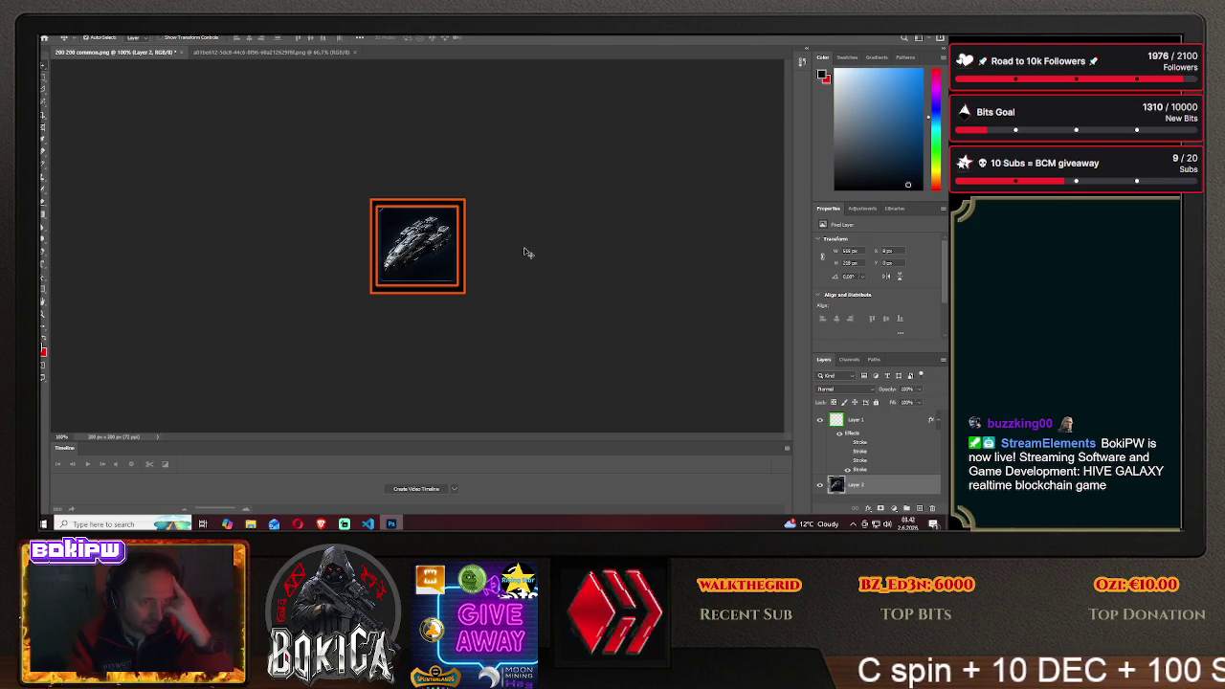
pyautogui.click(321, 523)
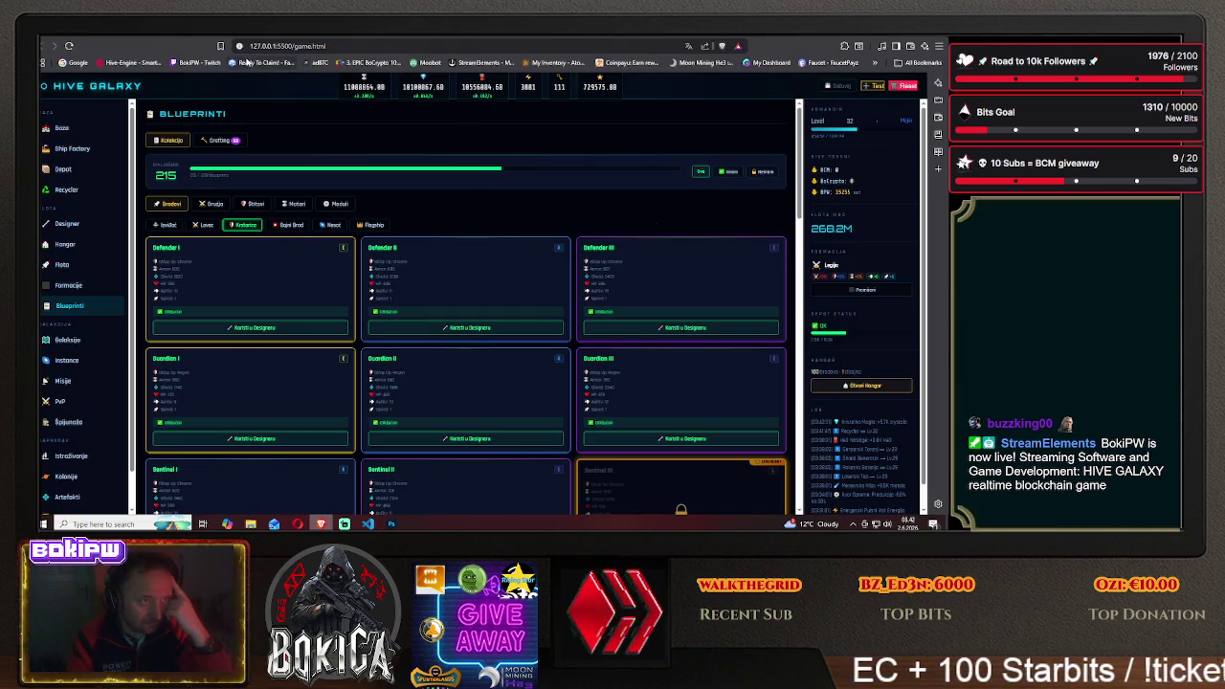
# Glance at ChatGPT and the Hive Galaxy blueprints, then return to the Defender icon
pyautogui.click(160, 36)
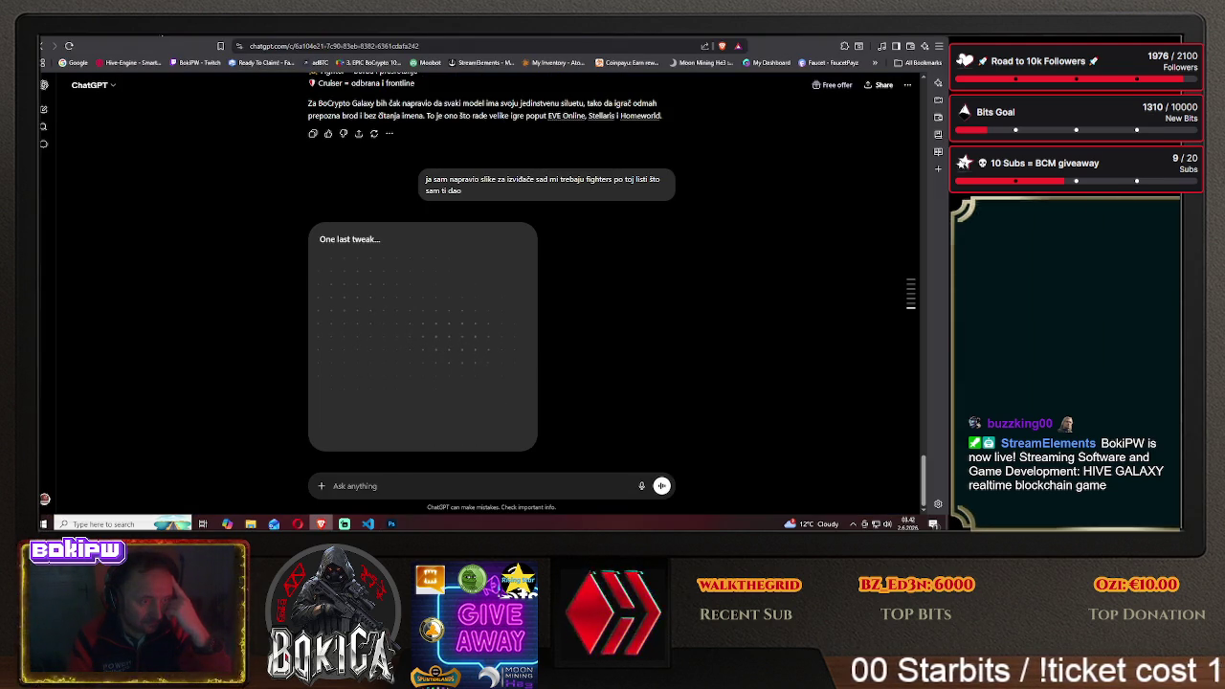
pyautogui.click(668, 41)
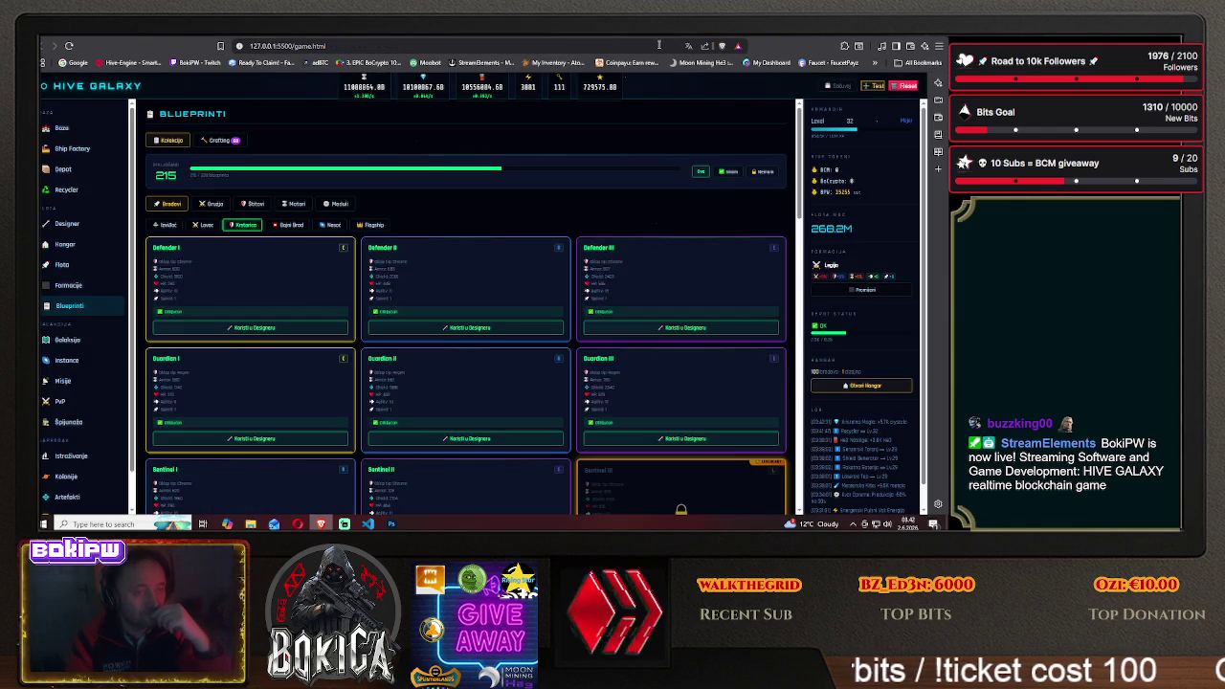
pyautogui.click(390, 523)
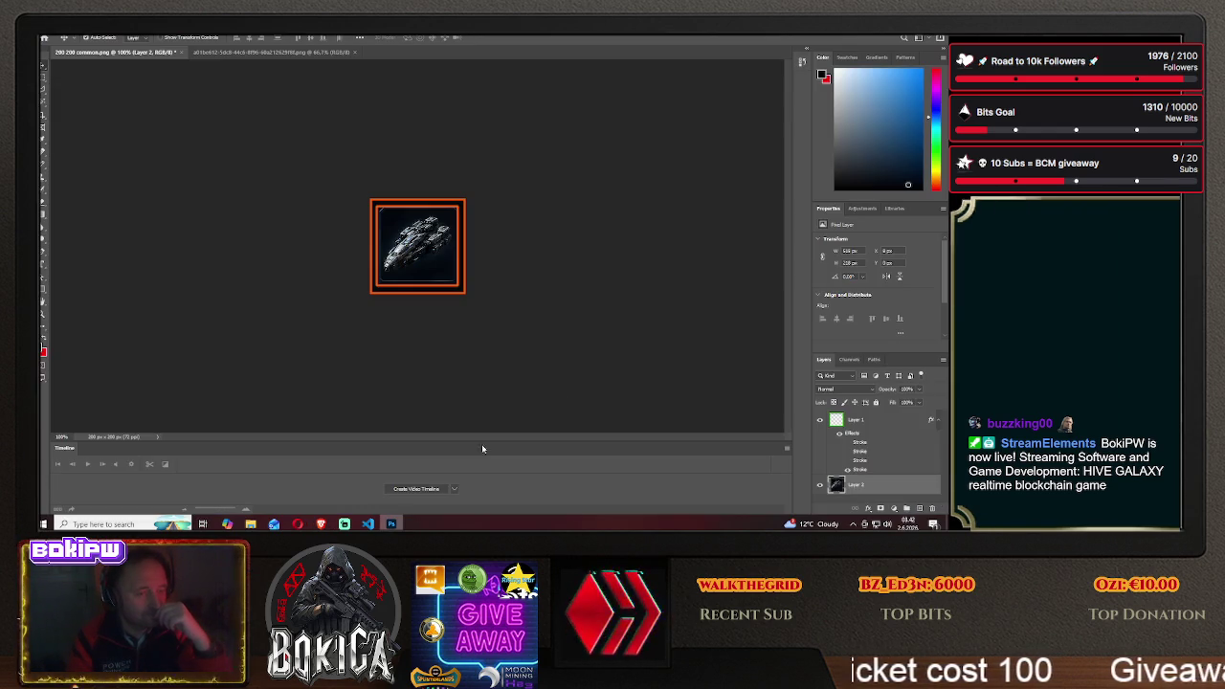
pyautogui.rightClick(858, 422)
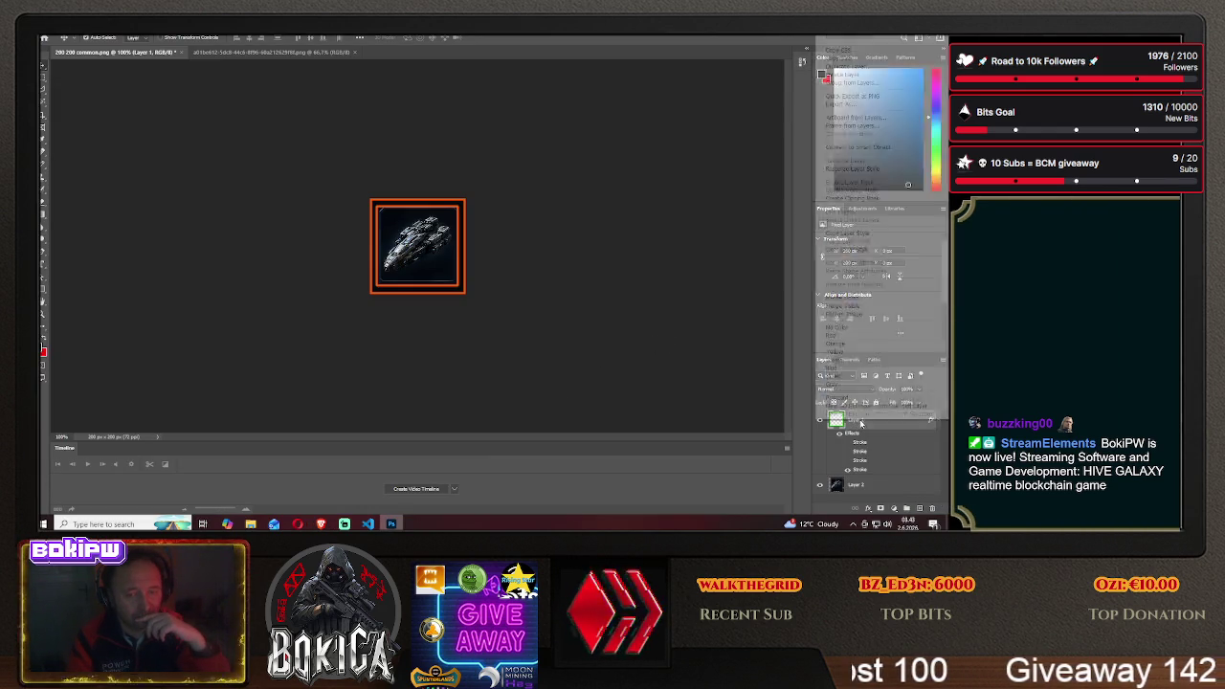
# Switch the frame layer's orange stroke to the green Stroke style and nudge the ship up
pyautogui.click(847, 33)
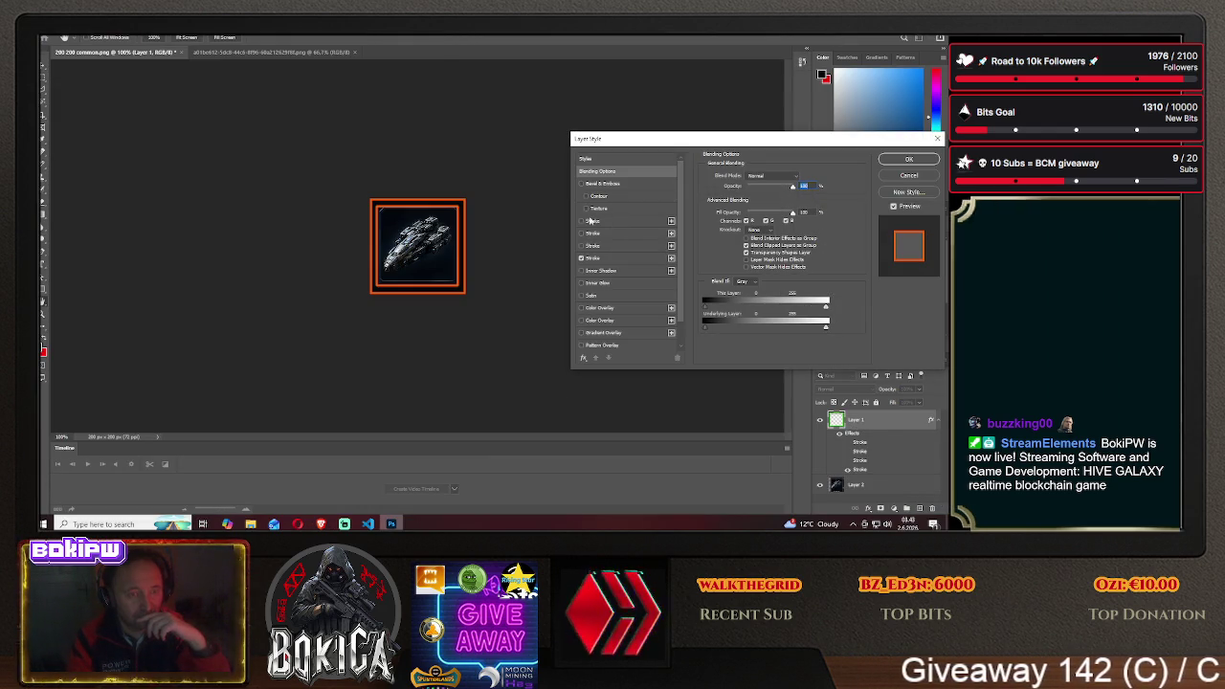
pyautogui.click(581, 257)
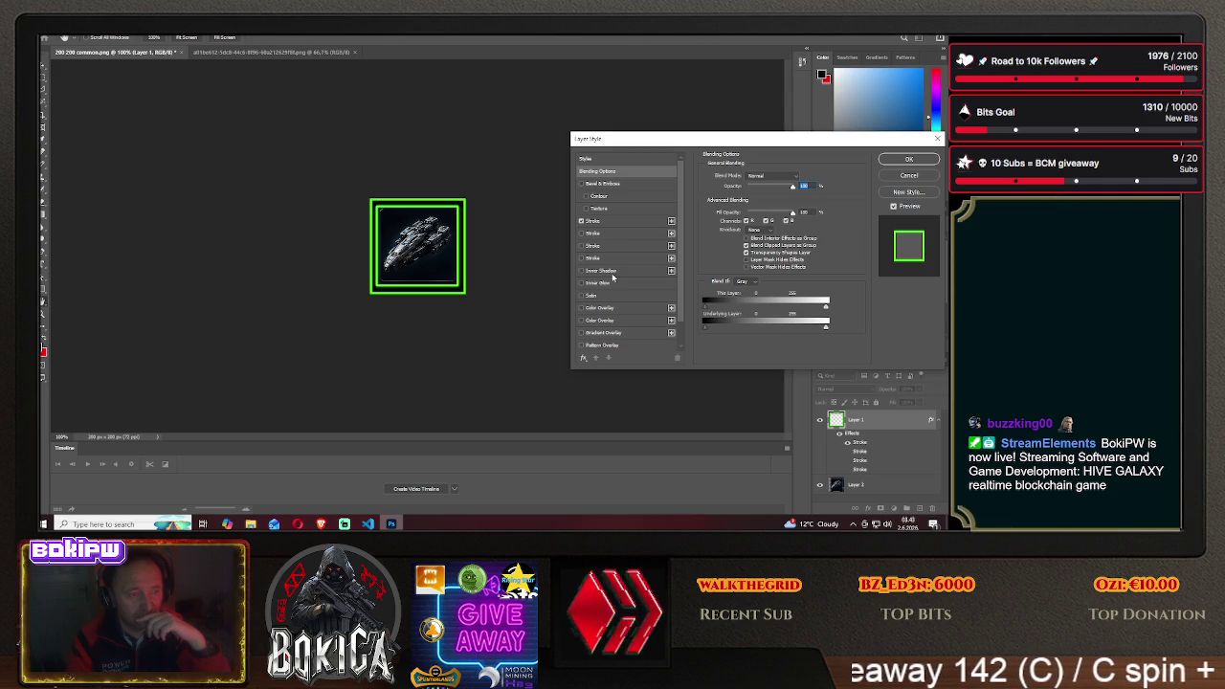
pyautogui.click(897, 162)
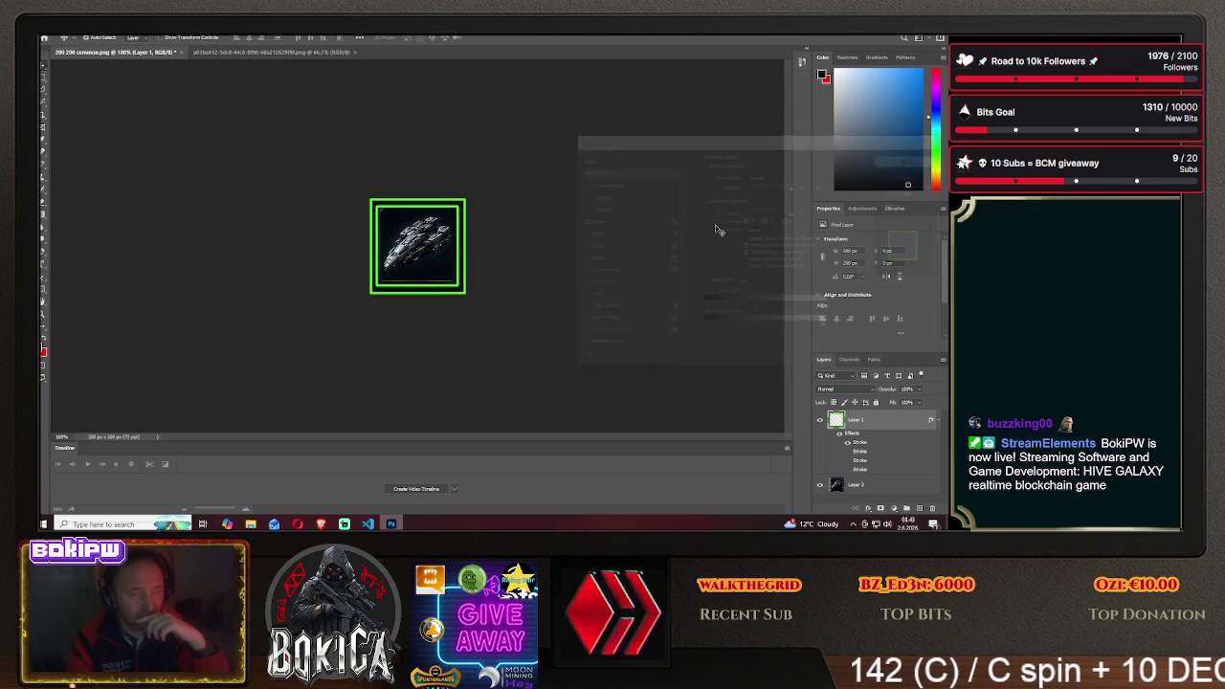
pyautogui.moveTo(416, 256); pyautogui.dragTo(412, 227)
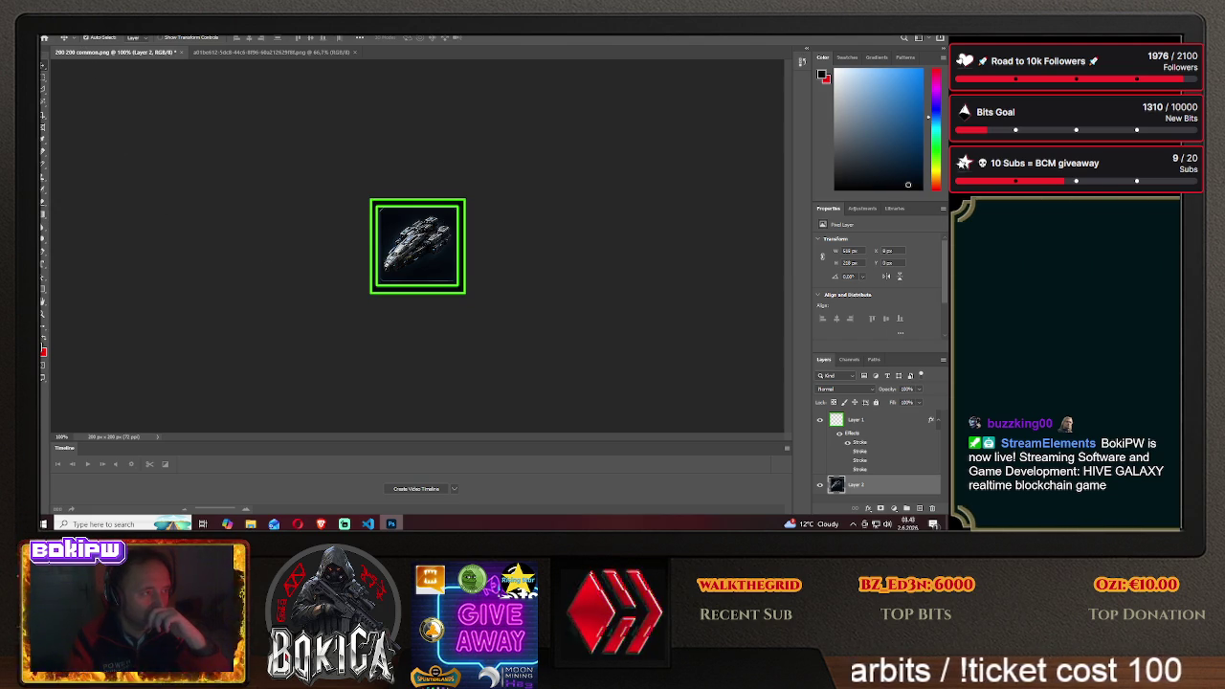
# Save the green-framed icon as PNG 'defender1' in Desktop > HIVE GALAXY > img
pyautogui.click(53, 34)
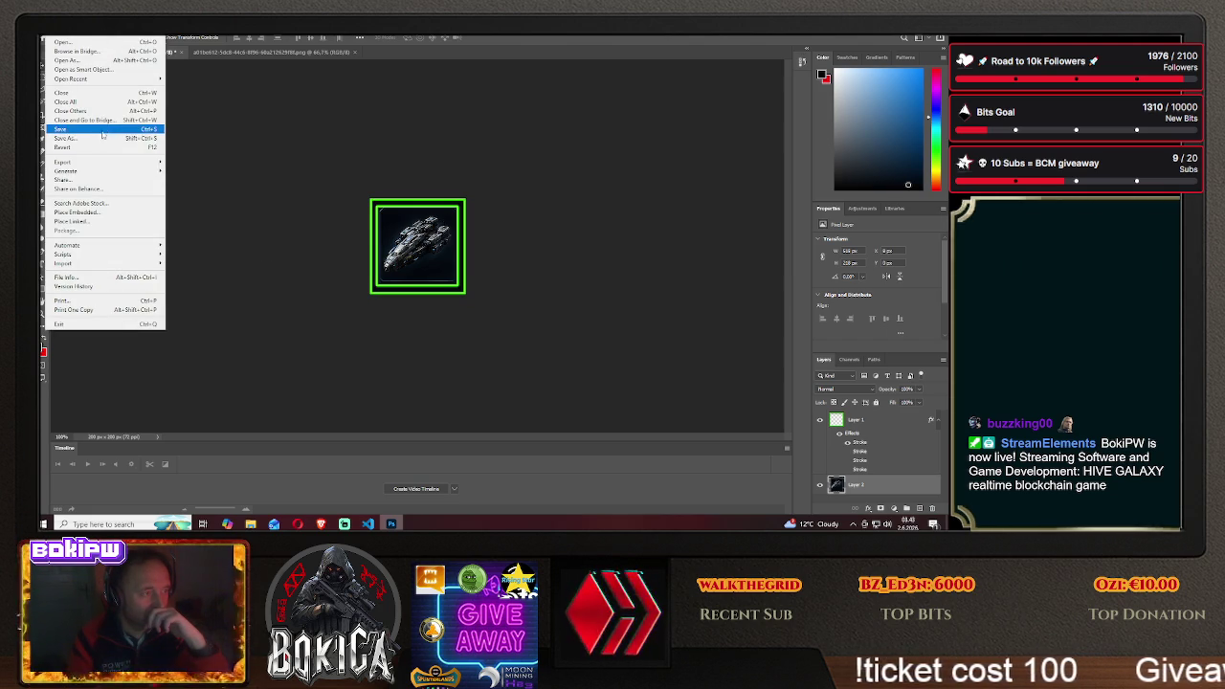
pyautogui.click(65, 138)
pyautogui.click(542, 355)
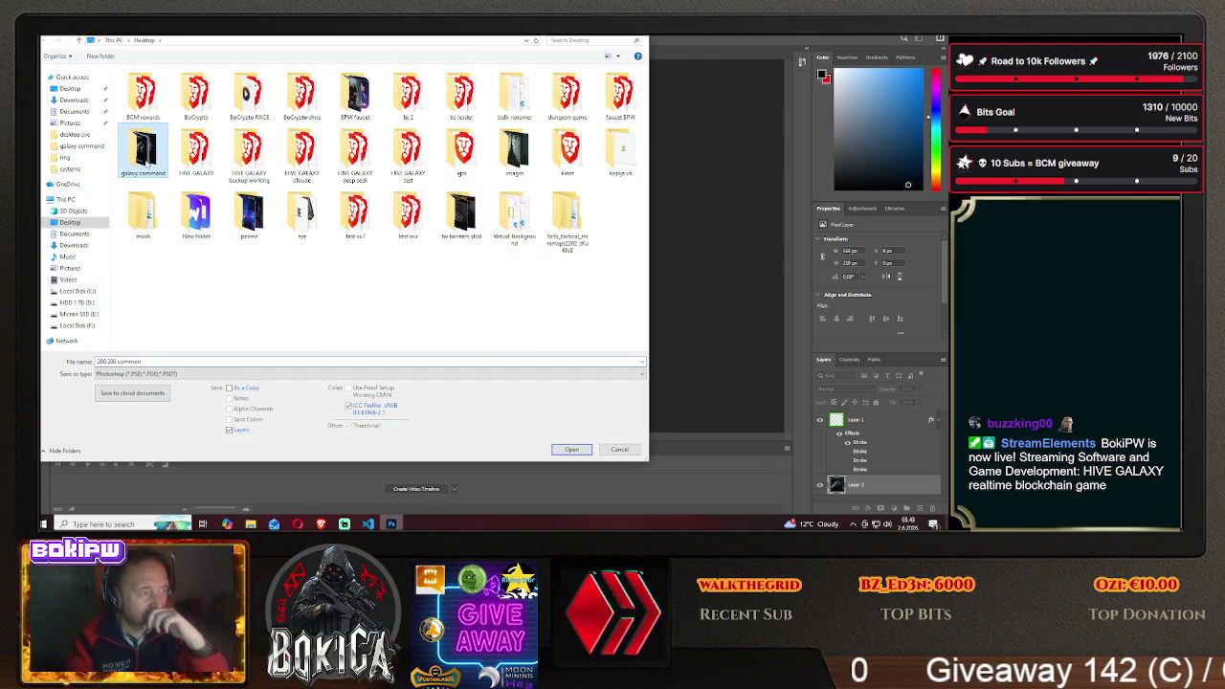
pyautogui.click(197, 153)
pyautogui.doubleClick(197, 153)
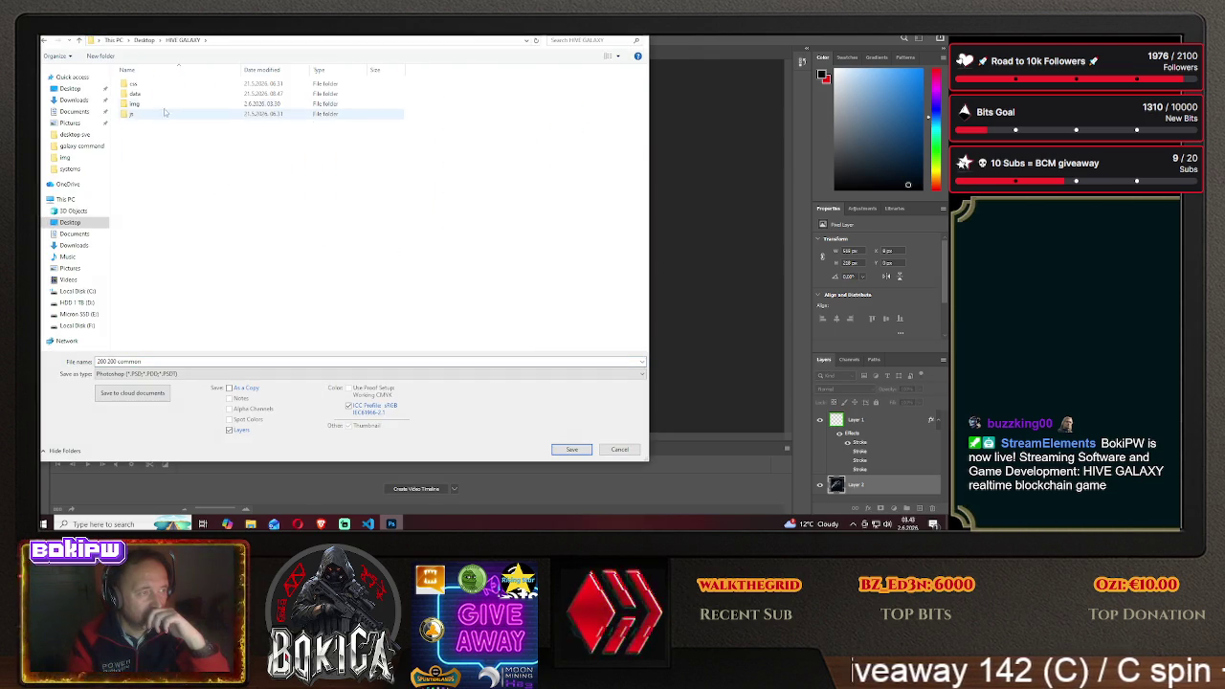
pyautogui.doubleClick(173, 106)
pyautogui.click(174, 373)
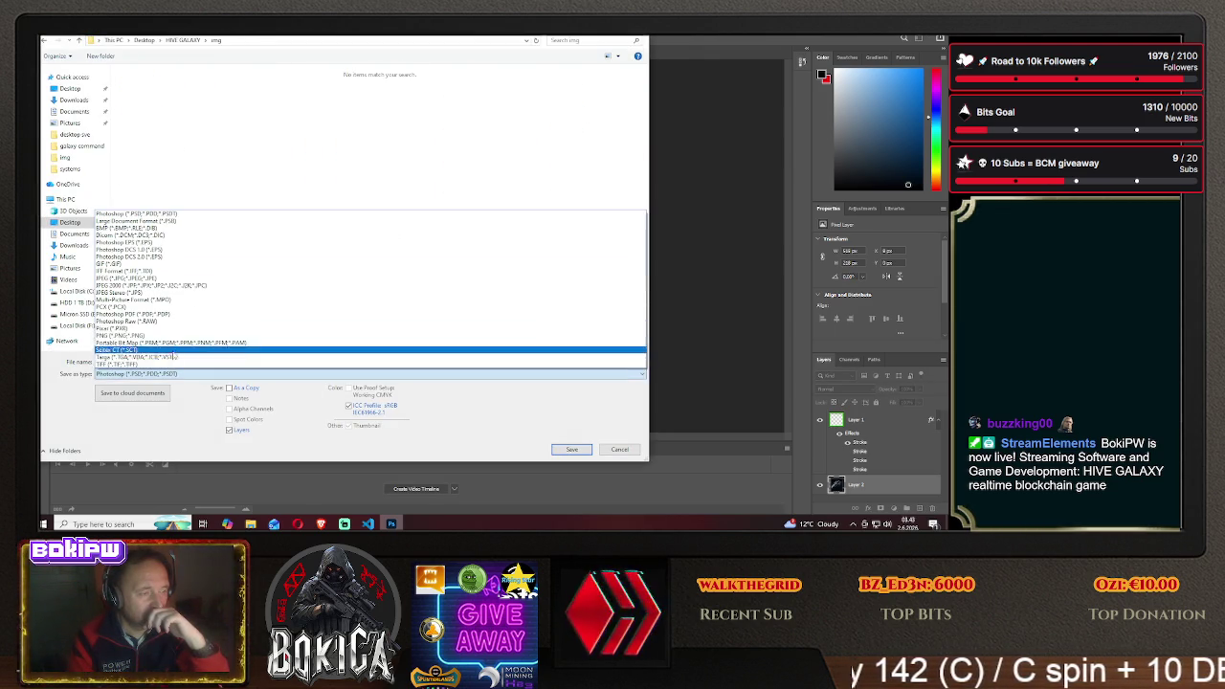
pyautogui.click(223, 332)
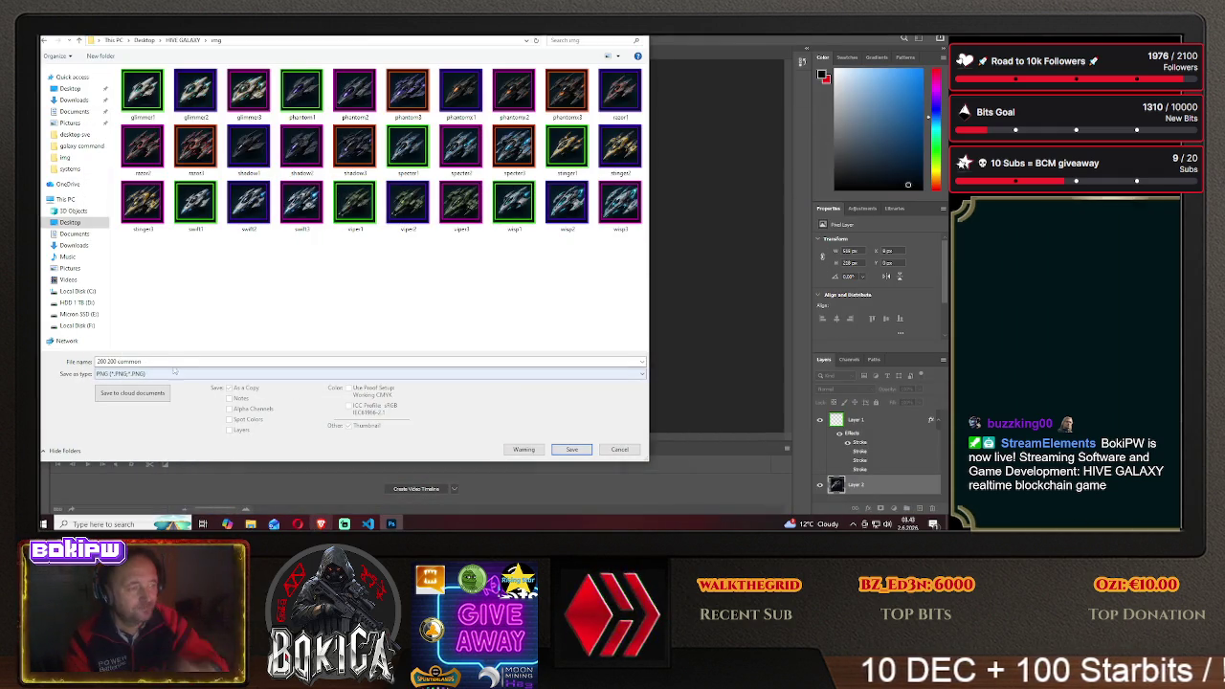
pyautogui.tripleClick(169, 360)
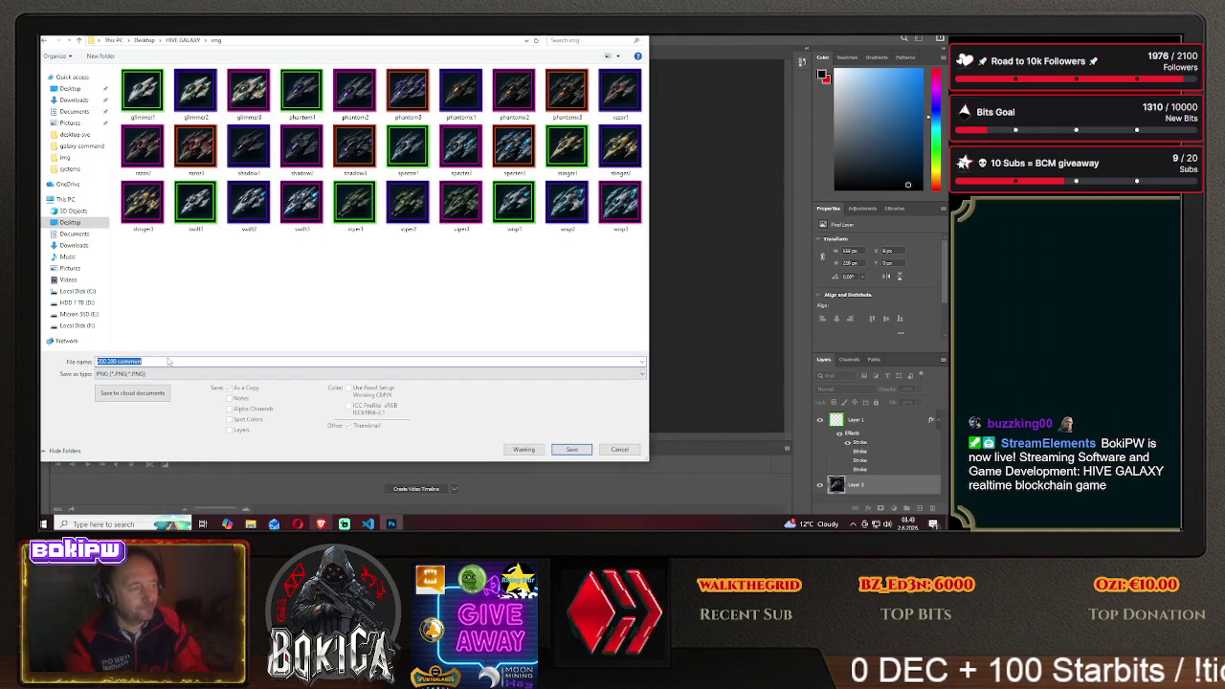
pyautogui.write('dr')
pyautogui.write('nder1')
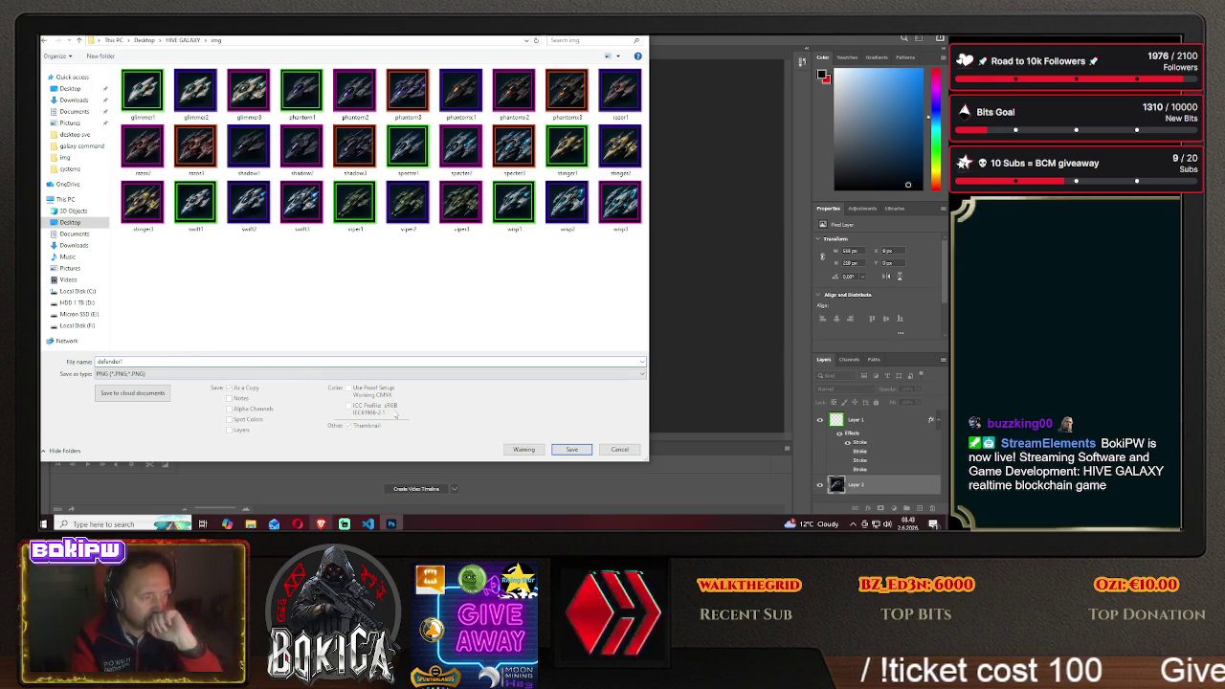
pyautogui.click(571, 448)
pyautogui.click(540, 168)
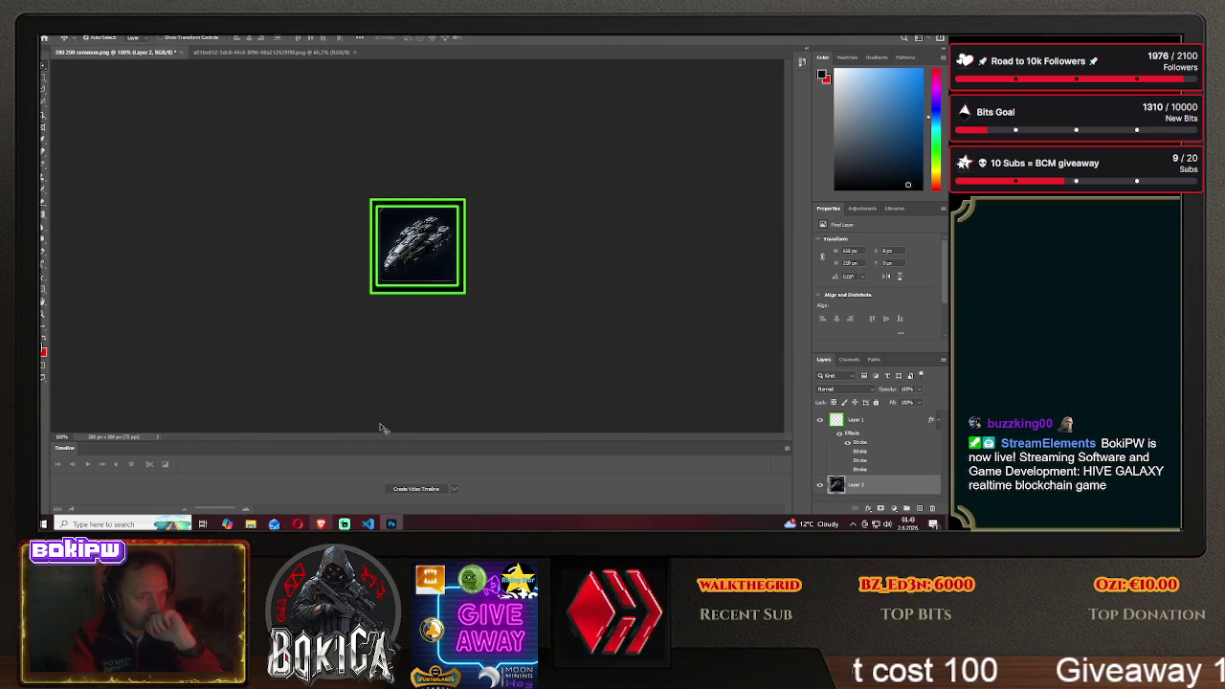
# In Hive Galaxy's Blueprinti page, view the Lovac then Krstarica filters and the command centre
pyautogui.hotkey('alt', 'Tab')
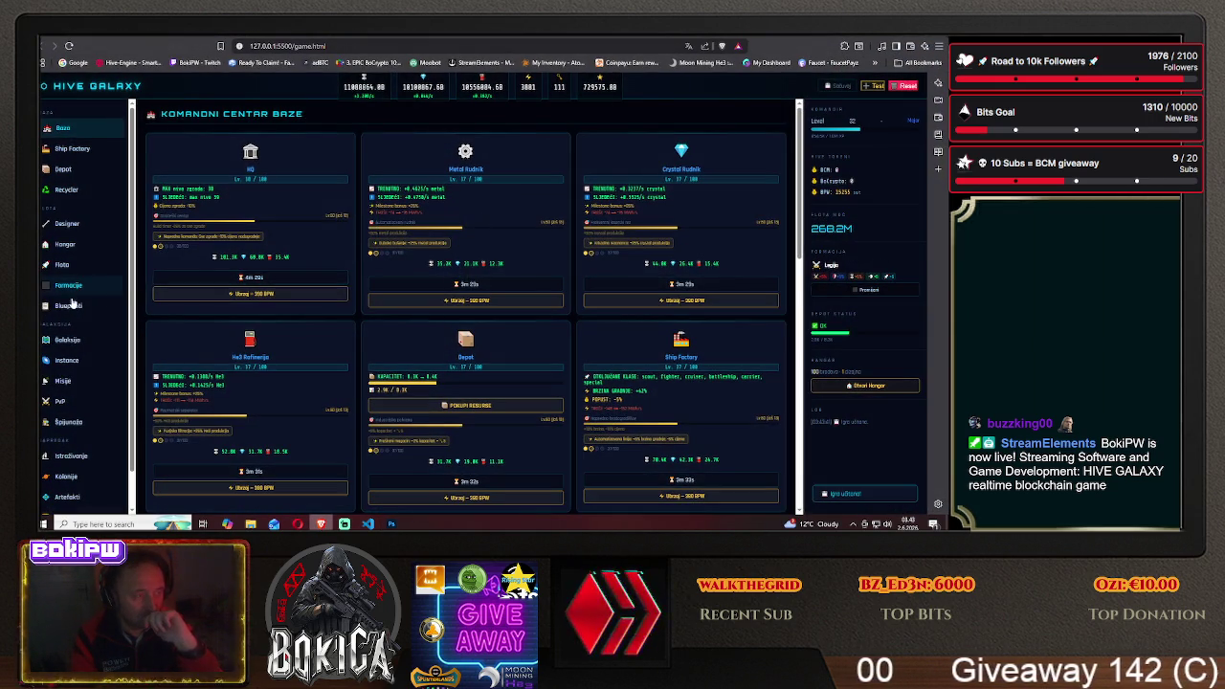
pyautogui.click(67, 305)
pyautogui.click(207, 227)
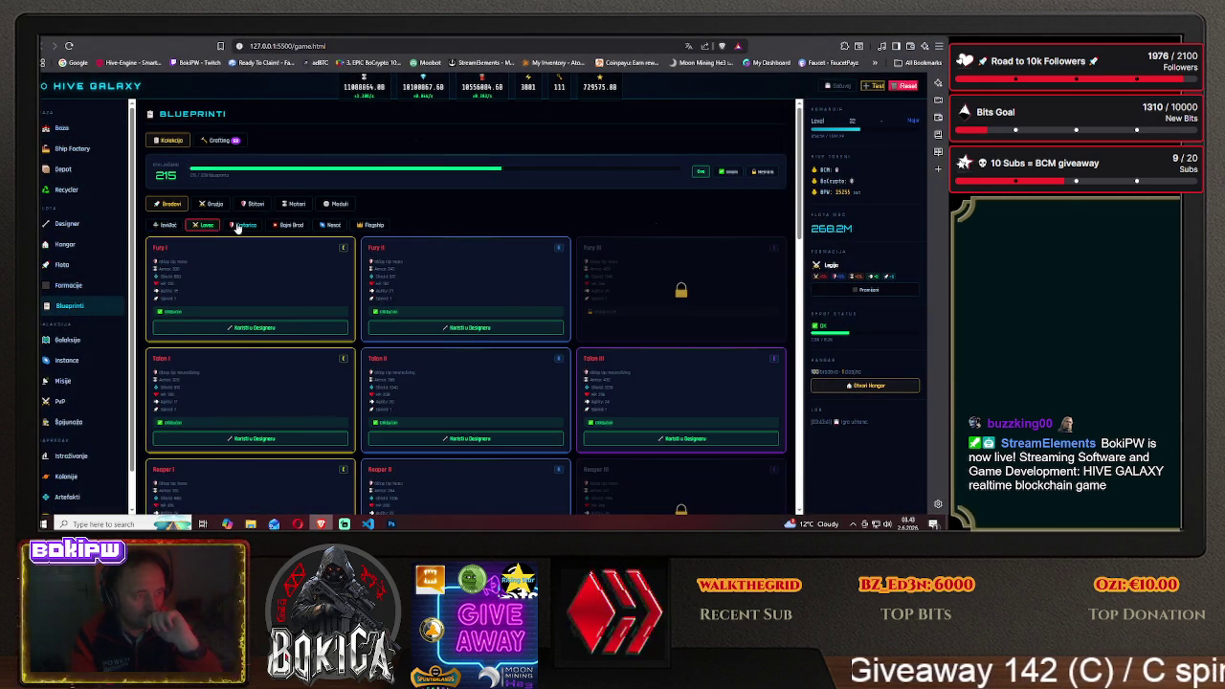
pyautogui.click(245, 226)
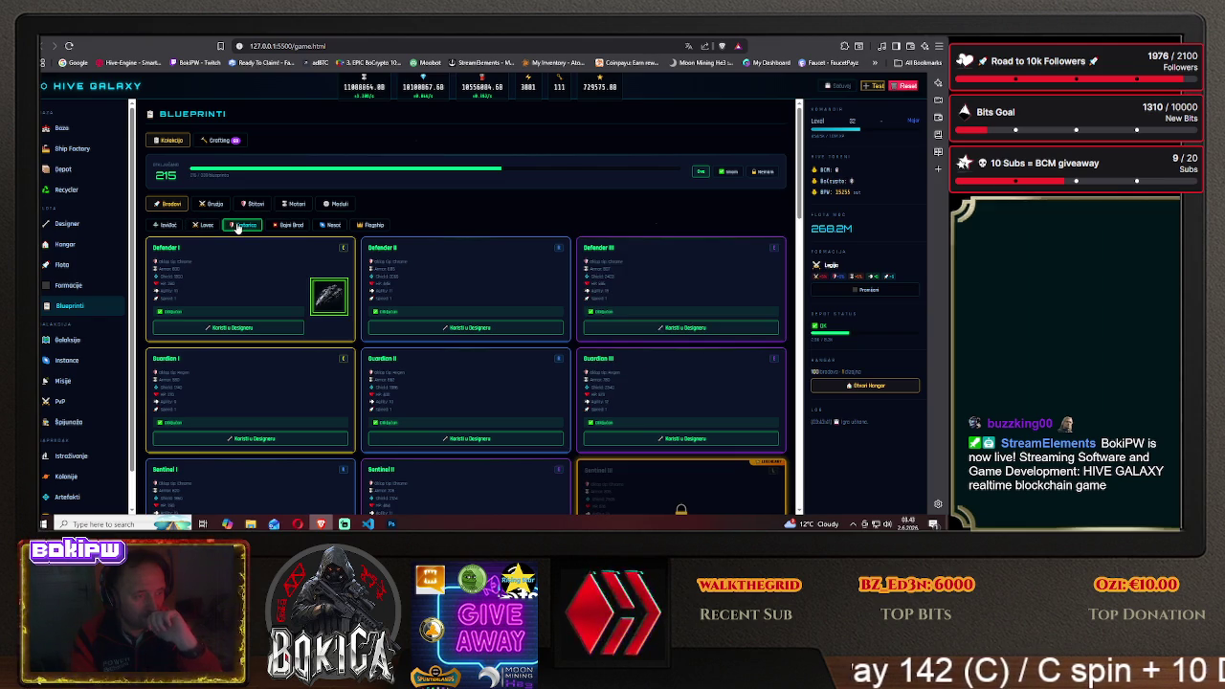
pyautogui.click(63, 128)
# Cycle browser tabs, reopen Blueprinti to see Defender I's green icon, then return to Photoshop
pyautogui.hotkey('ctrl', 'Tab')
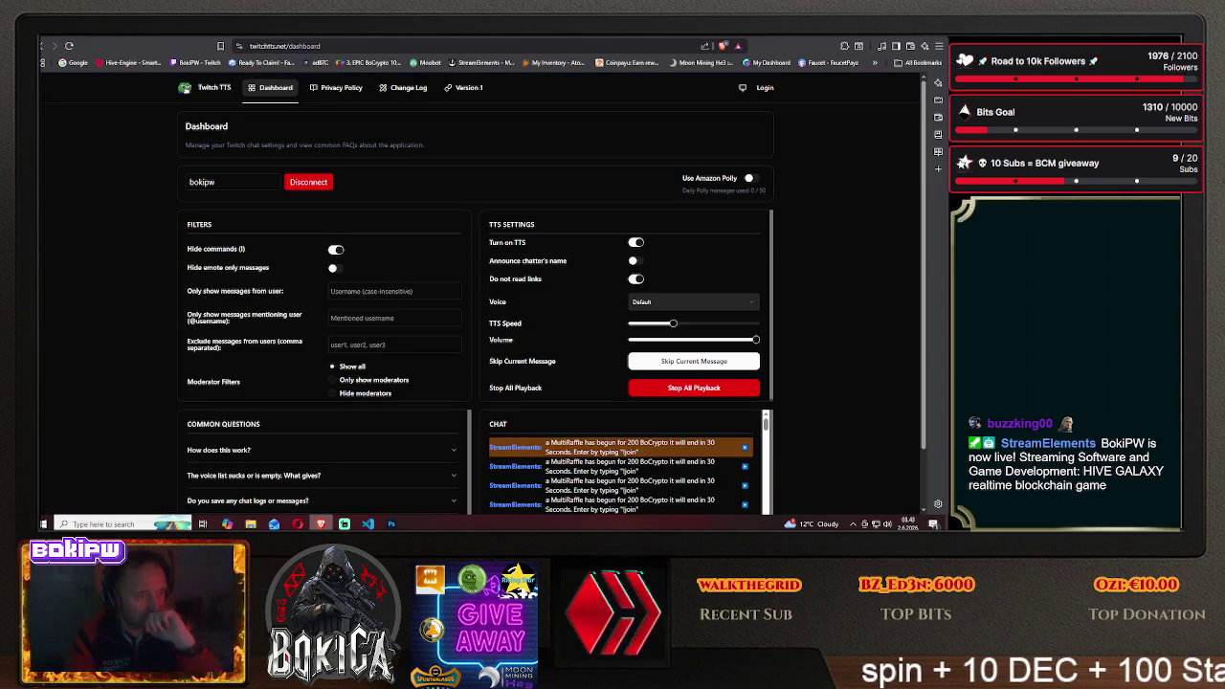
pyautogui.hotkey('ctrl', 'Tab')
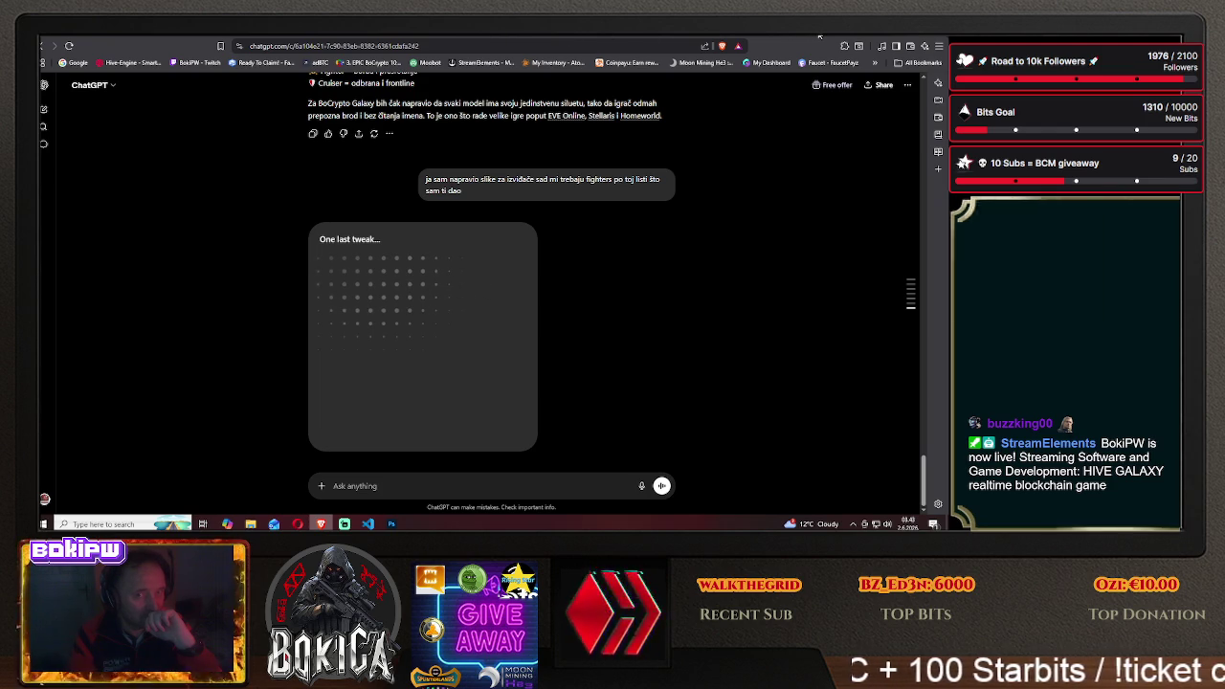
pyautogui.hotkey('ctrl', 'Tab')
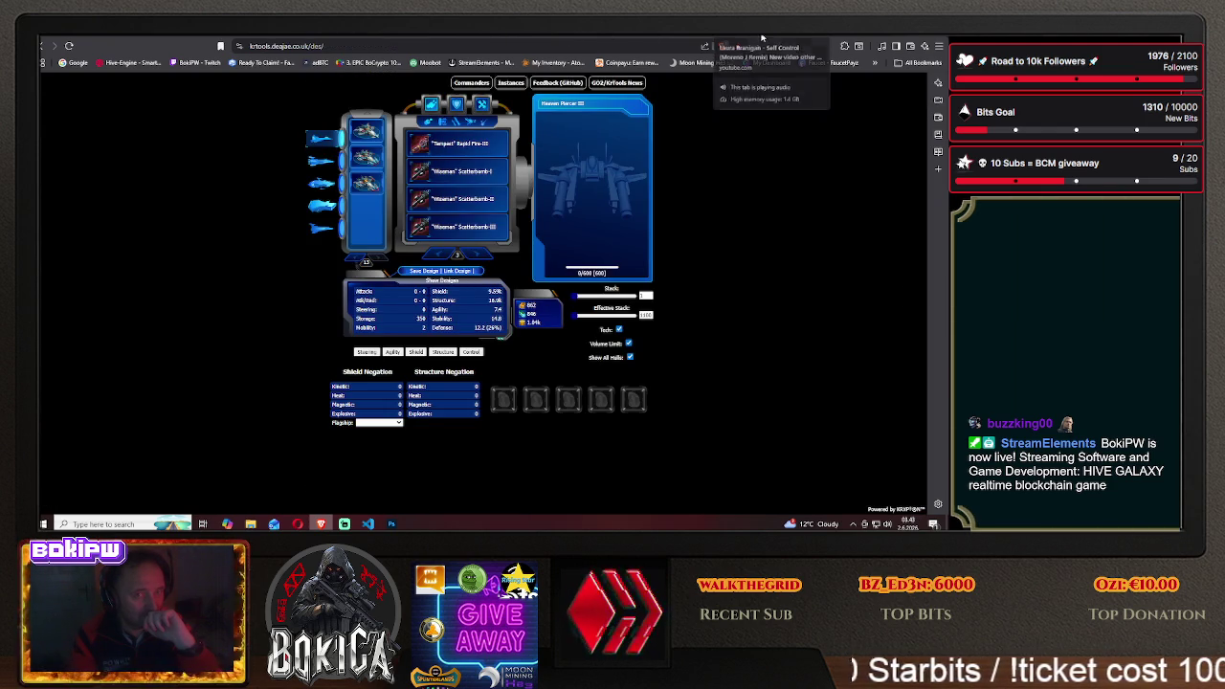
pyautogui.click(668, 36)
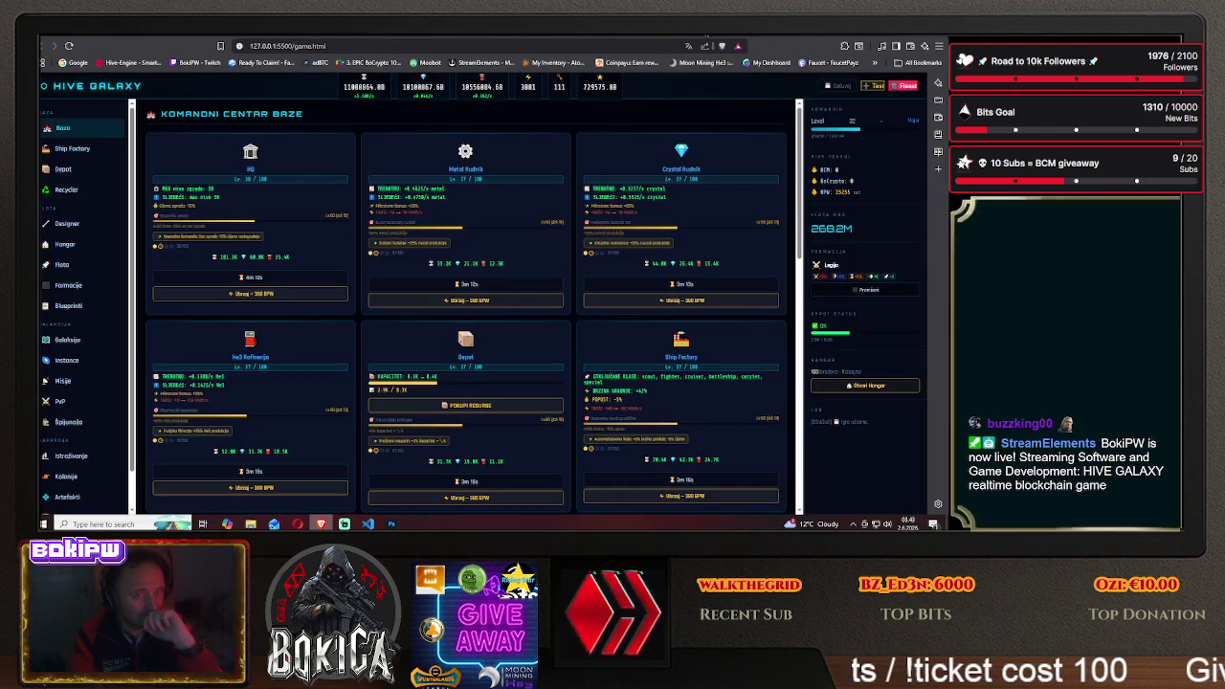
pyautogui.hotkey('alt', 'Tab')
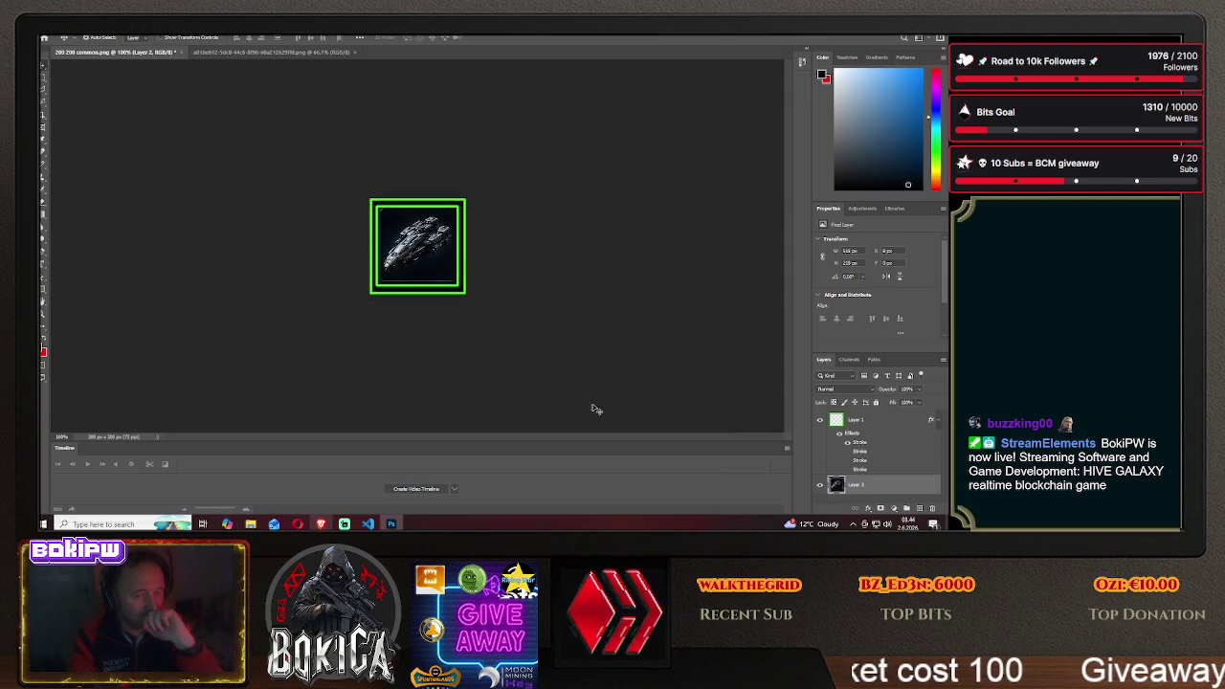
pyautogui.hotkey('alt', 'Tab')
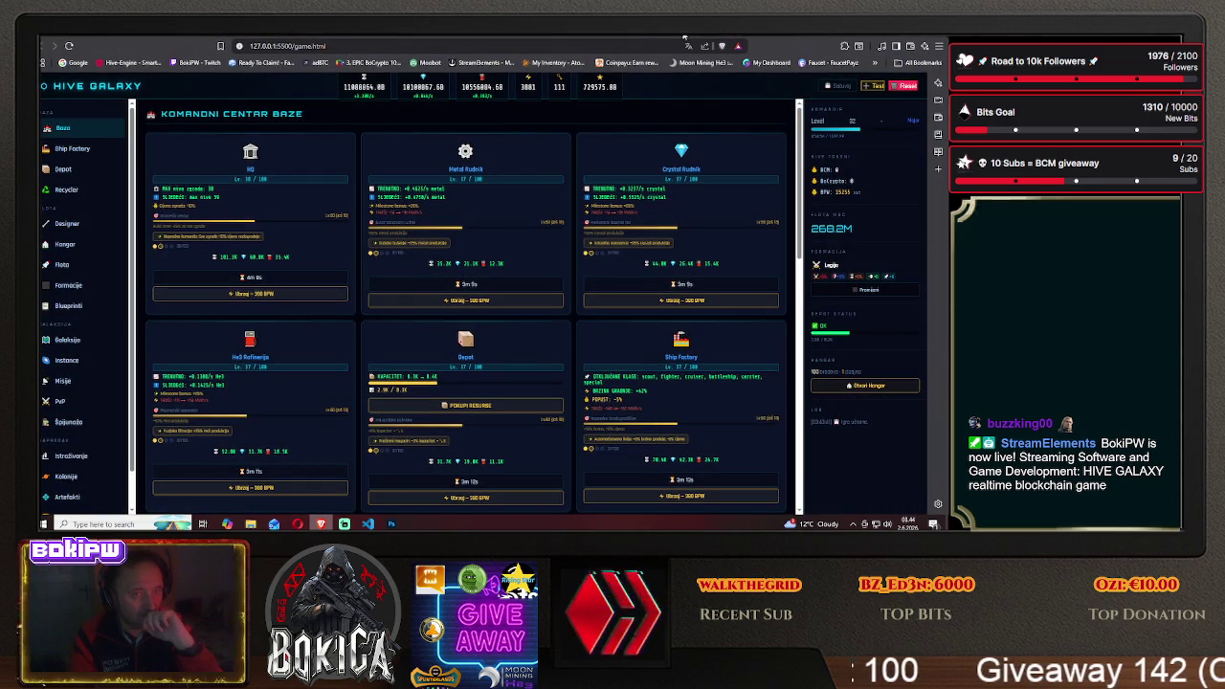
pyautogui.click(77, 307)
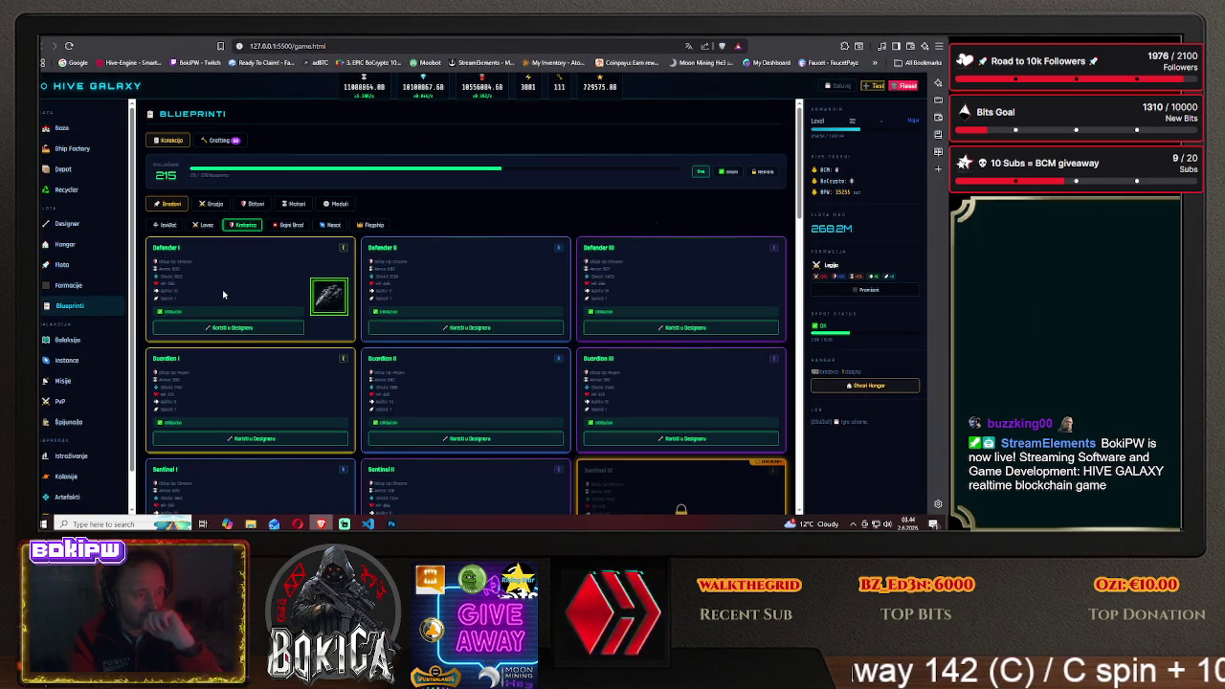
pyautogui.click(385, 524)
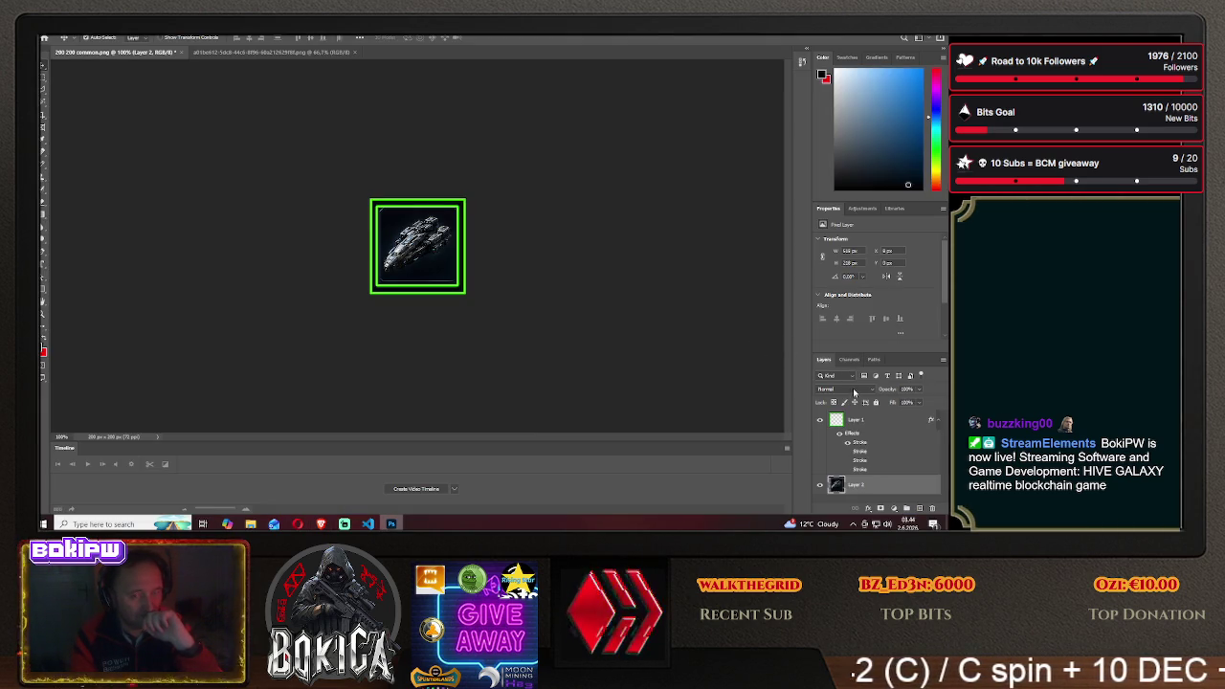
# Replace Layer 1's green Stroke style with the purple Stroke in Blending Options
pyautogui.click(858, 421)
pyautogui.rightClick(858, 421)
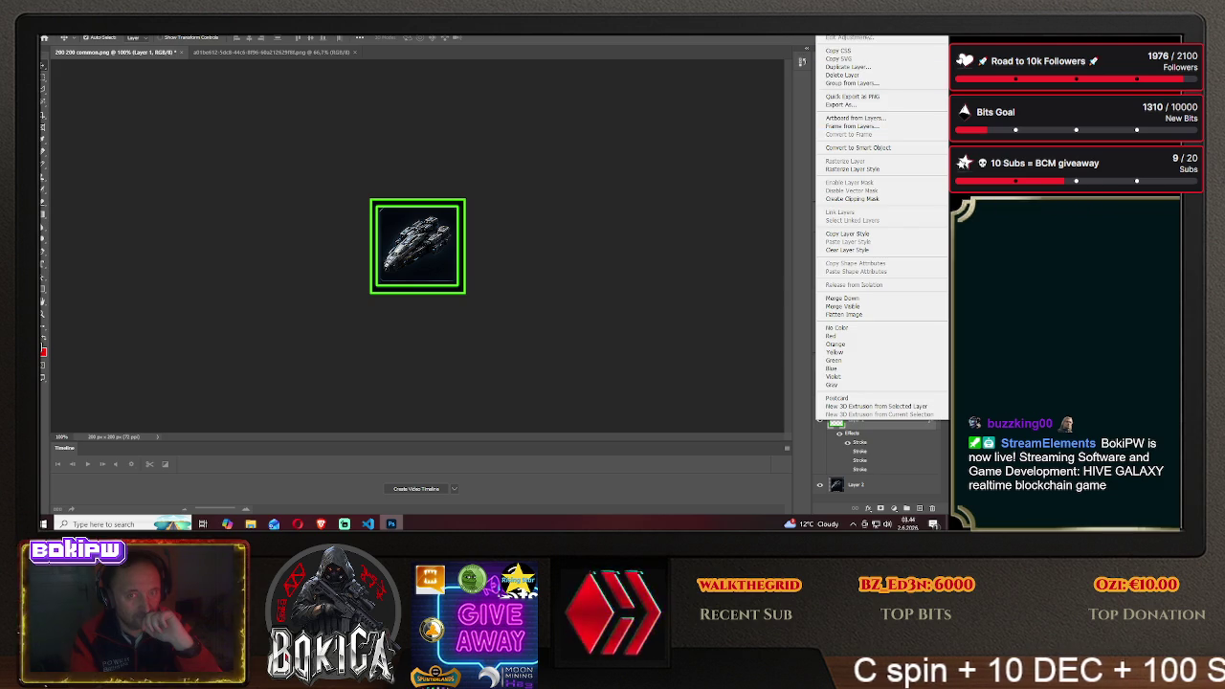
pyautogui.click(725, 219)
pyautogui.click(582, 222)
pyautogui.click(581, 233)
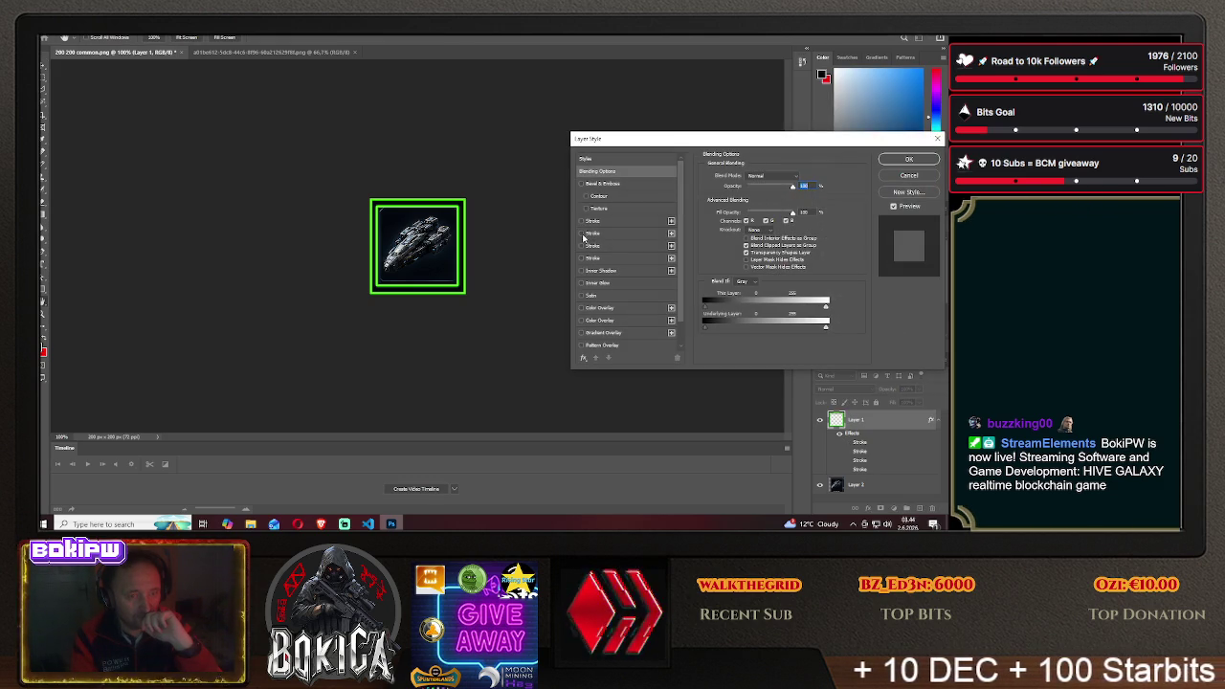
pyautogui.click(905, 160)
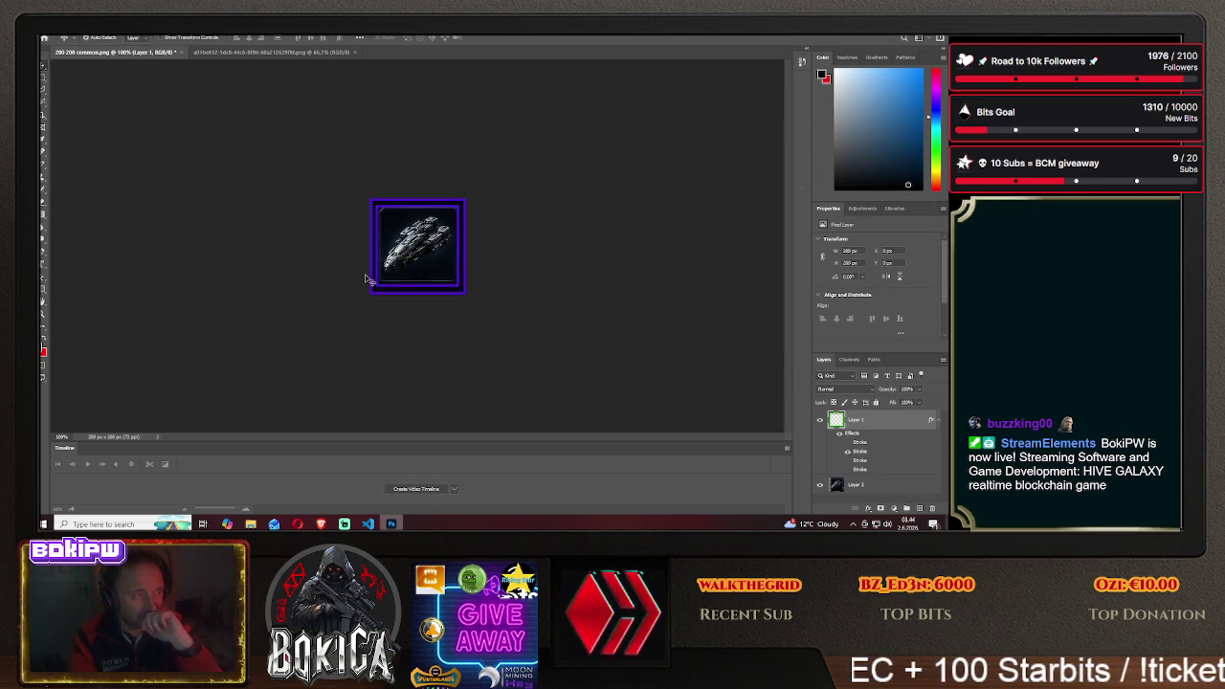
# Shift the ship left inside the purple frame, with a brief look at the game
pyautogui.moveTo(427, 249); pyautogui.dragTo(353, 252)
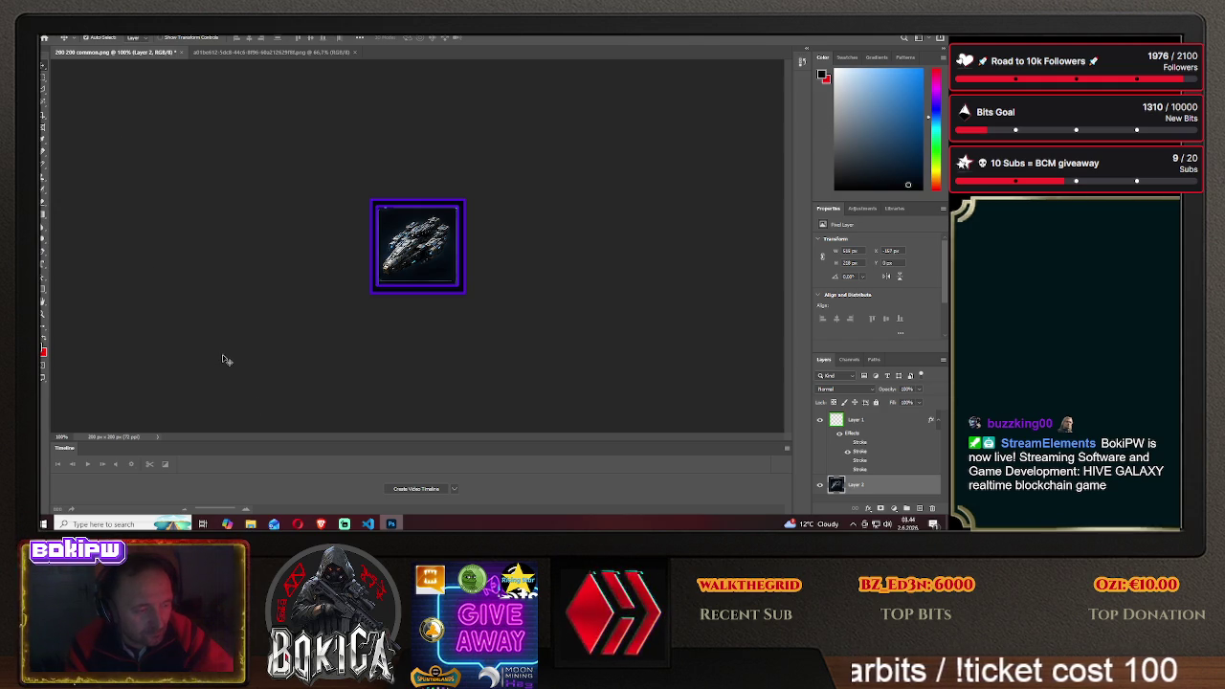
pyautogui.click(321, 524)
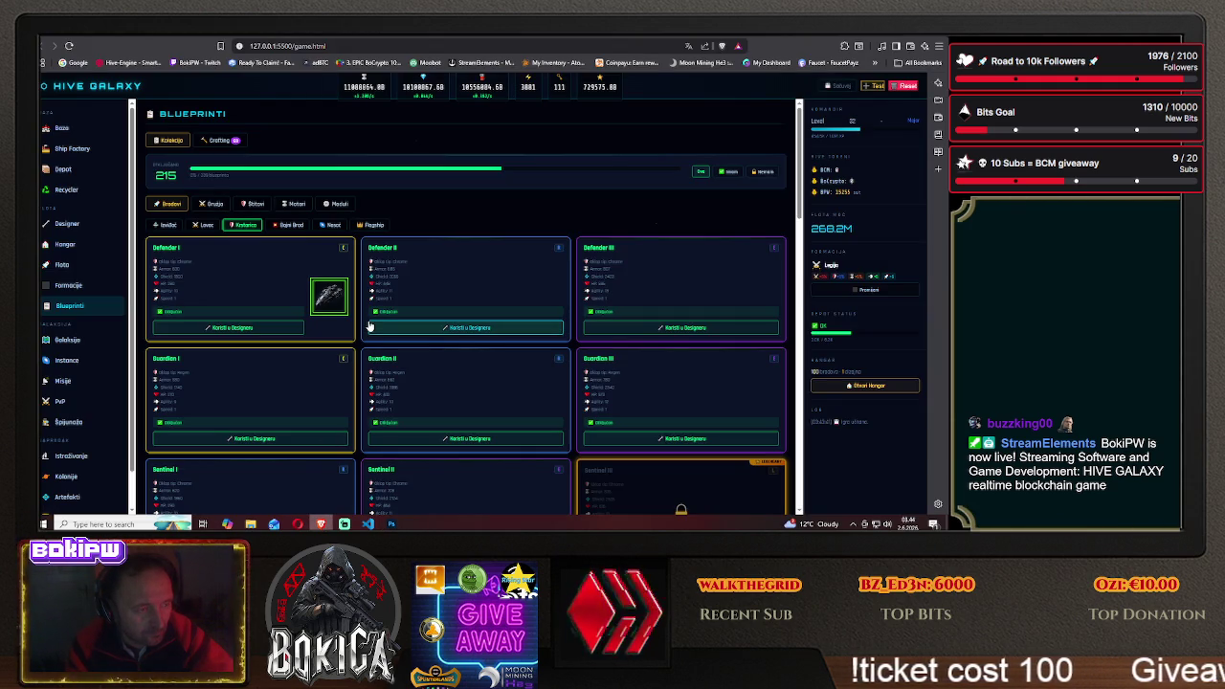
pyautogui.click(392, 524)
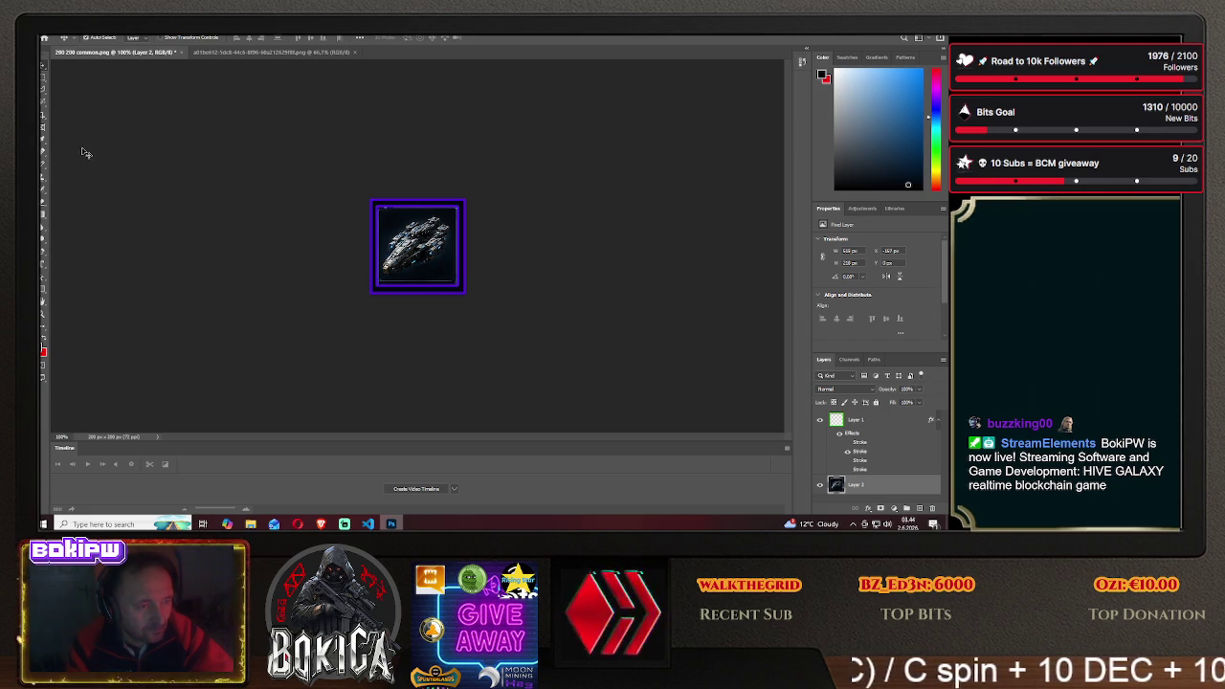
# Save the purple-framed icon as PNG 'defender2' in Desktop > HIVE GALAXY > img
pyautogui.click(47, 35)
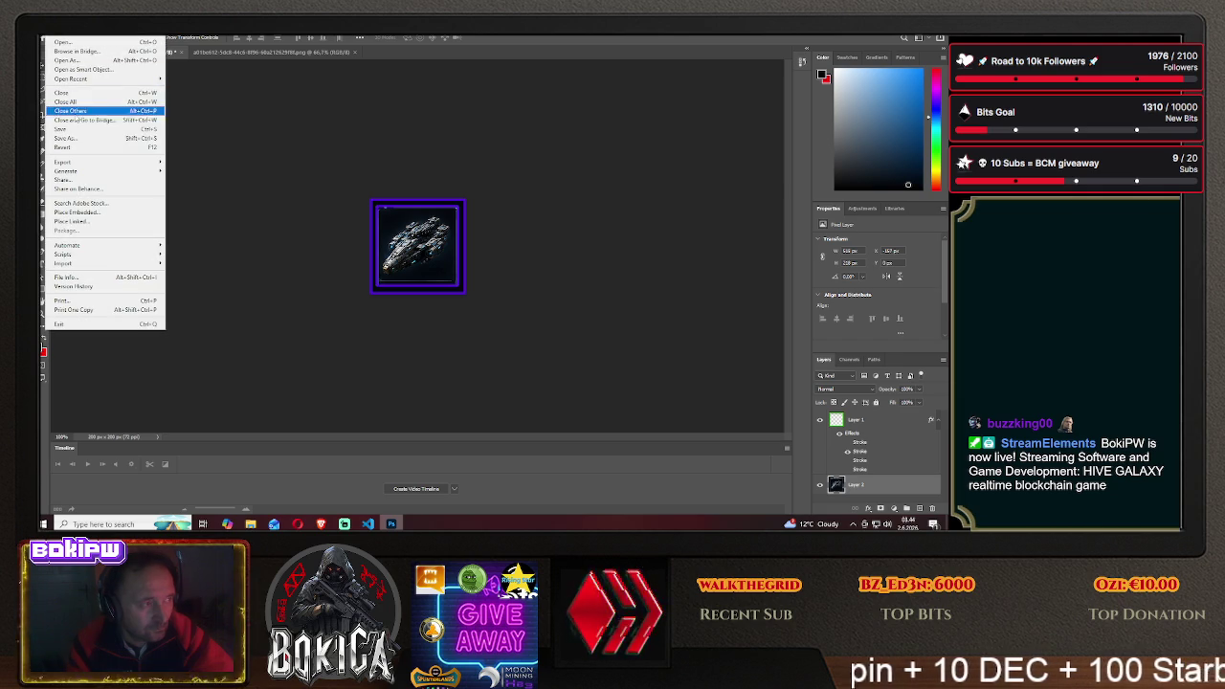
pyautogui.click(86, 137)
pyautogui.click(510, 354)
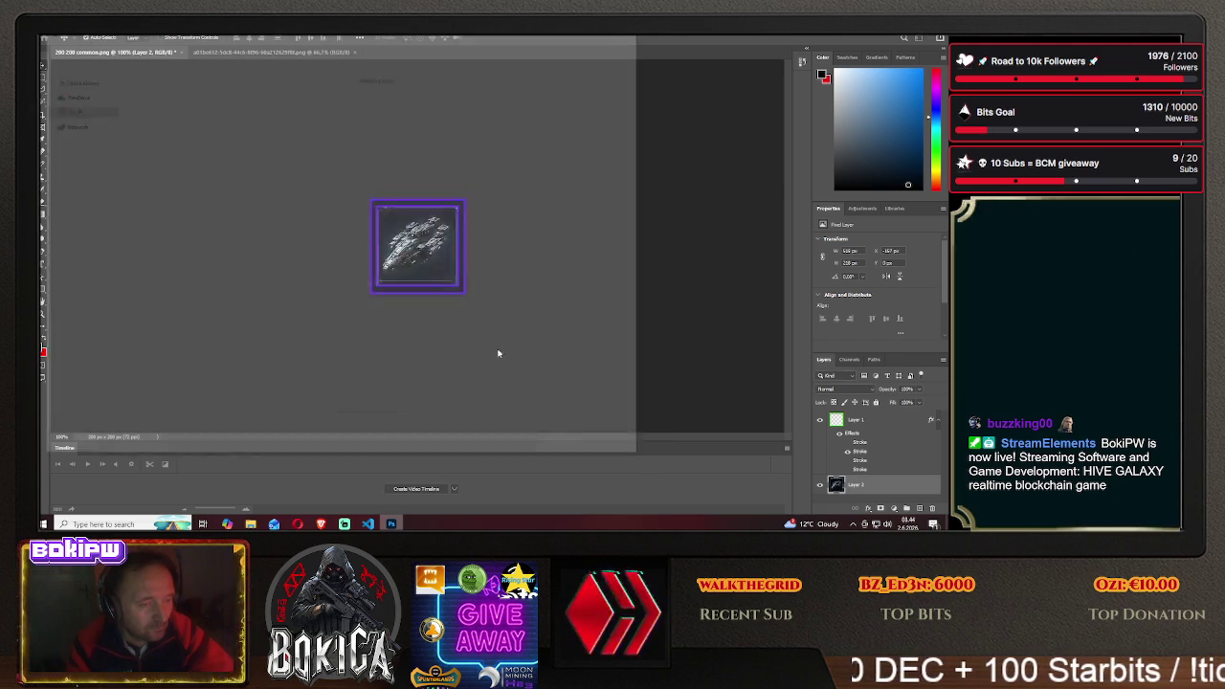
pyautogui.doubleClick(196, 153)
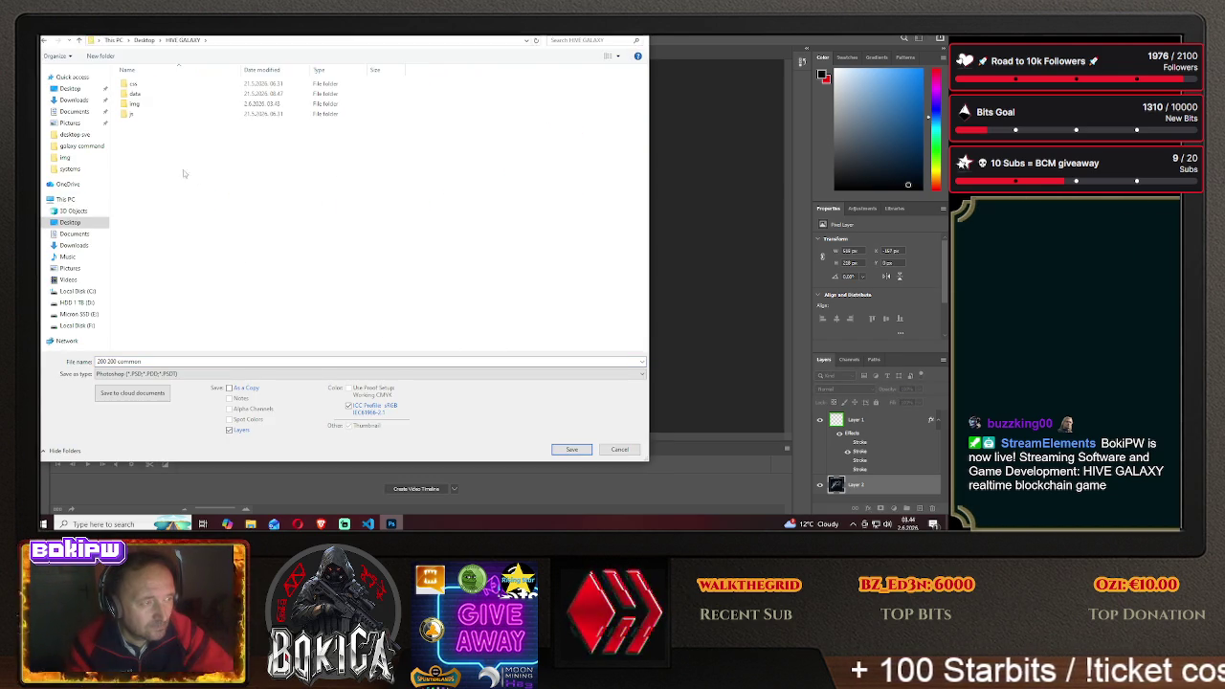
pyautogui.doubleClick(151, 108)
pyautogui.click(175, 373)
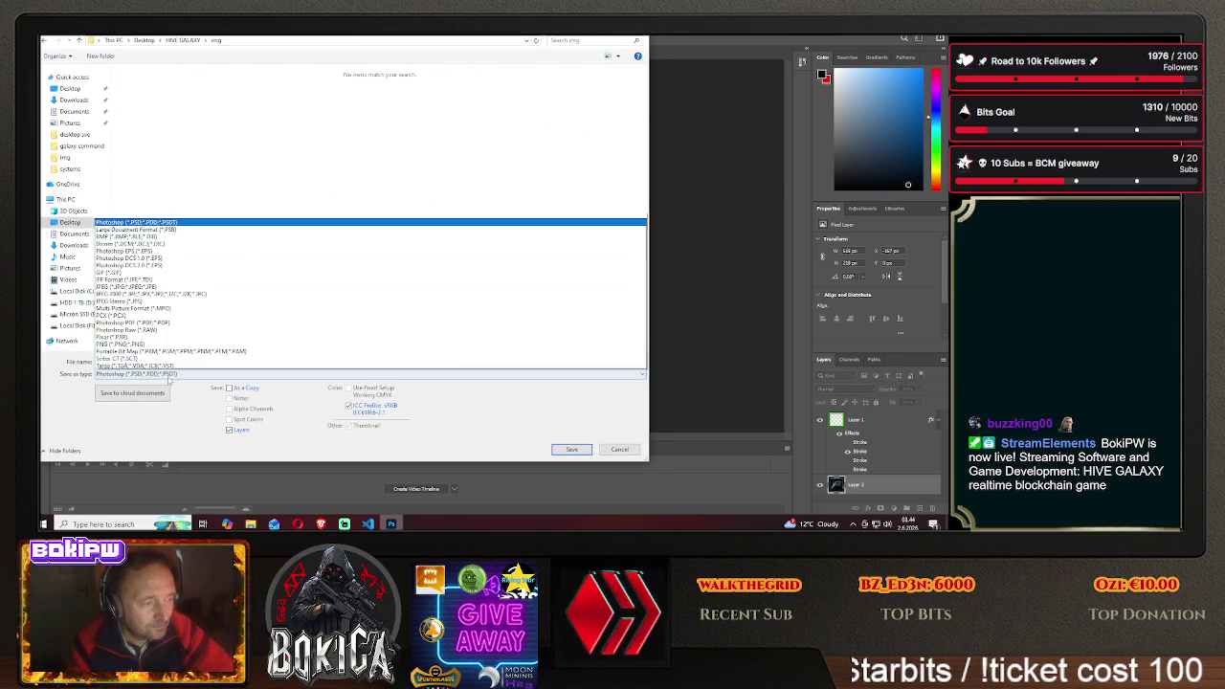
pyautogui.click(172, 332)
pyautogui.hotkey('ctrl', 'a')
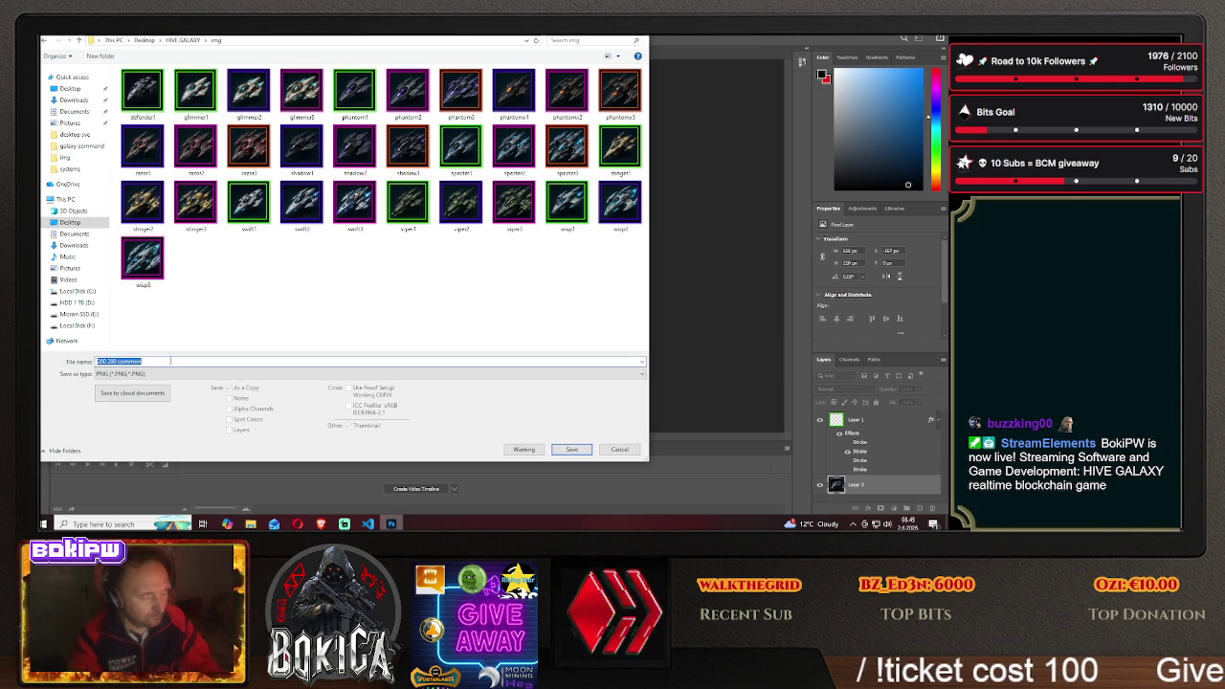
pyautogui.write('def')
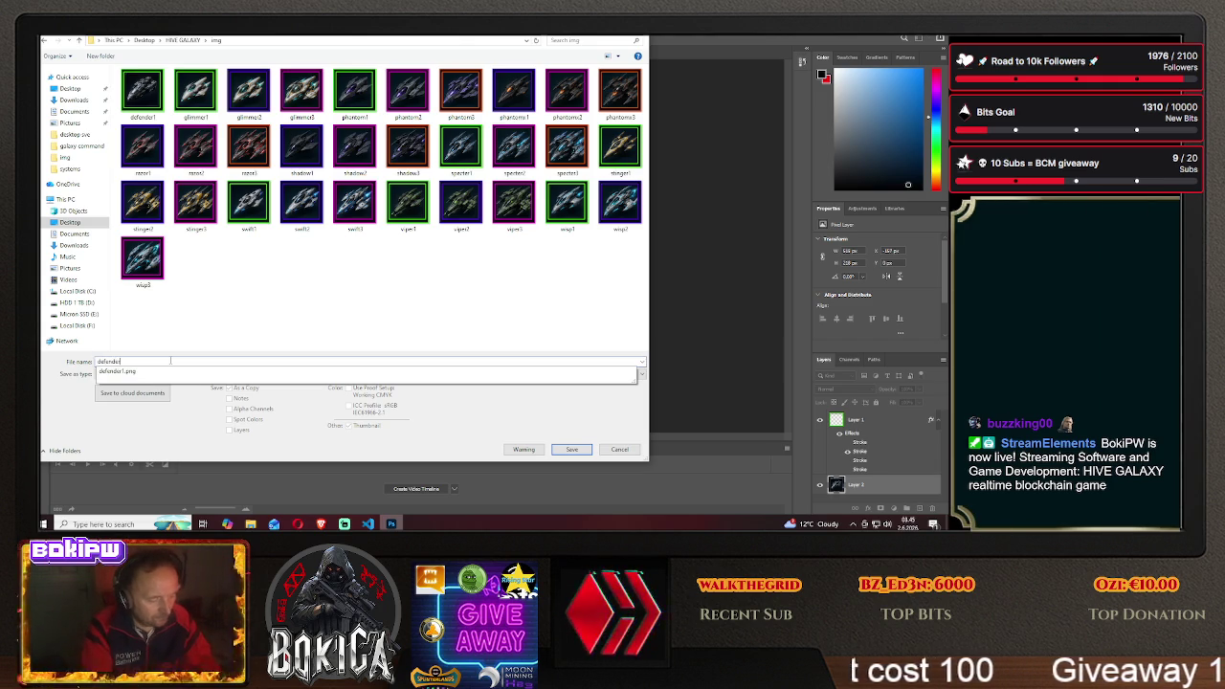
pyautogui.write('ender2')
pyautogui.click(569, 450)
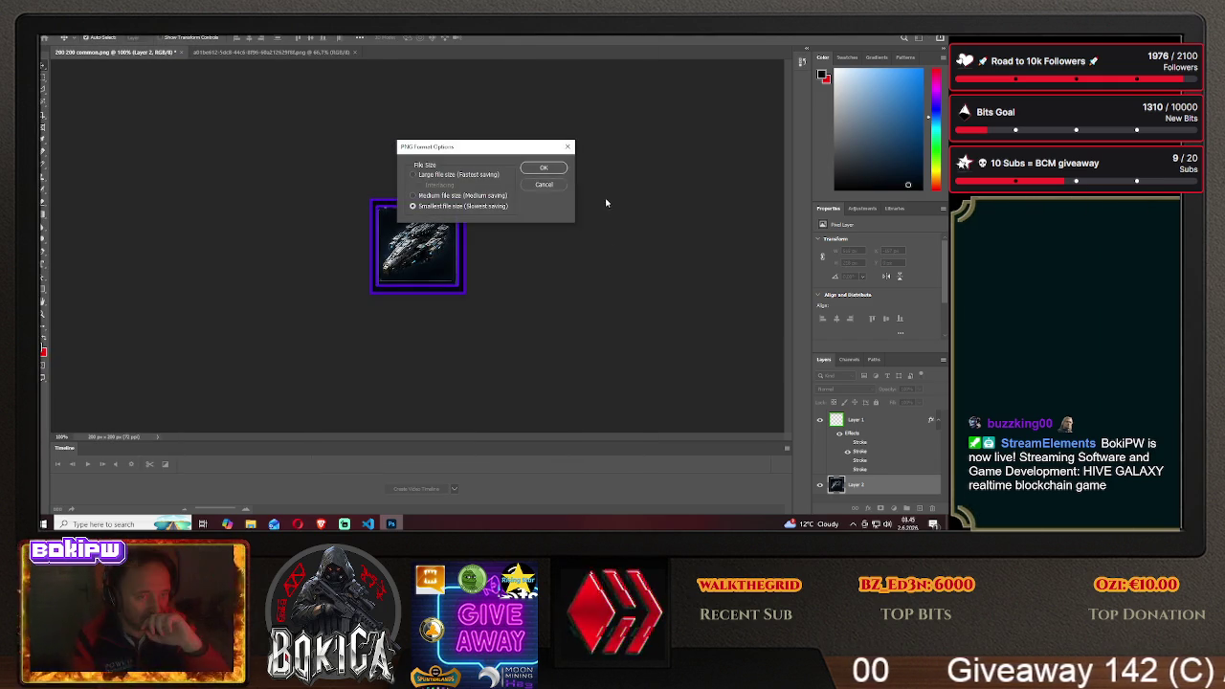
pyautogui.click(548, 168)
pyautogui.click(322, 524)
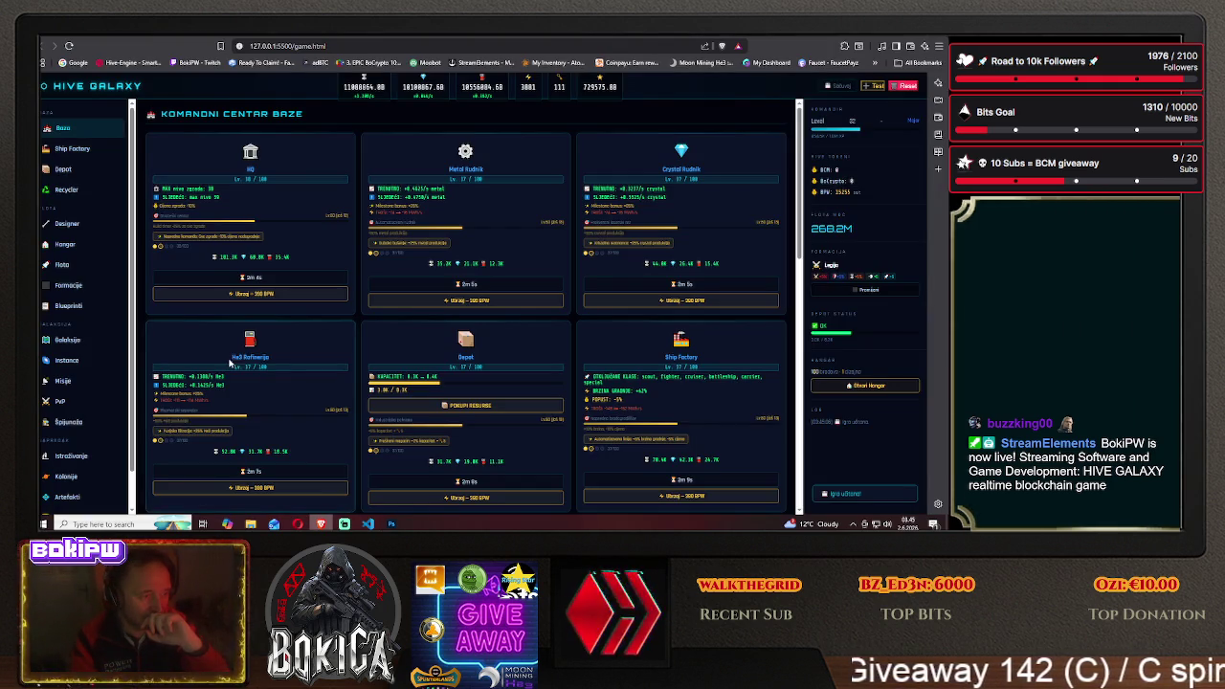
# Check that Defender II shows its purple-framed icon among the Krstarica blueprints, then return to Photoshop
pyautogui.click(69, 305)
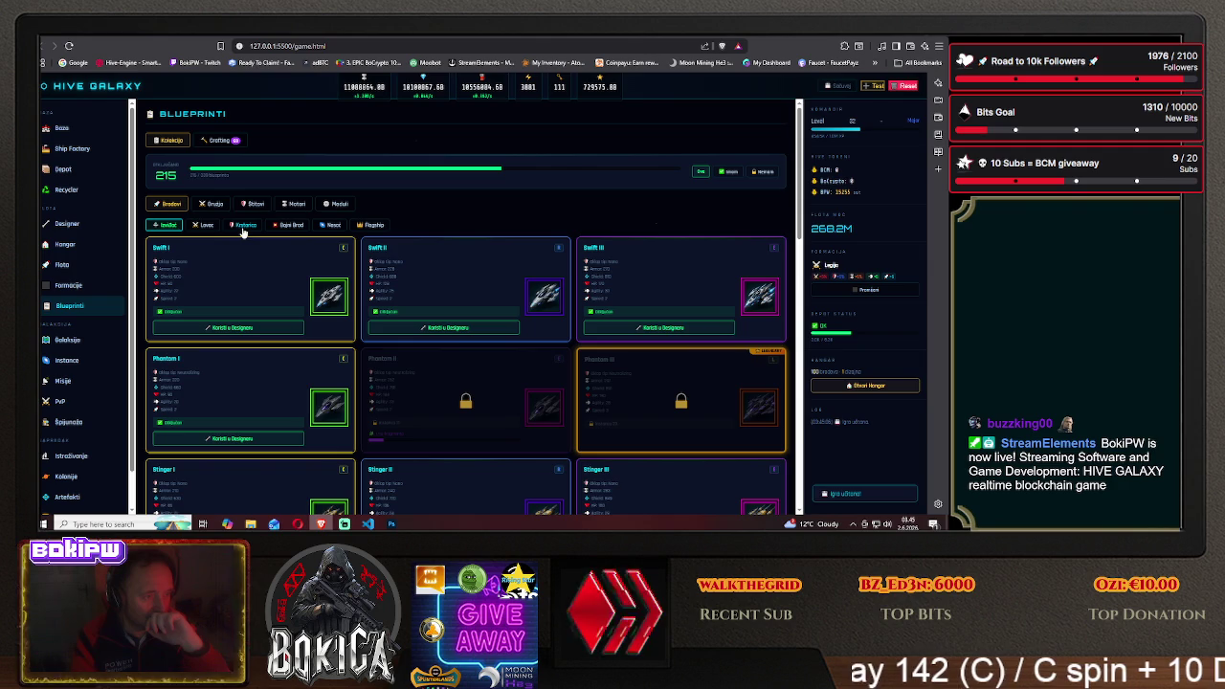
pyautogui.click(244, 228)
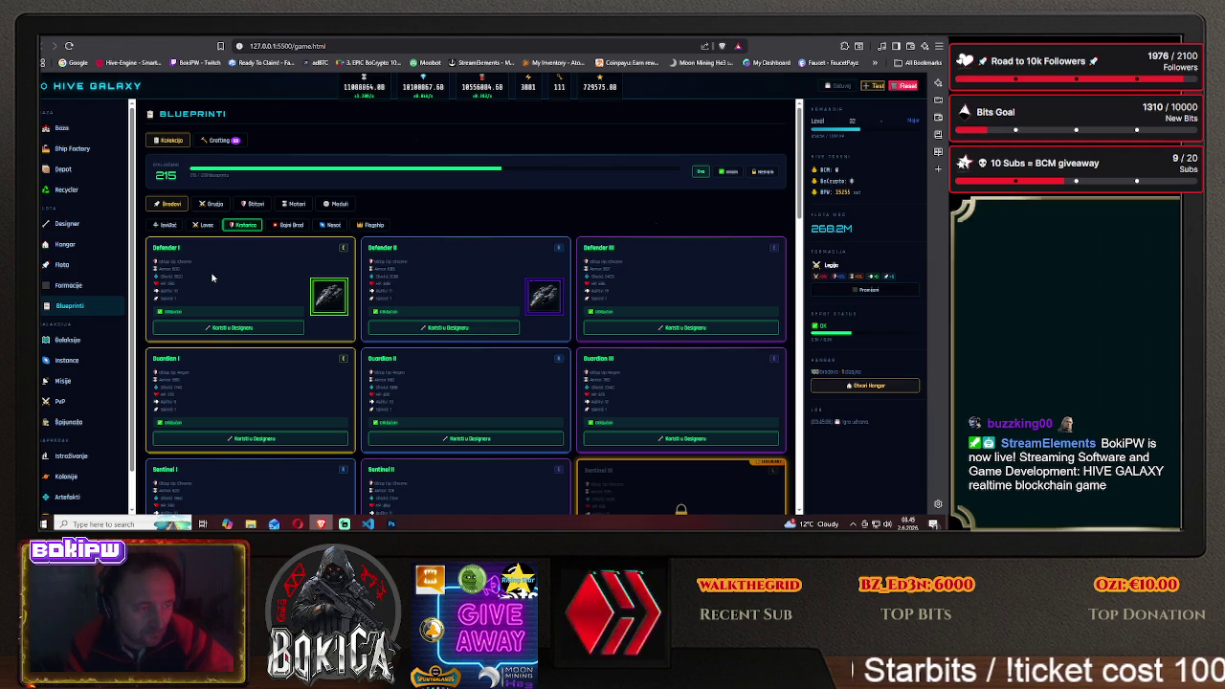
pyautogui.click(392, 524)
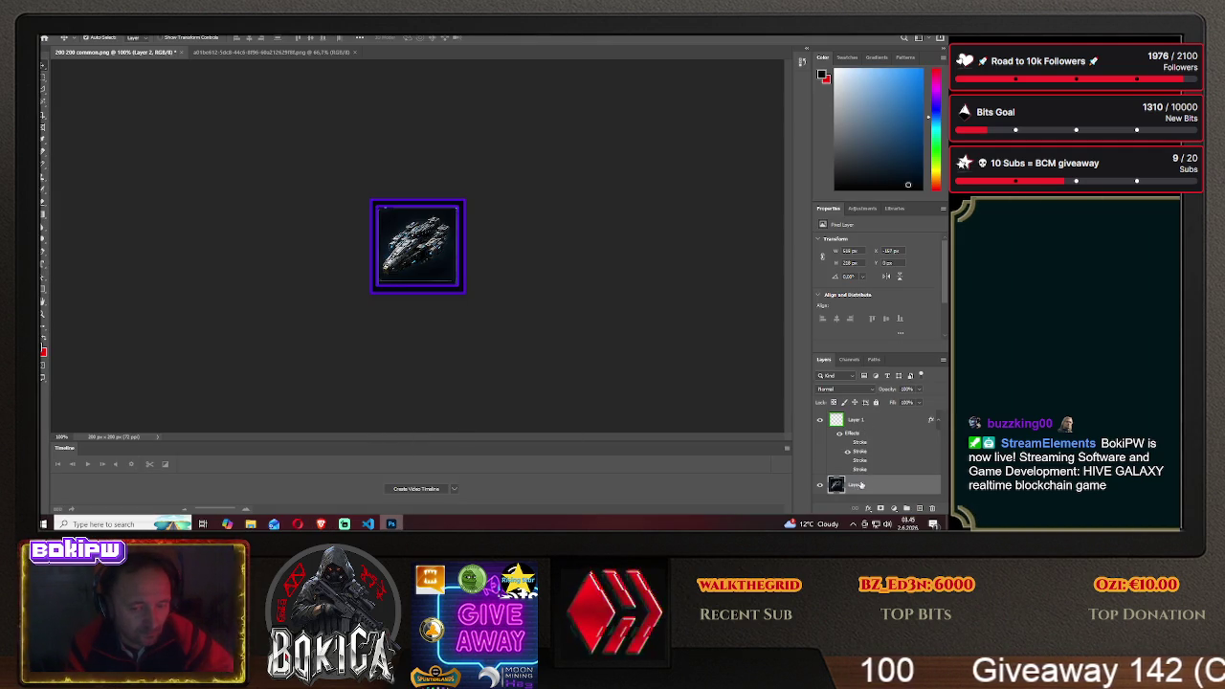
# Nudge the ship left inside the frame, then abandon a Save As attempt
pyautogui.moveTo(426, 245); pyautogui.dragTo(351, 247)
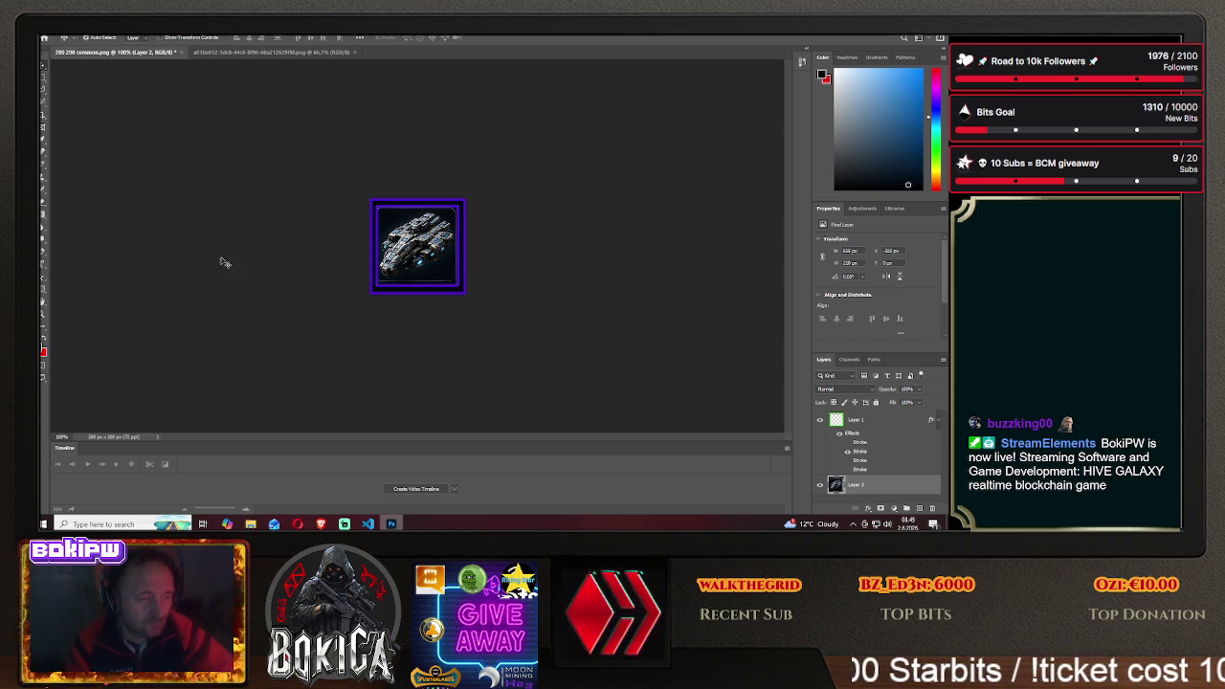
pyautogui.click(52, 33)
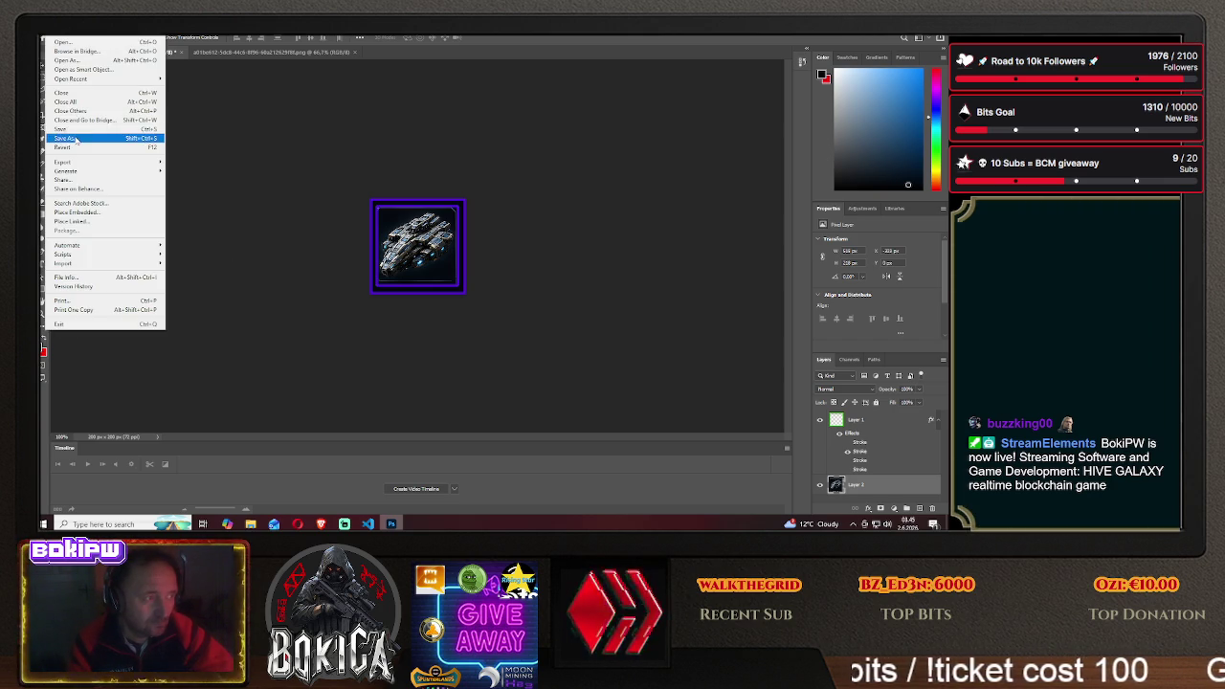
pyautogui.click(82, 134)
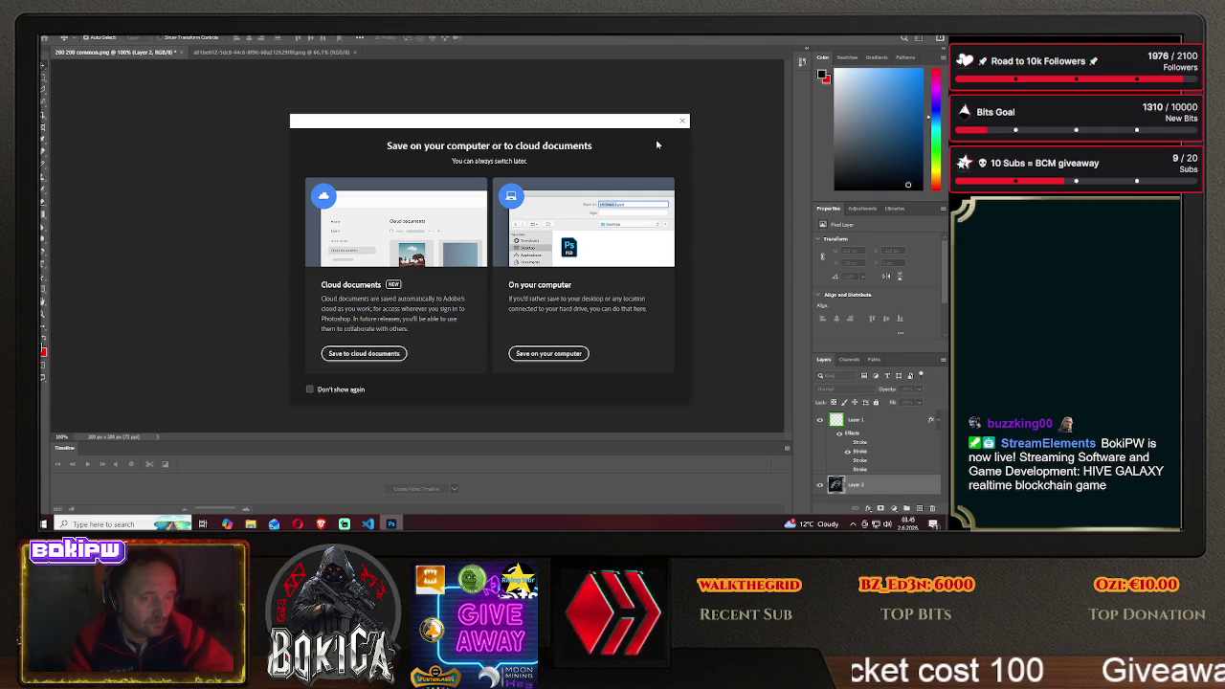
pyautogui.click(682, 121)
# Compare the icon against the game's Defender blueprint cards, then bring up the border layer's options
pyautogui.click(321, 523)
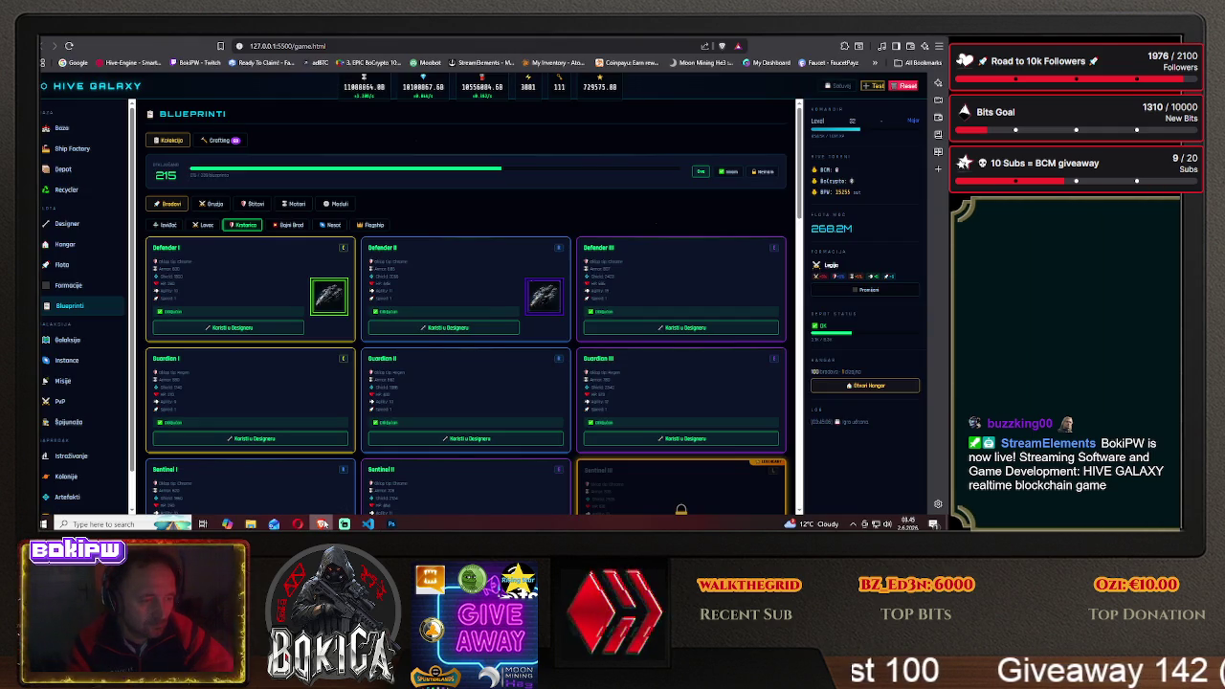
pyautogui.click(391, 523)
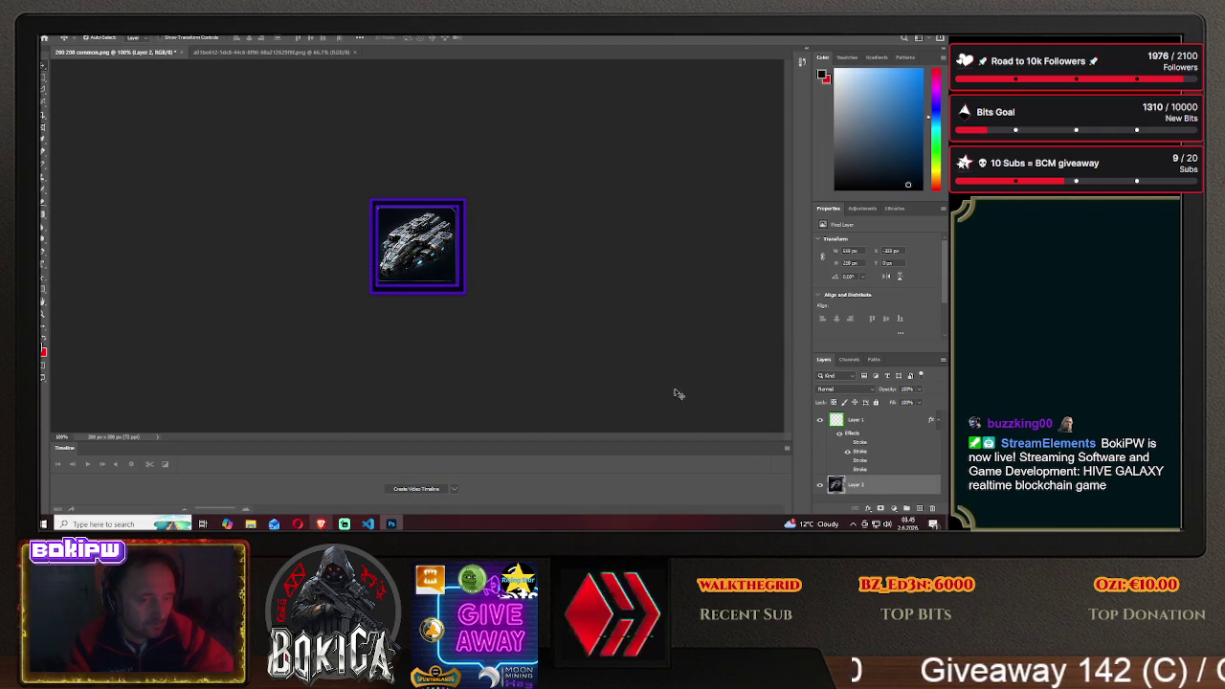
pyautogui.rightClick(866, 423)
# Turn on the magenta Stroke in Layer 1's blending options
pyautogui.click(843, 38)
pyautogui.click(581, 246)
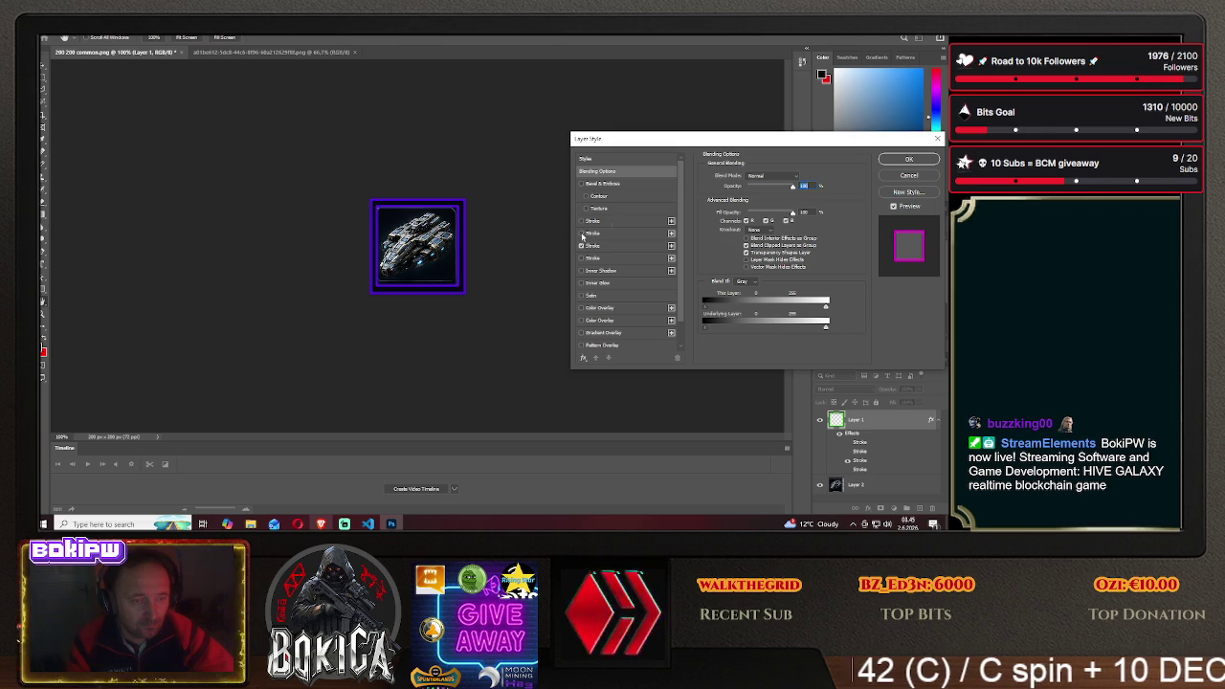
pyautogui.click(906, 159)
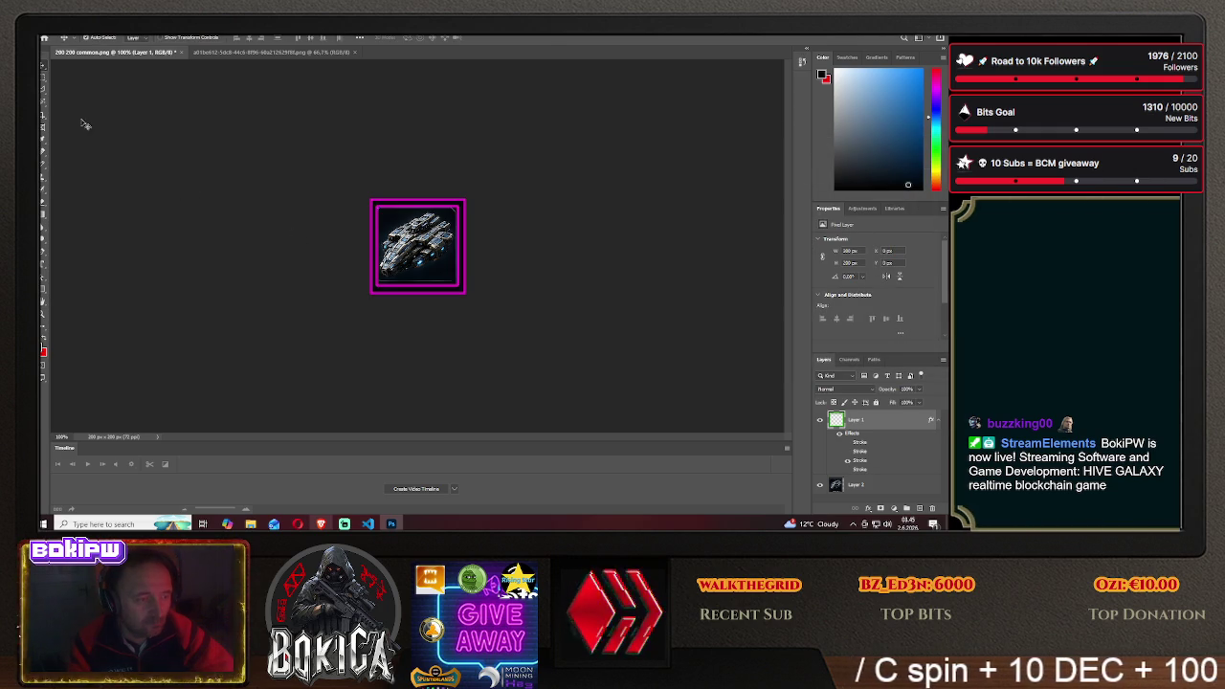
# Save the icon as defender3 PNG in the HIVE GALAXY img folder
pyautogui.click(48, 29)
pyautogui.click(69, 141)
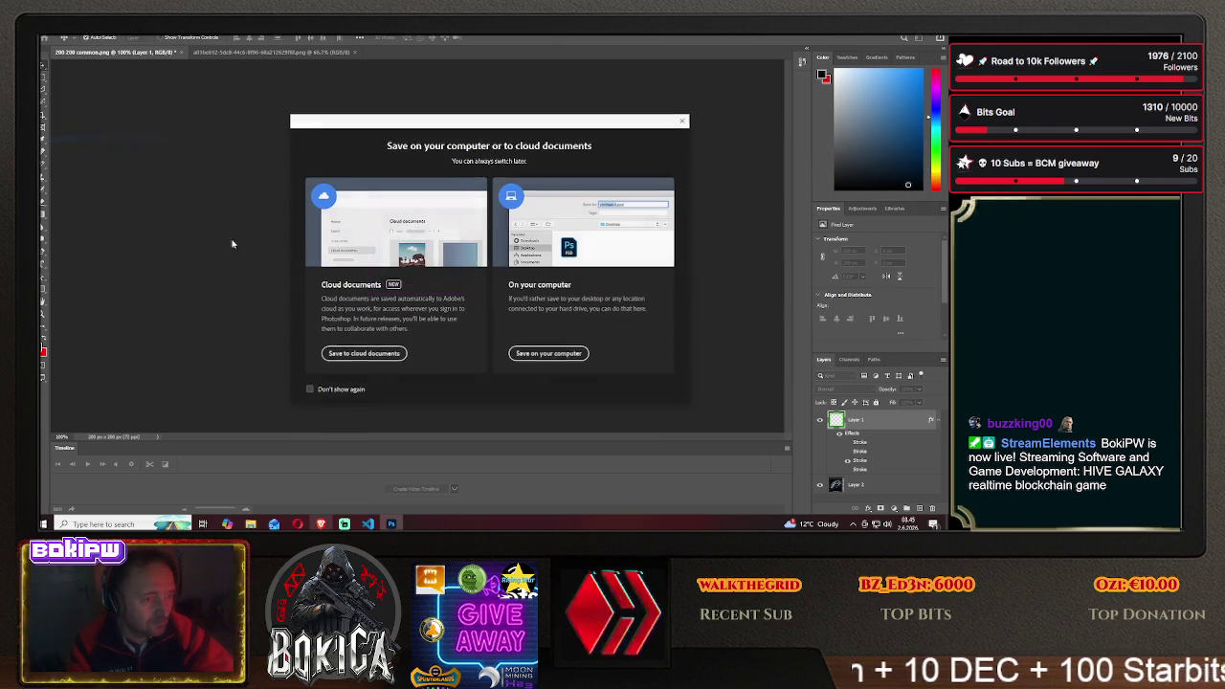
pyautogui.click(542, 352)
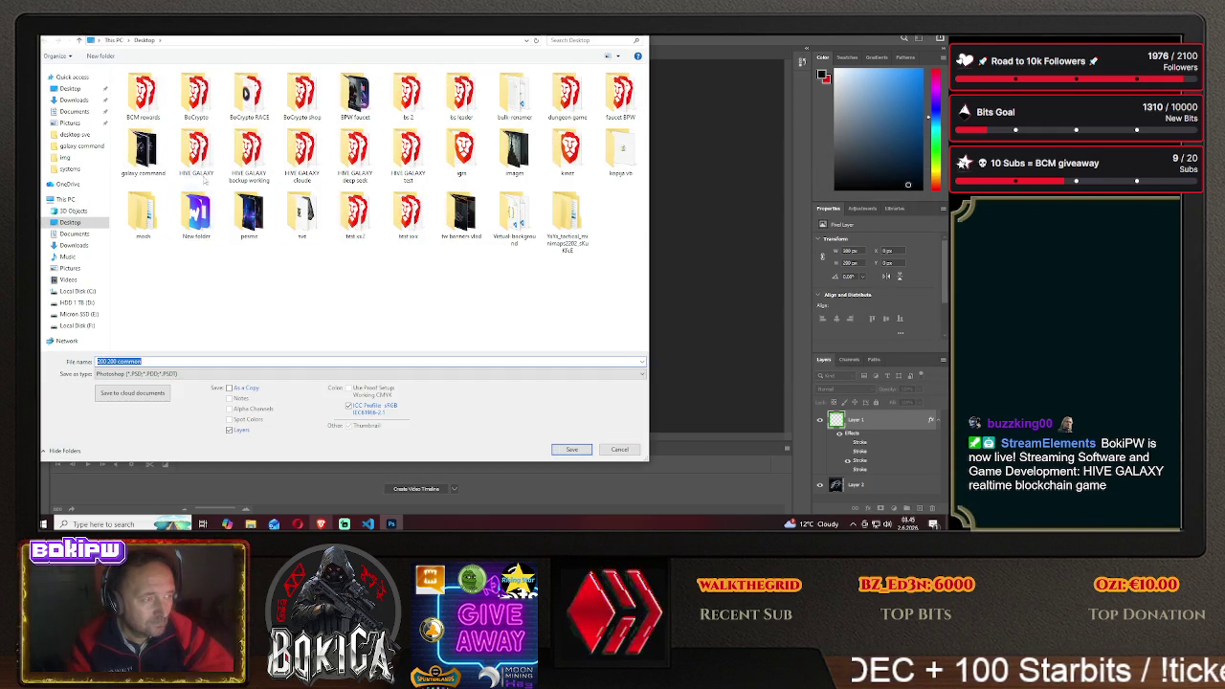
pyautogui.doubleClick(196, 153)
pyautogui.doubleClick(143, 111)
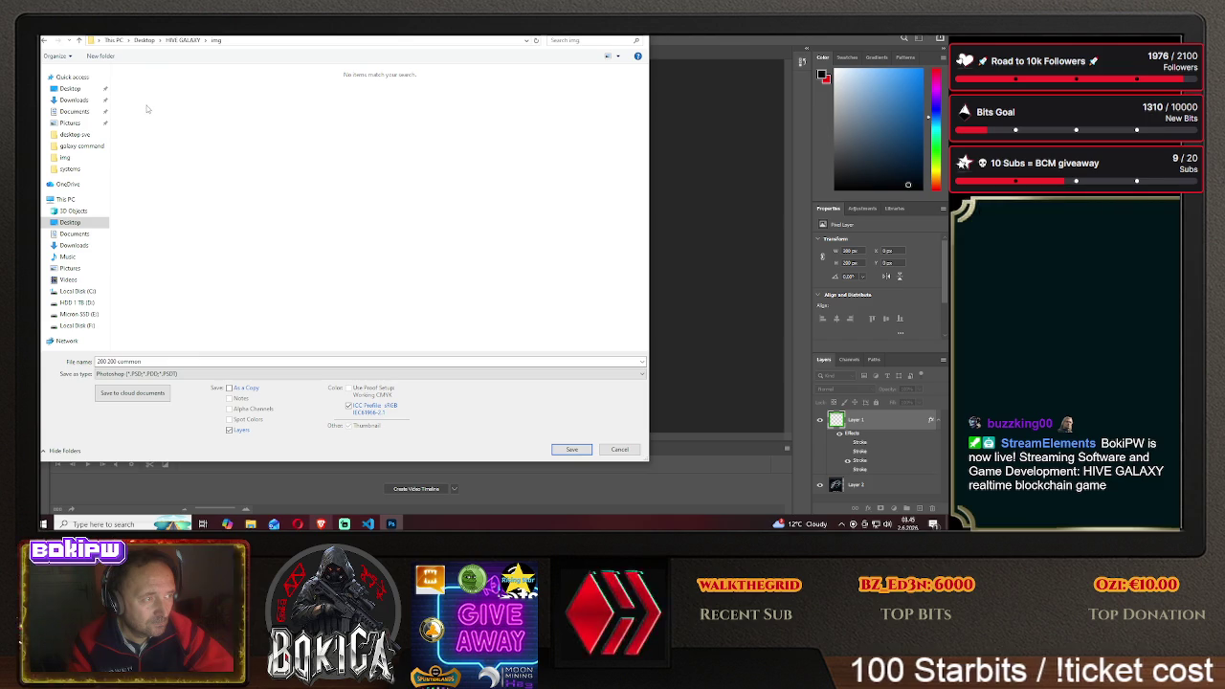
pyautogui.click(163, 372)
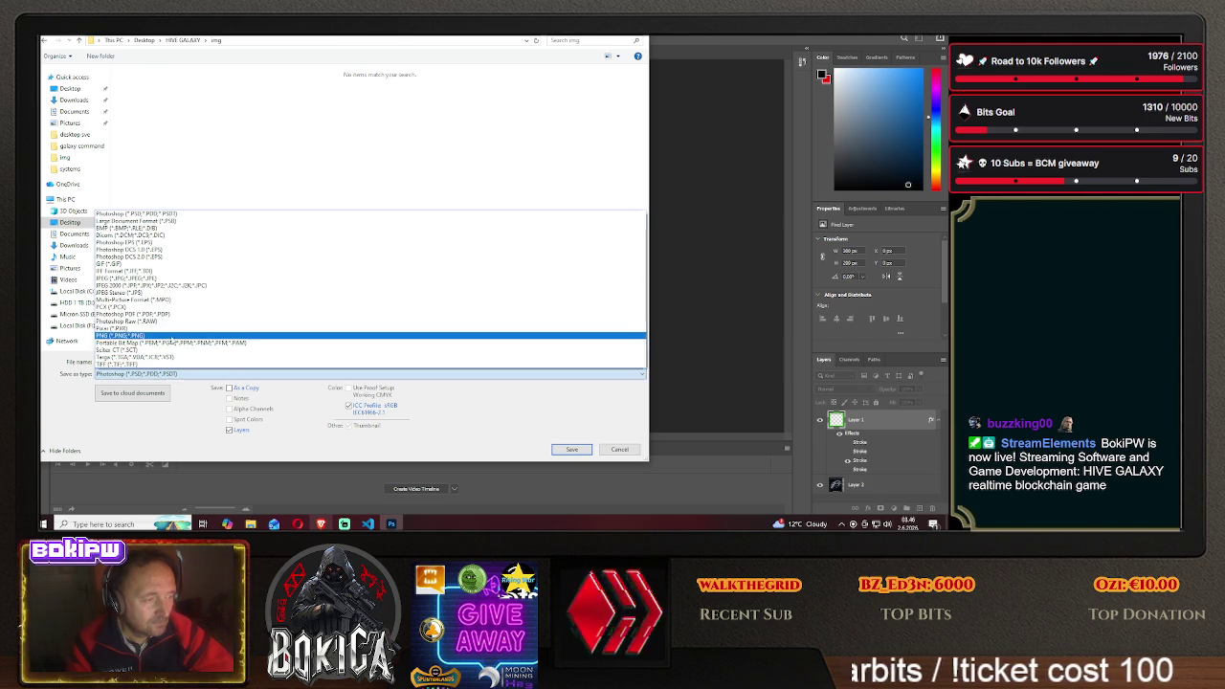
pyautogui.click(134, 333)
pyautogui.write('defen')
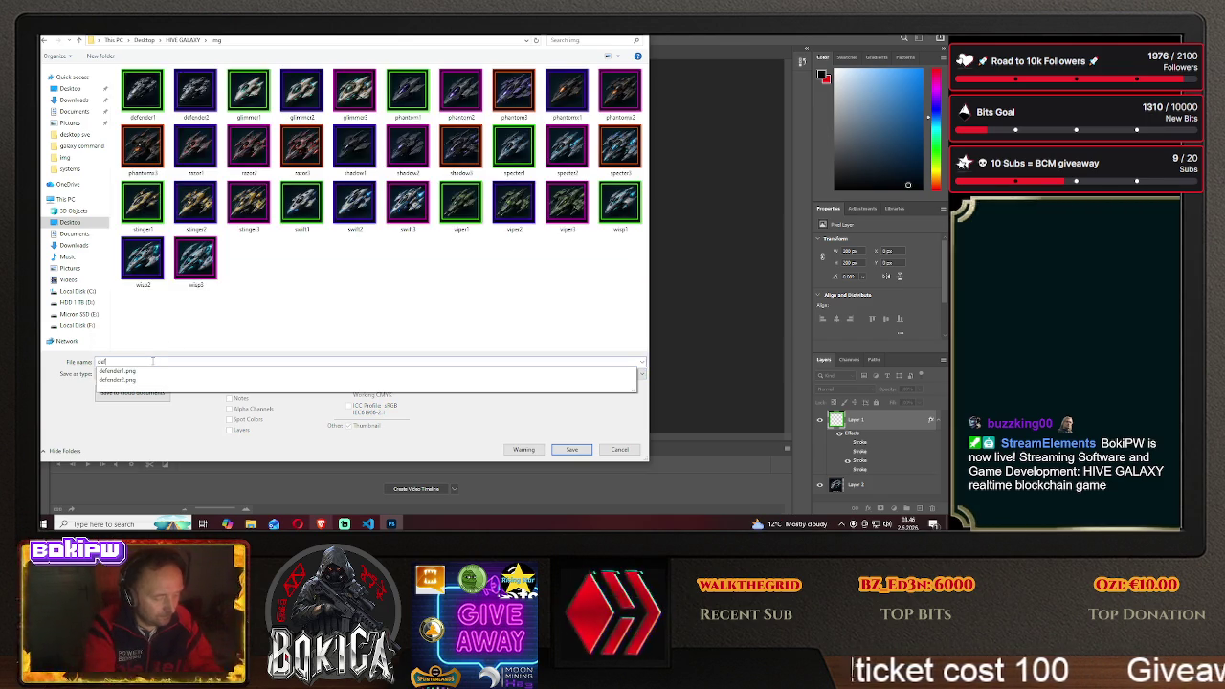
pyautogui.write('der3')
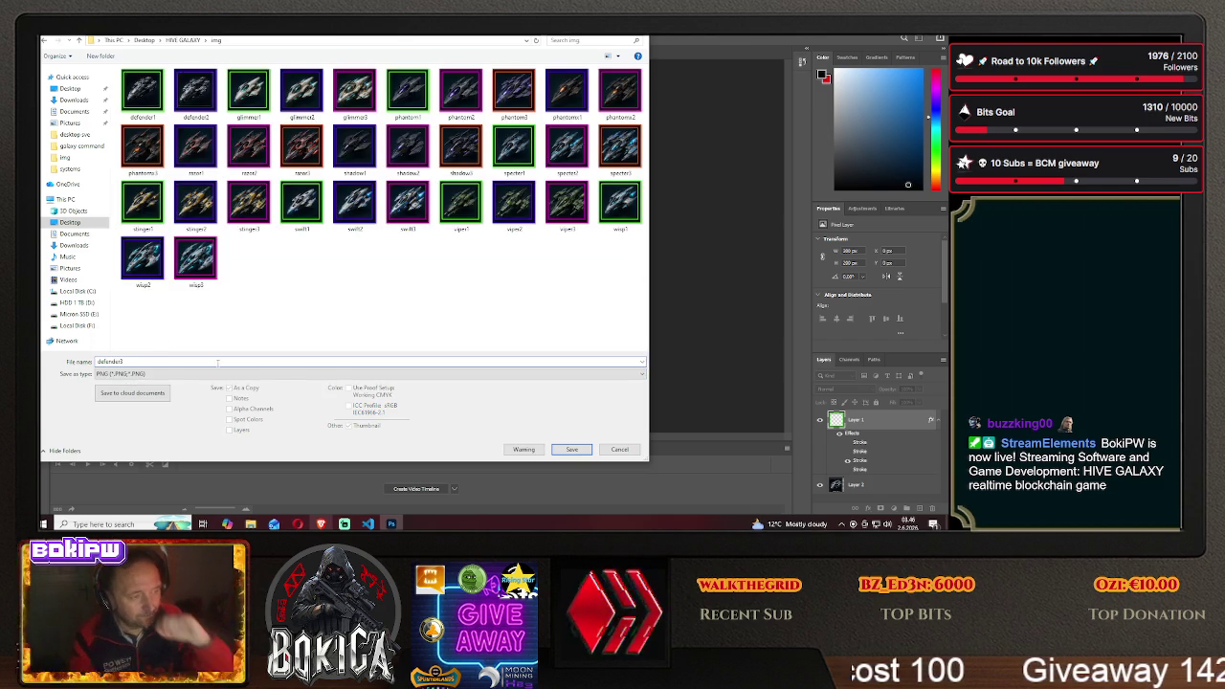
pyautogui.press('Return')
pyautogui.press('Return')
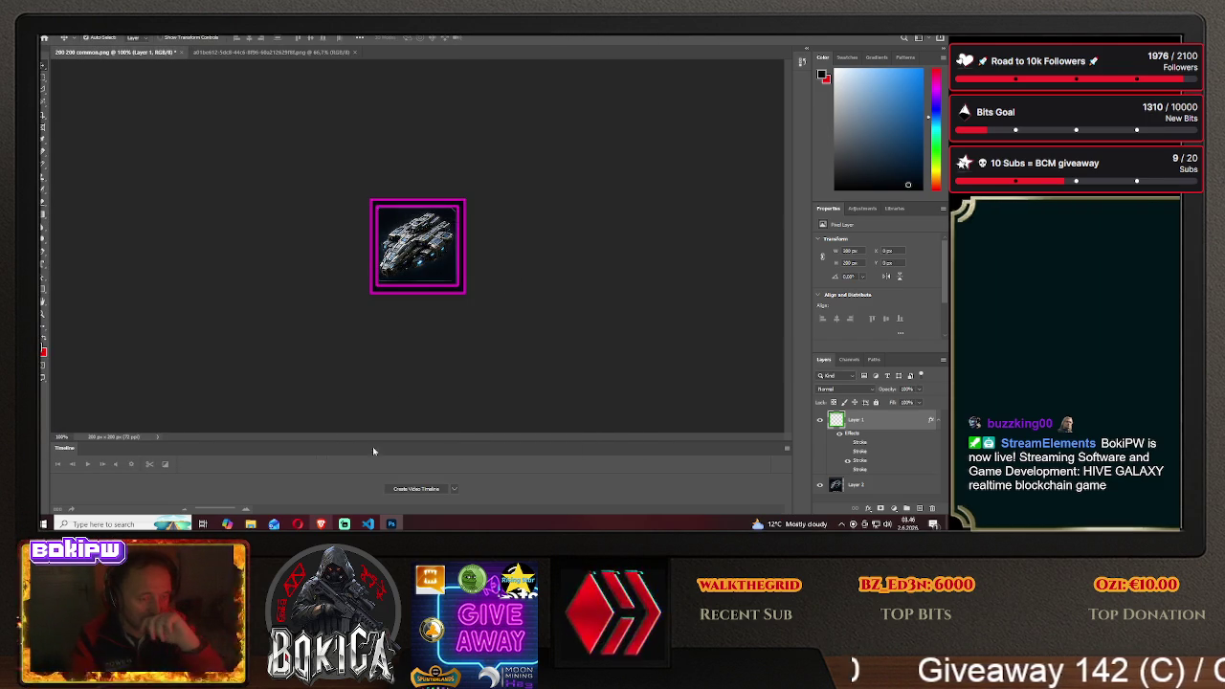
pyautogui.click(326, 523)
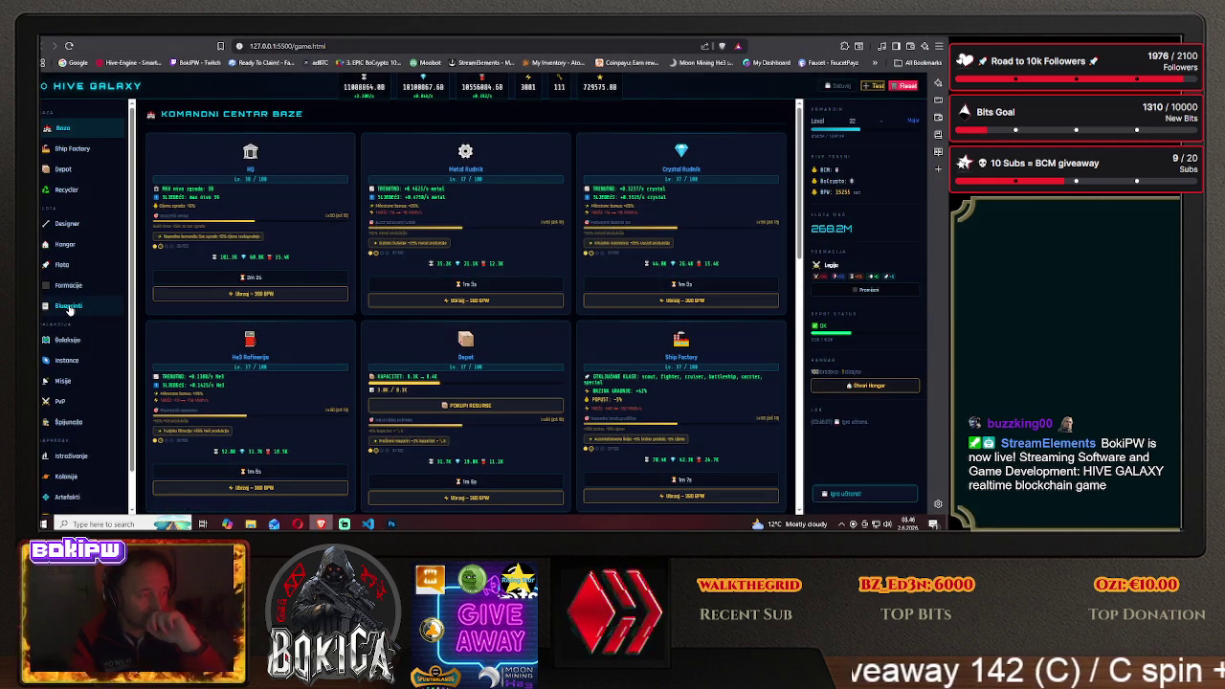
# Confirm Defender III's magenta-framed icon among the Krstarica blueprints, then go to ChatGPT
pyautogui.click(69, 306)
pyautogui.click(249, 227)
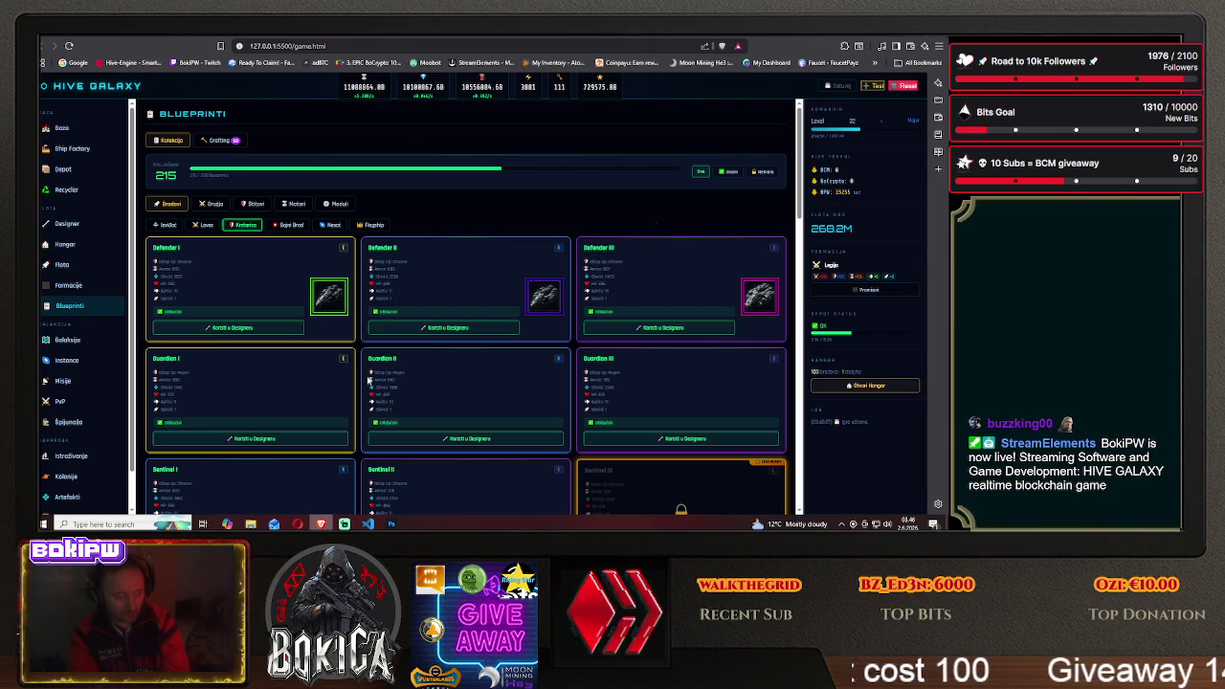
pyautogui.click(158, 36)
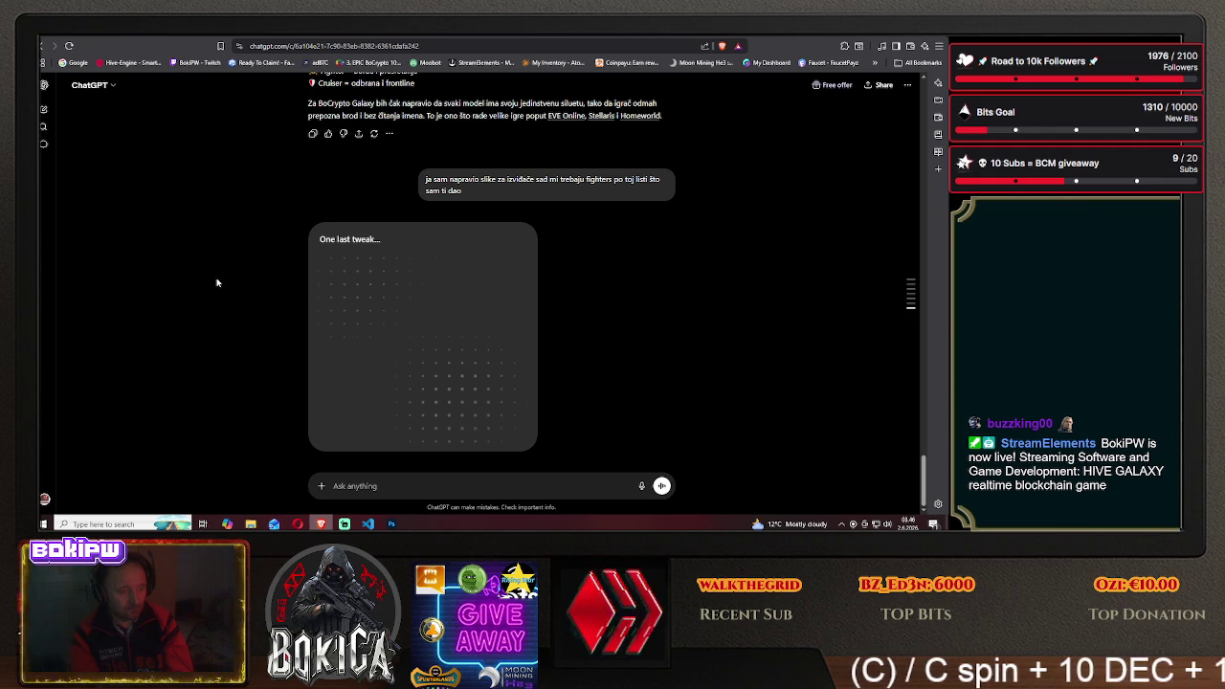
# Cycle from ChatGPT to the Hive Galaxy tab, then return to the Photoshop icon document
pyautogui.hotkey('ctrl', 'Tab')
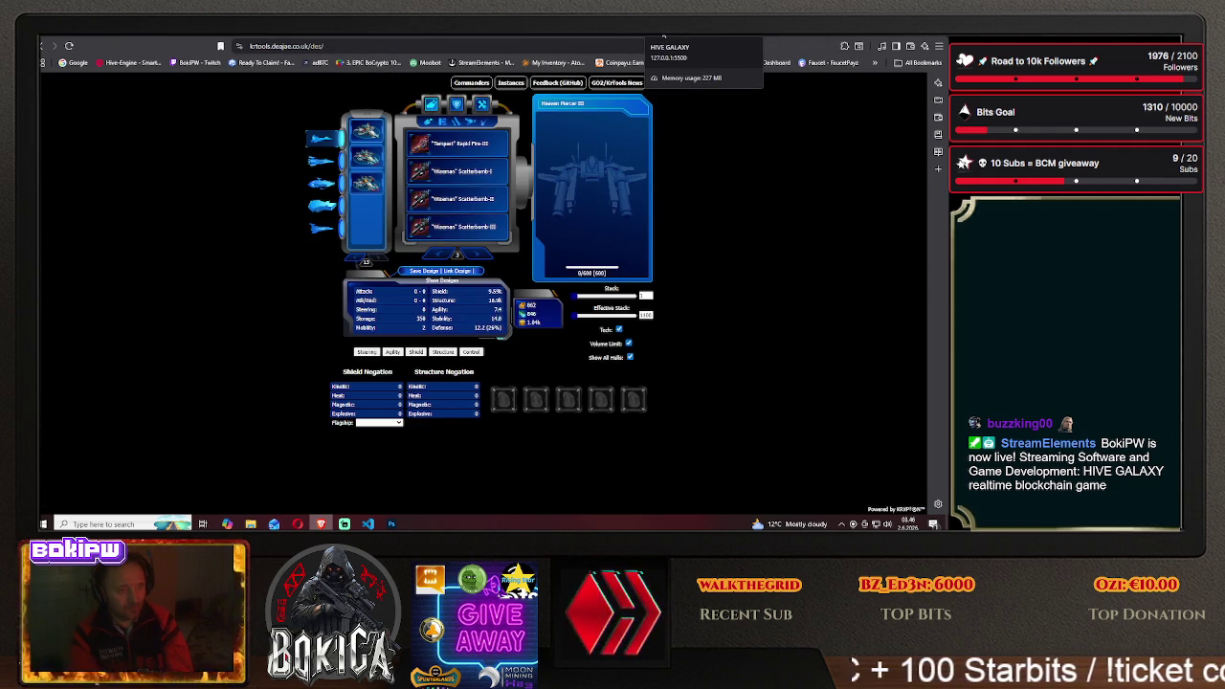
pyautogui.click(663, 36)
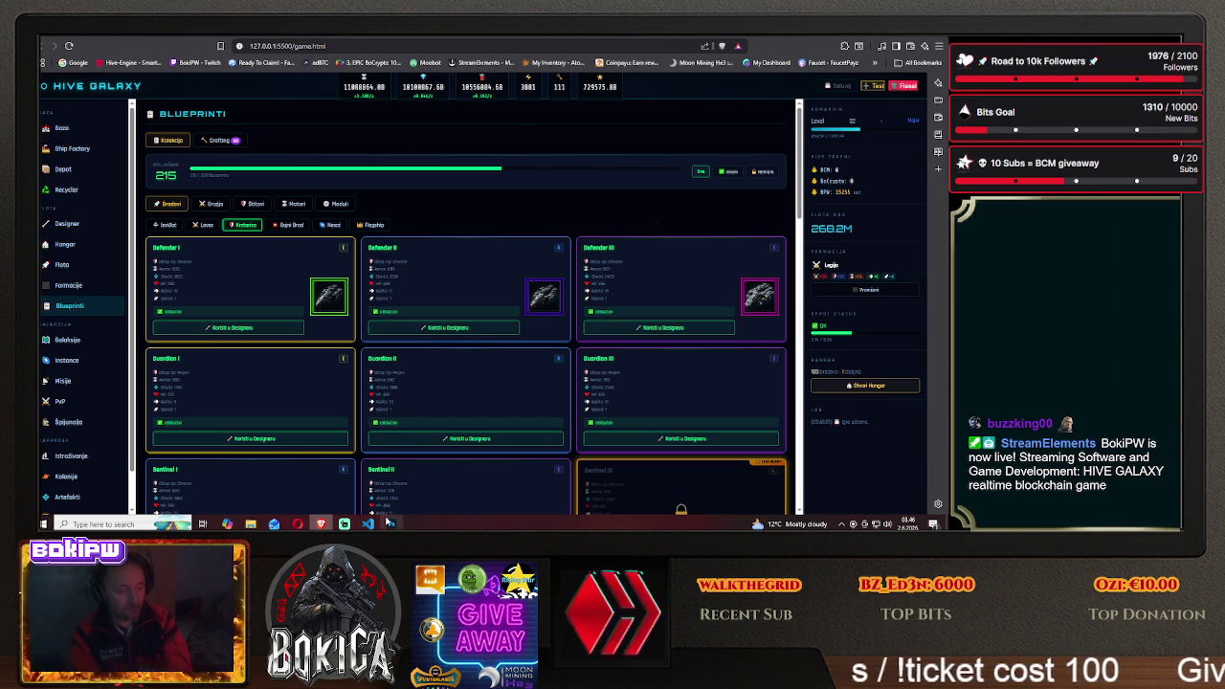
pyautogui.click(391, 523)
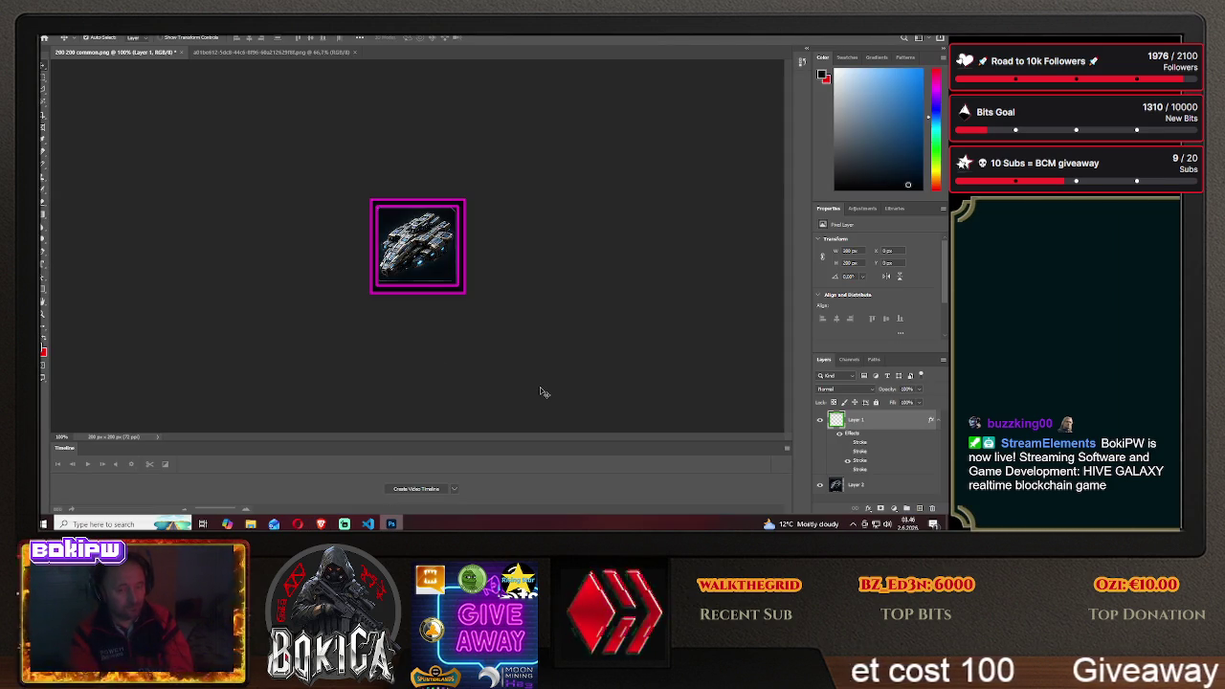
# Delete the old ship layer and switch to the sprite sheet with the rectangular marquee
pyautogui.moveTo(426, 249)
pyautogui.mouseDown()
pyautogui.moveTo(394, 251)
pyautogui.moveTo(426, 247)
pyautogui.mouseUp()
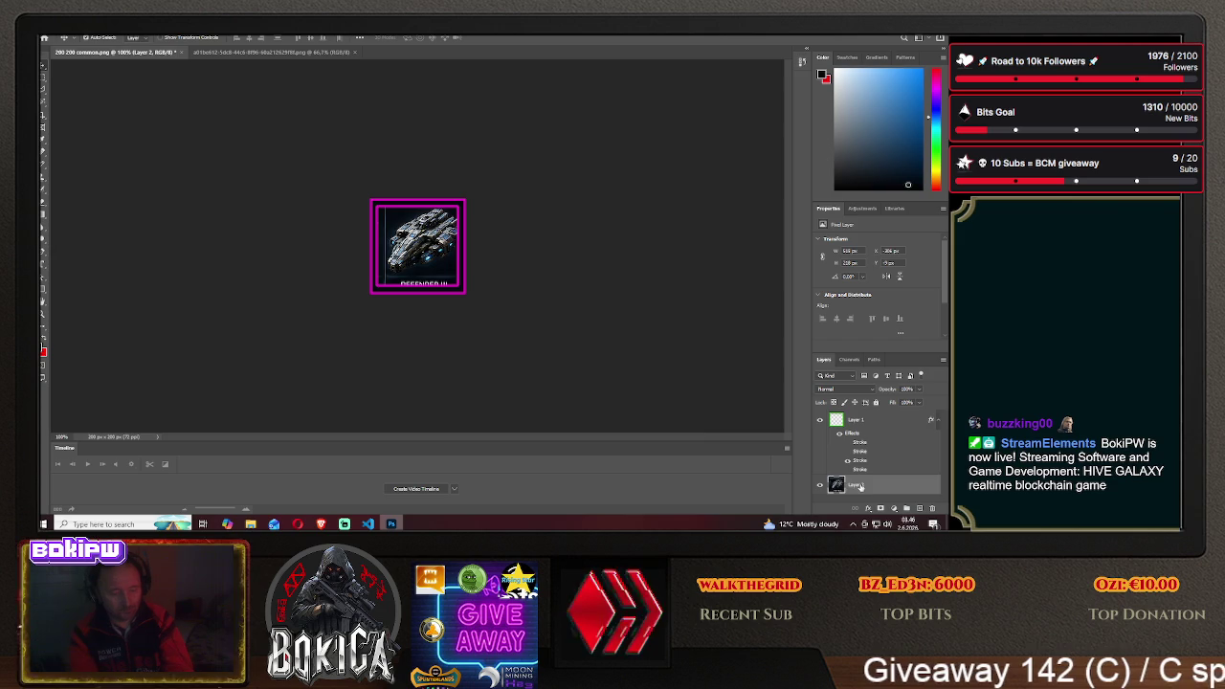
pyautogui.press('Delete')
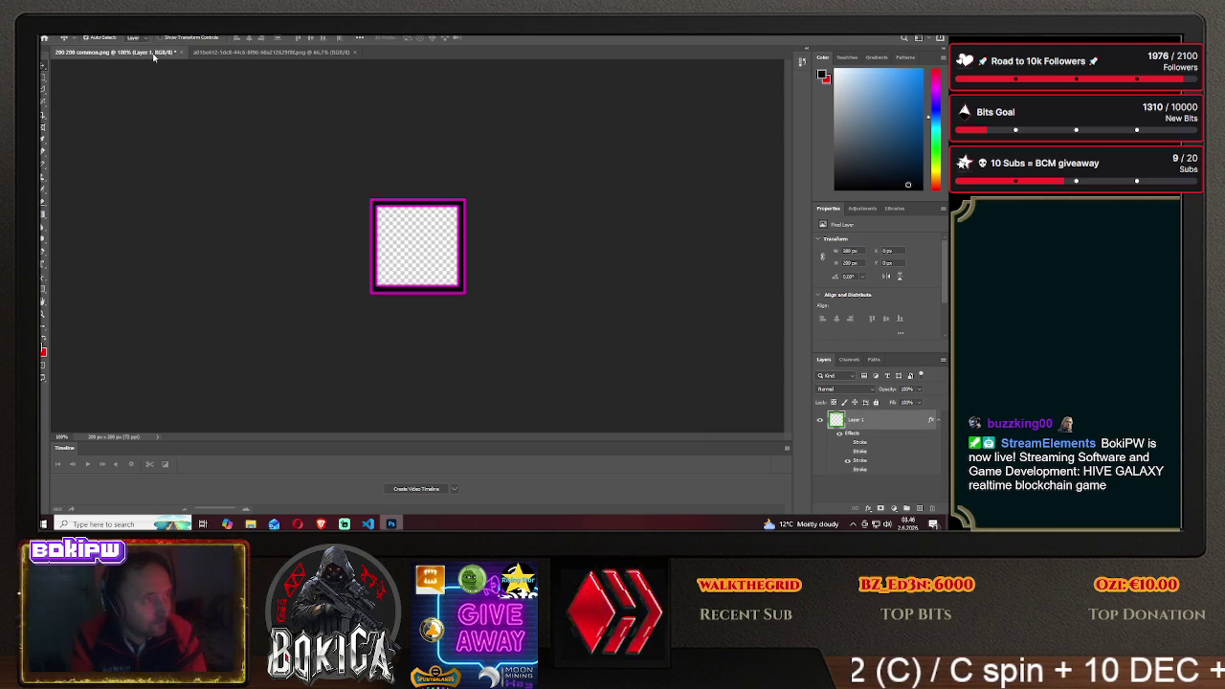
pyautogui.click(241, 52)
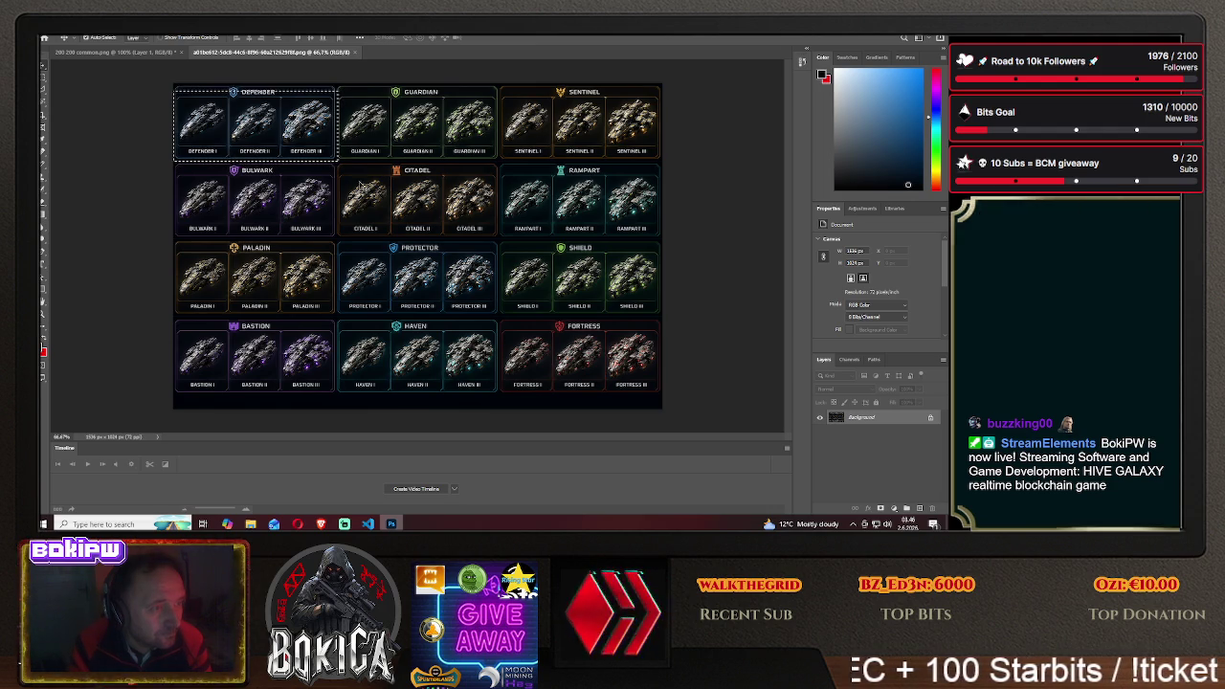
pyautogui.press('m')
pyautogui.click(321, 203)
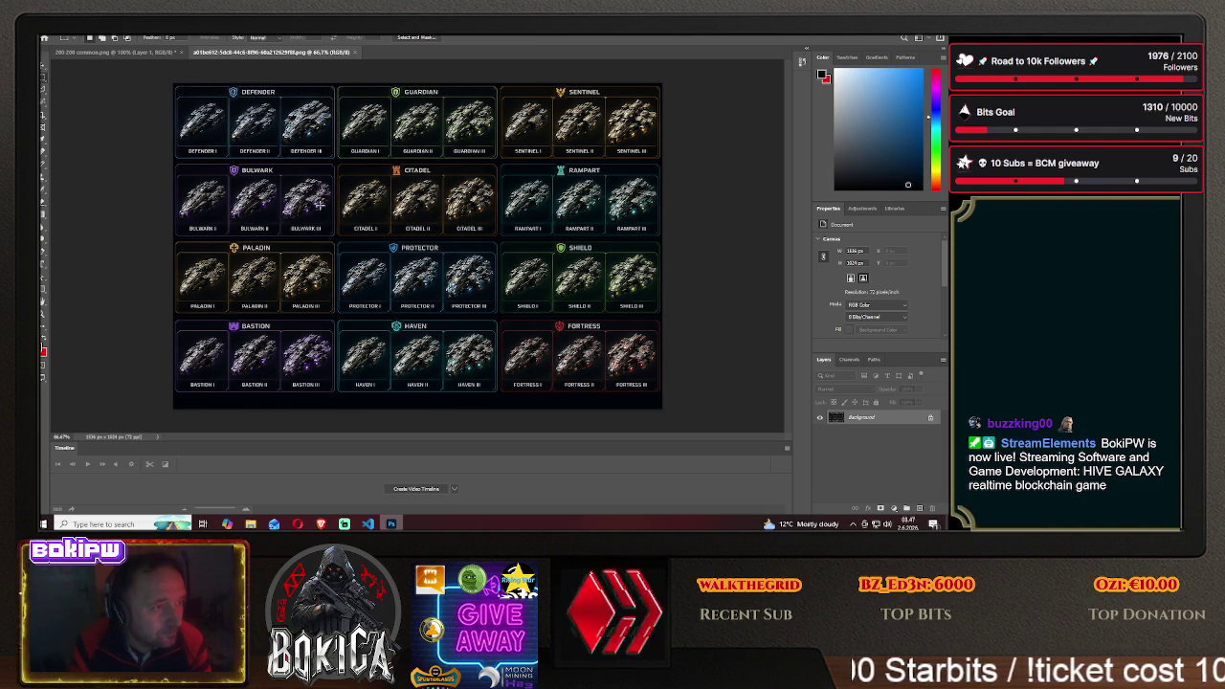
# Cut the Guardian block from the sprite sheet and paste it into 200 200 common.png
pyautogui.click(321, 522)
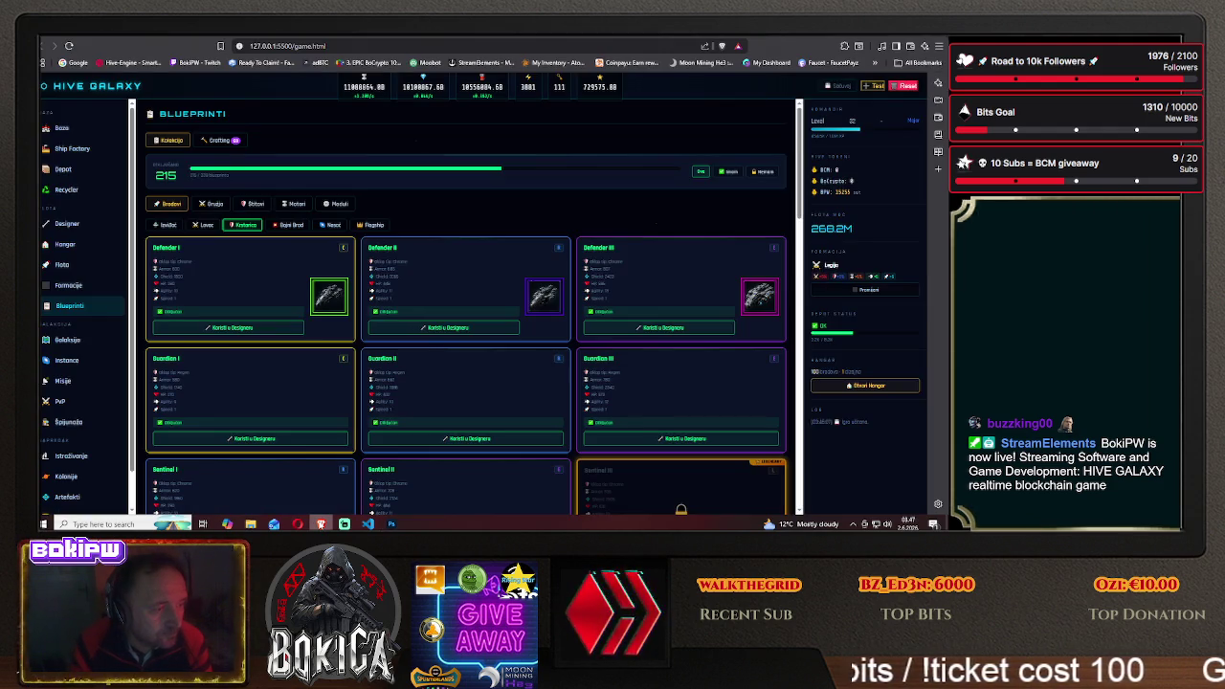
pyautogui.hotkey('alt', 'Tab')
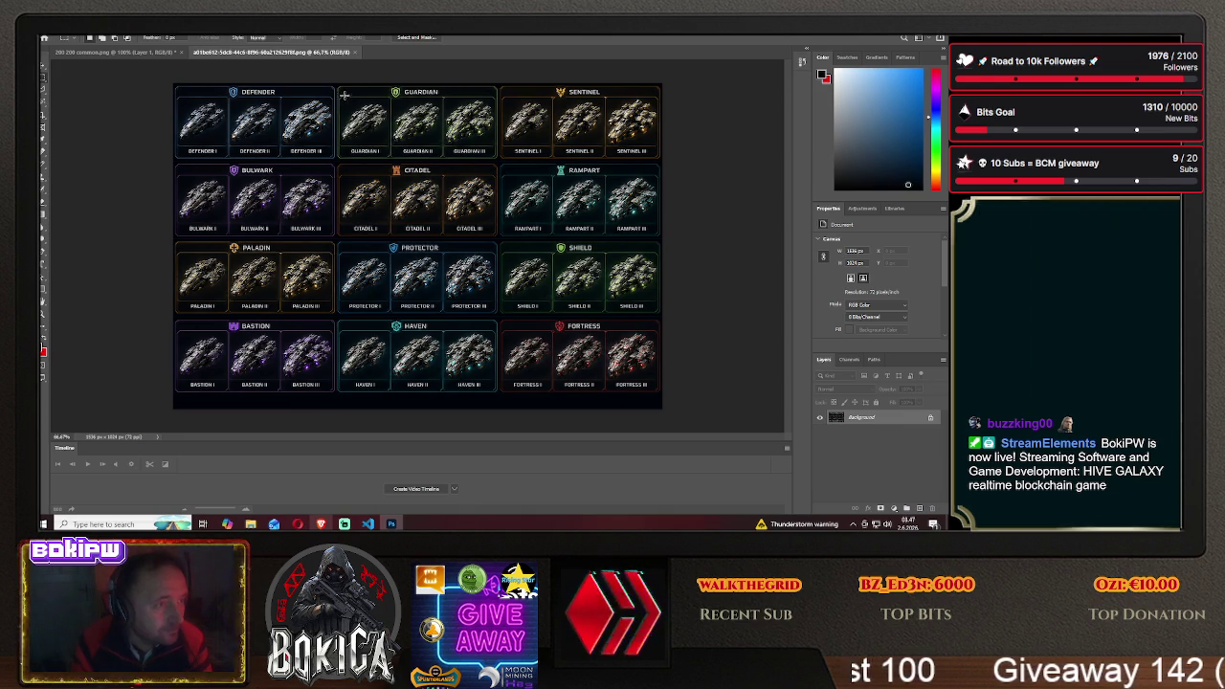
pyautogui.moveTo(336, 93); pyautogui.dragTo(365, 107)
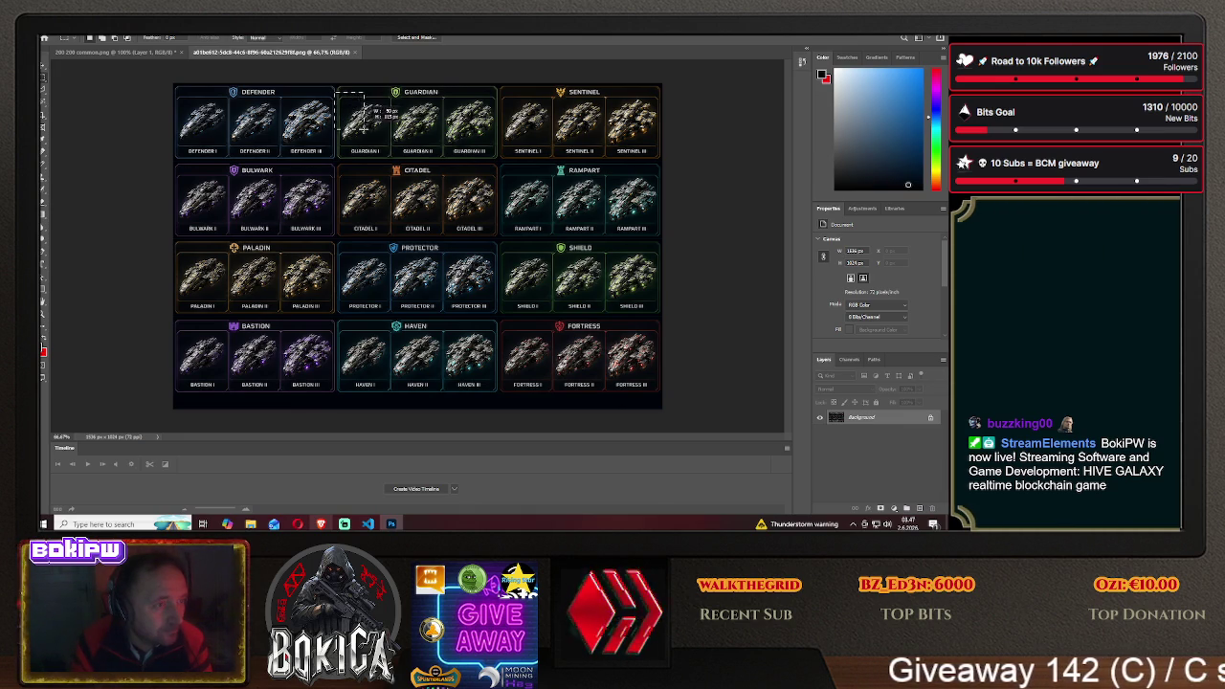
pyautogui.moveTo(398, 145); pyautogui.dragTo(499, 153)
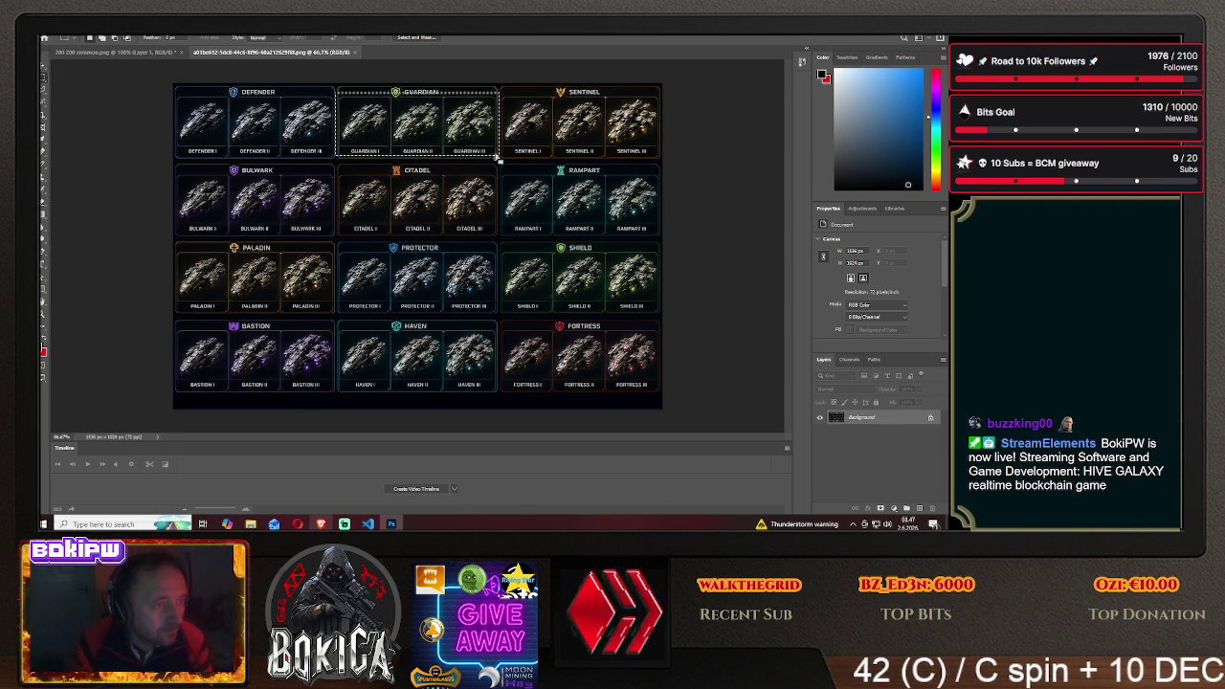
pyautogui.press('v')
pyautogui.hotkey('ctrl', 'x')
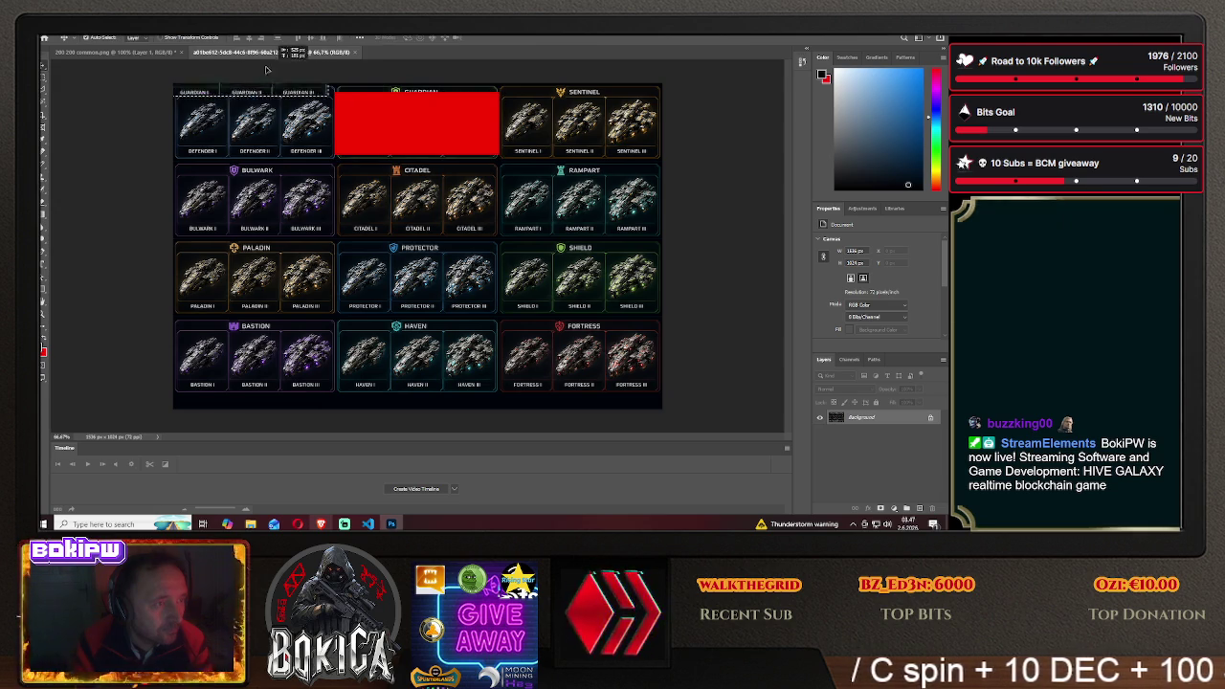
pyautogui.click(134, 53)
pyautogui.hotkey('ctrl', 'v')
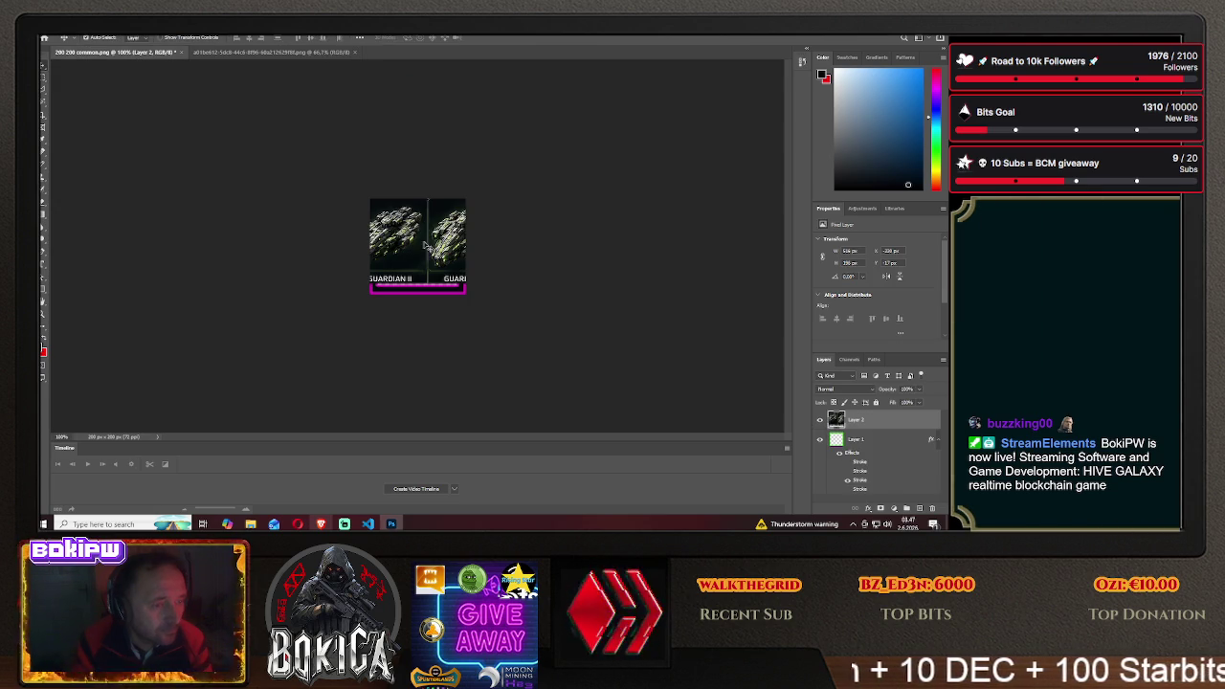
# Move the border layer above the Guardian and centre the ship inside the frame
pyautogui.moveTo(855, 438); pyautogui.dragTo(855, 414)
pyautogui.moveTo(406, 248); pyautogui.dragTo(436, 257)
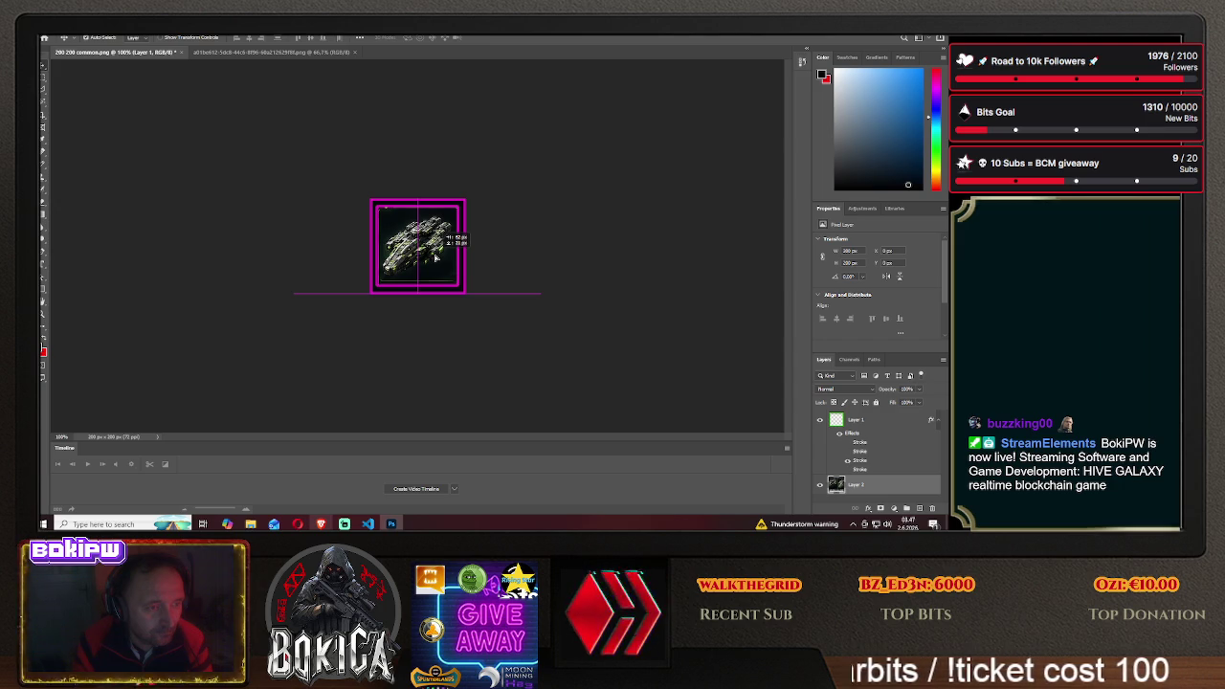
pyautogui.moveTo(436, 258)
pyautogui.mouseDown()
pyautogui.moveTo(439, 268)
pyautogui.moveTo(437, 256)
pyautogui.mouseUp()
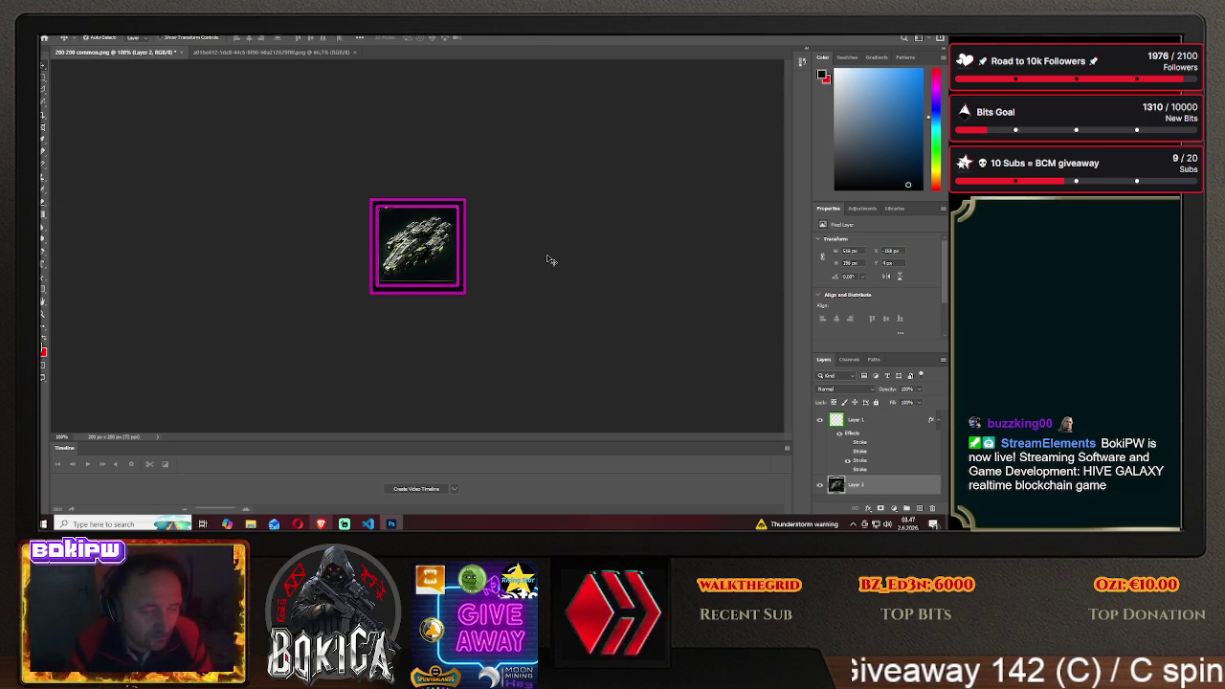
pyautogui.moveTo(550, 260); pyautogui.dragTo(338, 253)
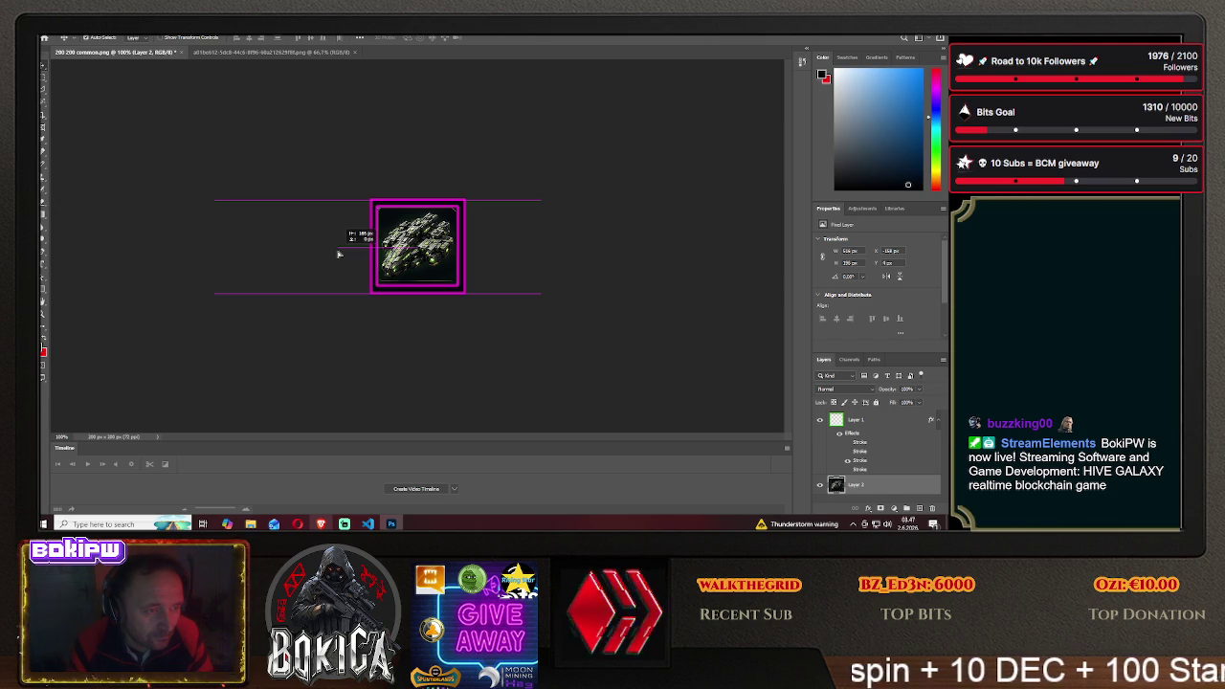
pyautogui.moveTo(339, 254); pyautogui.dragTo(342, 257)
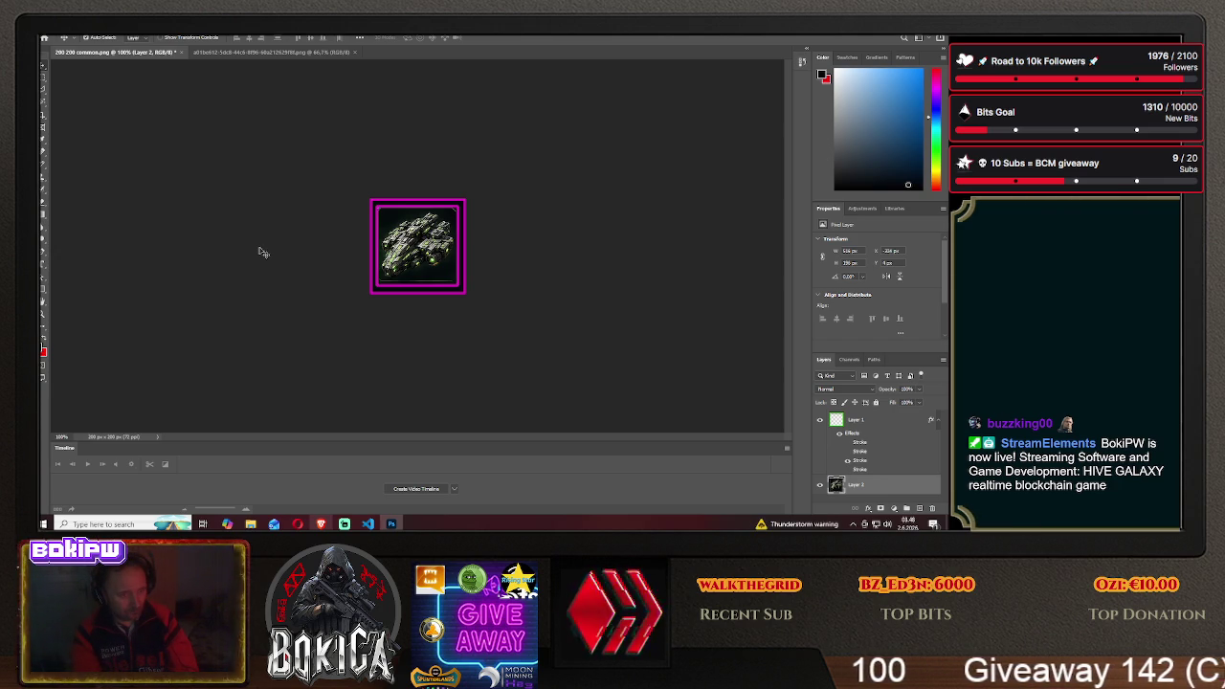
# Compare with the game's blueprint cards, then bring up the frame layer's style settings
pyautogui.click(329, 526)
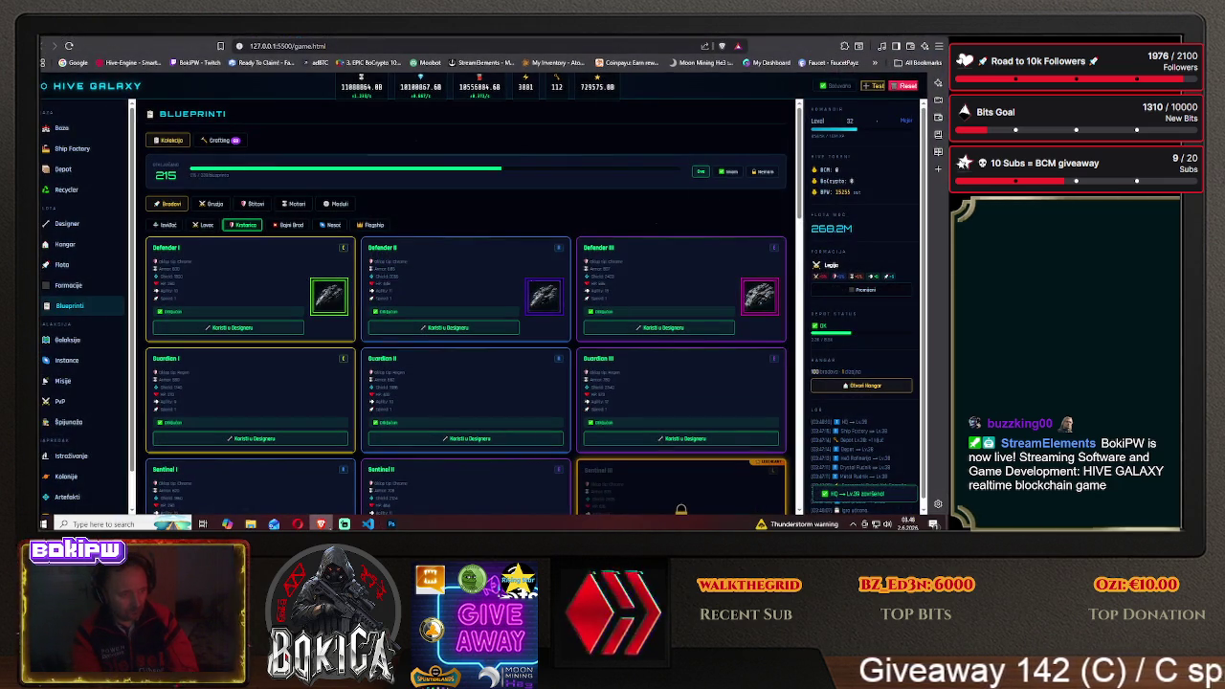
pyautogui.click(391, 524)
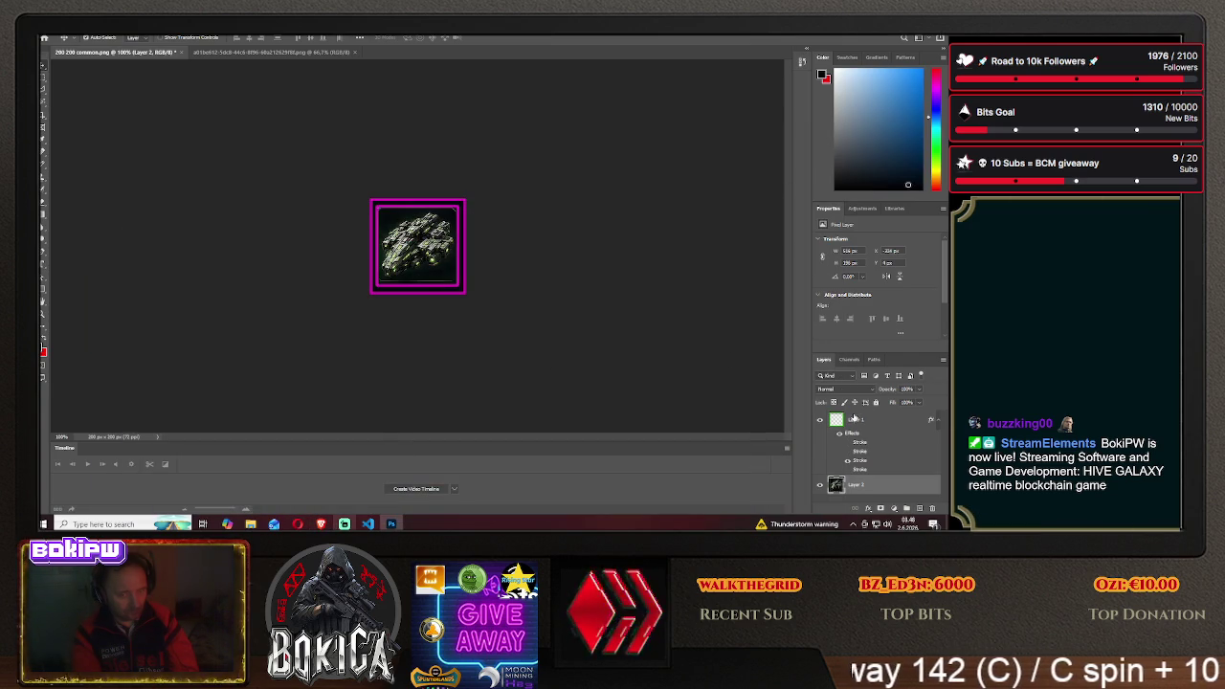
pyautogui.rightClick(849, 419)
pyautogui.click(890, 419)
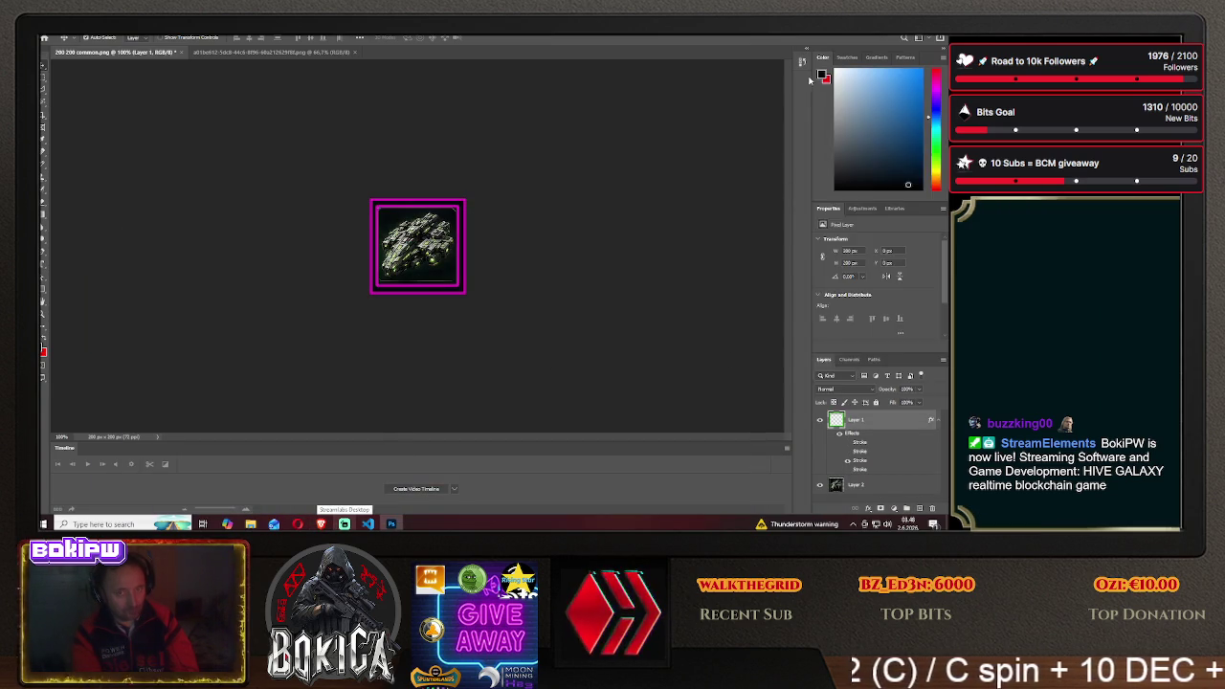
# Enable the purple-blue Stroke on Layer 1's layer style
pyautogui.doubleClick(890, 419)
pyautogui.click(581, 234)
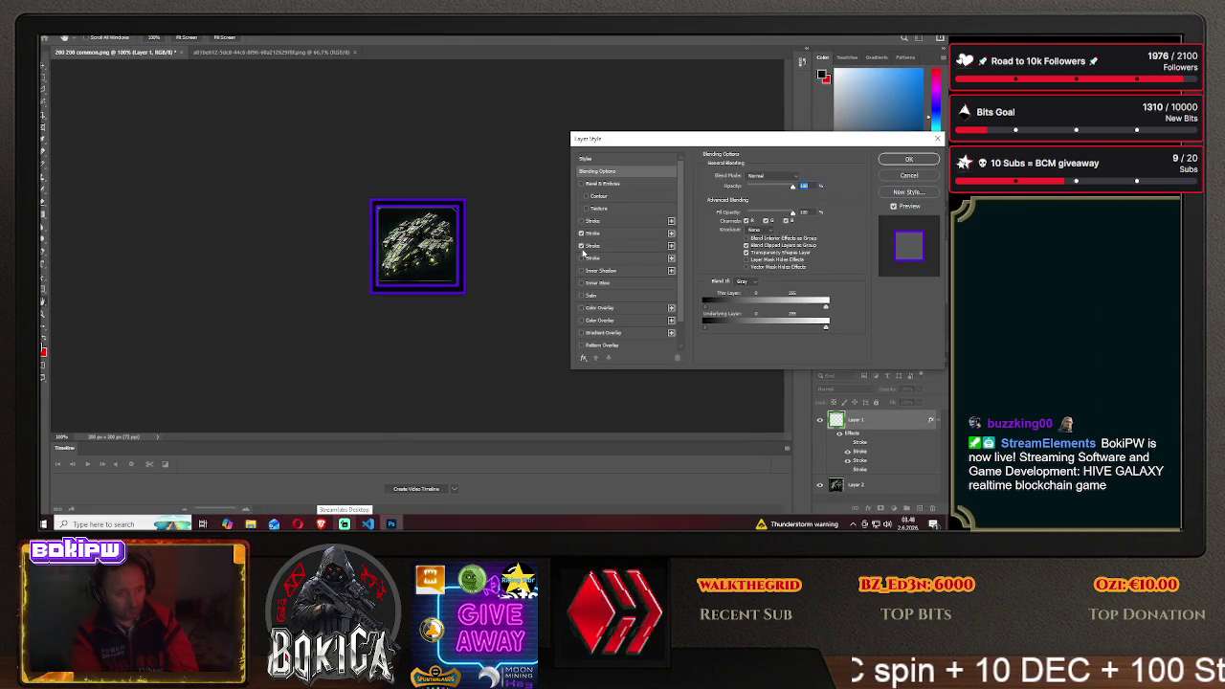
pyautogui.click(908, 162)
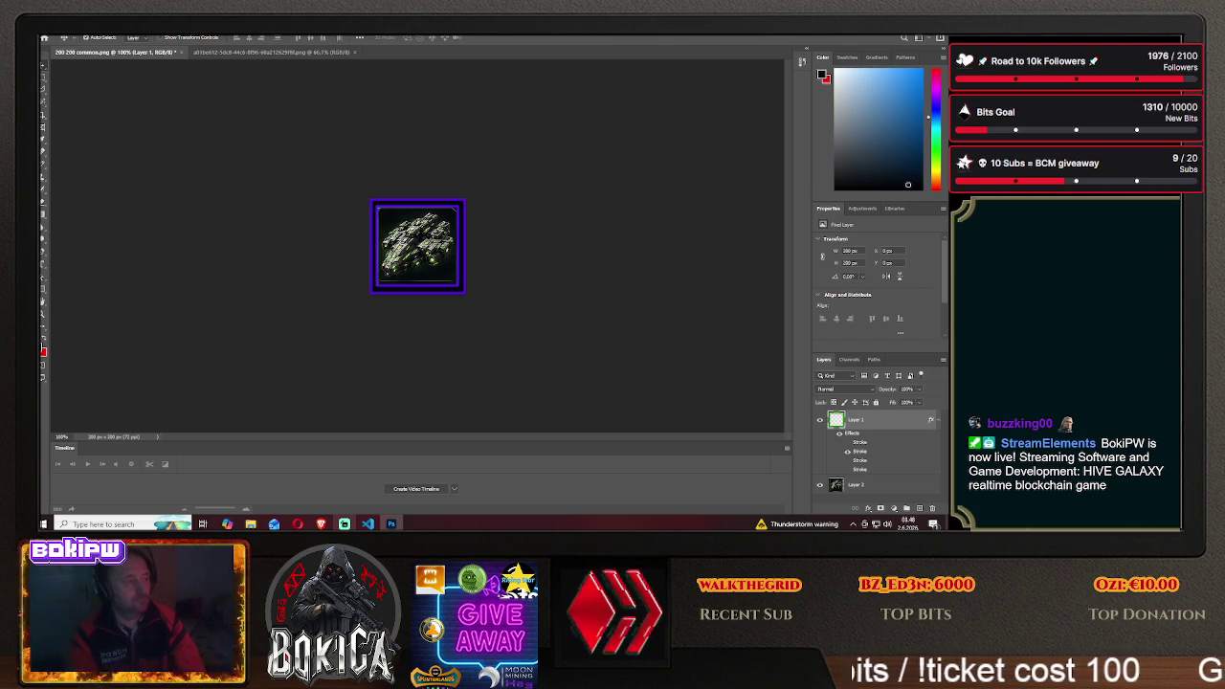
# Save the icon as guardian2 PNG in the HIVE GALAXY img folder
pyautogui.click(50, 29)
pyautogui.click(77, 144)
pyautogui.click(548, 353)
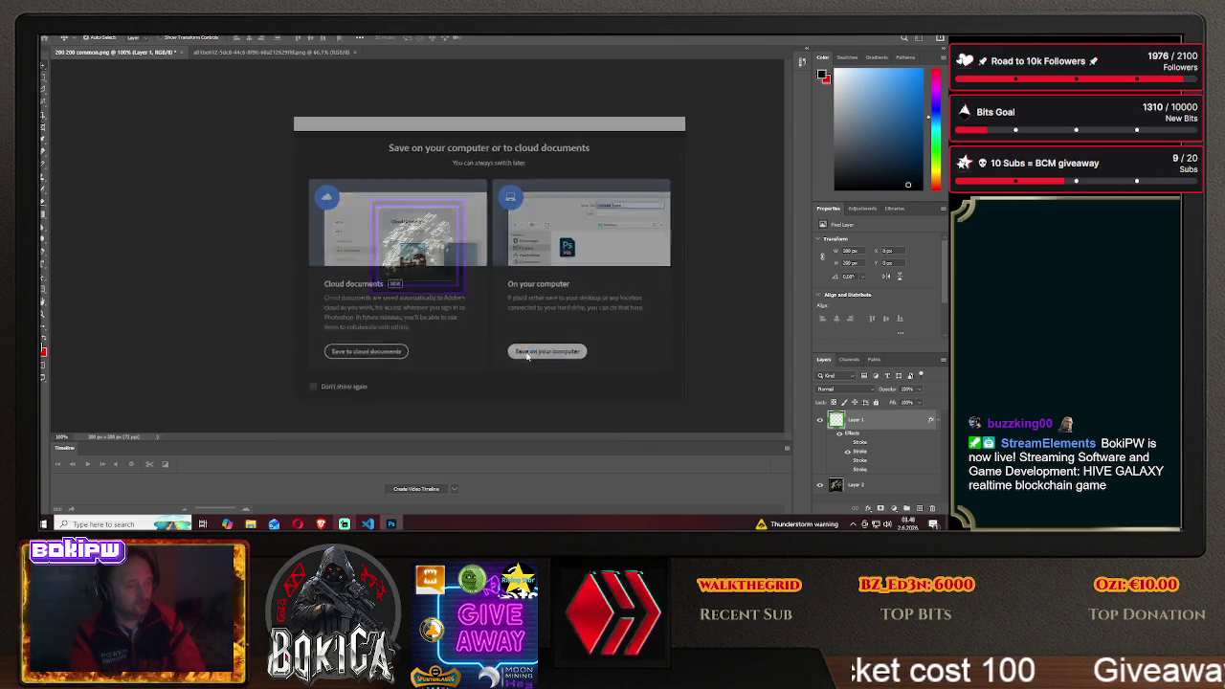
pyautogui.doubleClick(197, 158)
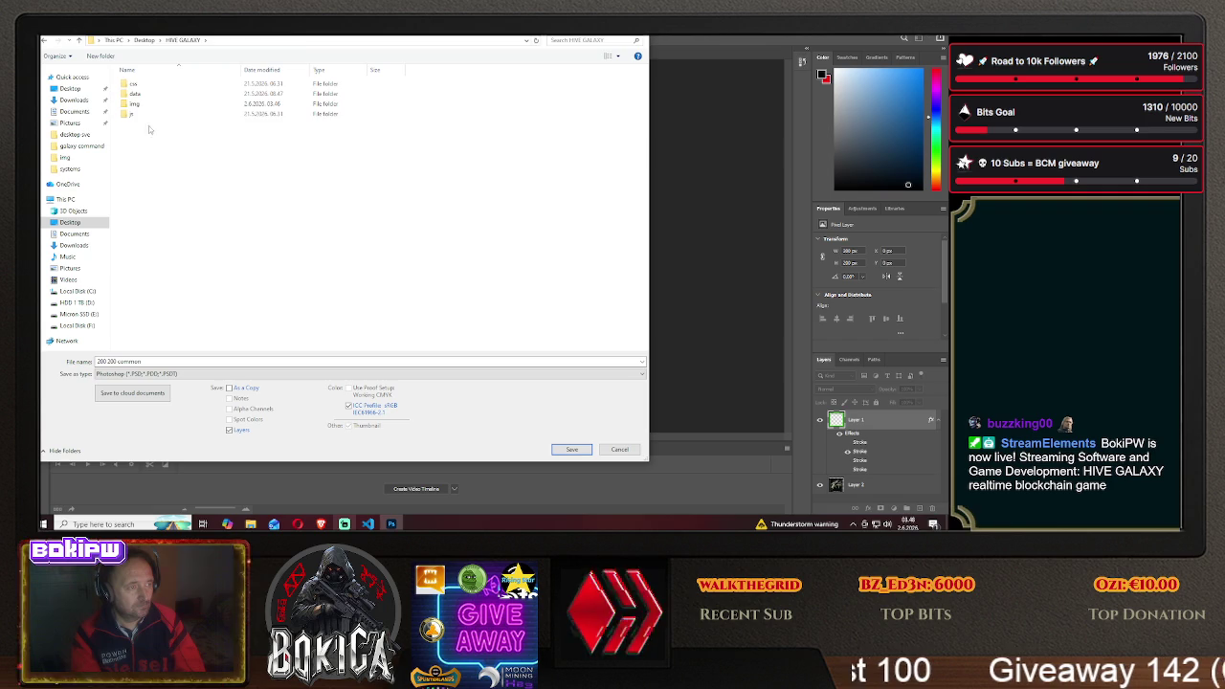
pyautogui.doubleClick(153, 103)
pyautogui.click(161, 375)
pyautogui.click(153, 335)
pyautogui.write('gal')
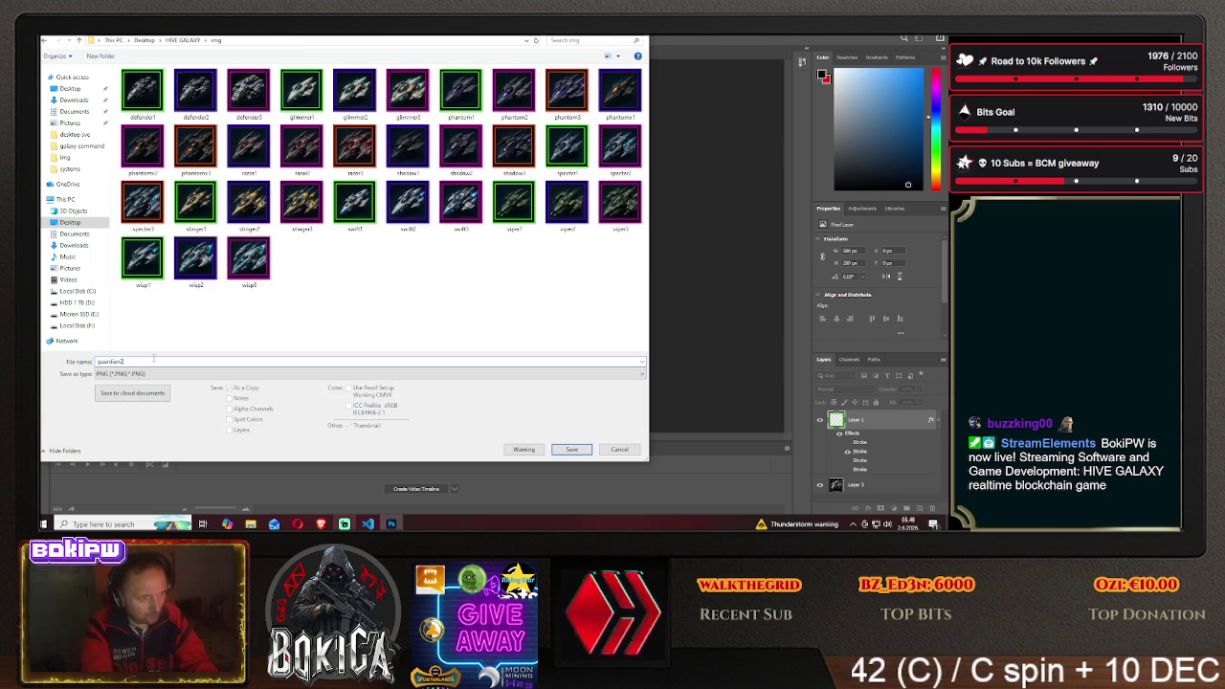
pyautogui.click(572, 449)
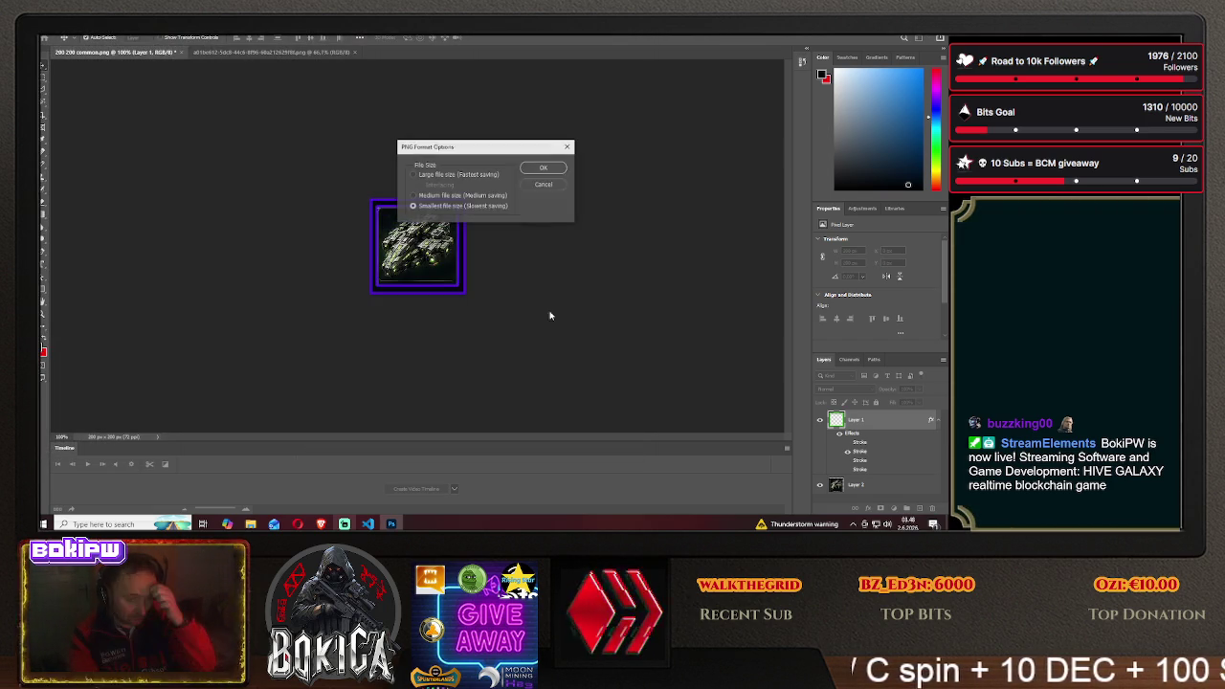
pyautogui.click(539, 167)
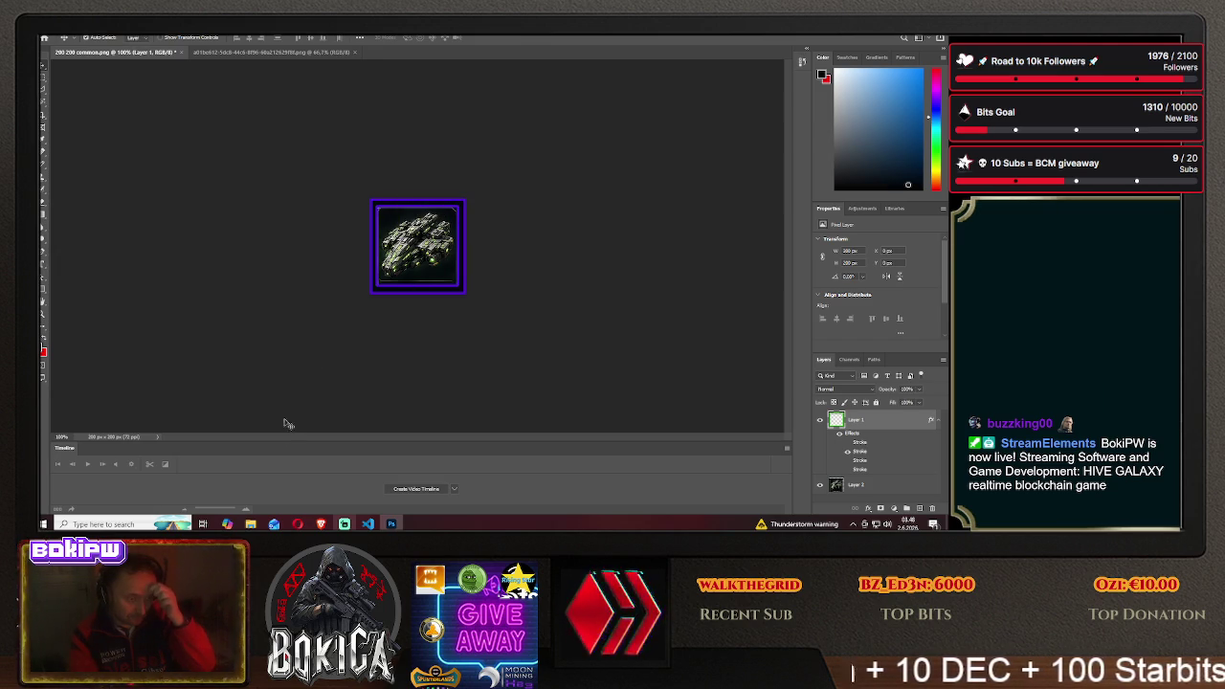
pyautogui.click(320, 524)
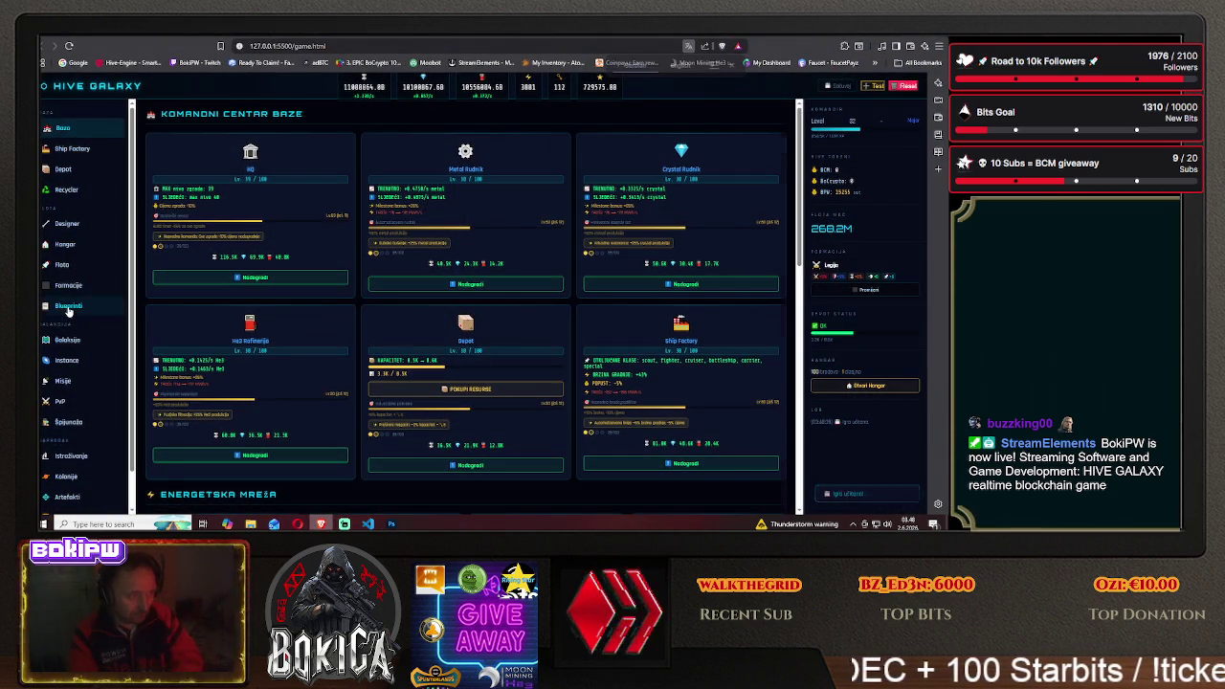
# Filter blueprints to Krstarica, scroll to Guardian II's purple-framed icon, then go to ChatGPT
pyautogui.click(68, 307)
pyautogui.click(246, 225)
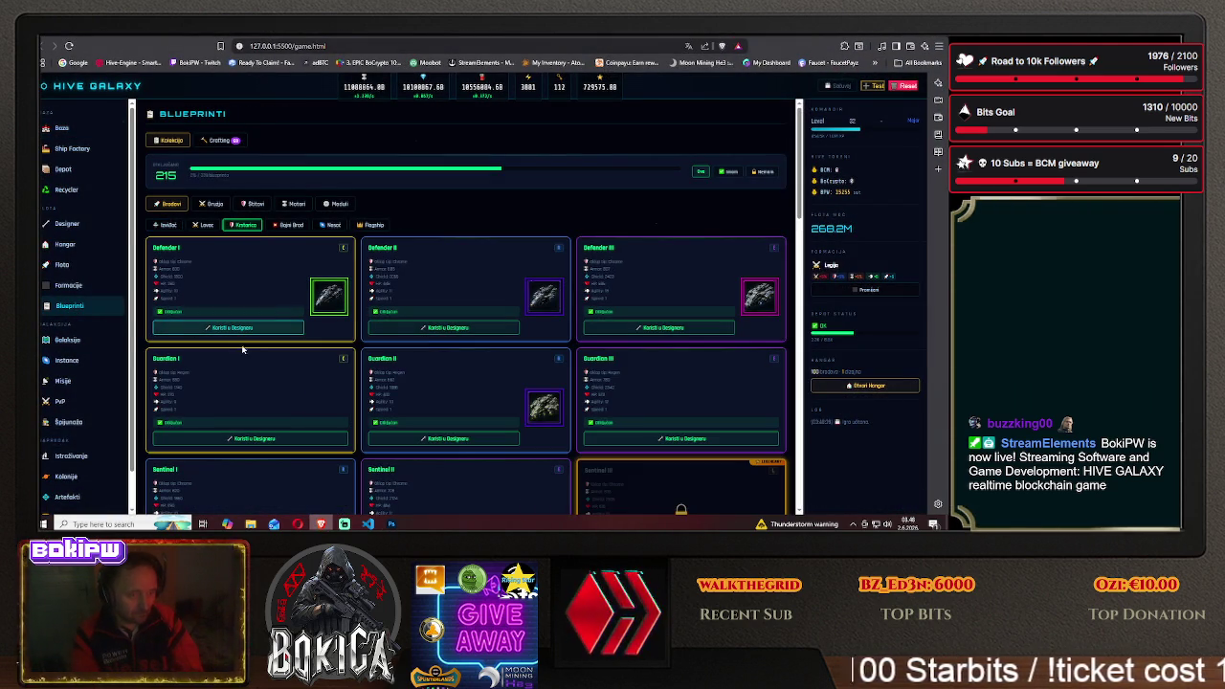
pyautogui.scroll(-1, 237, 363)
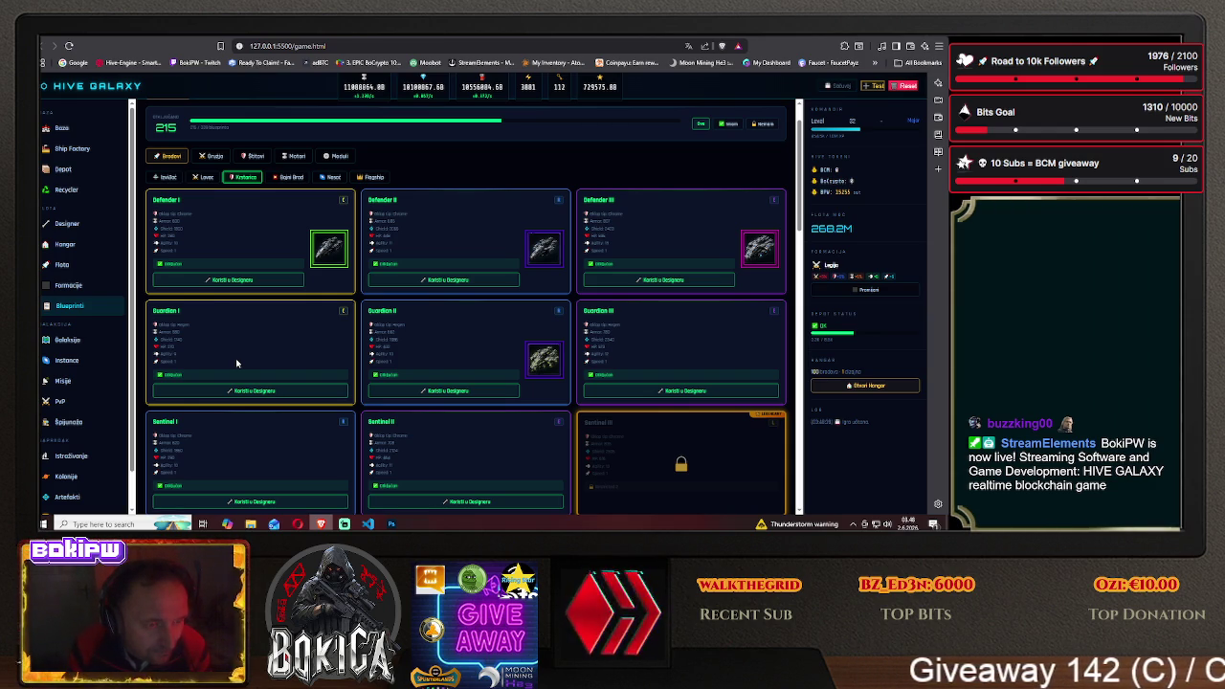
pyautogui.scroll(-1, 236, 363)
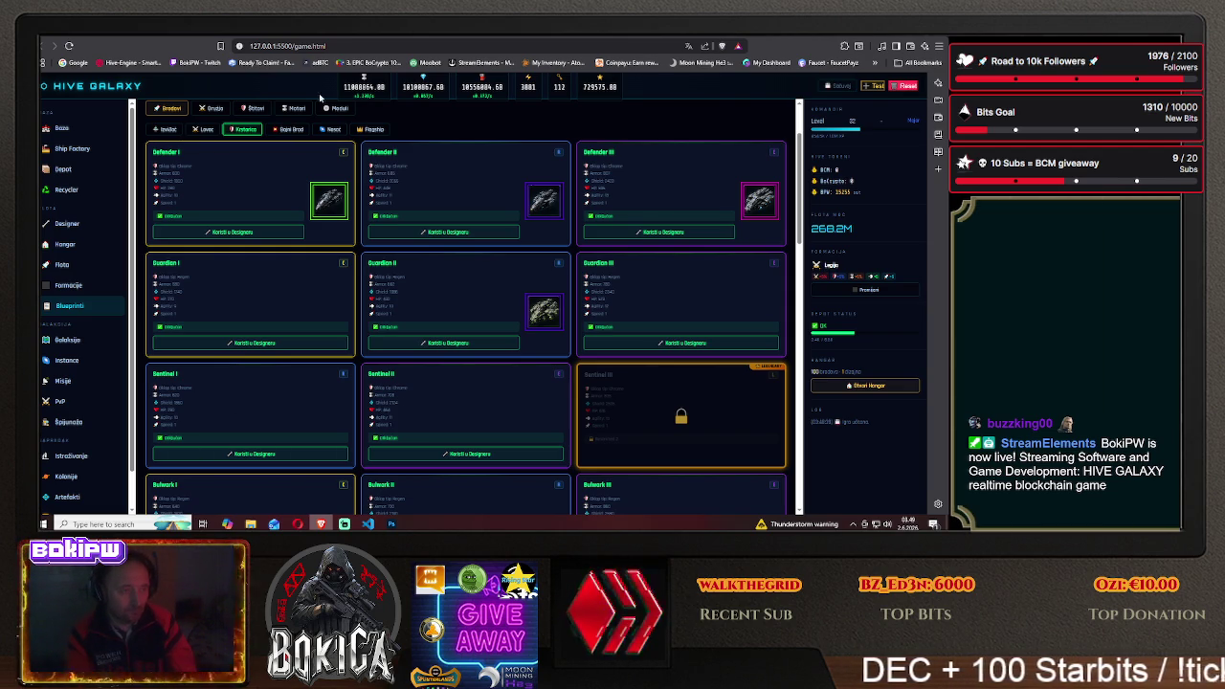
pyautogui.hotkey('ctrl', 'Tab')
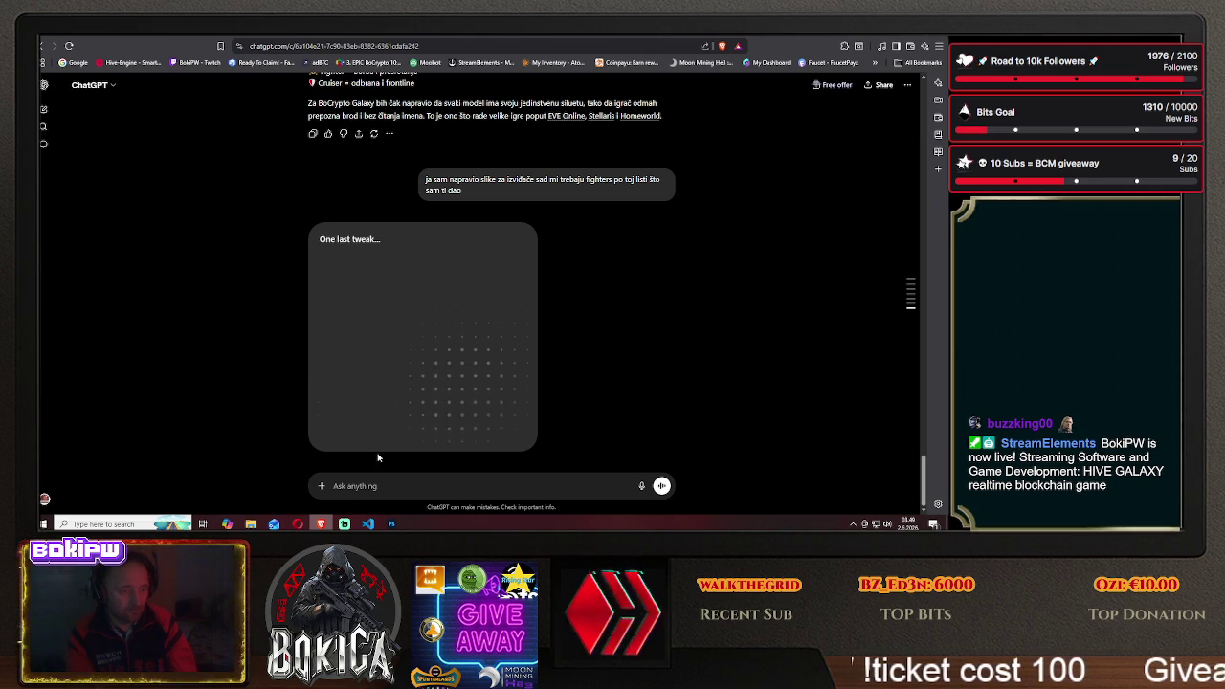
# Back in Photoshop, nudge the ship slightly within its frame
pyautogui.hotkey('alt', 'Tab')
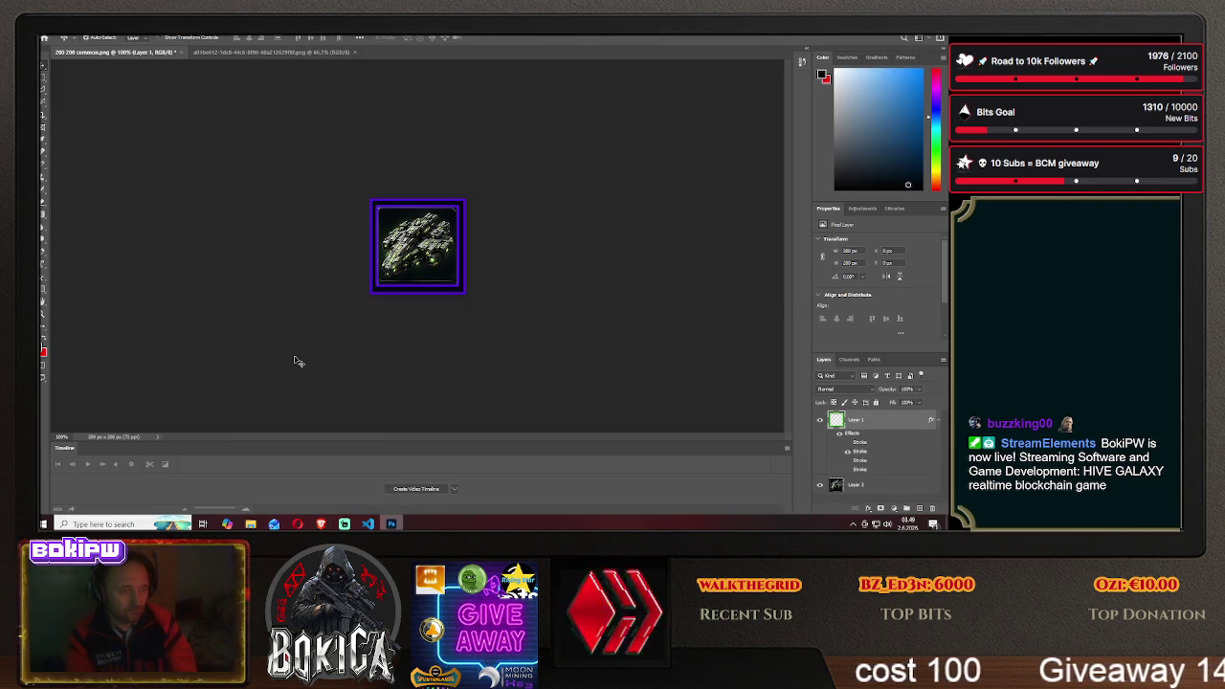
pyautogui.moveTo(417, 245)
pyautogui.mouseDown()
pyautogui.moveTo(435, 230)
pyautogui.moveTo(425, 253)
pyautogui.mouseUp()
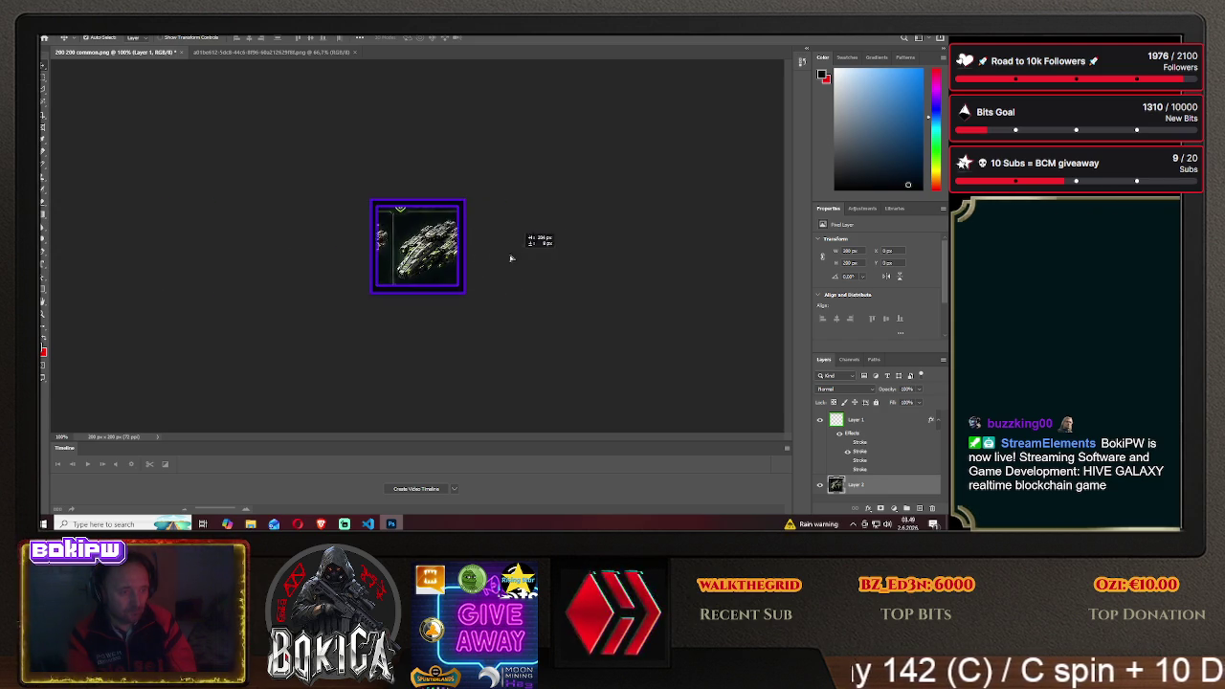
pyautogui.moveTo(425, 252); pyautogui.dragTo(428, 257)
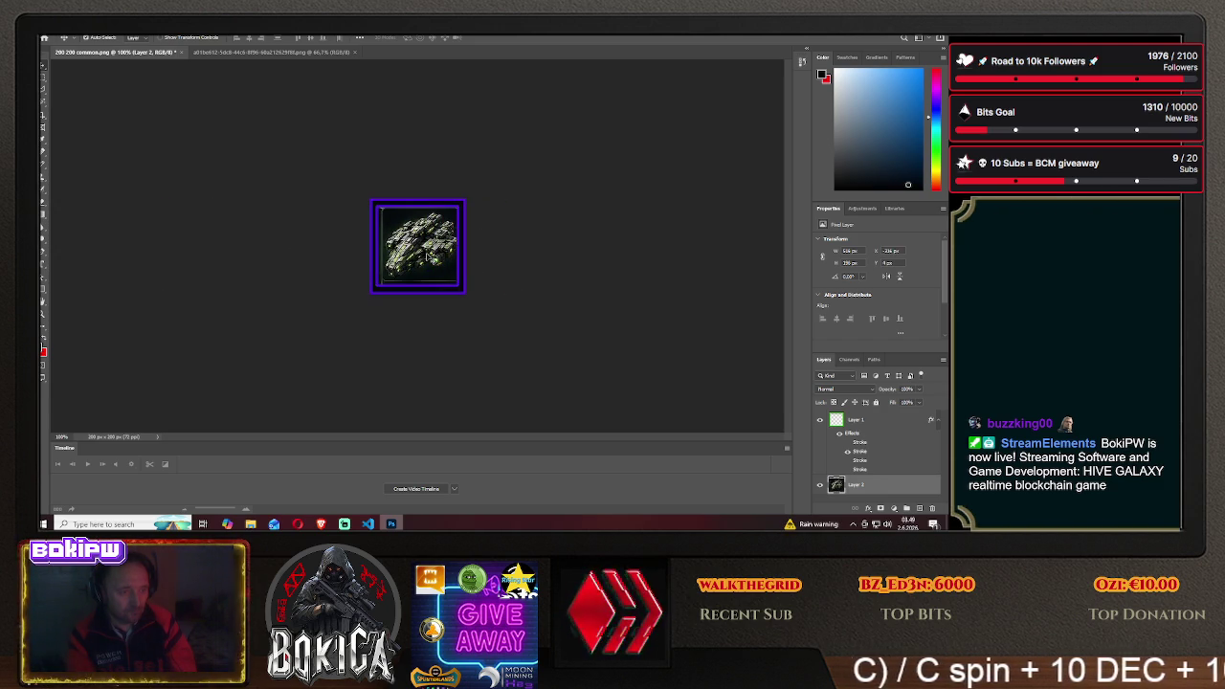
# Check ChatGPT's image generation progress, then switch to the game's blueprint tab
pyautogui.click(320, 522)
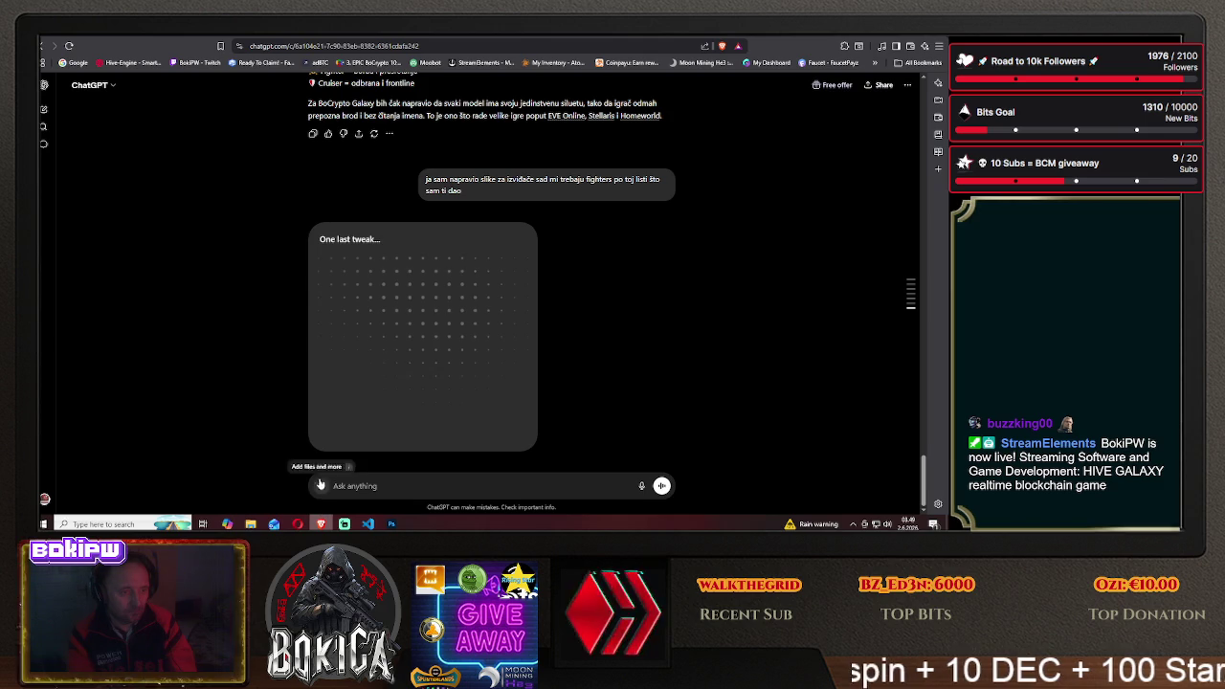
pyautogui.hotkey('alt', 'Tab')
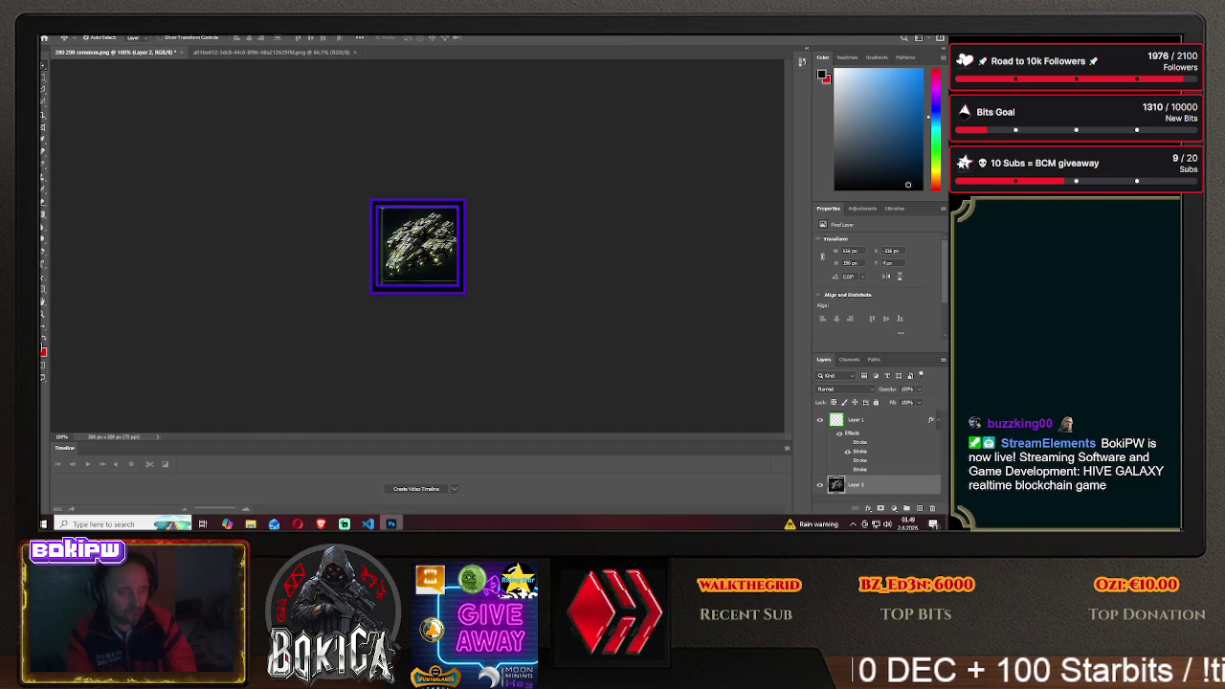
pyautogui.hotkey('alt', 'Tab')
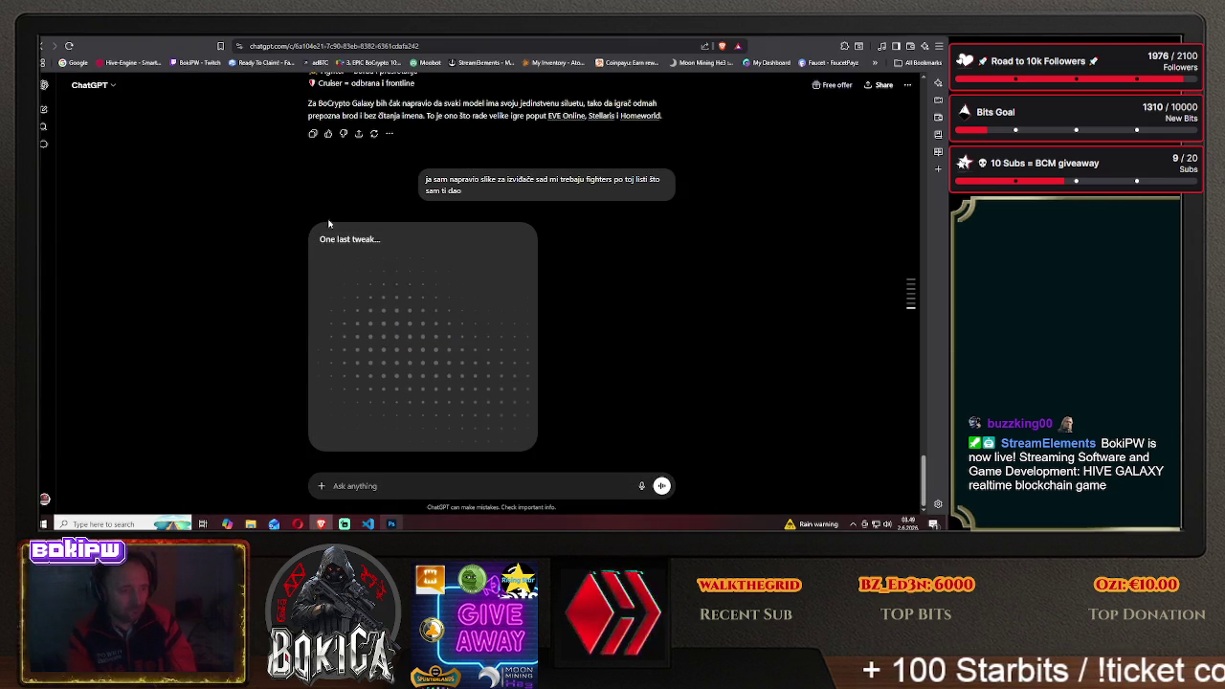
pyautogui.hotkey('ctrl', 'Tab')
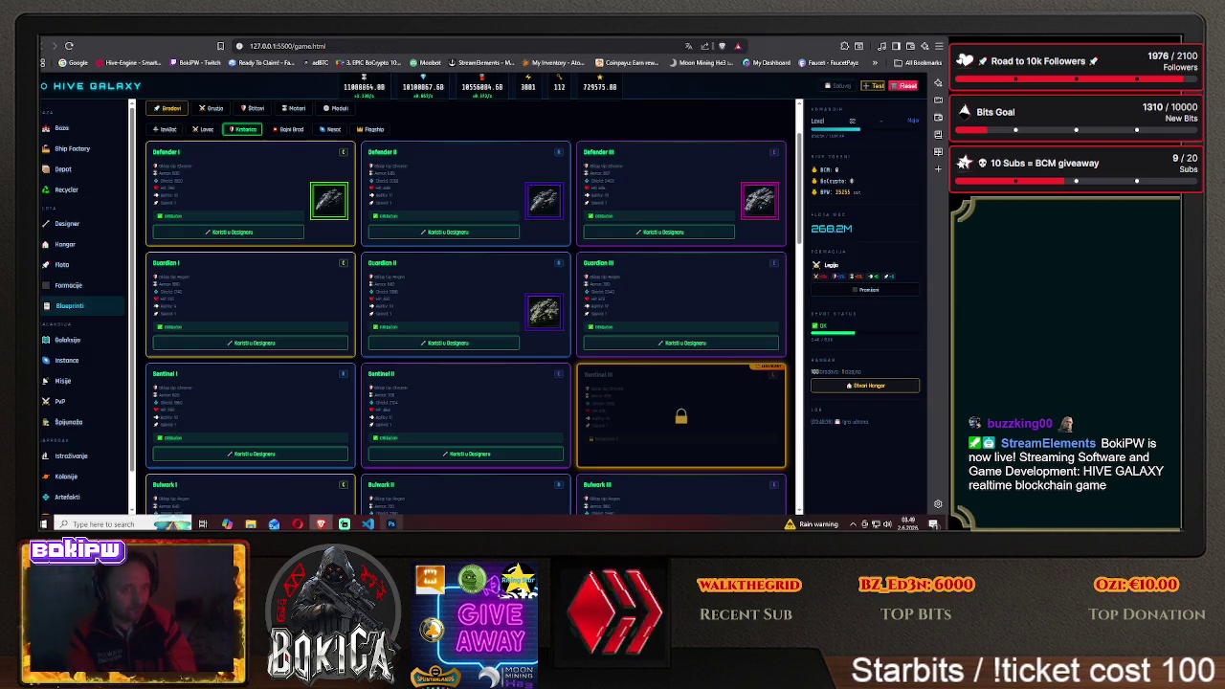
# Browse the Bojni Brod battleship and Krstarica cruiser blueprints in Hive Galaxy, then return to Photoshop
pyautogui.click(288, 130)
pyautogui.click(249, 131)
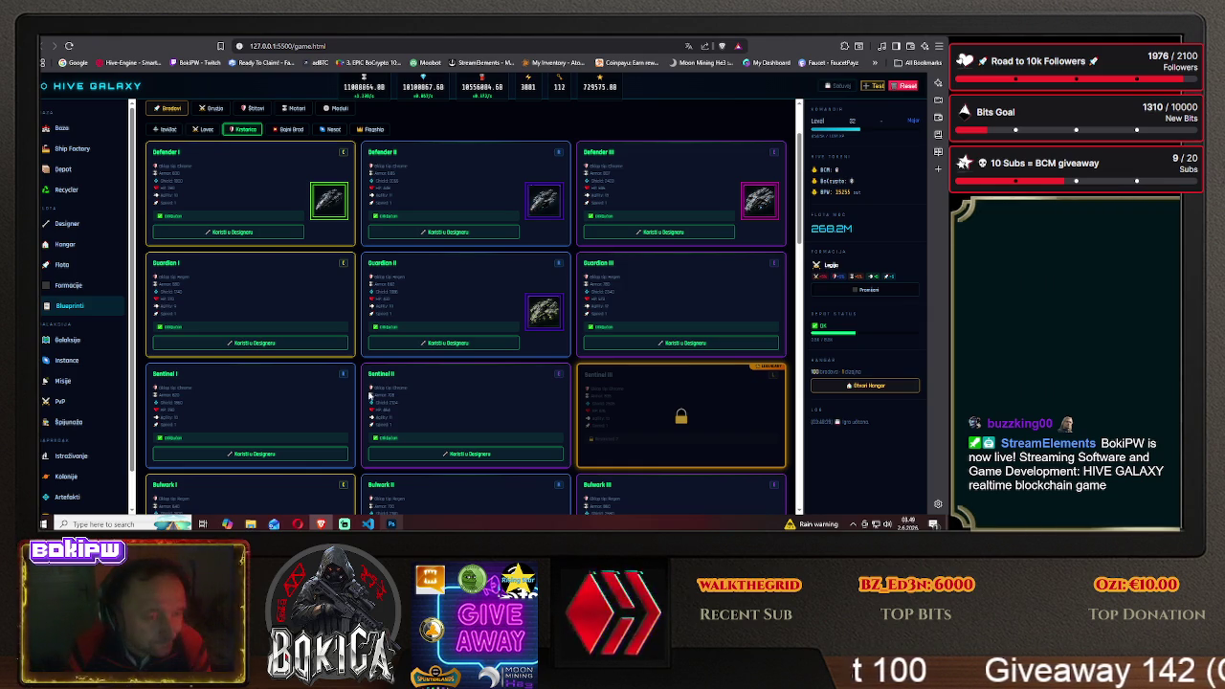
pyautogui.click(392, 524)
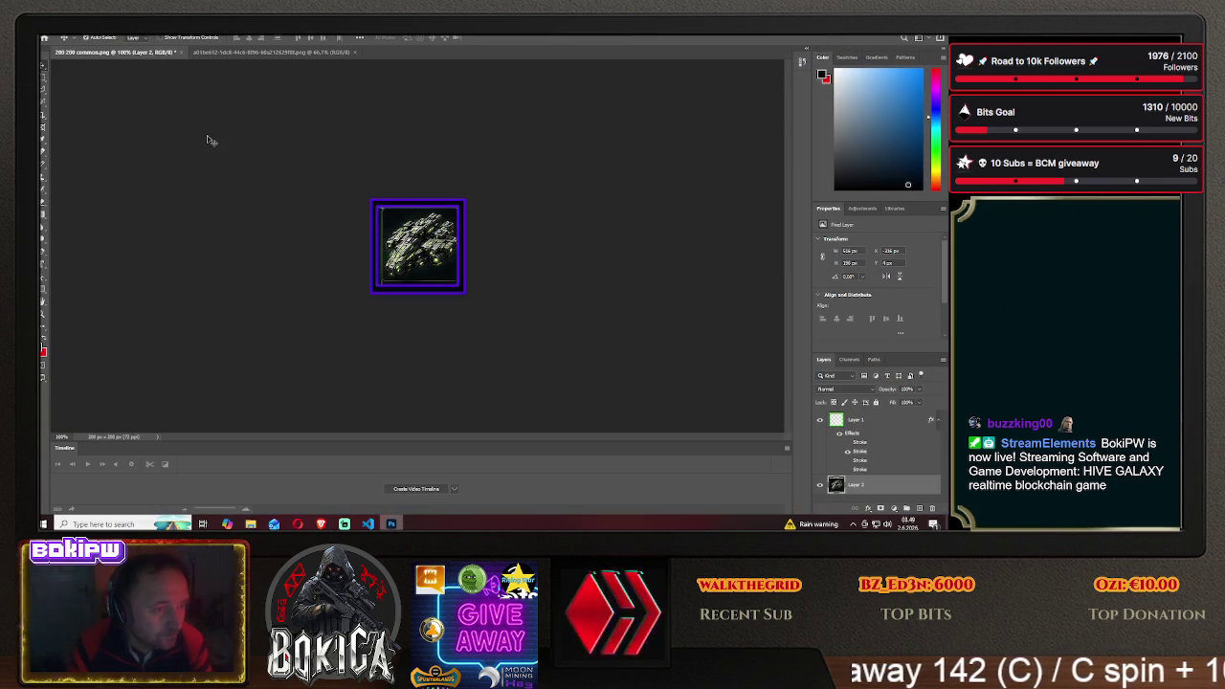
# Switch to the ship sprite sheet, clear the Guardian selection, and glance at the game's blueprint cards
pyautogui.click(232, 53)
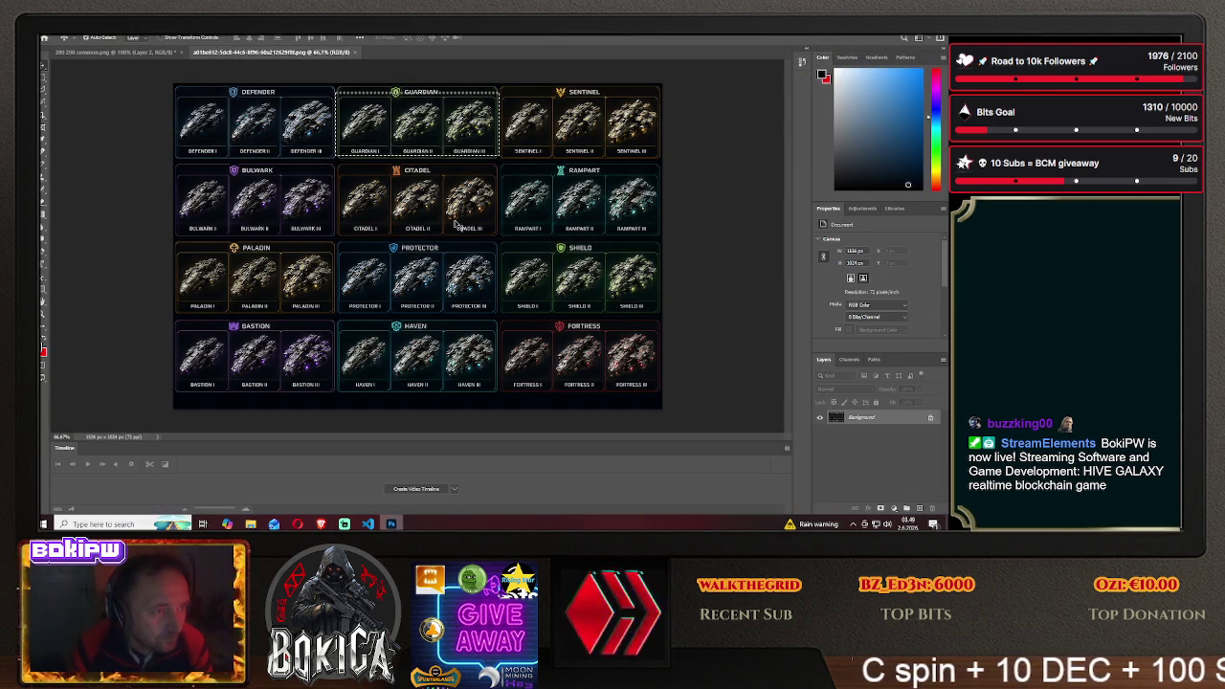
pyautogui.press('m')
pyautogui.click(500, 282)
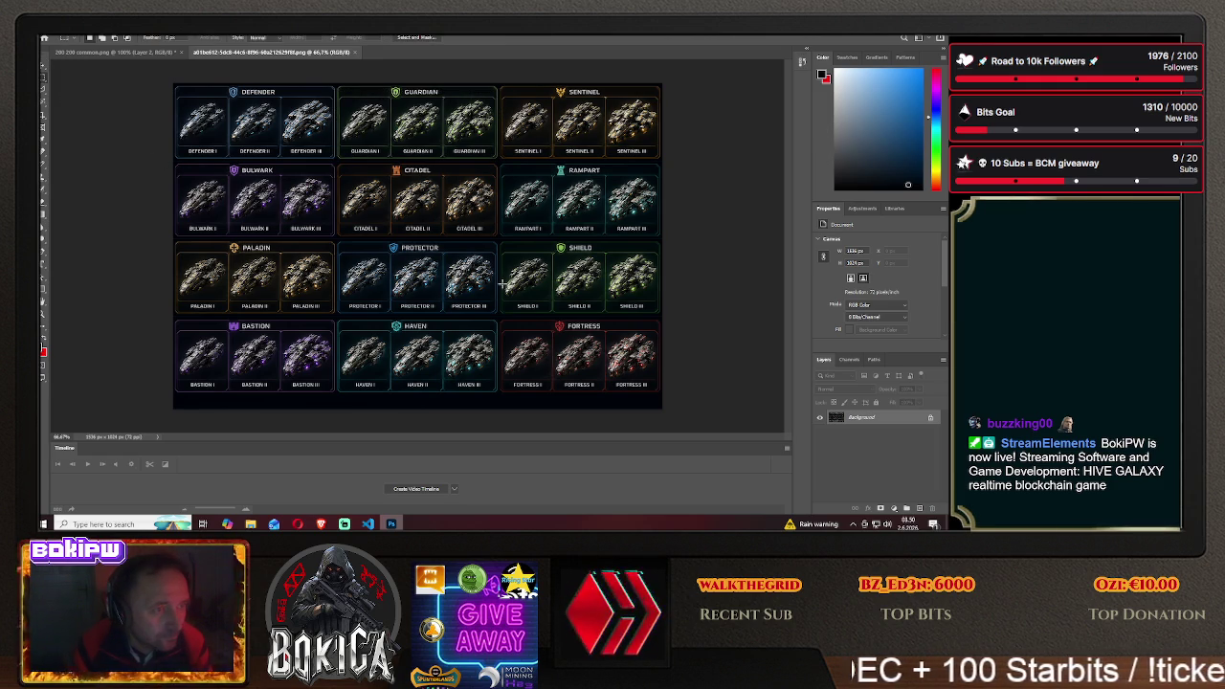
pyautogui.click(320, 523)
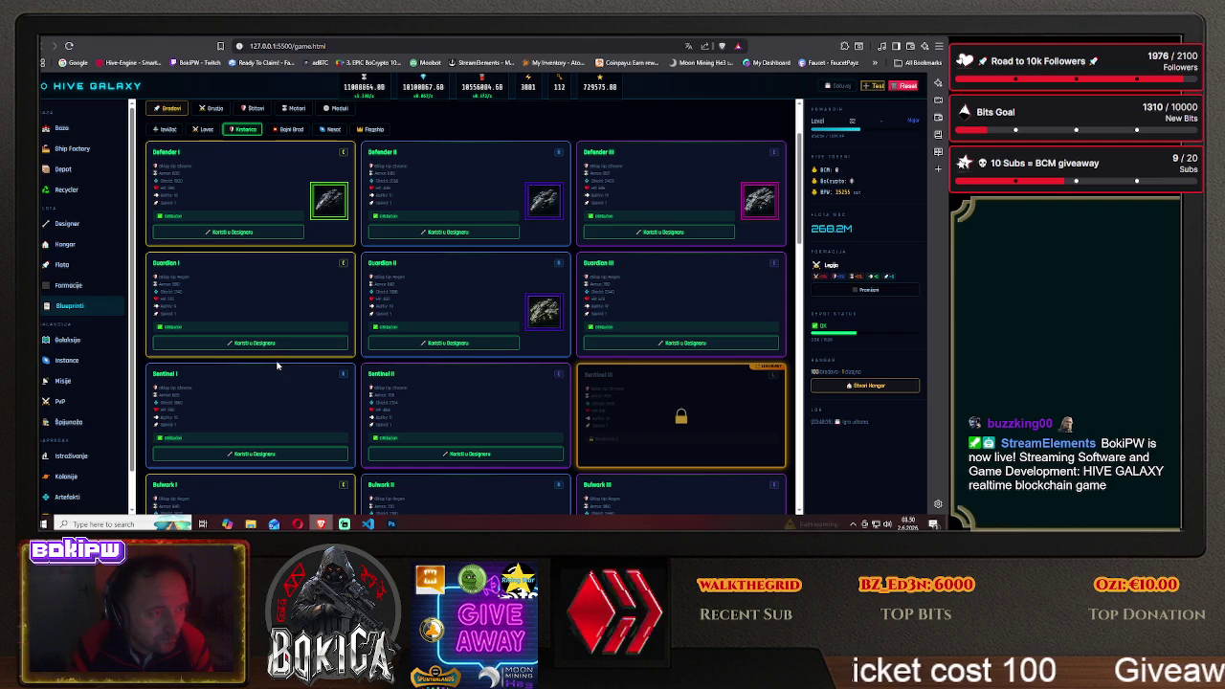
pyautogui.click(392, 523)
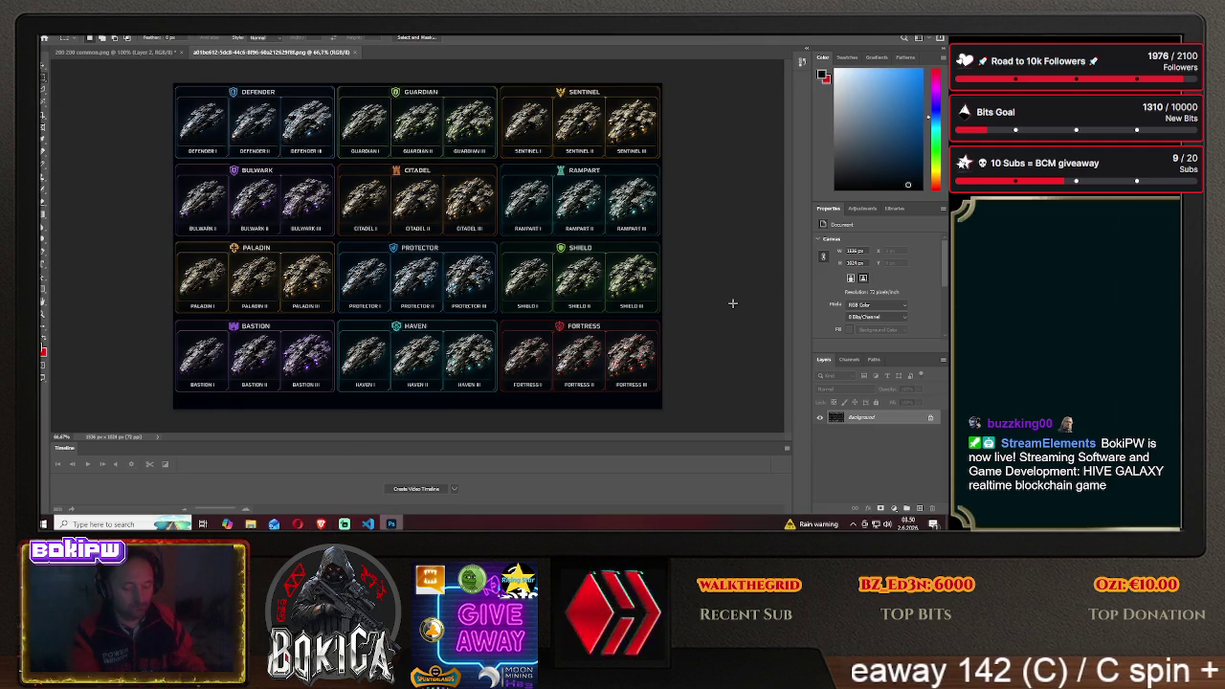
# View the sprite sheet at 100% and pan to the Sentinel, Rampart and Shield columns
pyautogui.hotkey('ctrl', '1')
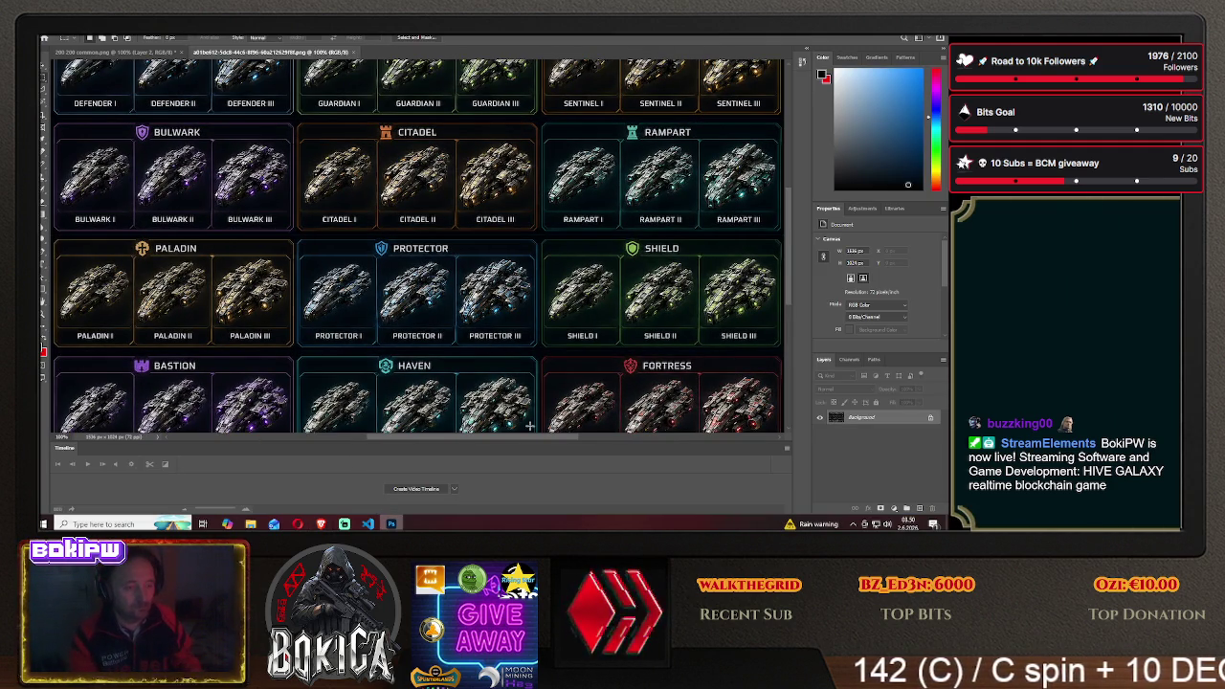
pyautogui.moveTo(496, 438); pyautogui.dragTo(438, 438)
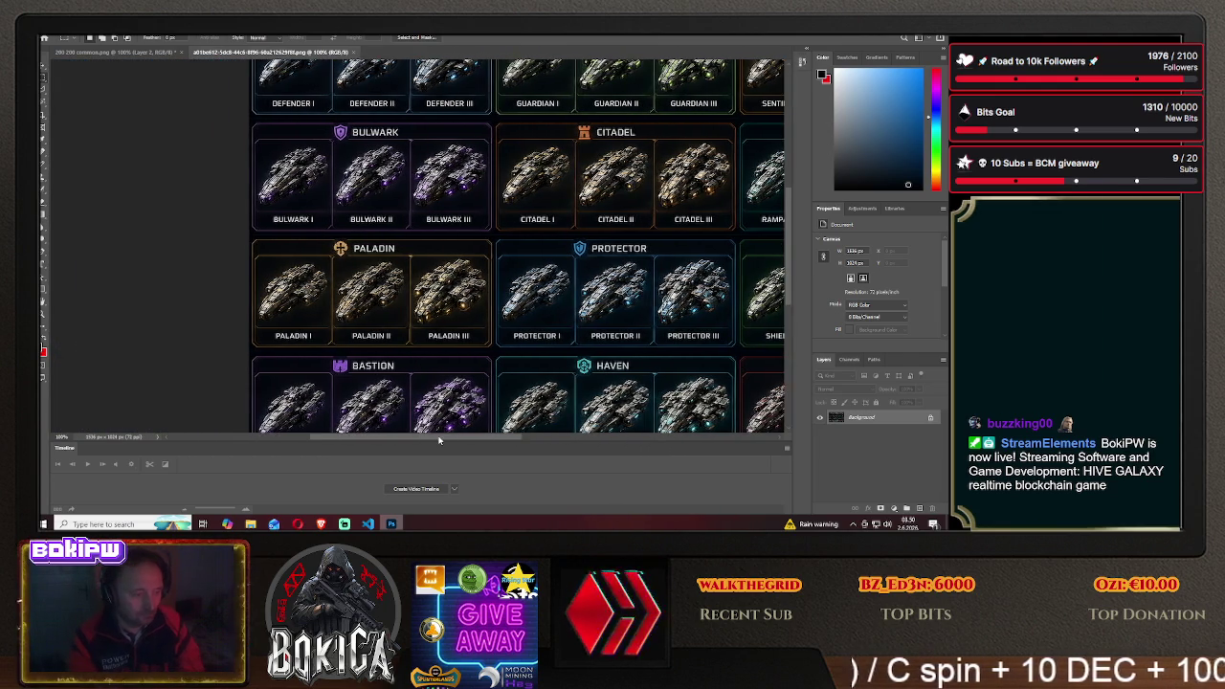
pyautogui.scroll(2, 438, 421)
pyautogui.scroll(3, 503, 388)
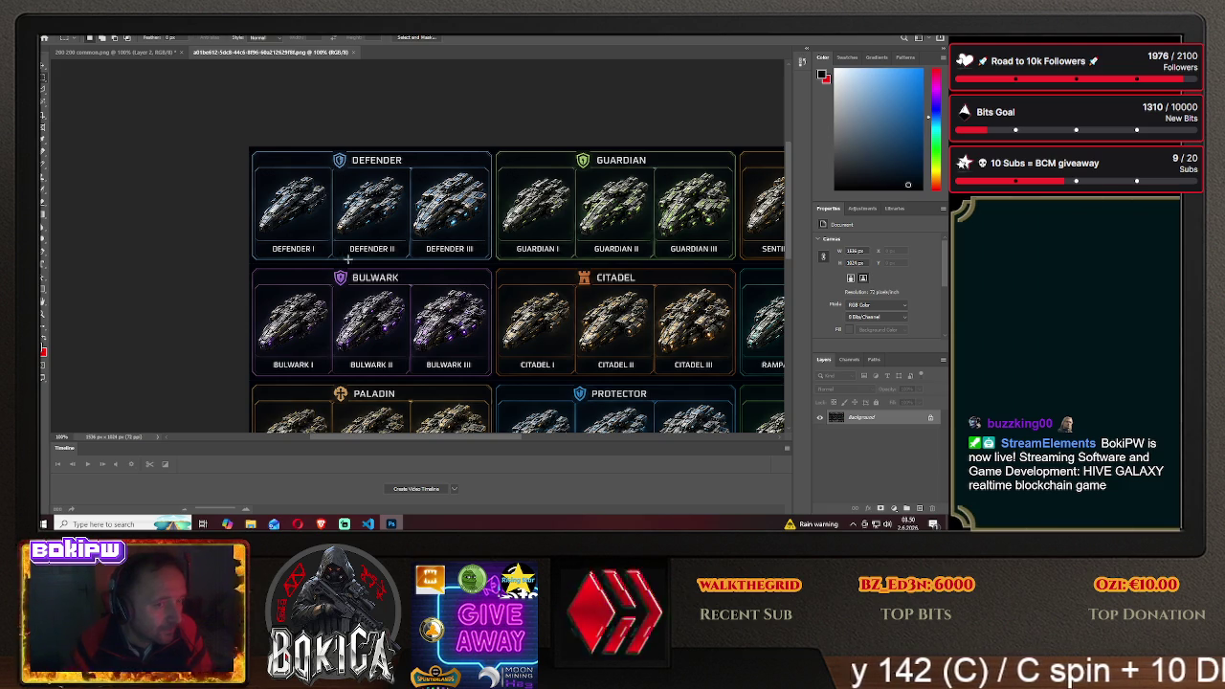
pyautogui.moveTo(443, 440)
pyautogui.mouseDown()
pyautogui.moveTo(507, 440)
pyautogui.moveTo(486, 440)
pyautogui.mouseUp()
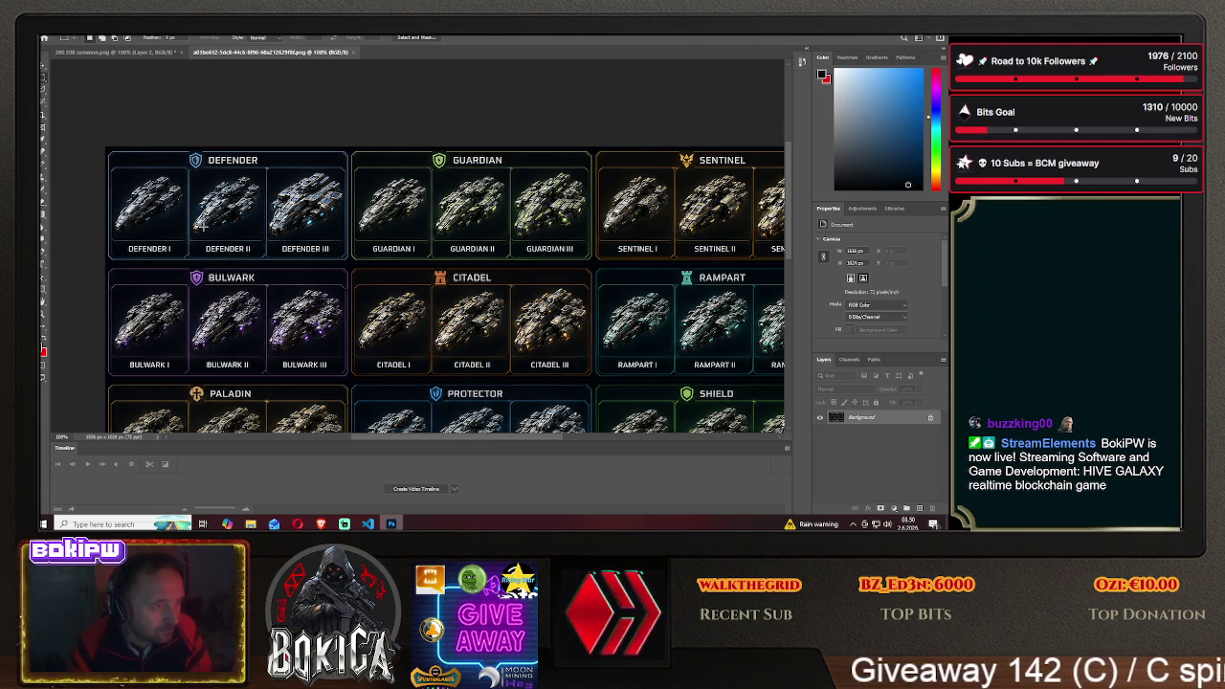
# Check the sprite sheet's image size without changing it
pyautogui.click(80, 30)
pyautogui.click(114, 96)
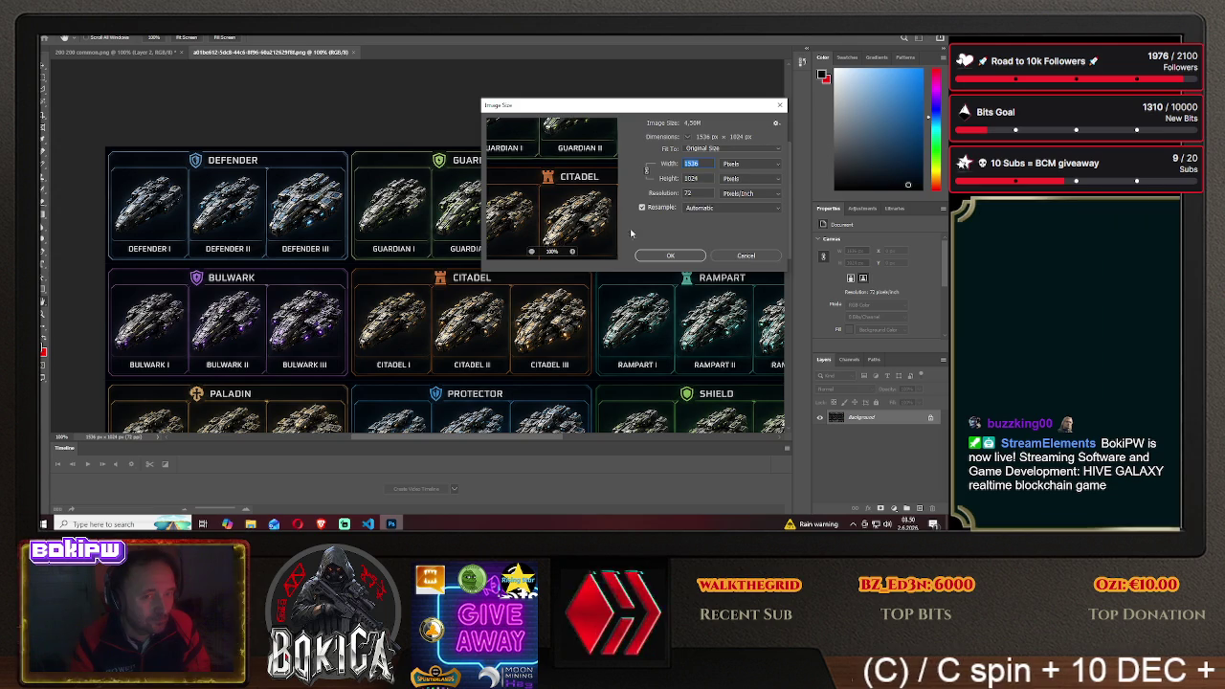
pyautogui.click(745, 256)
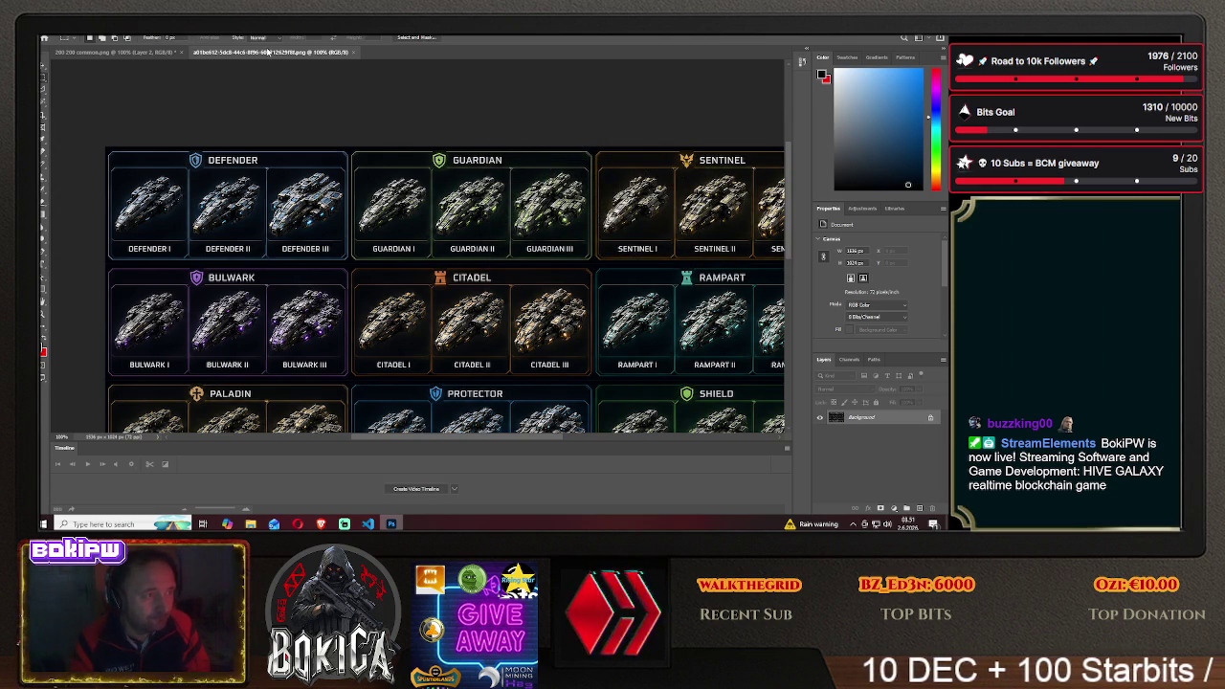
# Open Screenshot_20.png from the Desktop as a new document
pyautogui.click(46, 28)
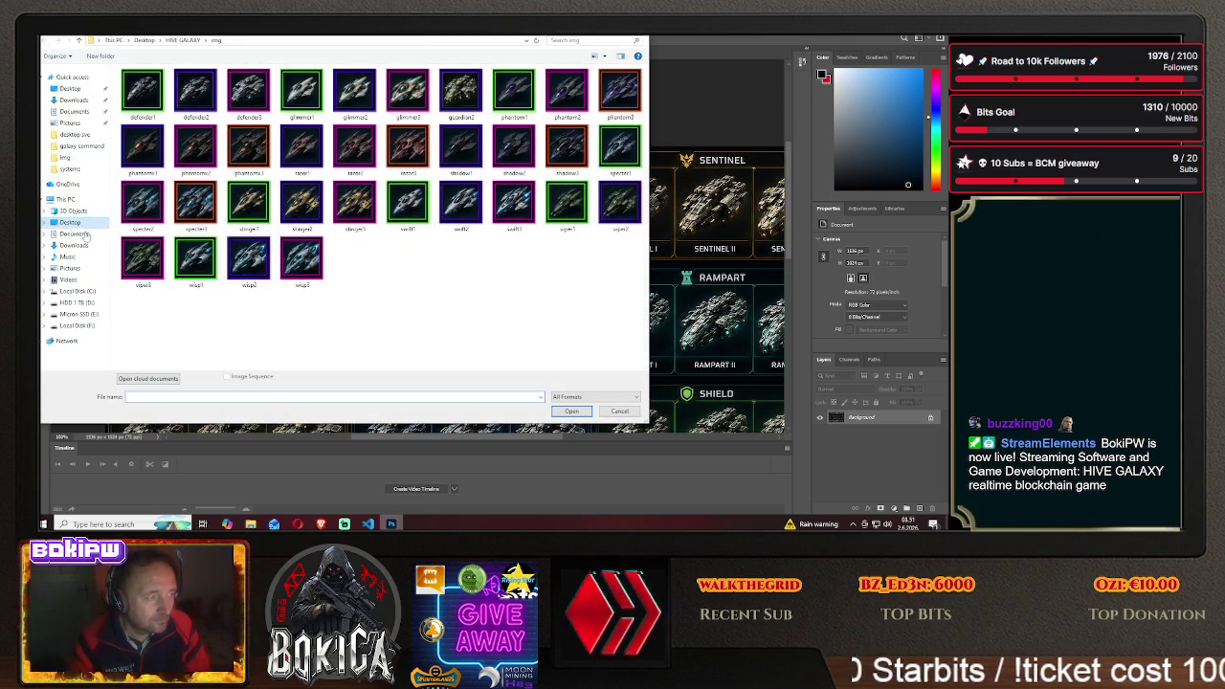
pyautogui.click(70, 222)
pyautogui.scroll(-10, 326, 299)
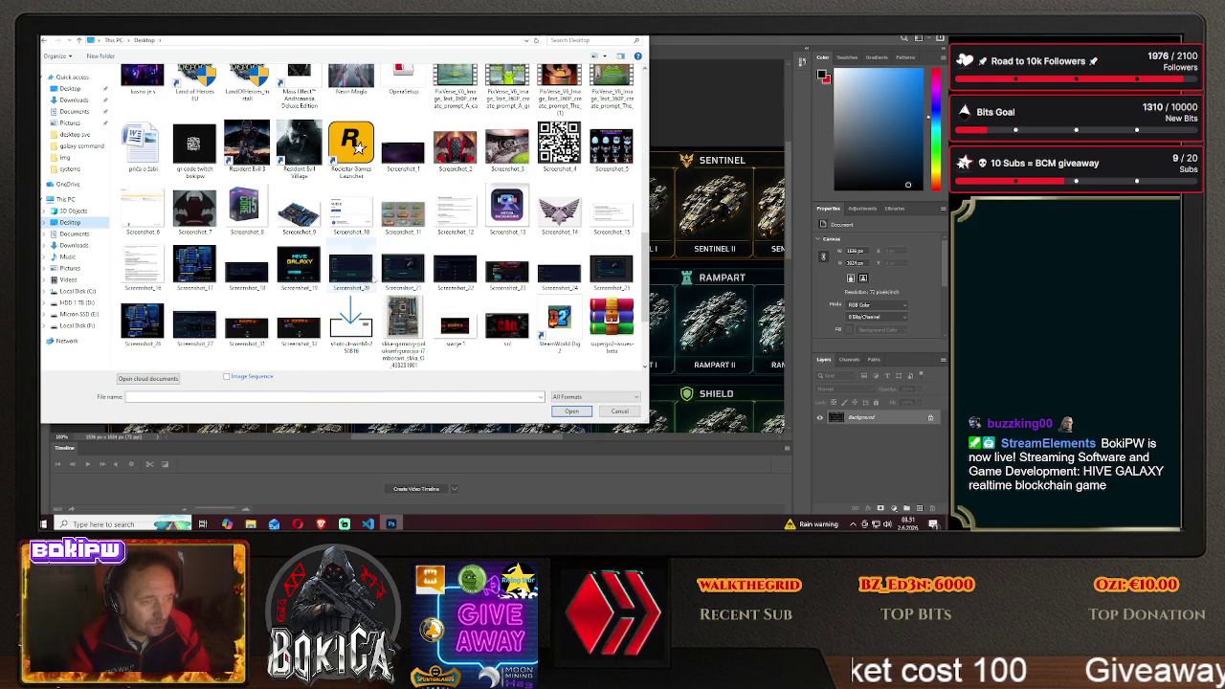
pyautogui.click(351, 269)
pyautogui.click(571, 411)
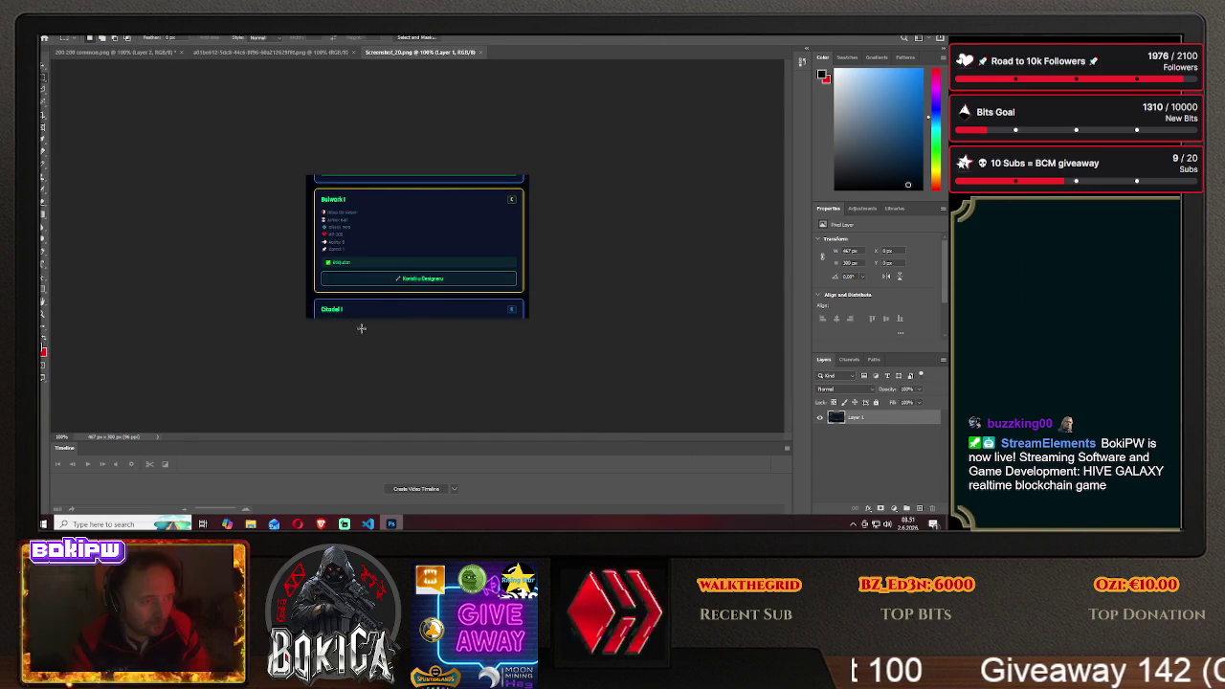
# Cover the screenshot with a black rectangle and set the image width to 1536 px
pyautogui.press('u')
pyautogui.moveTo(274, 145); pyautogui.dragTo(604, 369)
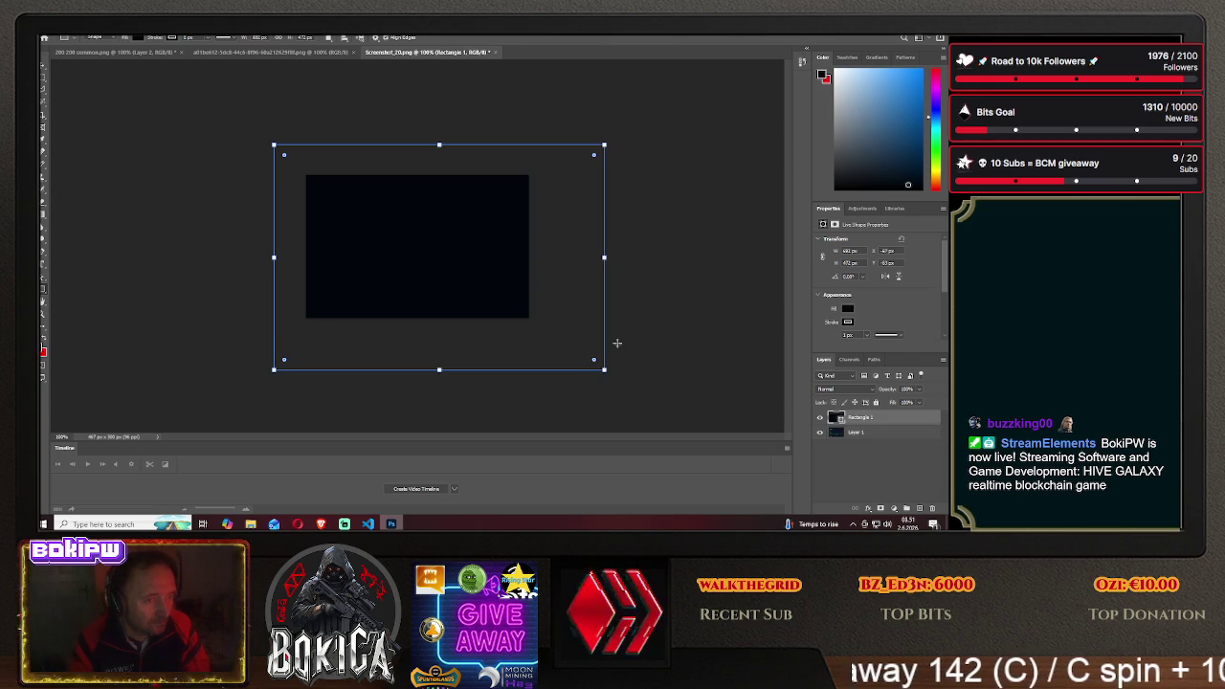
pyautogui.click(44, 80)
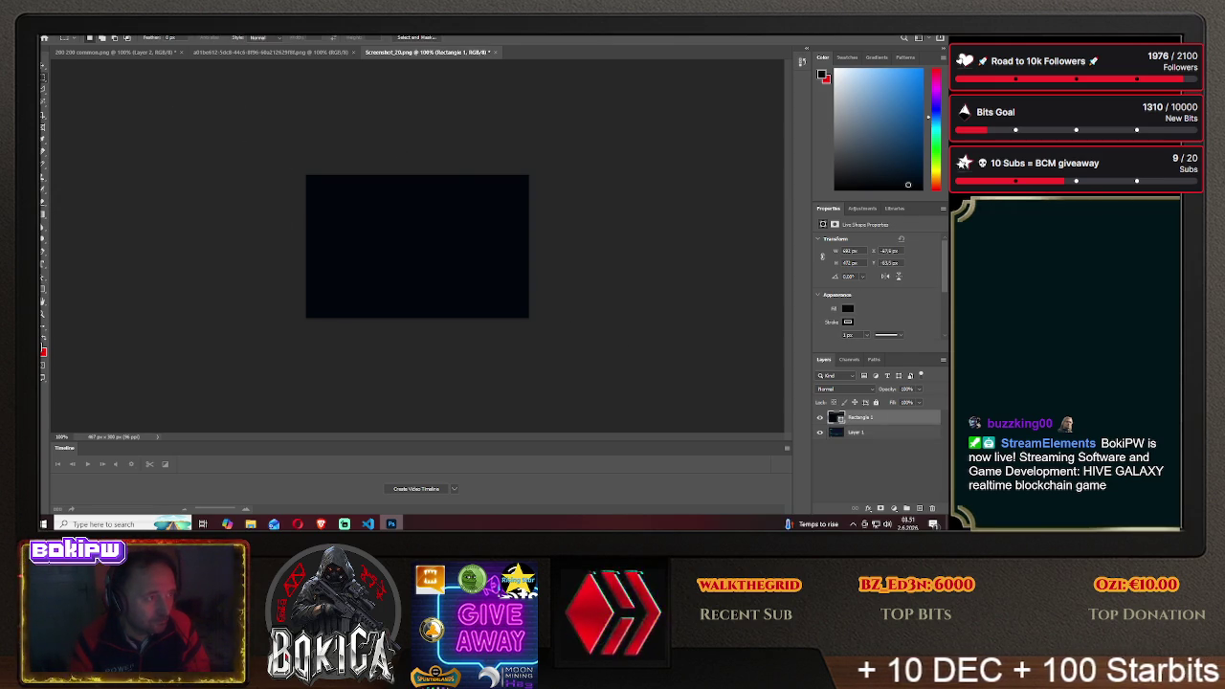
pyautogui.click(83, 29)
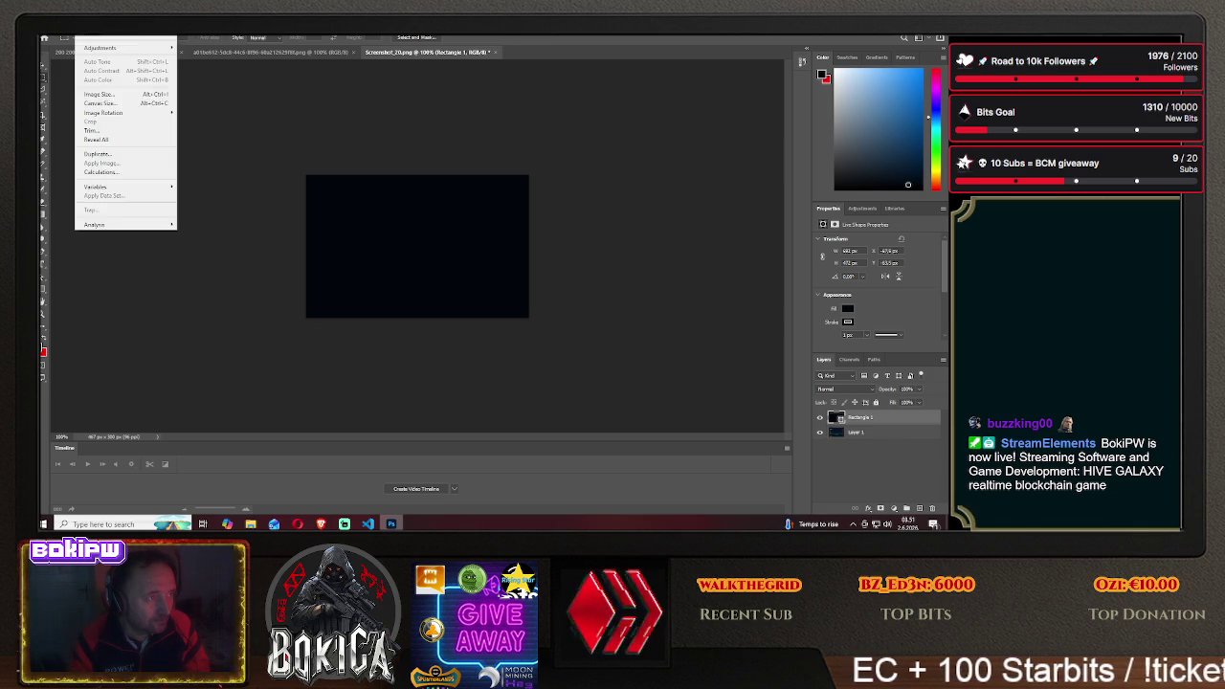
pyautogui.click(113, 101)
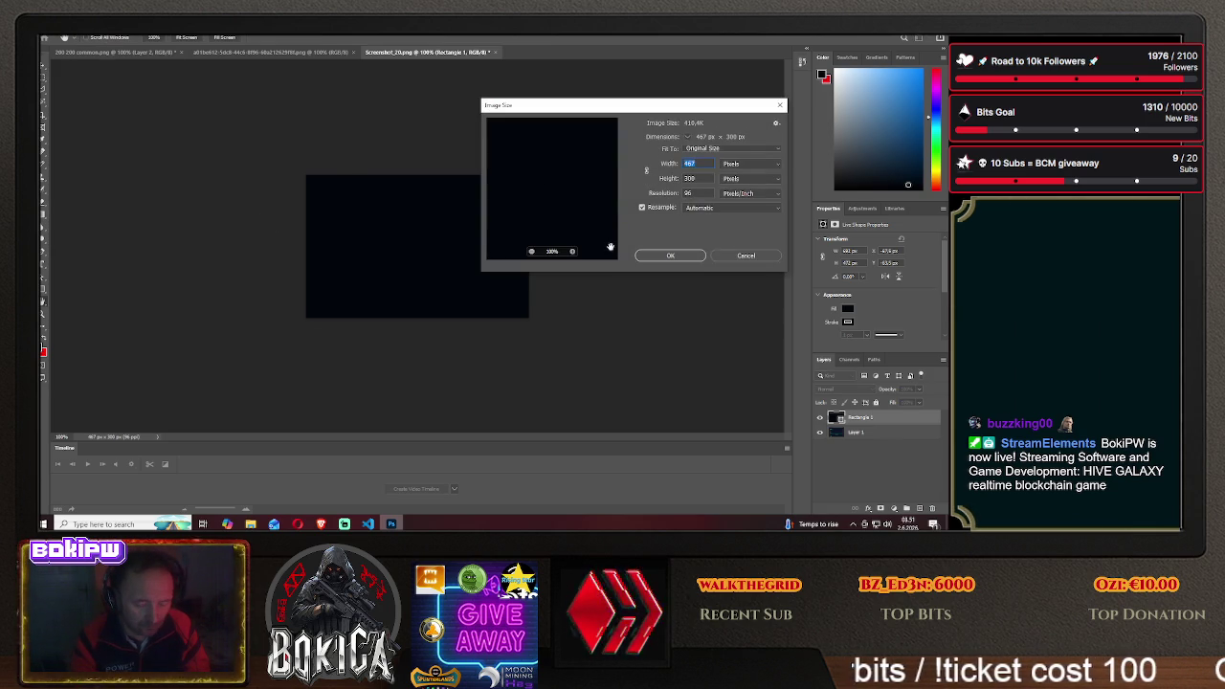
pyautogui.write('1536')
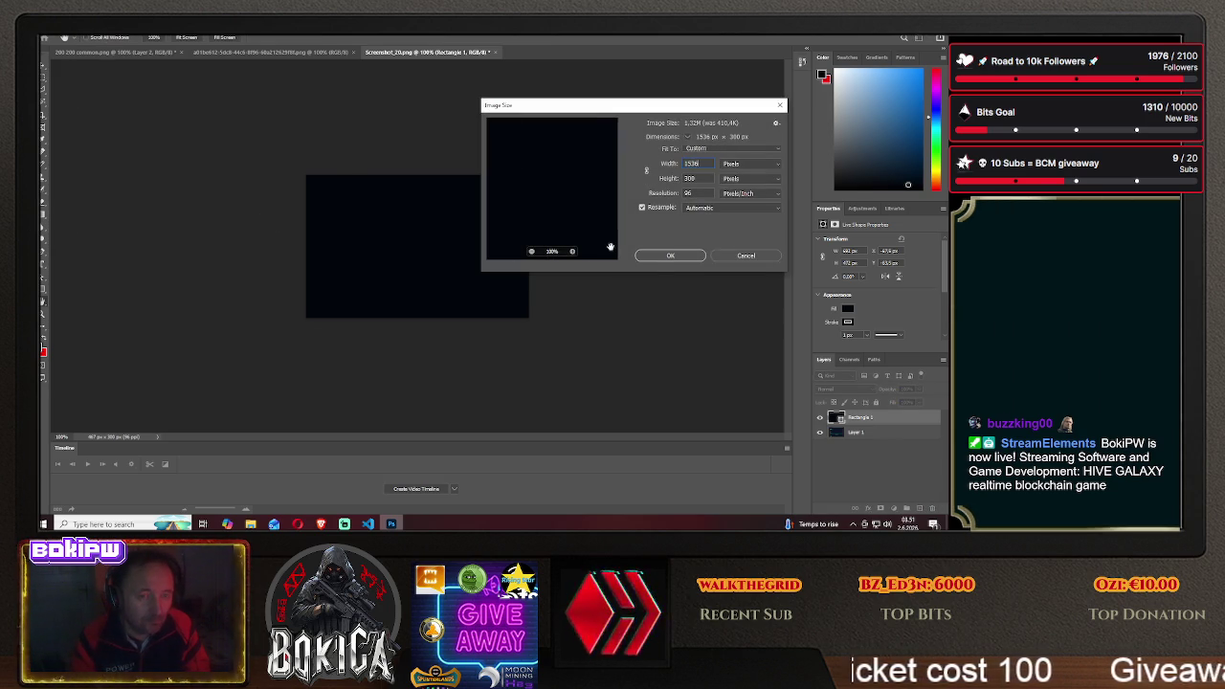
pyautogui.click(650, 256)
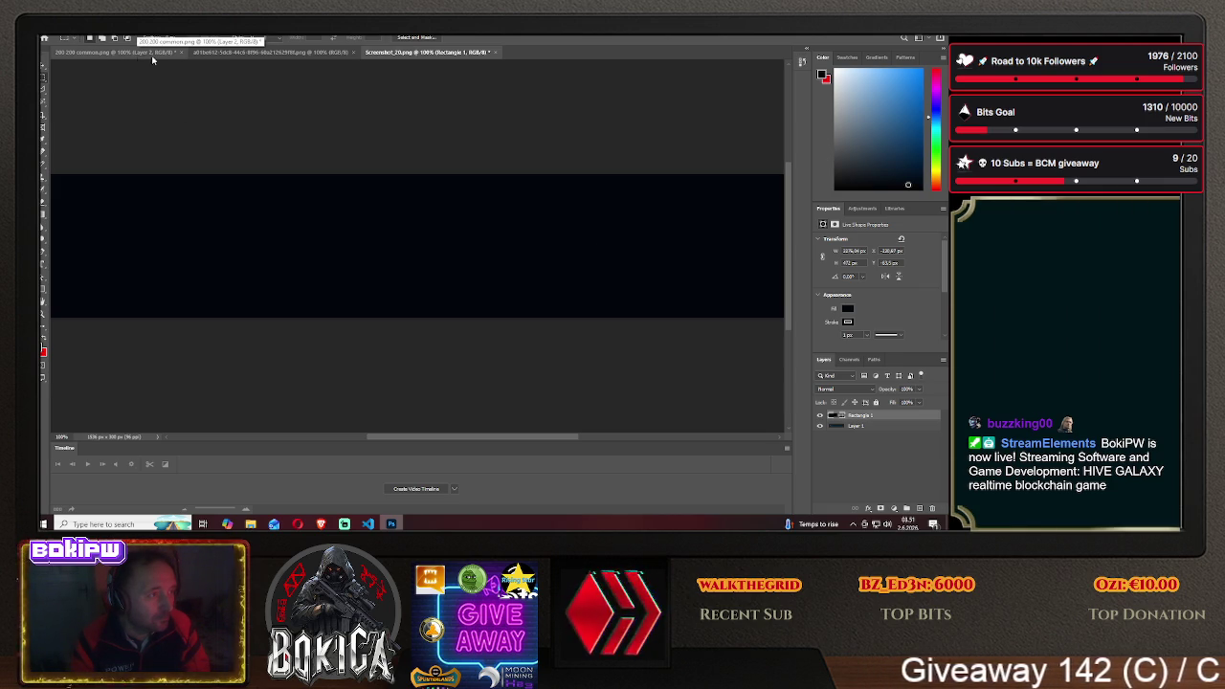
# Check the sprite sheet's dimensions without changing them
pyautogui.click(257, 52)
pyautogui.click(91, 36)
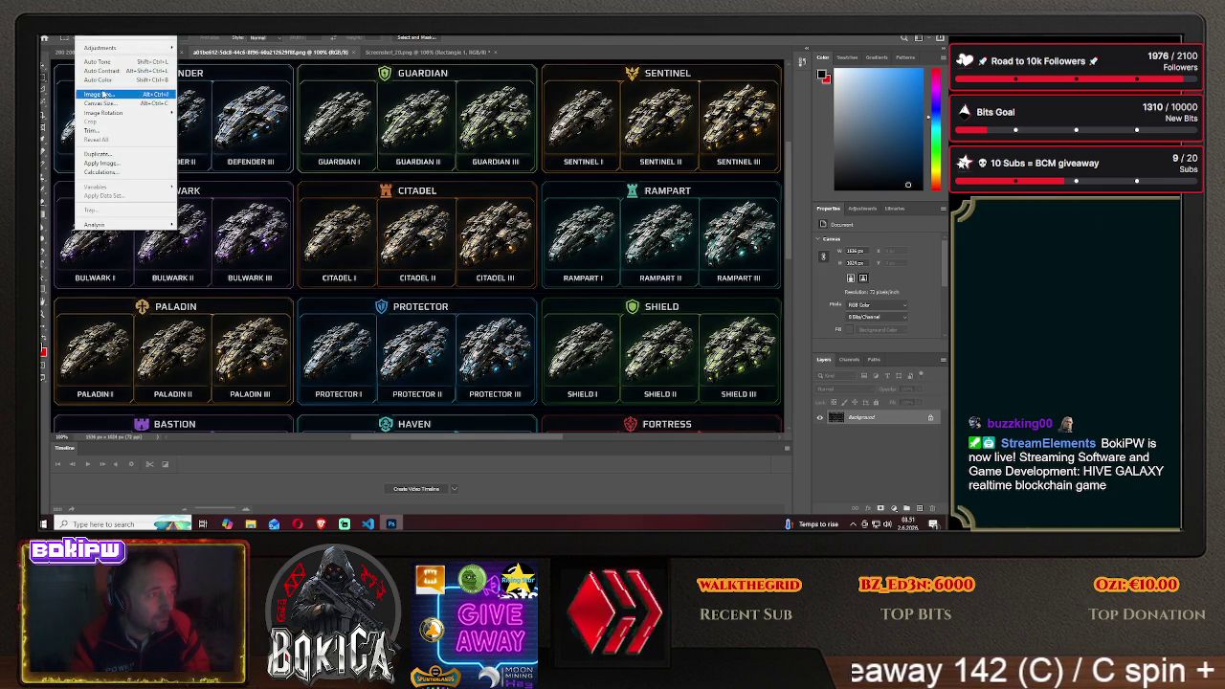
pyautogui.click(101, 96)
pyautogui.click(670, 255)
# Set Screenshot_20's height to 1024 px, making it 1536 × 1024
pyautogui.hotkey('ctrl', 'Tab')
pyautogui.click(84, 29)
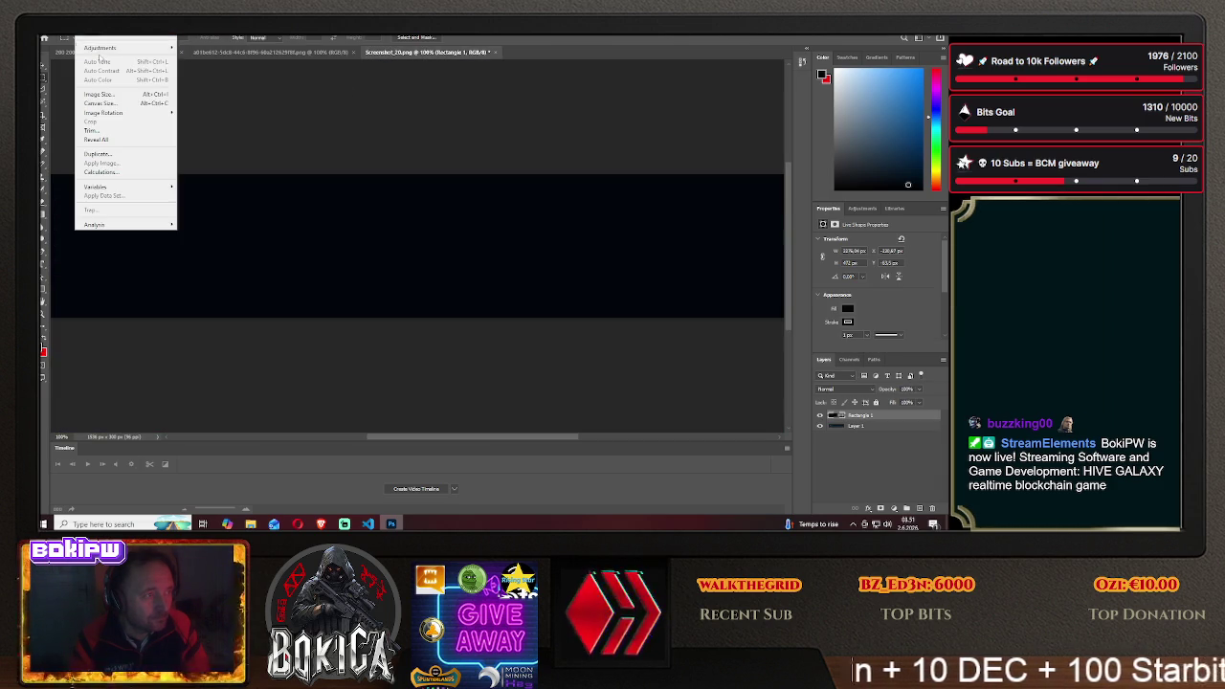
pyautogui.click(101, 96)
pyautogui.doubleClick(689, 178)
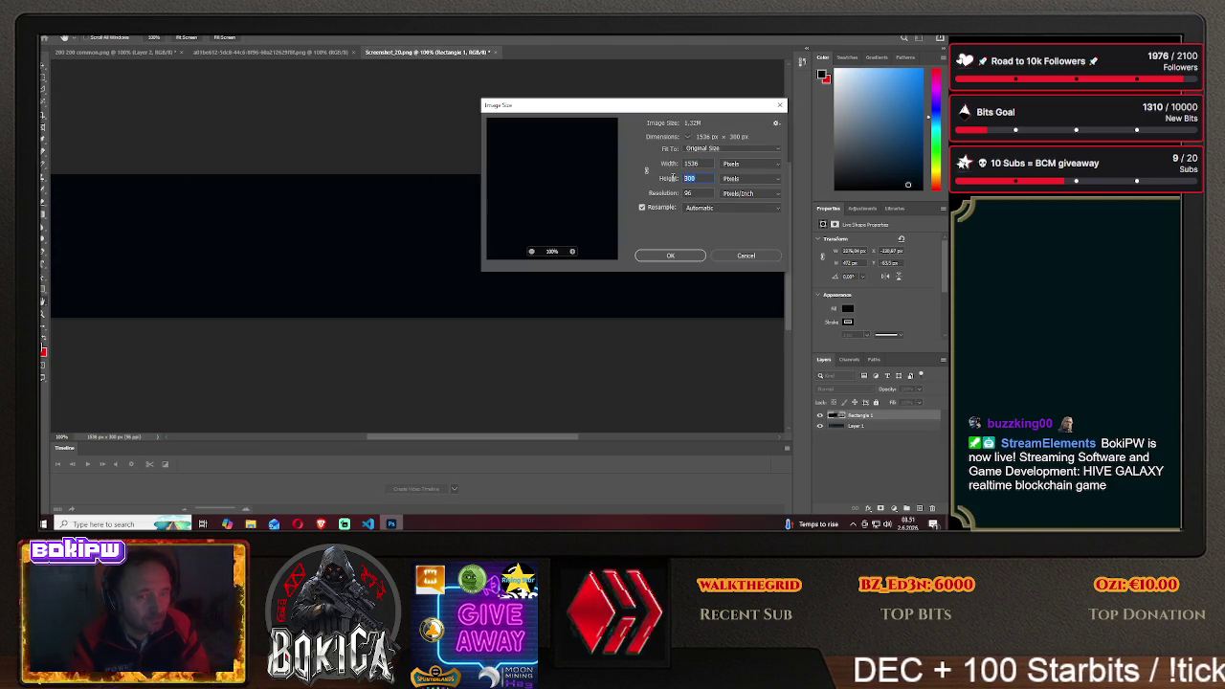
pyautogui.write('1024')
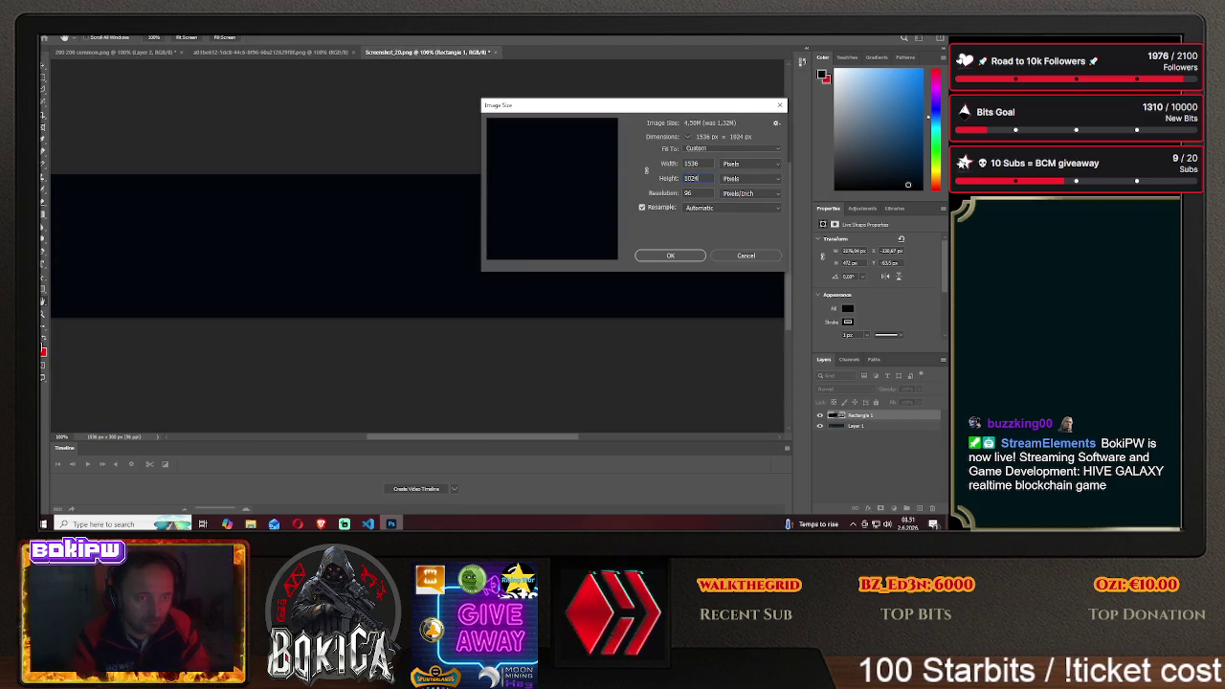
pyautogui.click(678, 256)
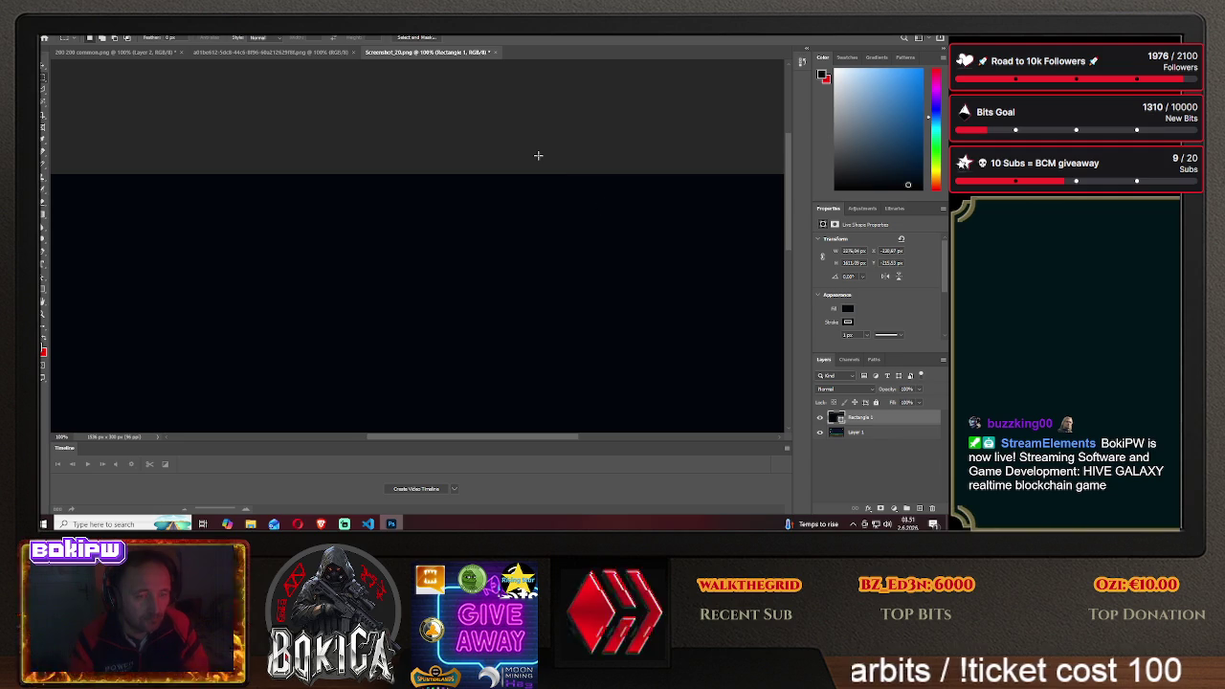
pyautogui.hotkey('ctrl', '-')
pyautogui.hotkey('ctrl', '-')
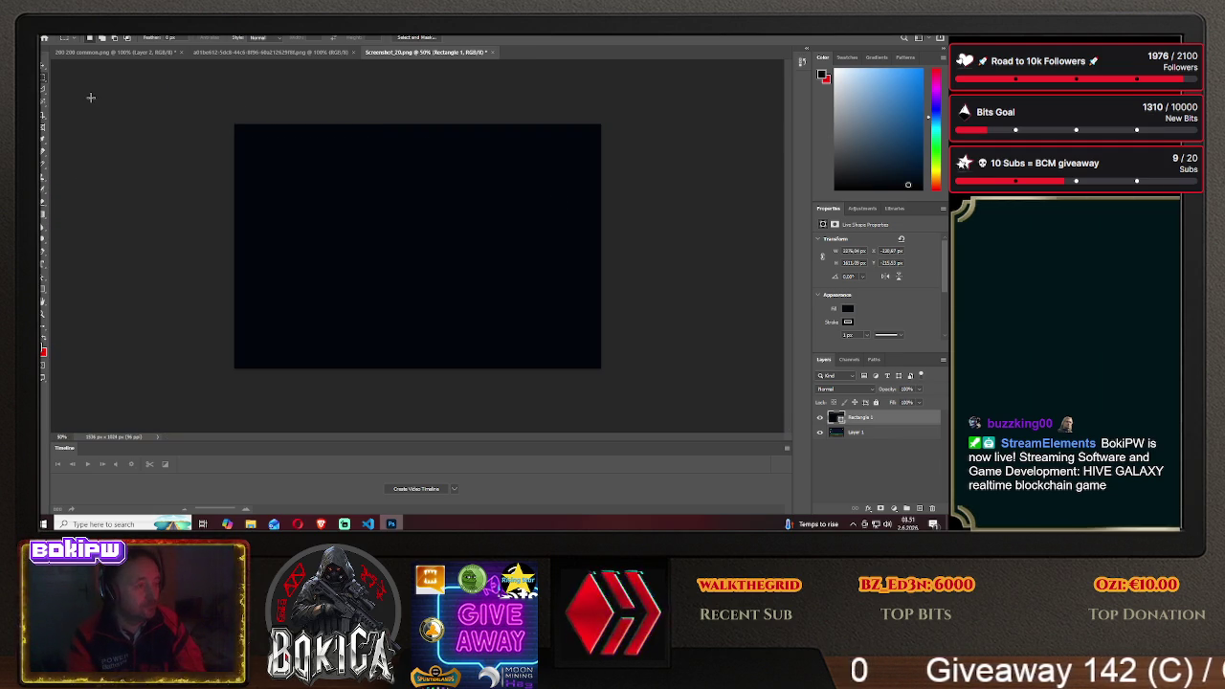
# Save the black image as cientmedievalcard PNG on the Desktop and close the document
pyautogui.click(49, 28)
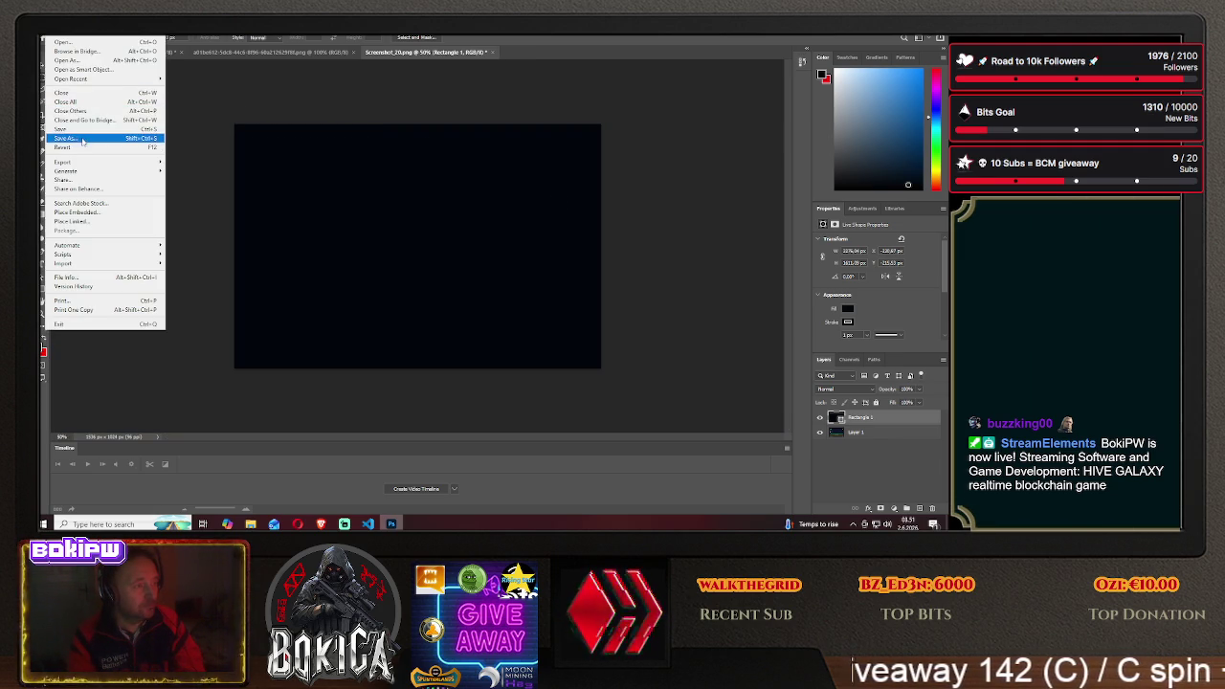
pyautogui.click(95, 138)
pyautogui.click(572, 355)
pyautogui.click(153, 373)
pyautogui.click(134, 335)
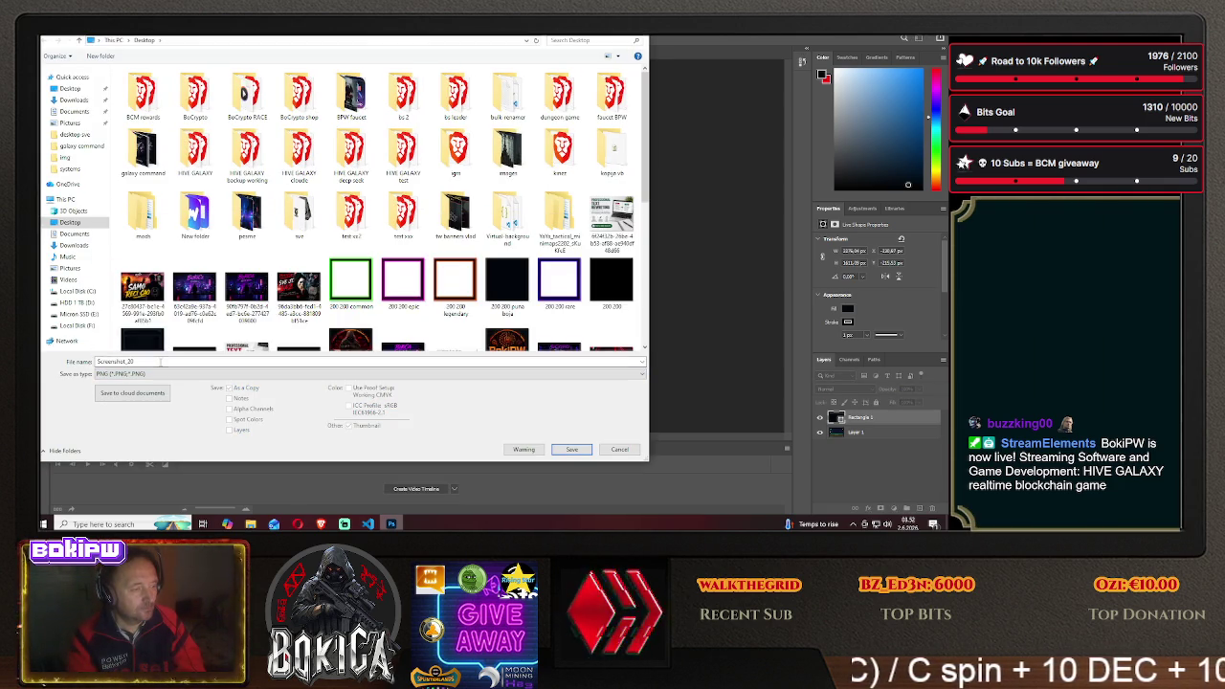
pyautogui.write('ancientmedievalcard')
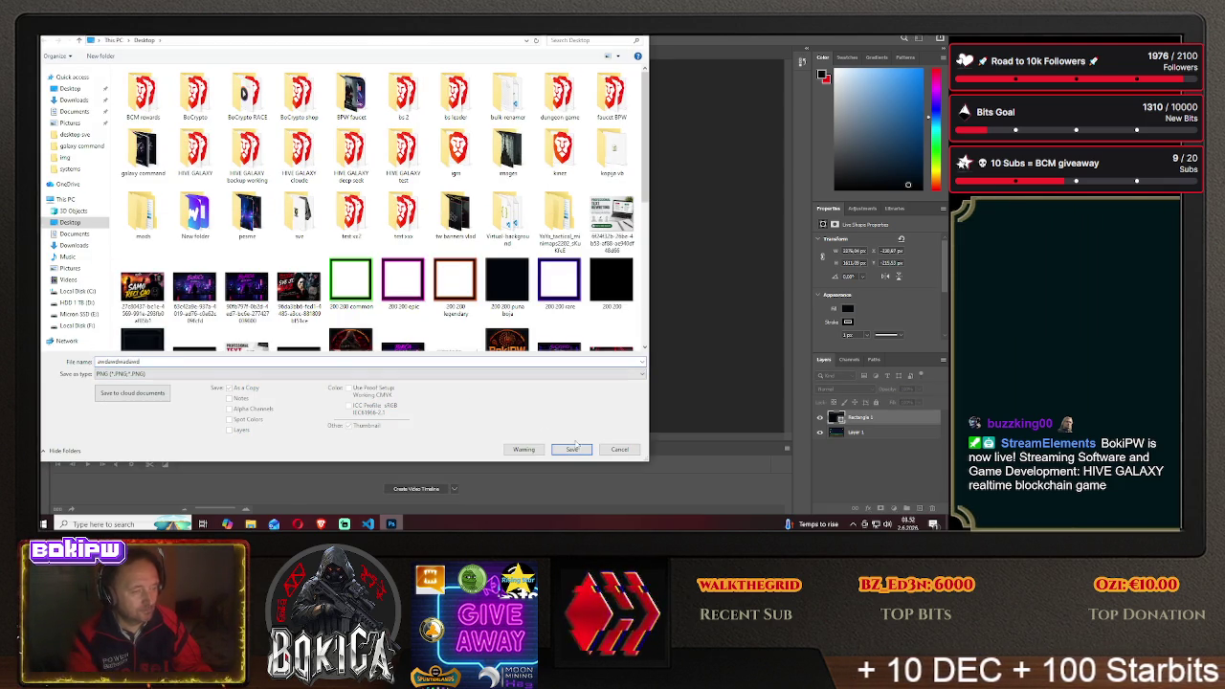
pyautogui.click(572, 449)
pyautogui.click(538, 170)
pyautogui.click(492, 52)
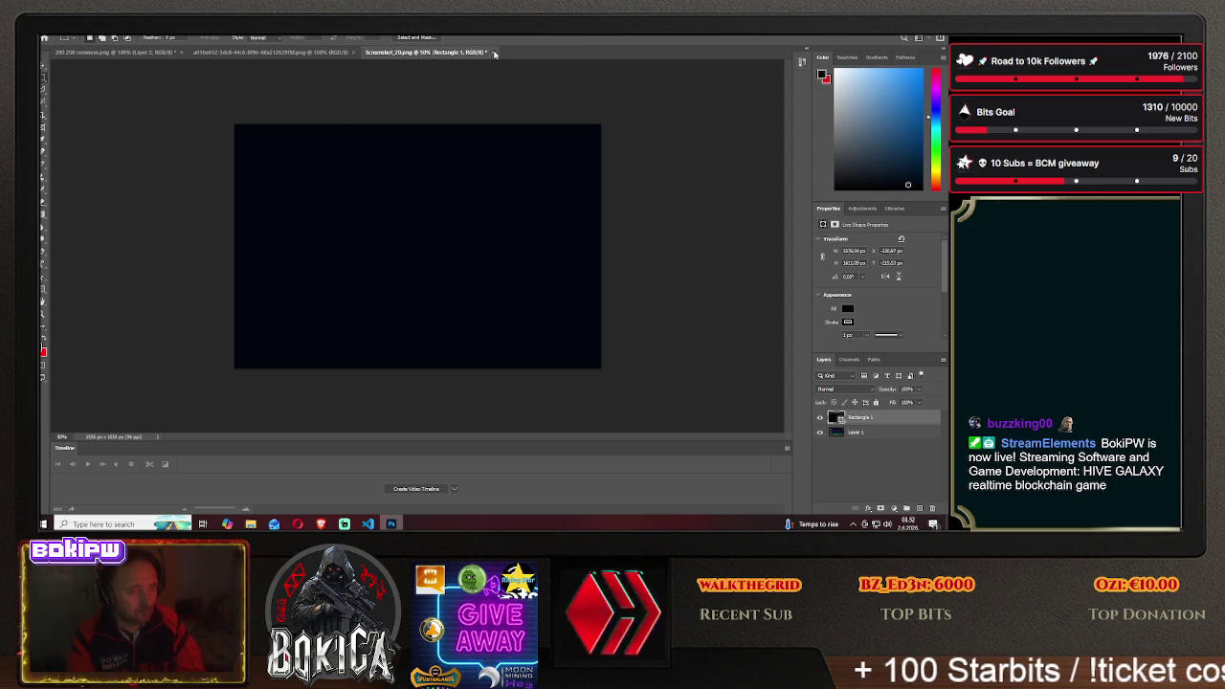
pyautogui.click(484, 206)
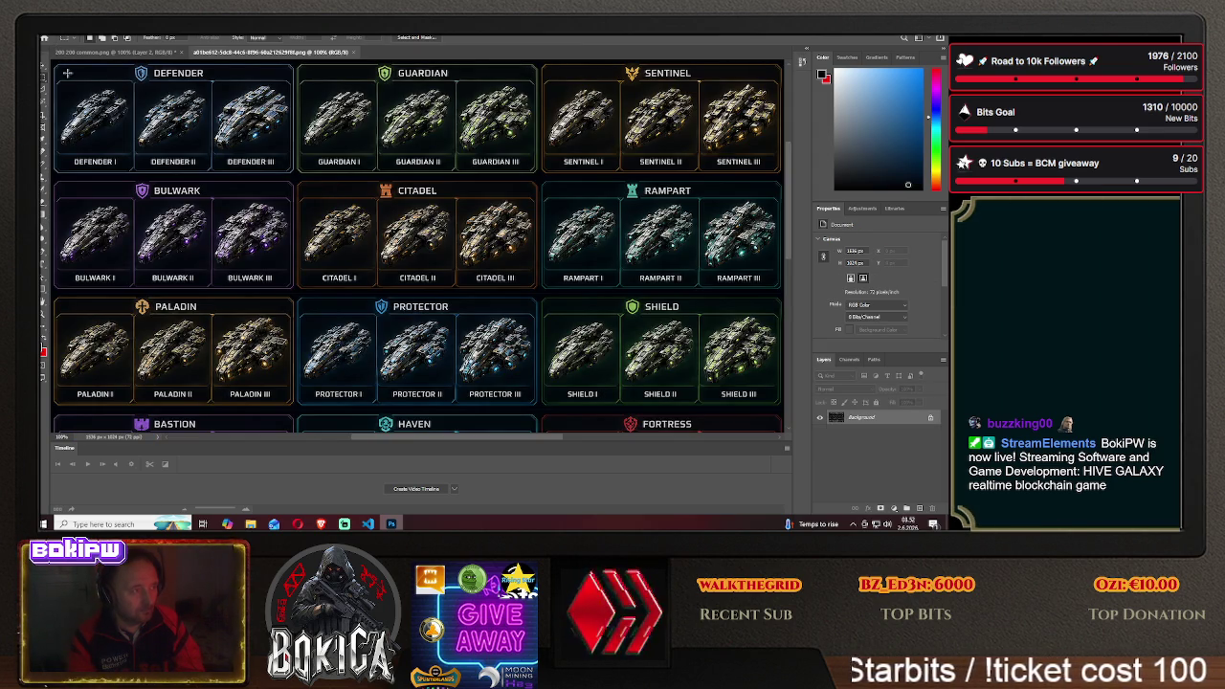
# Reopen the saved cientmedievalcard PNG from the Desktop as a new document
pyautogui.hotkey('ctrl', '-')
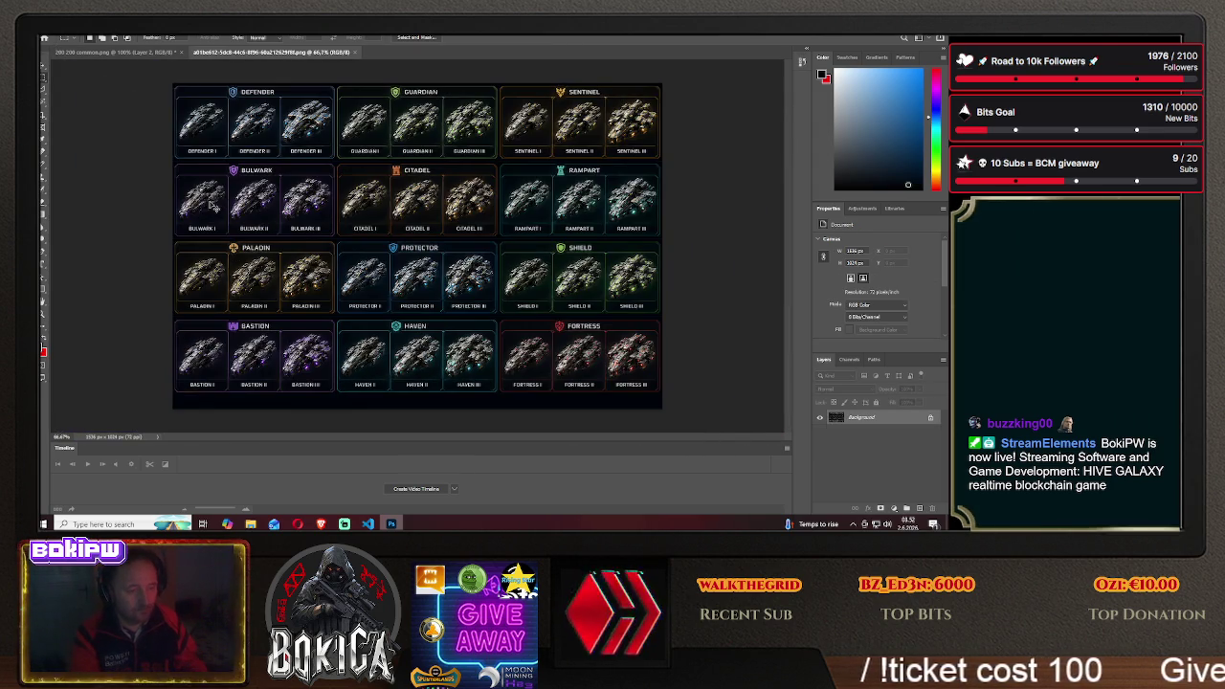
pyautogui.hotkey('ctrl', 'o')
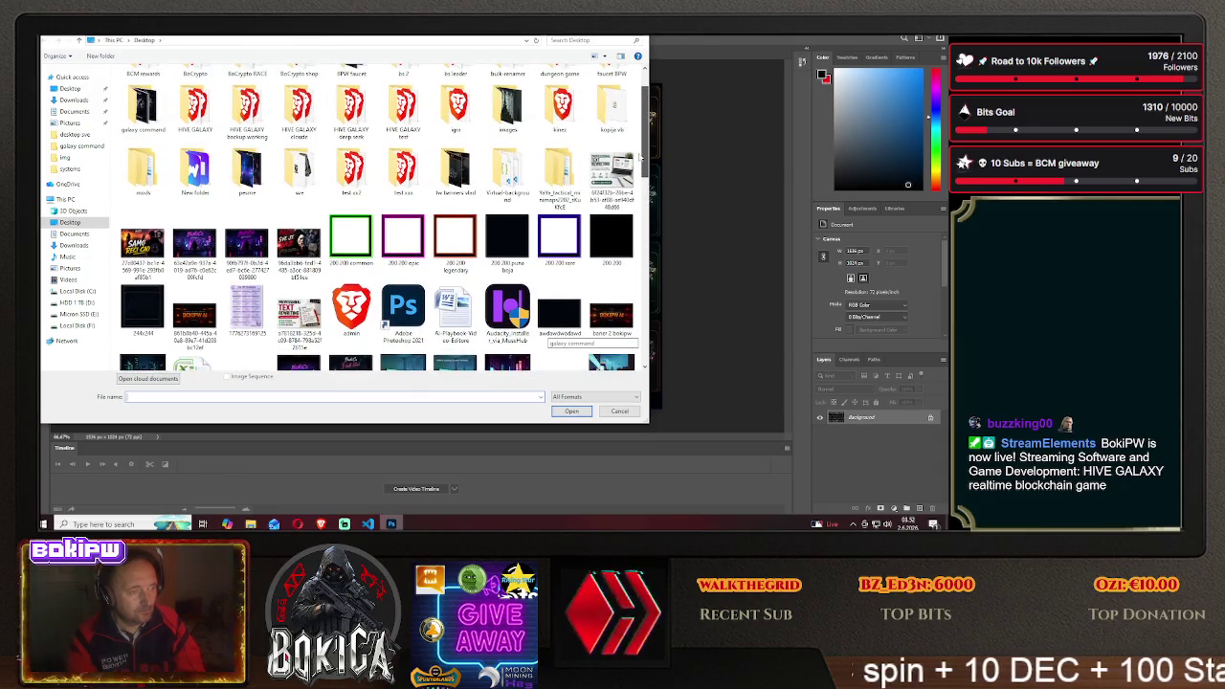
pyautogui.moveTo(640, 162)
pyautogui.mouseDown()
pyautogui.moveTo(640, 136)
pyautogui.moveTo(645, 222)
pyautogui.mouseUp()
pyautogui.scroll(1, 645, 222)
pyautogui.click(560, 153)
pyautogui.click(575, 414)
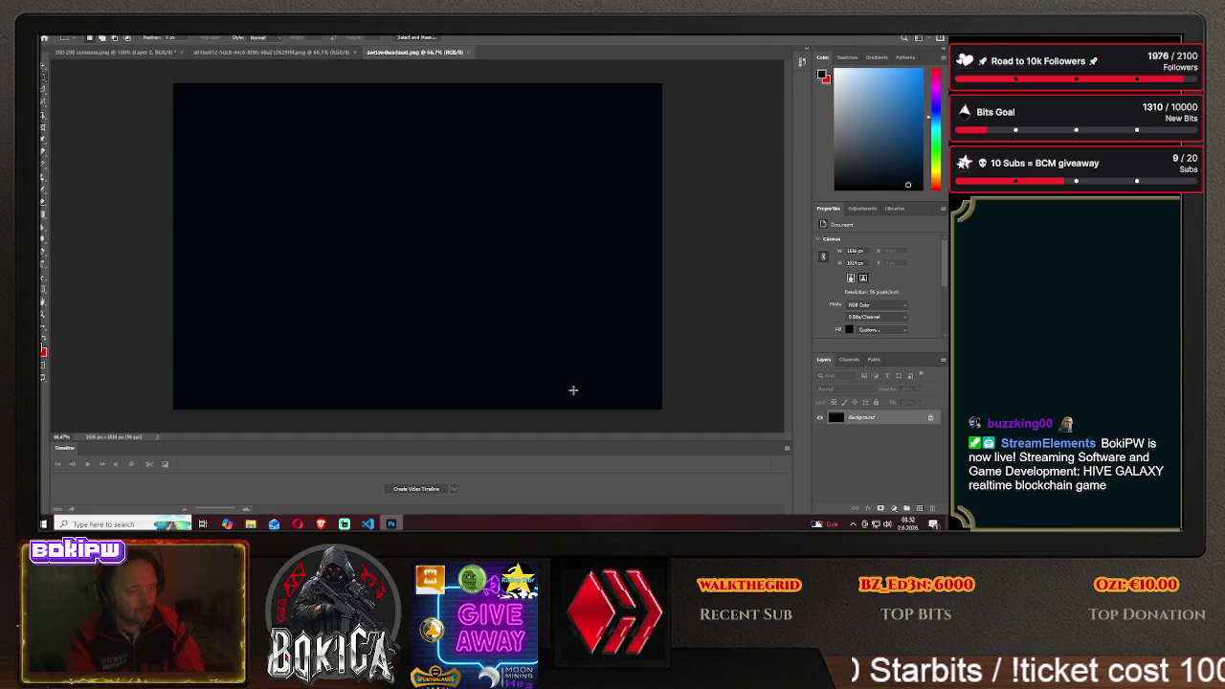
pyautogui.hotkey('ctrl', 'shift', 'Tab')
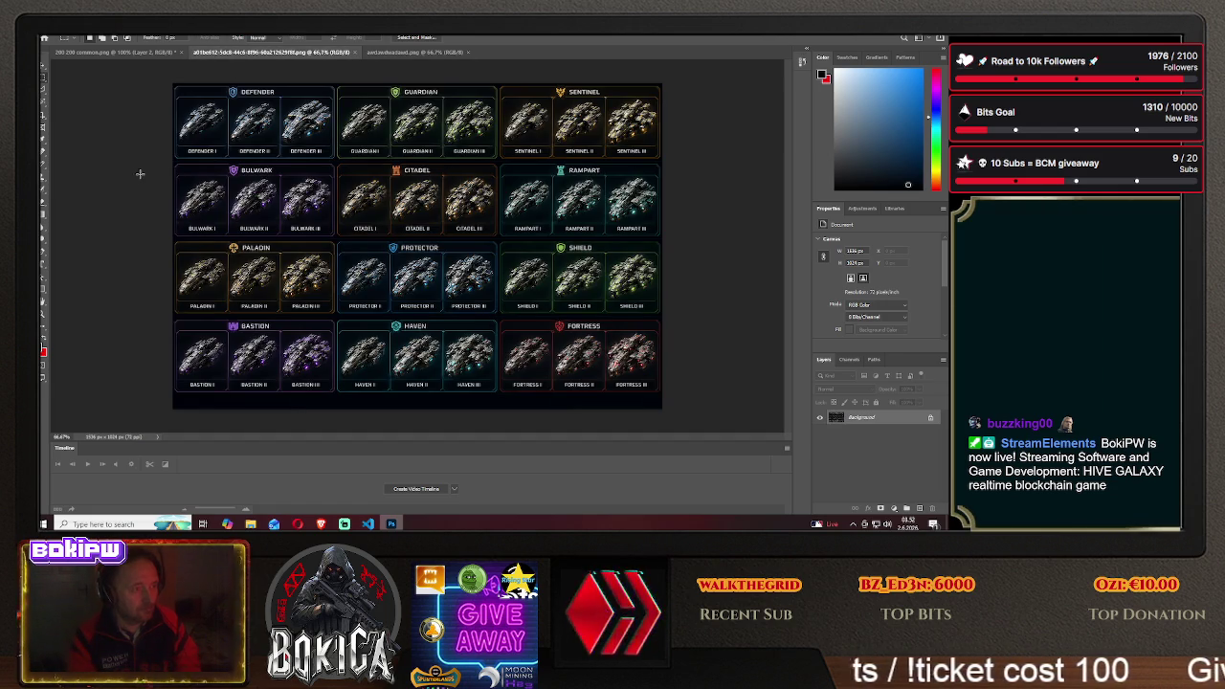
# Move the whole sprite sheet into the dark document as Layer 1 and select the top row strip
pyautogui.hotkey('ctrl', 'a')
pyautogui.press('v')
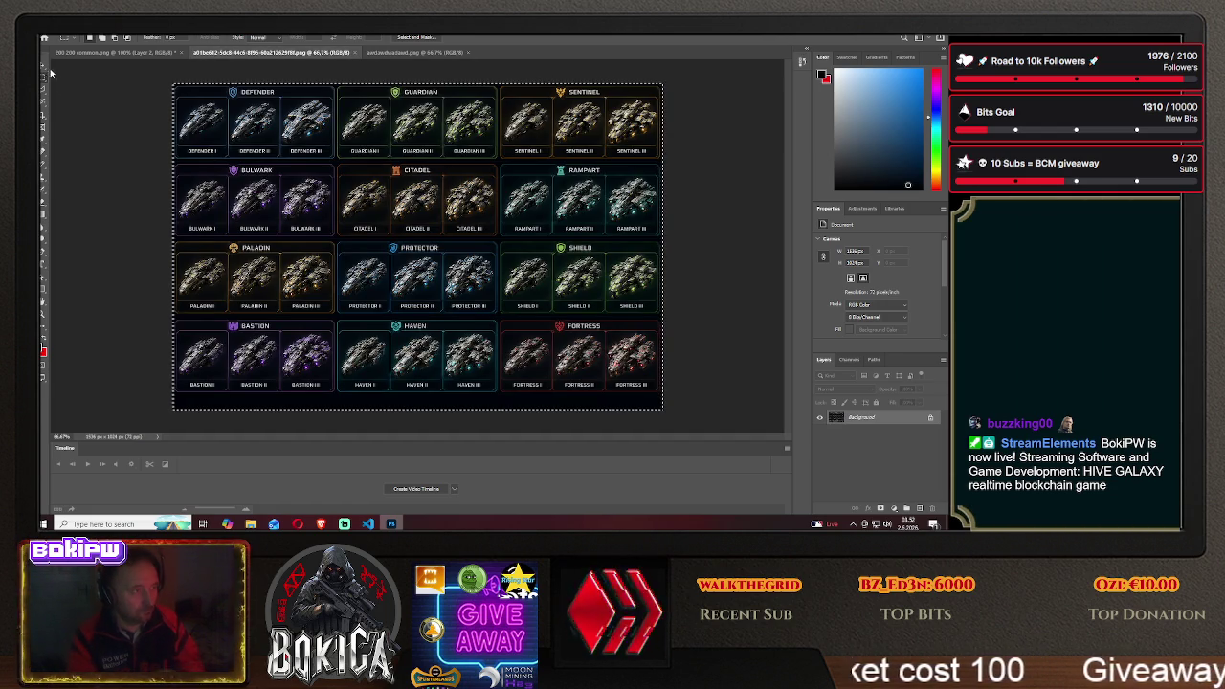
pyautogui.moveTo(281, 129)
pyautogui.mouseDown()
pyautogui.moveTo(270, 178)
pyautogui.moveTo(300, 172)
pyautogui.mouseUp()
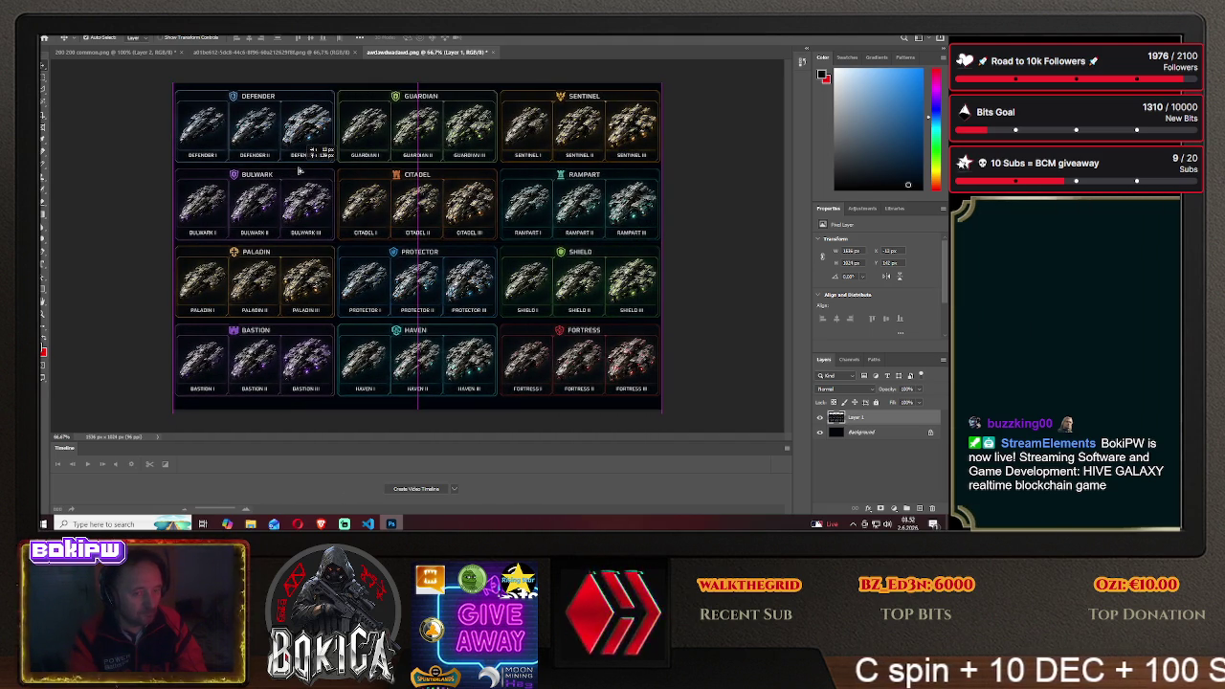
pyautogui.moveTo(299, 172); pyautogui.dragTo(300, 173)
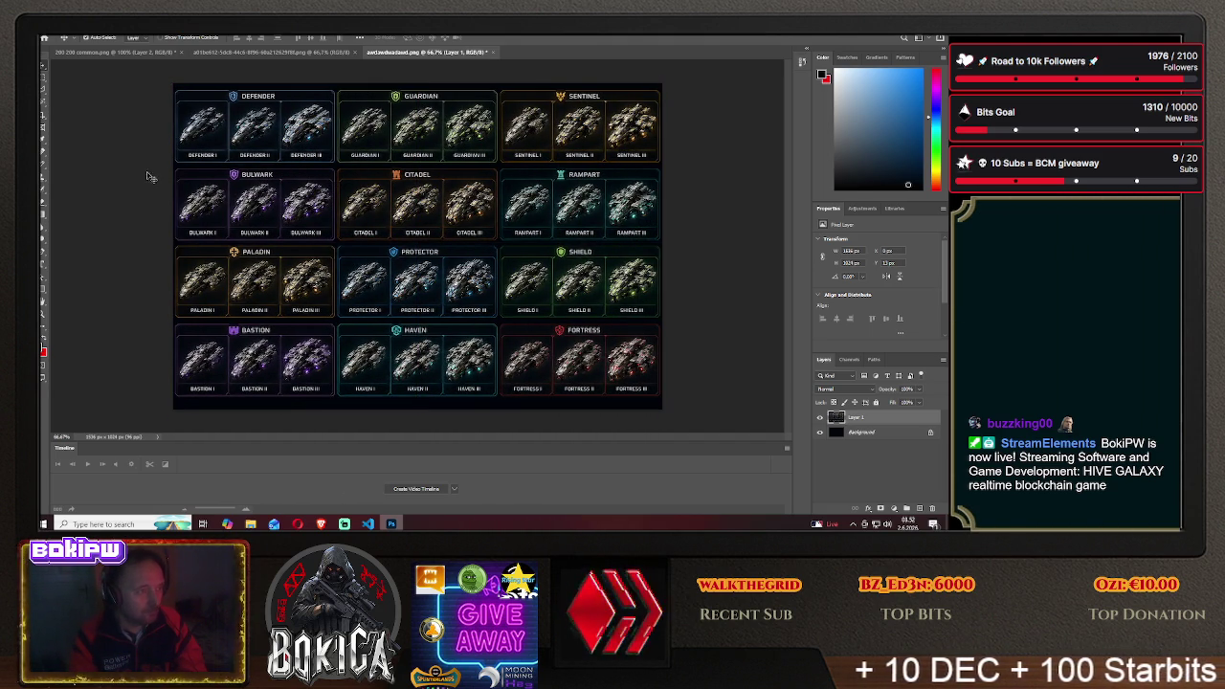
pyautogui.click(44, 85)
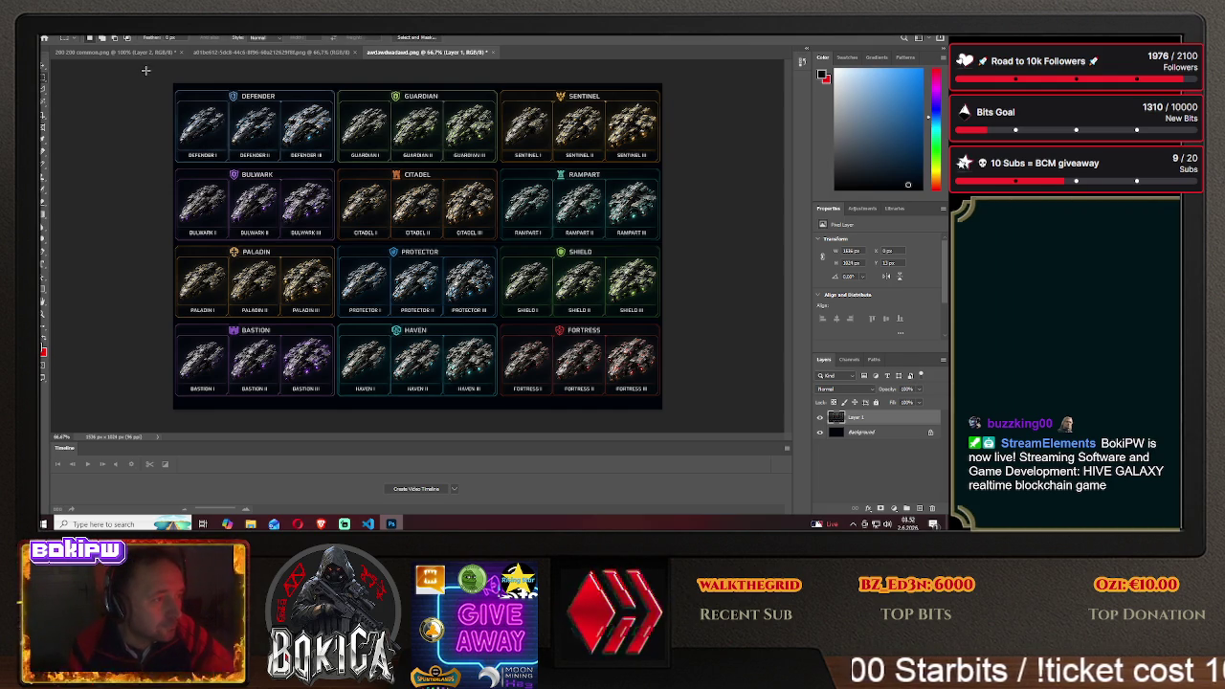
pyautogui.moveTo(173, 84); pyautogui.dragTo(675, 101)
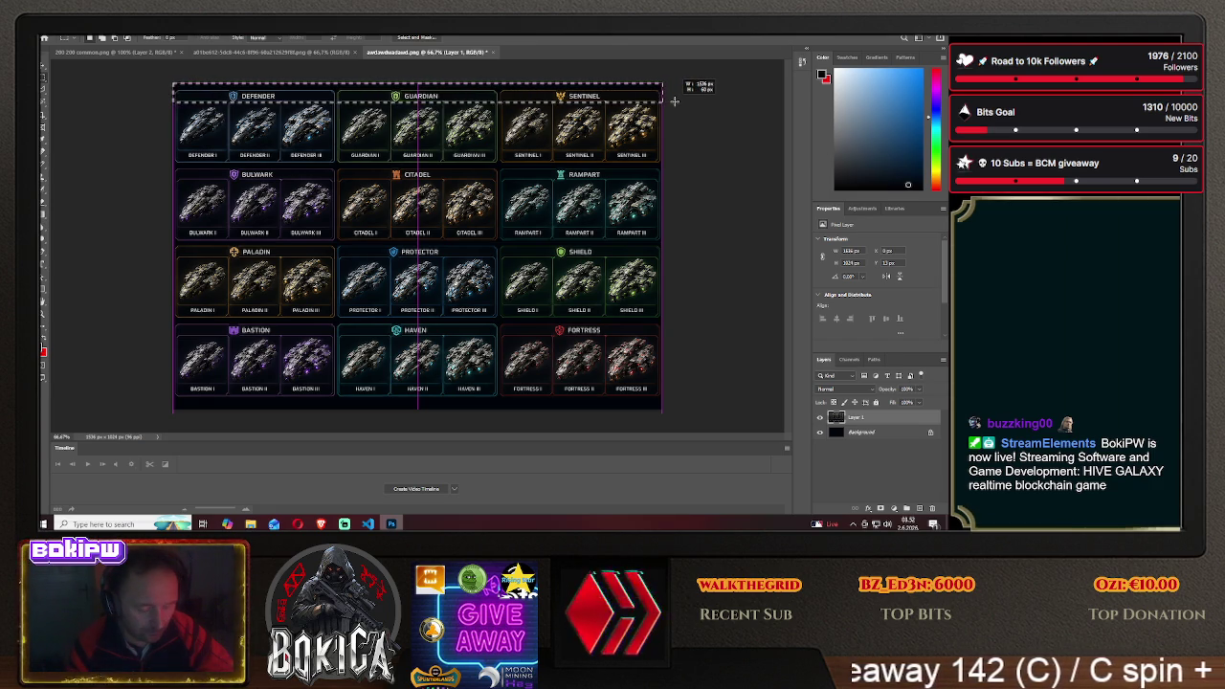
# Erase the top header strip and begin selecting the label row beneath it
pyautogui.press('Delete')
pyautogui.hotkey('ctrl', 'd')
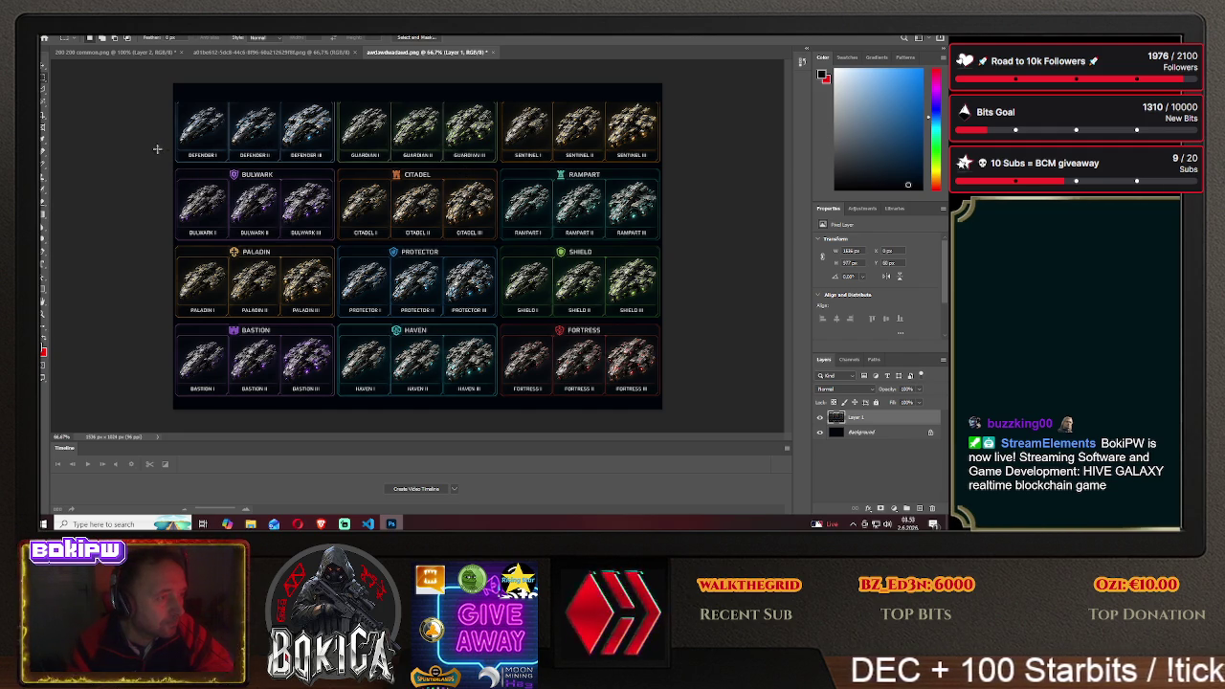
pyautogui.moveTo(175, 146)
pyautogui.mouseDown()
pyautogui.moveTo(556, 190)
pyautogui.moveTo(230, 194)
pyautogui.mouseUp()
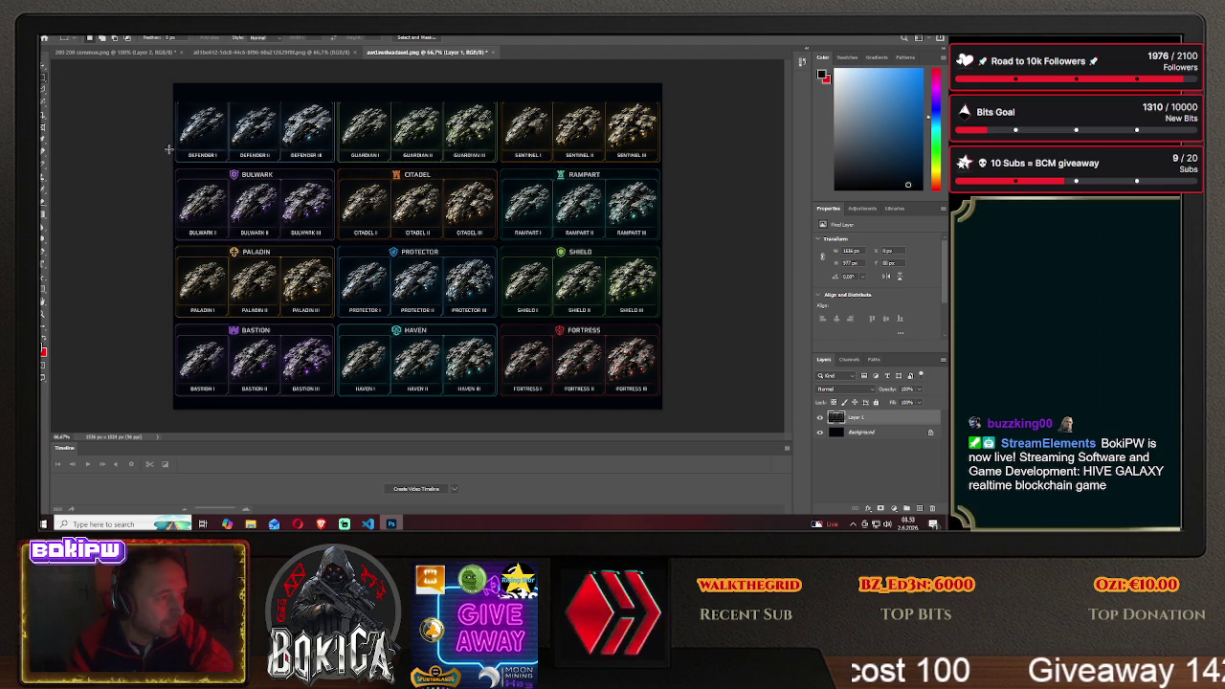
pyautogui.moveTo(283, 164); pyautogui.dragTo(664, 164)
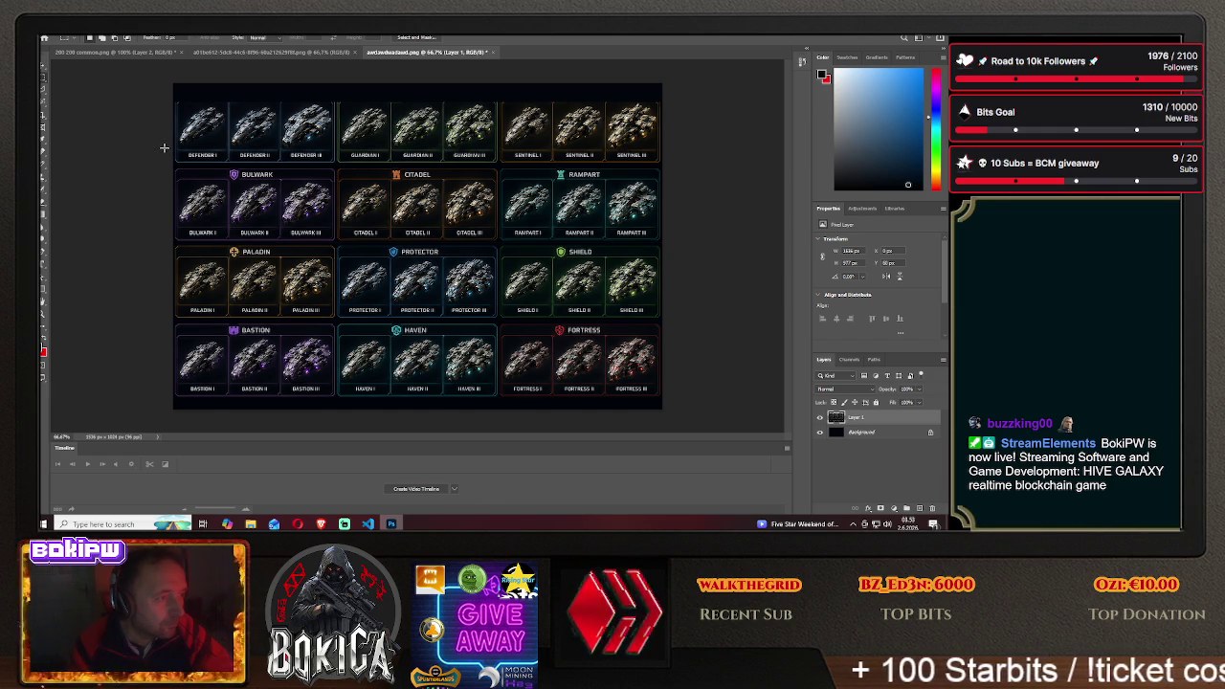
pyautogui.moveTo(466, 168); pyautogui.dragTo(560, 170)
pyautogui.moveTo(660, 168); pyautogui.dragTo(663, 167)
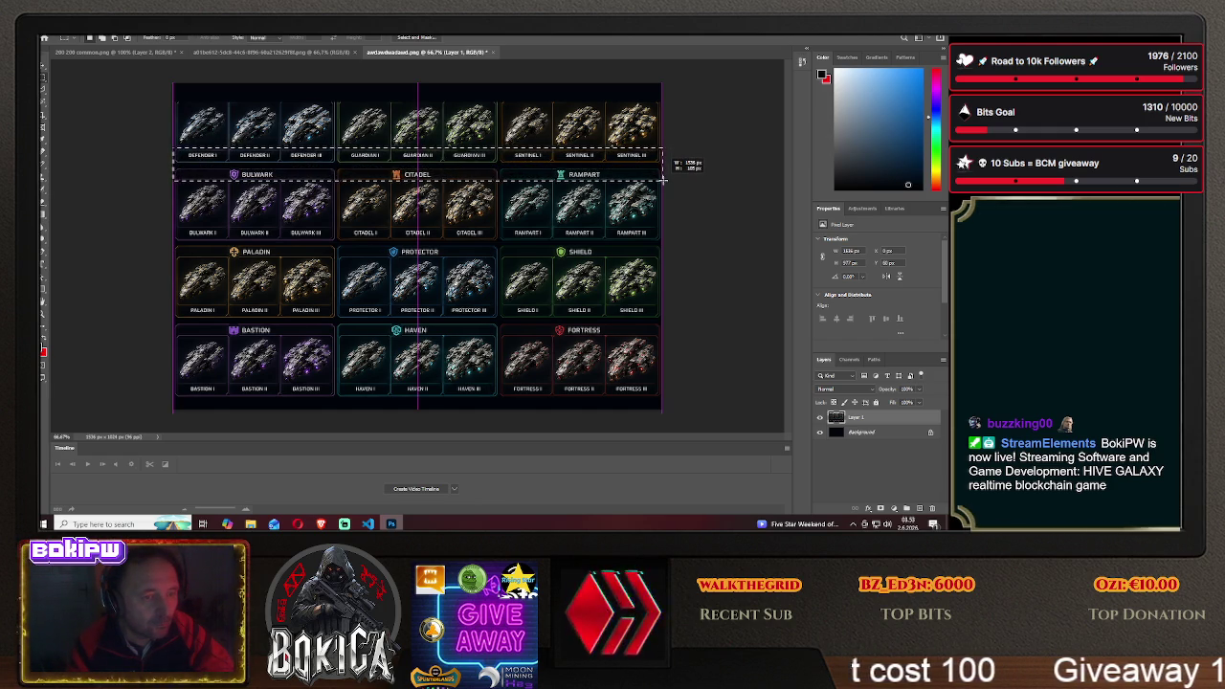
# Erase the Defender/Guardian/Sentinel labels and Bulwark/Citadel/Rampart headers strip across the sheet
pyautogui.click(685, 156)
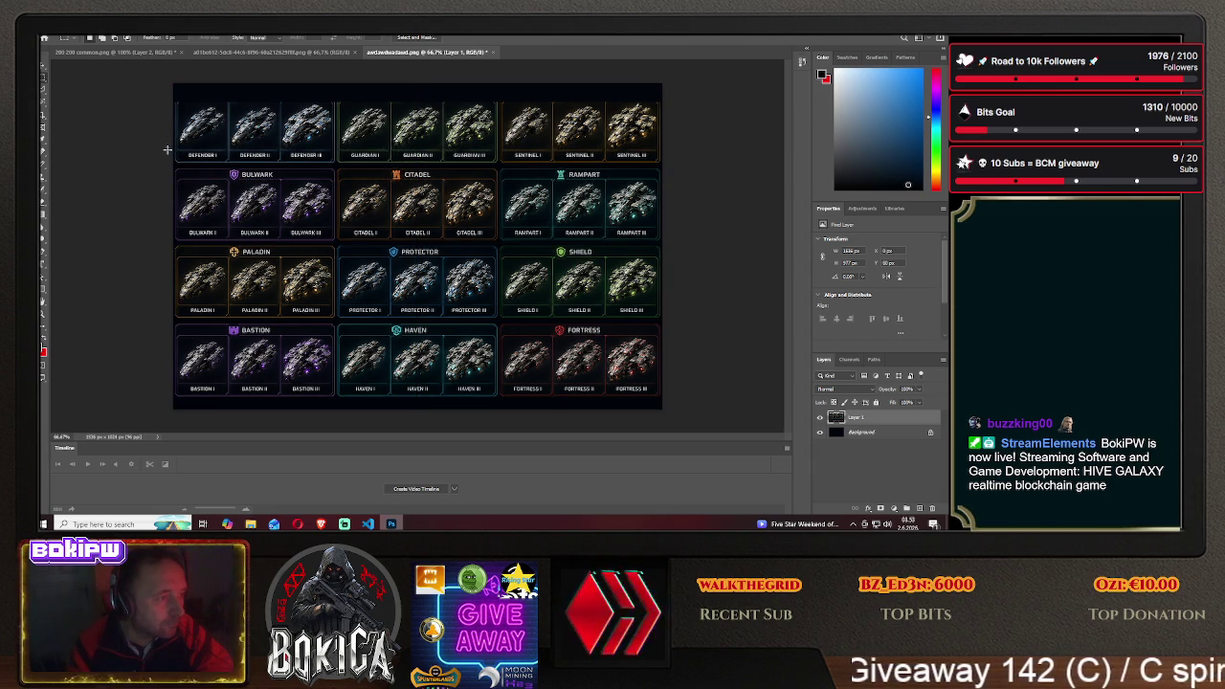
pyautogui.moveTo(212, 154); pyautogui.dragTo(387, 164)
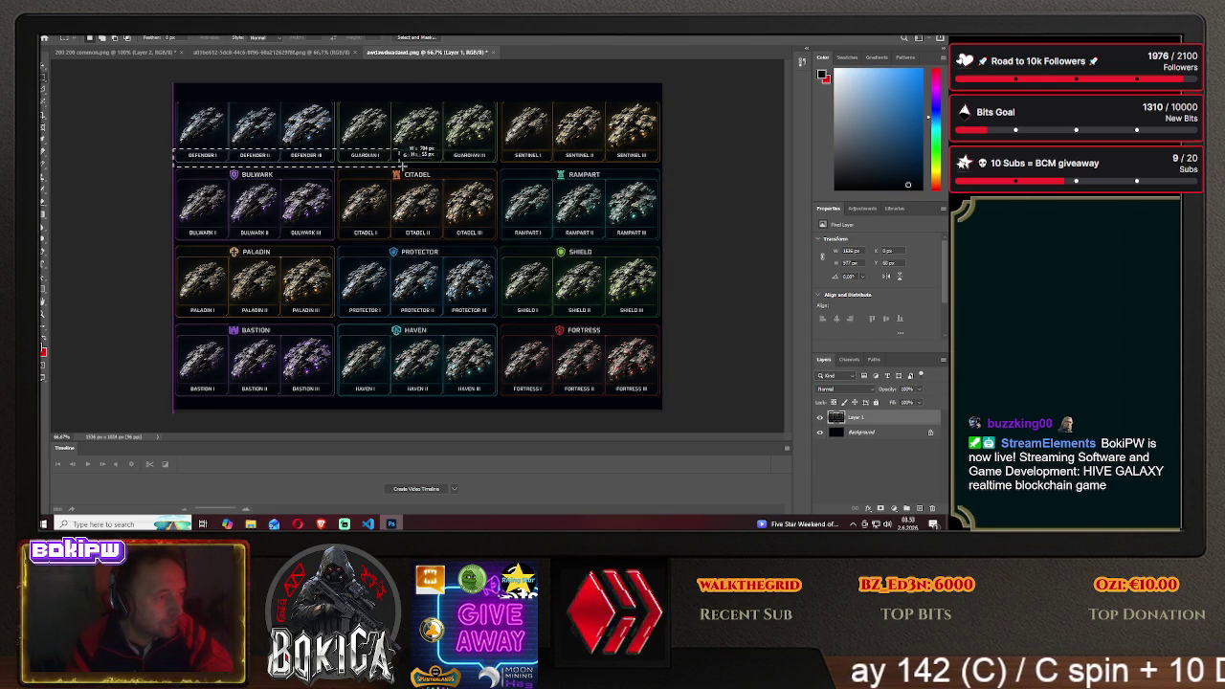
pyautogui.moveTo(542, 170); pyautogui.dragTo(672, 178)
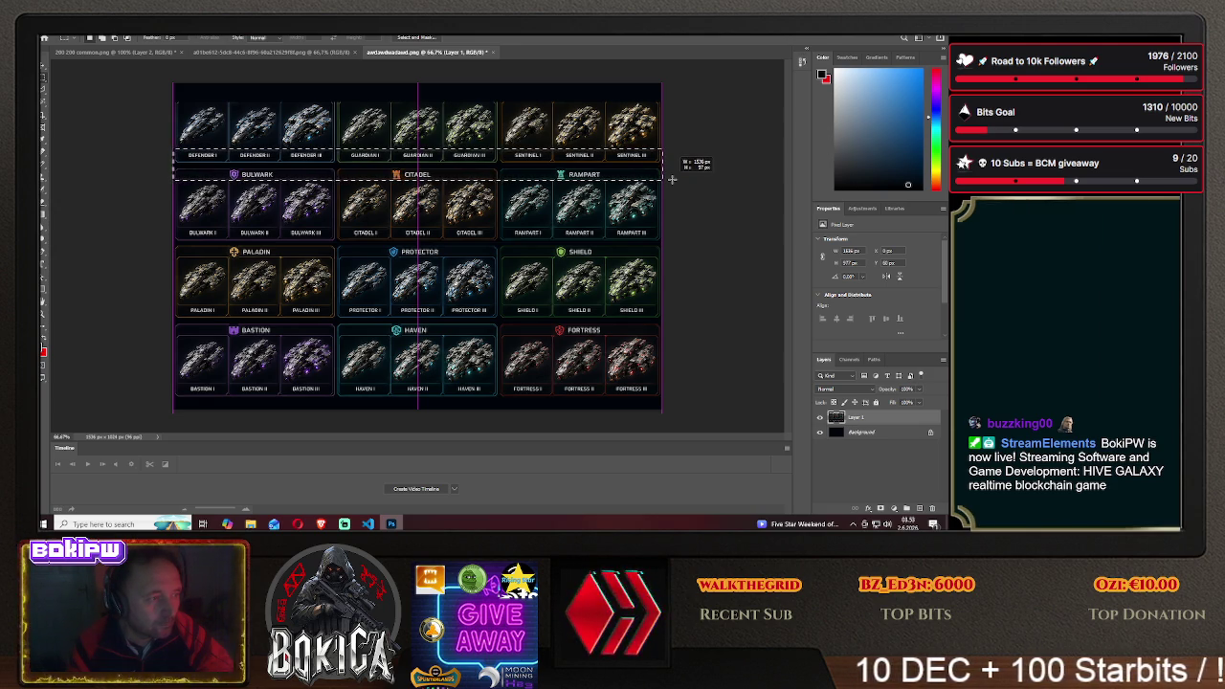
pyautogui.moveTo(671, 179); pyautogui.dragTo(672, 179)
pyautogui.press('Delete')
pyautogui.hotkey('ctrl', 'd')
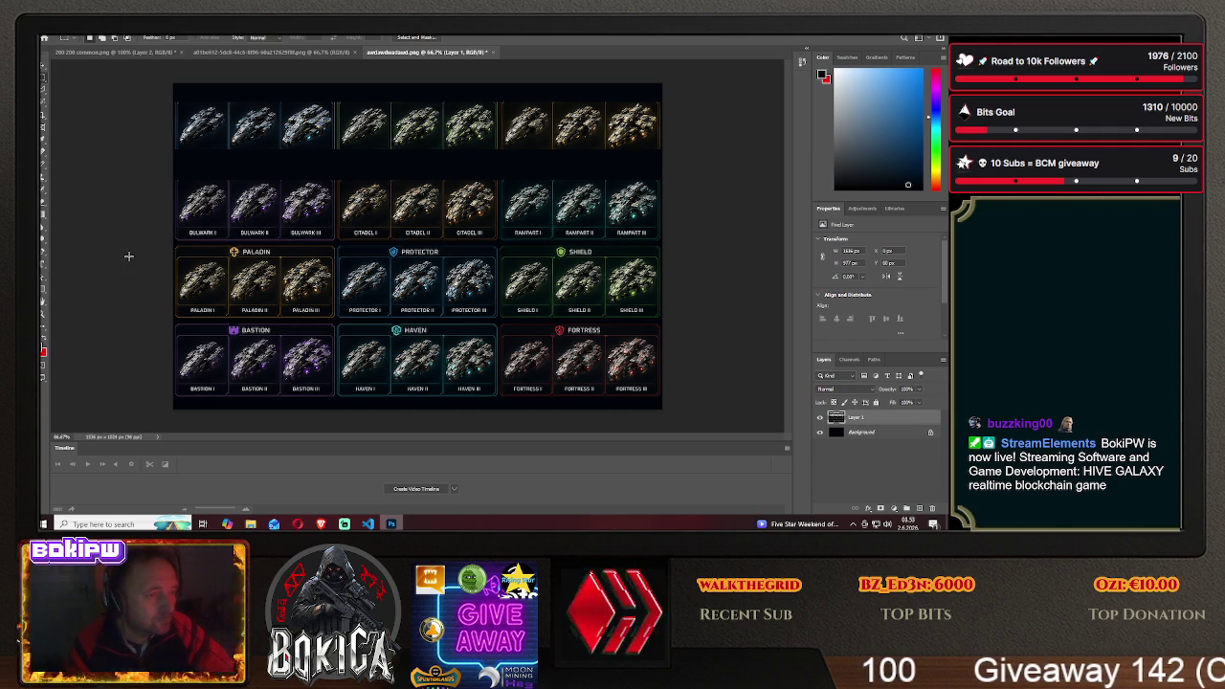
pyautogui.click(321, 523)
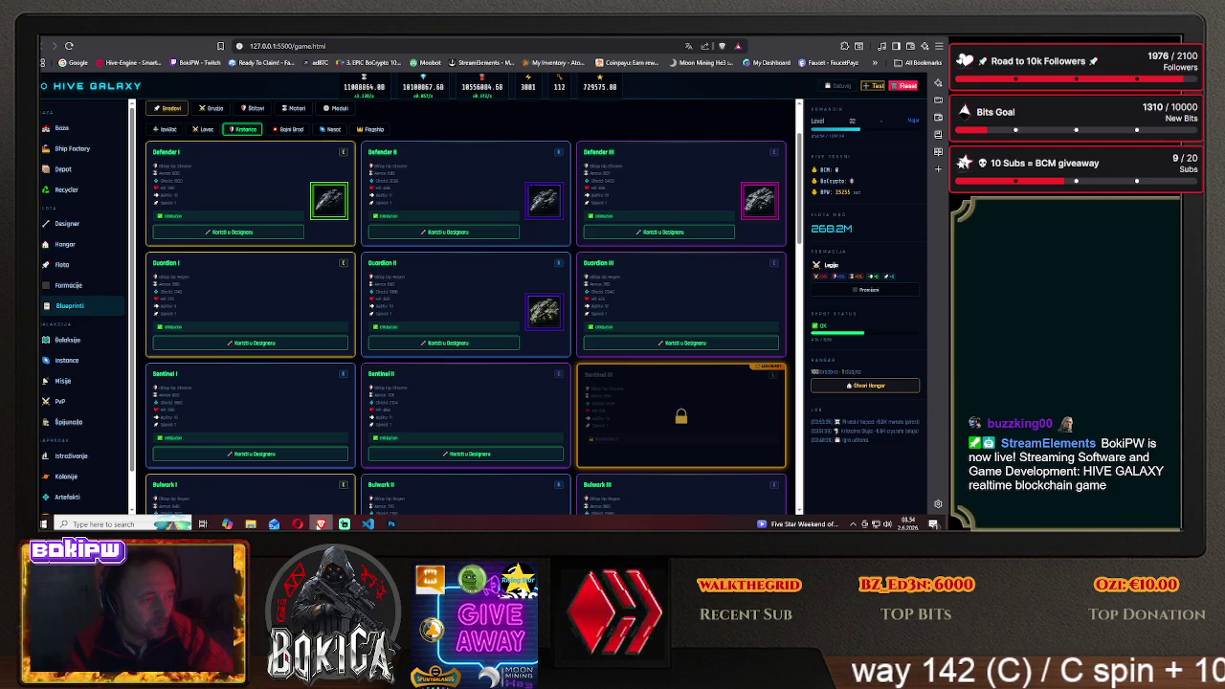
pyautogui.hotkey('alt', 'Tab')
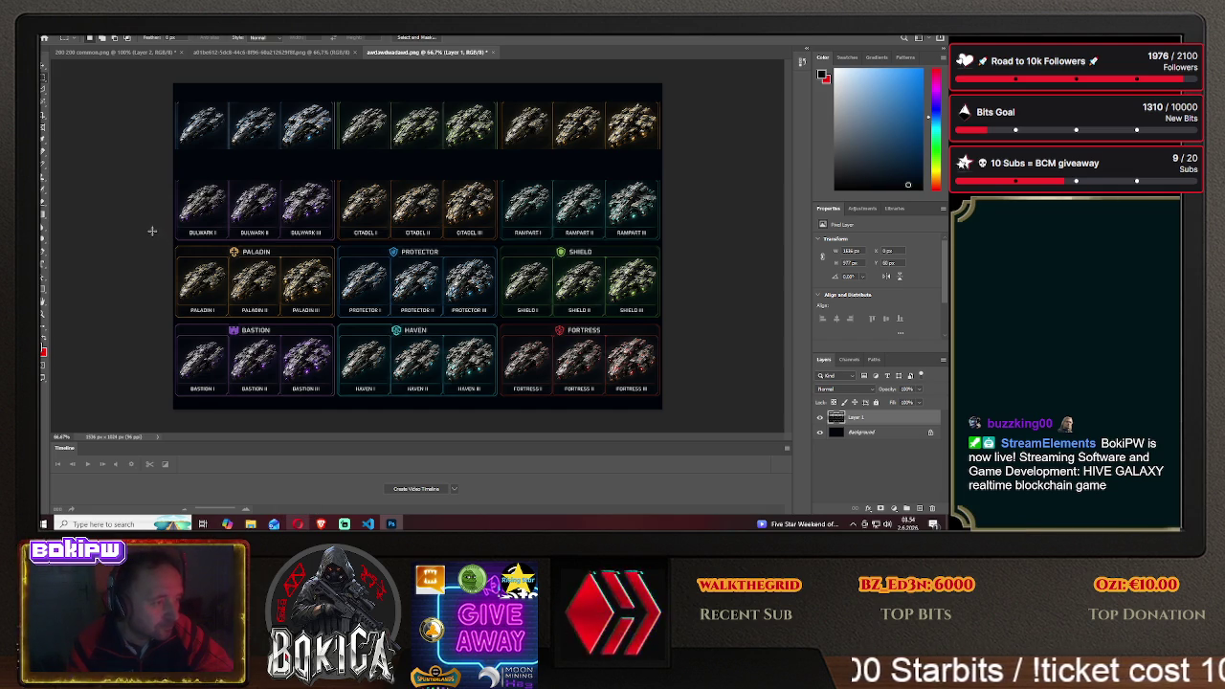
# Erase the strip holding the Bulwark labels and Paladin headers
pyautogui.moveTo(160, 227); pyautogui.dragTo(674, 254)
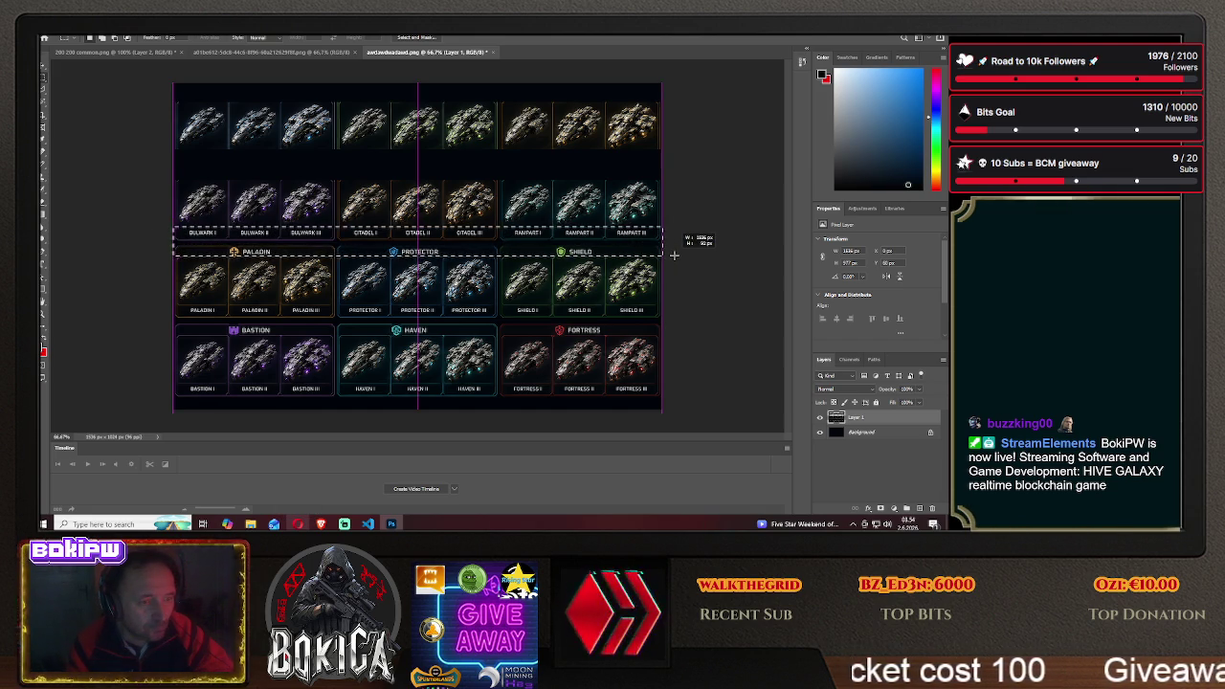
pyautogui.moveTo(674, 255); pyautogui.dragTo(672, 257)
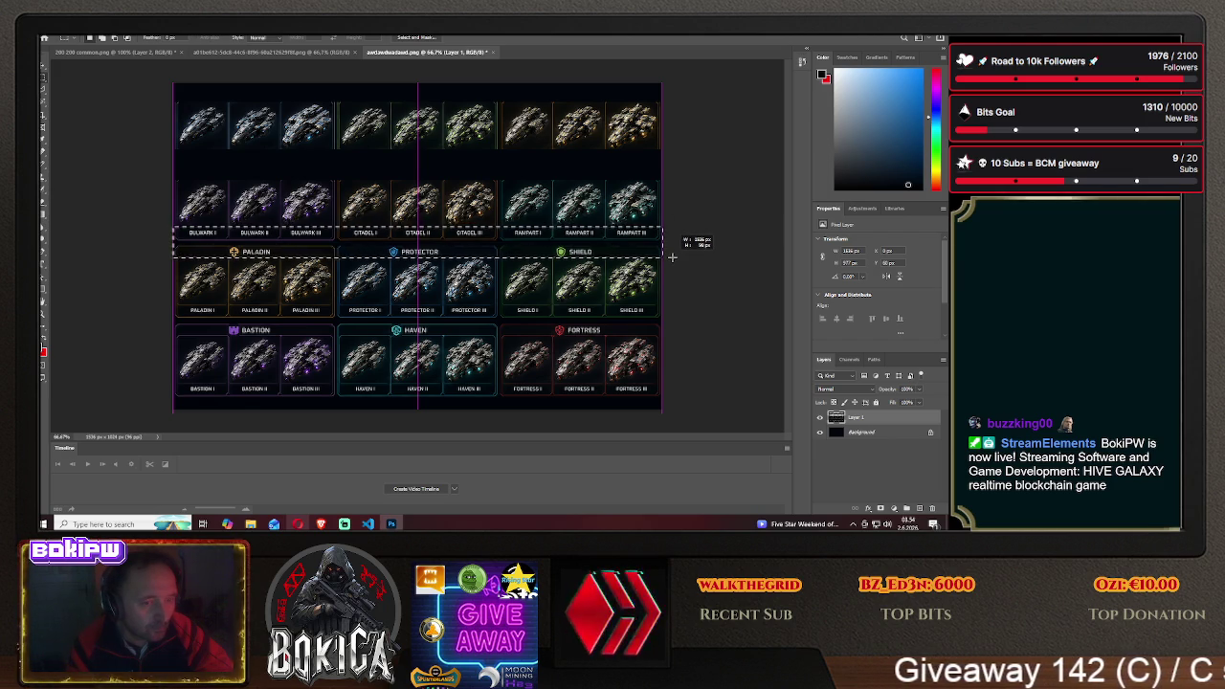
pyautogui.moveTo(671, 256); pyautogui.dragTo(672, 257)
pyautogui.press('Delete')
pyautogui.hotkey('ctrl', 'd')
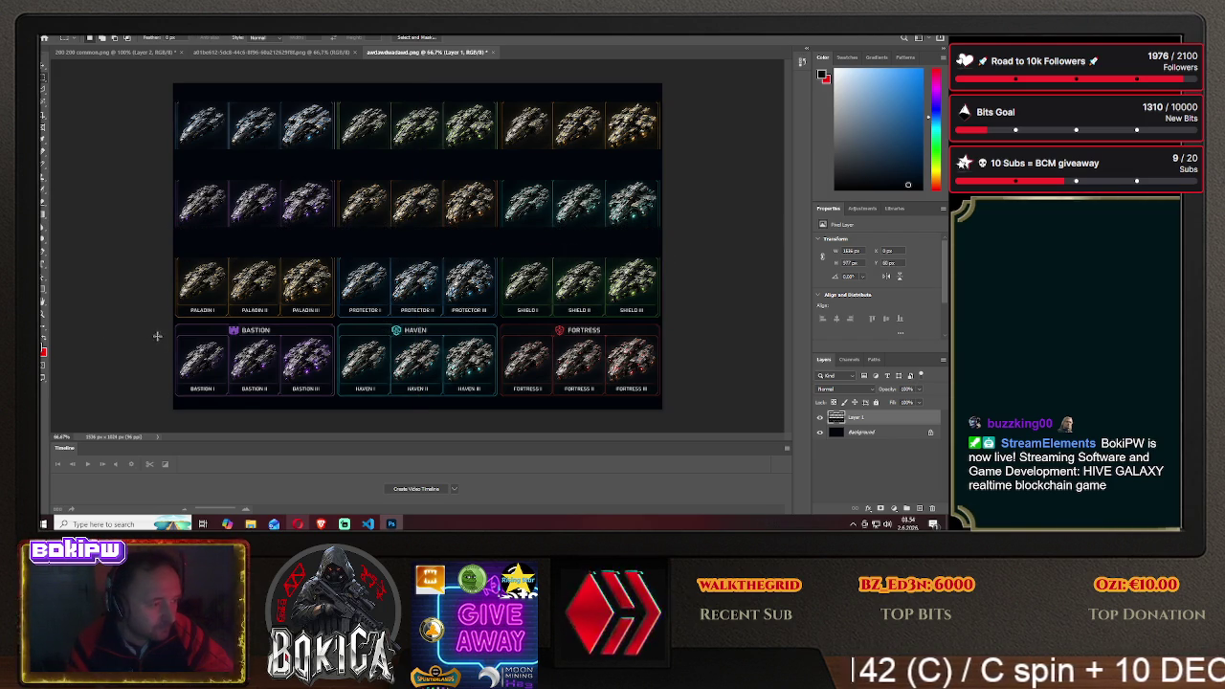
# Erase the Paladin labels/Bastion headers row and the bottom label row, then measure a card's height
pyautogui.moveTo(175, 304); pyautogui.dragTo(673, 333)
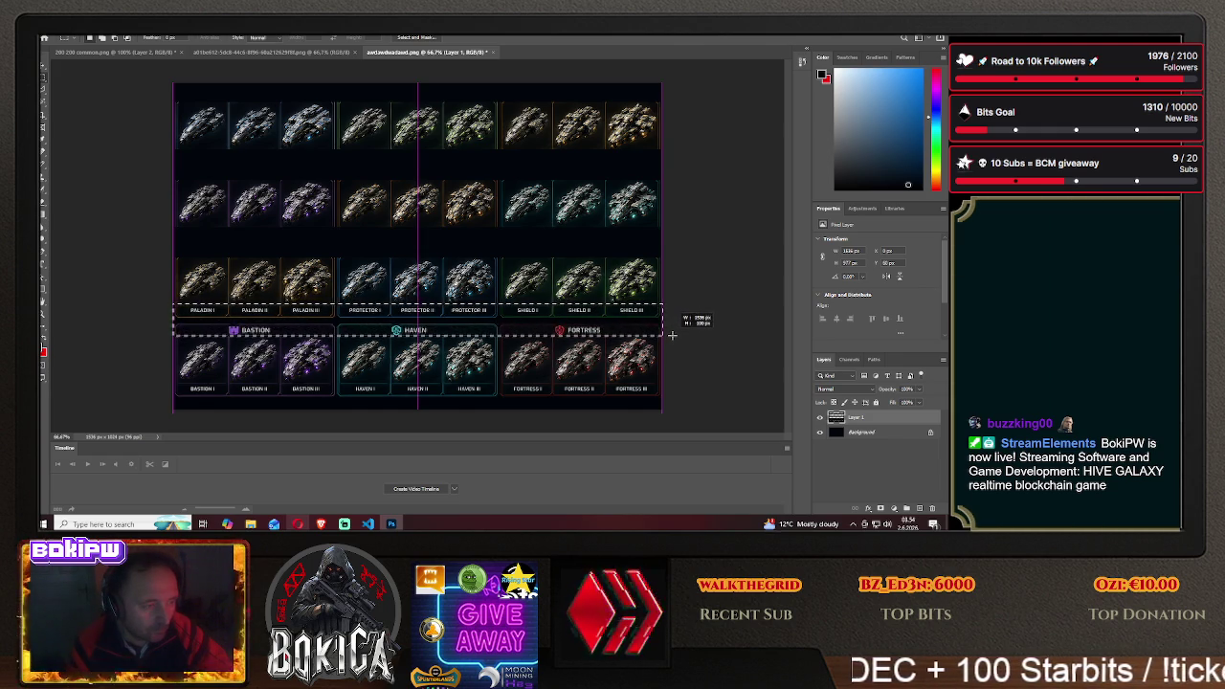
pyautogui.press('Delete')
pyautogui.hotkey('ctrl', 'd')
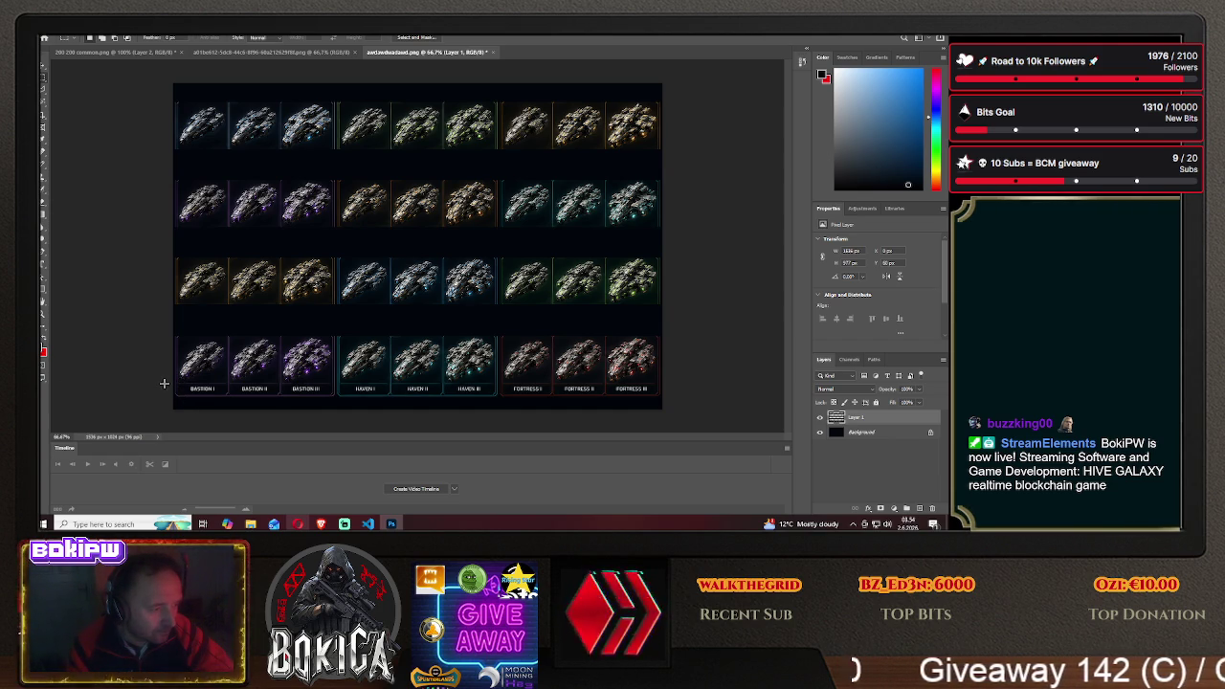
pyautogui.moveTo(164, 382); pyautogui.dragTo(679, 415)
pyautogui.press('Delete')
pyautogui.hotkey('ctrl', 'd')
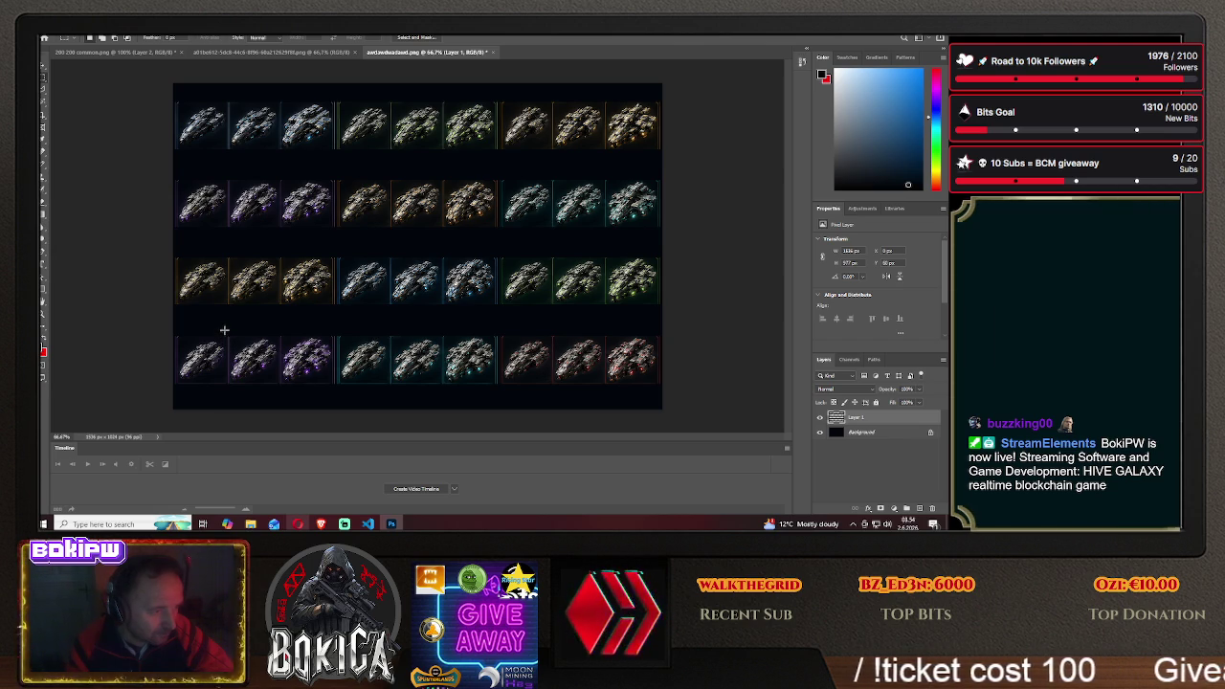
pyautogui.moveTo(229, 354); pyautogui.dragTo(230, 390)
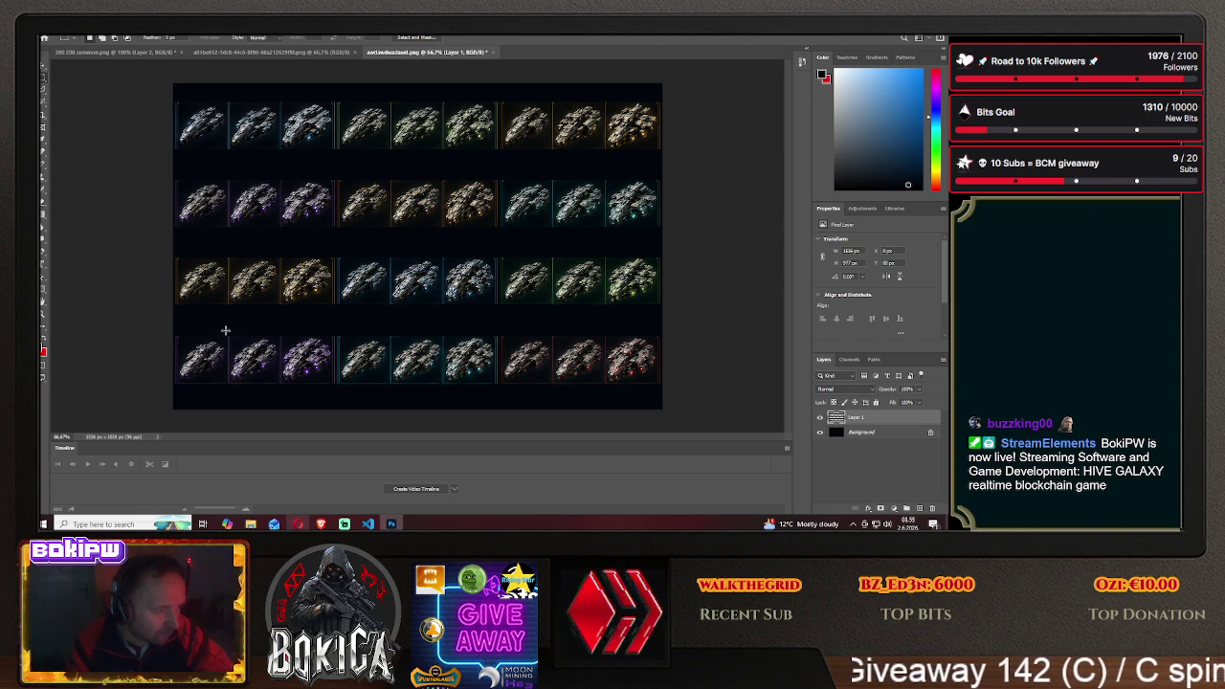
pyautogui.moveTo(229, 339); pyautogui.dragTo(230, 390)
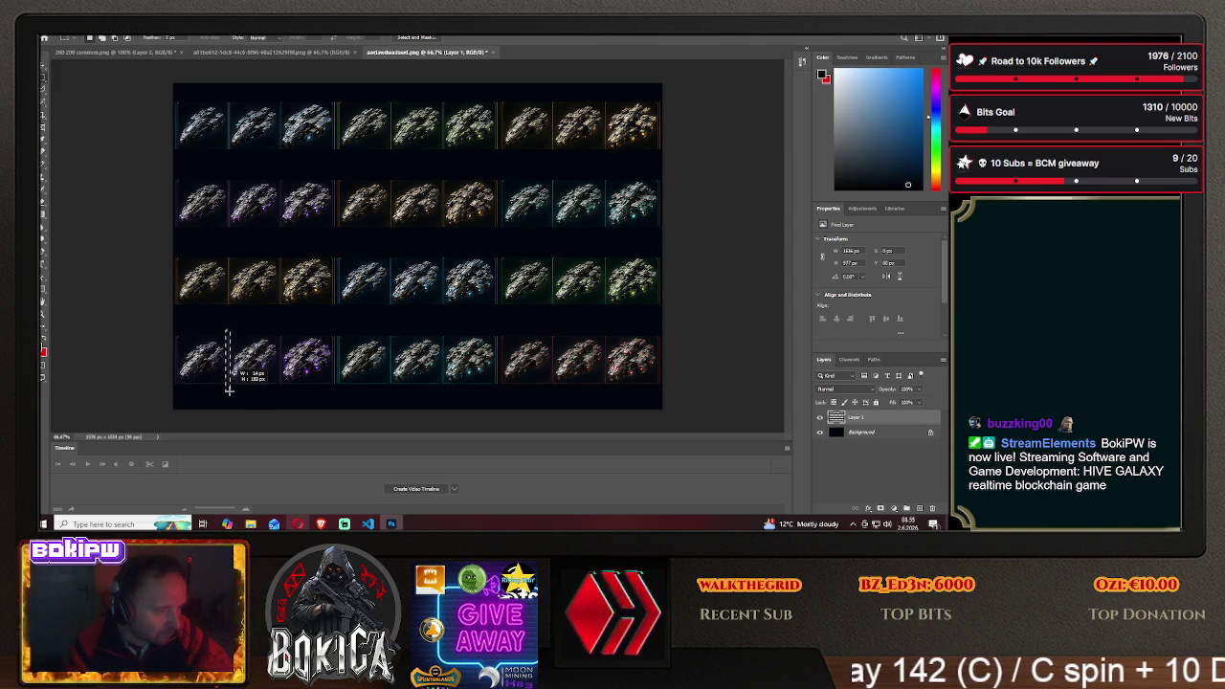
pyautogui.click(276, 392)
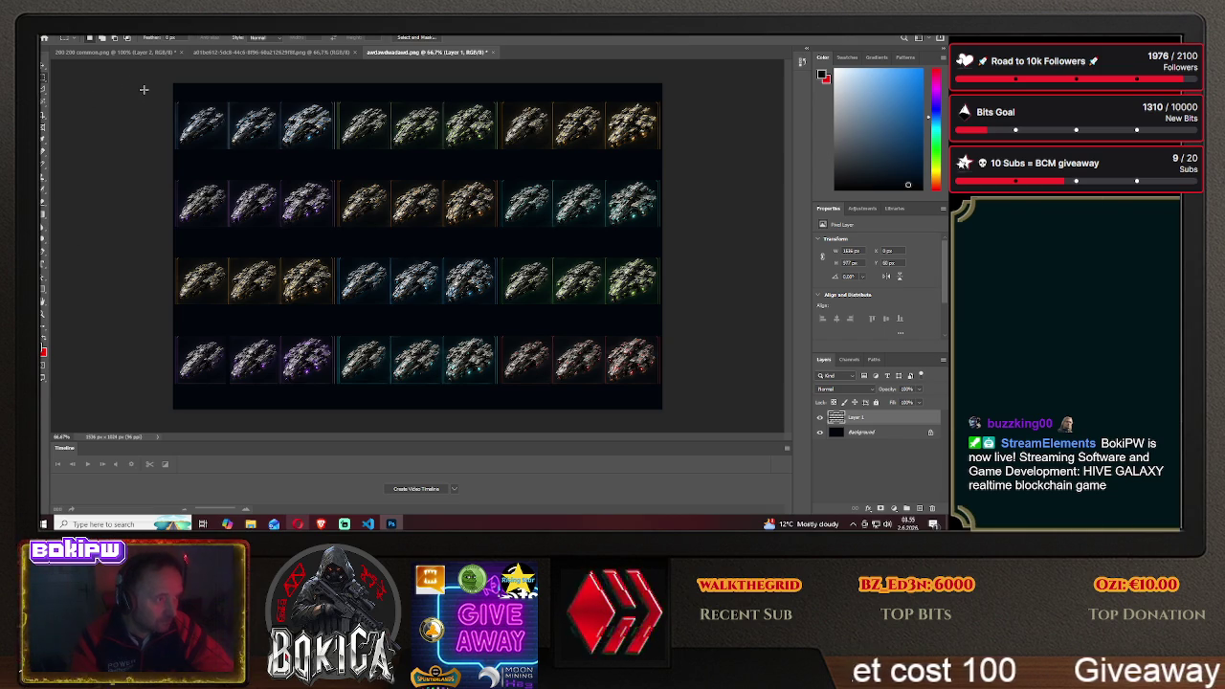
pyautogui.moveTo(174, 87); pyautogui.dragTo(177, 414)
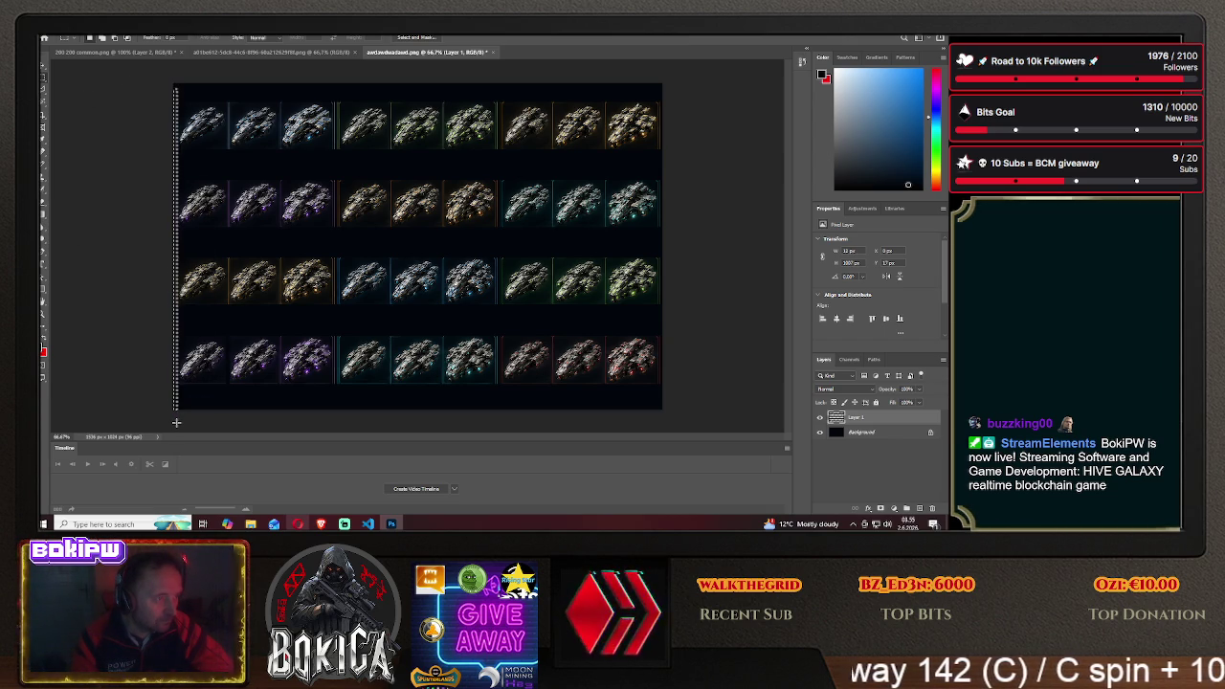
pyautogui.click(241, 240)
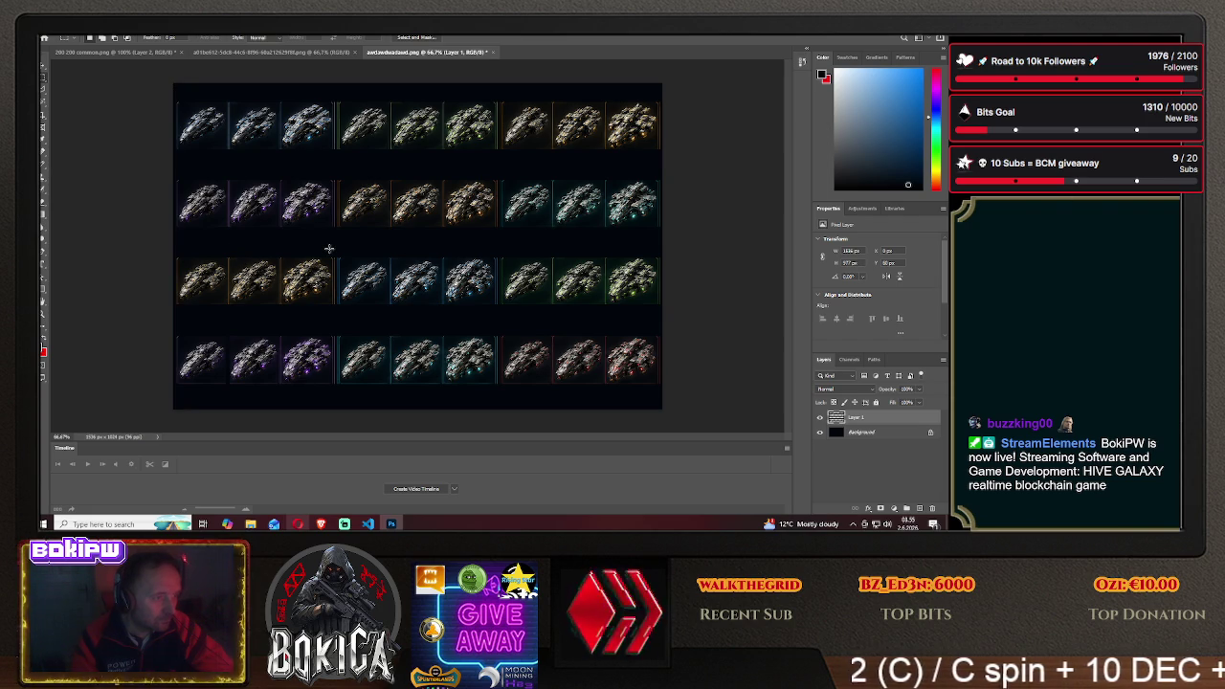
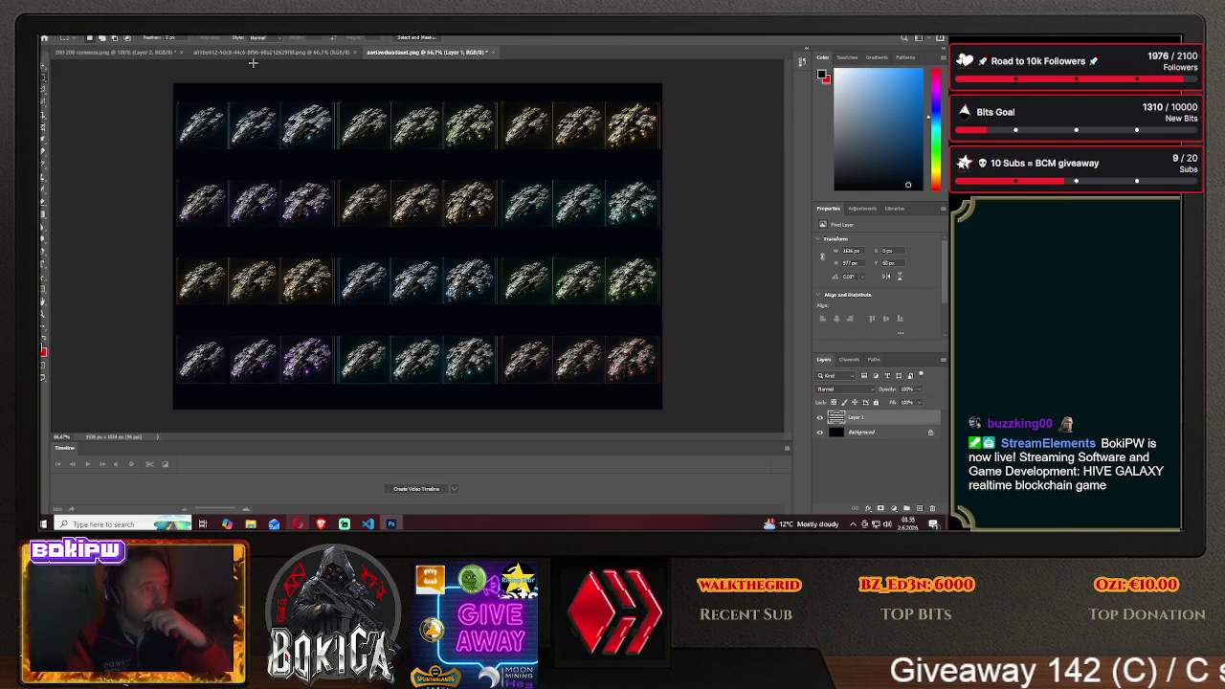
# Save a copy of the ship sprite sheet on the computer as PNG 'testaul' with default PNG options
pyautogui.click(59, 37)
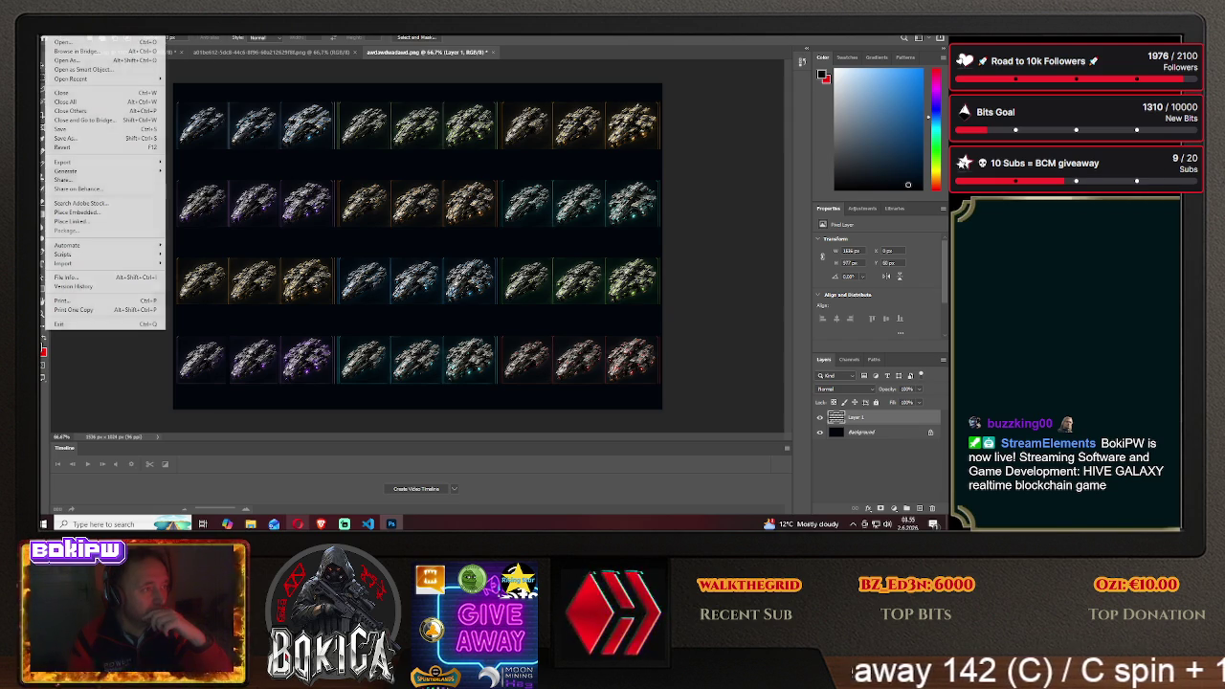
pyautogui.click(134, 137)
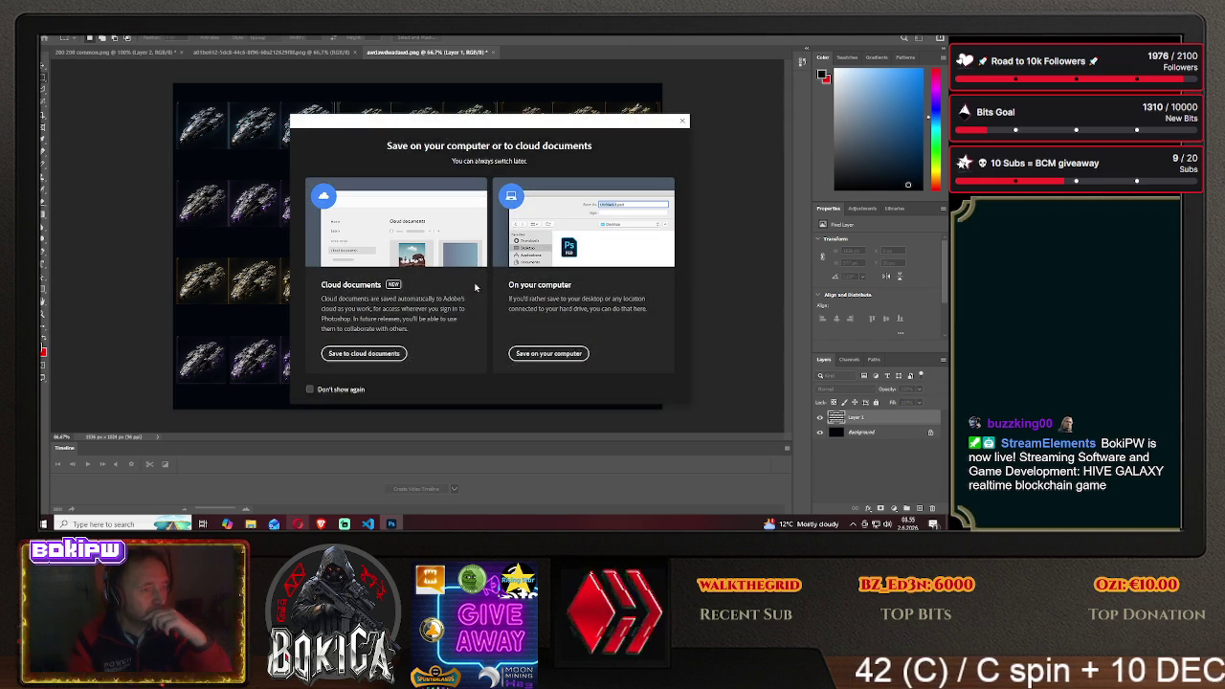
pyautogui.click(548, 352)
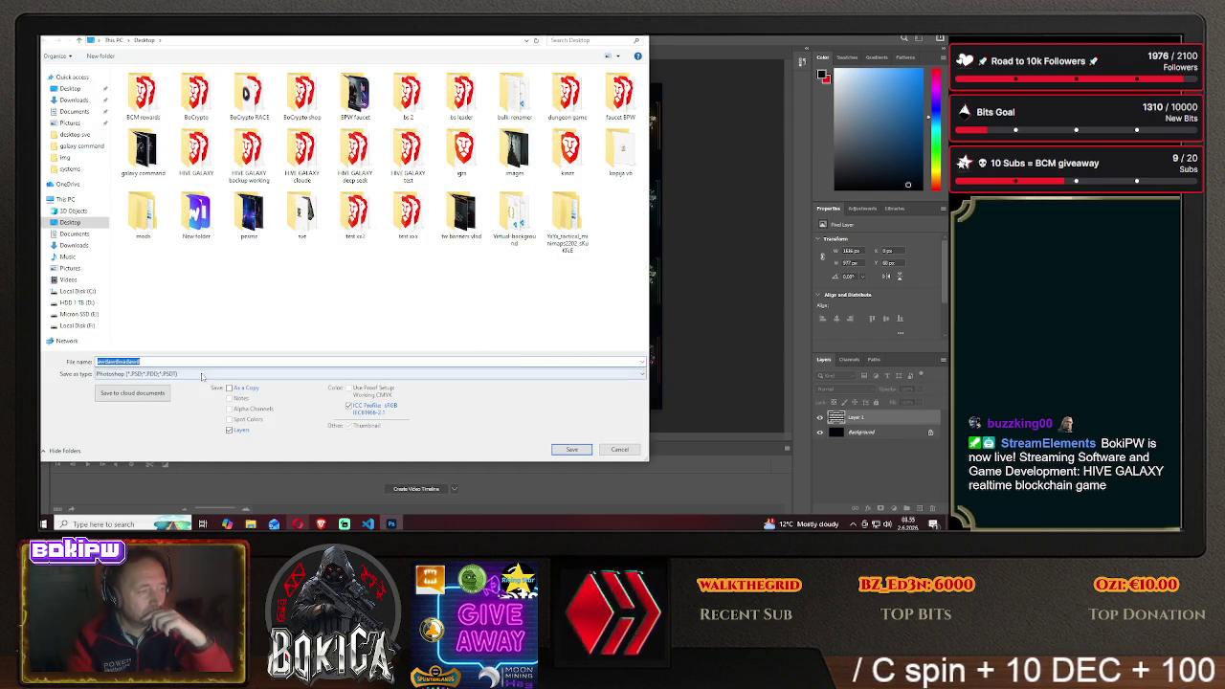
pyautogui.click(306, 373)
pyautogui.click(196, 333)
pyautogui.click(200, 360)
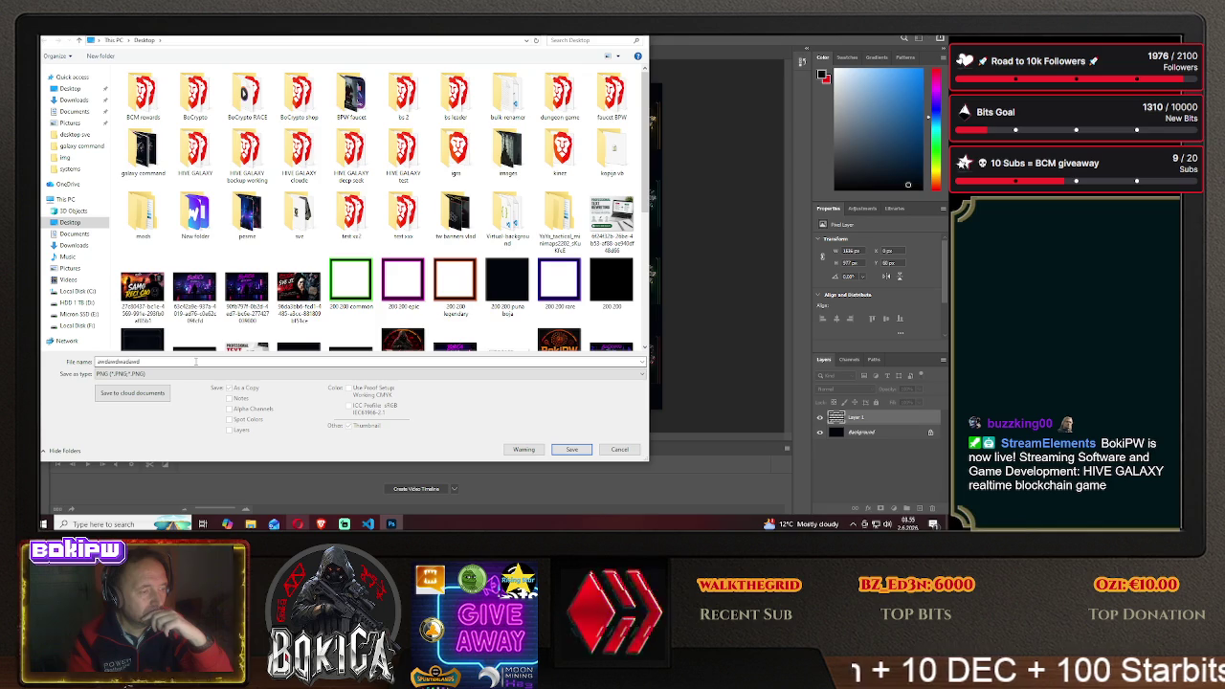
pyautogui.click(321, 524)
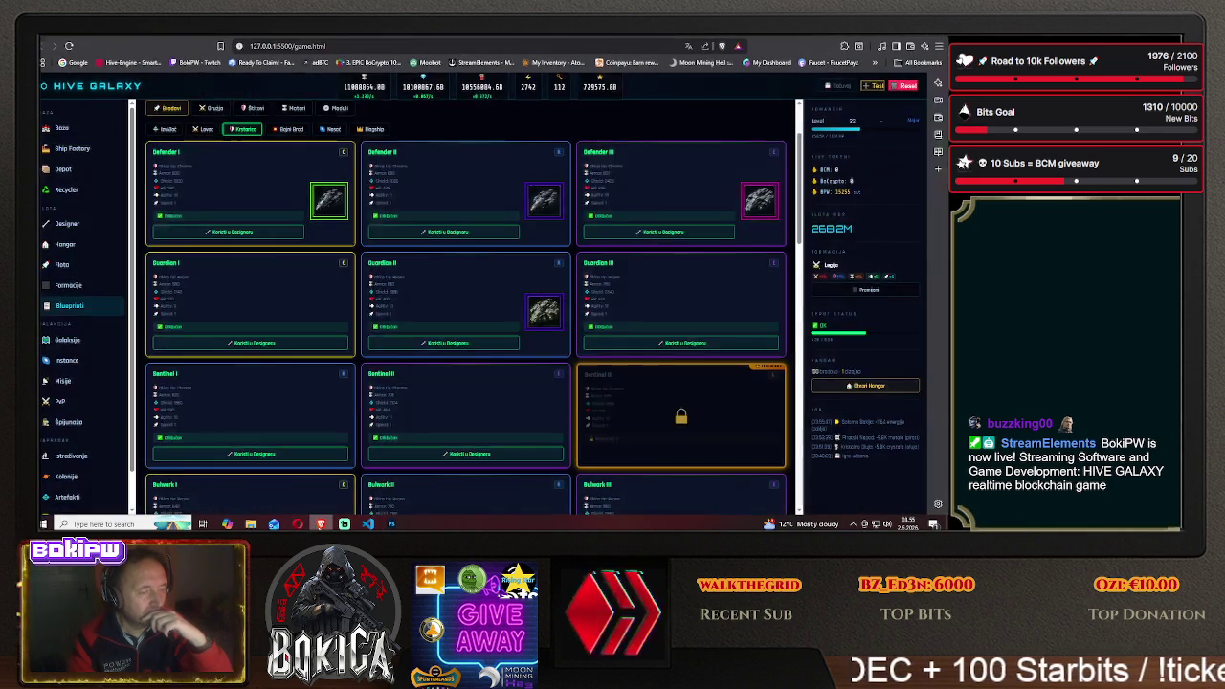
pyautogui.click(392, 523)
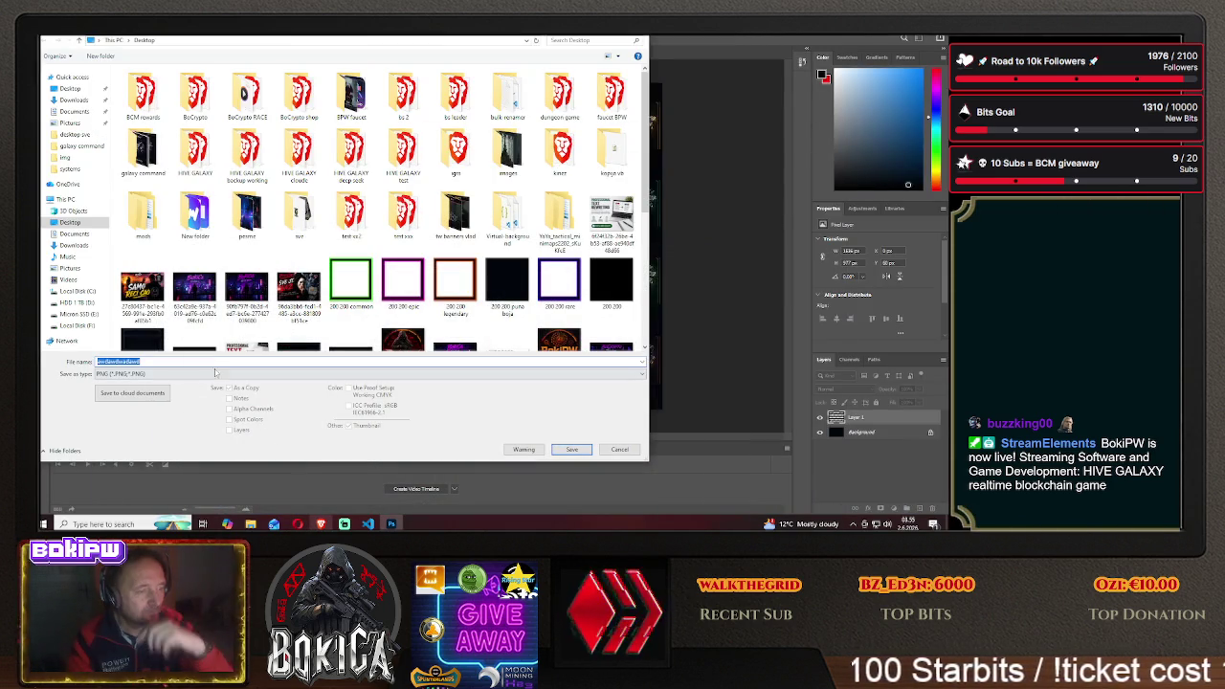
pyautogui.write('tes')
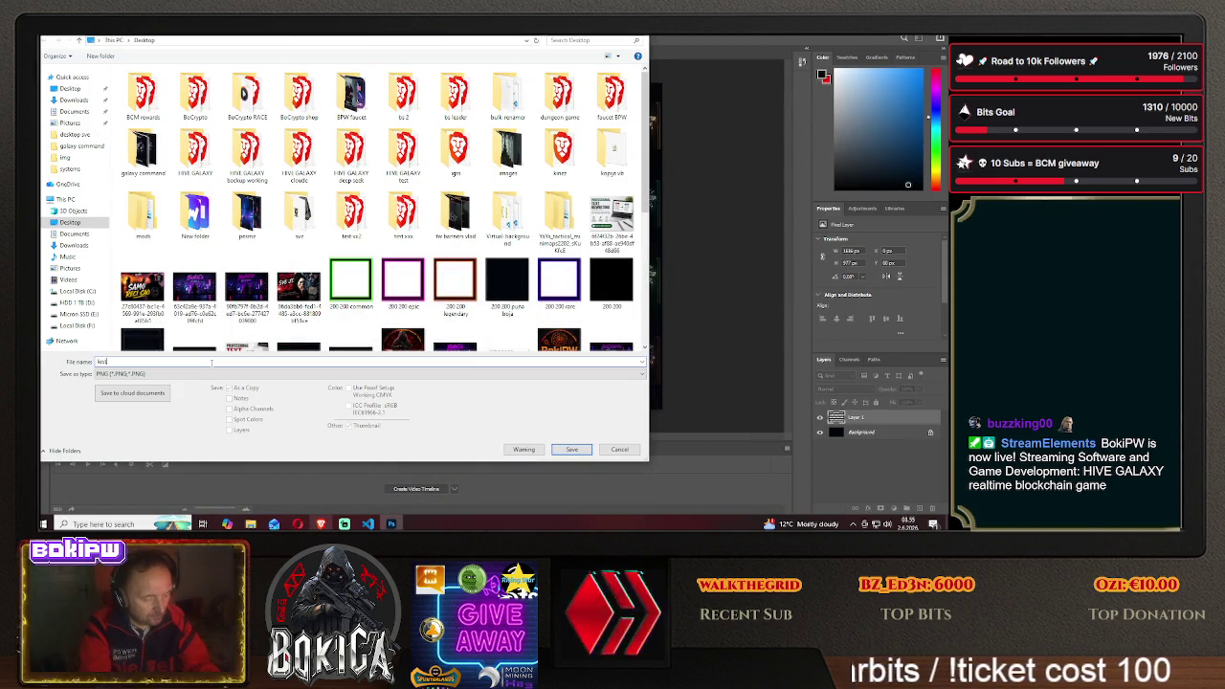
pyautogui.write('taulica')
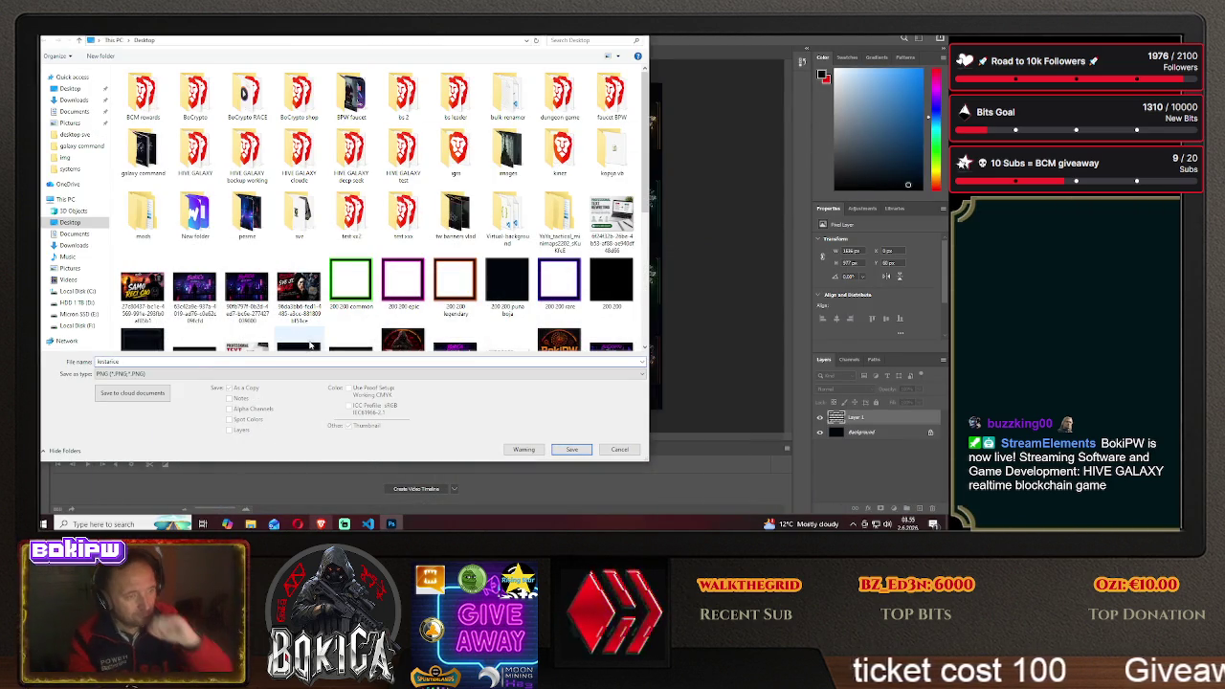
pyautogui.click(572, 449)
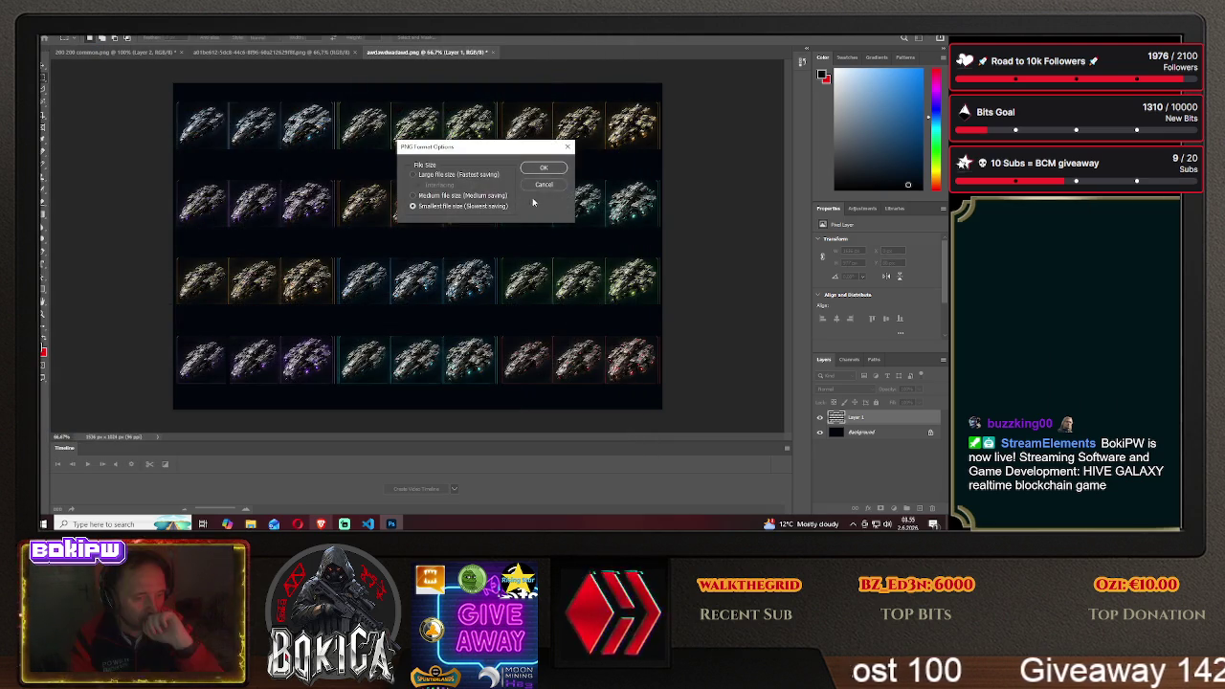
pyautogui.click(543, 172)
# Close the saved sprite sheet without saving further changes
pyautogui.click(529, 52)
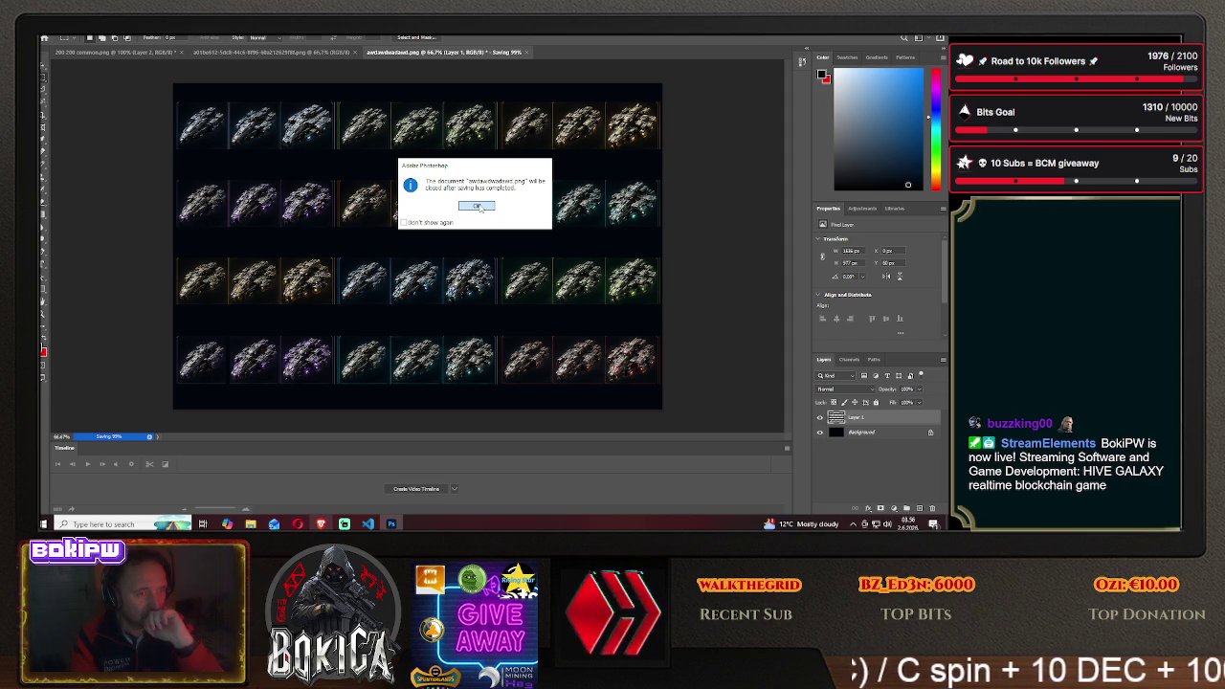
pyautogui.click(478, 205)
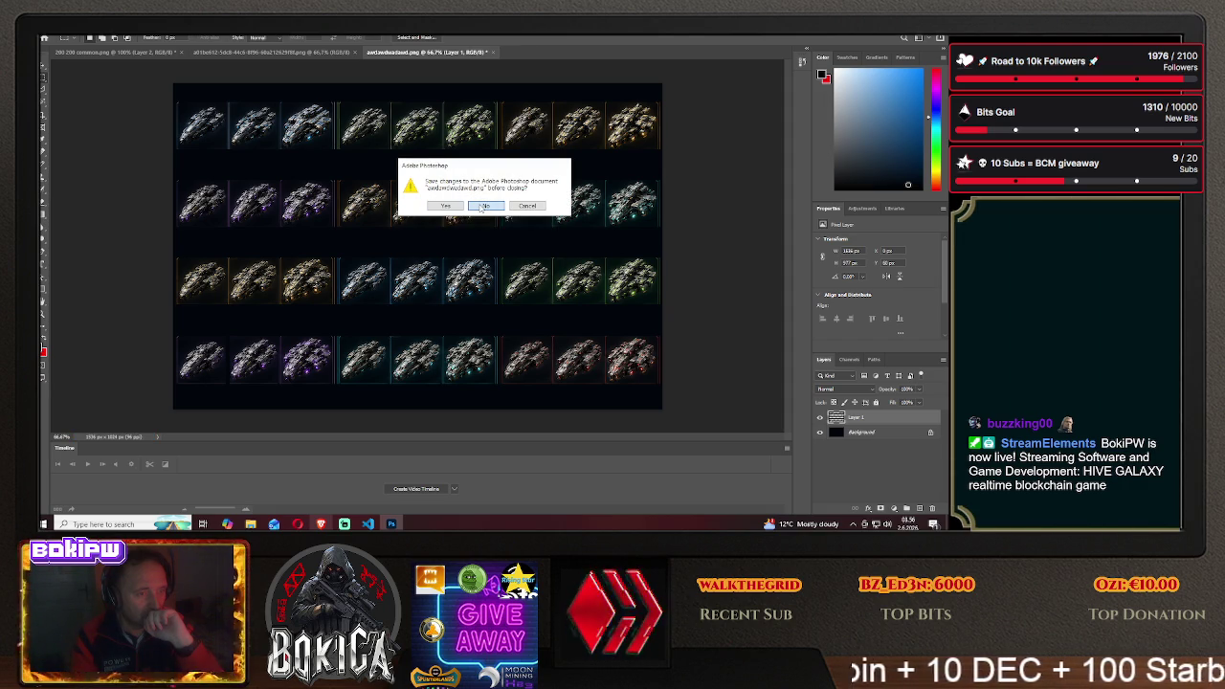
pyautogui.click(483, 206)
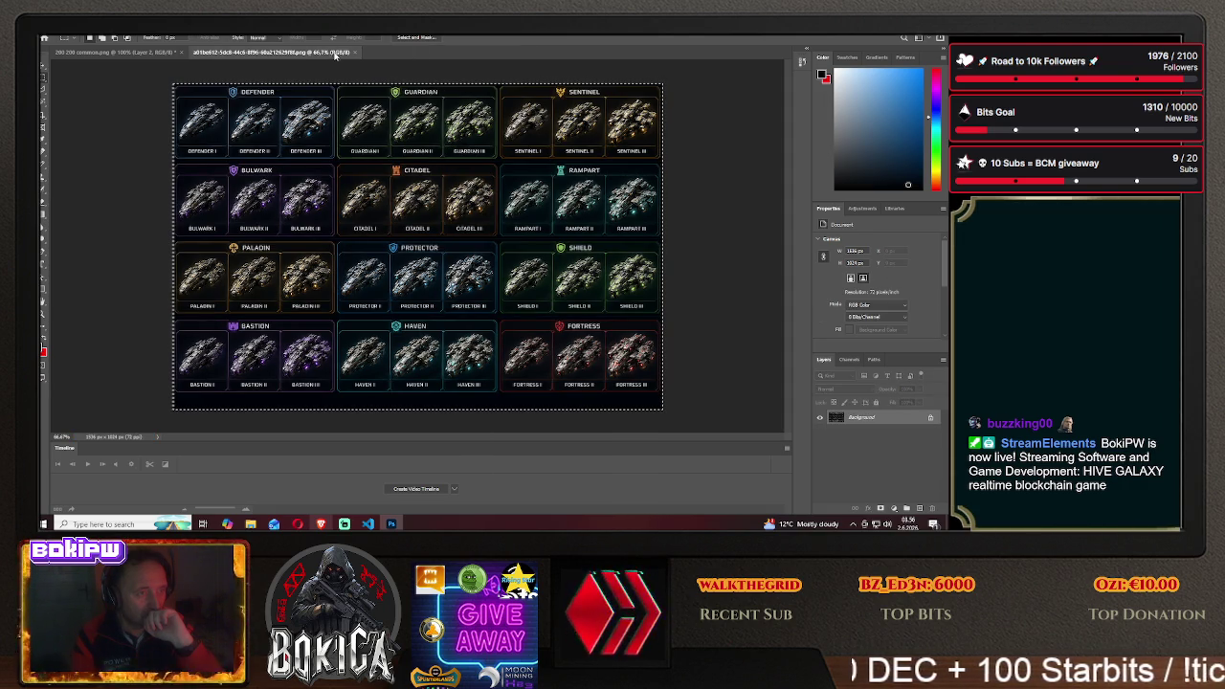
# Close the labelled ship grid and open krstarice.png from the Desktop
pyautogui.click(355, 52)
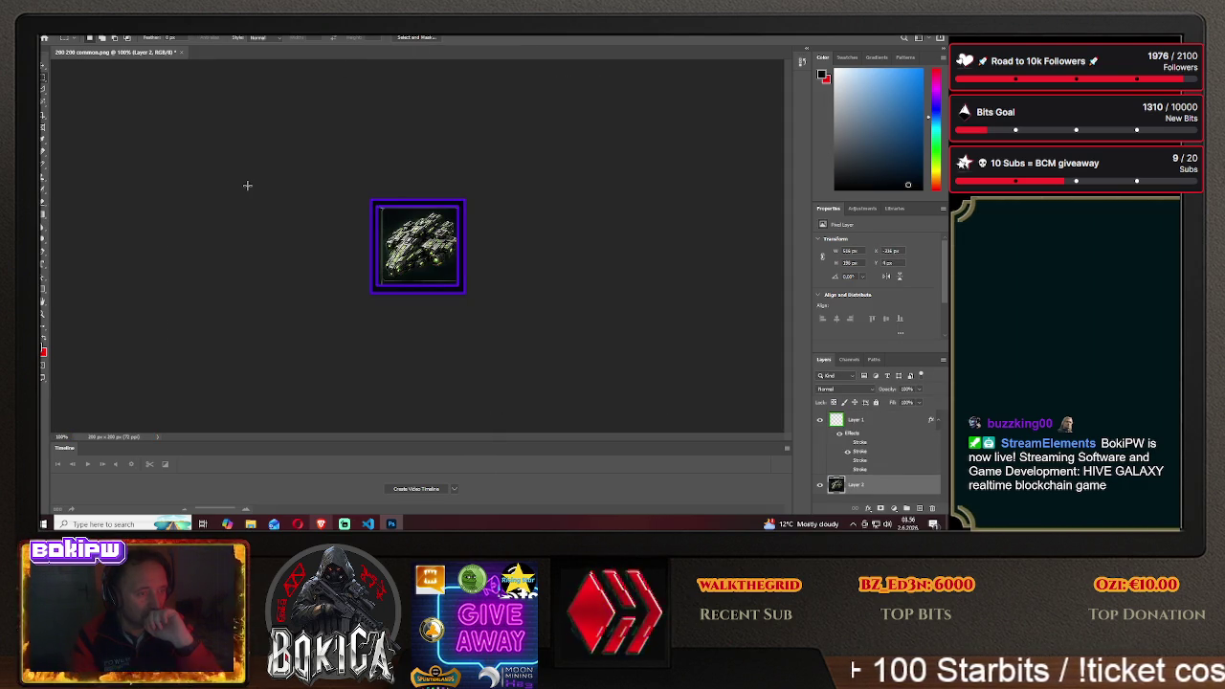
pyautogui.click(49, 28)
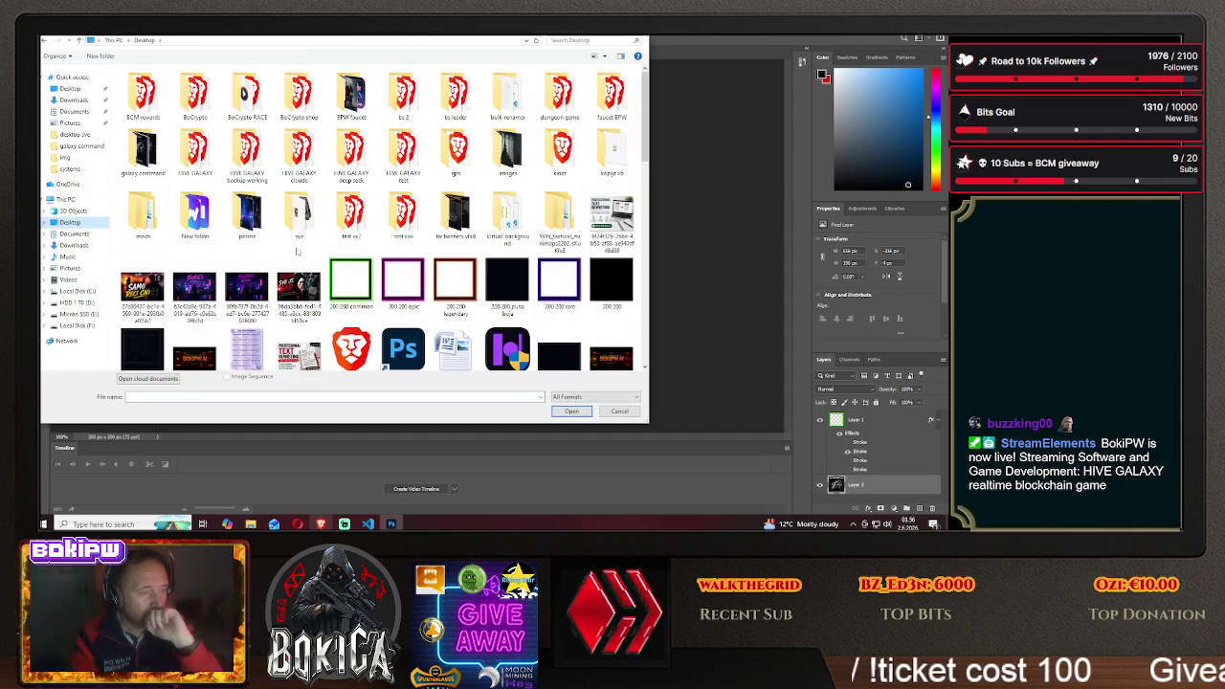
pyautogui.scroll(-5, 299, 252)
pyautogui.click(246, 251)
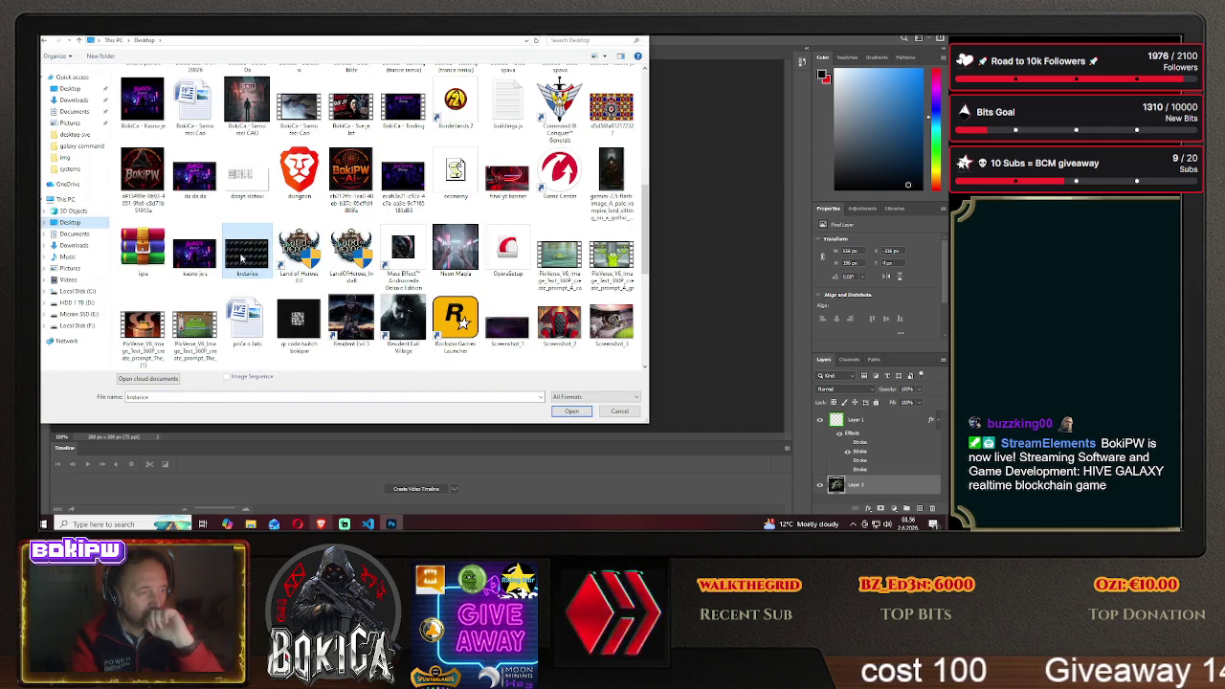
pyautogui.click(572, 411)
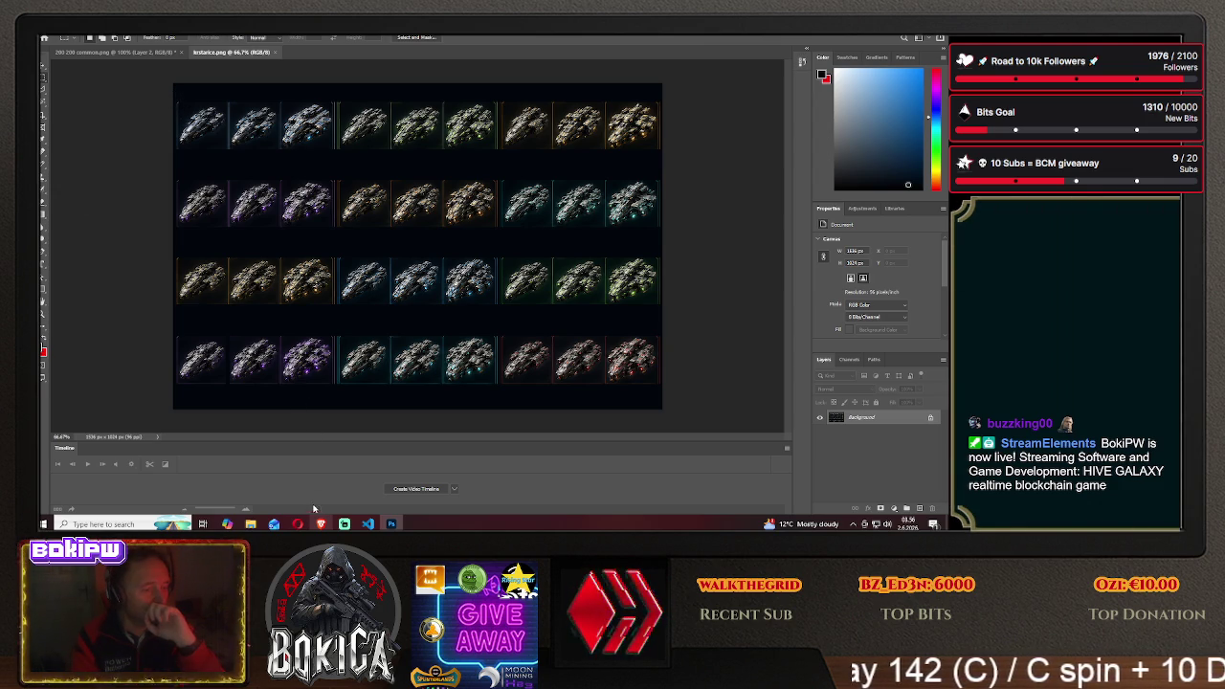
pyautogui.hotkey('alt', 'Tab')
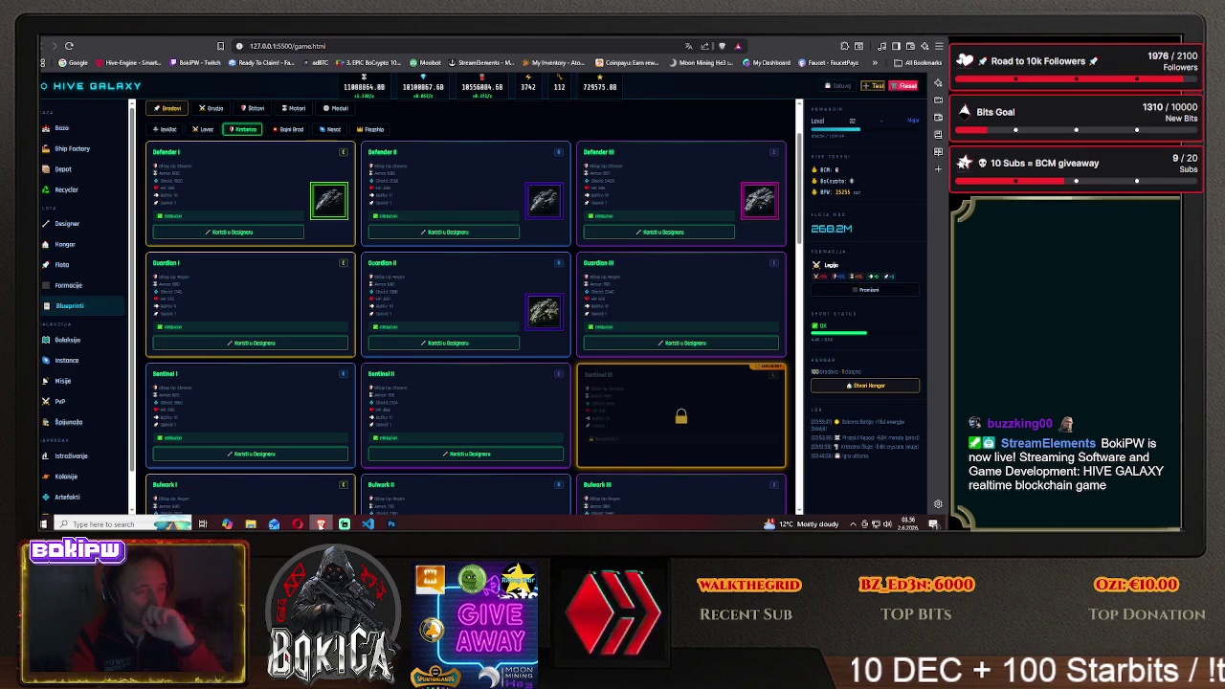
pyautogui.hotkey('alt', 'Tab')
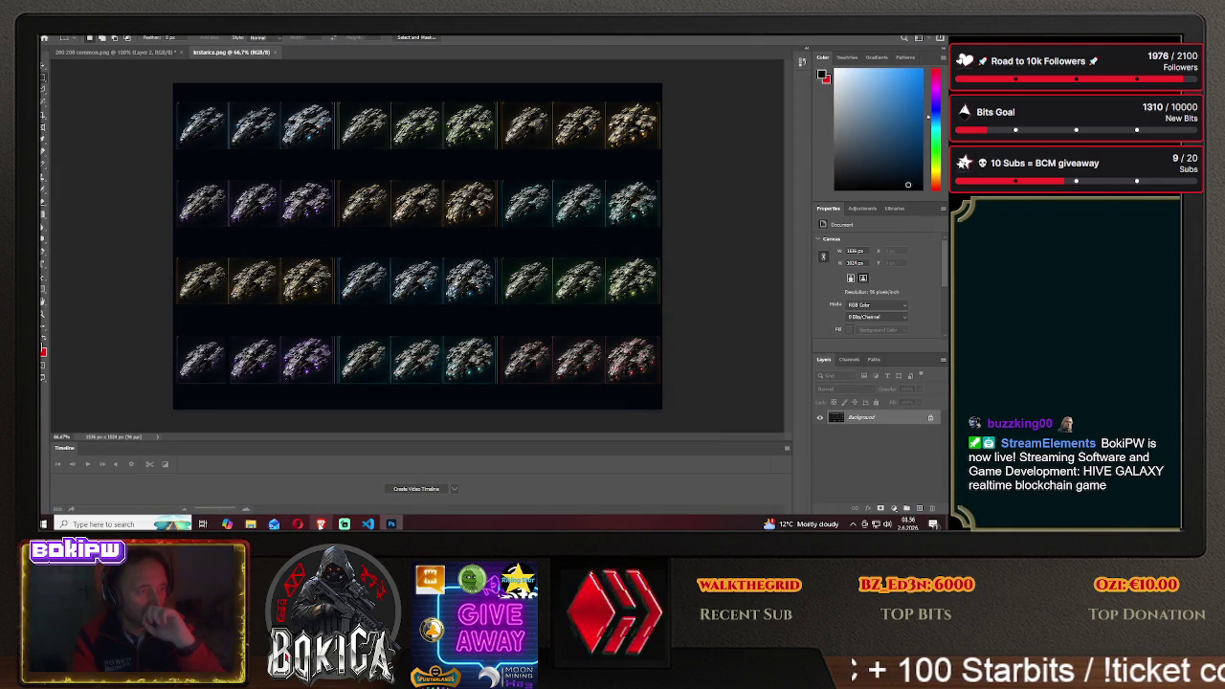
pyautogui.hotkey('alt', 'Tab')
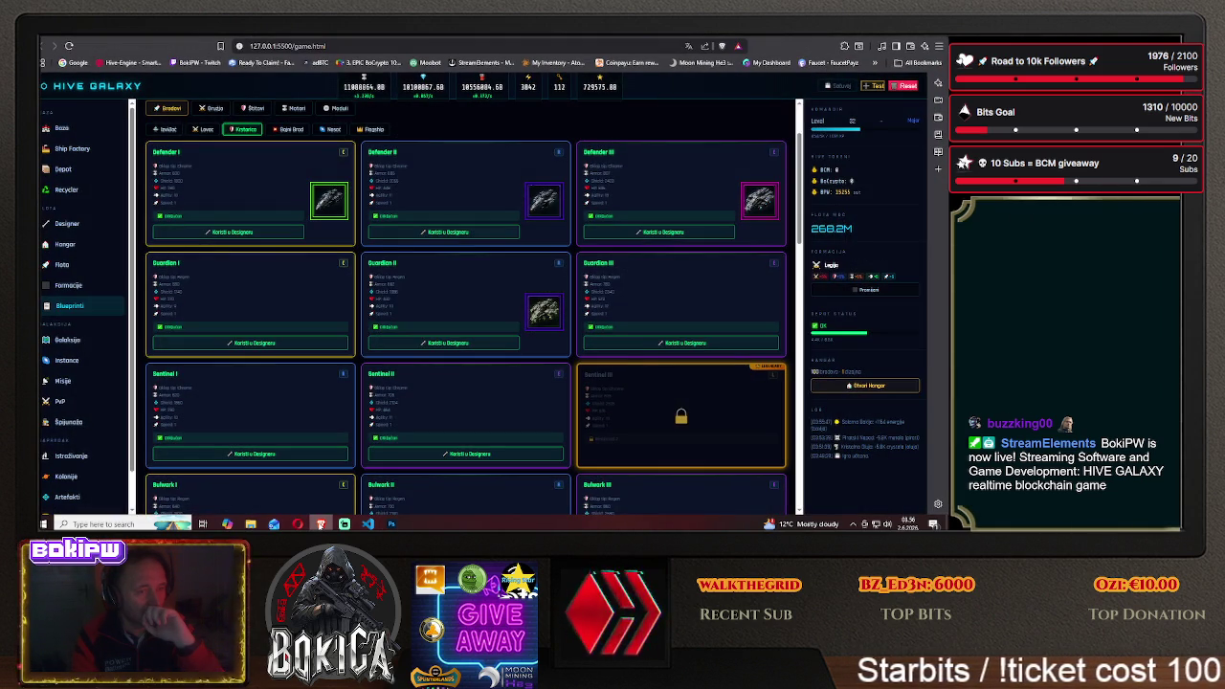
pyautogui.hotkey('alt', 'Tab')
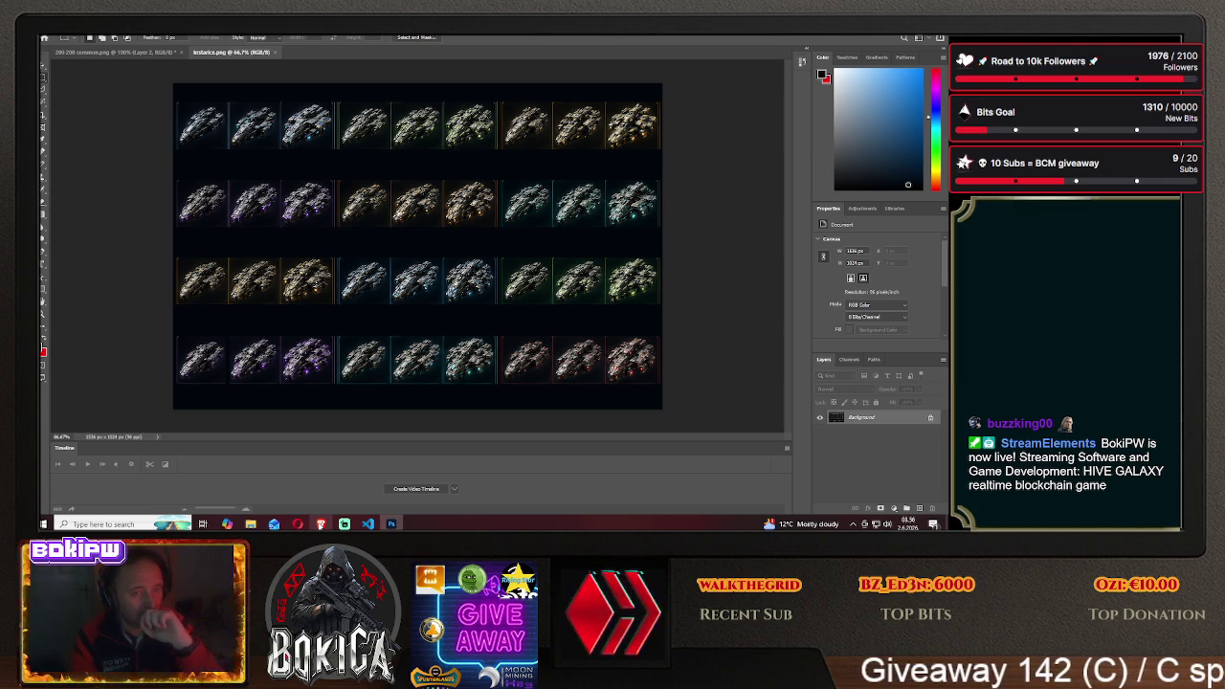
pyautogui.hotkey('alt', 'Tab')
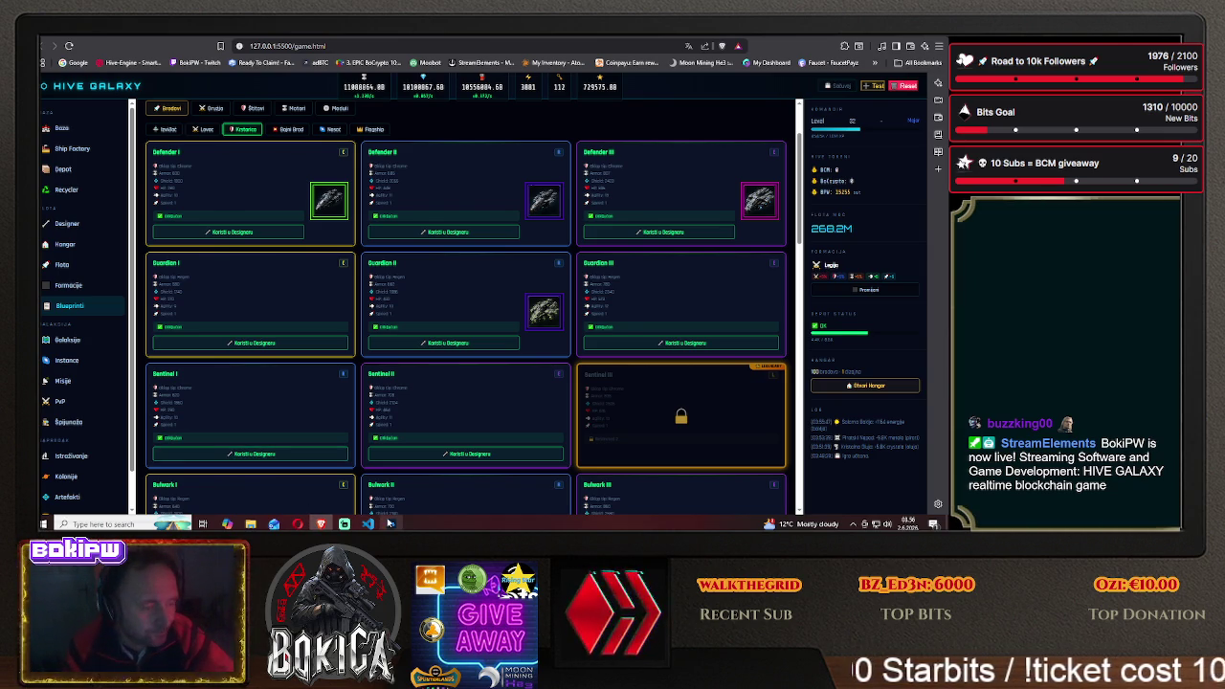
pyautogui.click(390, 524)
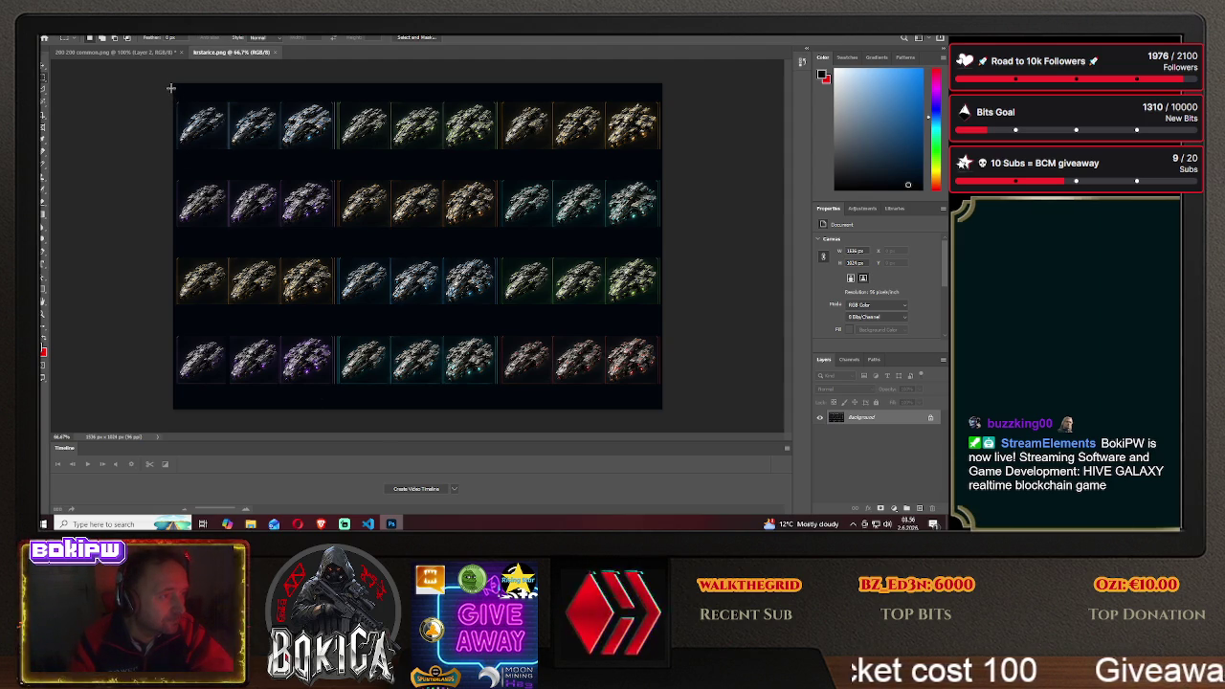
pyautogui.moveTo(172, 84); pyautogui.dragTo(338, 171)
# Move the selected top-left ships into the 200x200 common frame and position them inside it
pyautogui.press('v')
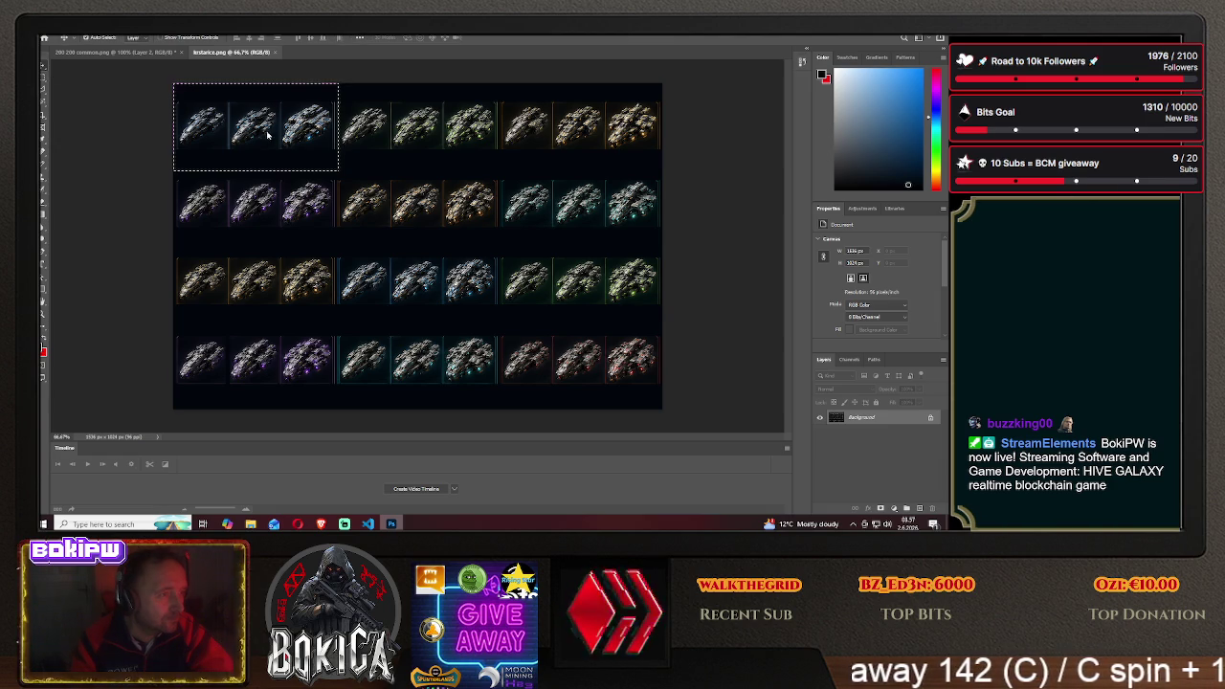
pyautogui.moveTo(269, 135); pyautogui.dragTo(438, 247)
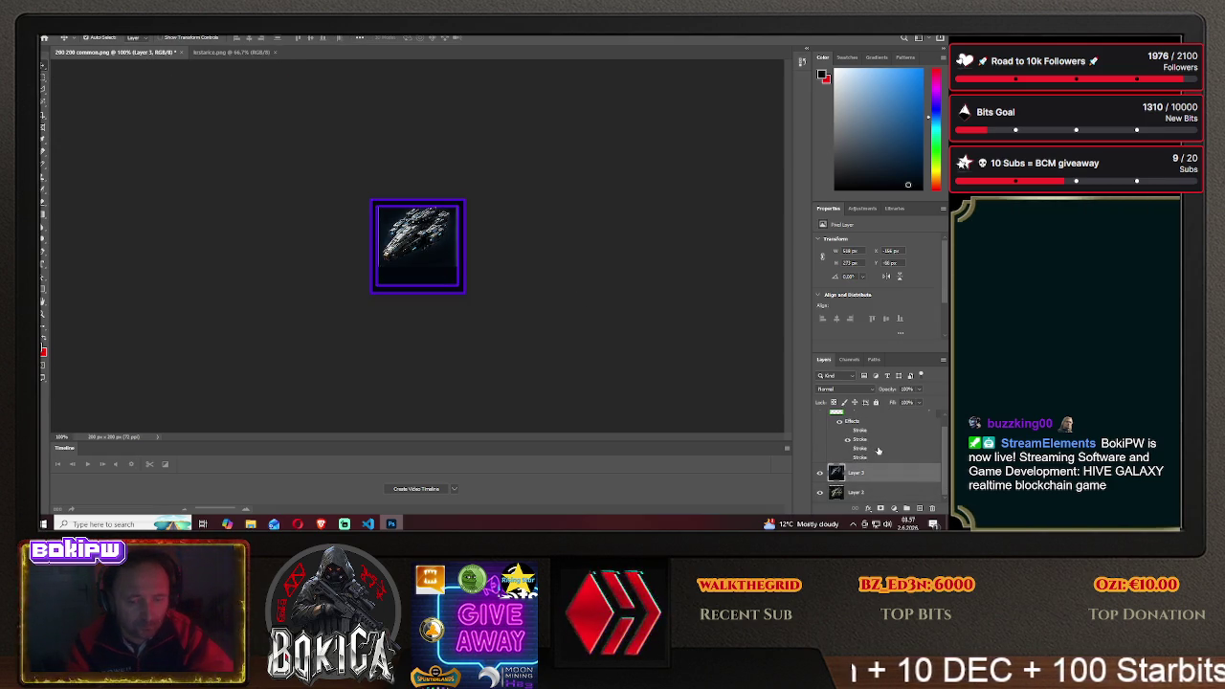
pyautogui.scroll(1, 861, 459)
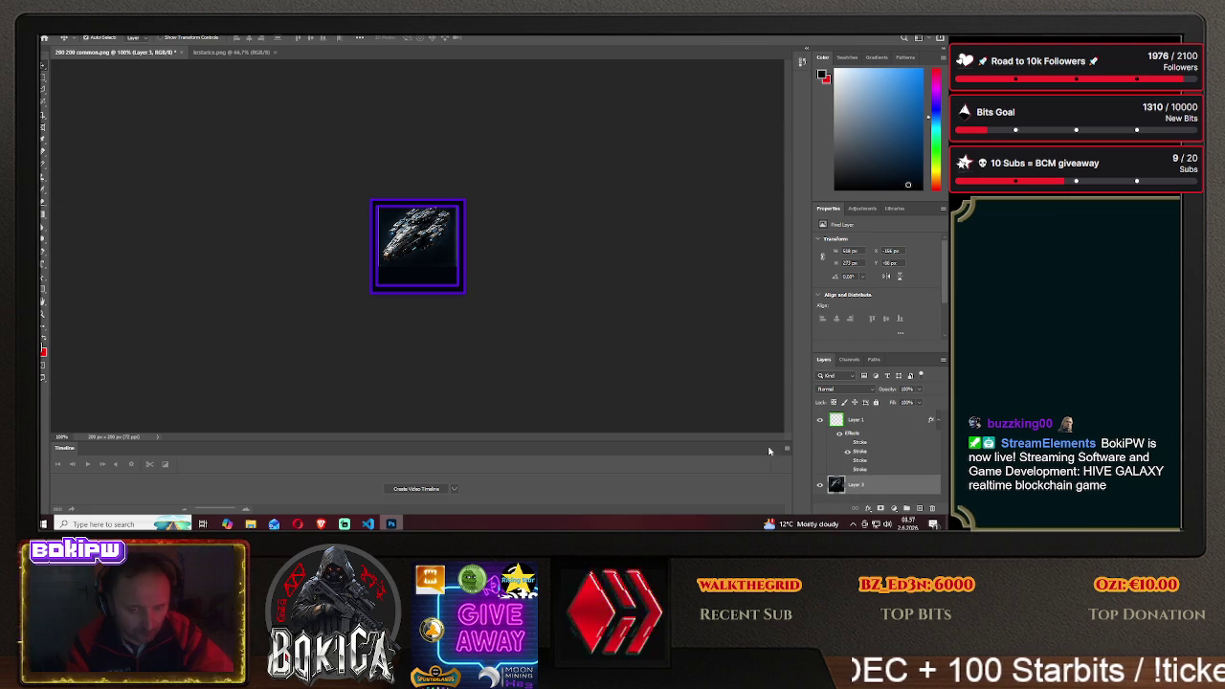
pyautogui.moveTo(413, 245)
pyautogui.mouseDown()
pyautogui.moveTo(514, 256)
pyautogui.moveTo(488, 251)
pyautogui.mouseUp()
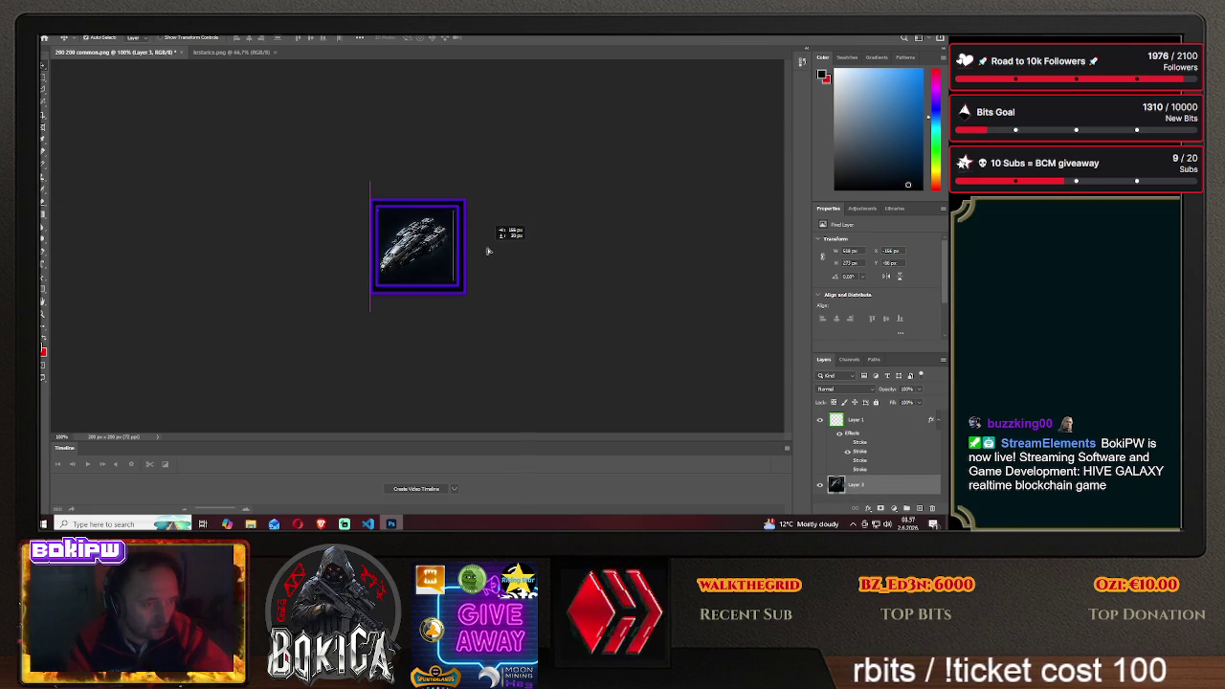
pyautogui.moveTo(488, 250); pyautogui.dragTo(491, 254)
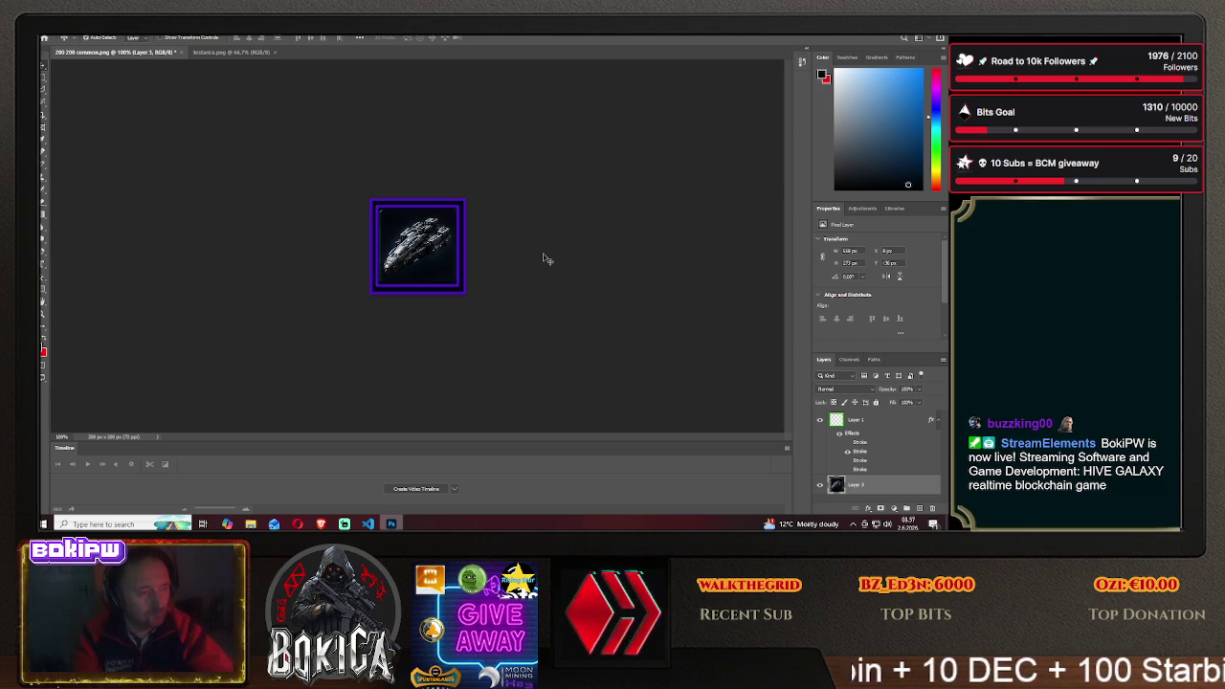
pyautogui.click(321, 523)
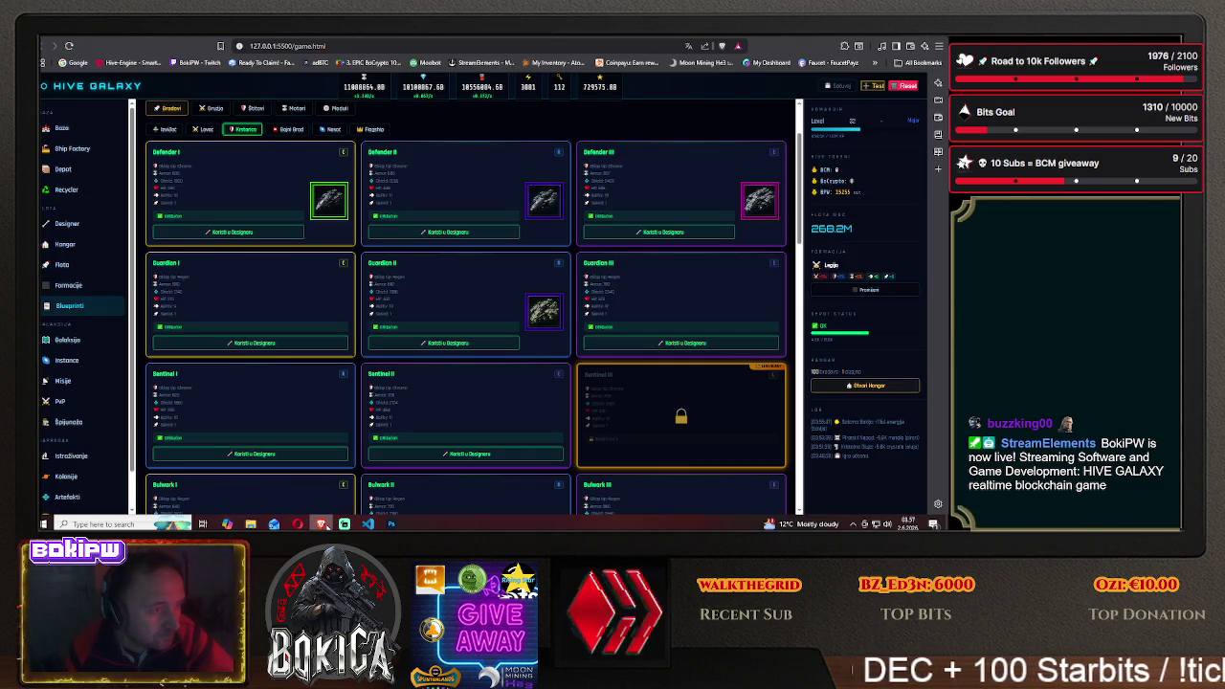
# Slide the ship sideways inside the purple-framed icon, comparing it with the game's blueprint cards
pyautogui.click(323, 524)
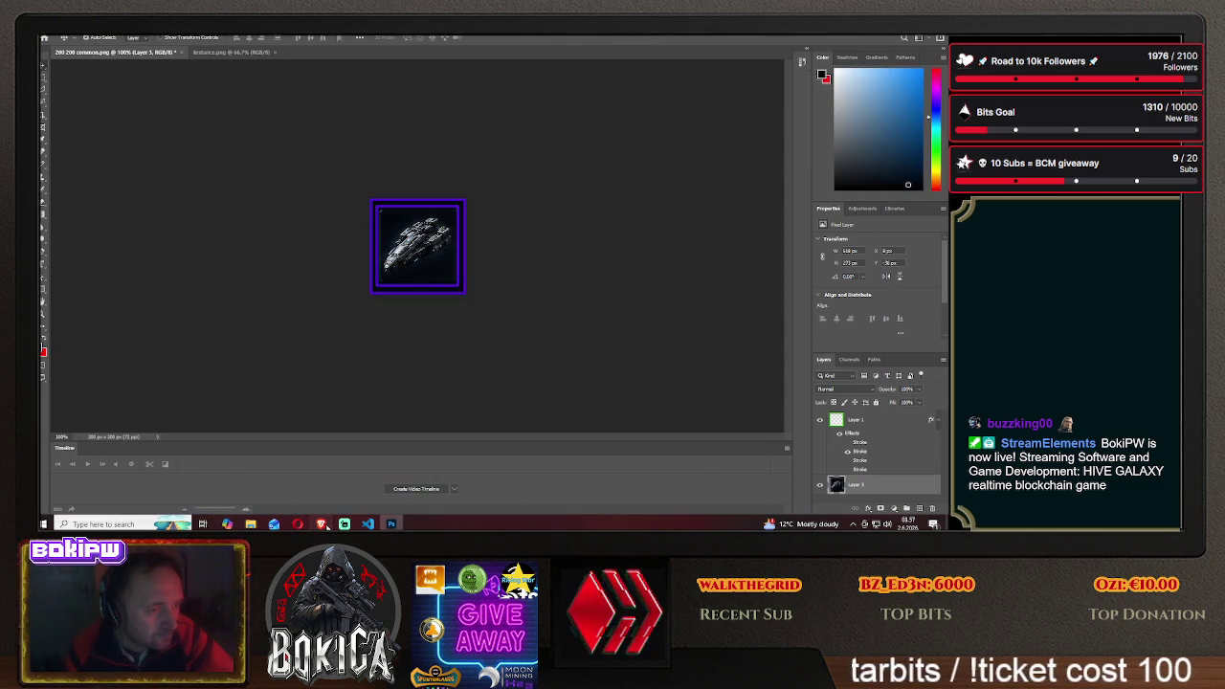
pyautogui.click(323, 524)
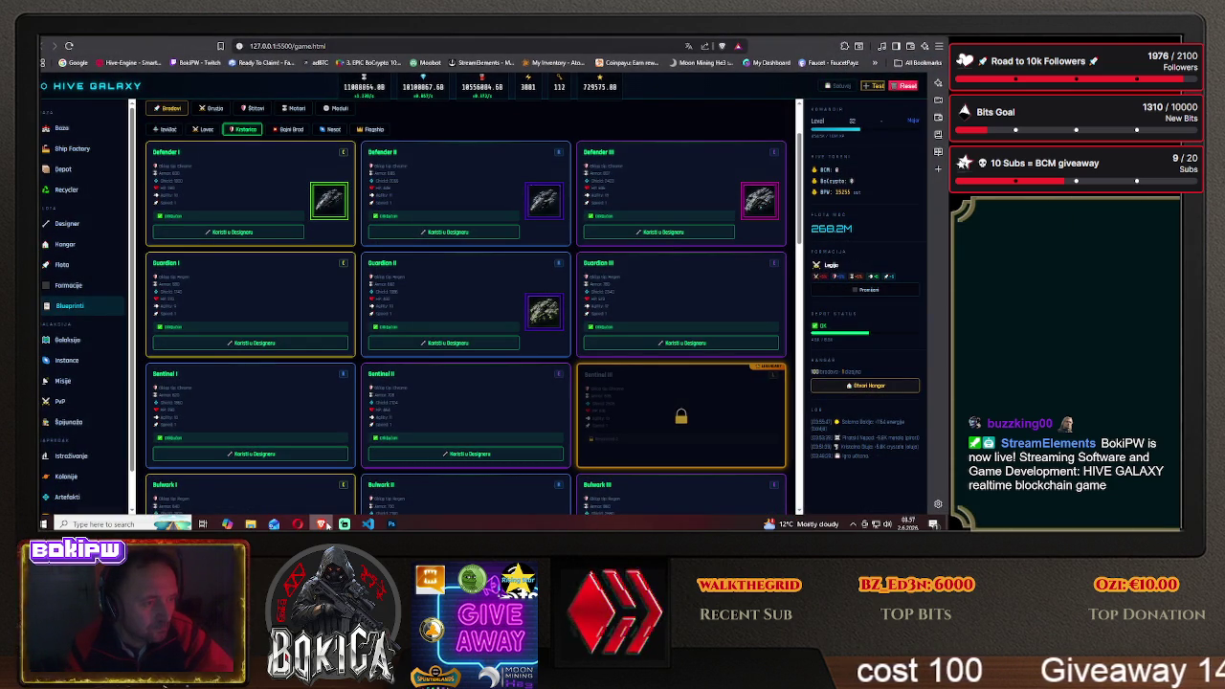
pyautogui.click(390, 524)
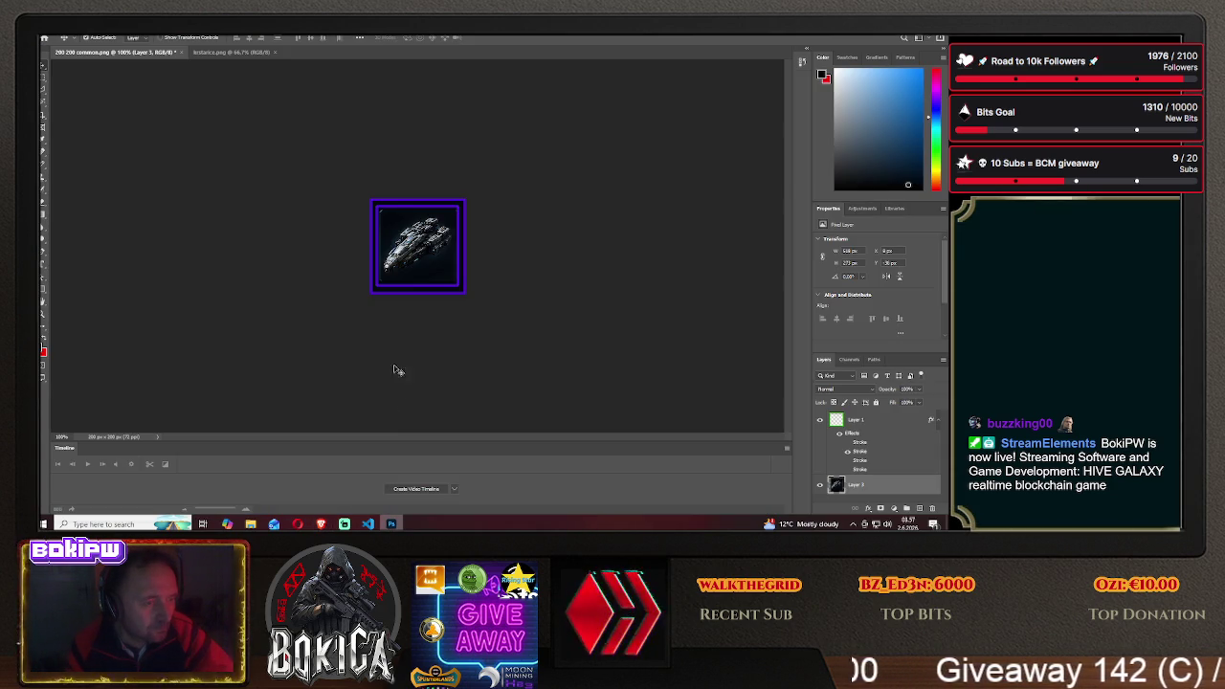
pyautogui.moveTo(288, 254); pyautogui.dragTo(341, 254)
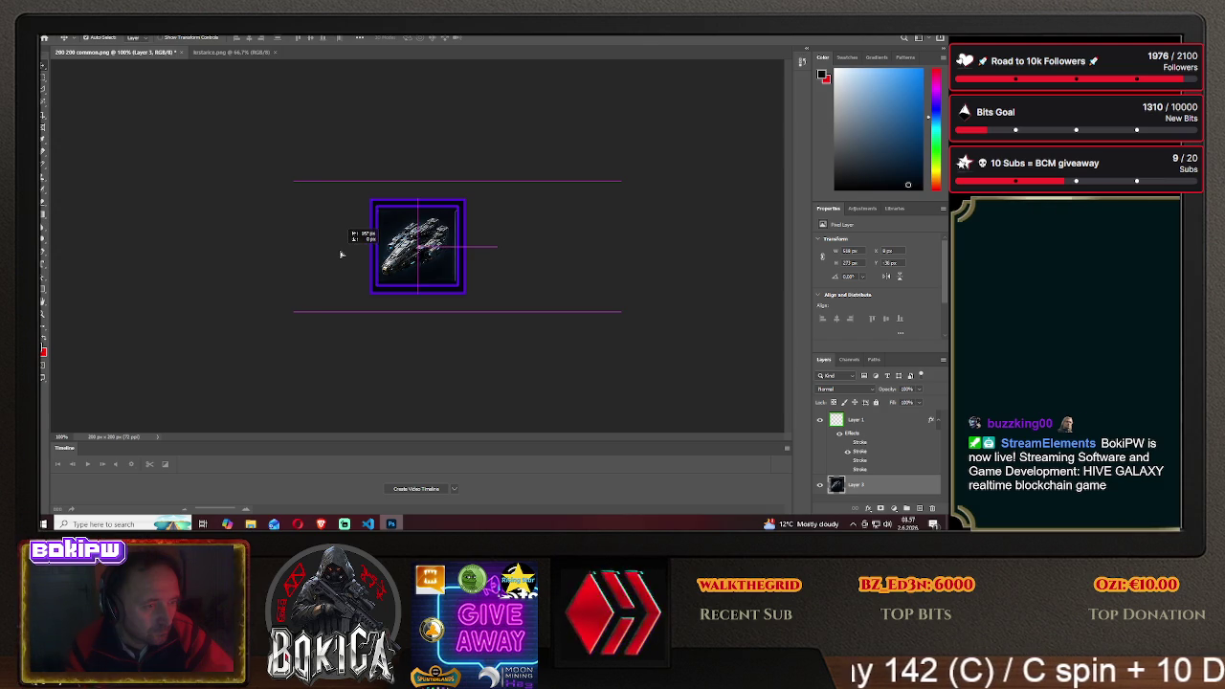
pyautogui.moveTo(340, 254); pyautogui.dragTo(342, 253)
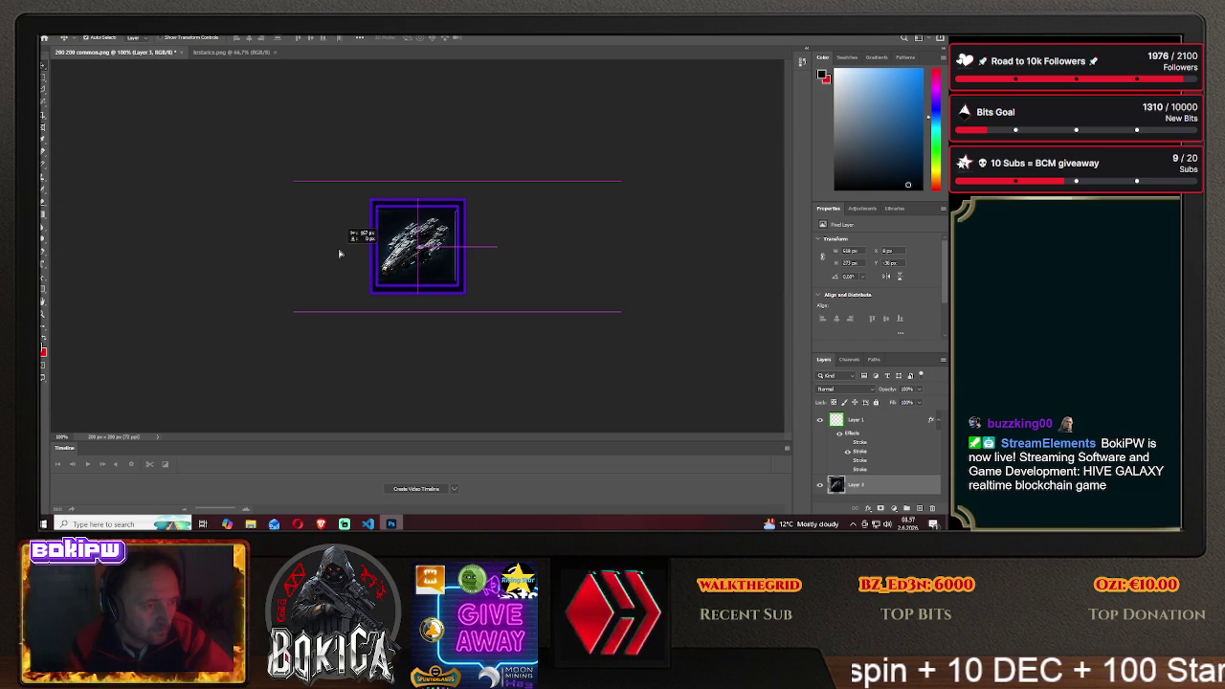
pyautogui.moveTo(342, 254); pyautogui.dragTo(346, 255)
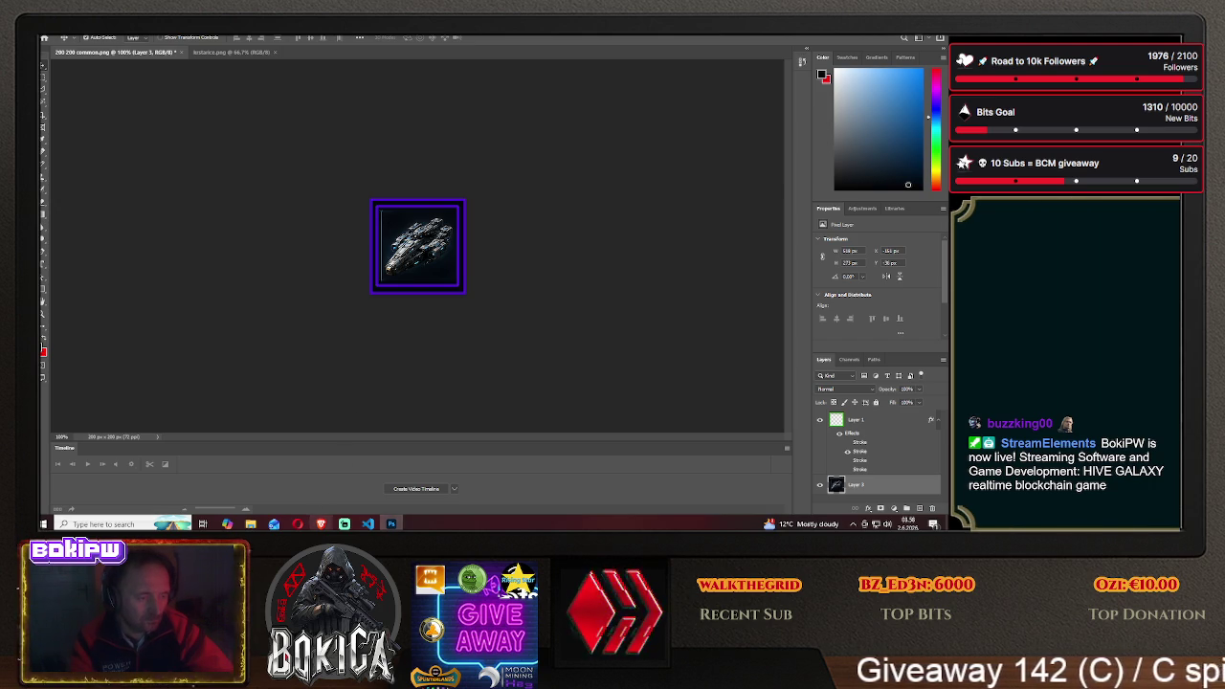
pyautogui.hotkey('alt', 'Tab')
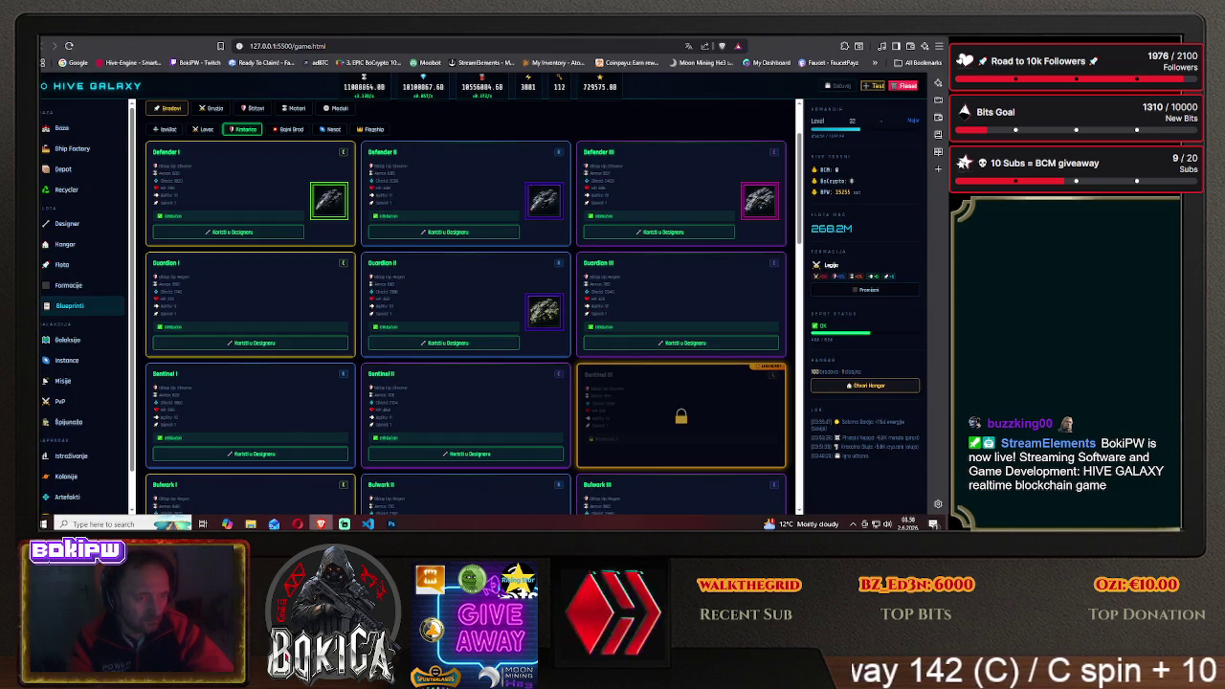
pyautogui.hotkey('alt', 'Tab')
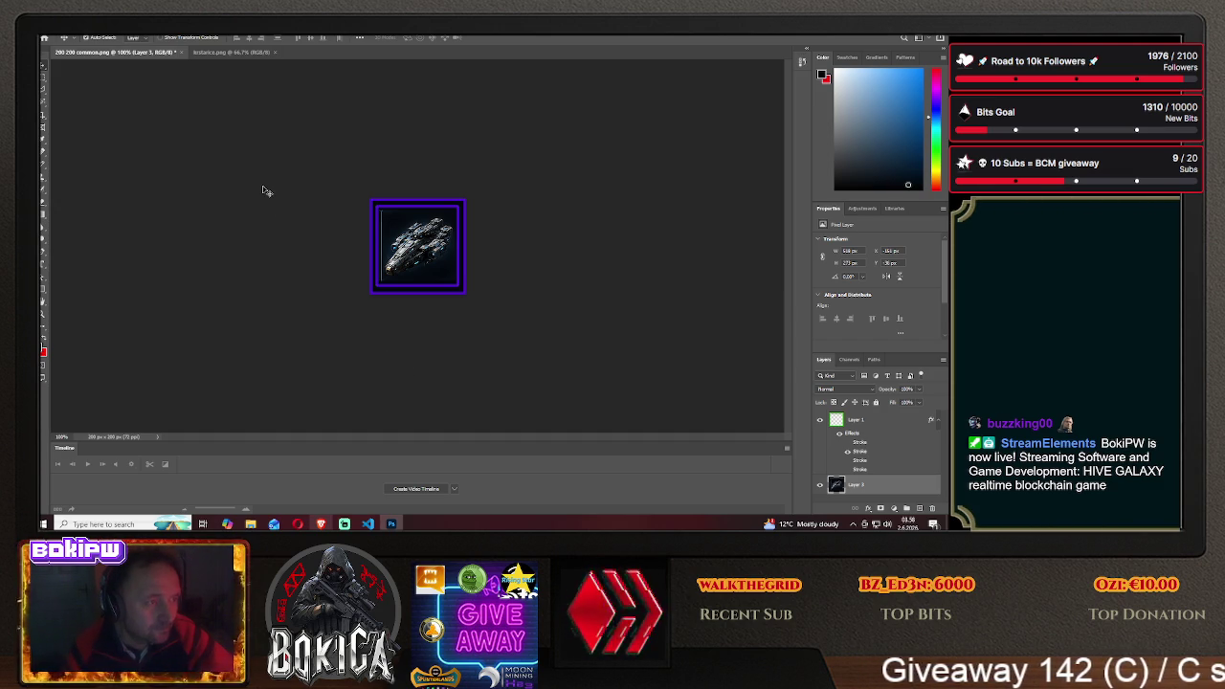
# Shift the ship slightly left inside the frame and check it against the game's icons
pyautogui.moveTo(428, 257); pyautogui.dragTo(349, 252)
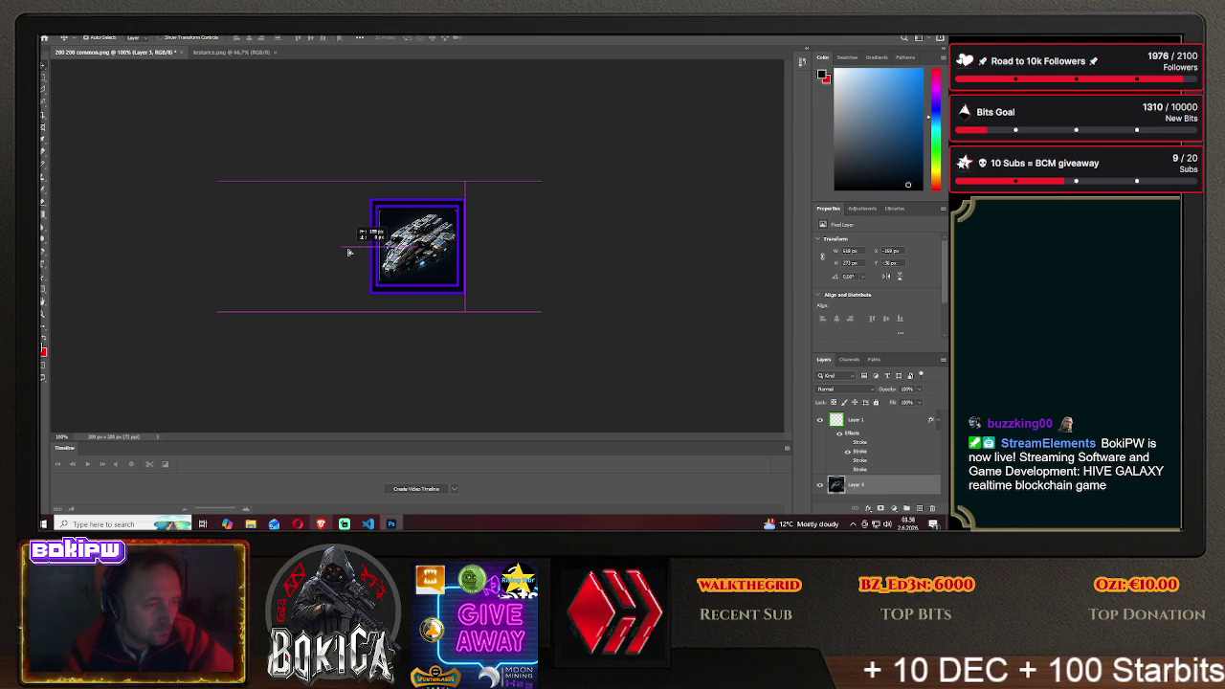
pyautogui.moveTo(349, 251); pyautogui.dragTo(351, 254)
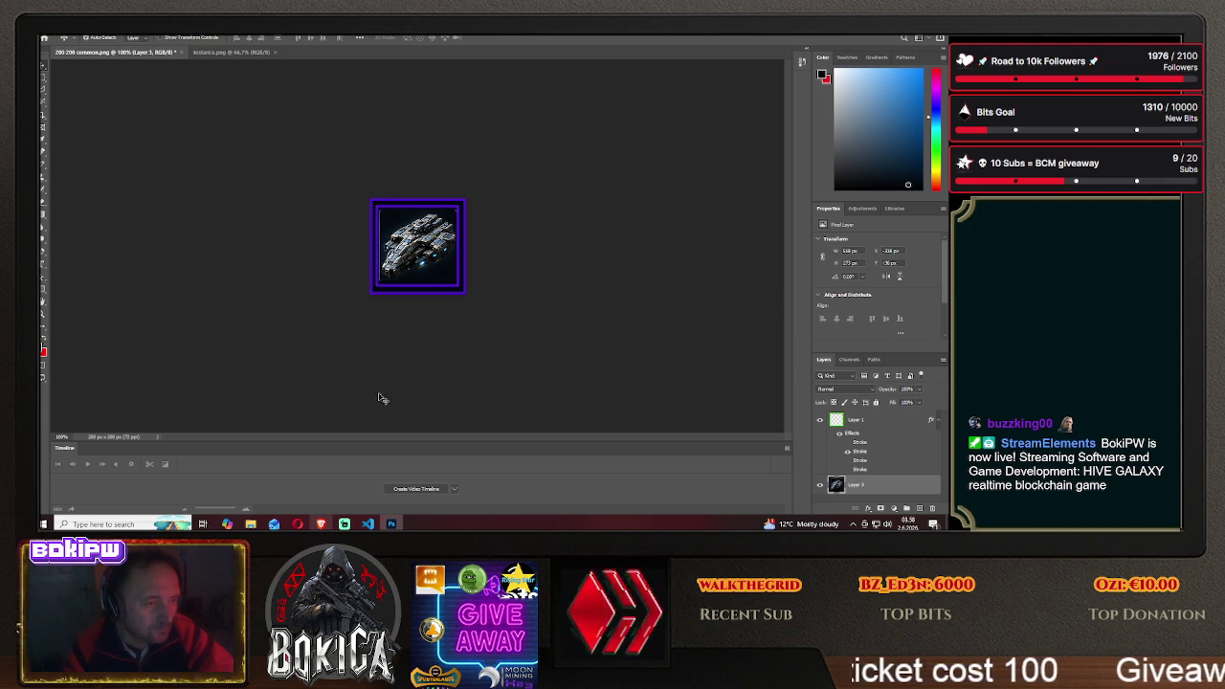
pyautogui.click(322, 524)
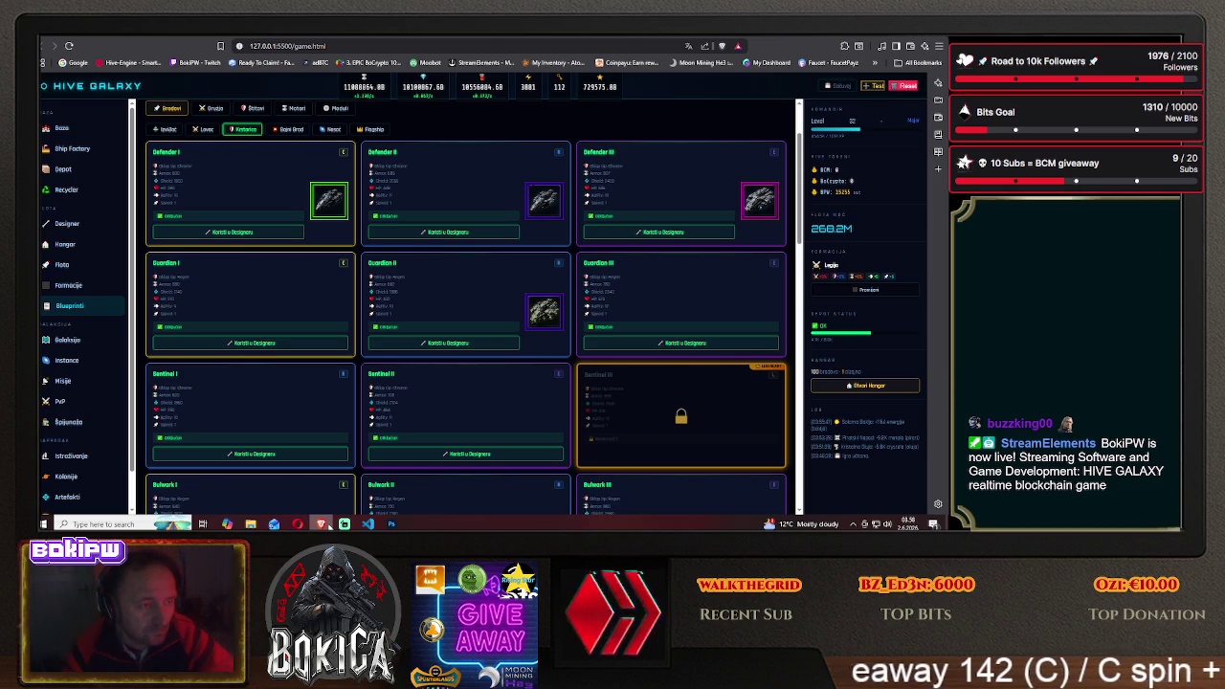
pyautogui.click(328, 525)
# Move the ship back right, compare again, and bring up the krstarice.png sprite sheet
pyautogui.moveTo(422, 248); pyautogui.dragTo(489, 246)
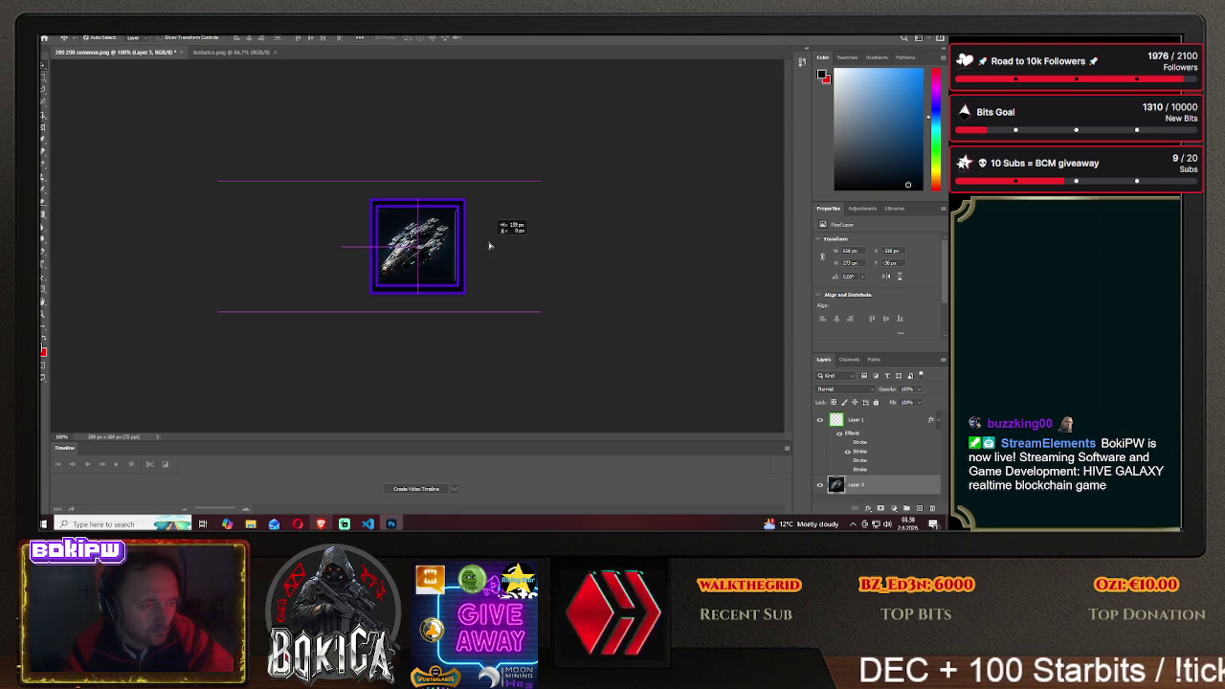
pyautogui.moveTo(489, 246); pyautogui.dragTo(489, 247)
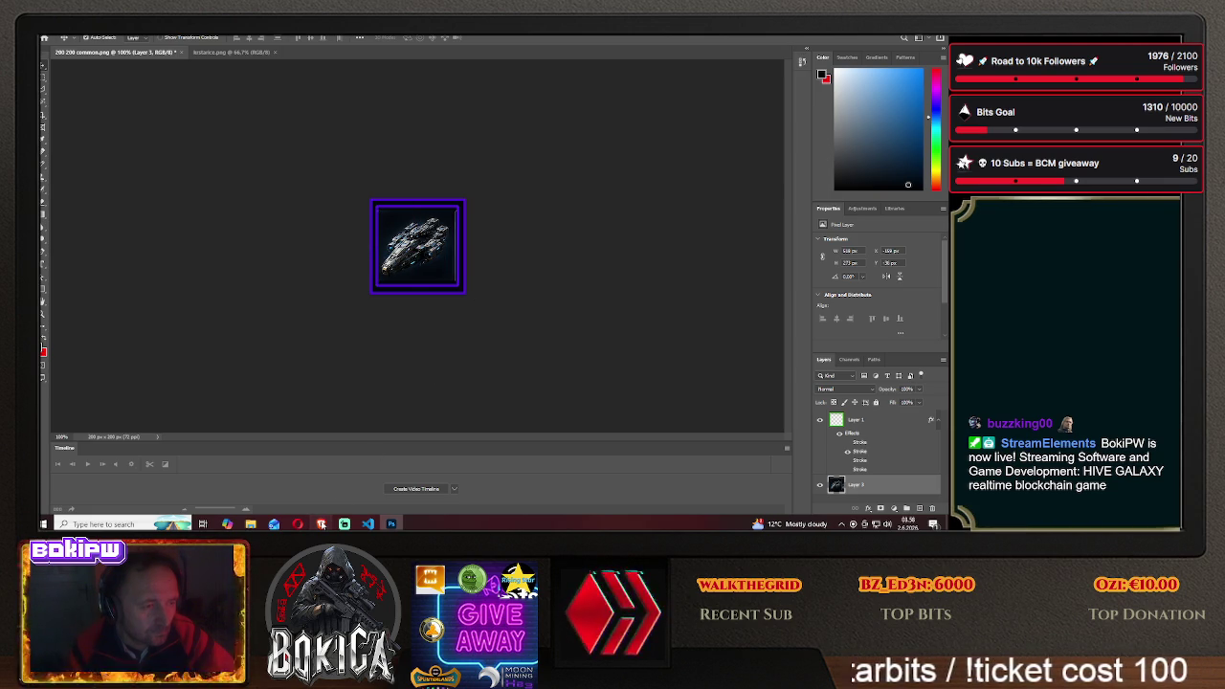
pyautogui.click(320, 524)
pyautogui.click(321, 524)
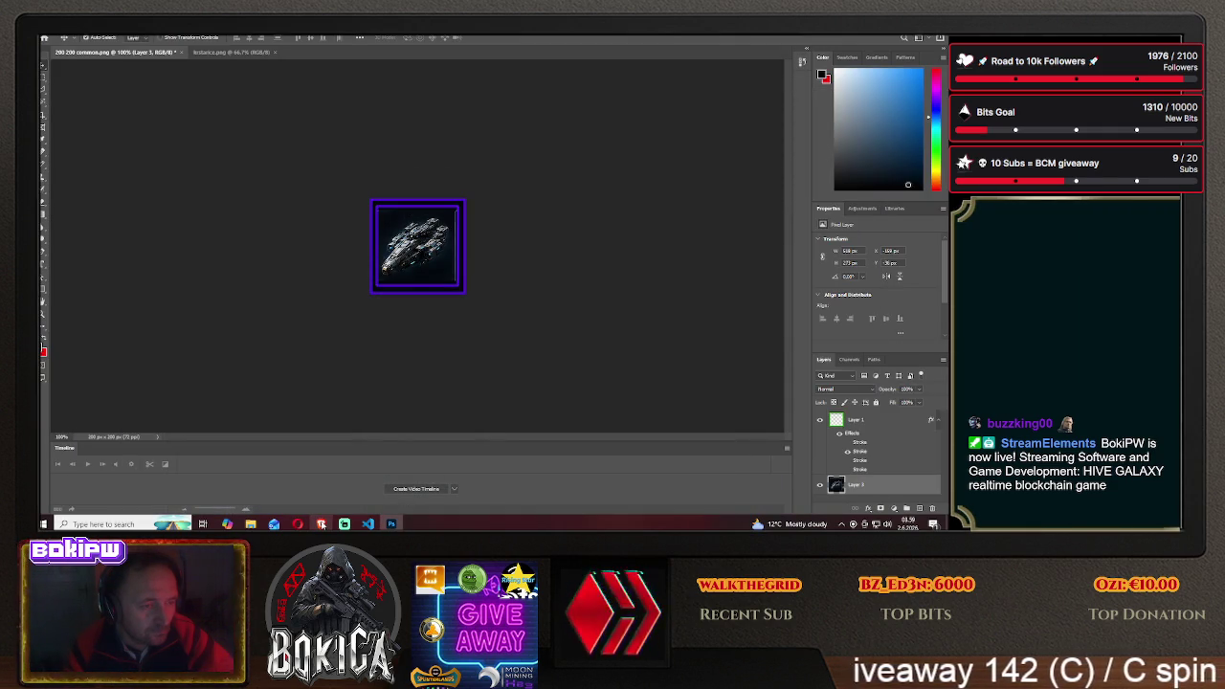
pyautogui.moveTo(432, 273); pyautogui.dragTo(436, 270)
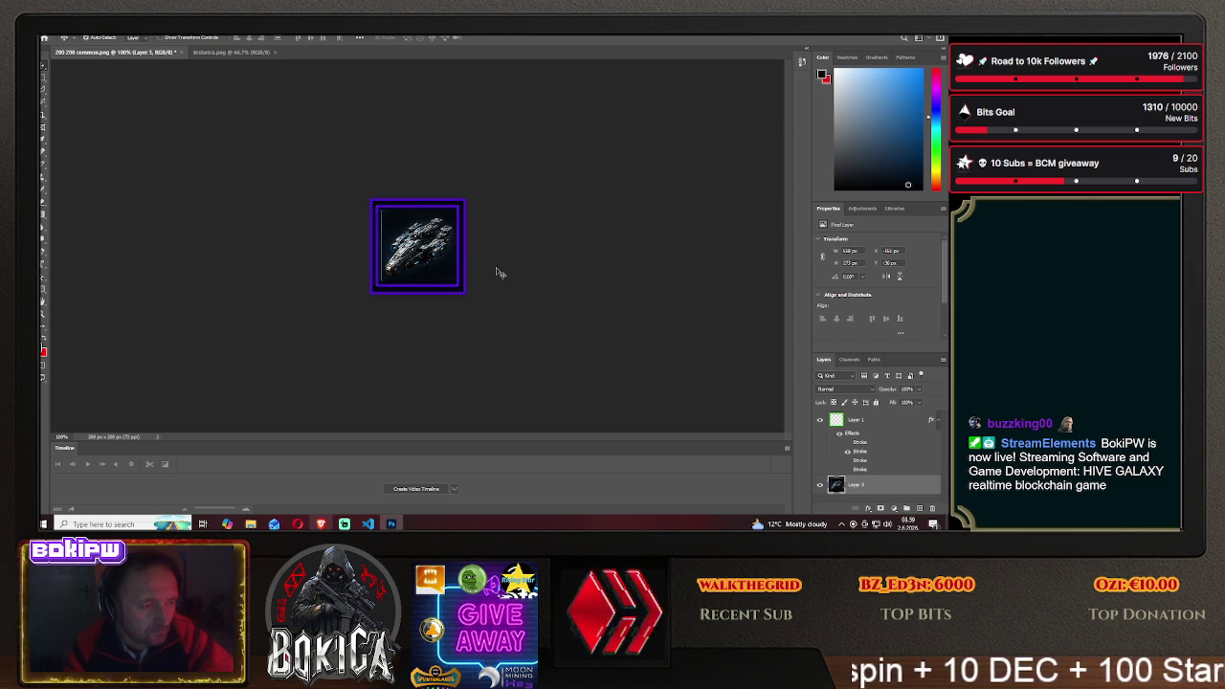
pyautogui.click(231, 52)
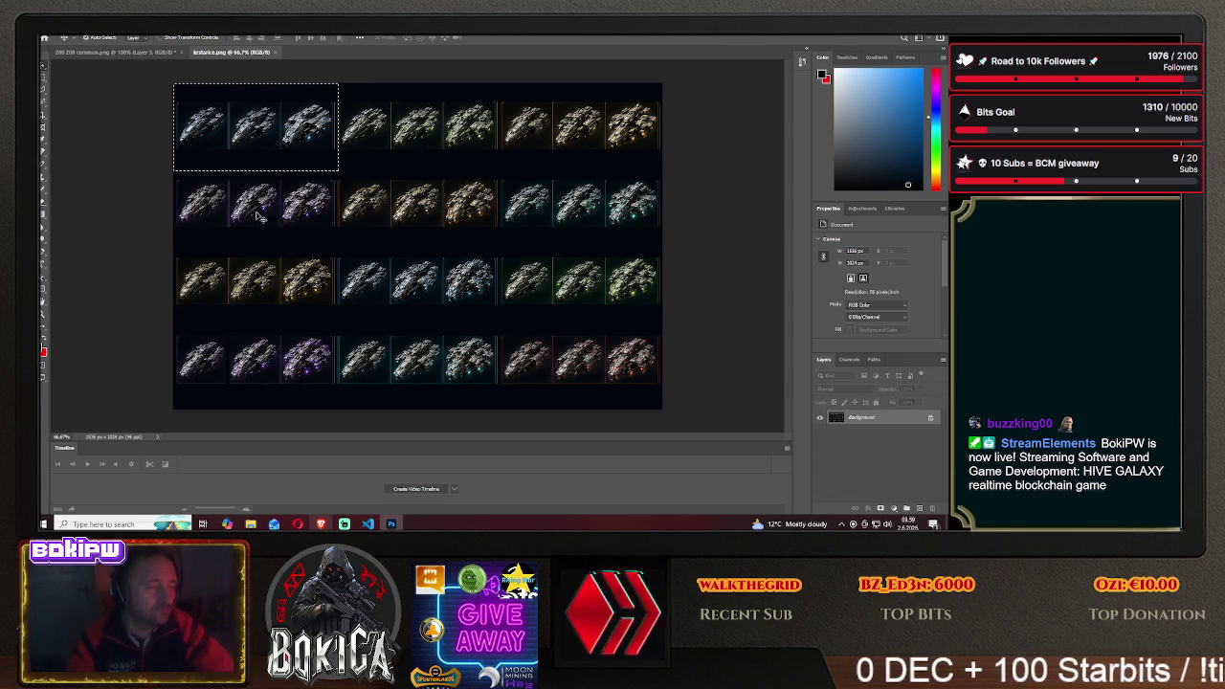
# Deselect on krstarice.png and zoom in on the sheet's top-left ships
pyautogui.press('m')
pyautogui.click(338, 227)
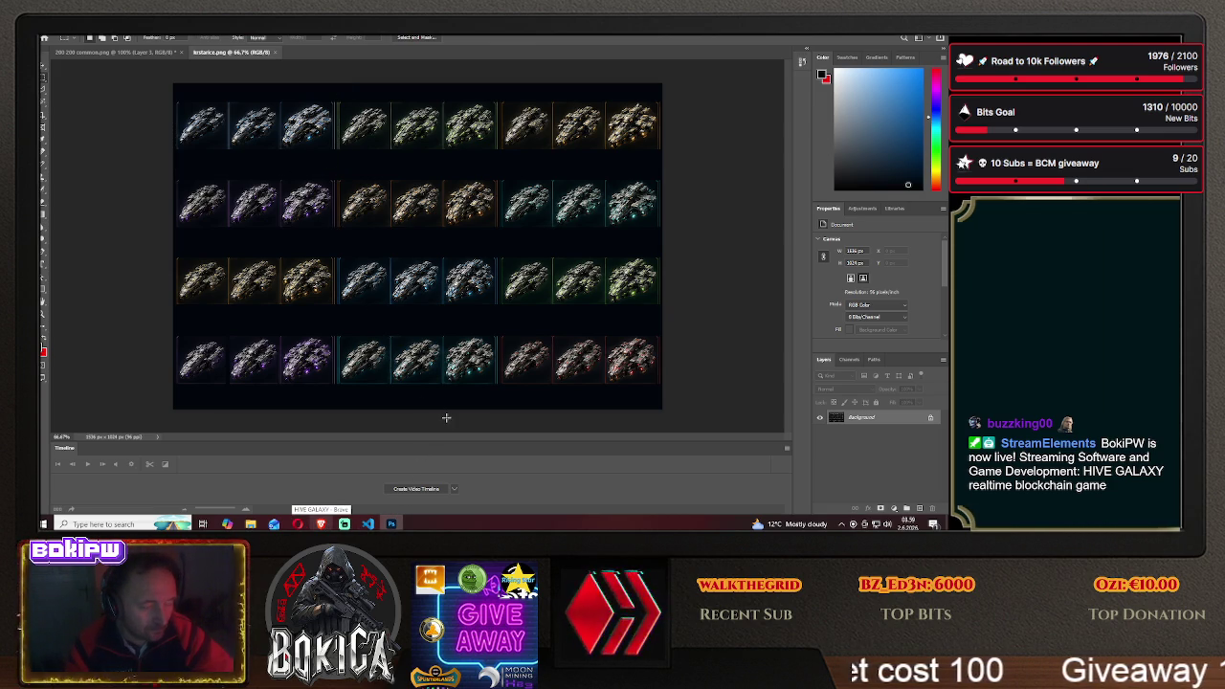
pyautogui.hotkey('ctrl', '+')
pyautogui.hotkey('ctrl', '+')
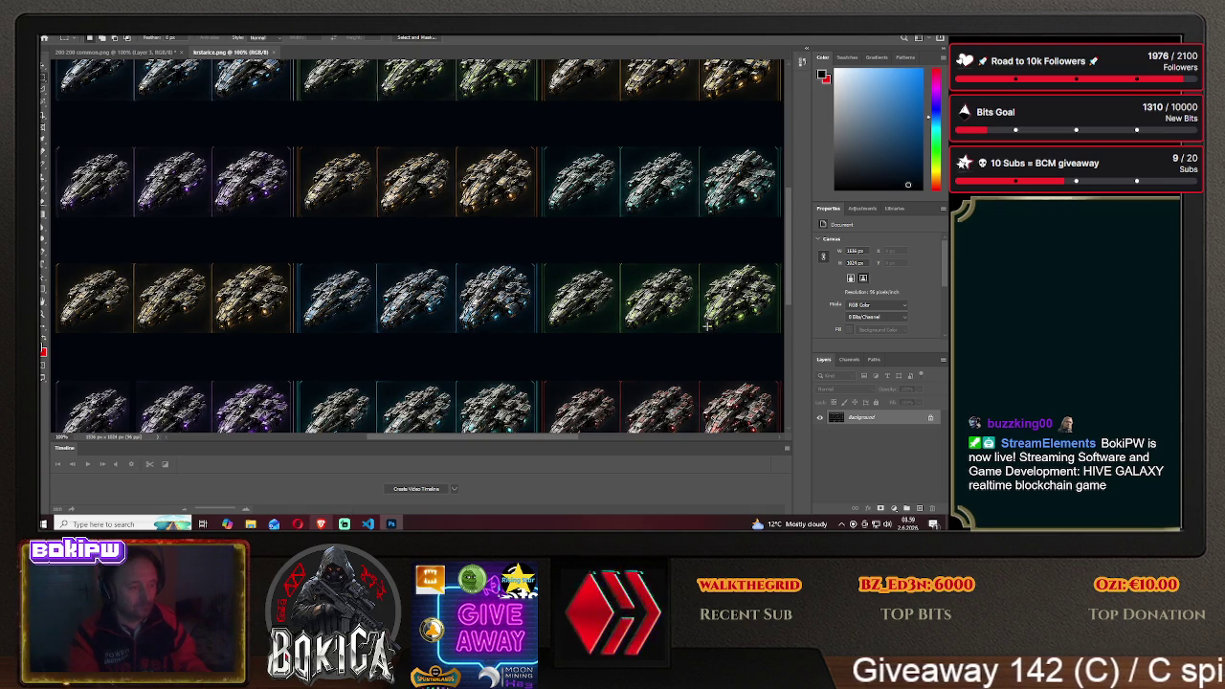
pyautogui.hscroll(-3, 500, 448)
pyautogui.hscroll(-3, 499, 448)
pyautogui.hscroll(-2, 499, 448)
pyautogui.scroll(1, 374, 280)
pyautogui.scroll(3, 374, 281)
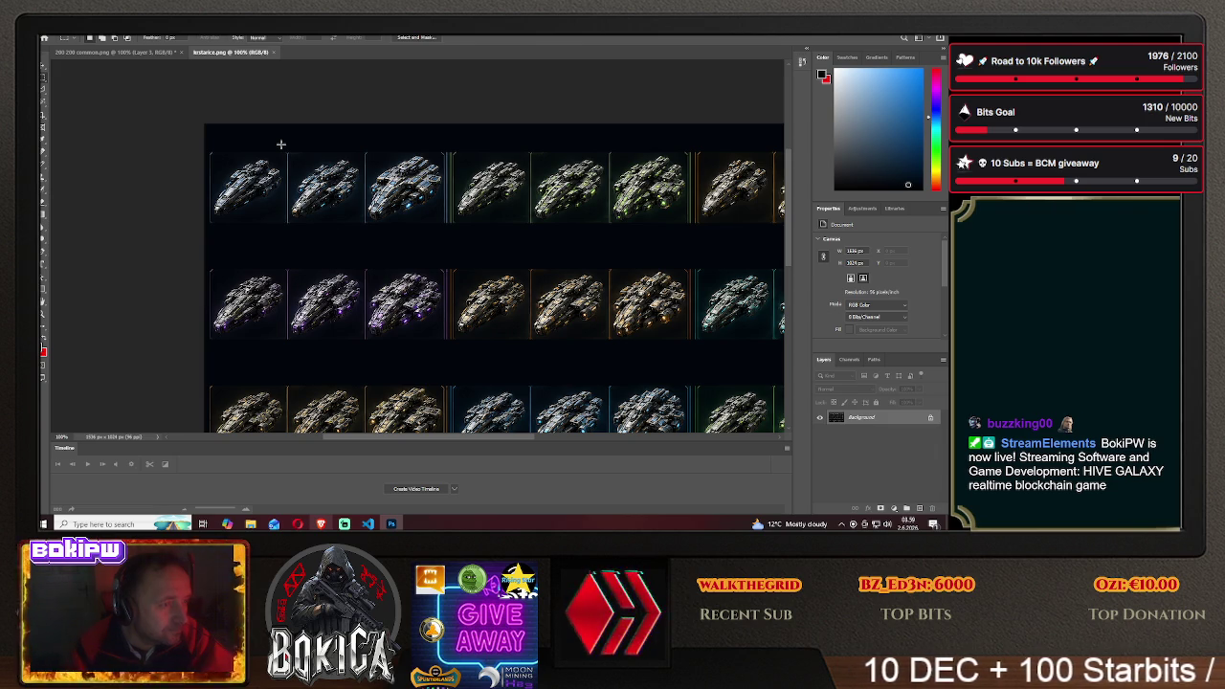
pyautogui.scroll(-1, 284, 147)
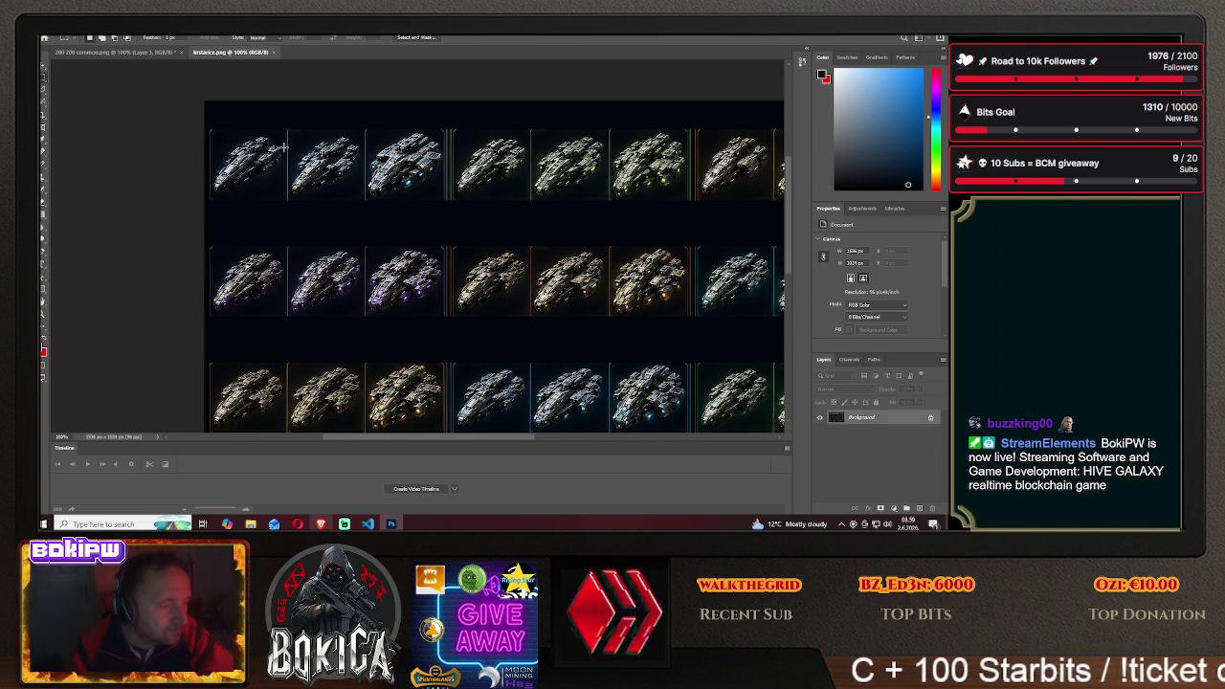
# Fill a narrow strip between the first two ship columns with solid red, then deselect
pyautogui.scroll(-1, 284, 146)
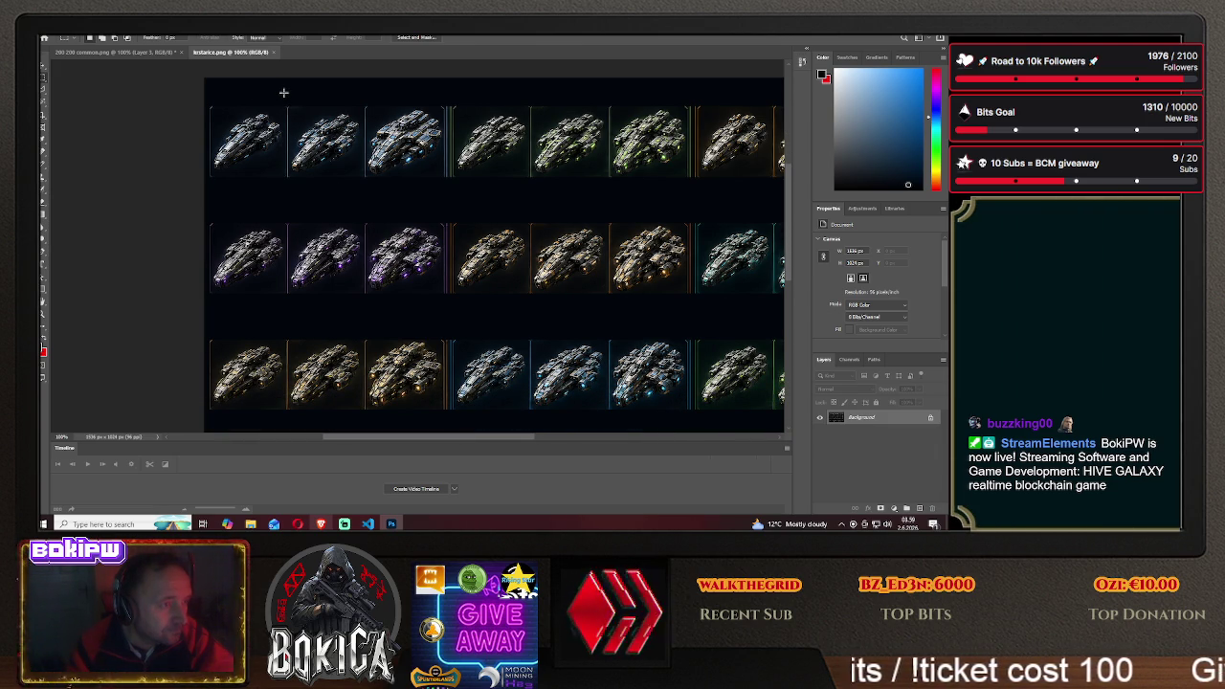
pyautogui.moveTo(293, 219); pyautogui.dragTo(284, 354)
pyautogui.moveTo(287, 427); pyautogui.dragTo(289, 426)
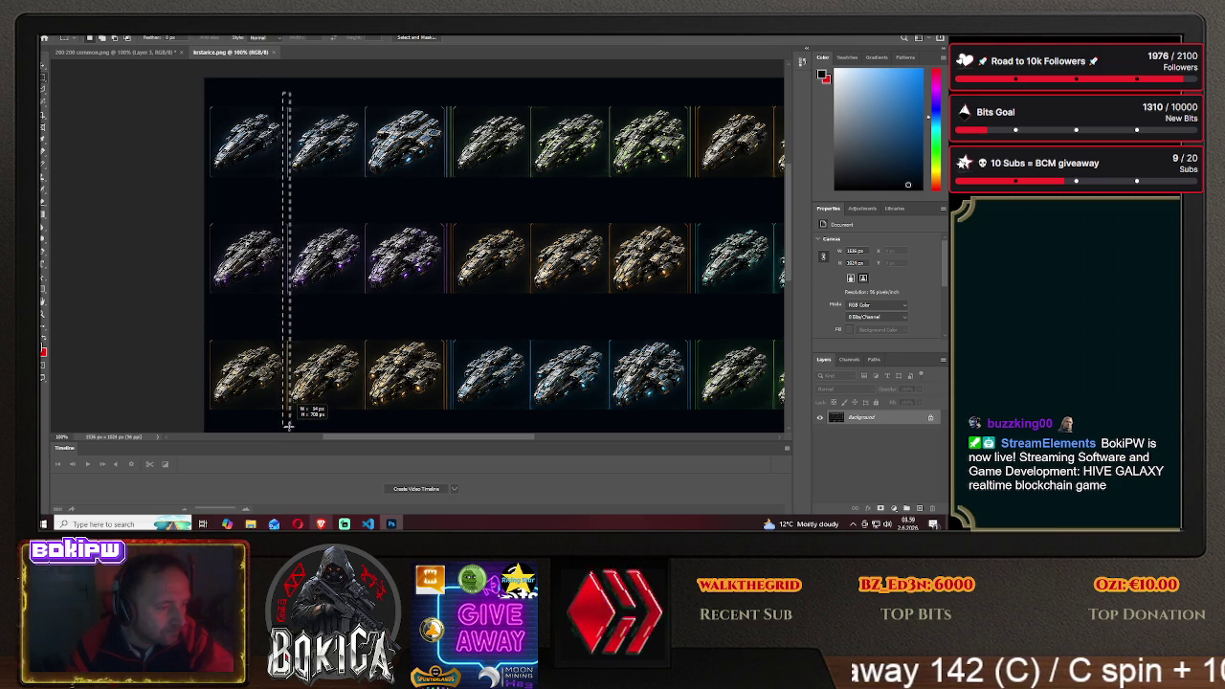
pyautogui.moveTo(287, 427); pyautogui.dragTo(290, 429)
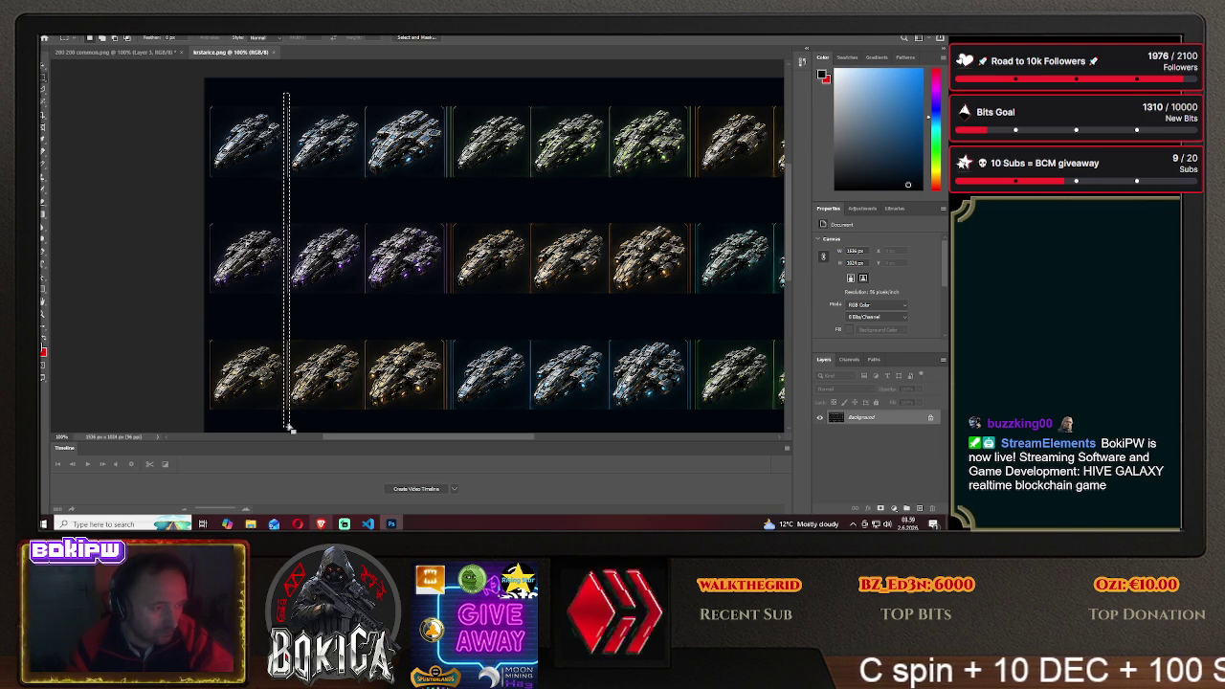
pyautogui.press('Delete')
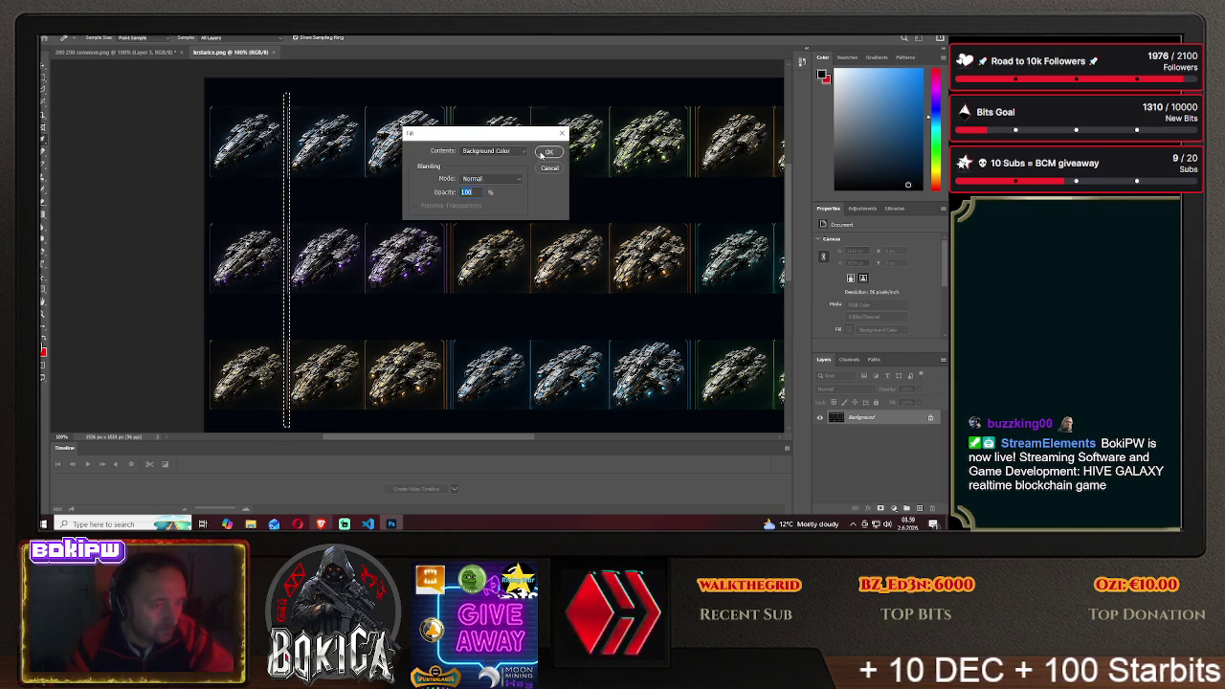
pyautogui.click(538, 154)
pyautogui.hotkey('ctrl', 'd')
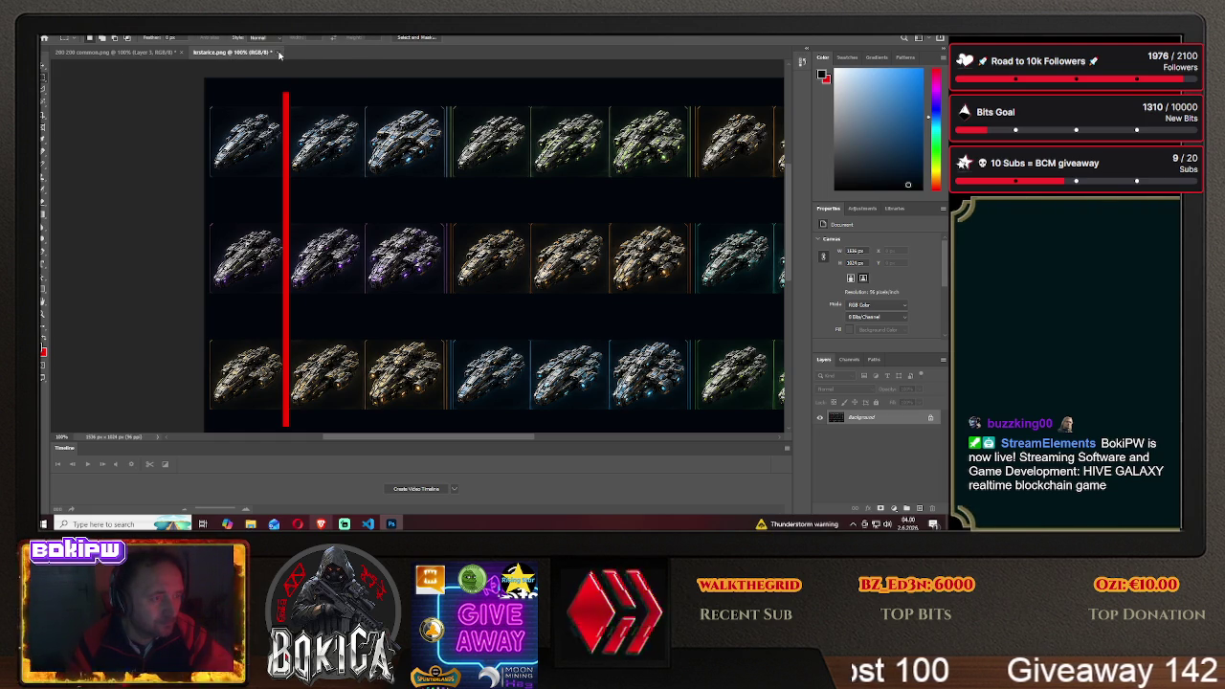
pyautogui.click(277, 53)
# Discard the sprite sheet's changes and open the sprite-sheet image from the Desktop
pyautogui.click(487, 206)
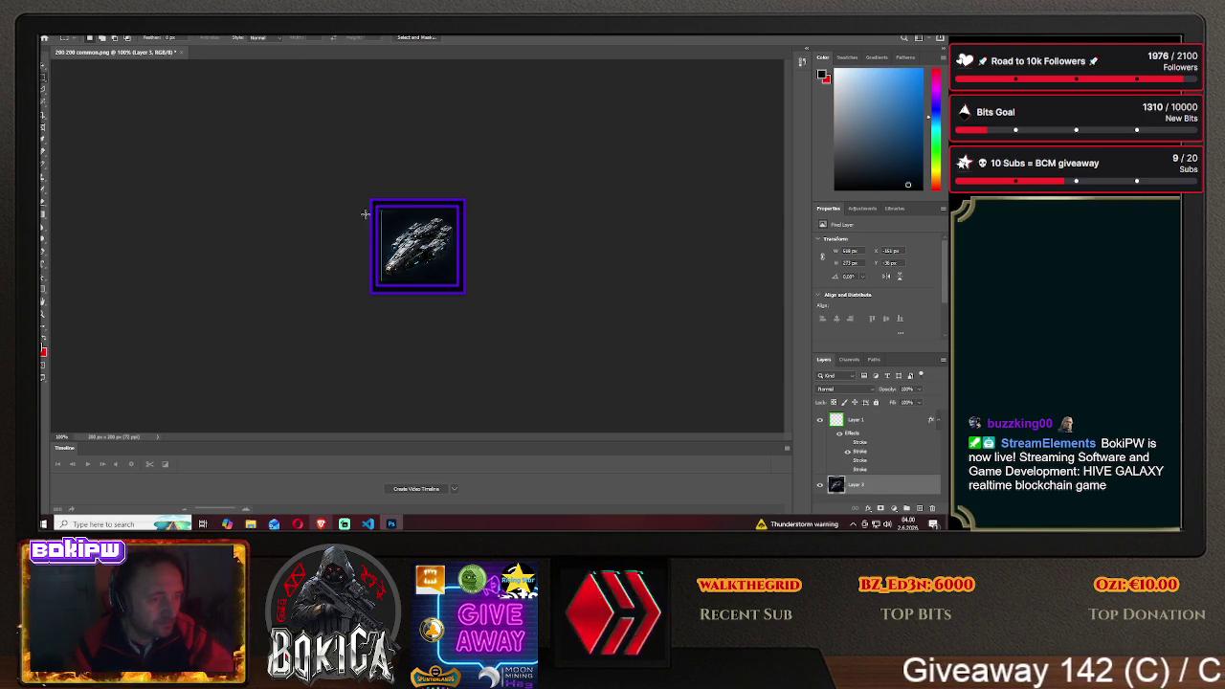
pyautogui.click(69, 40)
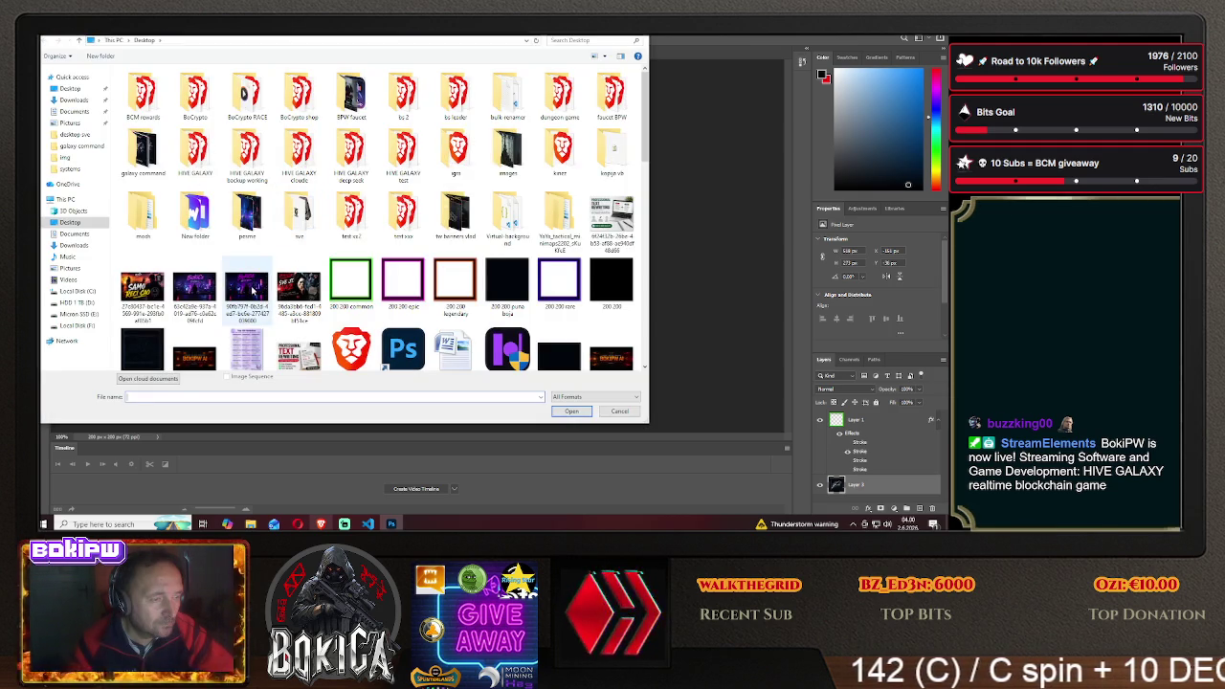
pyautogui.scroll(-5, 251, 292)
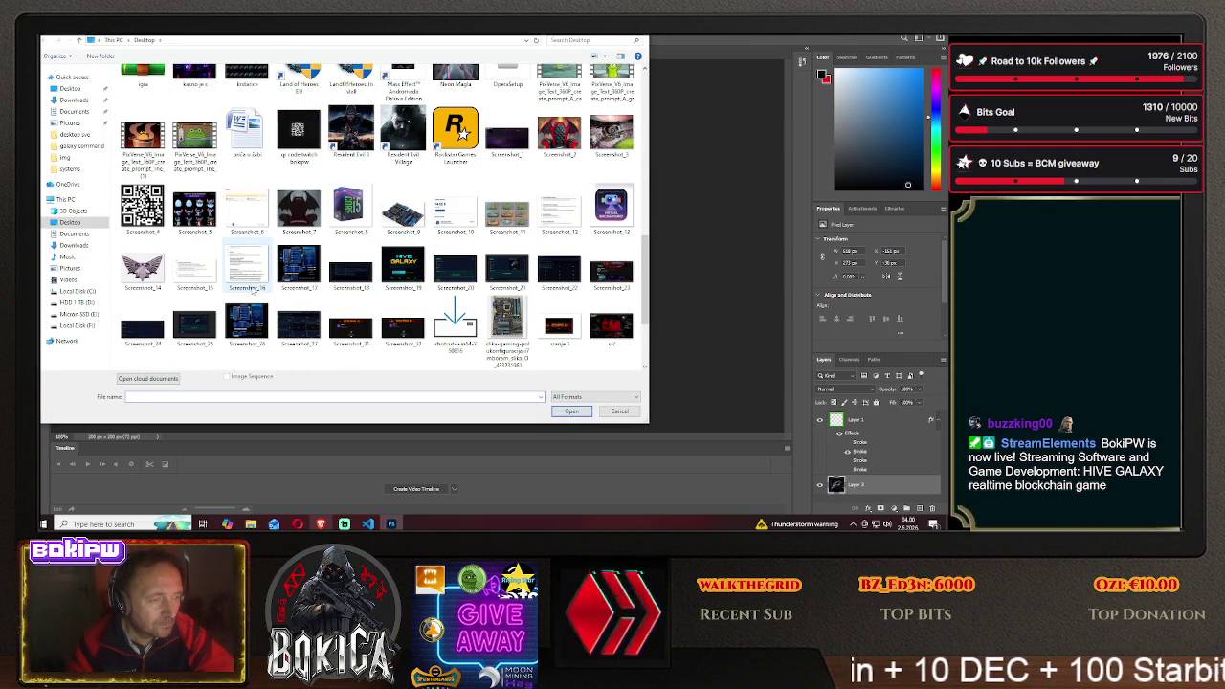
pyautogui.scroll(5, 254, 286)
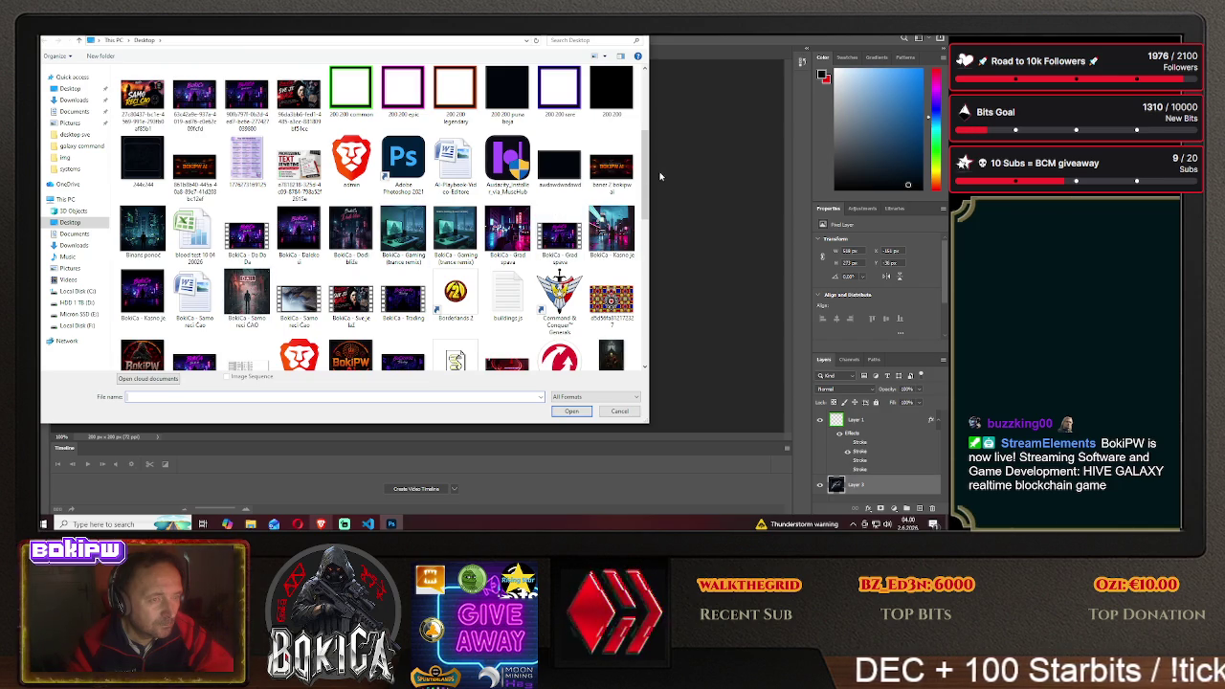
pyautogui.moveTo(643, 164)
pyautogui.mouseDown()
pyautogui.moveTo(644, 138)
pyautogui.moveTo(655, 327)
pyautogui.mouseUp()
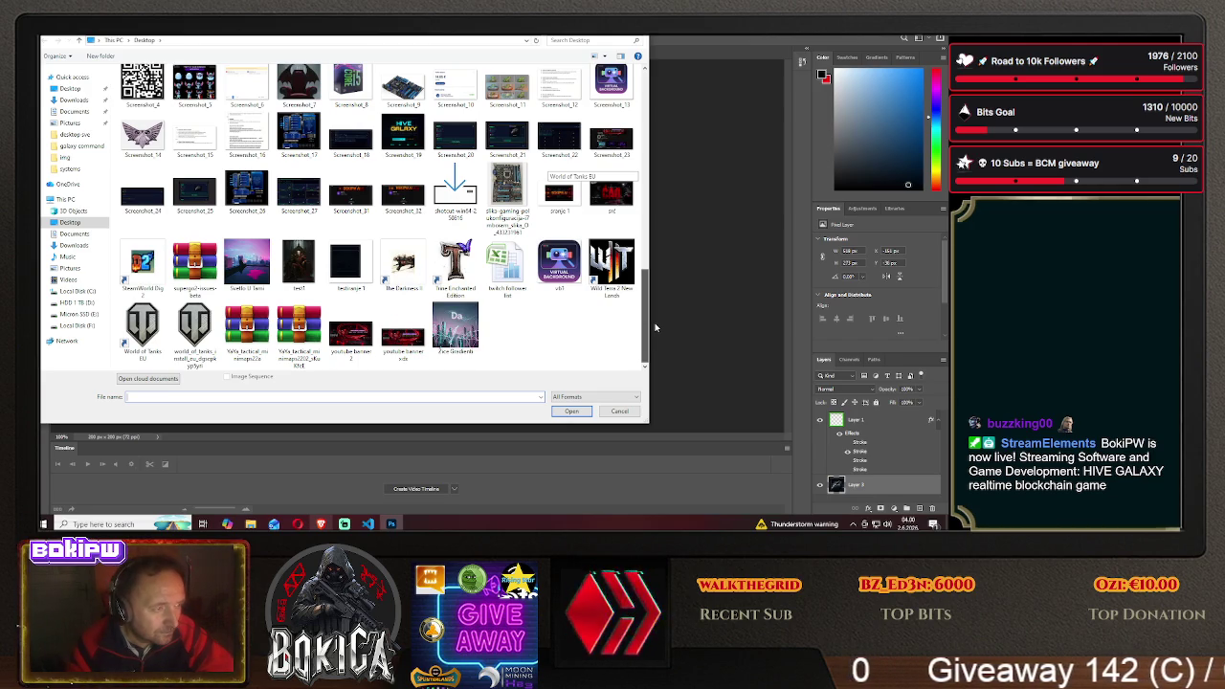
pyautogui.moveTo(654, 328)
pyautogui.mouseDown()
pyautogui.moveTo(653, 98)
pyautogui.moveTo(659, 233)
pyautogui.mouseUp()
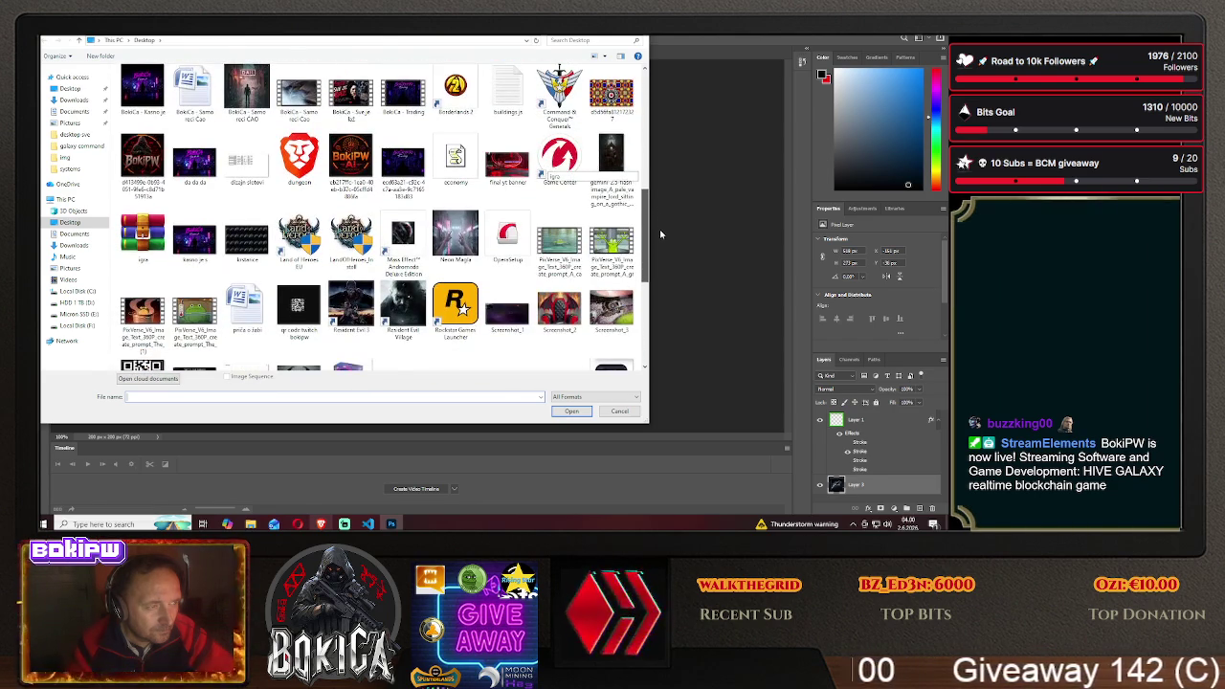
pyautogui.click(247, 240)
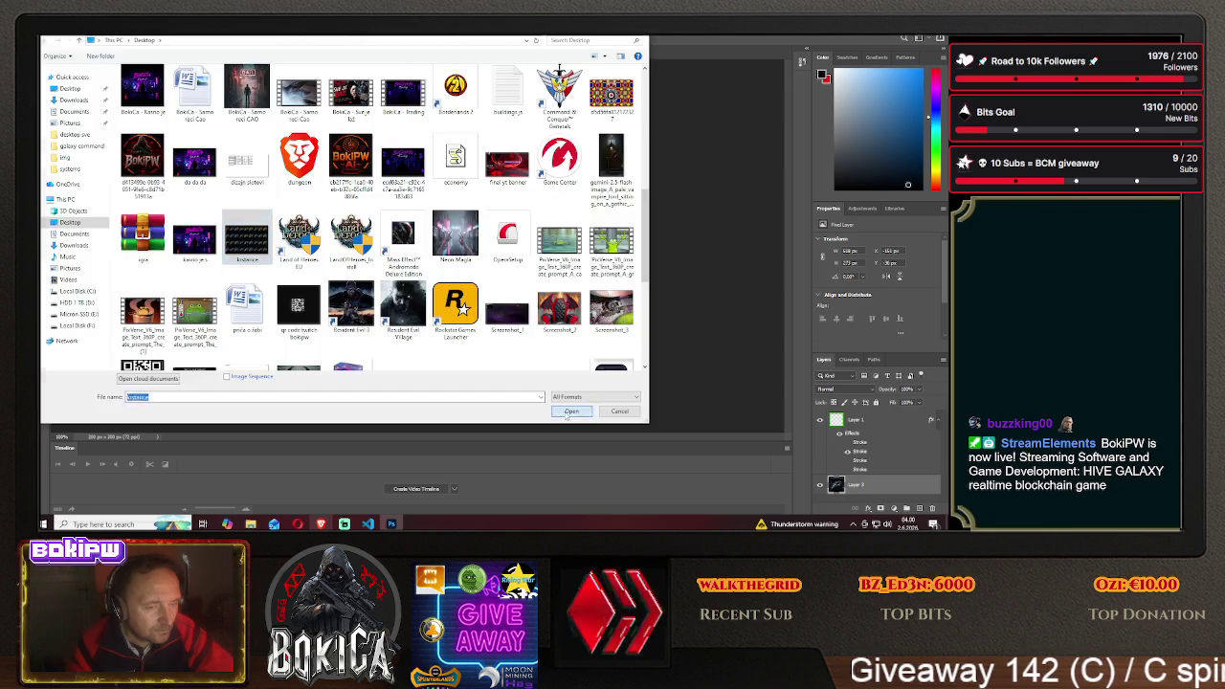
pyautogui.click(571, 411)
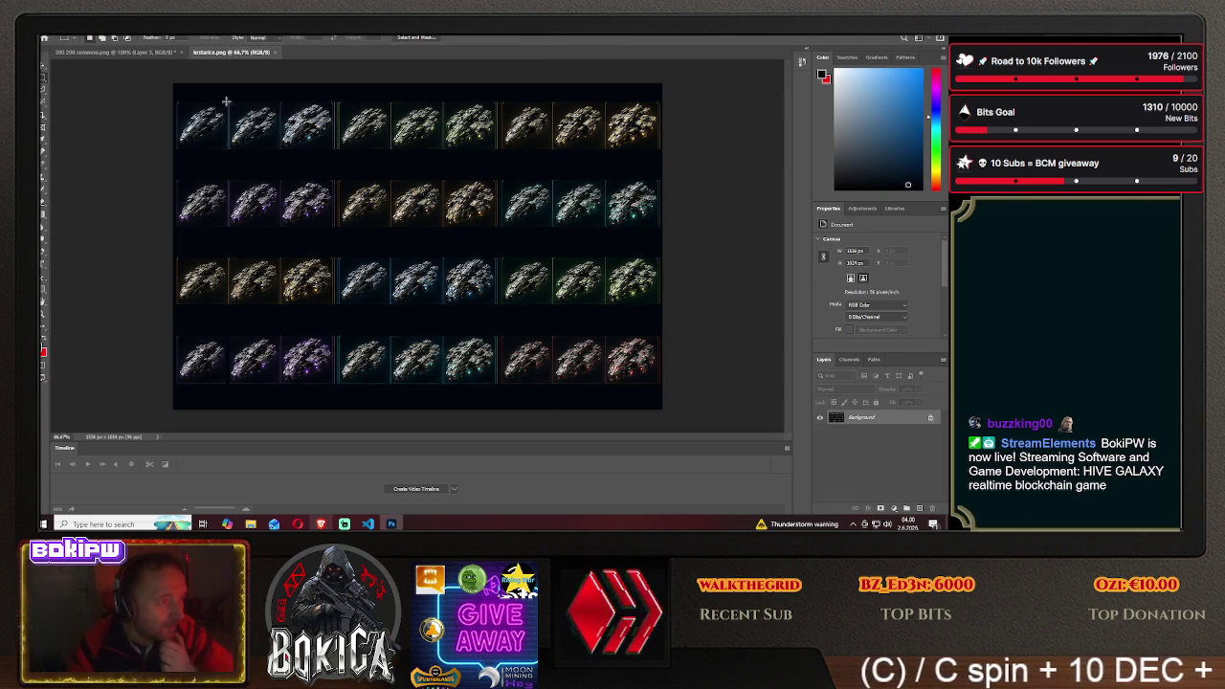
pyautogui.moveTo(224, 90); pyautogui.dragTo(225, 93)
pyautogui.moveTo(226, 343); pyautogui.dragTo(230, 408)
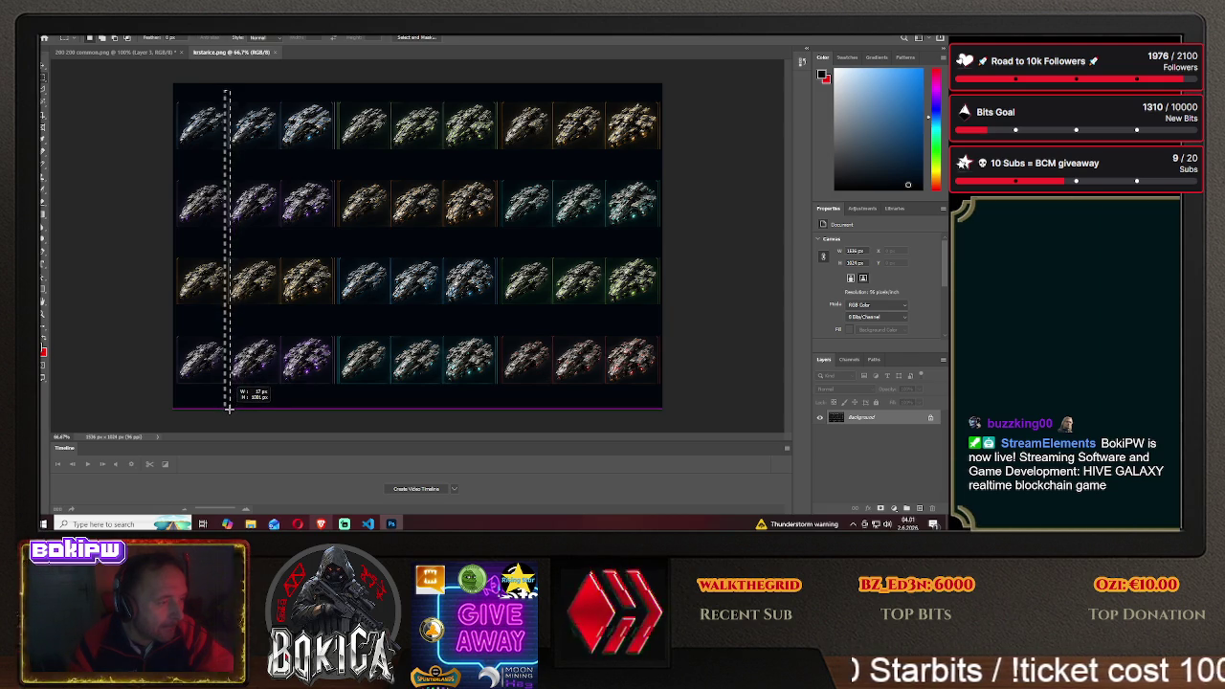
pyautogui.moveTo(229, 408); pyautogui.dragTo(229, 408)
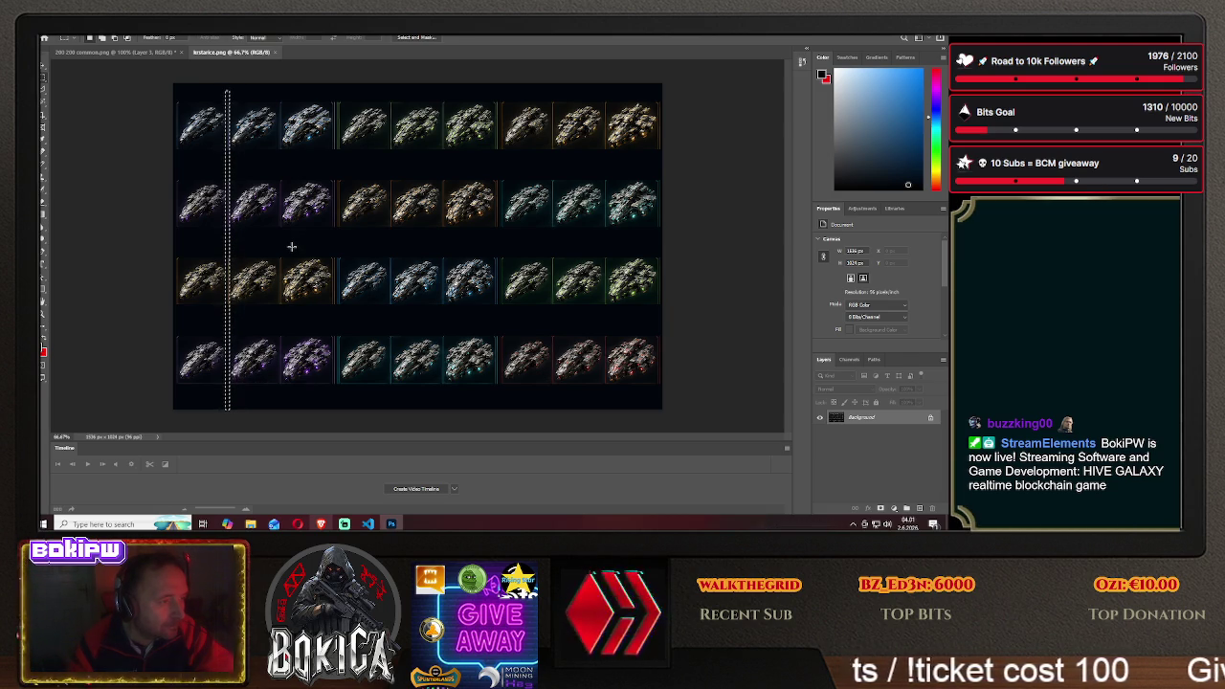
pyautogui.click(43, 71)
pyautogui.moveTo(230, 107); pyautogui.dragTo(230, 107)
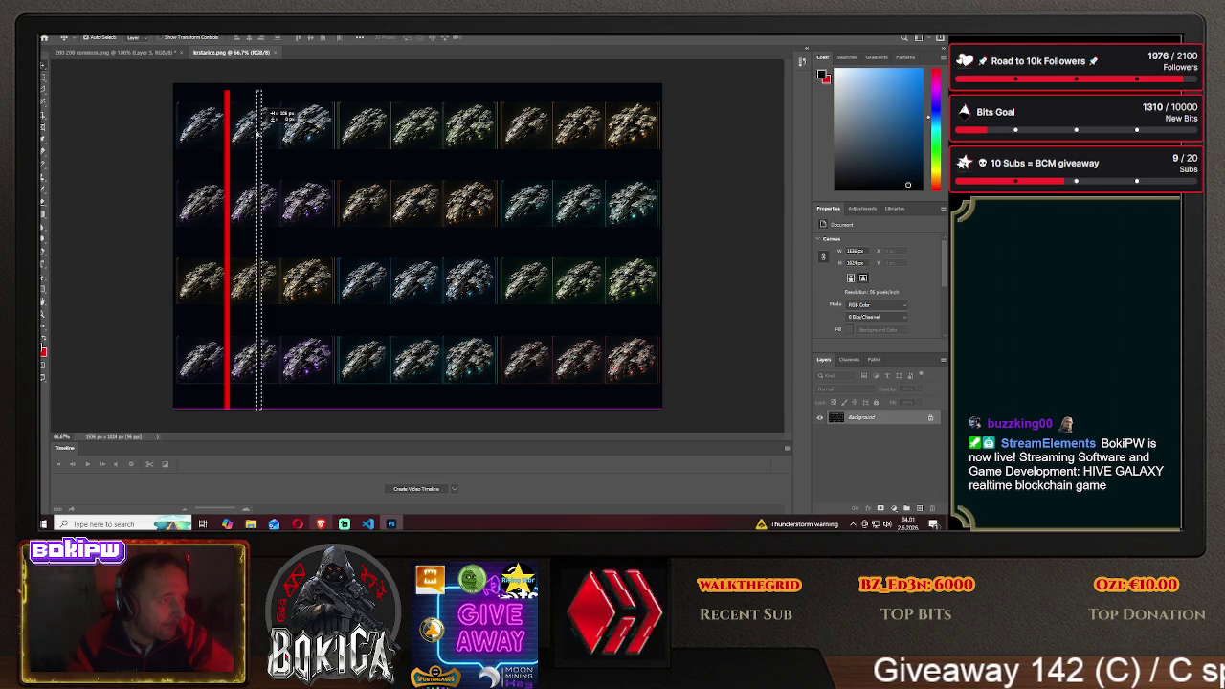
pyautogui.click(73, 29)
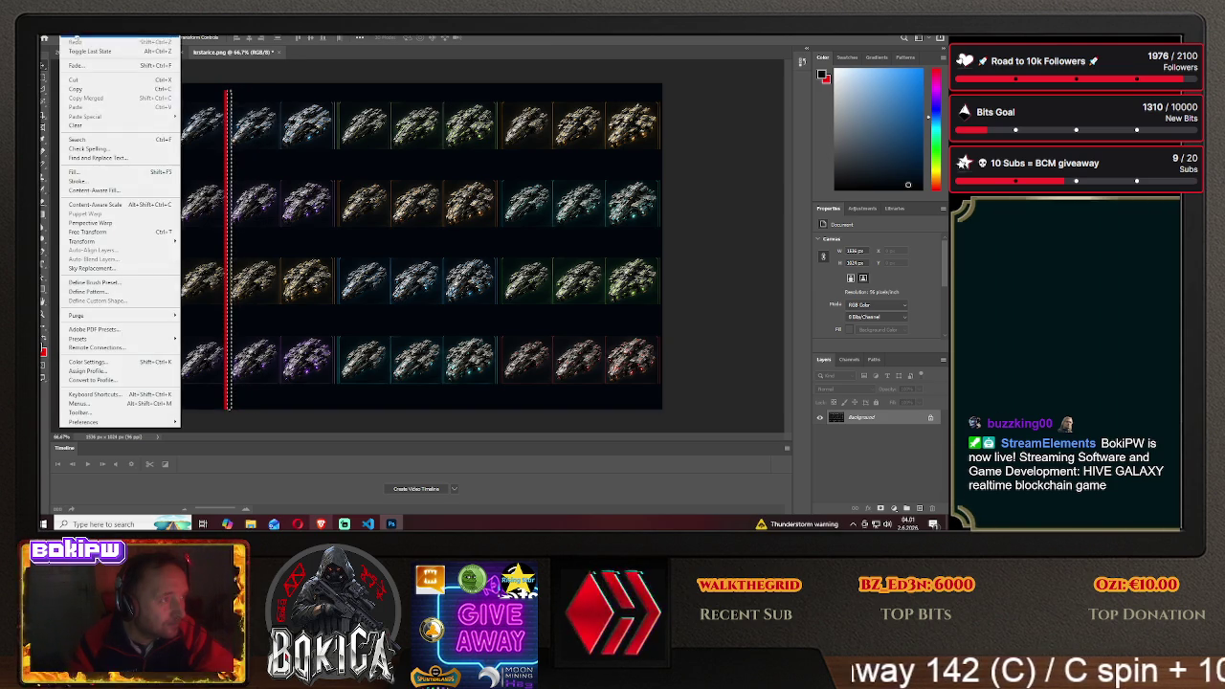
pyautogui.click(154, 91)
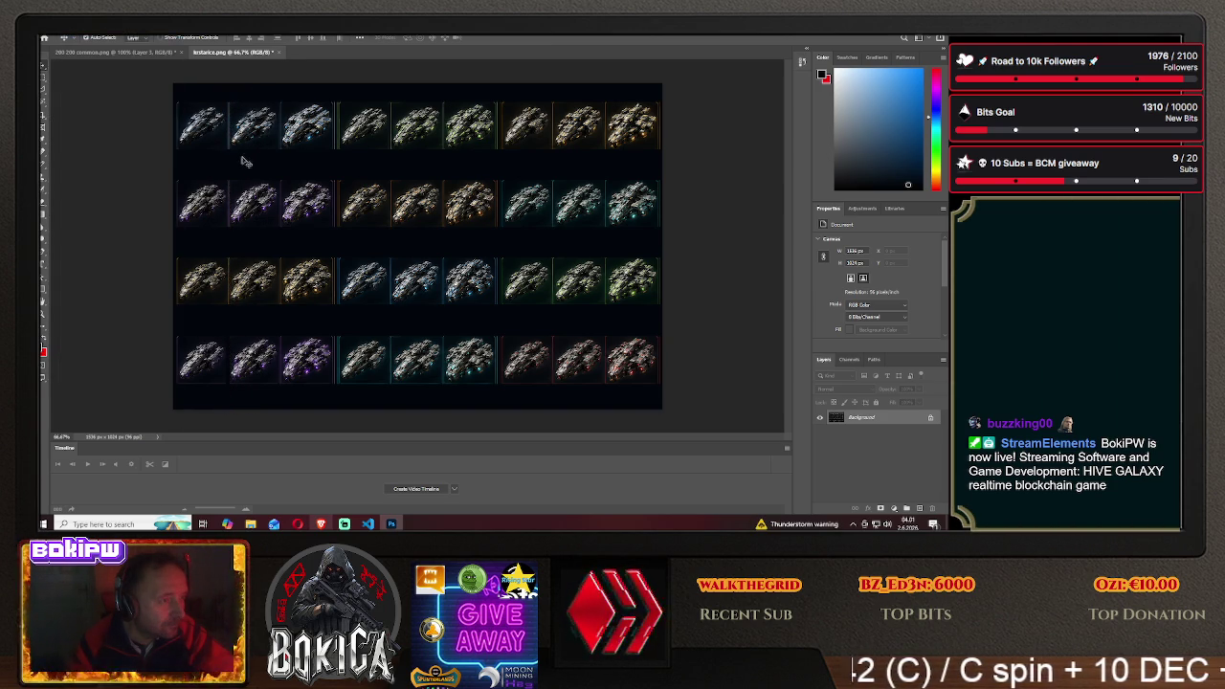
pyautogui.click(42, 81)
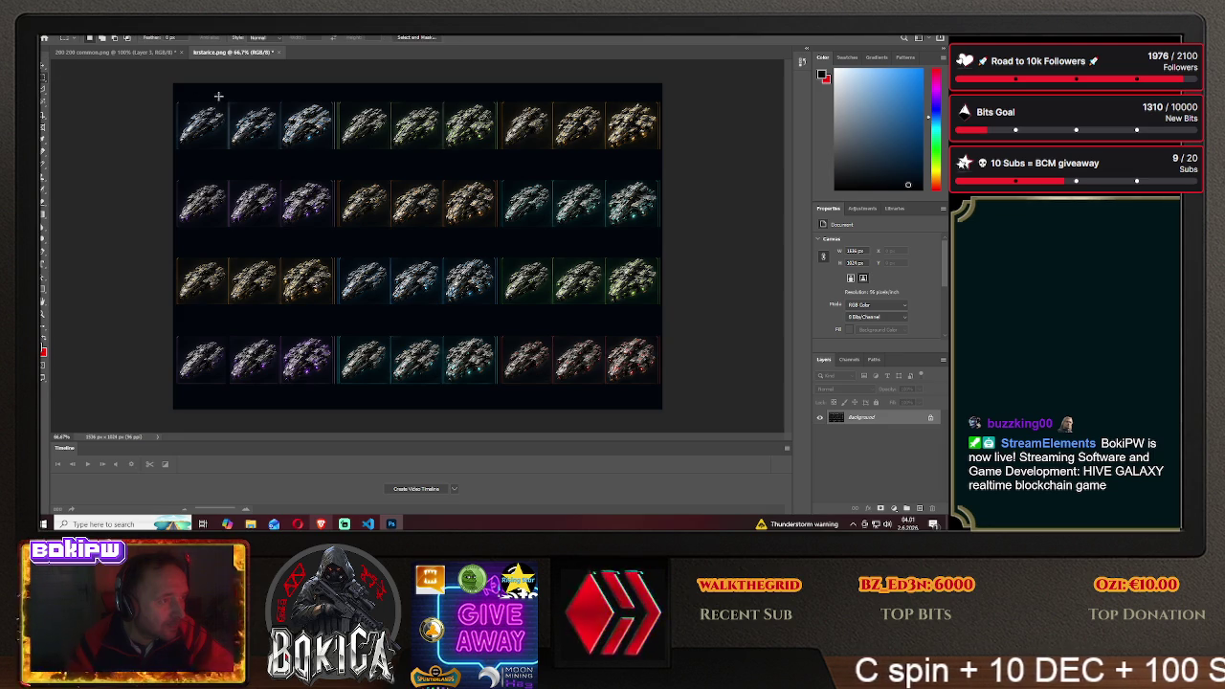
# Fill the gap between the first and second ship columns with the foreground colour
pyautogui.moveTo(225, 96); pyautogui.dragTo(228, 122)
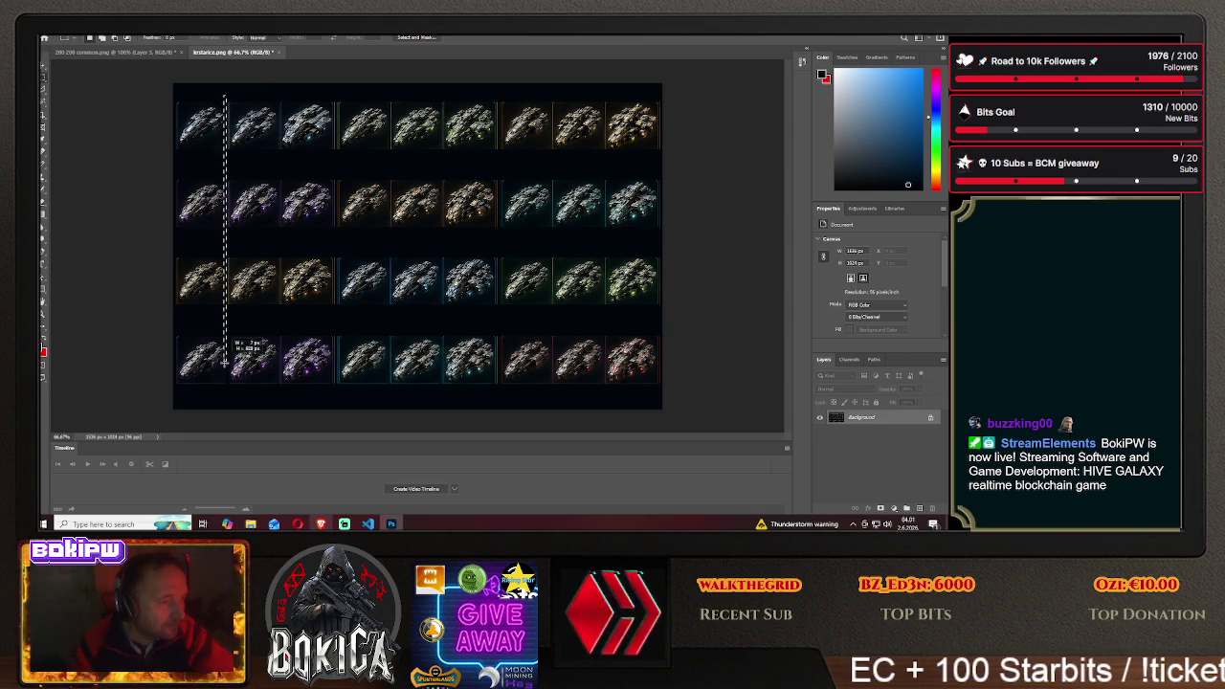
pyautogui.moveTo(225, 354); pyautogui.dragTo(228, 400)
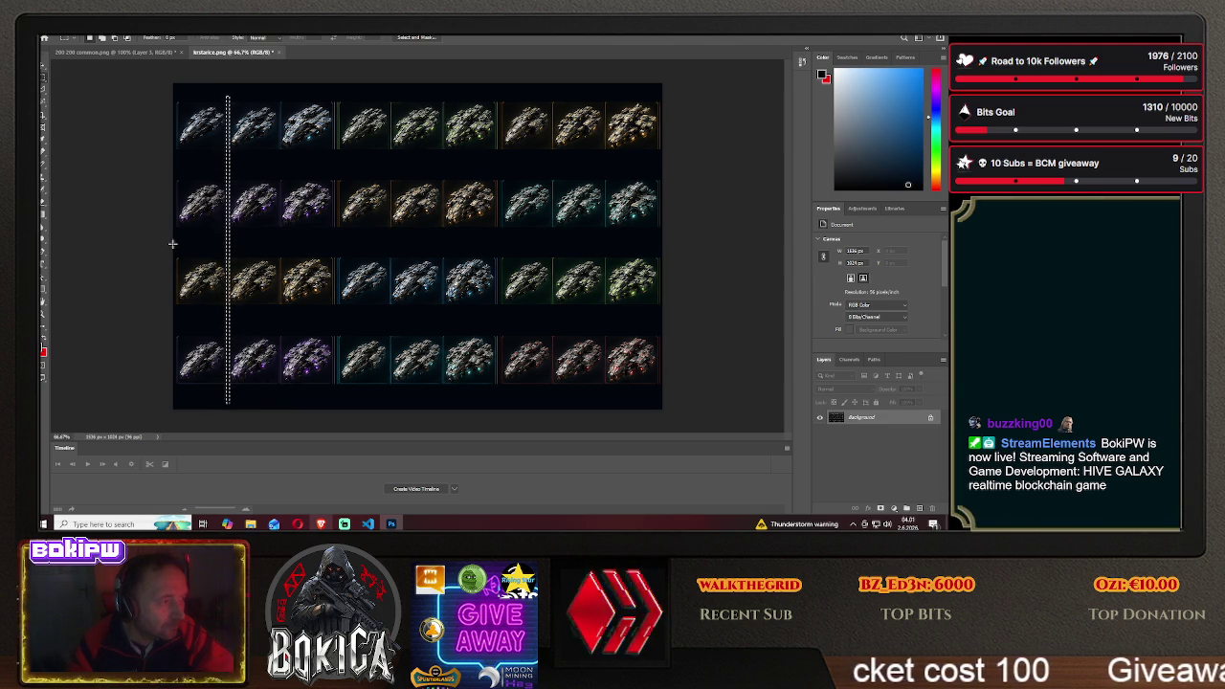
pyautogui.hotkey('shift', 'F5')
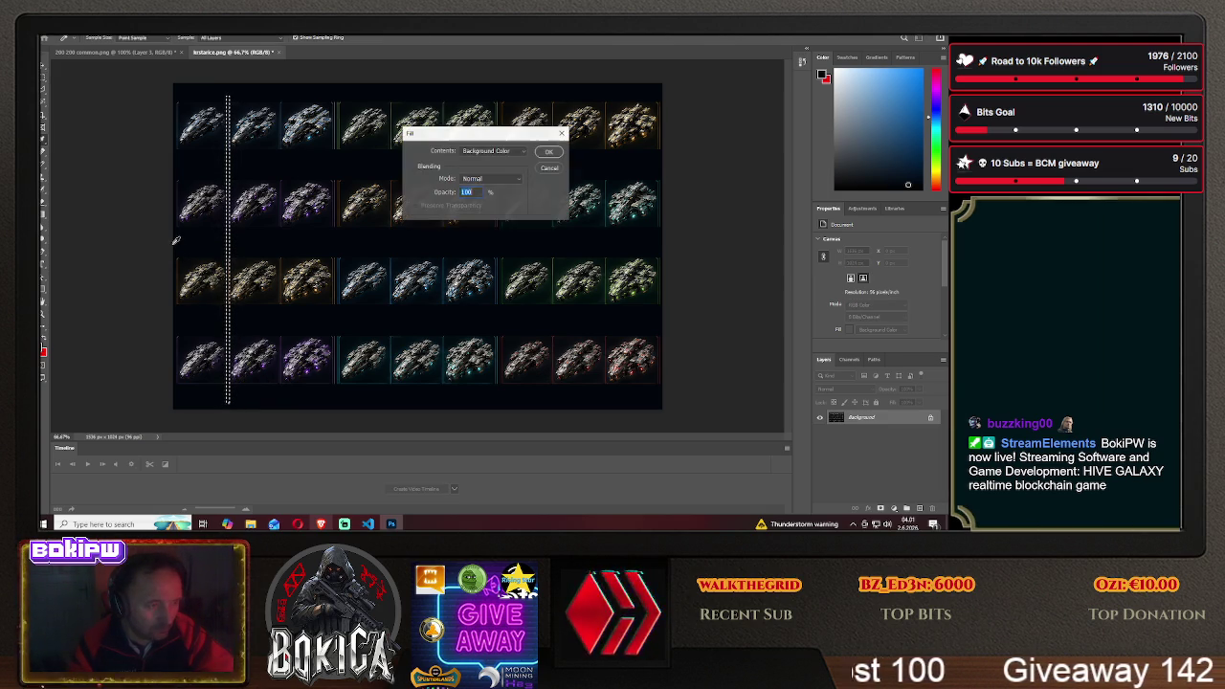
pyautogui.click(505, 152)
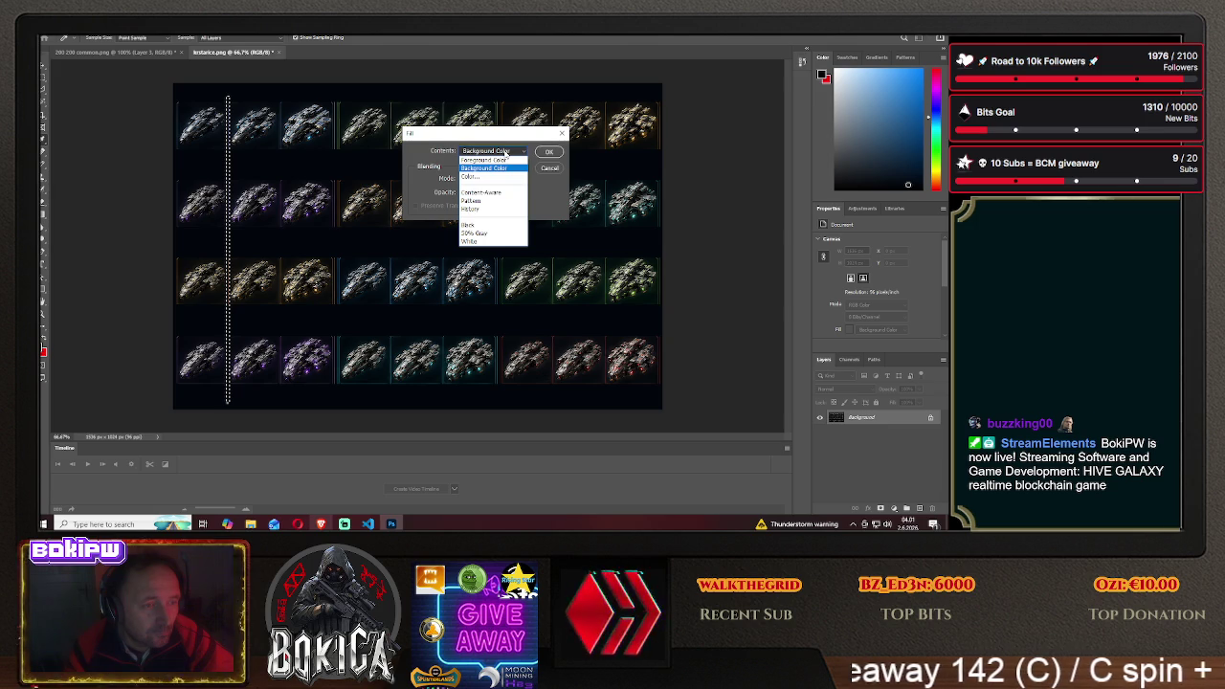
pyautogui.click(500, 161)
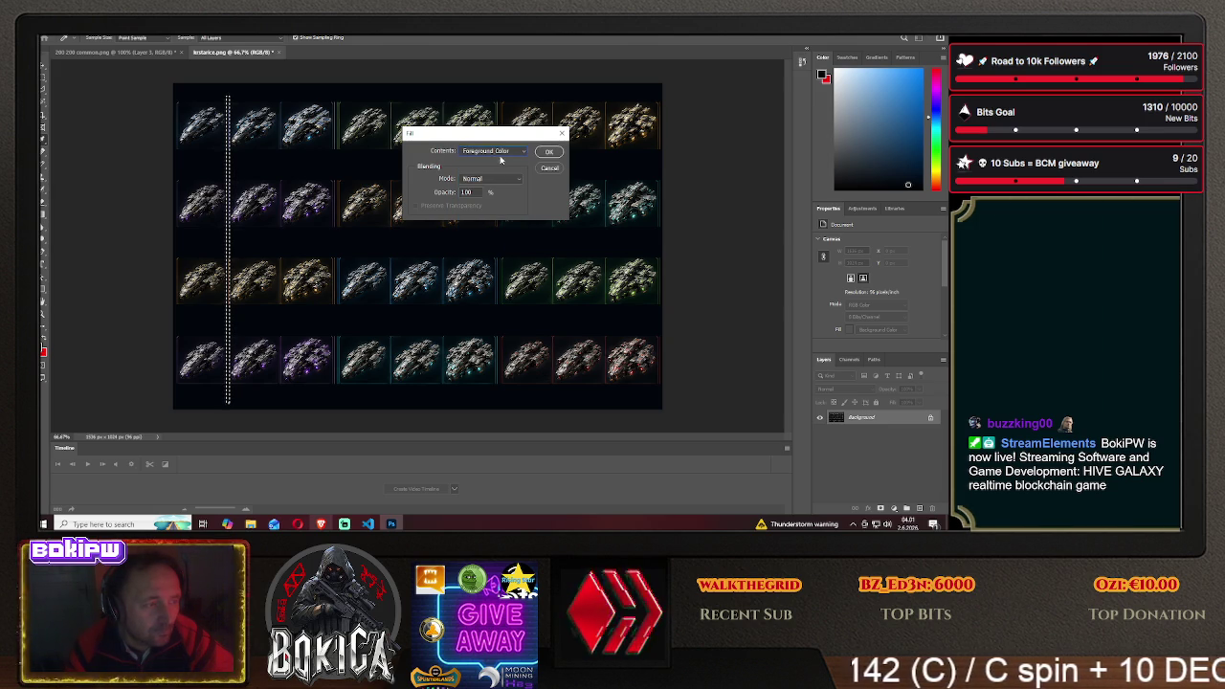
pyautogui.click(546, 151)
pyautogui.hotkey('ctrl', 'd')
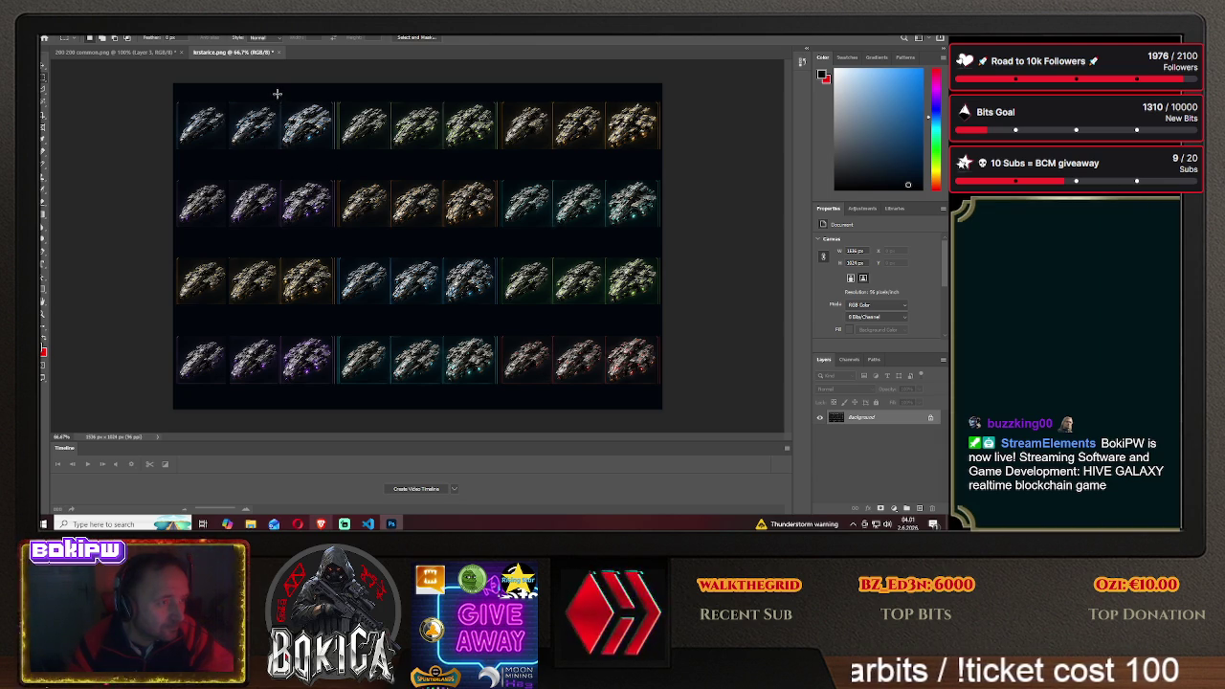
# Fill the gap between the second and third columns with foreground colour too
pyautogui.moveTo(277, 93); pyautogui.dragTo(281, 404)
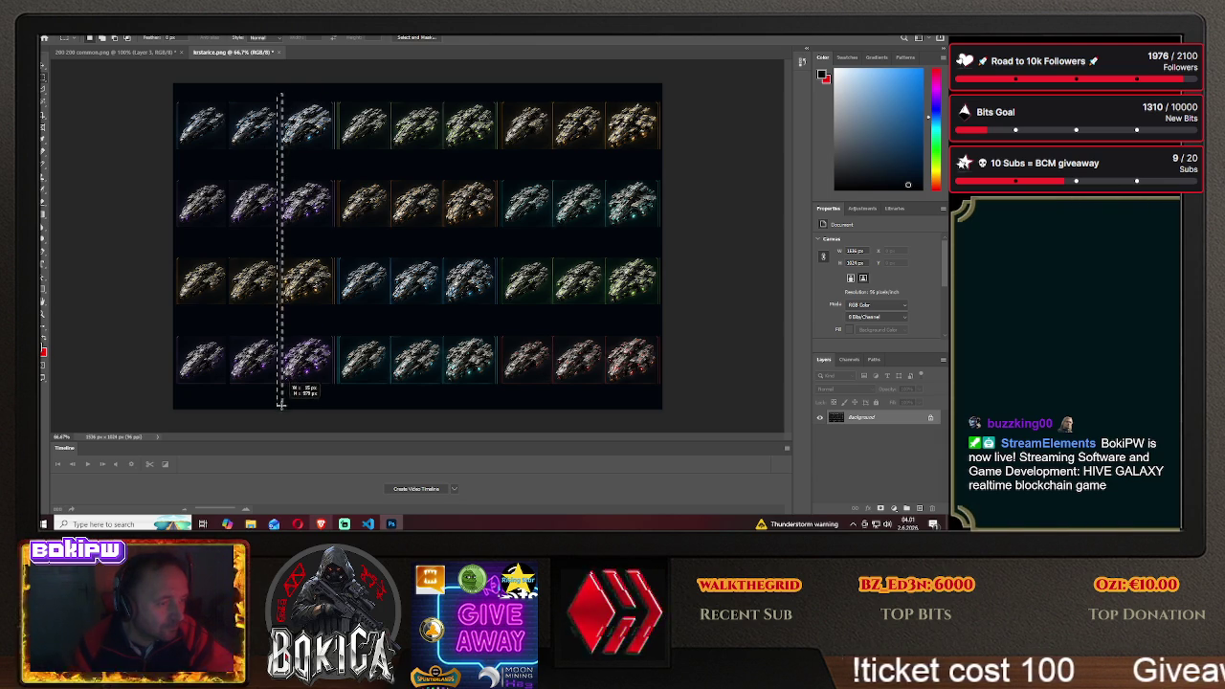
pyautogui.moveTo(281, 404); pyautogui.dragTo(283, 409)
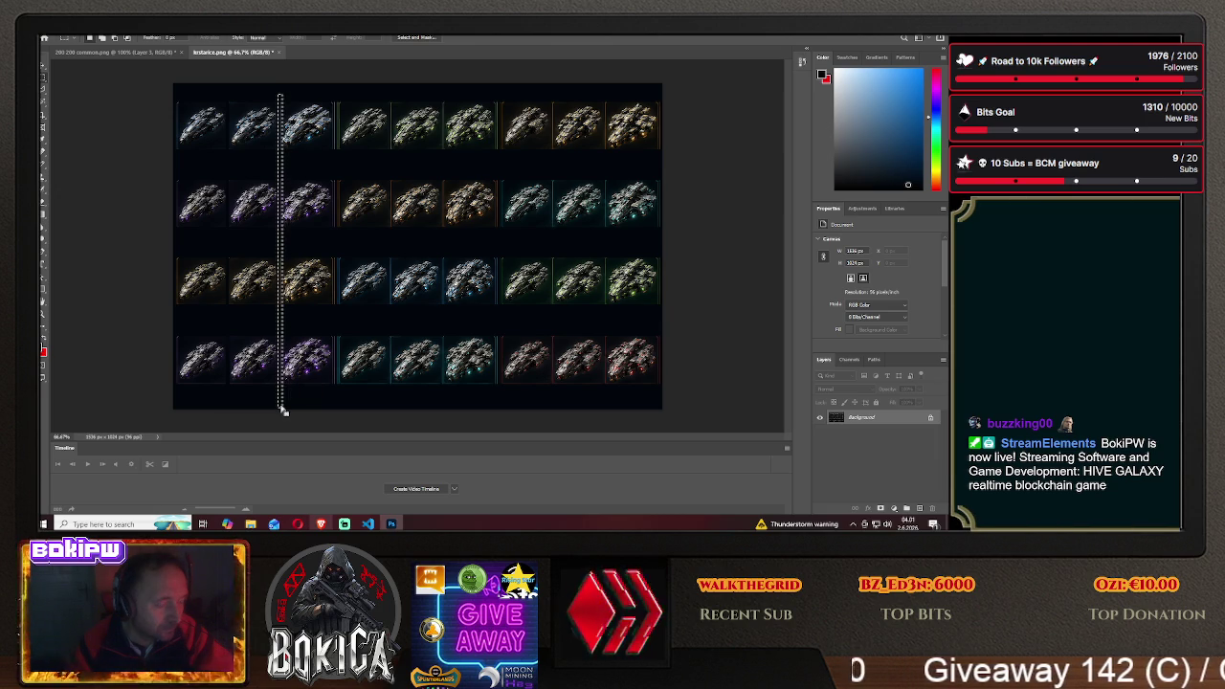
pyautogui.hotkey('shift', 'F5')
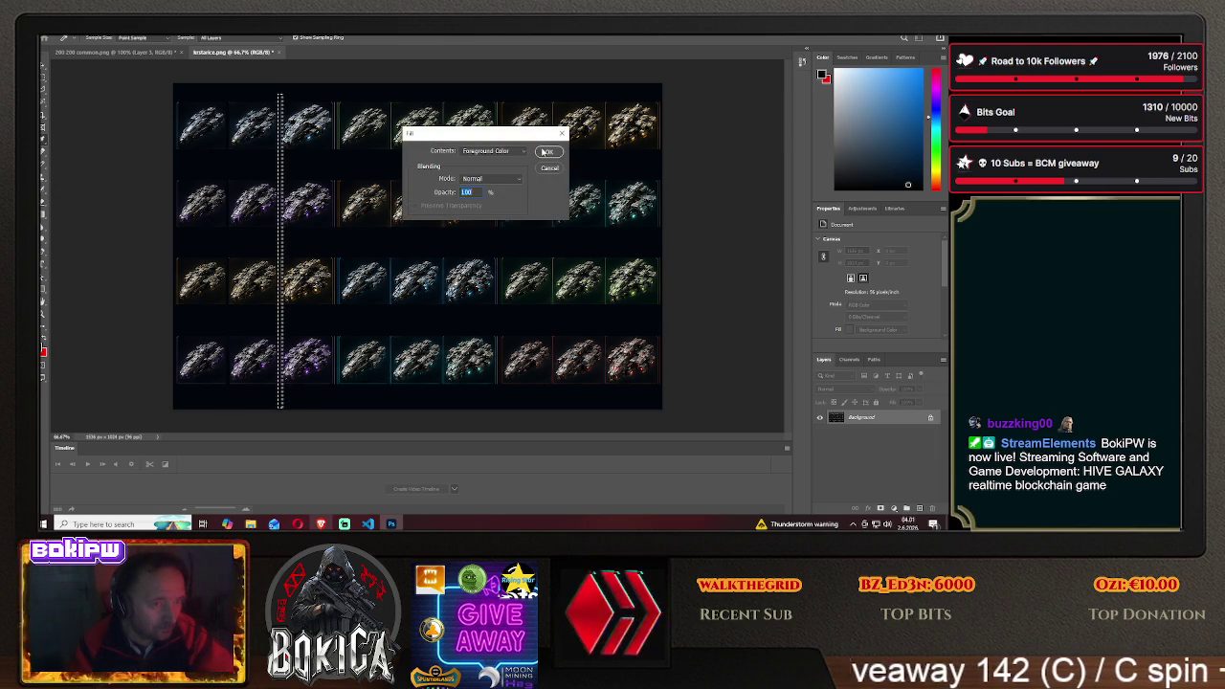
pyautogui.click(544, 151)
pyautogui.hotkey('ctrl', 'd')
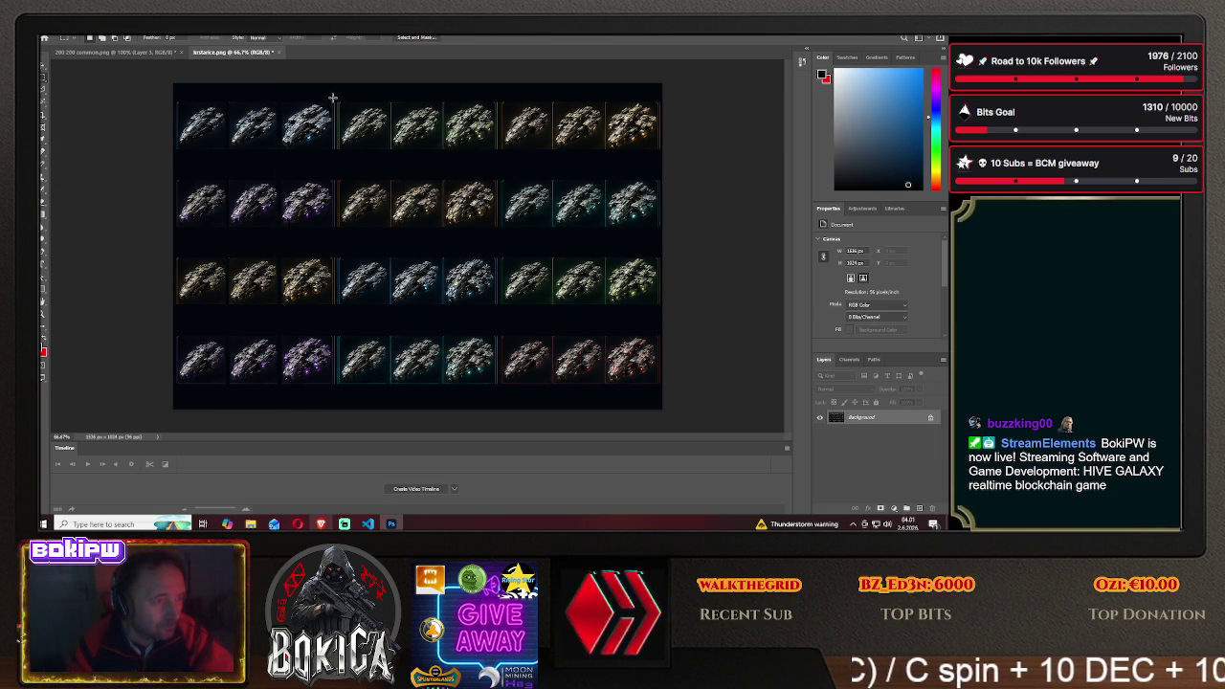
pyautogui.moveTo(332, 95); pyautogui.dragTo(339, 445)
# Fill the gaps after the third and fourth ship columns with foreground colour
pyautogui.press('Delete')
pyautogui.press('Return')
pyautogui.hotkey('ctrl', 'd')
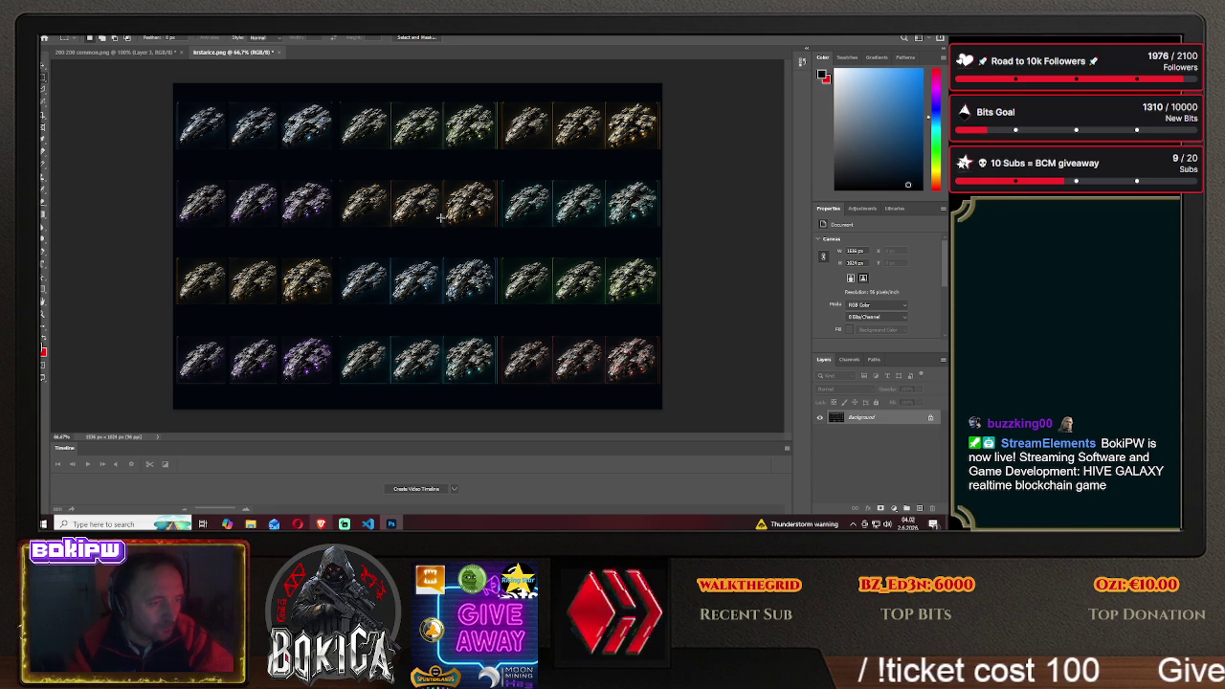
pyautogui.moveTo(390, 113); pyautogui.dragTo(391, 395)
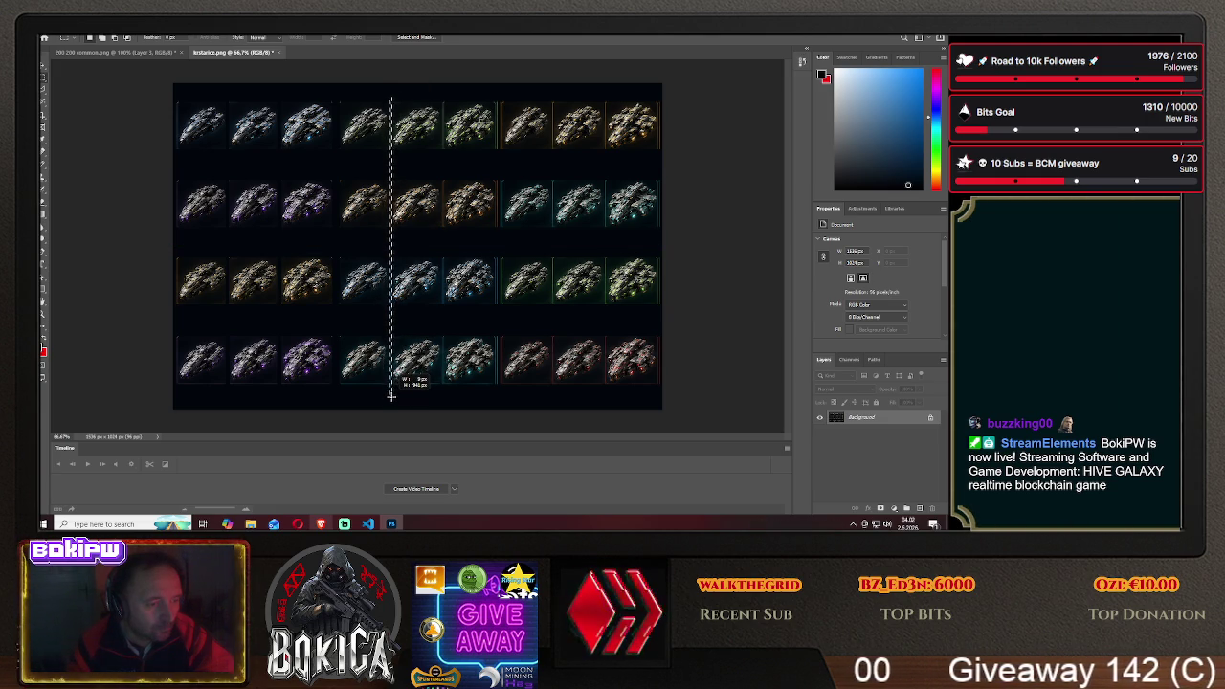
pyautogui.moveTo(390, 395); pyautogui.dragTo(394, 397)
pyautogui.hotkey('shift', 'F5')
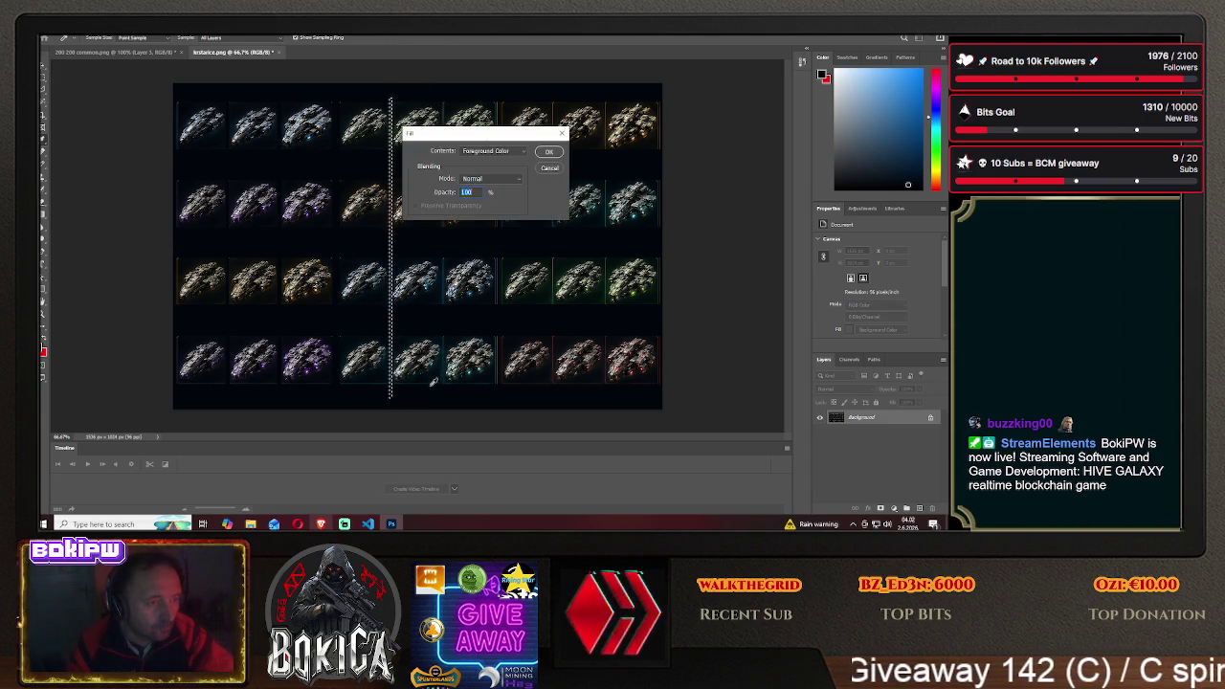
pyautogui.click(548, 151)
pyautogui.hotkey('ctrl', 'd')
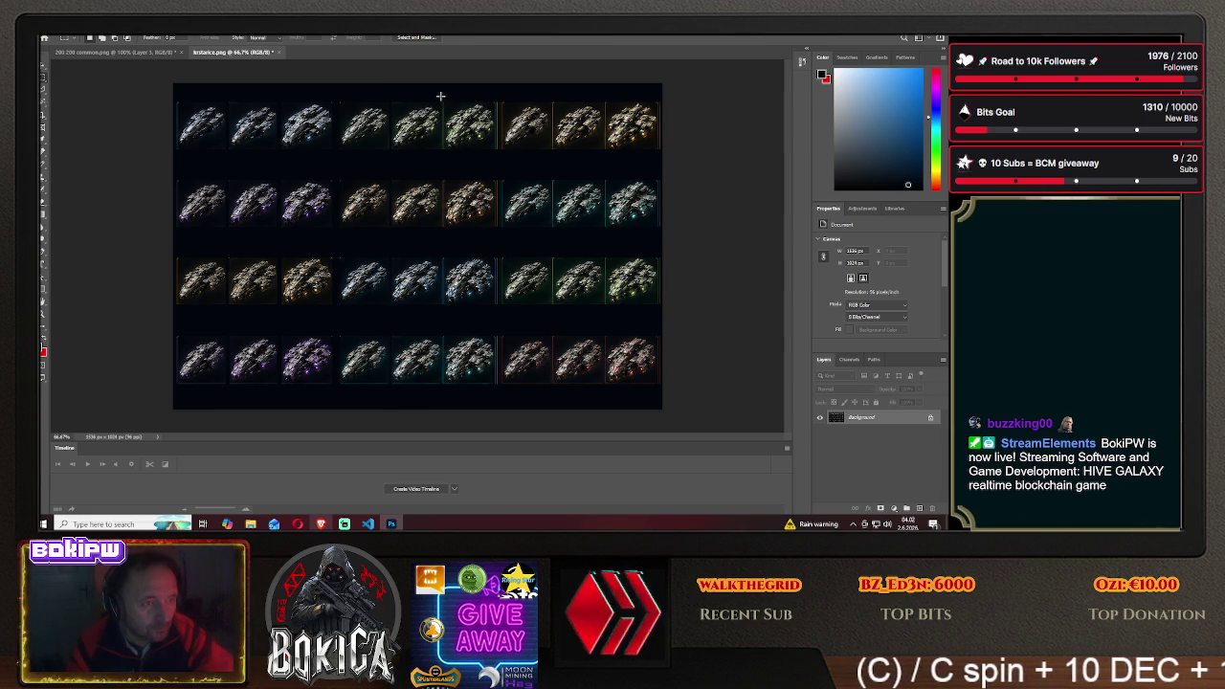
# Fill the gaps after the fifth and sixth ship columns with foreground colour
pyautogui.moveTo(442, 99); pyautogui.dragTo(444, 414)
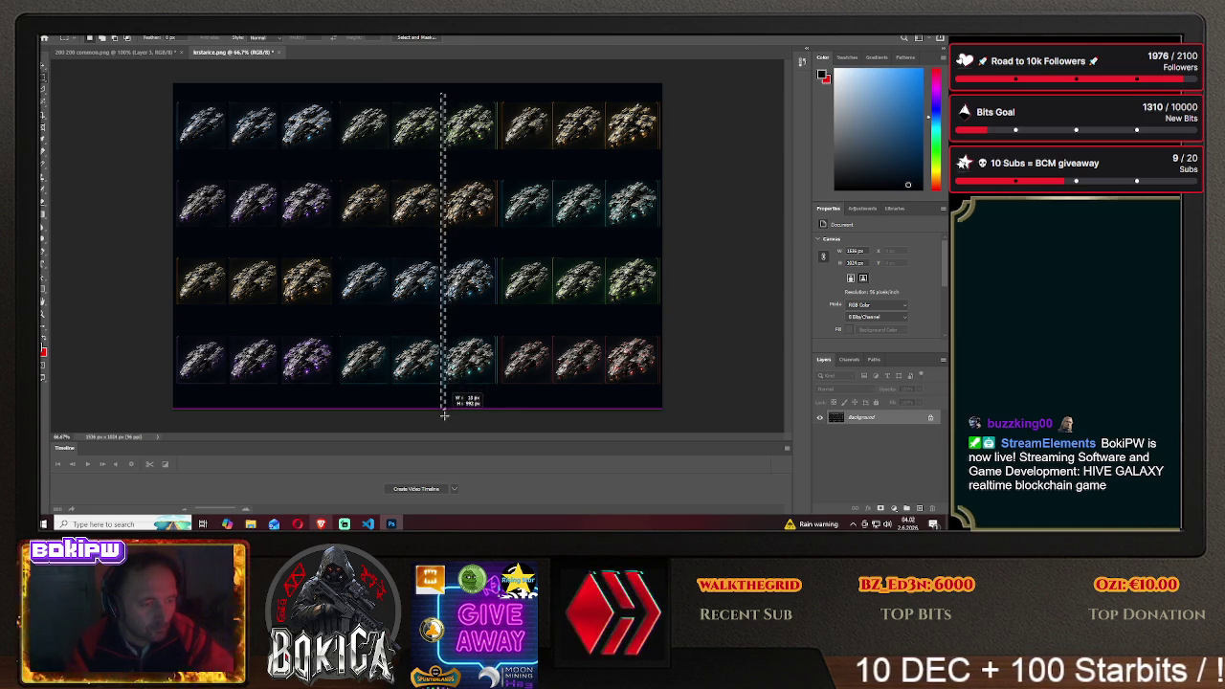
pyautogui.moveTo(444, 414); pyautogui.dragTo(443, 415)
pyautogui.hotkey('shift', 'F5')
pyautogui.click(548, 151)
pyautogui.hotkey('ctrl', 'd')
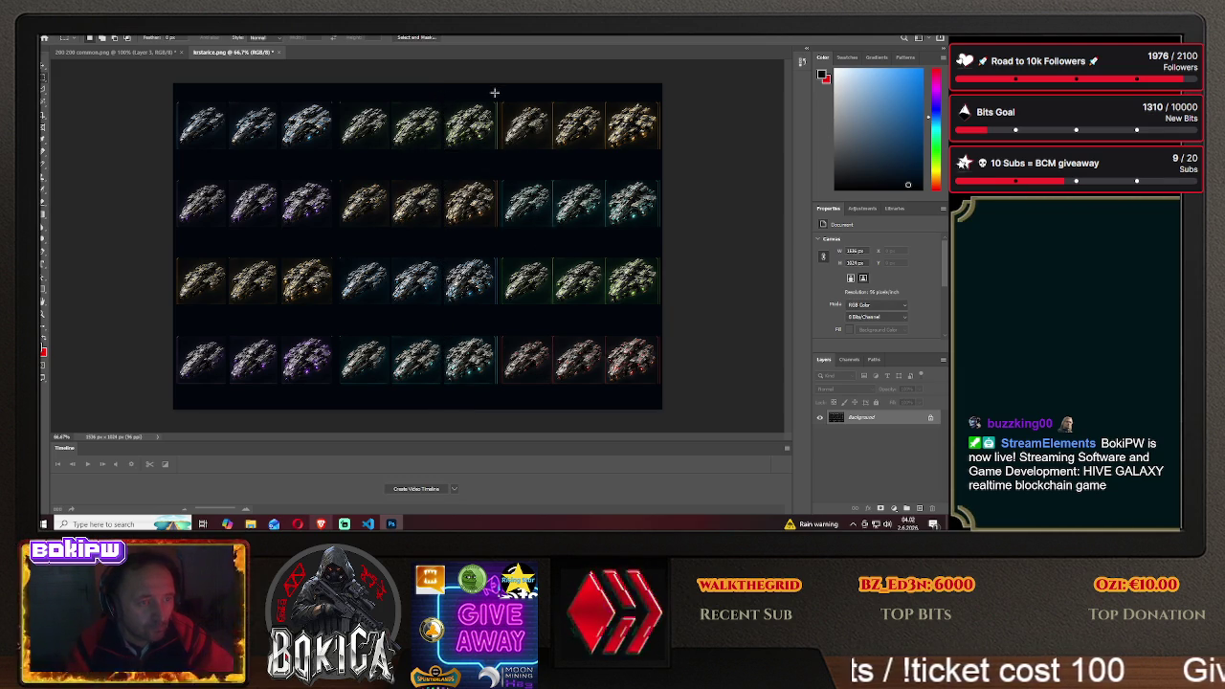
pyautogui.moveTo(505, 174); pyautogui.dragTo(502, 432)
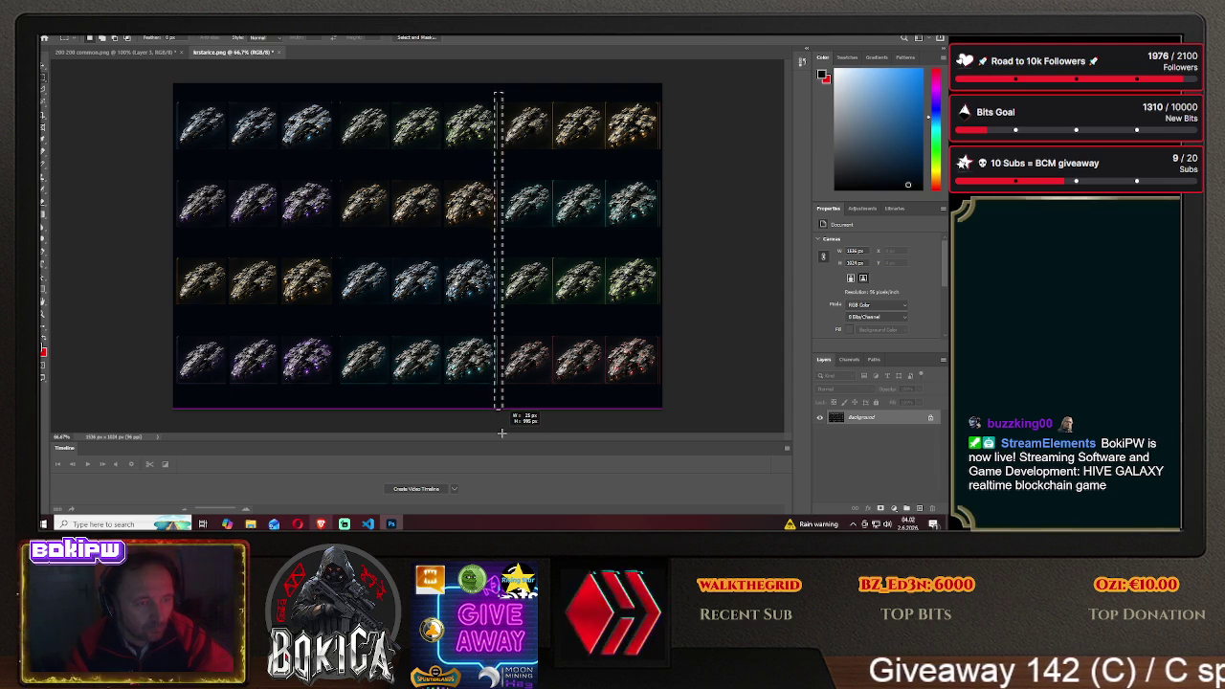
pyautogui.hotkey('shift', 'BackSpace')
pyautogui.click(549, 151)
pyautogui.hotkey('ctrl', 'd')
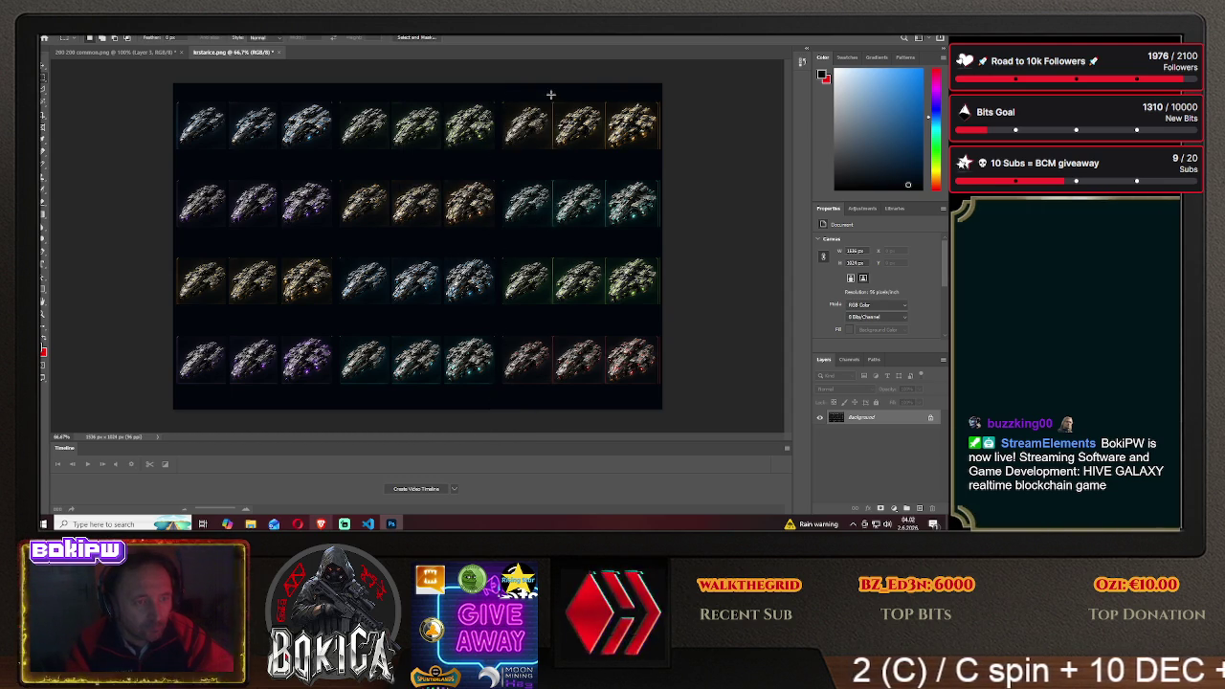
# Select the seventh-eighth gap, then fill the eighth-ninth column gap with foreground colour
pyautogui.moveTo(572, 376); pyautogui.dragTo(553, 410)
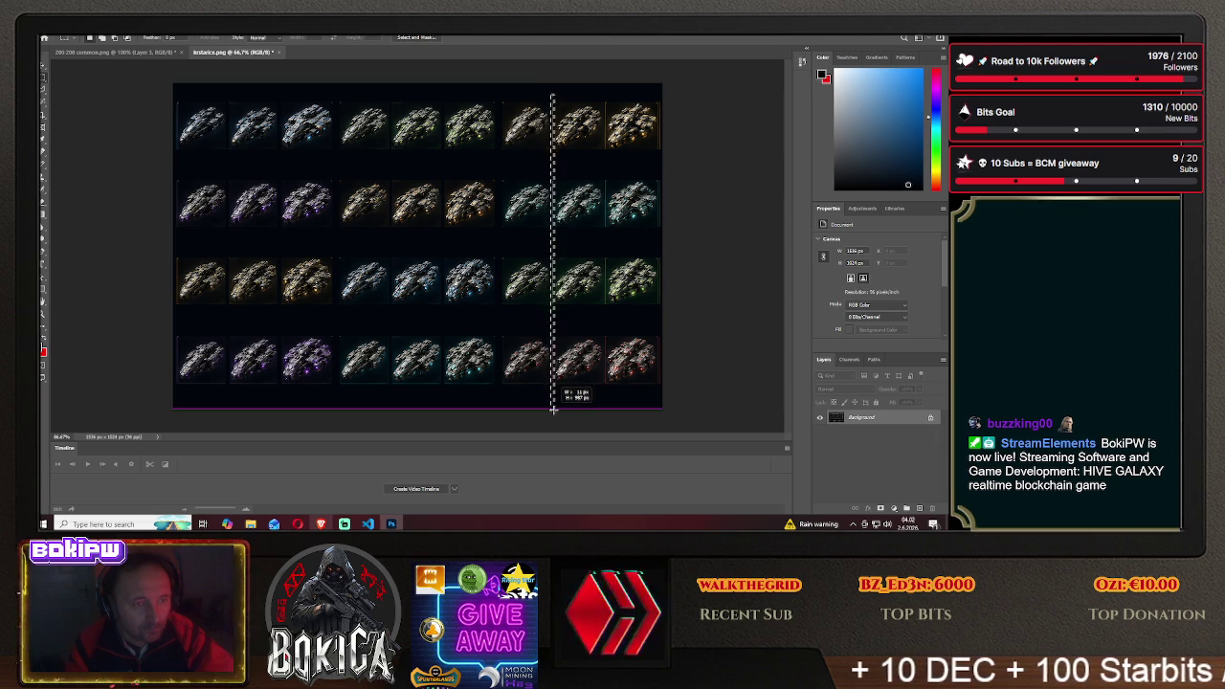
pyautogui.hotkey('shift', 'F5')
pyautogui.click(547, 169)
pyautogui.click(632, 168)
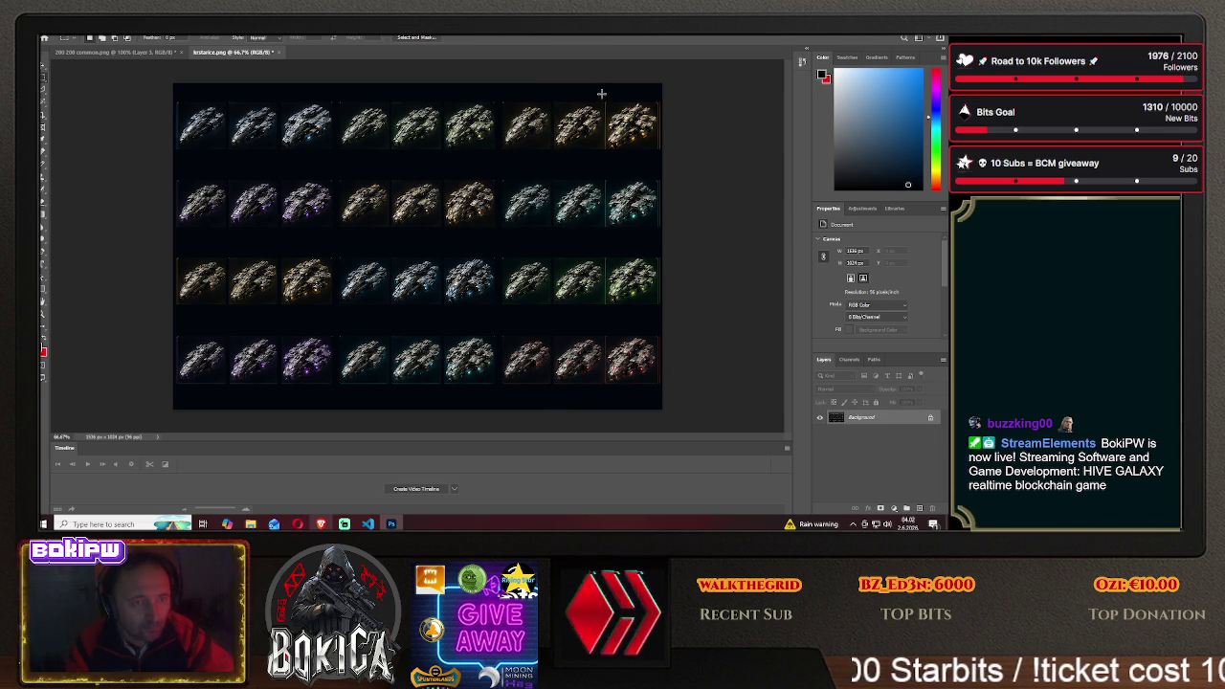
pyautogui.moveTo(610, 203); pyautogui.dragTo(605, 418)
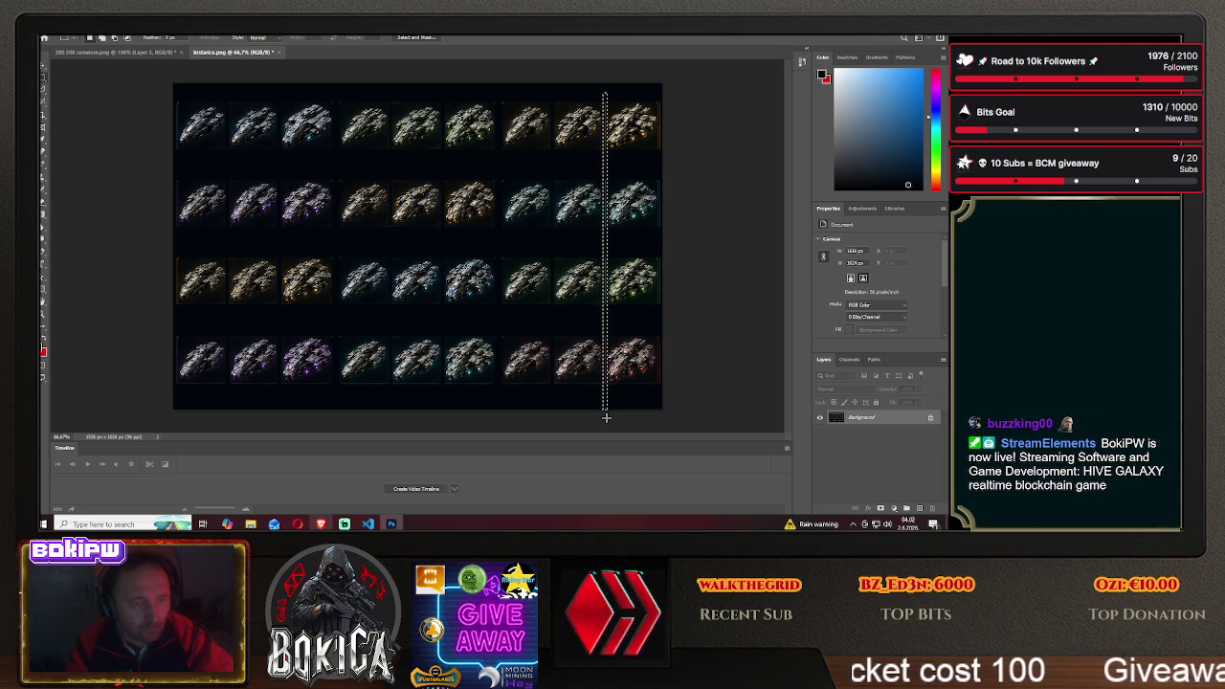
pyautogui.hotkey('shift', 'F5')
pyautogui.click(533, 143)
pyautogui.hotkey('ctrl', 'd')
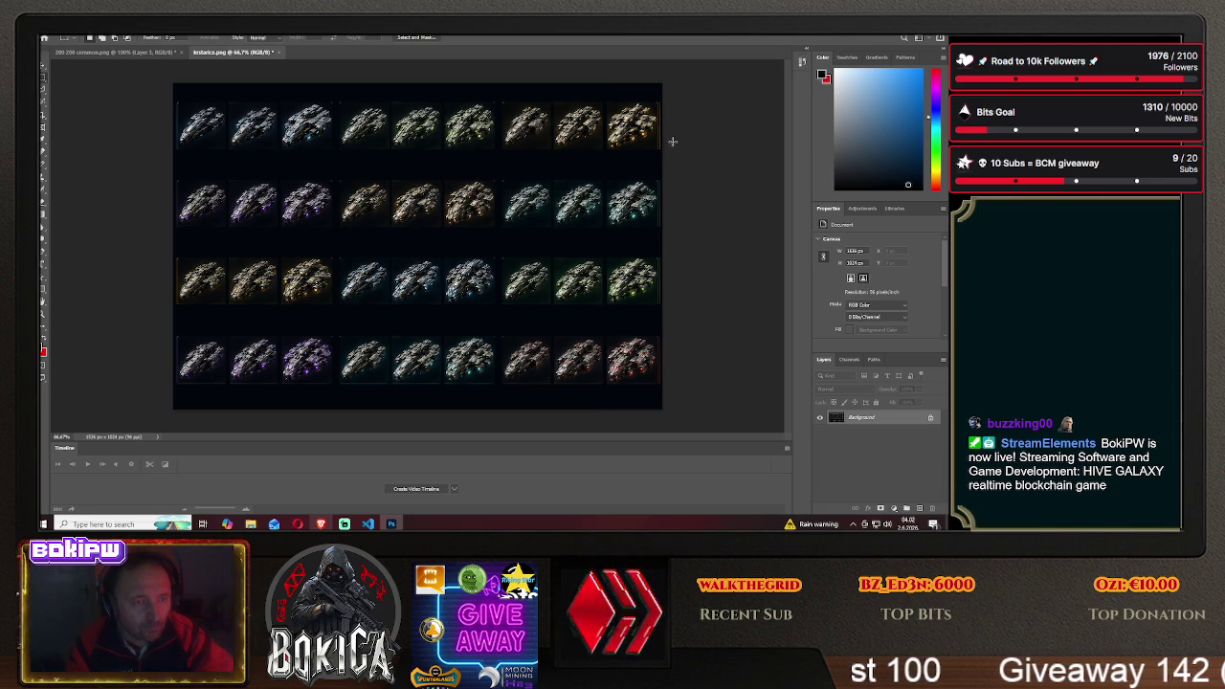
# Fill a thin strip along the sheet's right edge with foreground colour and deselect
pyautogui.moveTo(655, 92); pyautogui.dragTo(729, 409)
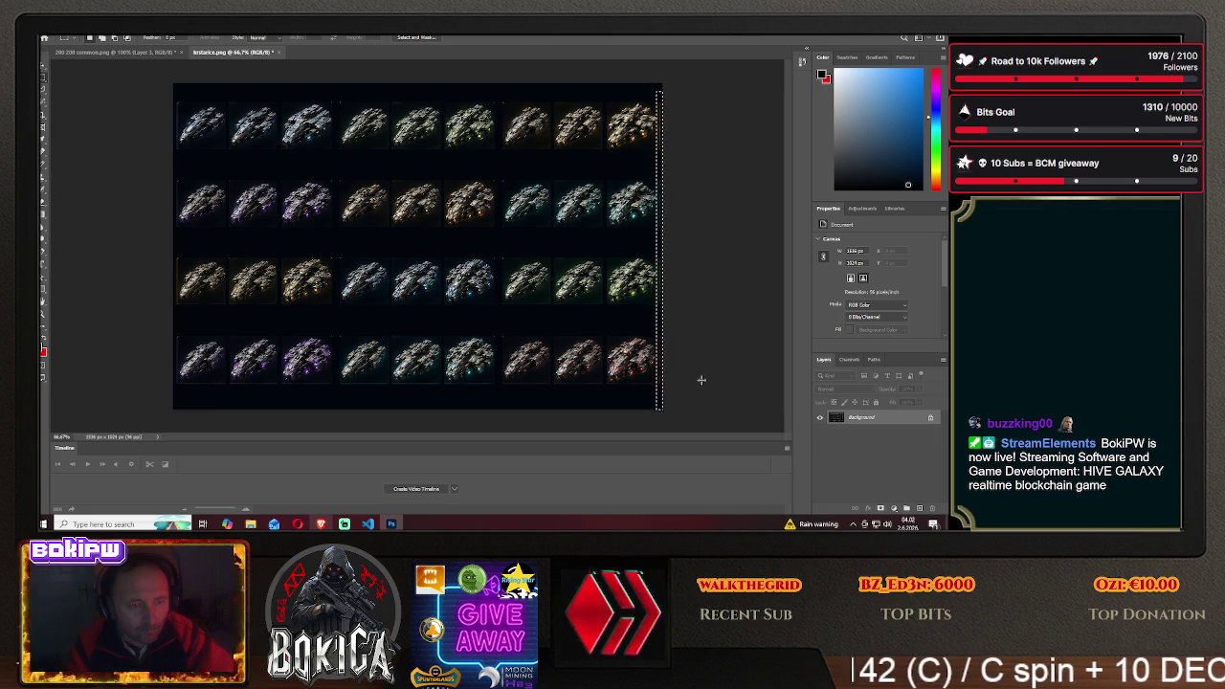
pyautogui.press('Delete')
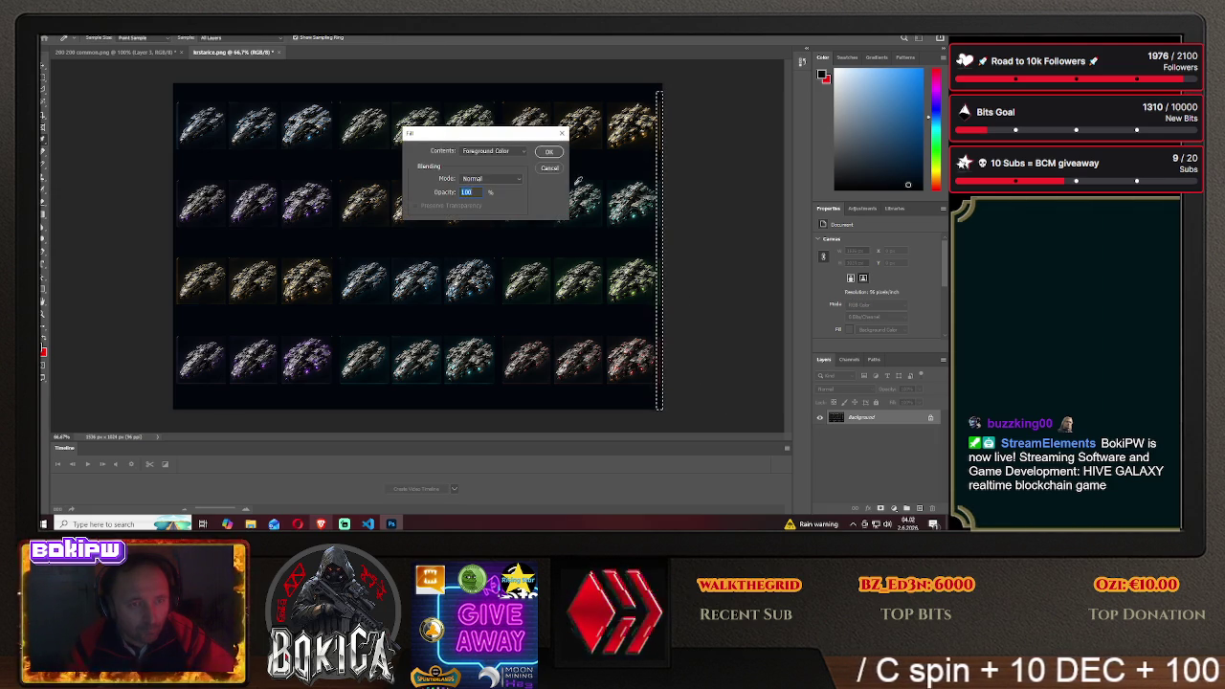
pyautogui.press('Return')
pyautogui.hotkey('ctrl', 'd')
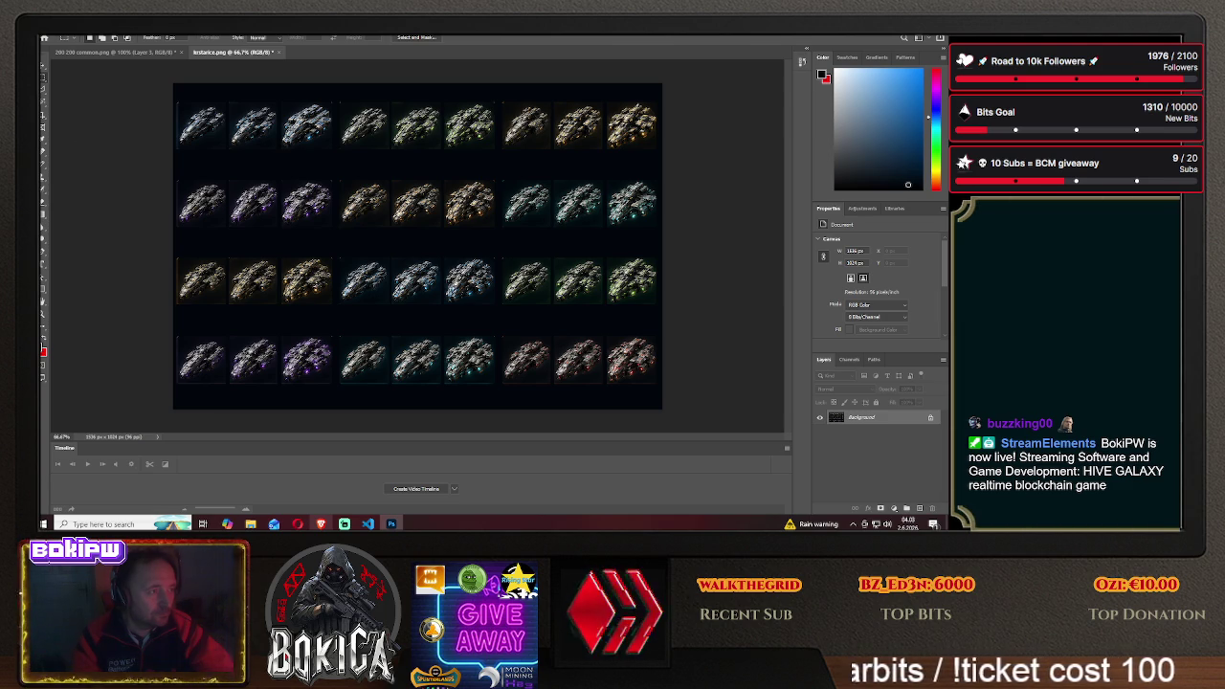
# Overwrite krstarice.png with the gap-filled sprite sheet as a PNG and close its tab
pyautogui.click(54, 33)
pyautogui.click(86, 141)
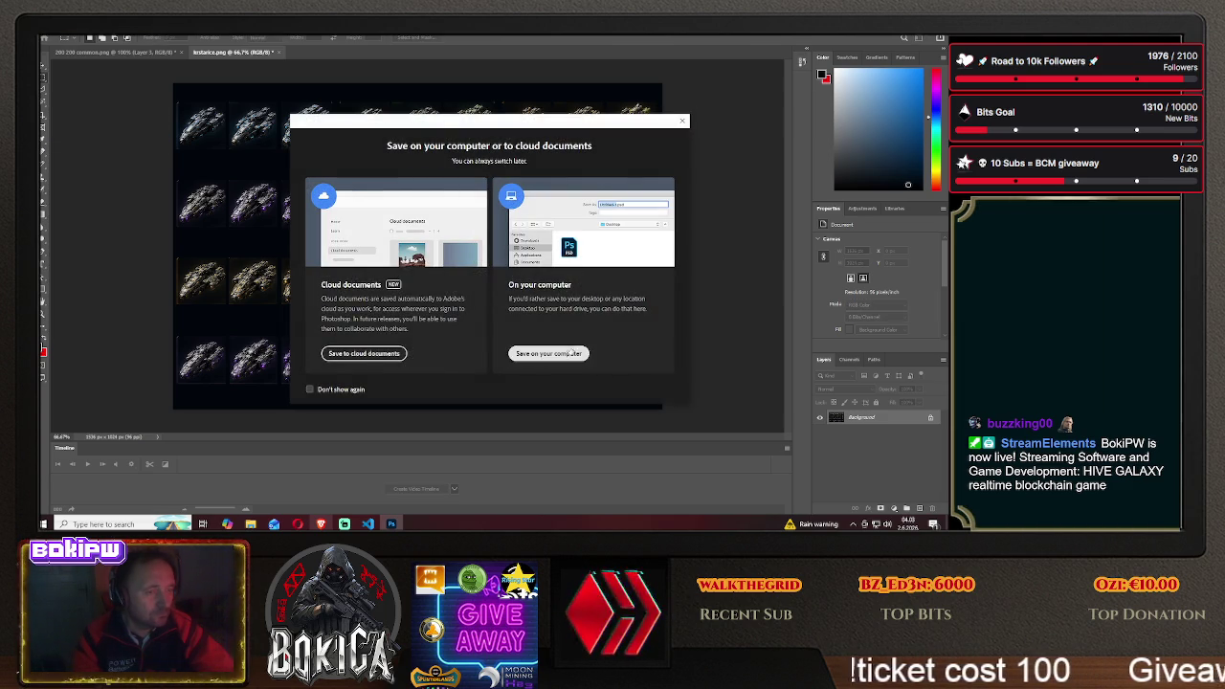
pyautogui.click(548, 353)
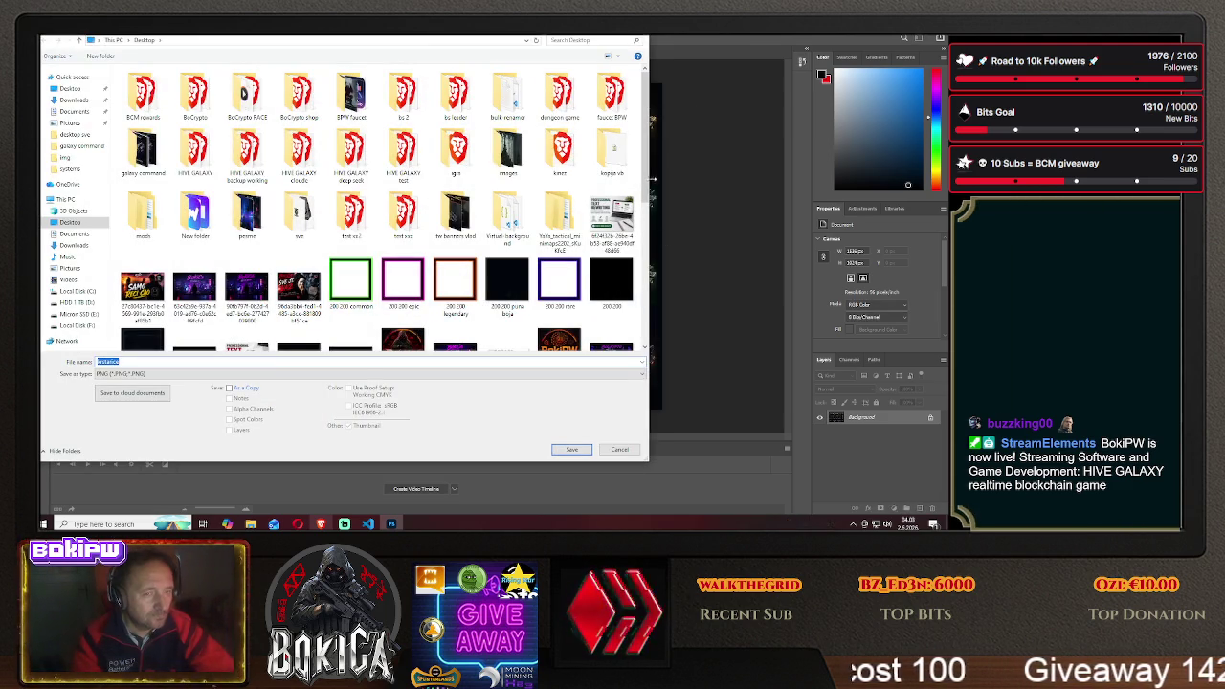
pyautogui.moveTo(645, 144); pyautogui.dragTo(659, 264)
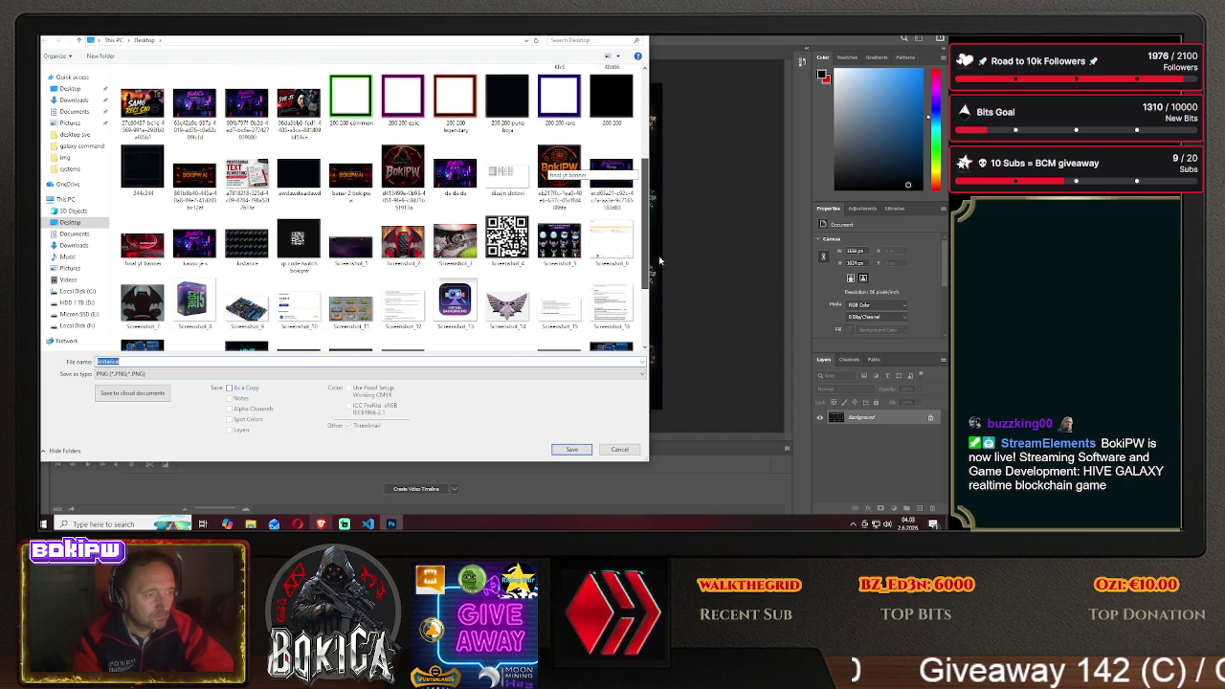
pyautogui.click(247, 241)
pyautogui.press('Return')
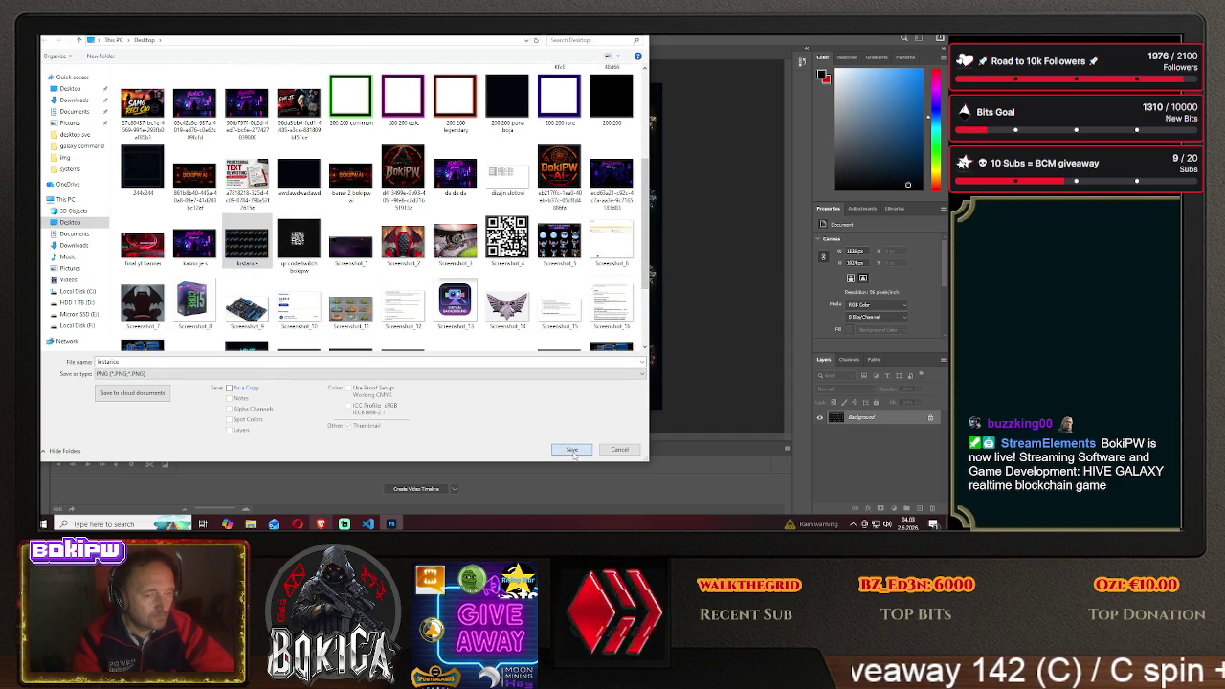
pyautogui.click(514, 273)
pyautogui.click(543, 169)
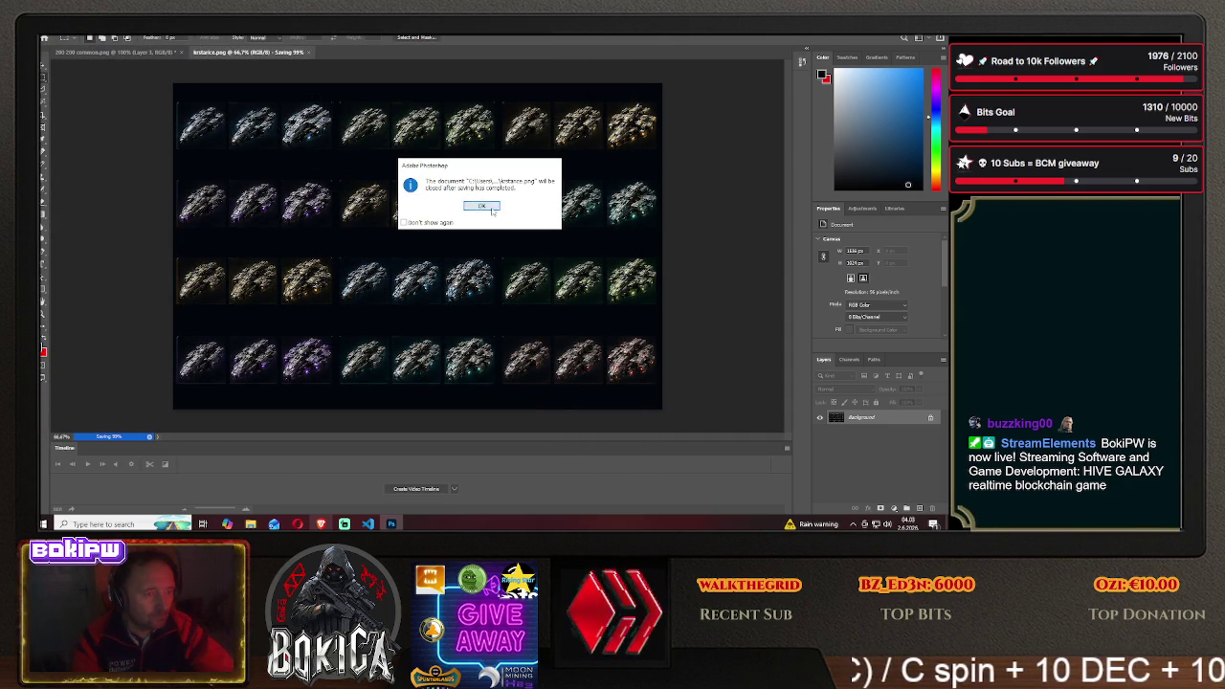
pyautogui.click(466, 202)
pyautogui.click(308, 52)
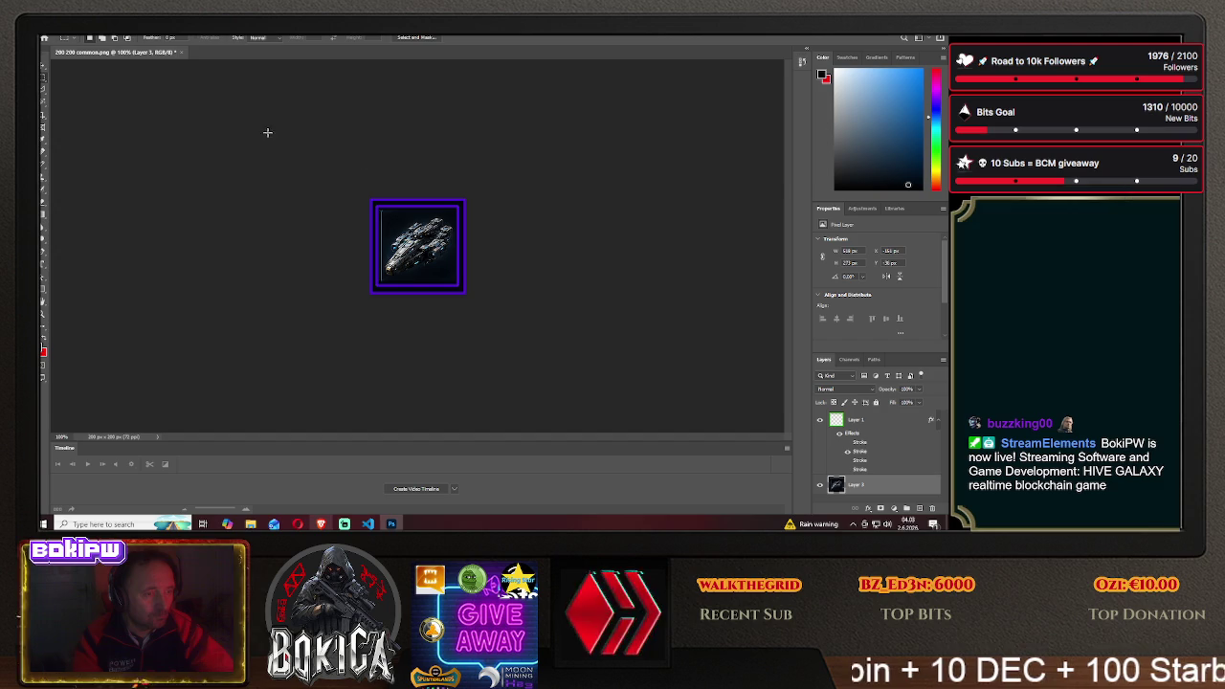
# Reopen the saved krstarice.png sprite sheet
pyautogui.click(48, 26)
pyautogui.click(77, 45)
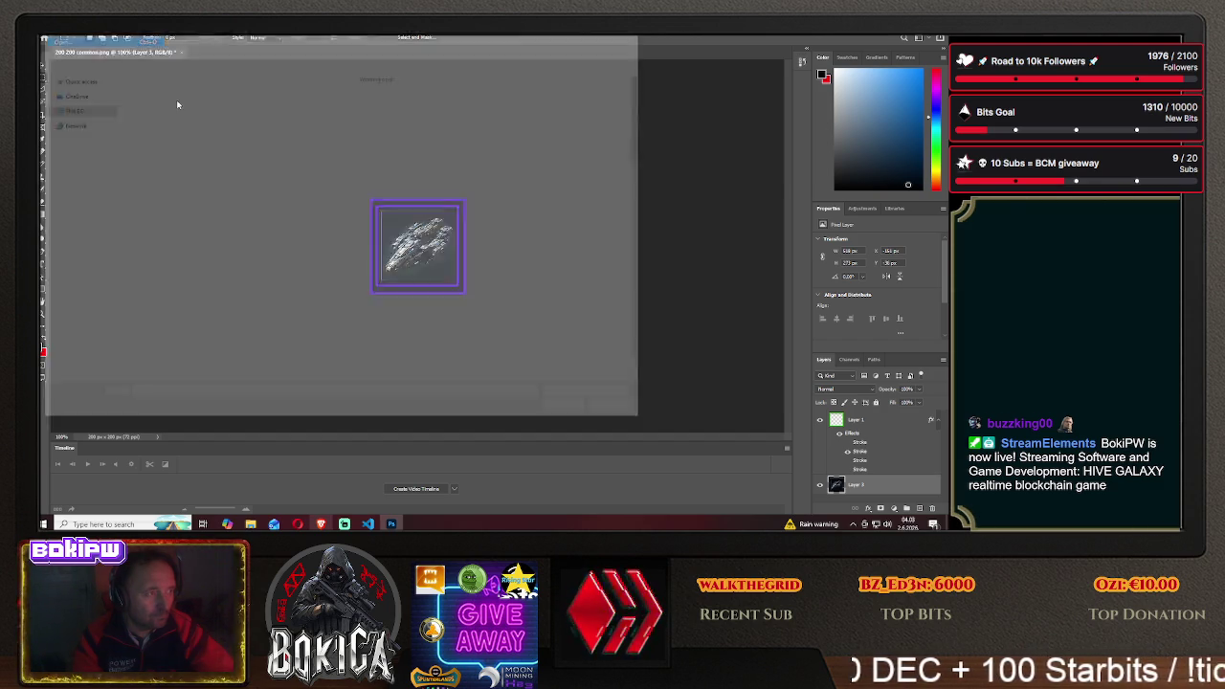
pyautogui.scroll(-5, 281, 306)
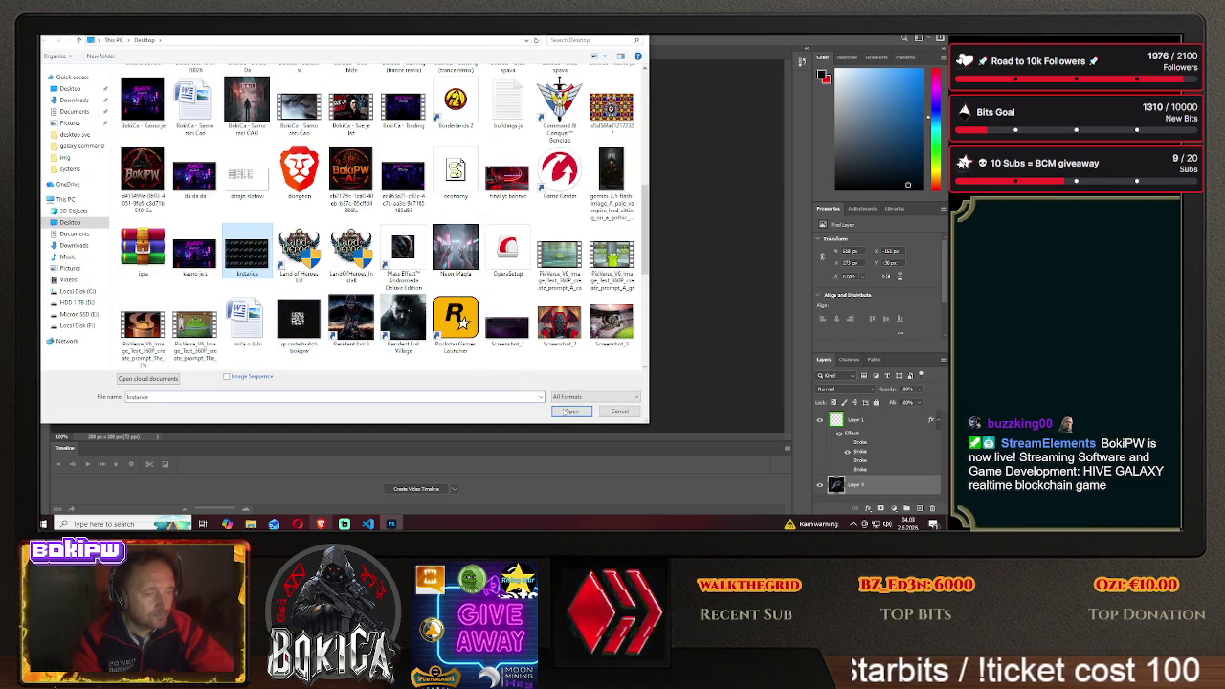
pyautogui.press('Return')
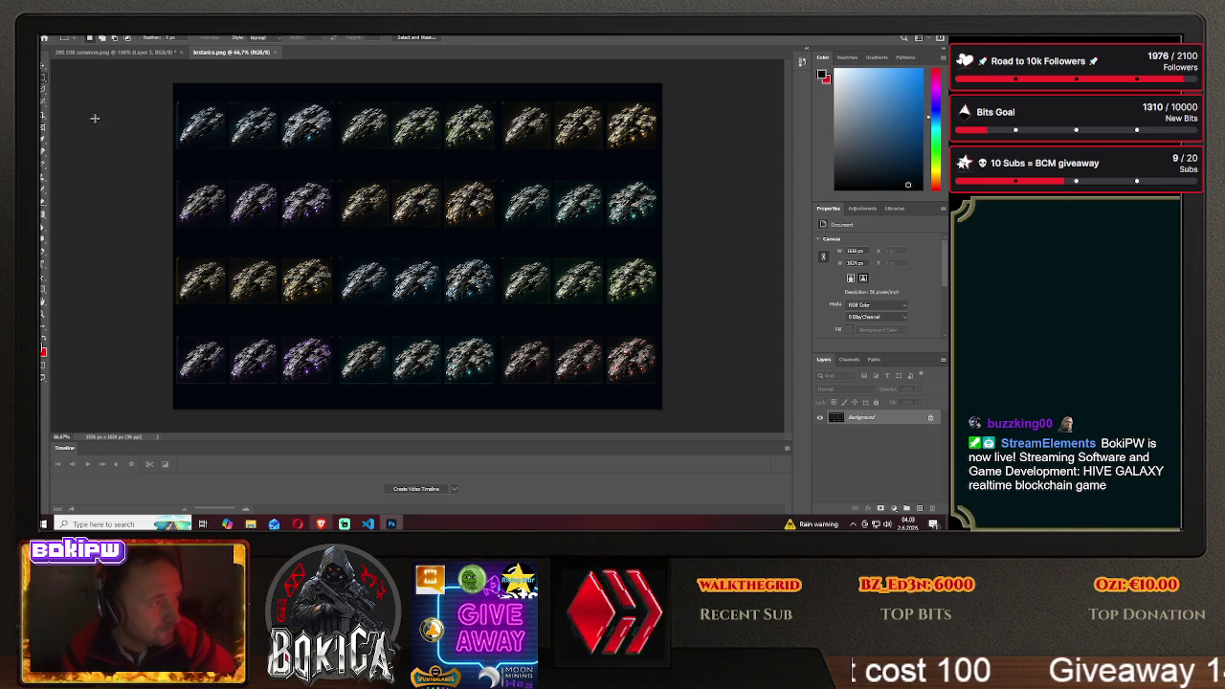
# Marquee the top-left cruiser, then select Layer 4 in the 200x200 template
pyautogui.moveTo(170, 84); pyautogui.dragTo(334, 166)
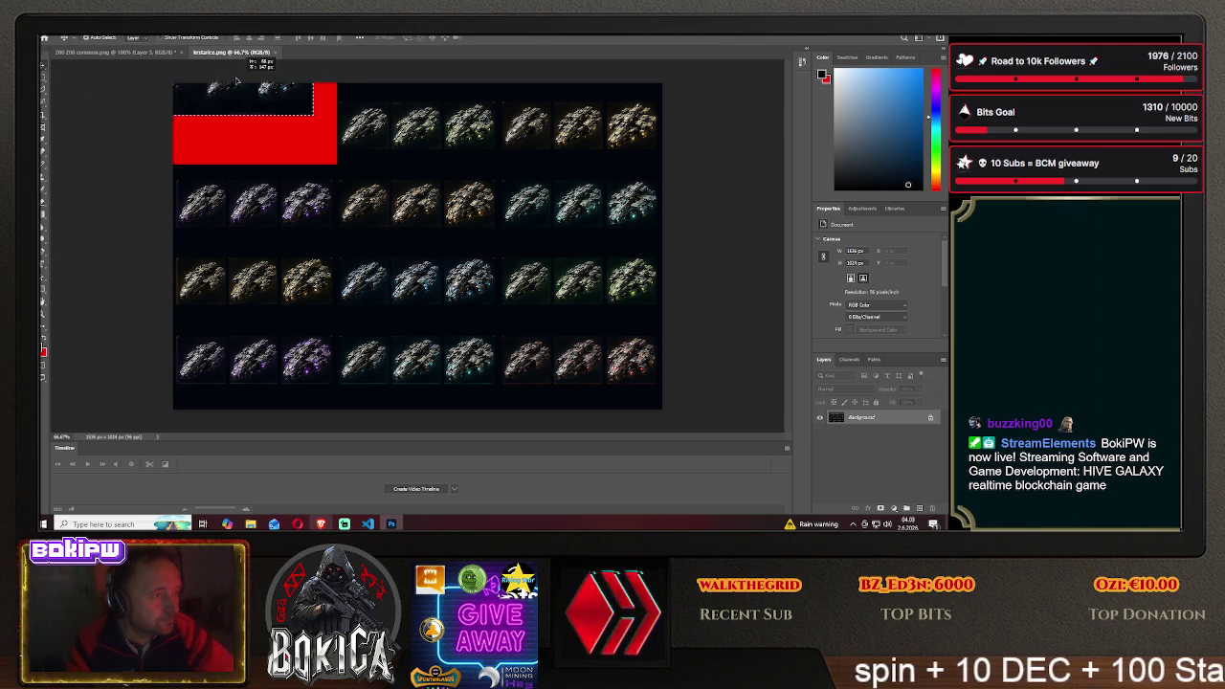
pyautogui.click(141, 53)
pyautogui.click(434, 244)
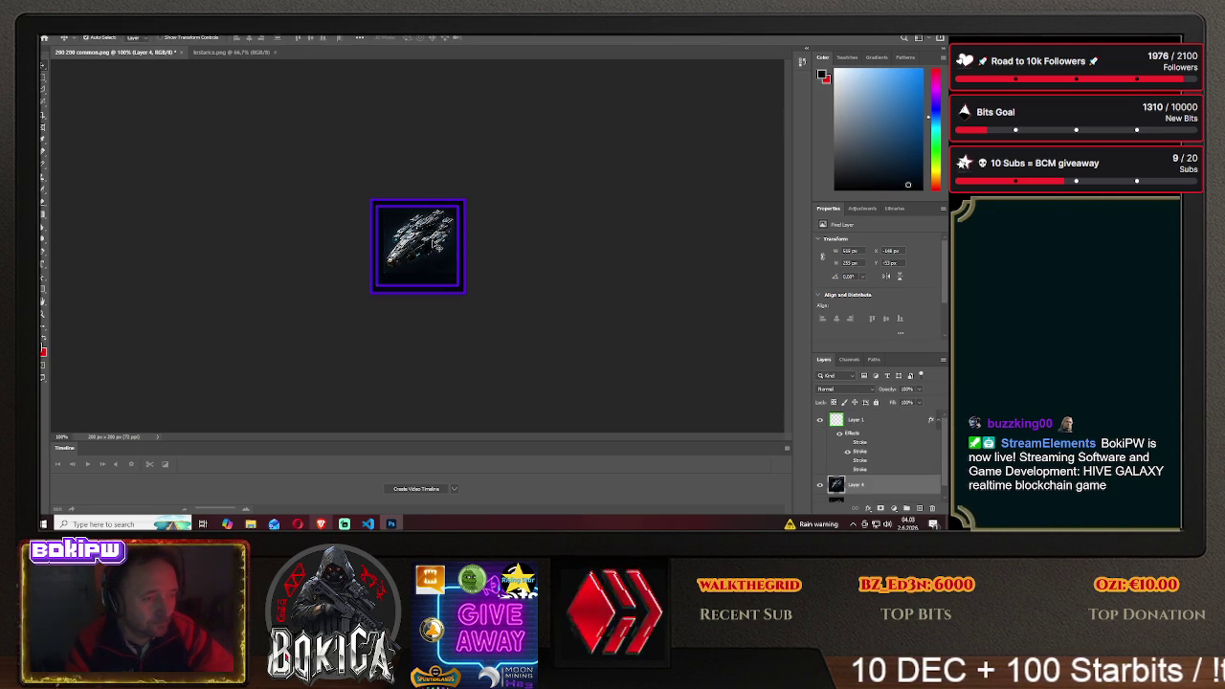
# Delete the old ship's Layers 3 and 4 from the template
pyautogui.scroll(-1, 889, 449)
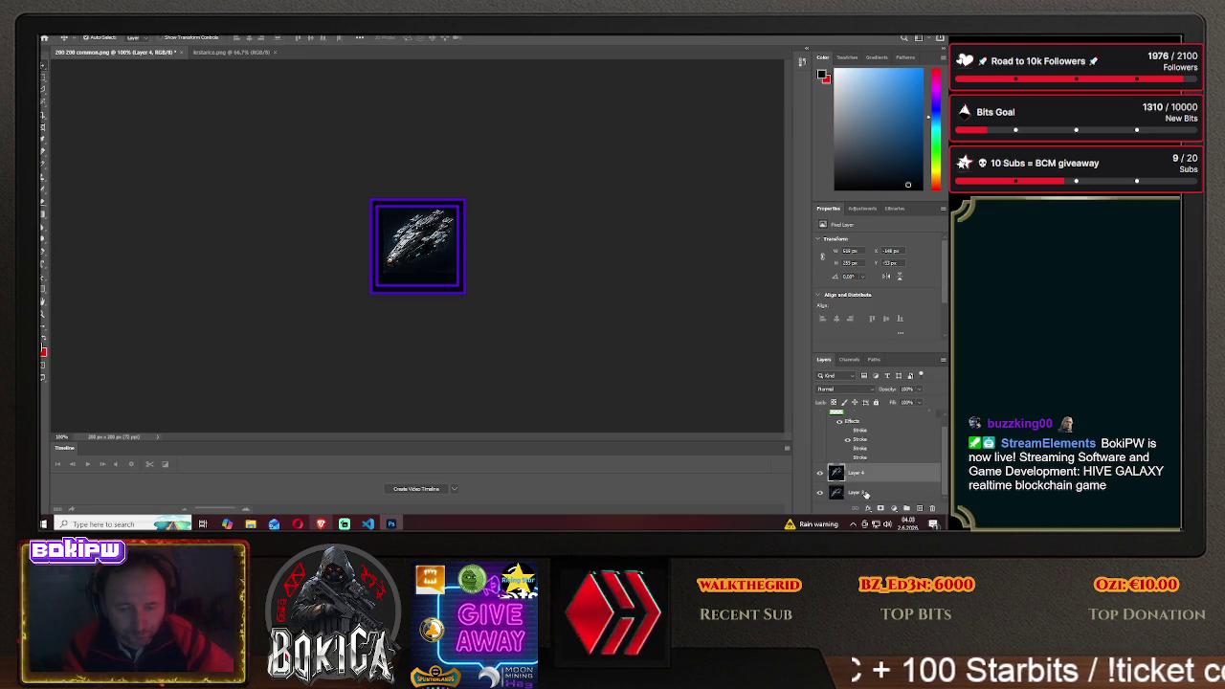
pyautogui.click(865, 493)
pyautogui.press('Delete')
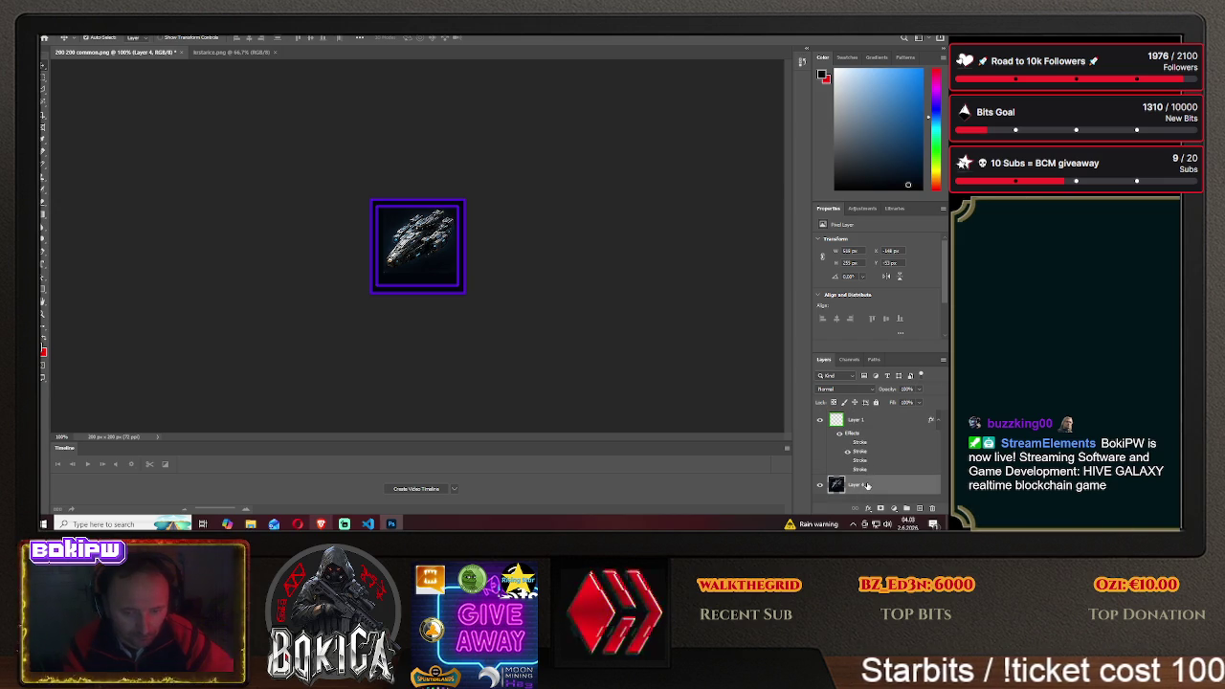
pyautogui.press('Delete')
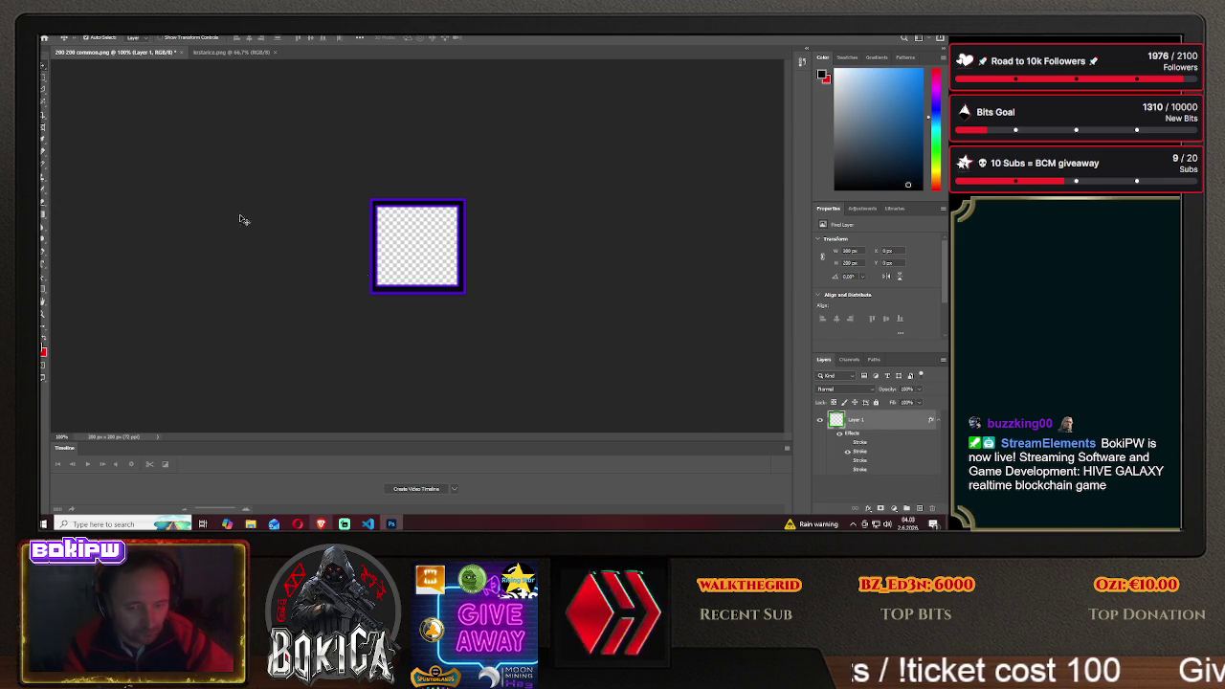
# Copy the top-left cruiser from krstarice and paste it into the template
pyautogui.click(230, 52)
pyautogui.moveTo(336, 164)
pyautogui.mouseDown()
pyautogui.moveTo(174, 106)
pyautogui.moveTo(172, 84)
pyautogui.mouseUp()
pyautogui.click(124, 53)
pyautogui.hotkey('ctrl', 'v')
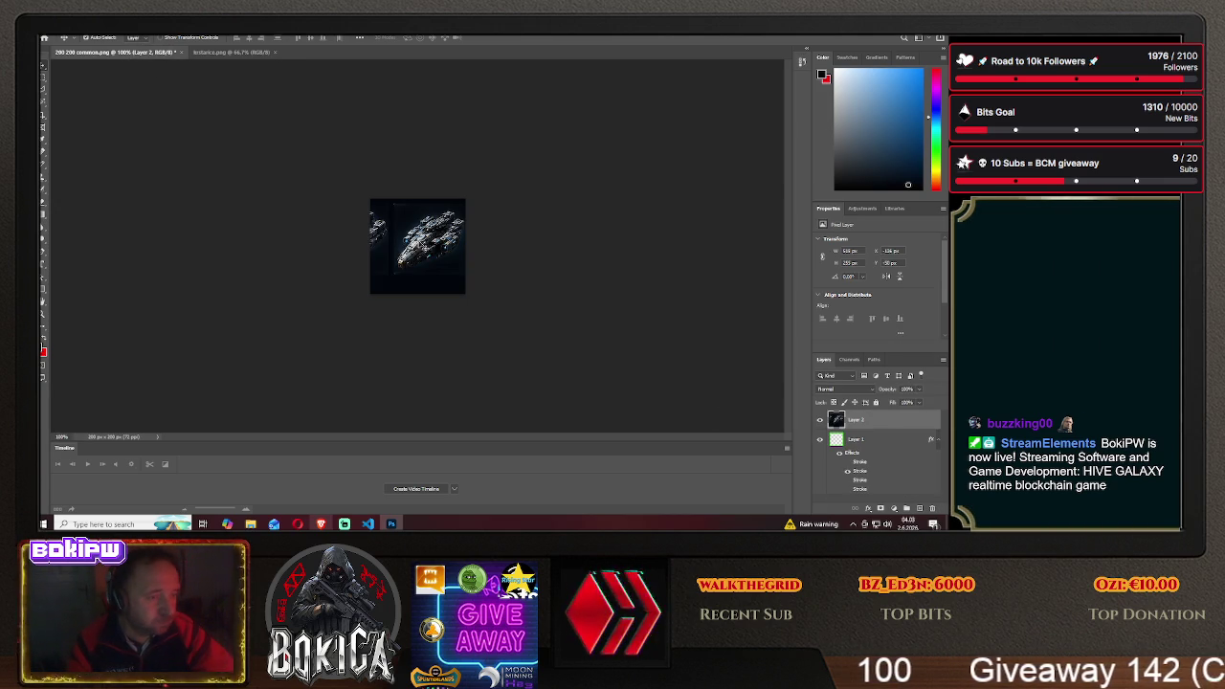
pyautogui.moveTo(430, 241)
pyautogui.mouseDown()
pyautogui.moveTo(513, 252)
pyautogui.moveTo(487, 248)
pyautogui.mouseUp()
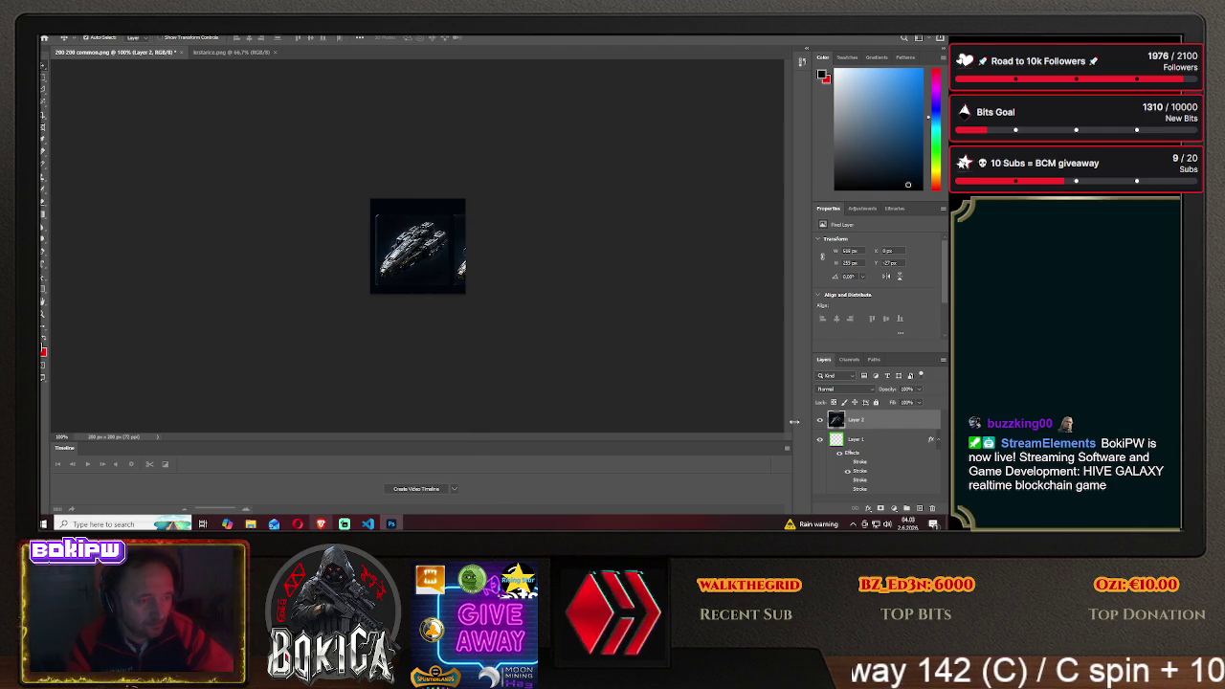
# Move the stroked frame Layer 1 above the ship and centre the cruiser in it
pyautogui.moveTo(855, 439); pyautogui.dragTo(855, 415)
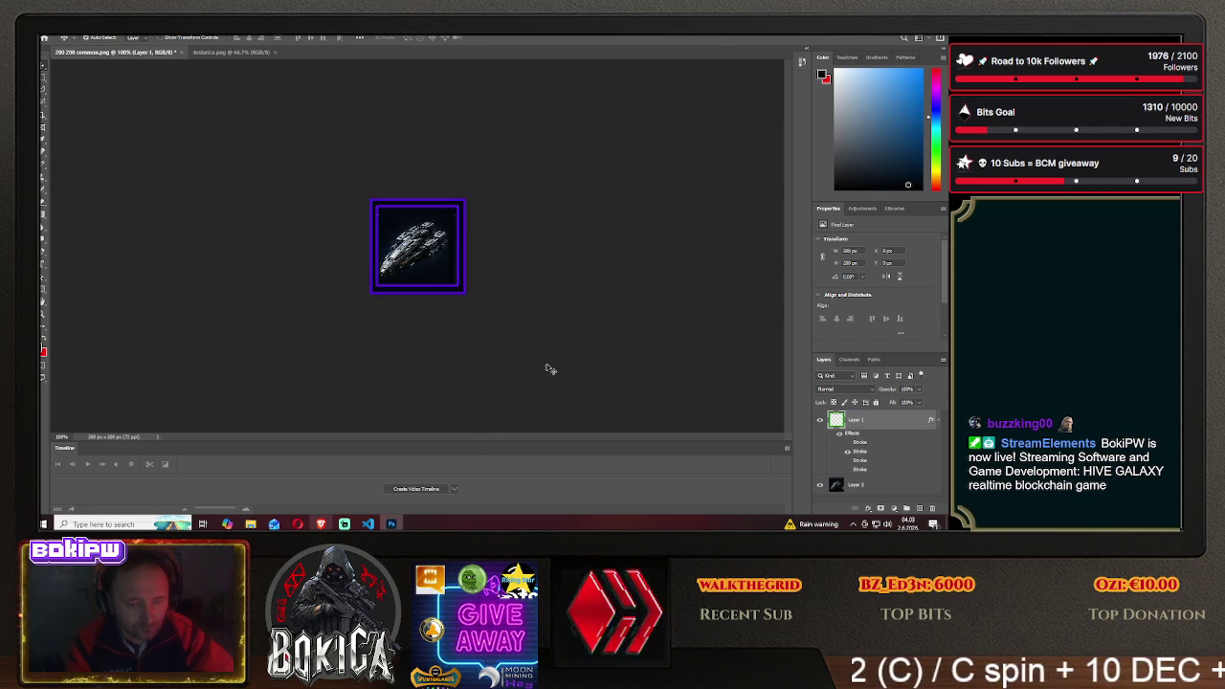
pyautogui.click(854, 484)
pyautogui.moveTo(394, 217)
pyautogui.mouseDown()
pyautogui.moveTo(426, 214)
pyautogui.moveTo(240, 235)
pyautogui.moveTo(356, 240)
pyautogui.moveTo(355, 224)
pyautogui.moveTo(332, 240)
pyautogui.moveTo(414, 239)
pyautogui.mouseUp()
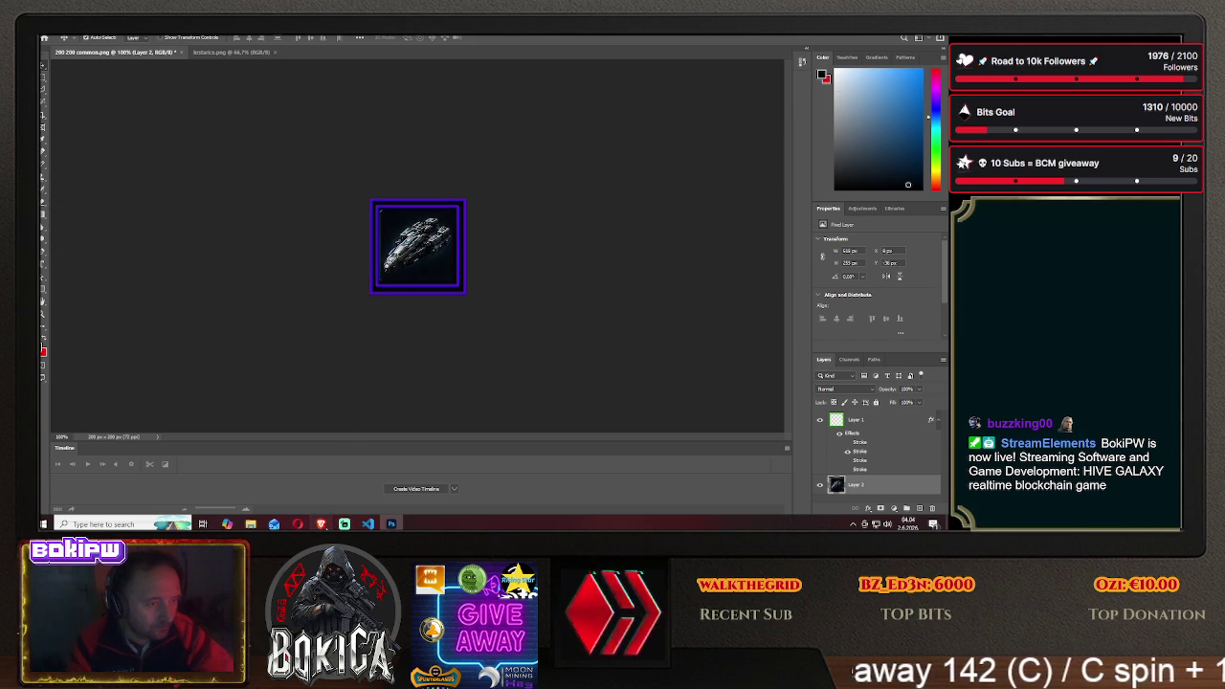
pyautogui.hotkey('alt', 'Tab')
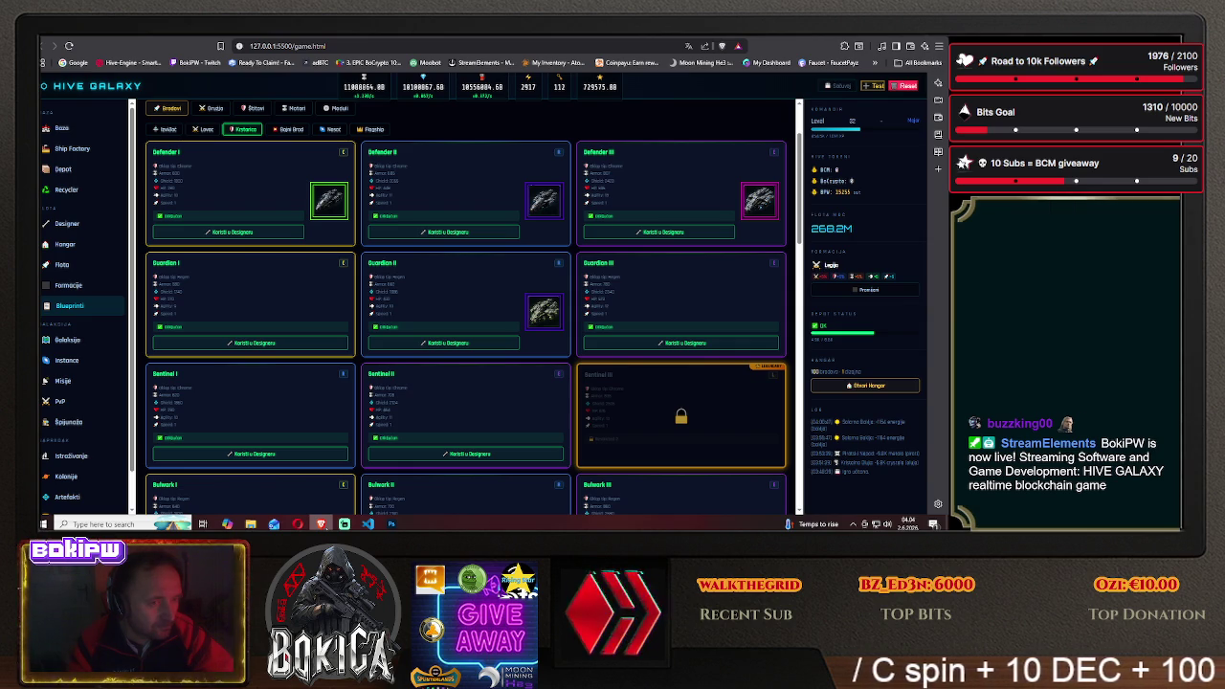
# Return from the Blueprints page to Photoshop and shift the cruiser left within the frame
pyautogui.hotkey('alt', 'Tab')
pyautogui.moveTo(422, 255); pyautogui.dragTo(348, 251)
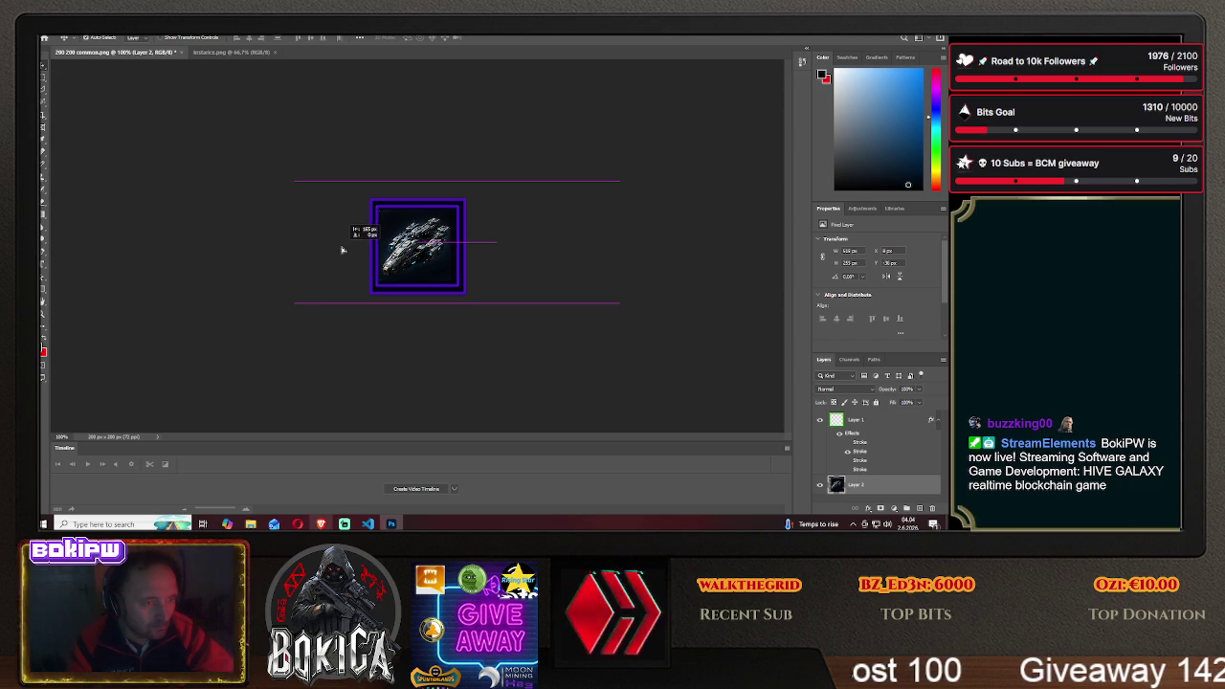
# Nudge the cruiser up and down inside the purple frame, then deselect to preview
pyautogui.moveTo(343, 250); pyautogui.dragTo(343, 251)
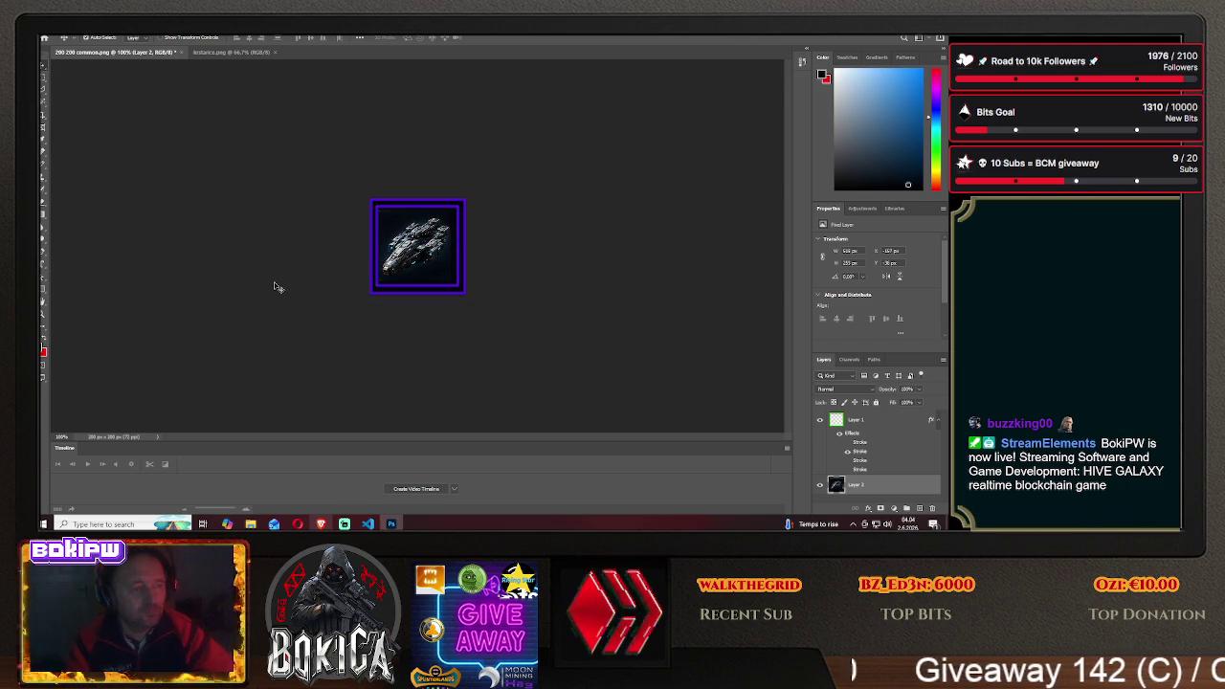
pyautogui.moveTo(428, 254); pyautogui.dragTo(431, 230)
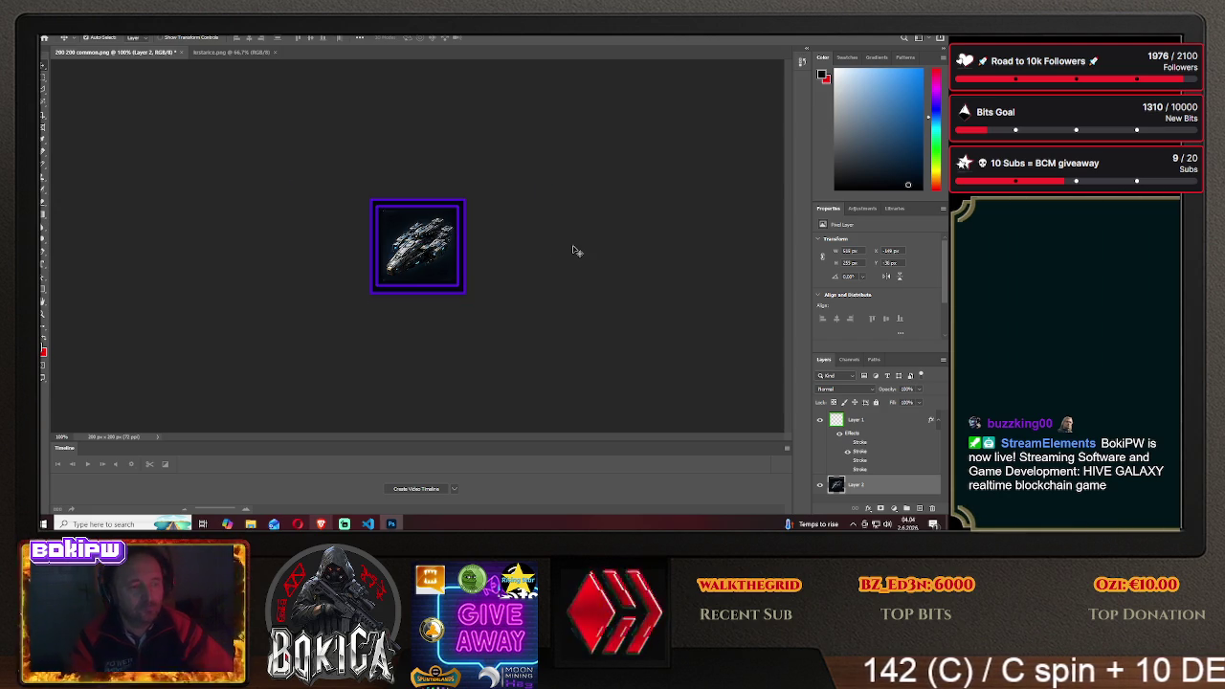
pyautogui.moveTo(423, 220); pyautogui.dragTo(418, 255)
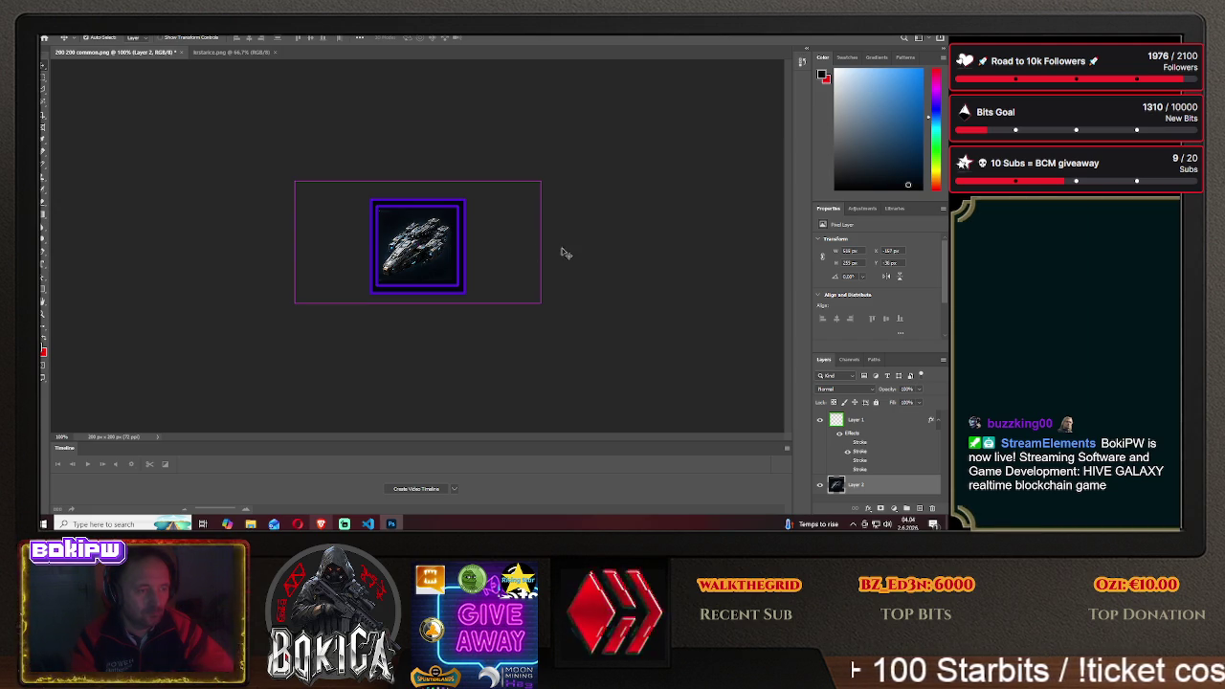
pyautogui.click(175, 131)
# After checking the blueprints page, fine-tune the cruiser's placement and reselect Layer 2
pyautogui.click(320, 524)
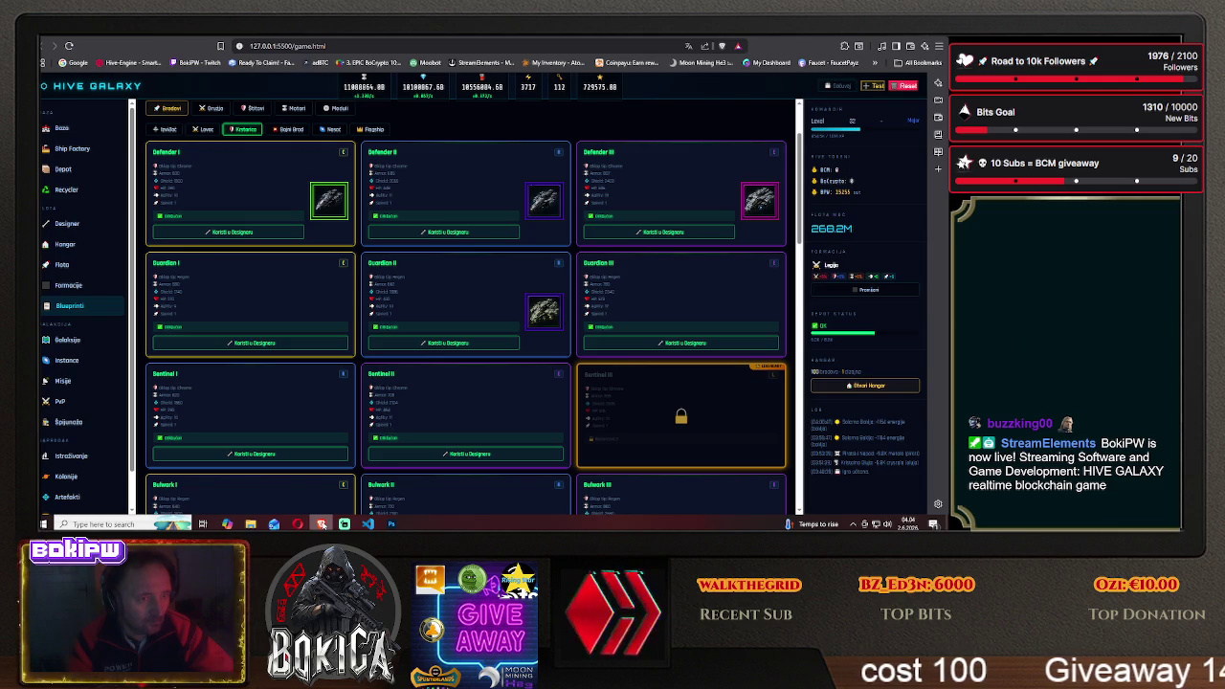
pyautogui.click(321, 524)
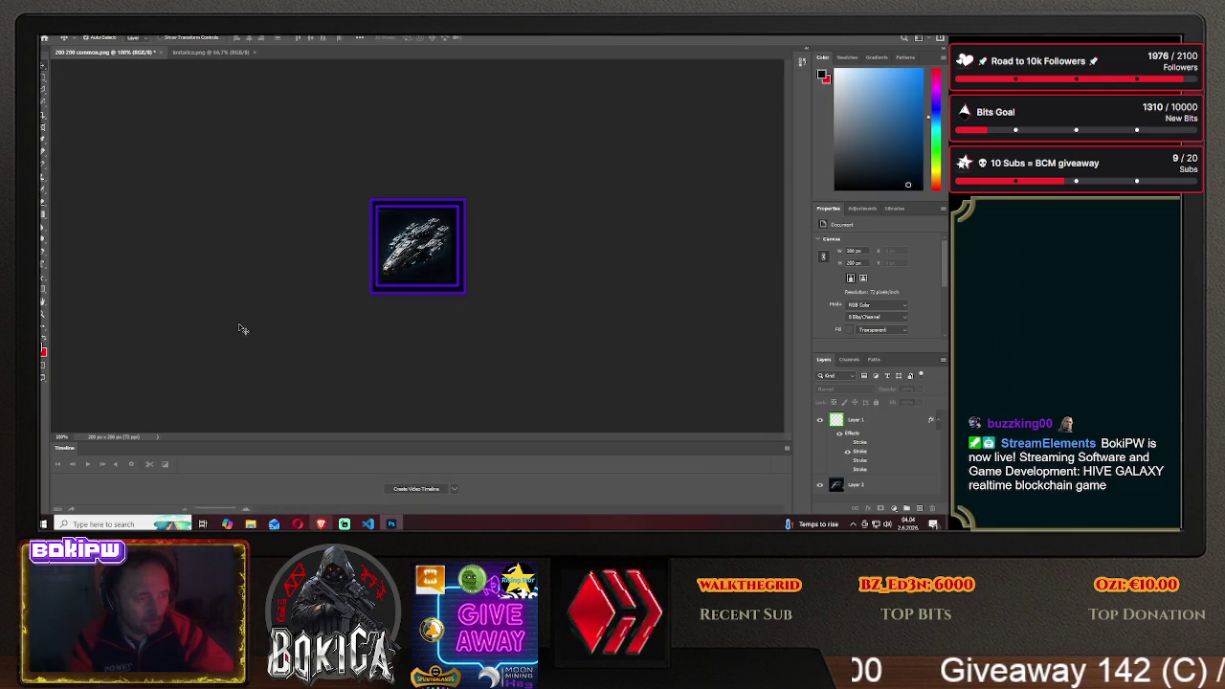
pyautogui.moveTo(415, 258)
pyautogui.mouseDown()
pyautogui.moveTo(417, 234)
pyautogui.moveTo(430, 235)
pyautogui.mouseUp()
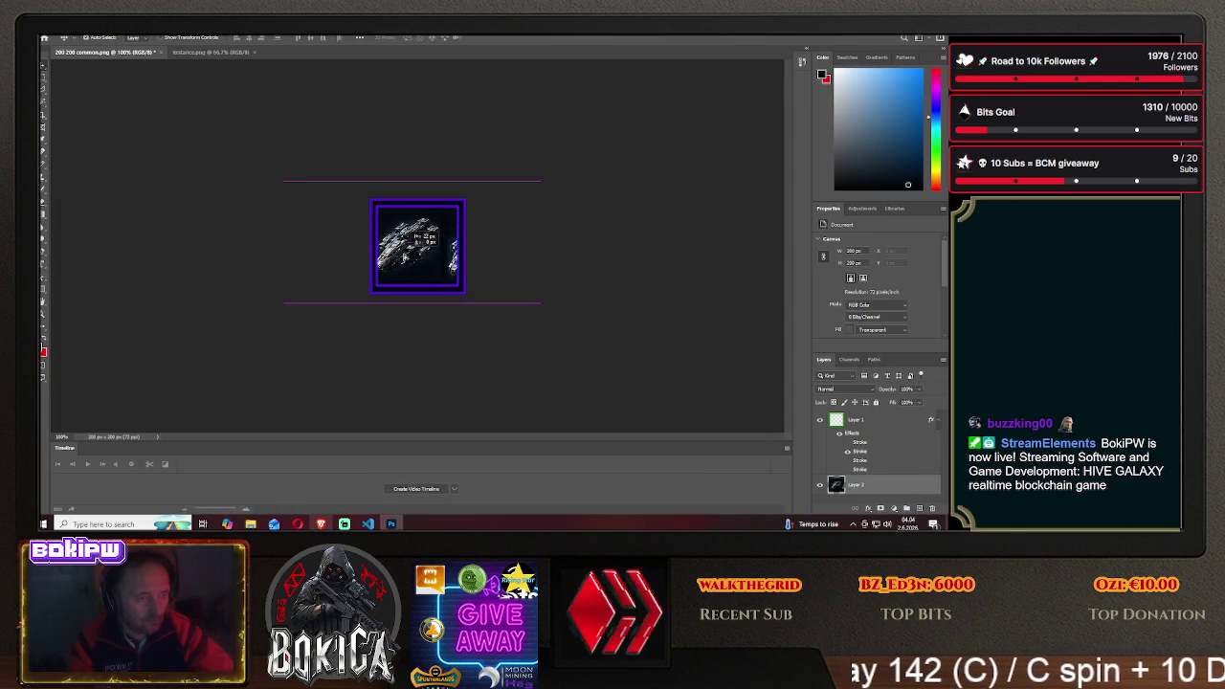
pyautogui.moveTo(417, 257); pyautogui.dragTo(414, 258)
pyautogui.click(413, 259)
pyautogui.click(55, 32)
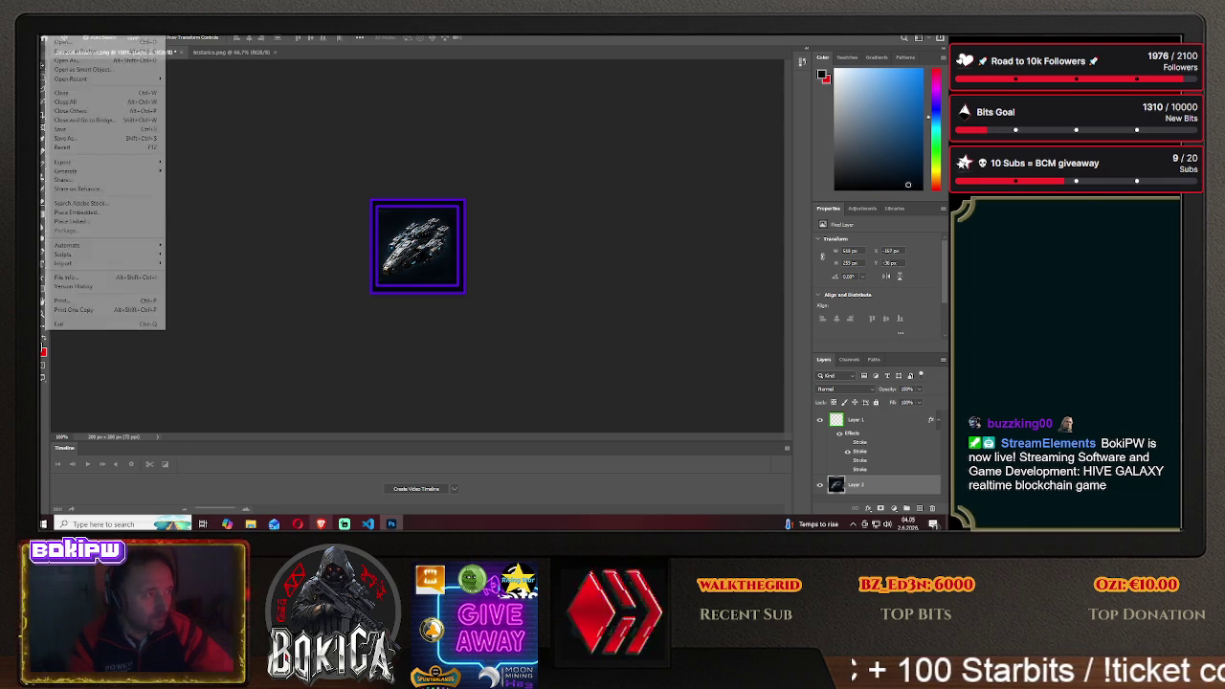
# Point Save As at the HIVE GALAXY img folder with PNG as the format
pyautogui.click(83, 141)
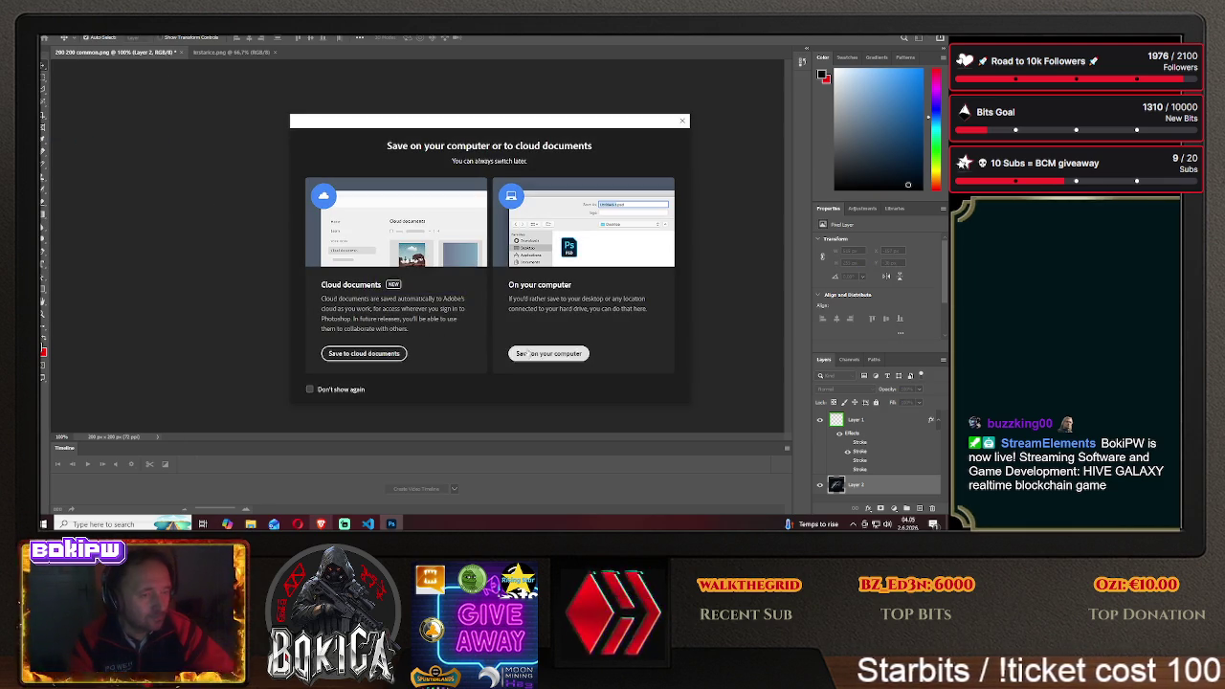
pyautogui.click(517, 353)
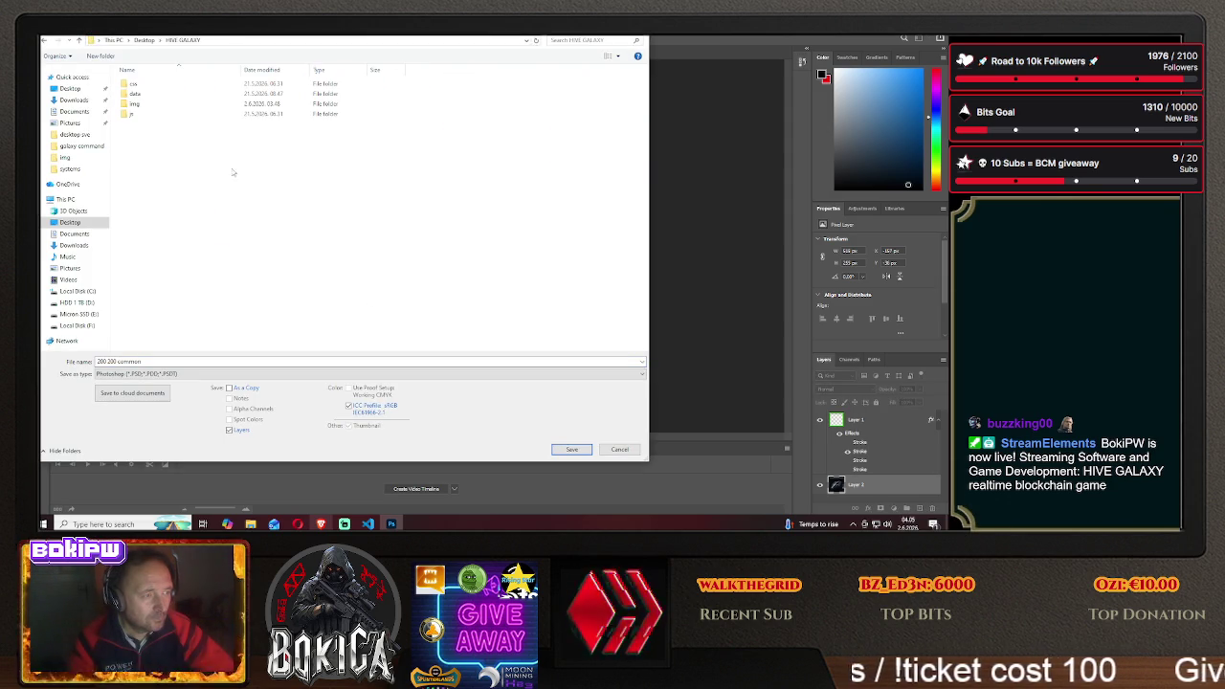
pyautogui.doubleClick(134, 103)
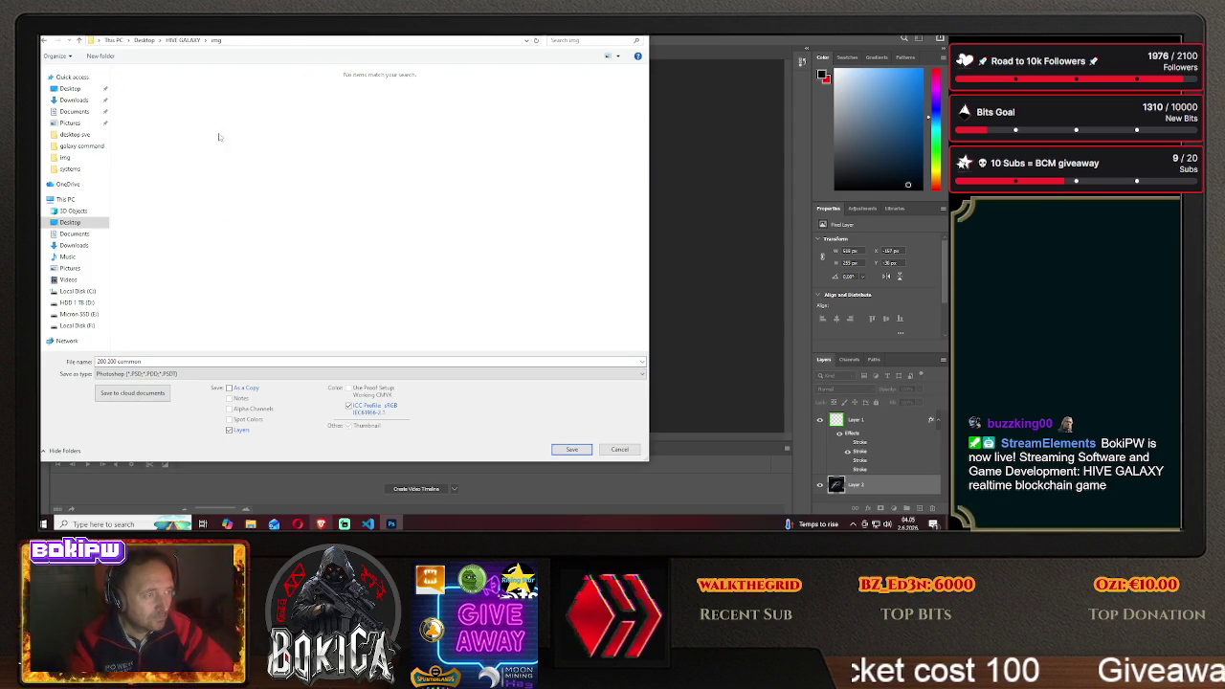
pyautogui.click(184, 374)
pyautogui.click(186, 337)
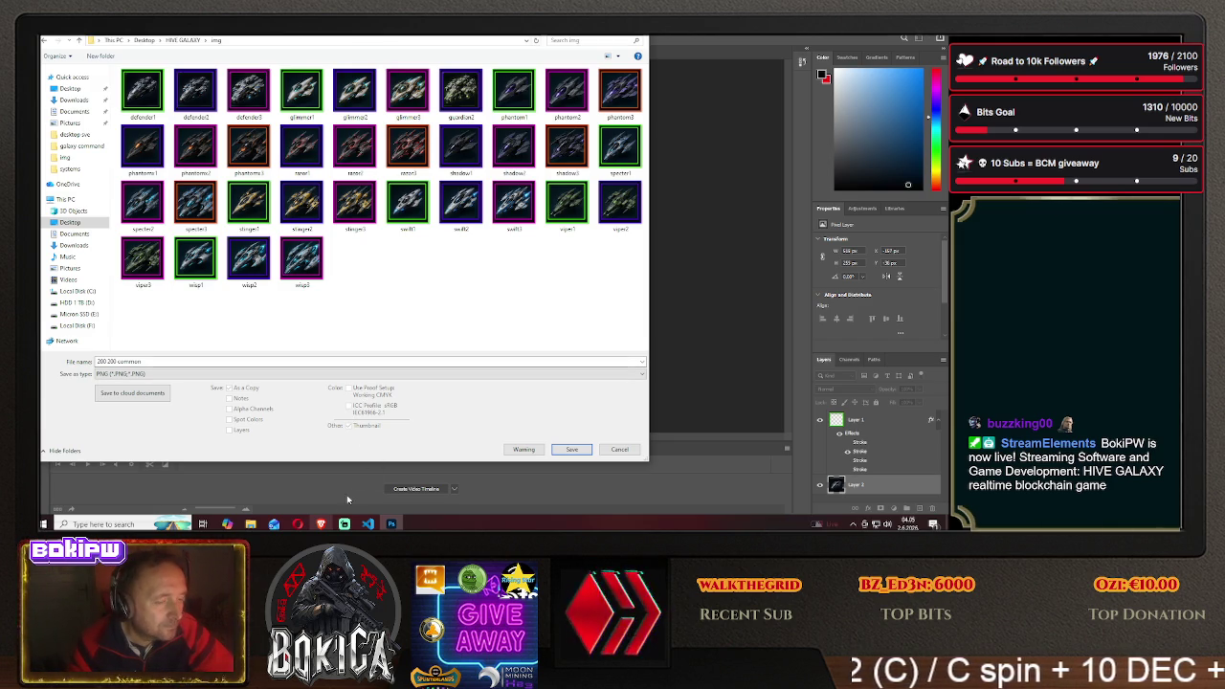
# Save the icon as defender2.png, replacing the existing file and accepting the PNG options
pyautogui.click(322, 523)
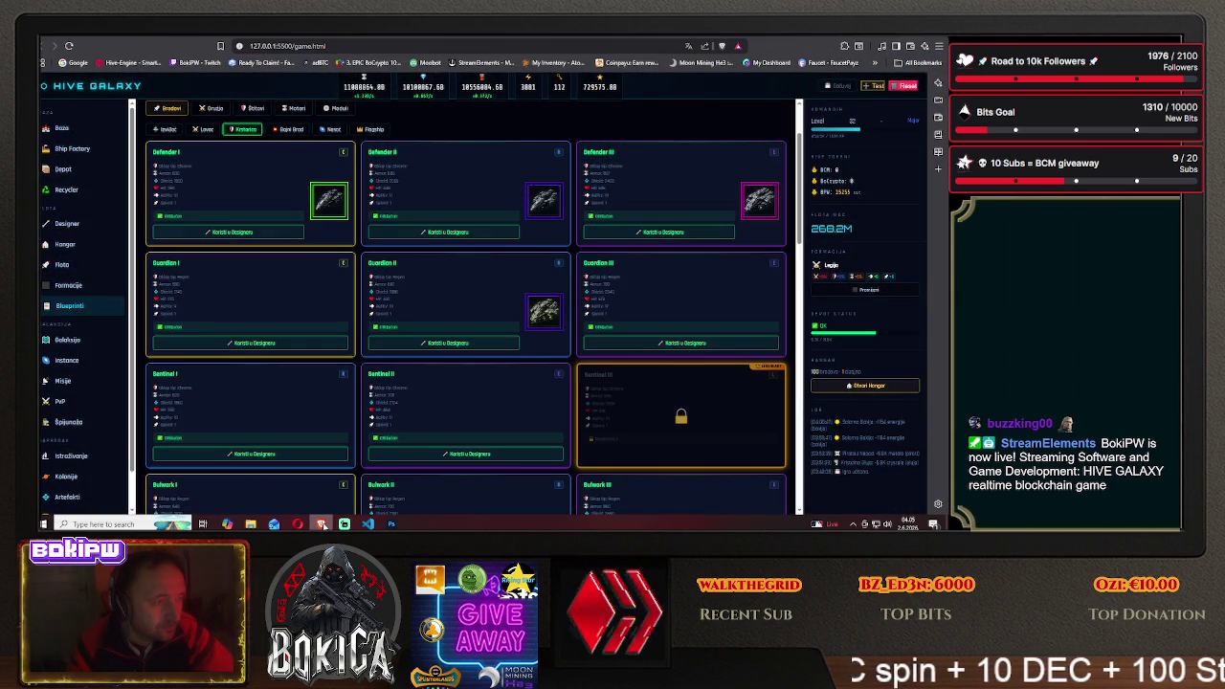
pyautogui.click(322, 524)
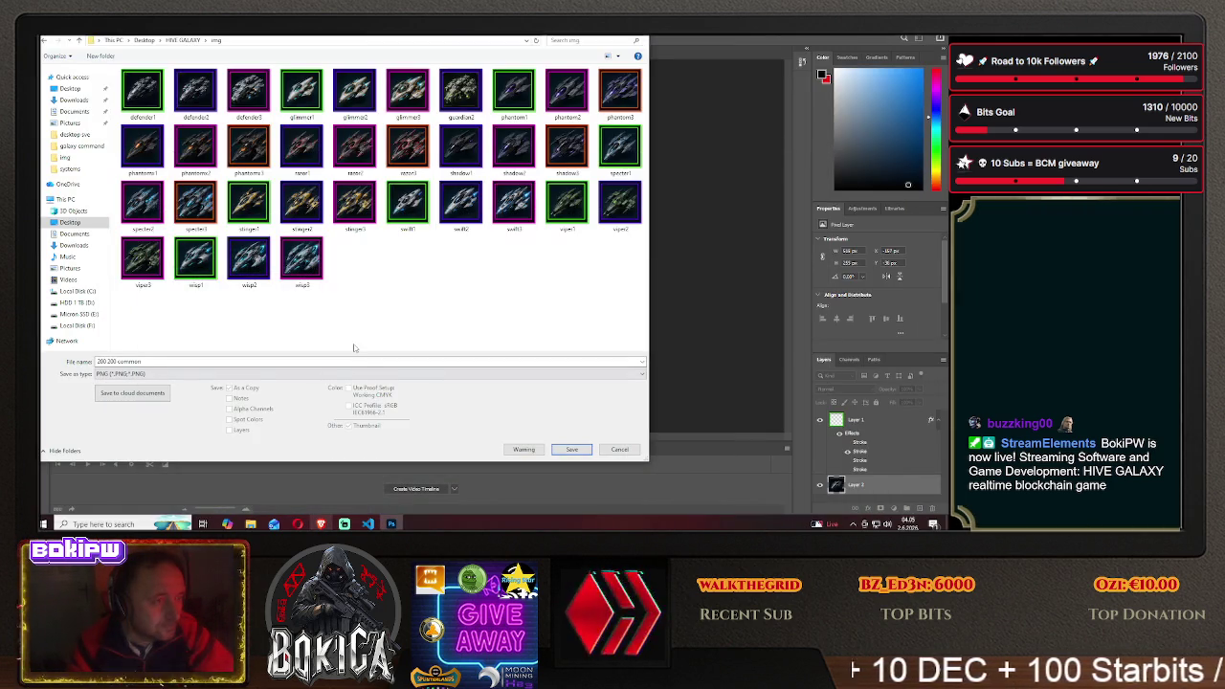
pyautogui.click(572, 449)
pyautogui.click(512, 271)
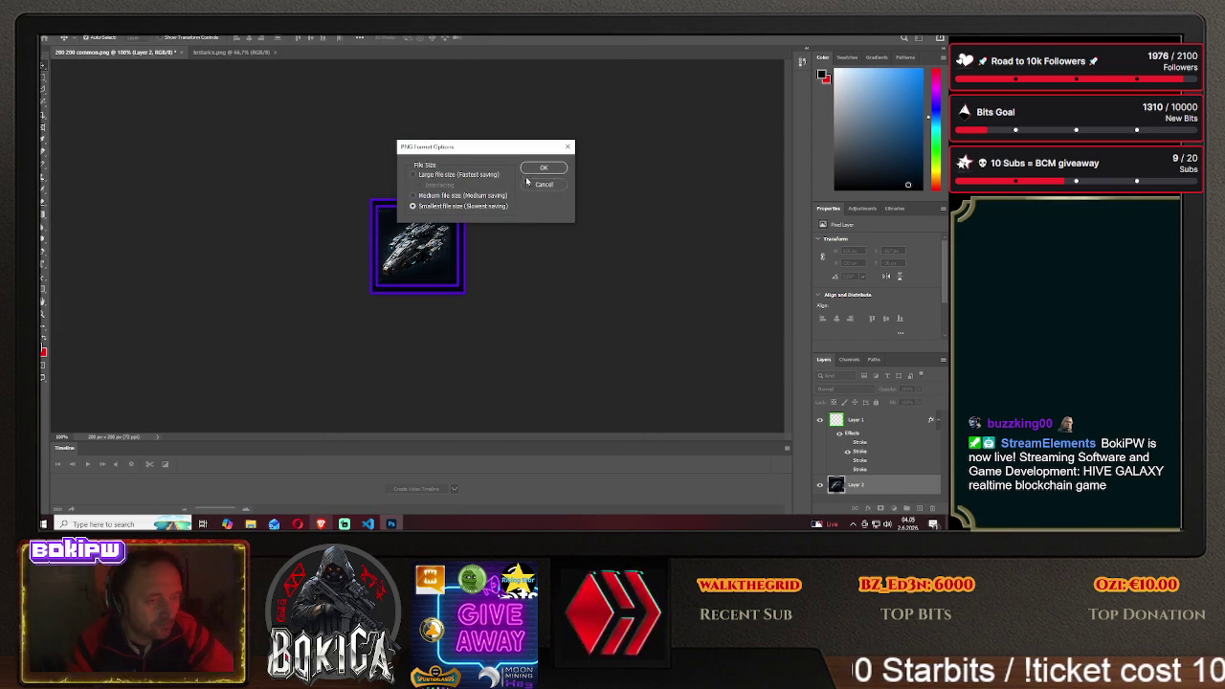
pyautogui.press('Return')
pyautogui.click(321, 524)
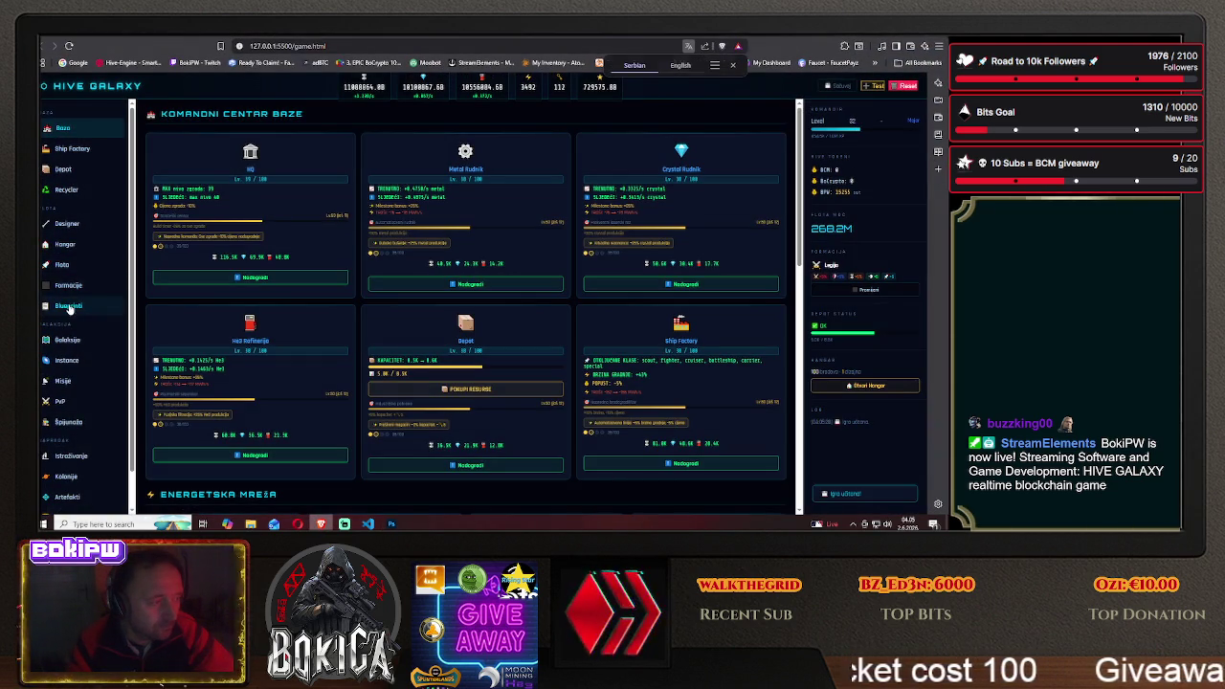
# Scroll the Blueprinti page's Defender and Guardian cards, then return to Photoshop
pyautogui.click(69, 306)
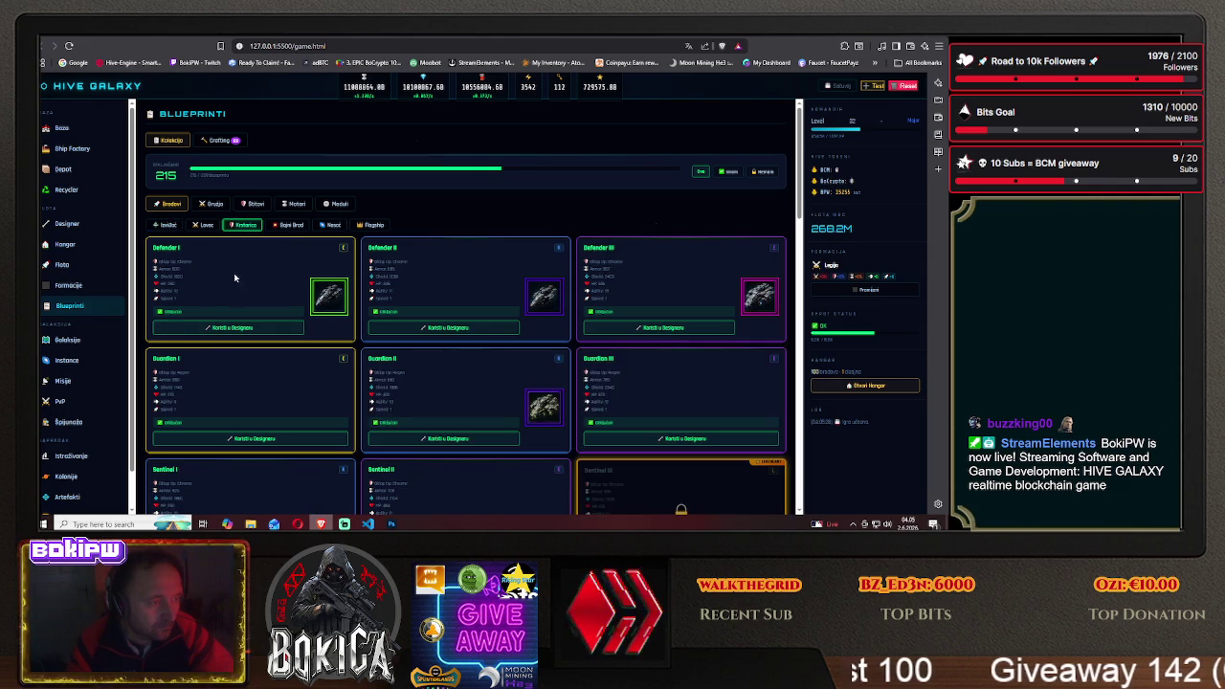
pyautogui.scroll(-2, 287, 325)
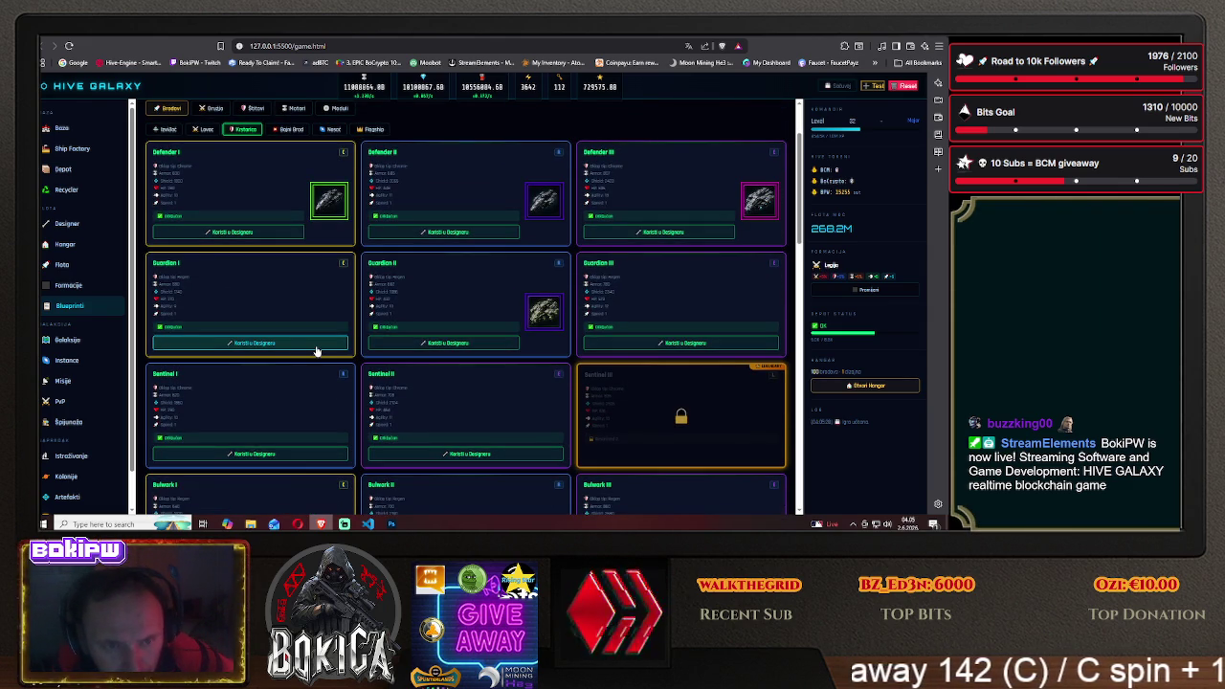
pyautogui.scroll(1, 317, 350)
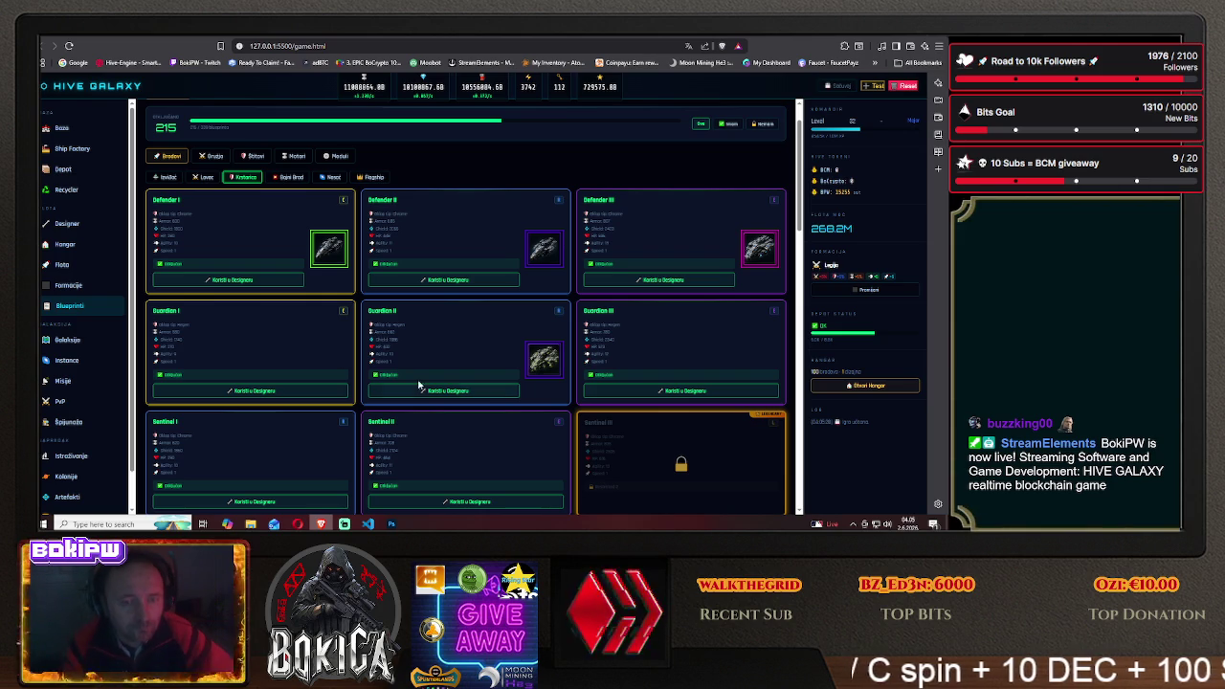
pyautogui.click(389, 524)
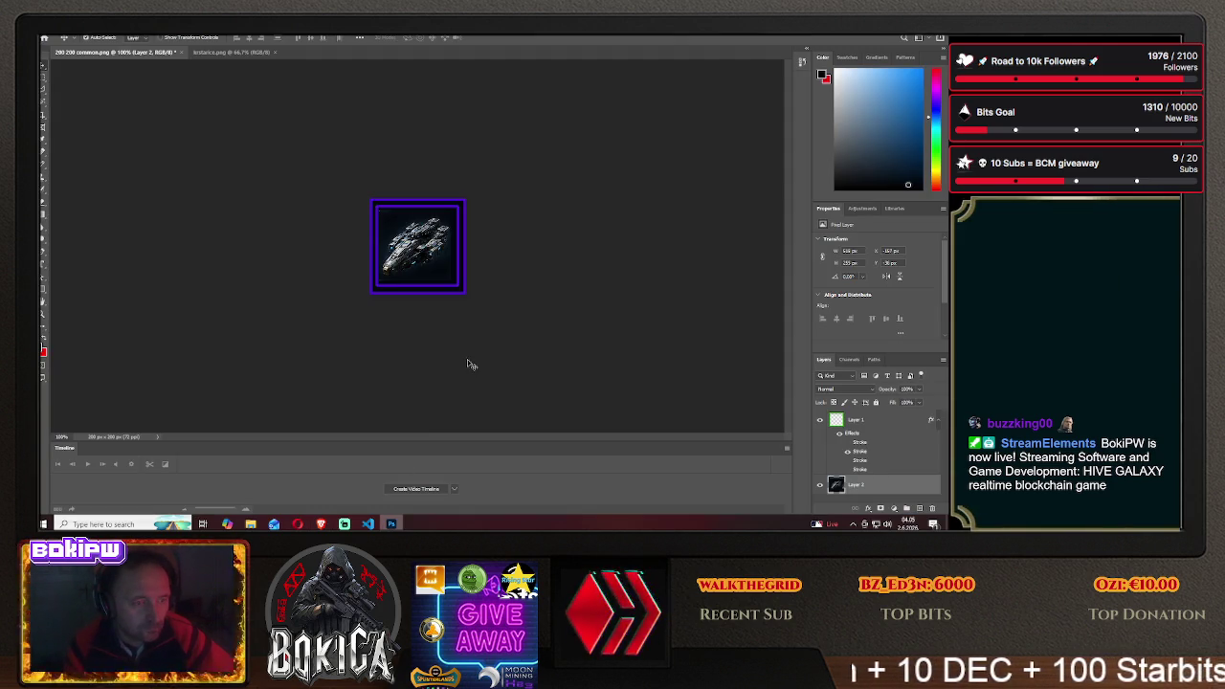
# Shift the cruiser left, then up inside the frame, comparing against the game
pyautogui.moveTo(419, 246); pyautogui.dragTo(339, 247)
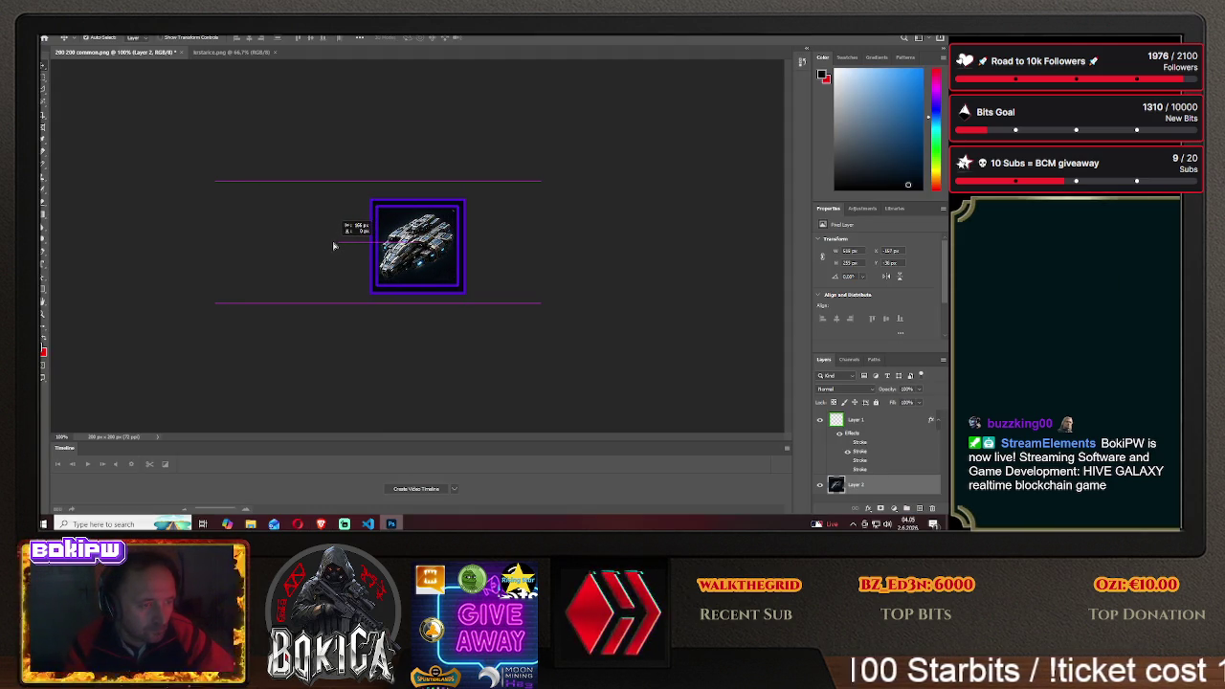
pyautogui.moveTo(338, 247)
pyautogui.mouseDown()
pyautogui.moveTo(325, 247)
pyautogui.moveTo(342, 246)
pyautogui.mouseUp()
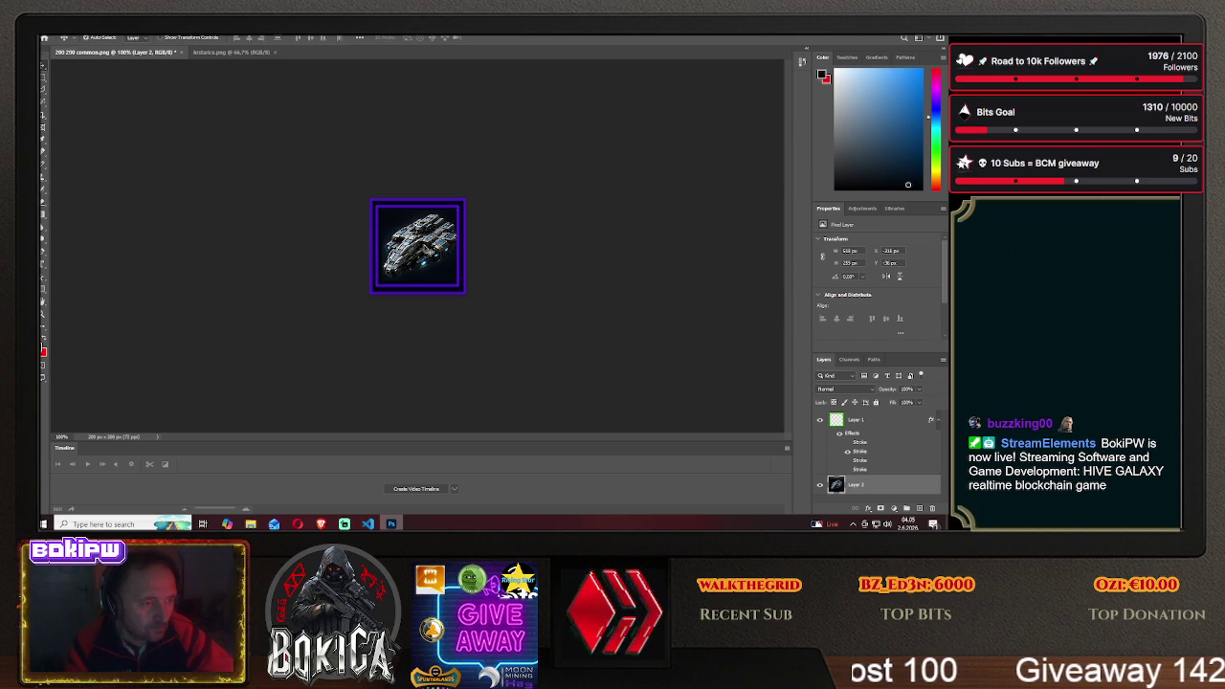
pyautogui.click(321, 523)
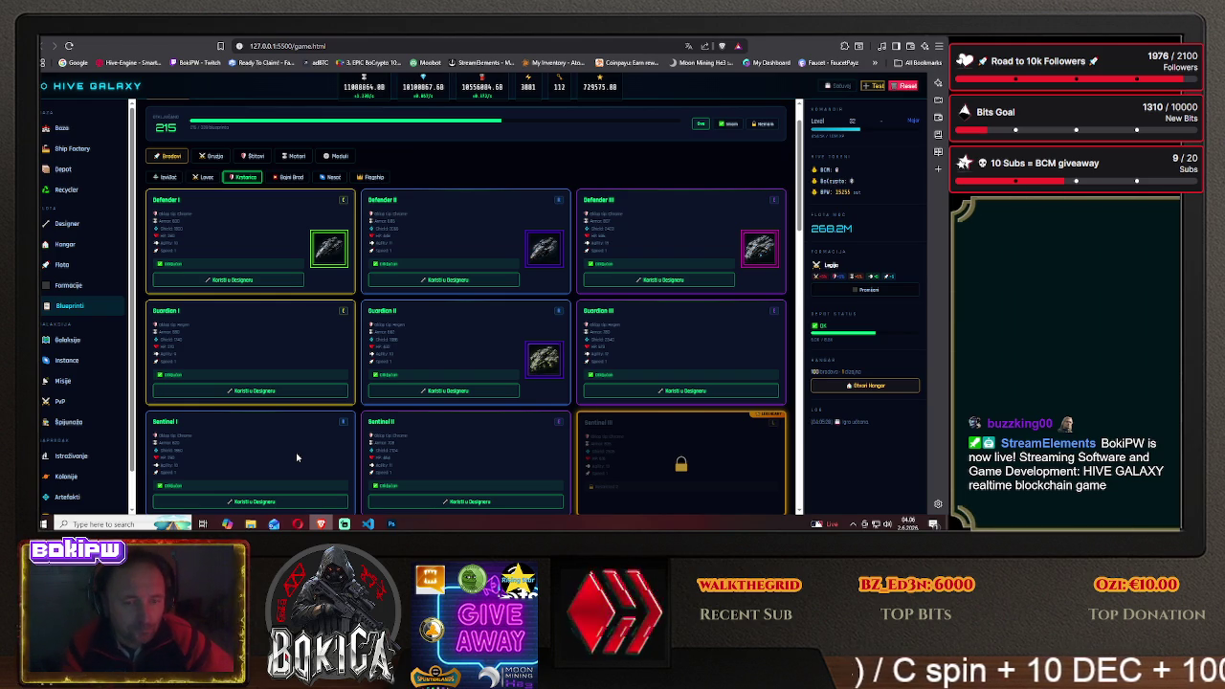
pyautogui.click(391, 523)
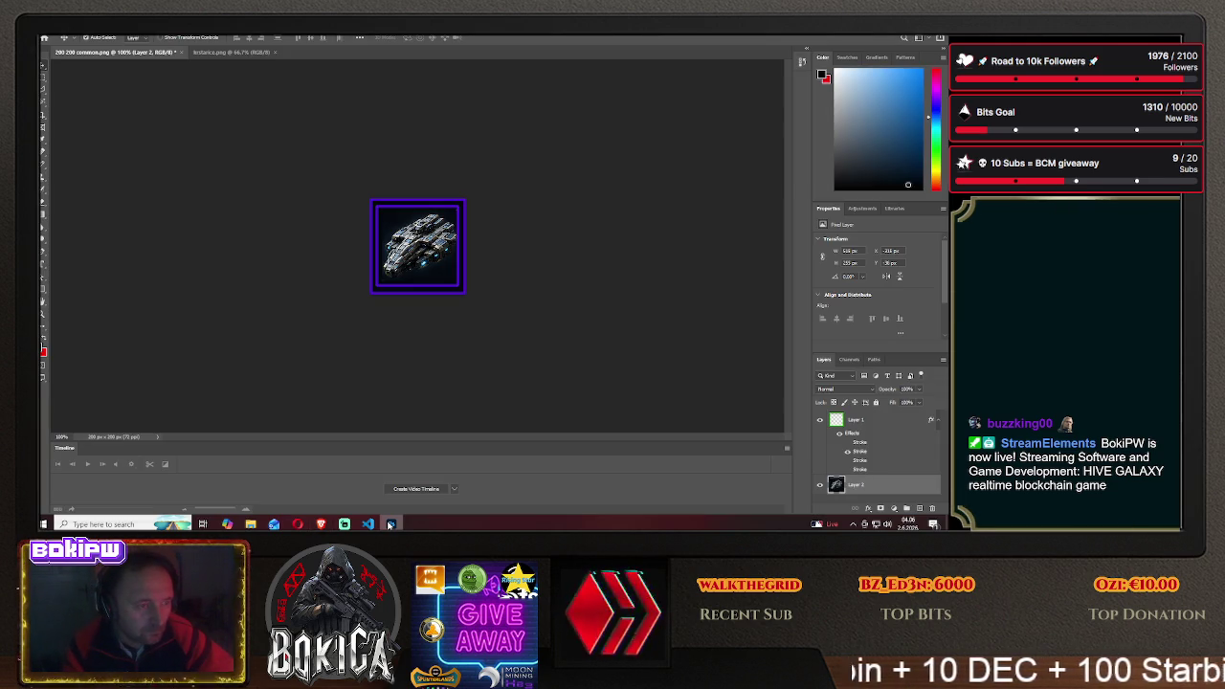
pyautogui.moveTo(419, 249); pyautogui.dragTo(414, 216)
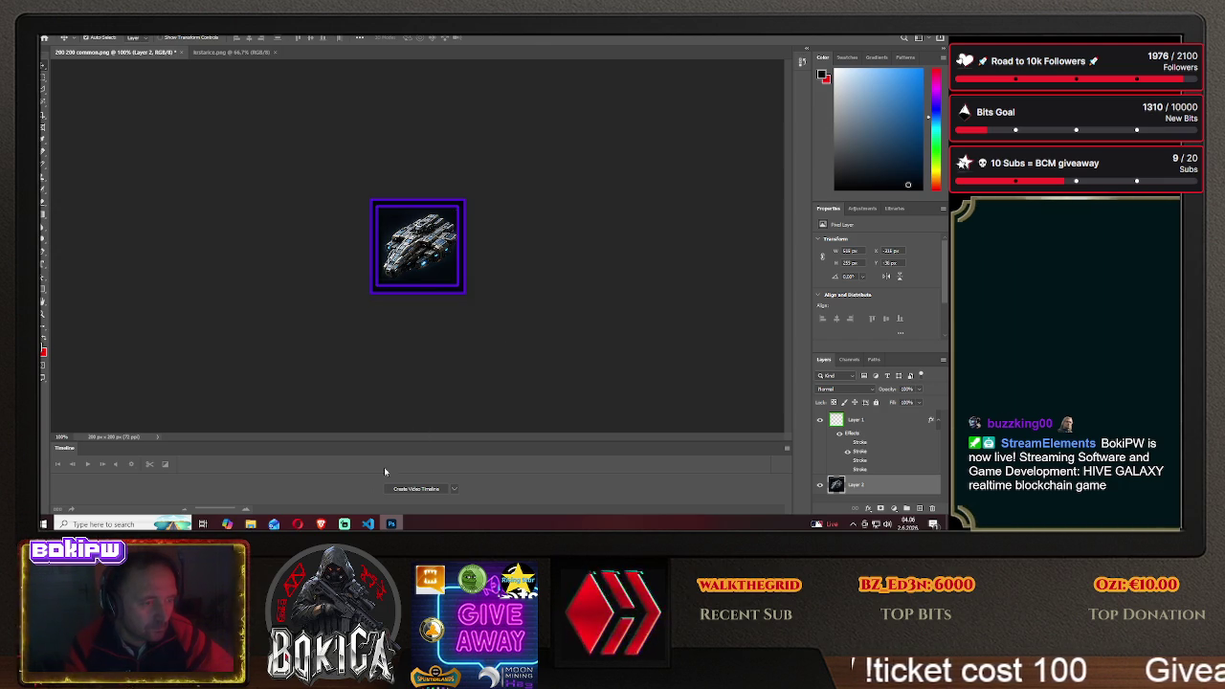
# Move the cruiser again while comparing it with the game's blueprints page
pyautogui.click(321, 524)
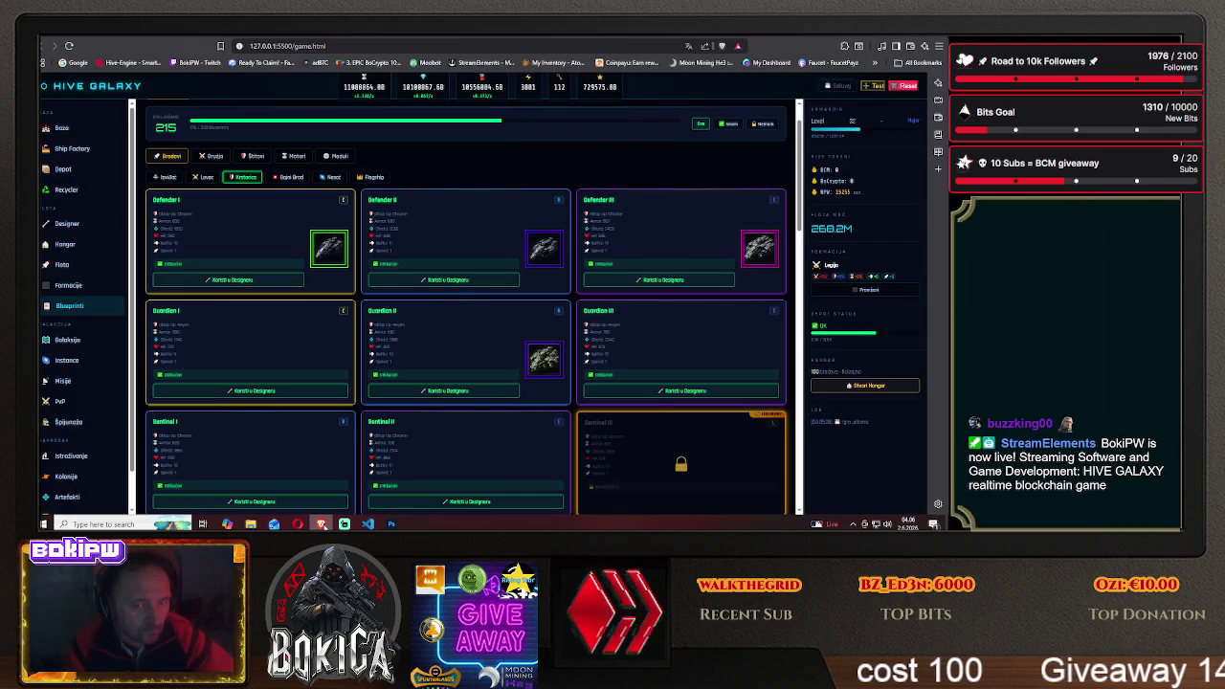
pyautogui.click(320, 523)
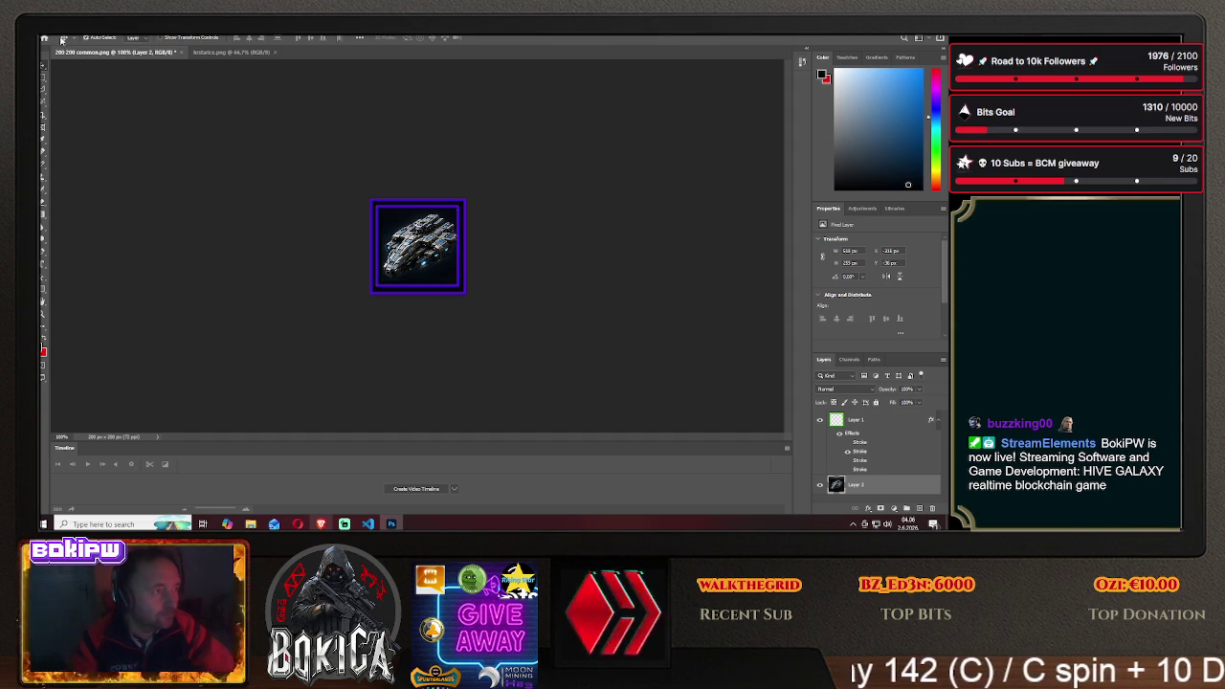
pyautogui.moveTo(412, 239); pyautogui.dragTo(437, 215)
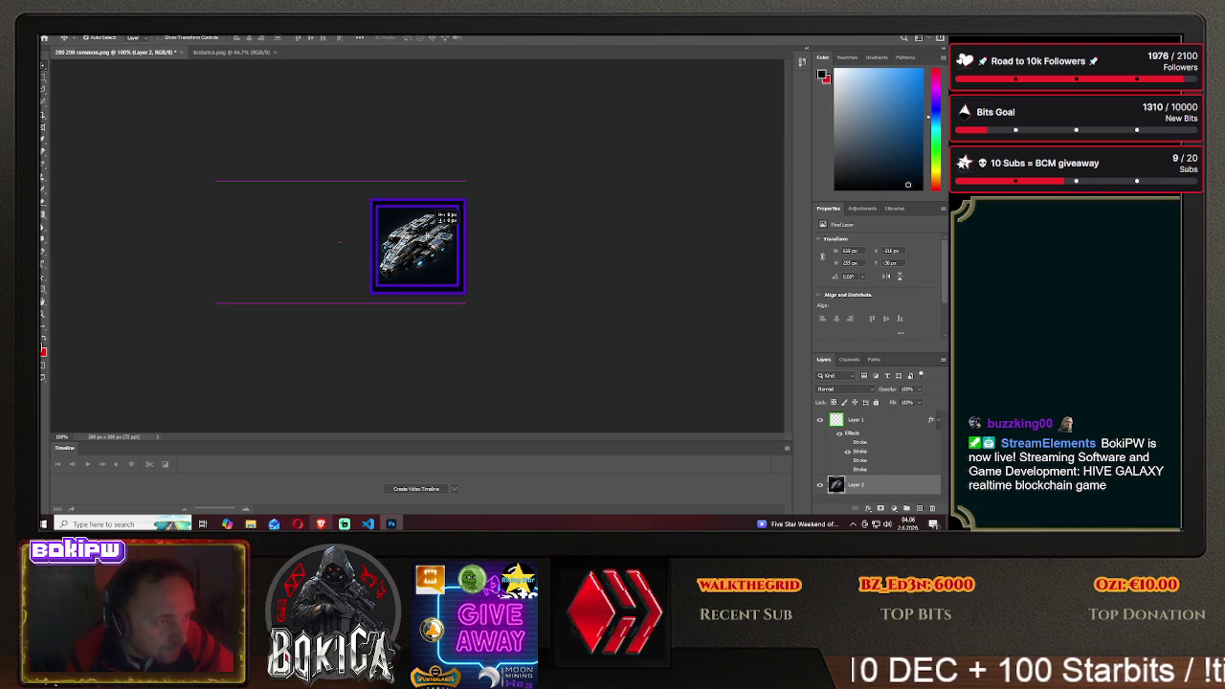
pyautogui.moveTo(438, 214); pyautogui.dragTo(437, 215)
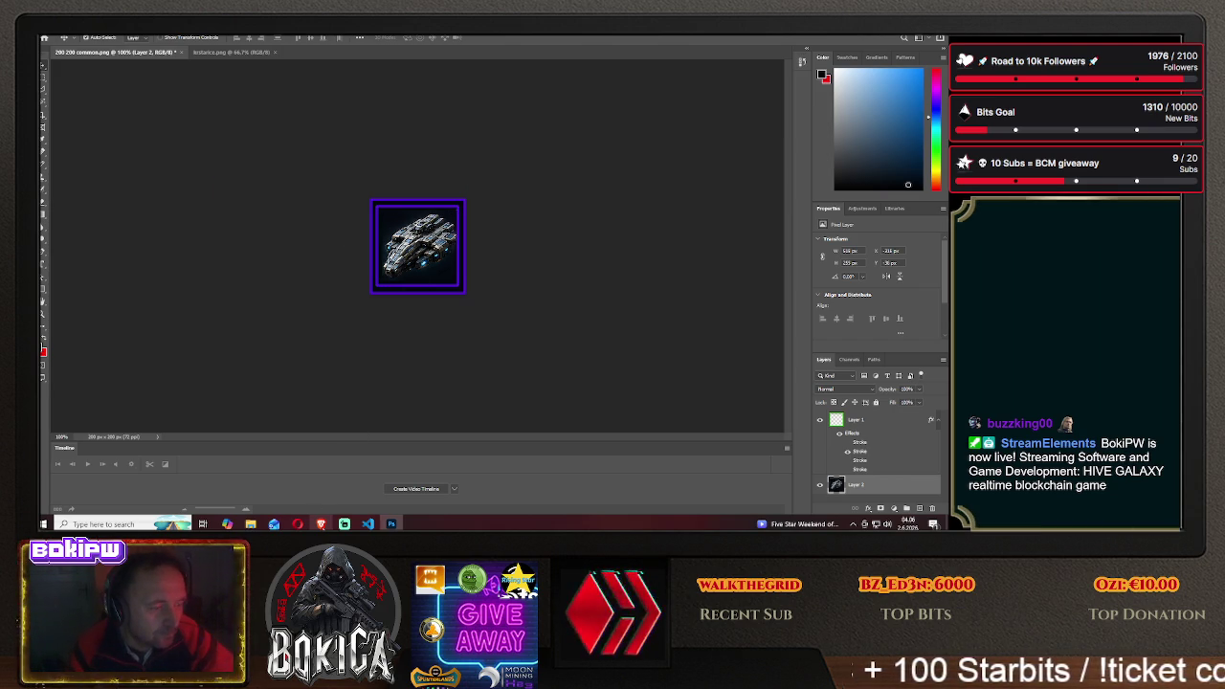
pyautogui.hotkey('alt', 'Tab')
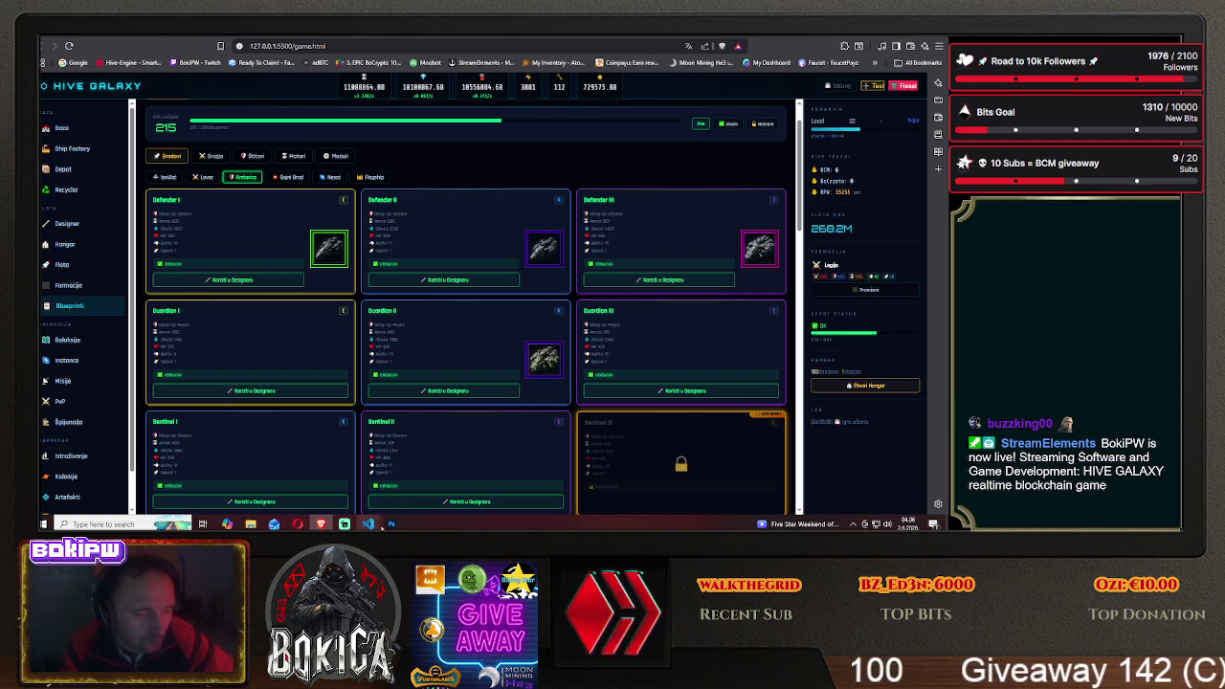
pyautogui.click(391, 524)
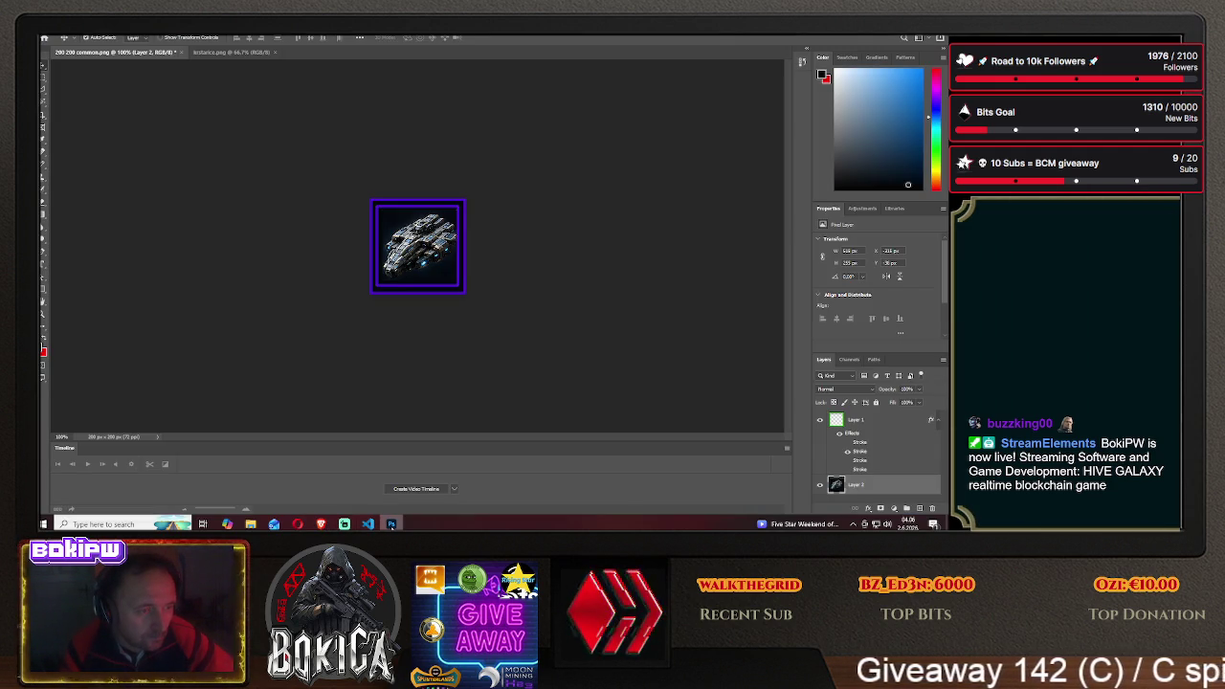
pyautogui.click(391, 525)
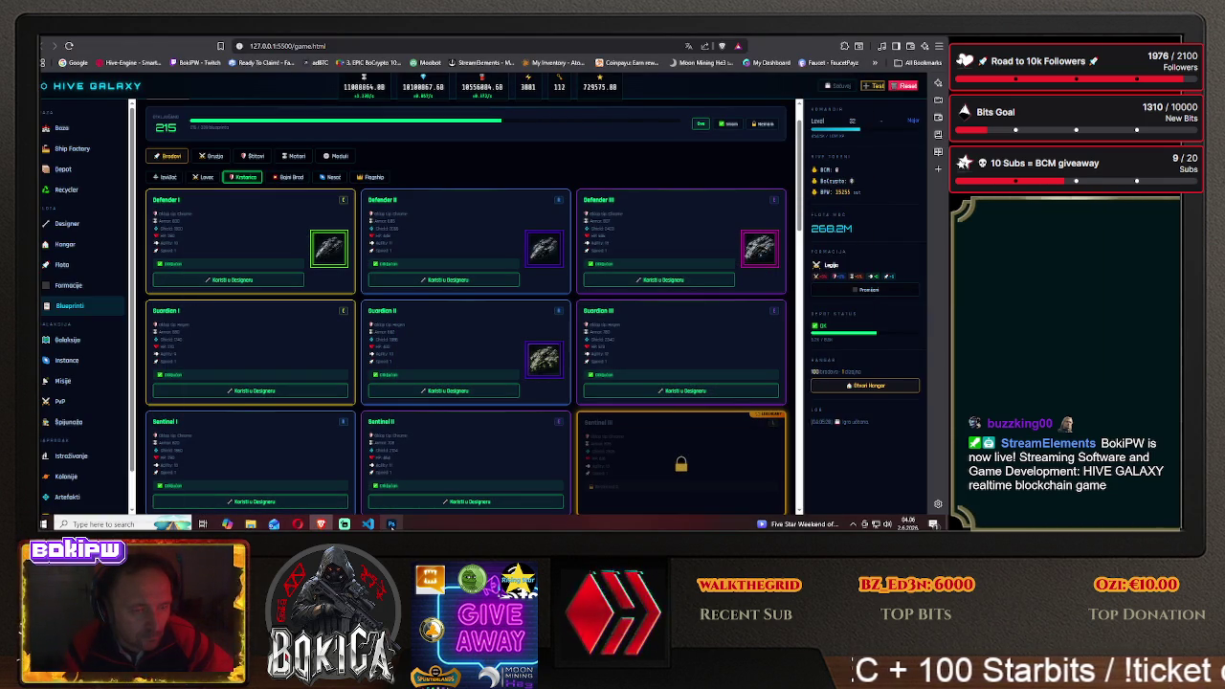
pyautogui.click(392, 524)
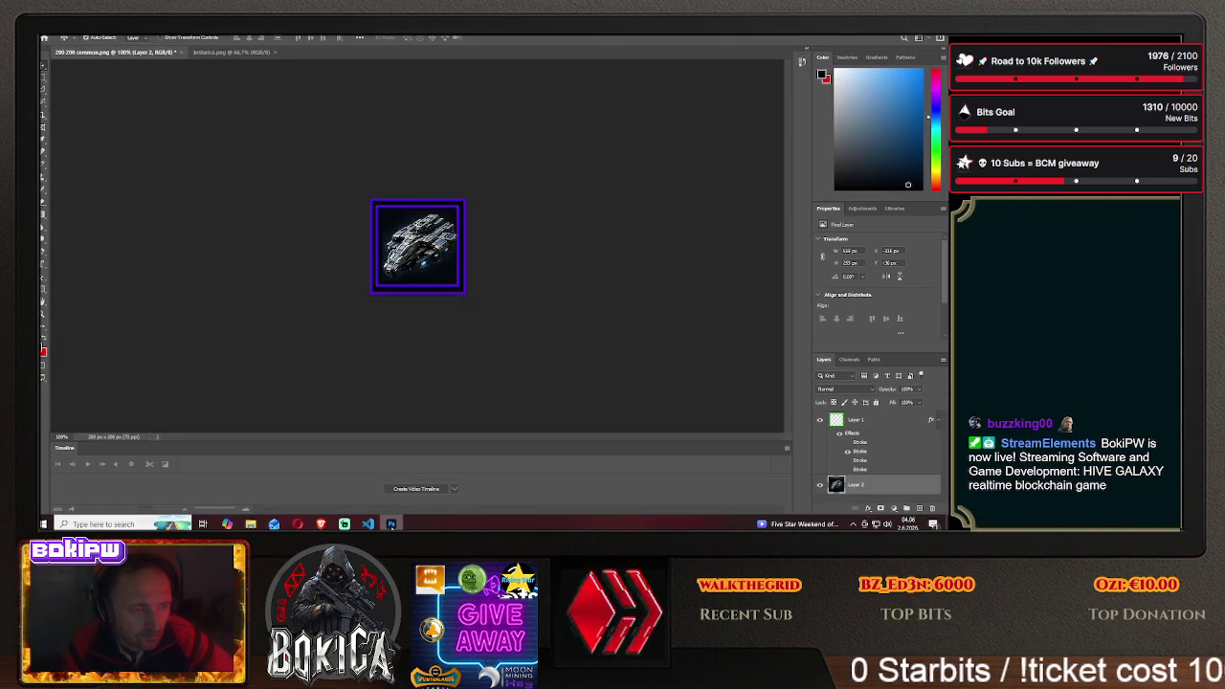
# Delete the cruiser layer from the 200x200 template and return to krstarice.png
pyautogui.click(392, 523)
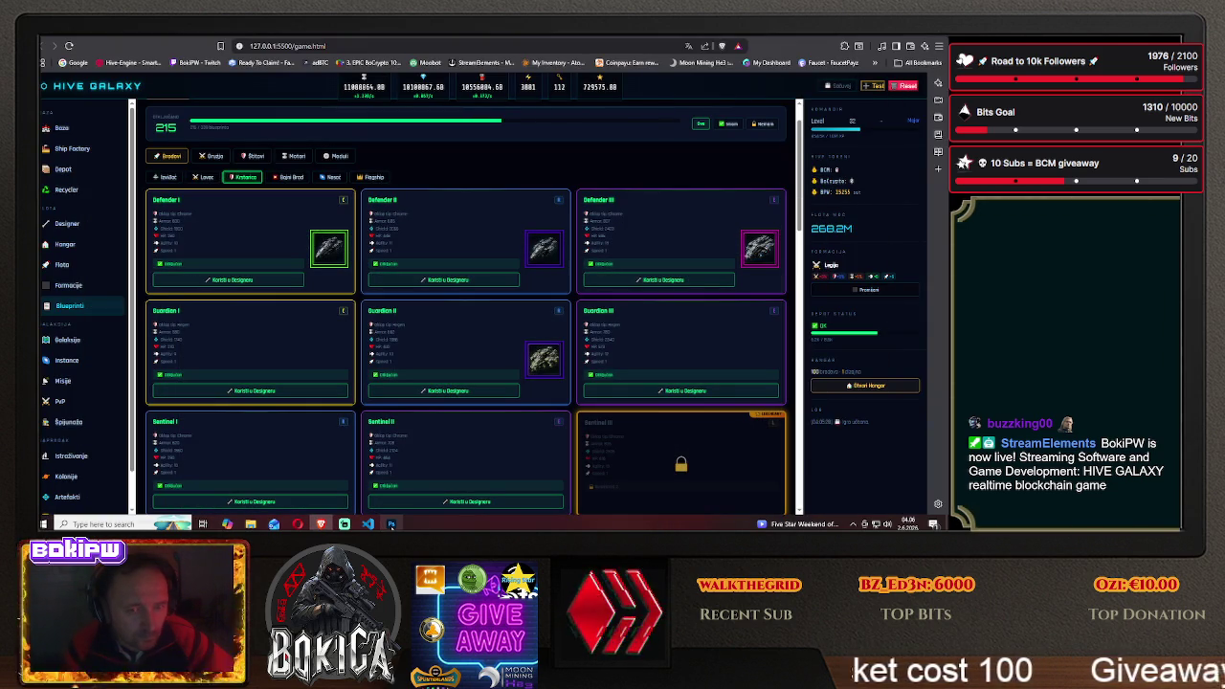
pyautogui.scroll(-1, 387, 507)
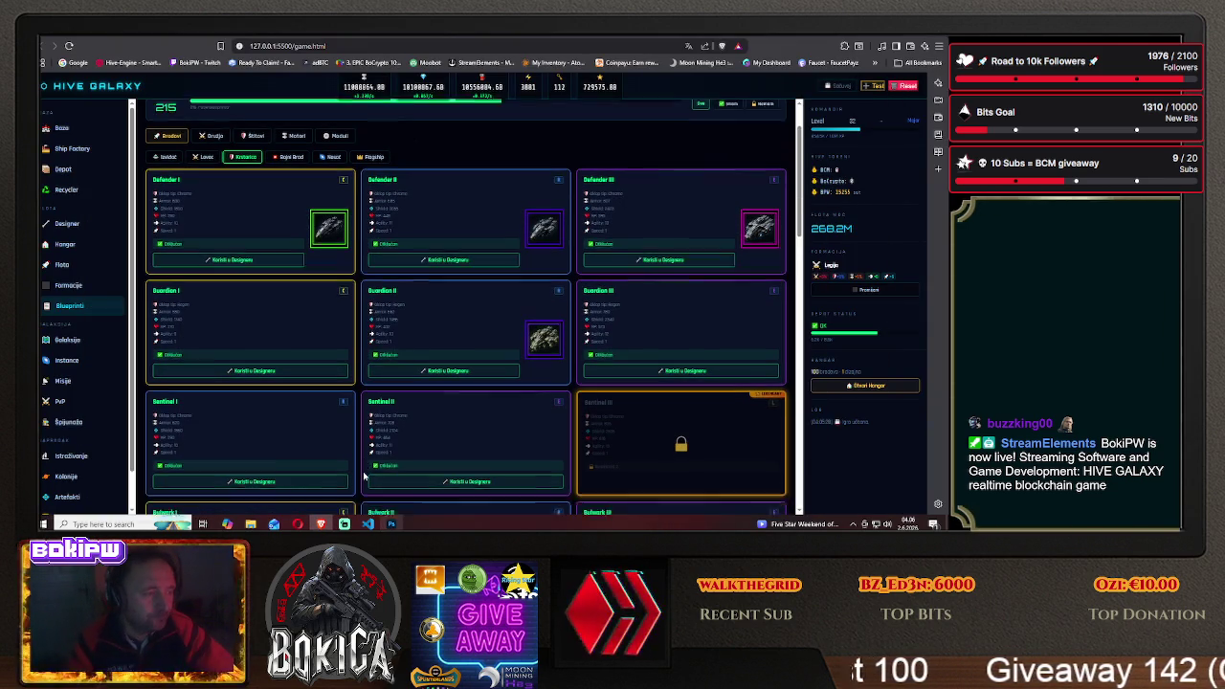
pyautogui.click(391, 523)
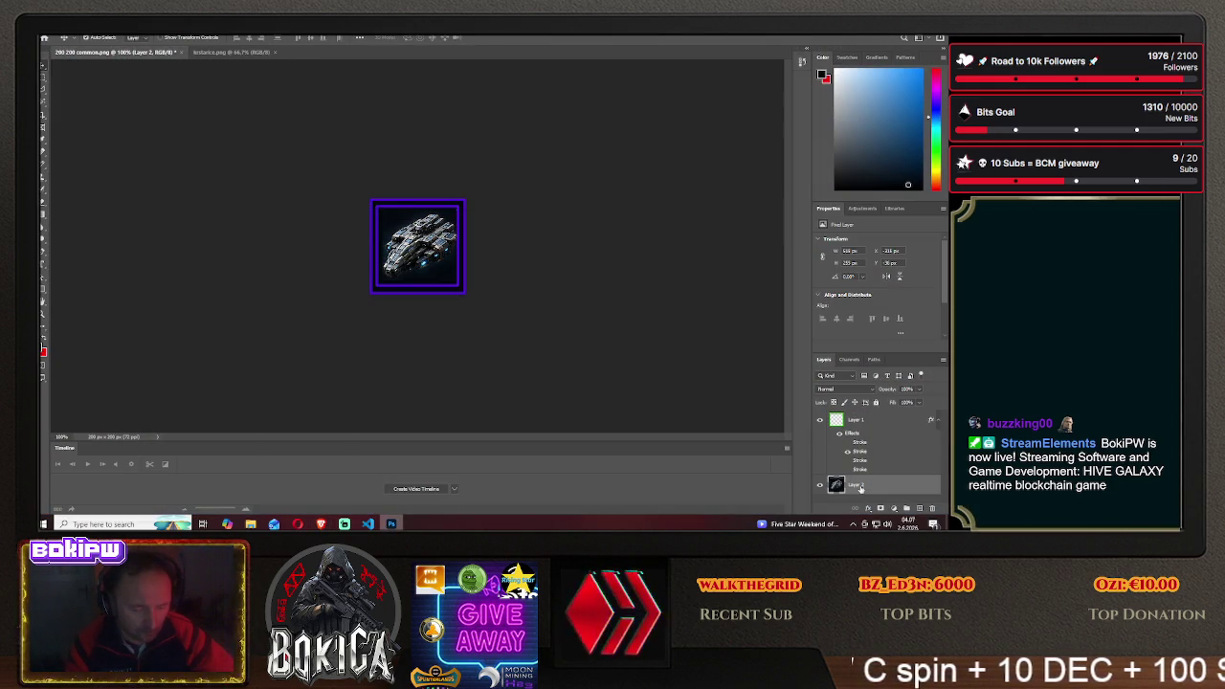
pyautogui.press('Delete')
pyautogui.click(229, 52)
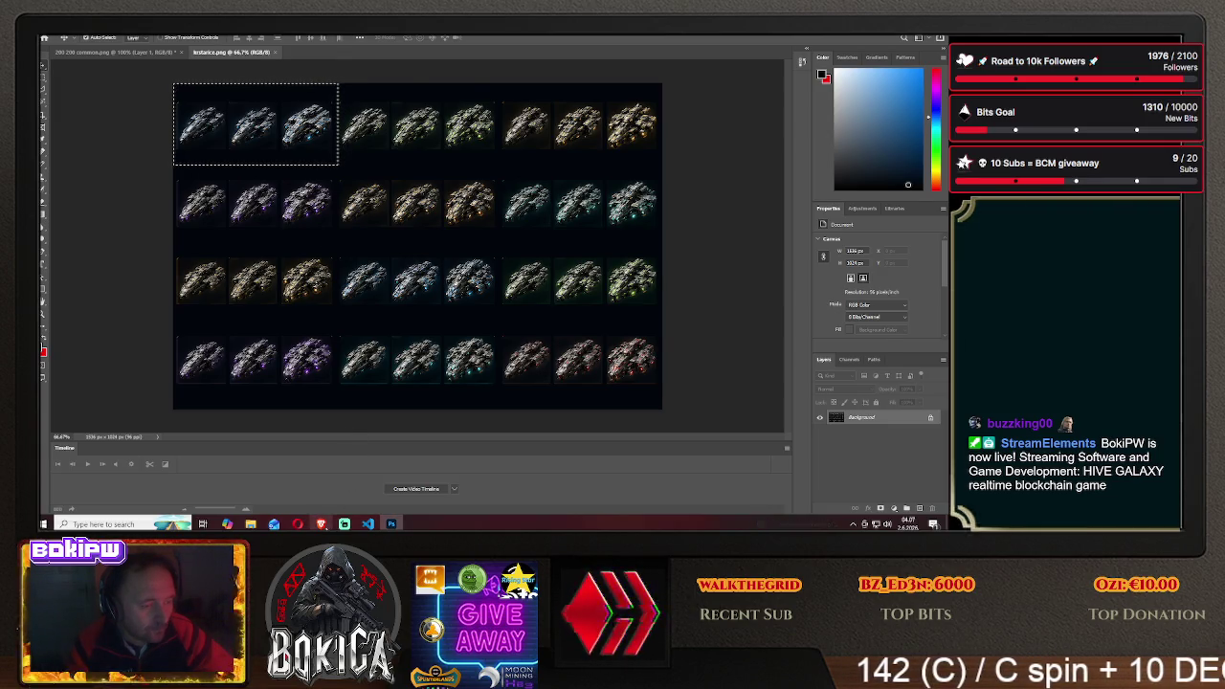
# Marquee the second three-cruiser block in the top row and drag it toward the 200x200 template
pyautogui.hotkey('alt', 'Tab')
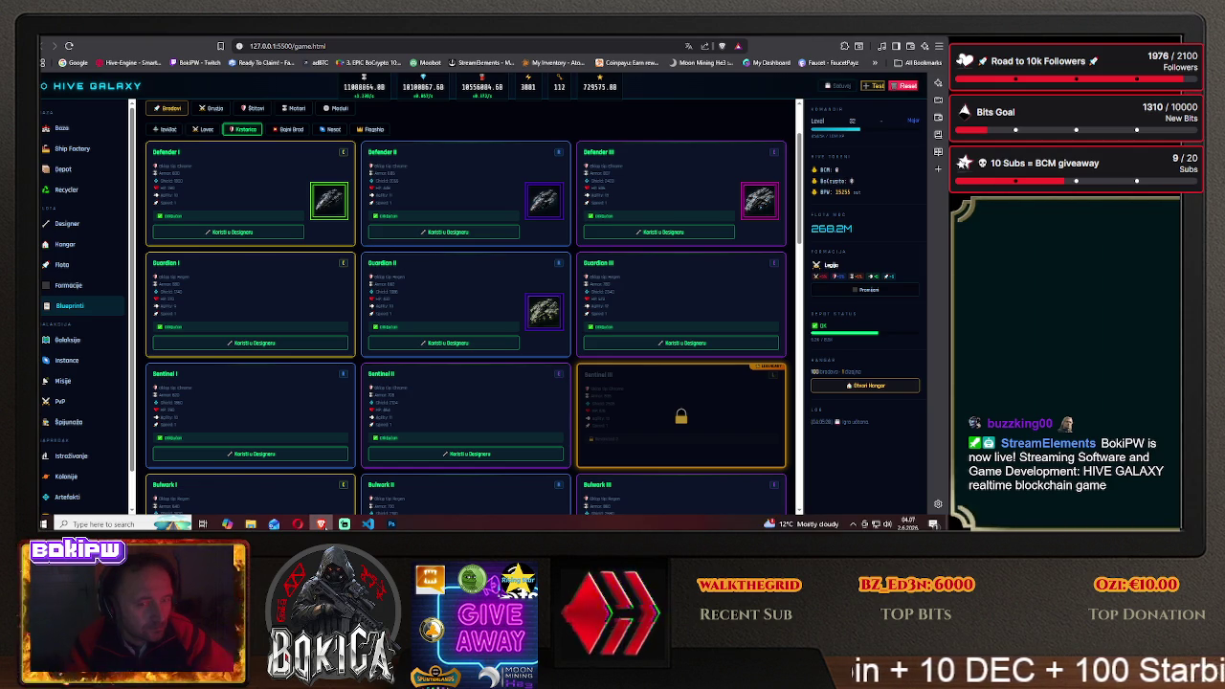
pyautogui.hotkey('alt', 'Tab')
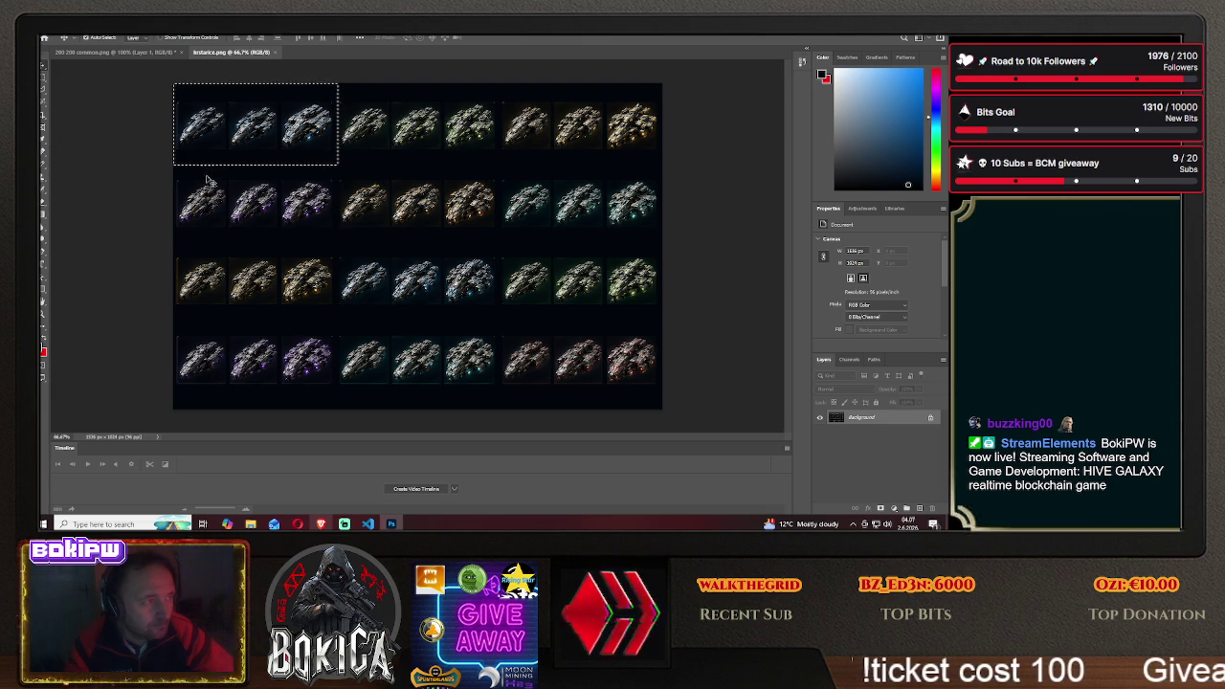
pyautogui.press('m')
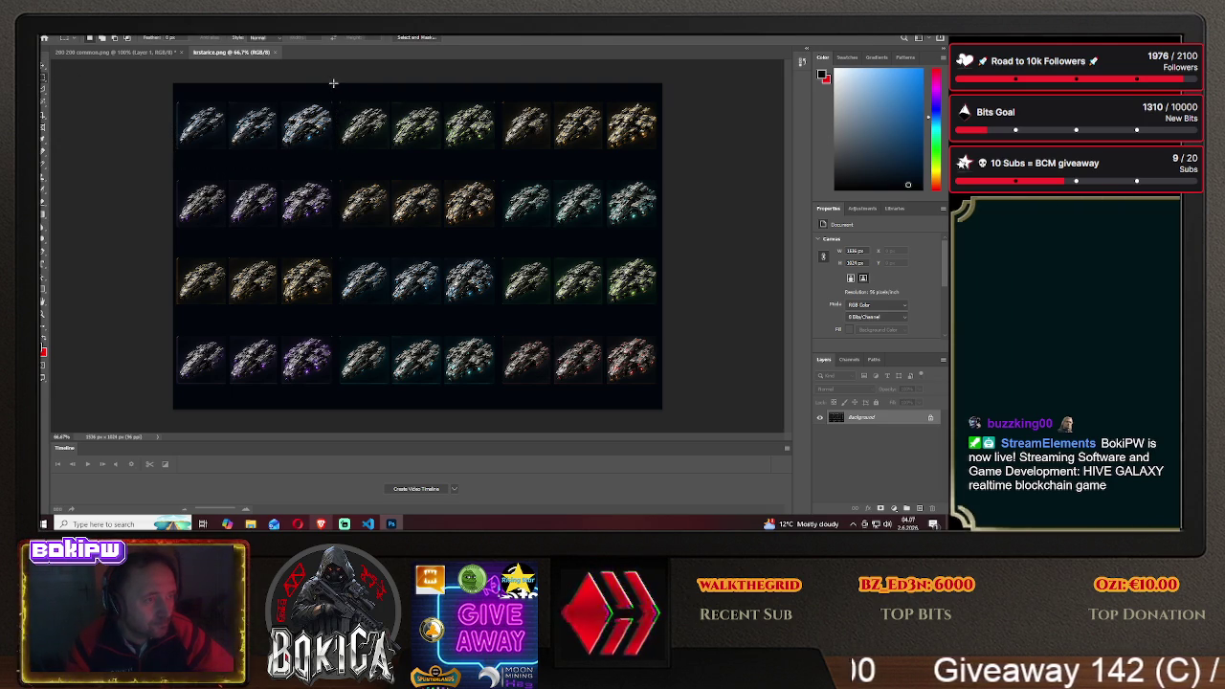
pyautogui.moveTo(336, 88)
pyautogui.mouseDown()
pyautogui.moveTo(466, 162)
pyautogui.moveTo(499, 164)
pyautogui.mouseUp()
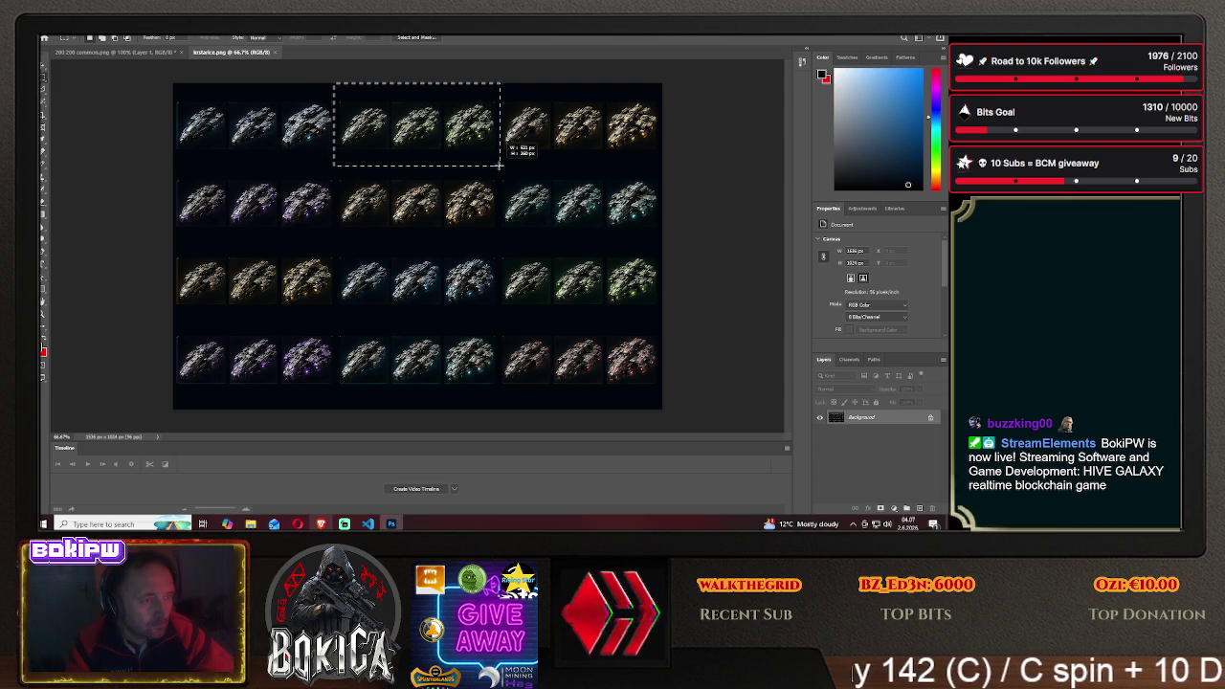
pyautogui.moveTo(499, 165); pyautogui.dragTo(499, 167)
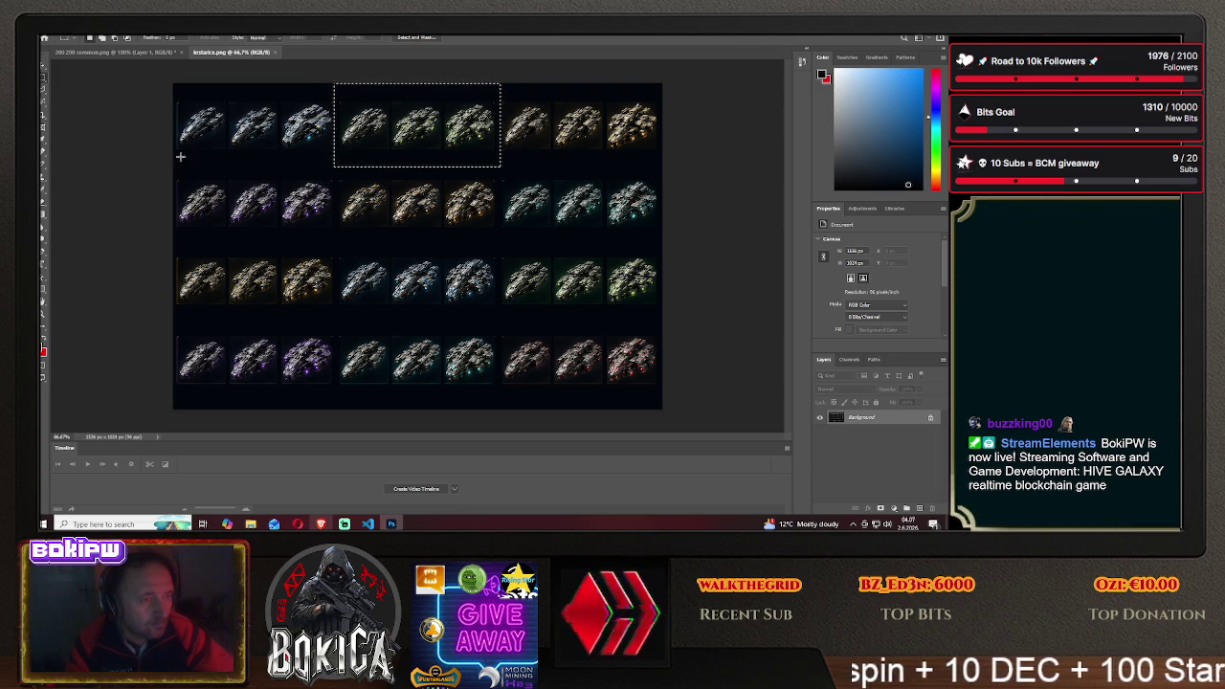
pyautogui.press('v')
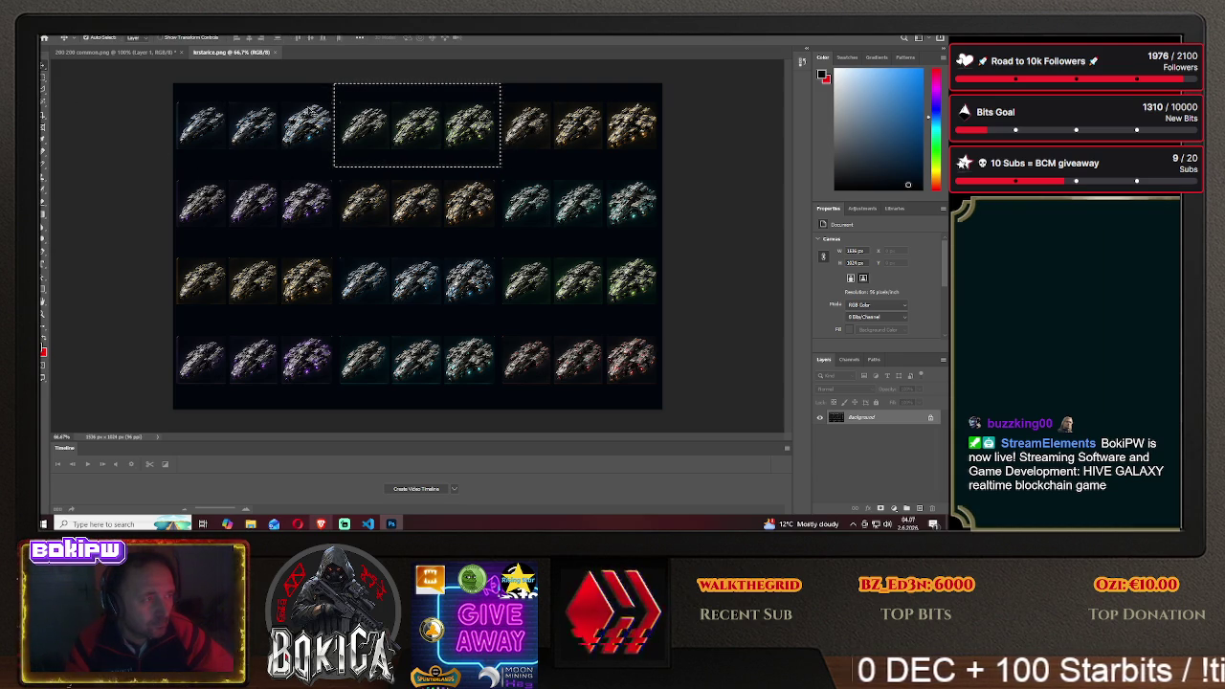
pyautogui.moveTo(376, 119)
pyautogui.mouseDown()
pyautogui.moveTo(235, 56)
pyautogui.moveTo(150, 54)
pyautogui.mouseUp()
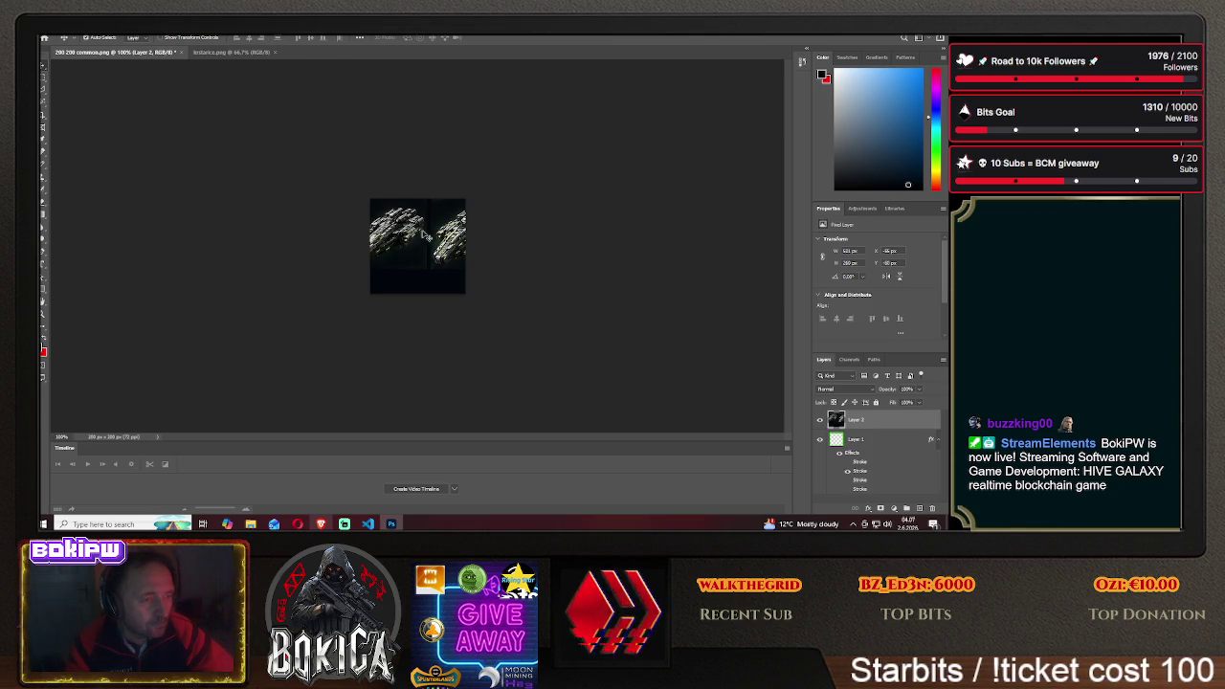
# Position the ship group in the template and move Layer 2 beneath the frame layer
pyautogui.moveTo(412, 226); pyautogui.dragTo(470, 234)
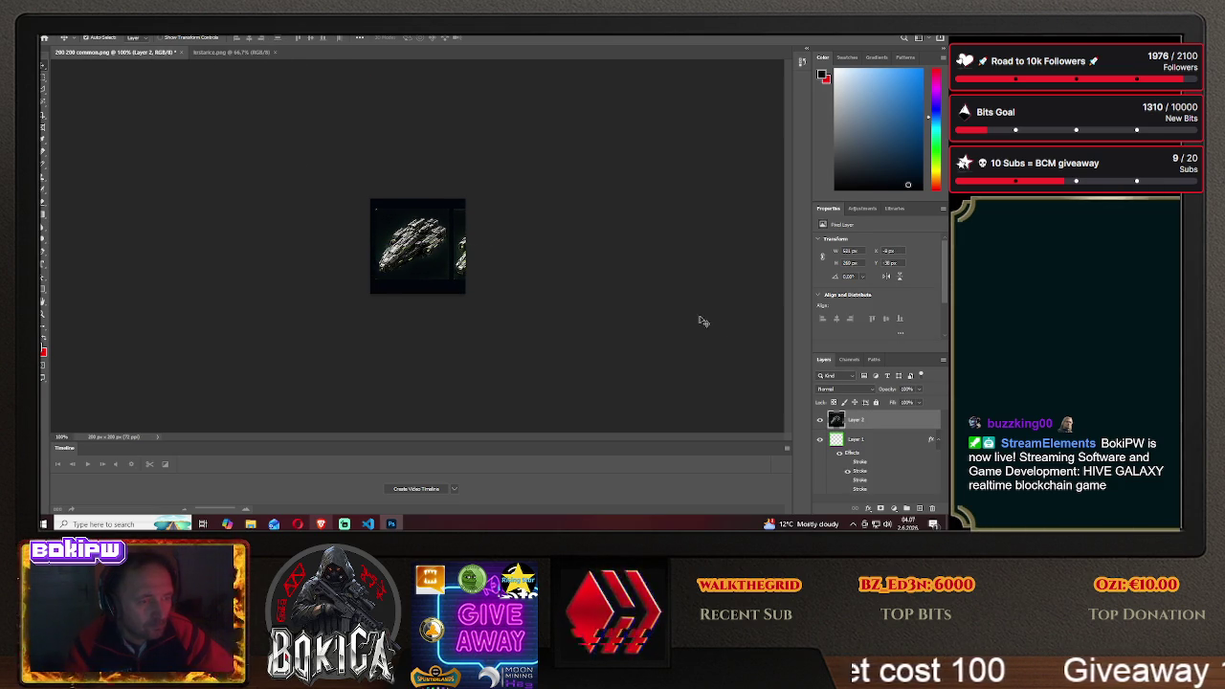
pyautogui.moveTo(854, 420); pyautogui.dragTo(858, 445)
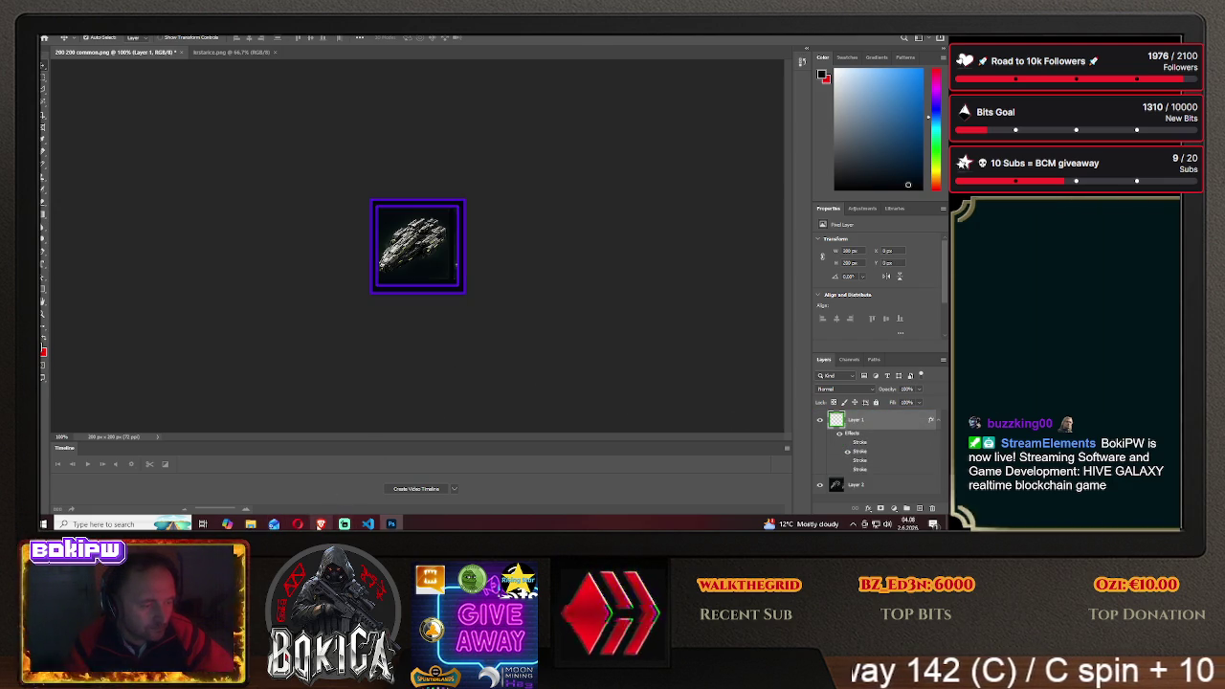
pyautogui.hotkey('alt', 'Tab')
pyautogui.hotkey('alt', 'Tab')
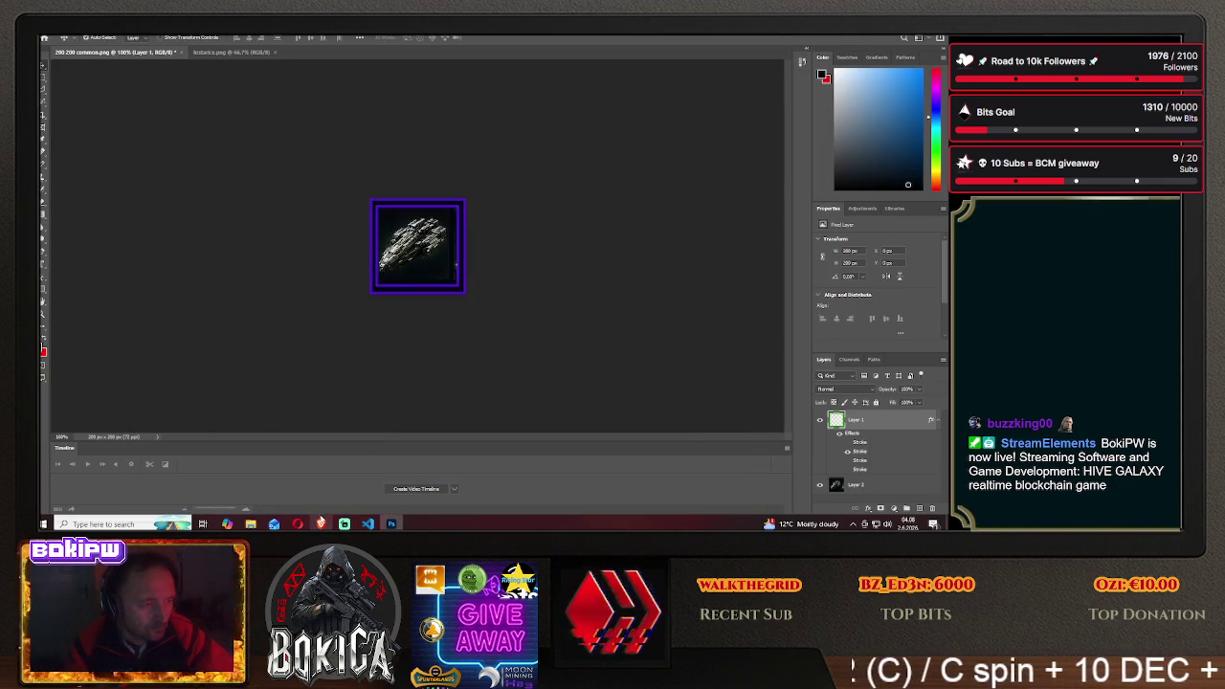
# Change the frame layer's stroke style to green
pyautogui.rightClick(865, 419)
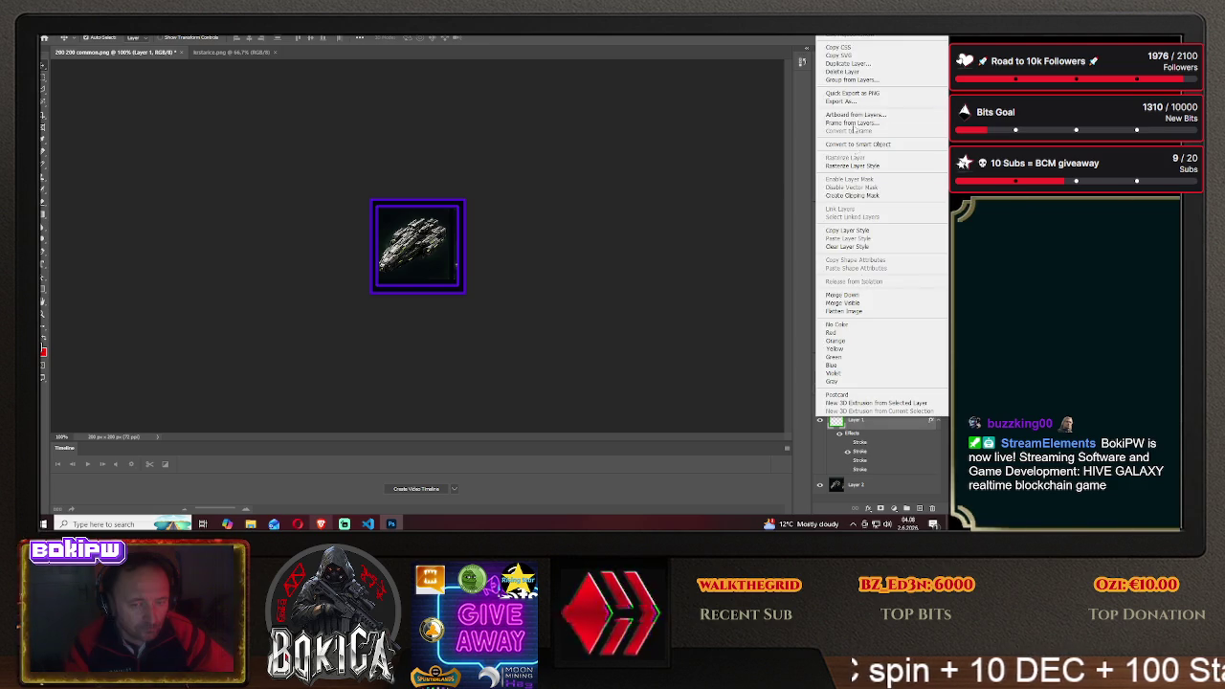
pyautogui.click(852, 42)
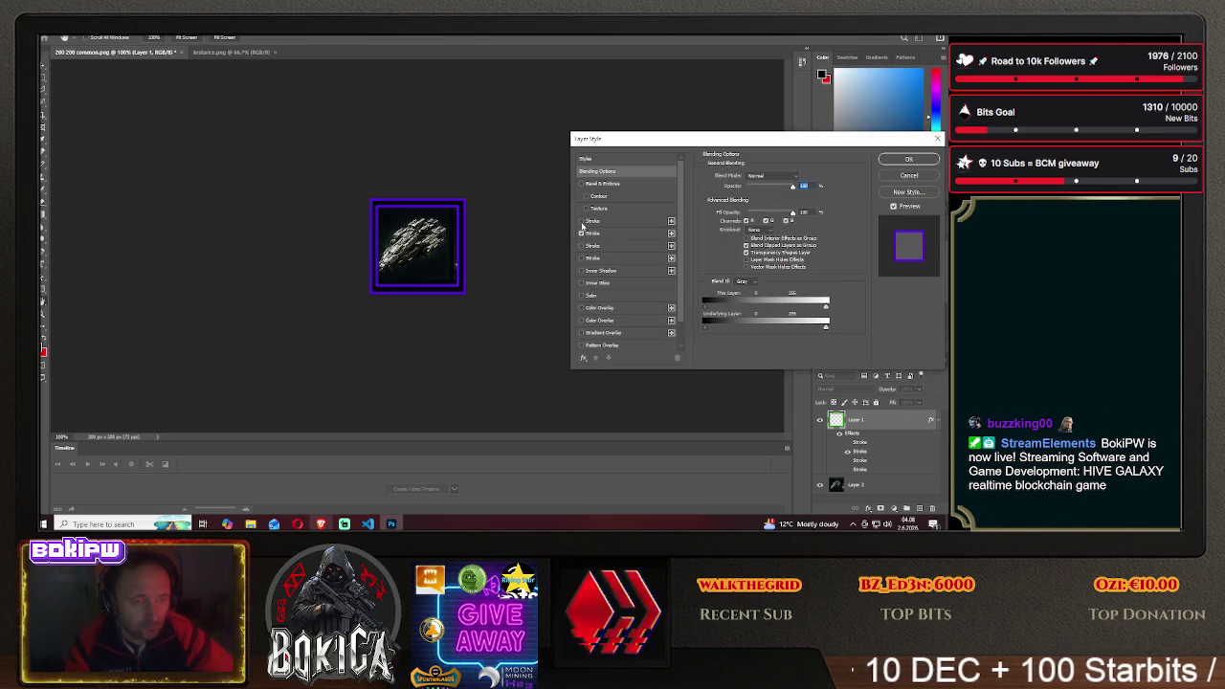
pyautogui.click(580, 221)
pyautogui.click(907, 160)
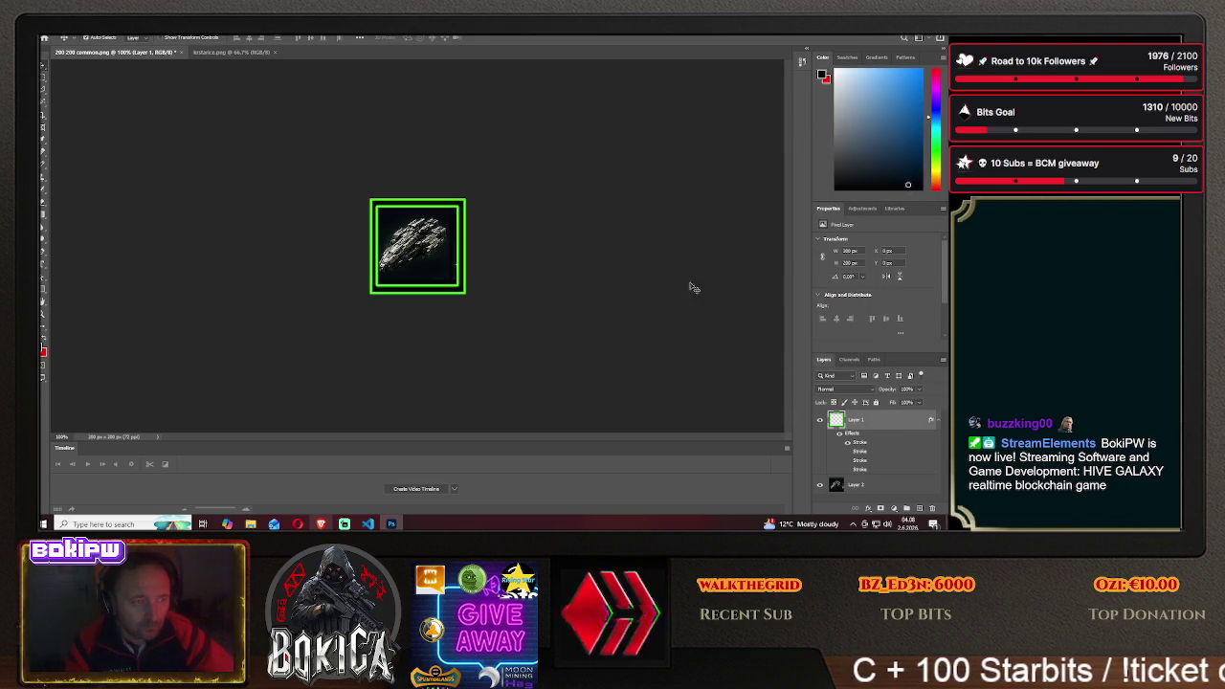
# Centre the ship inside the green frame
pyautogui.click(428, 259)
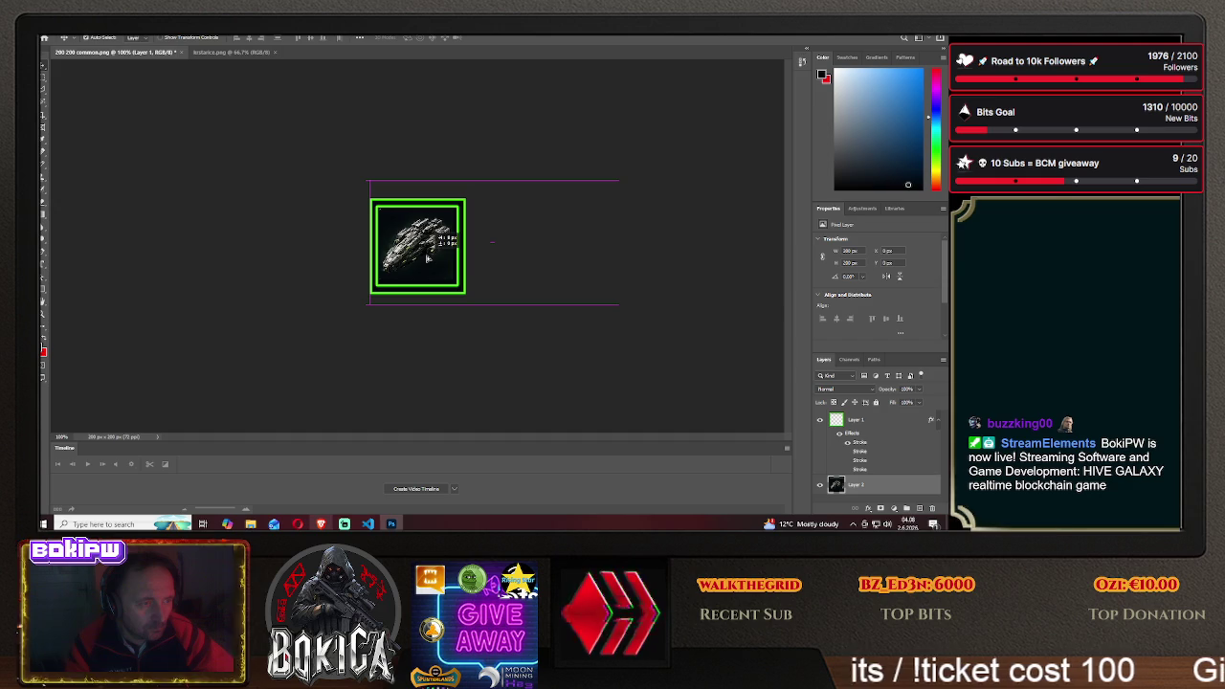
pyautogui.moveTo(428, 258); pyautogui.dragTo(428, 259)
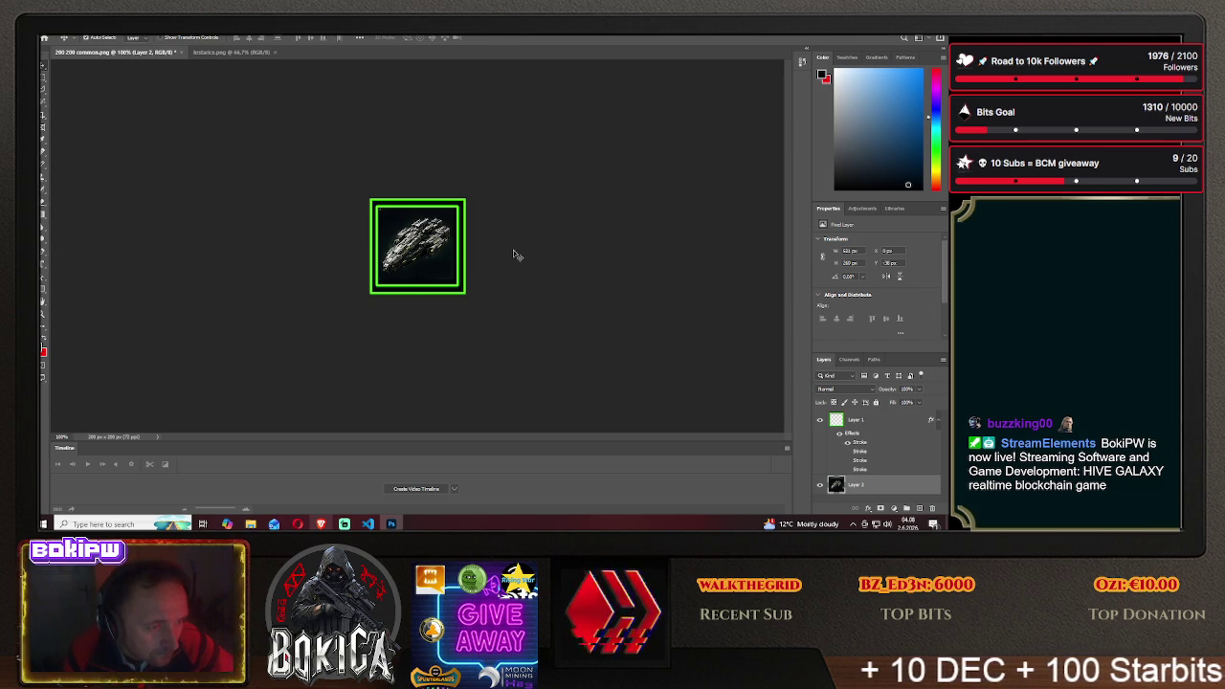
pyautogui.moveTo(433, 251); pyautogui.dragTo(434, 245)
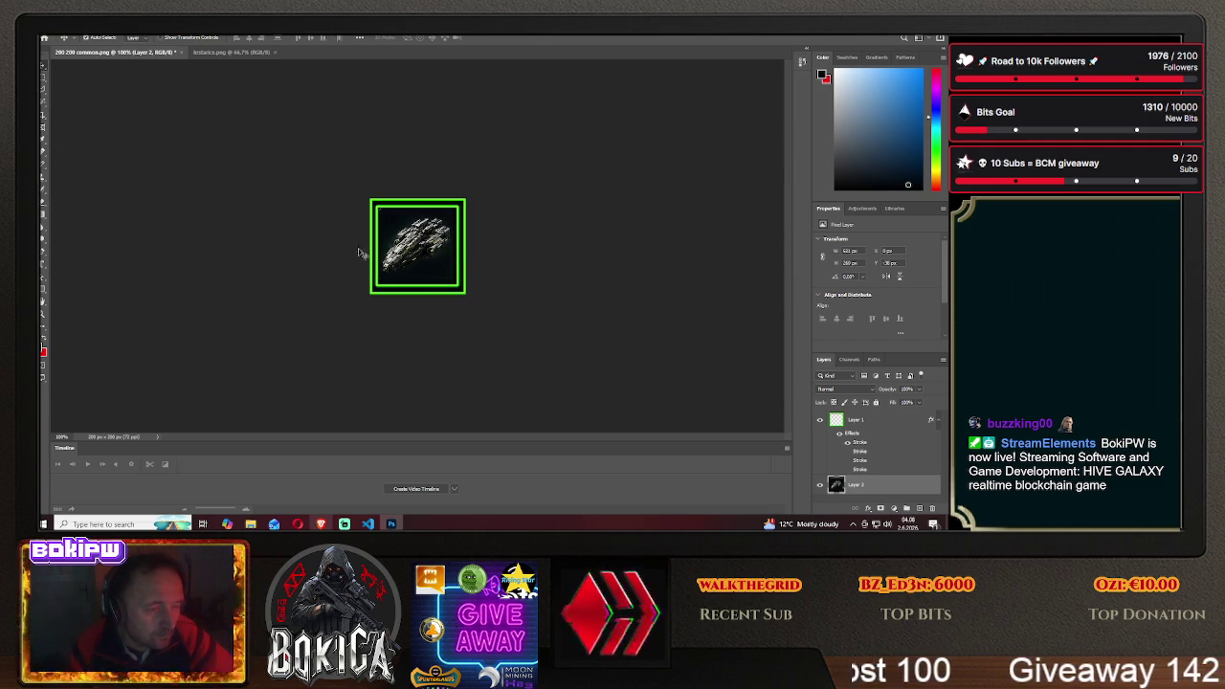
pyautogui.click(48, 29)
# Start Save As into the HIVE GALAXY img folder with PNG as the format
pyautogui.click(96, 142)
pyautogui.click(541, 353)
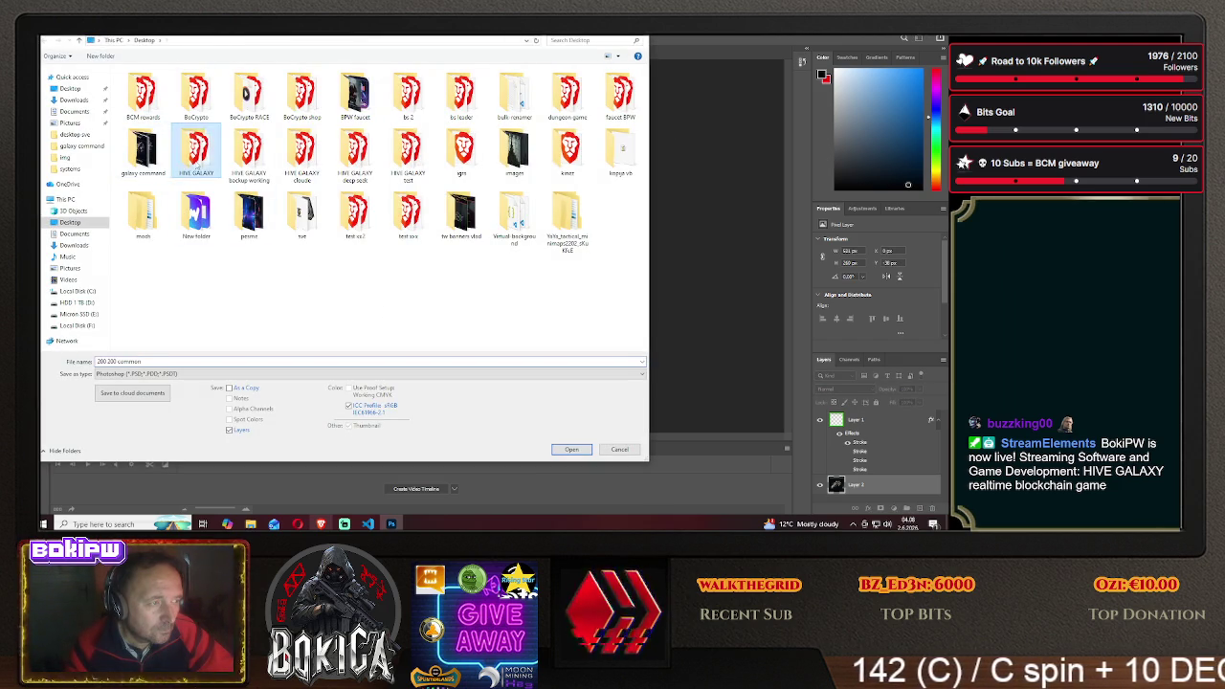
pyautogui.doubleClick(197, 151)
pyautogui.doubleClick(151, 107)
pyautogui.click(158, 373)
pyautogui.click(168, 335)
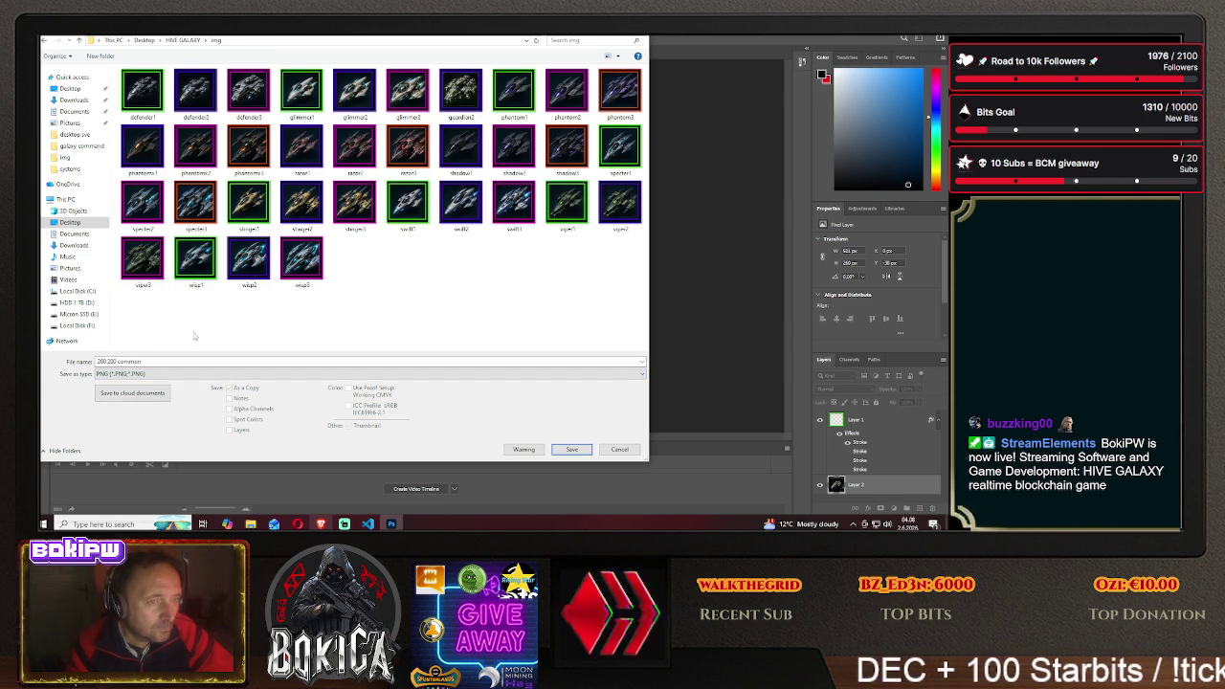
# Name the file guardian1, save it and accept the PNG options
pyautogui.click(193, 361)
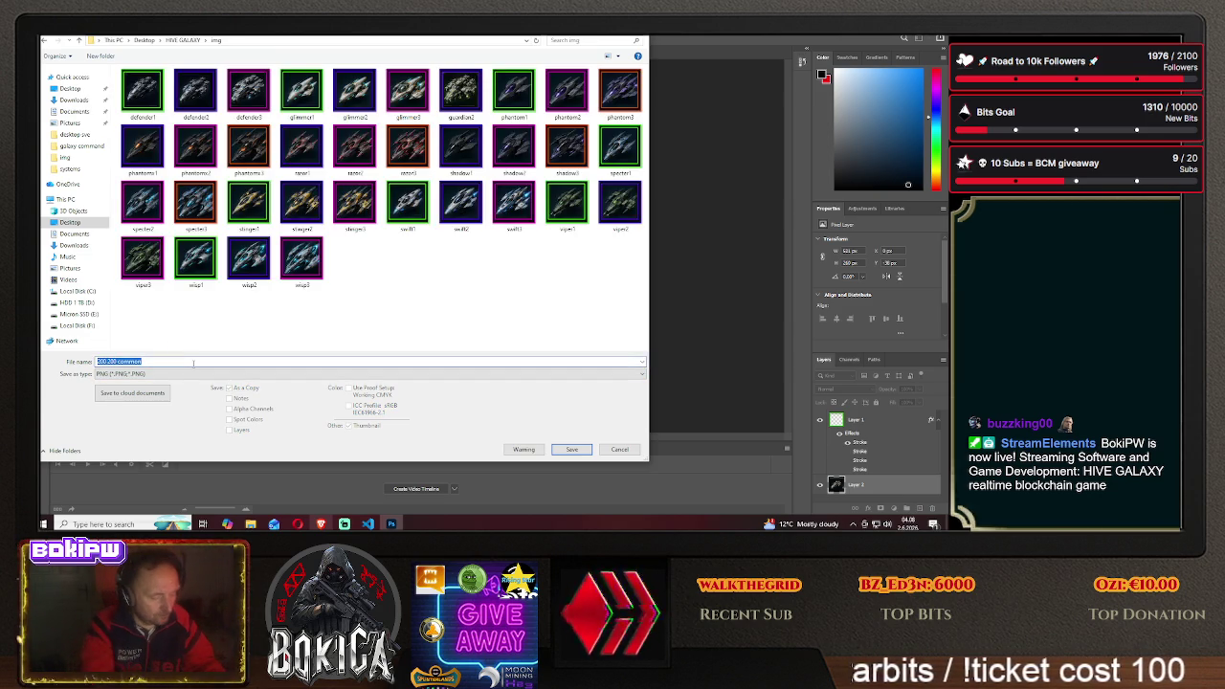
pyautogui.write('guardian1')
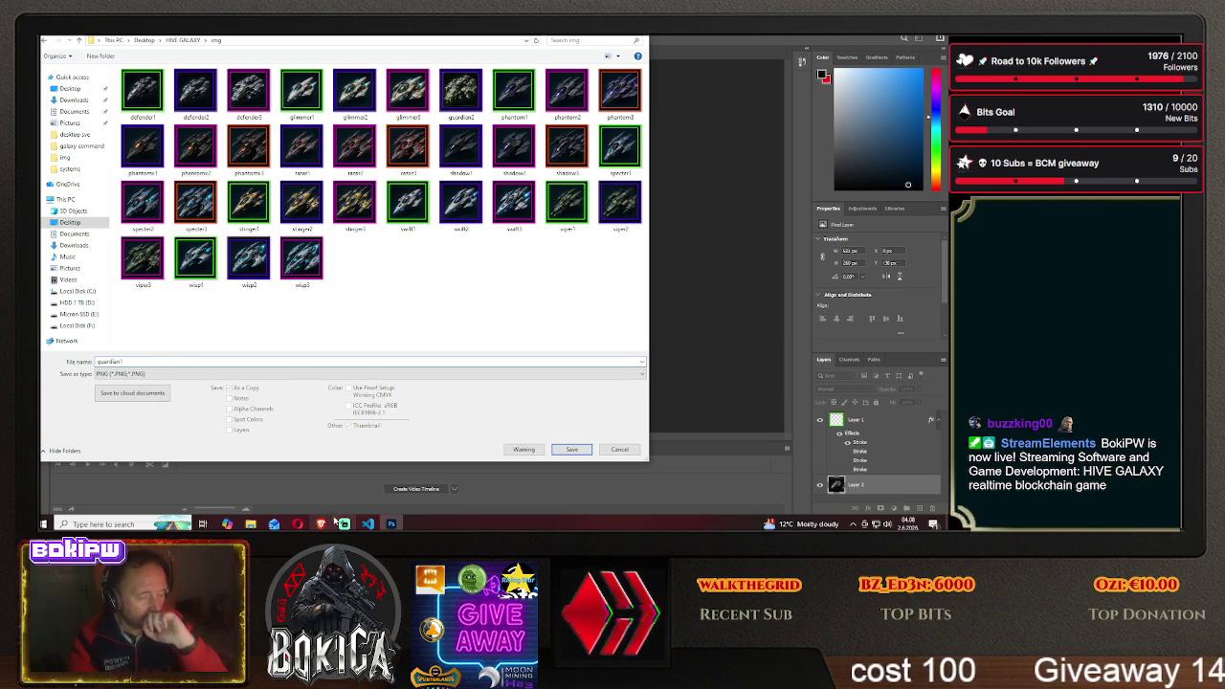
pyautogui.click(321, 523)
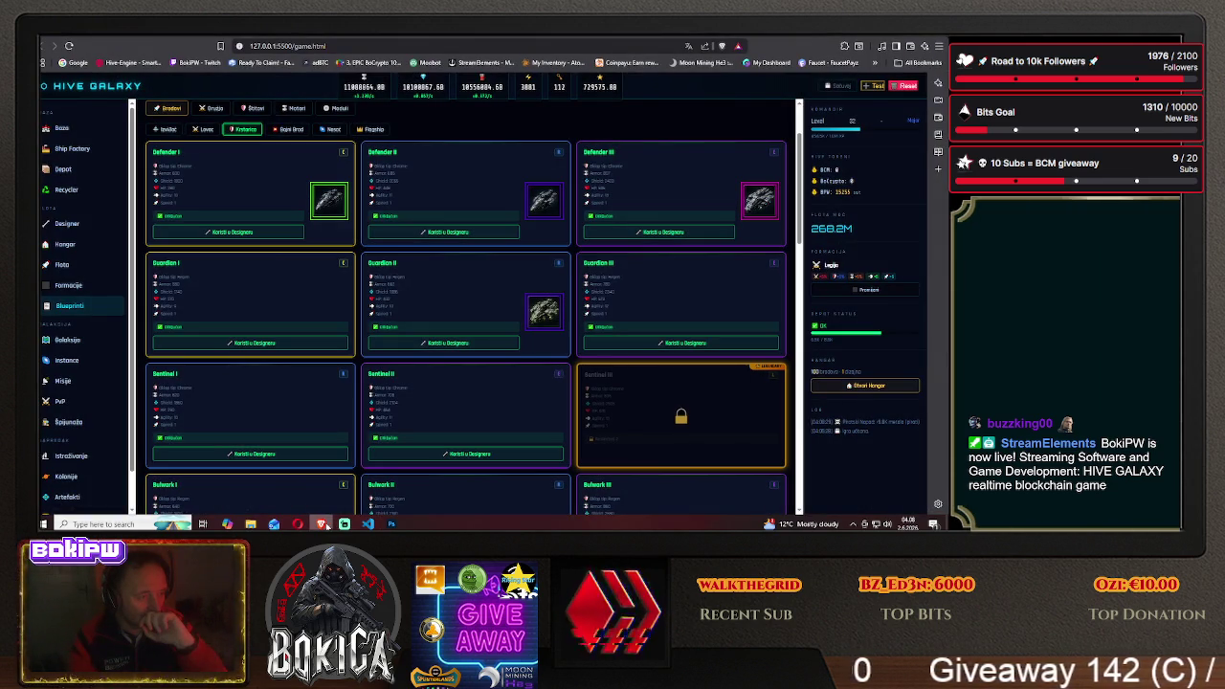
pyautogui.click(324, 525)
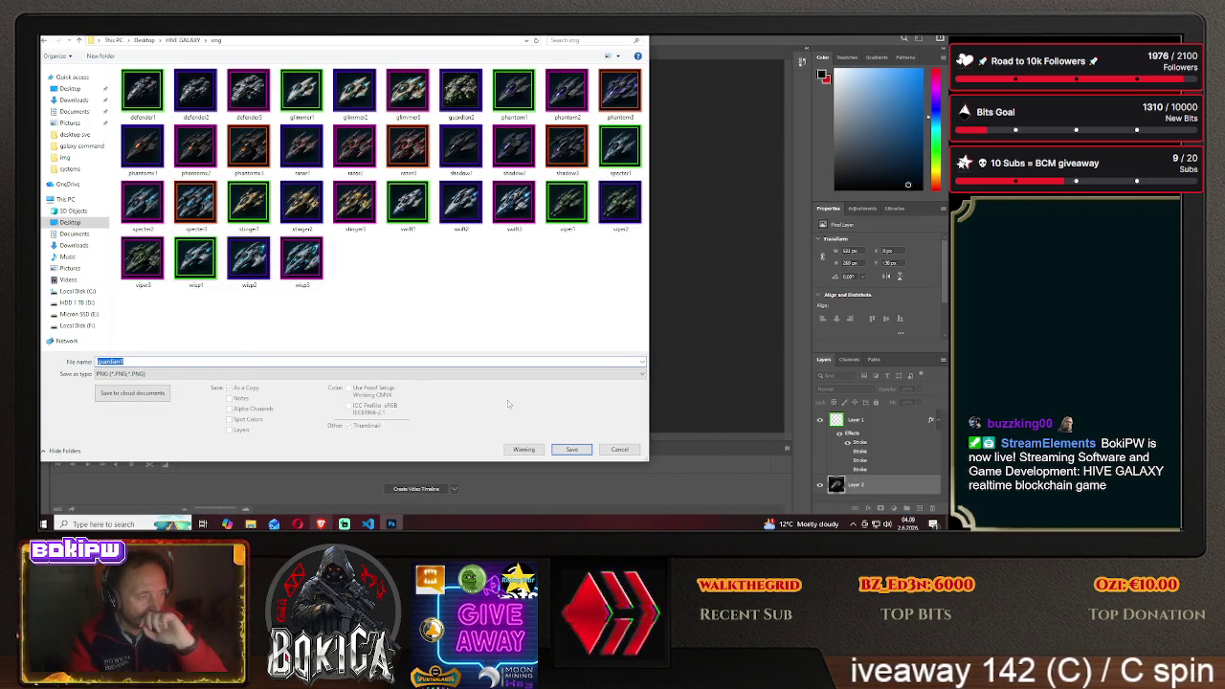
pyautogui.click(571, 448)
pyautogui.click(533, 171)
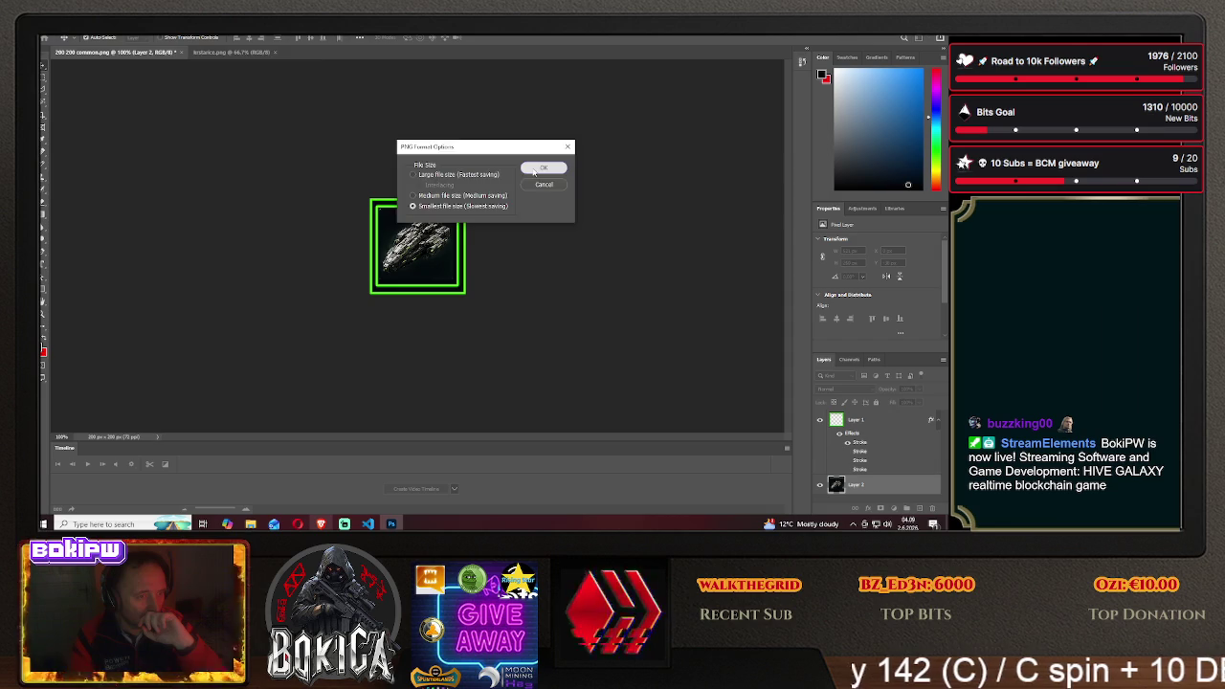
pyautogui.click(322, 523)
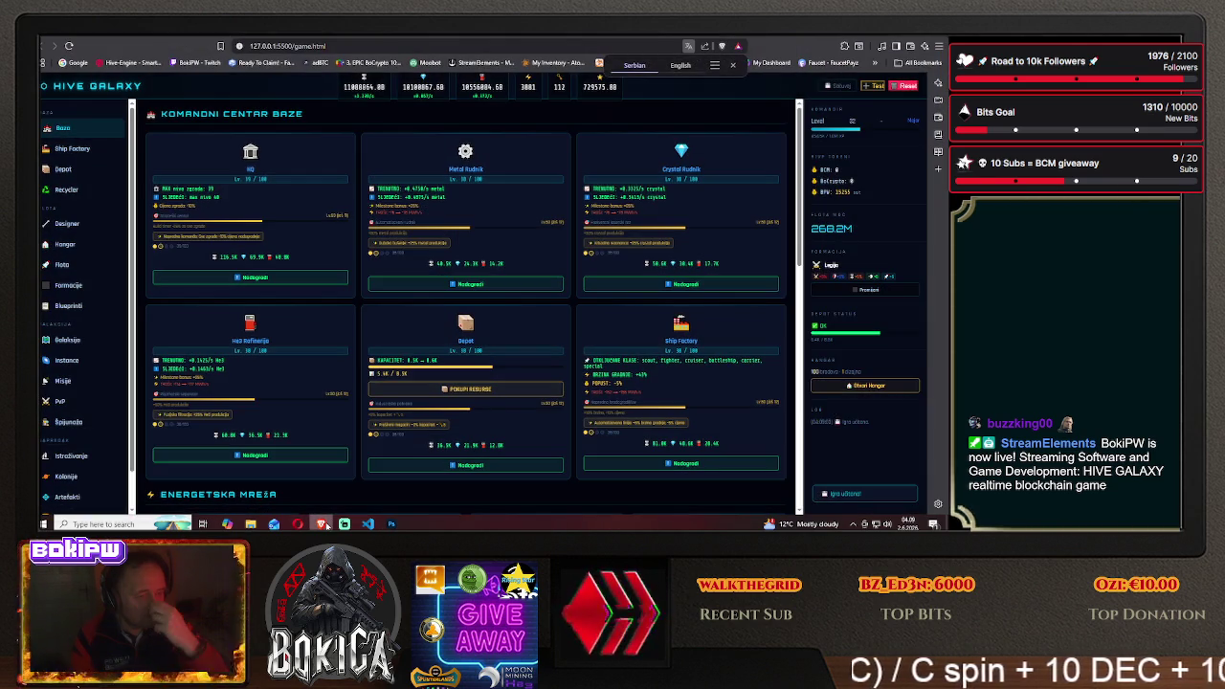
# Confirm the Guardian I card shows the green-framed icon under Krstarica blueprints, then return to Photoshop
pyautogui.click(60, 306)
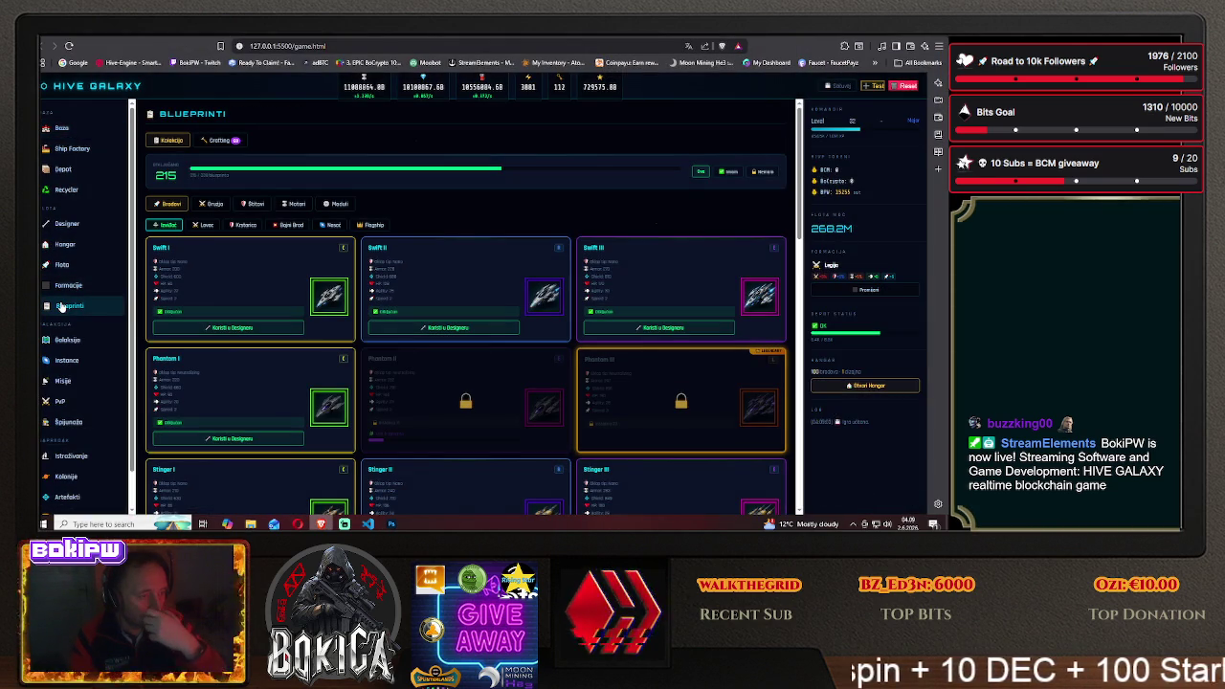
pyautogui.click(246, 225)
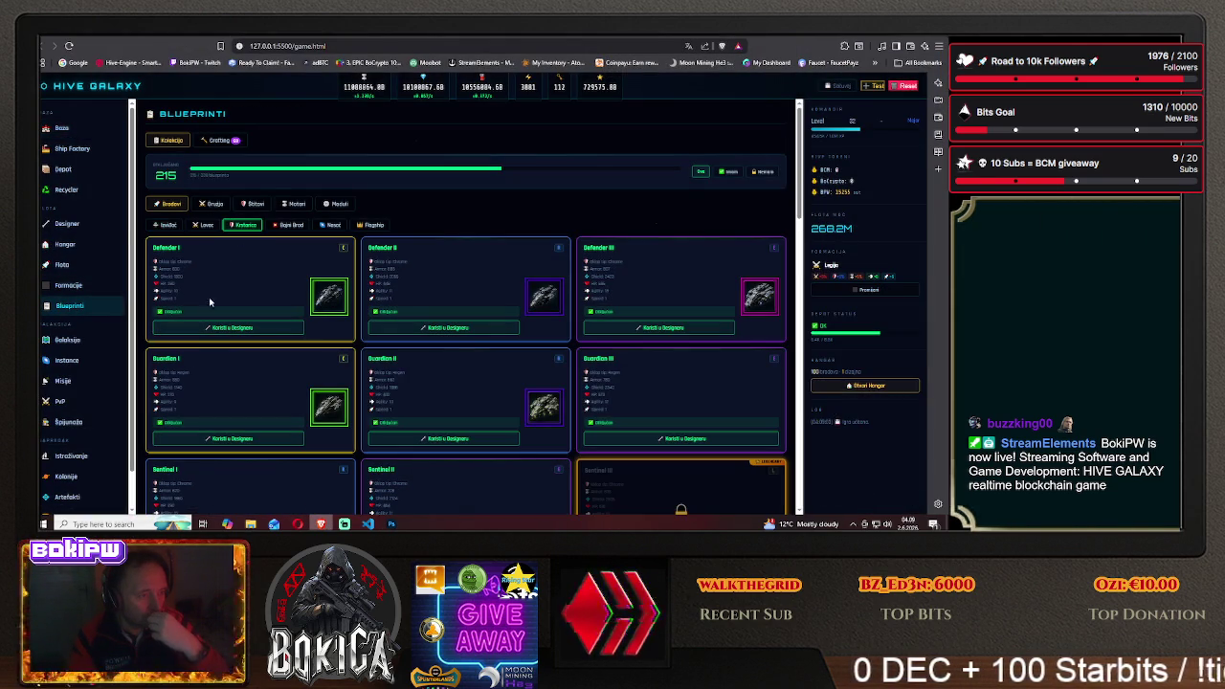
pyautogui.scroll(-1, 201, 317)
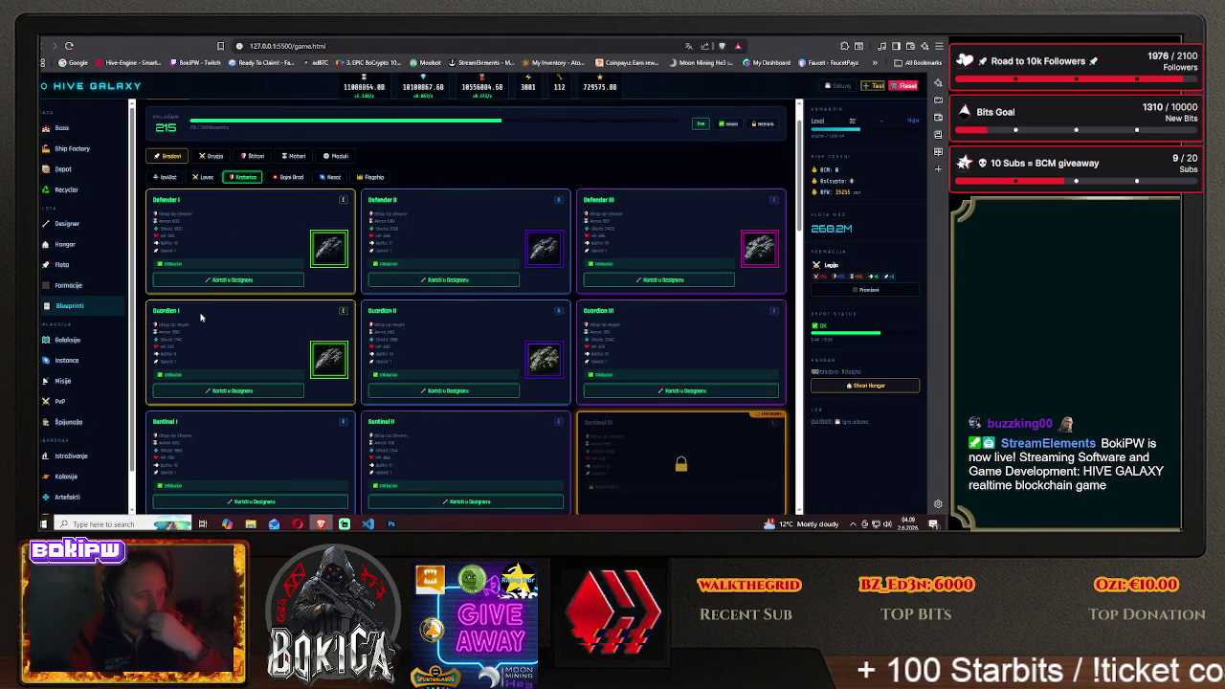
pyautogui.scroll(-1, 201, 317)
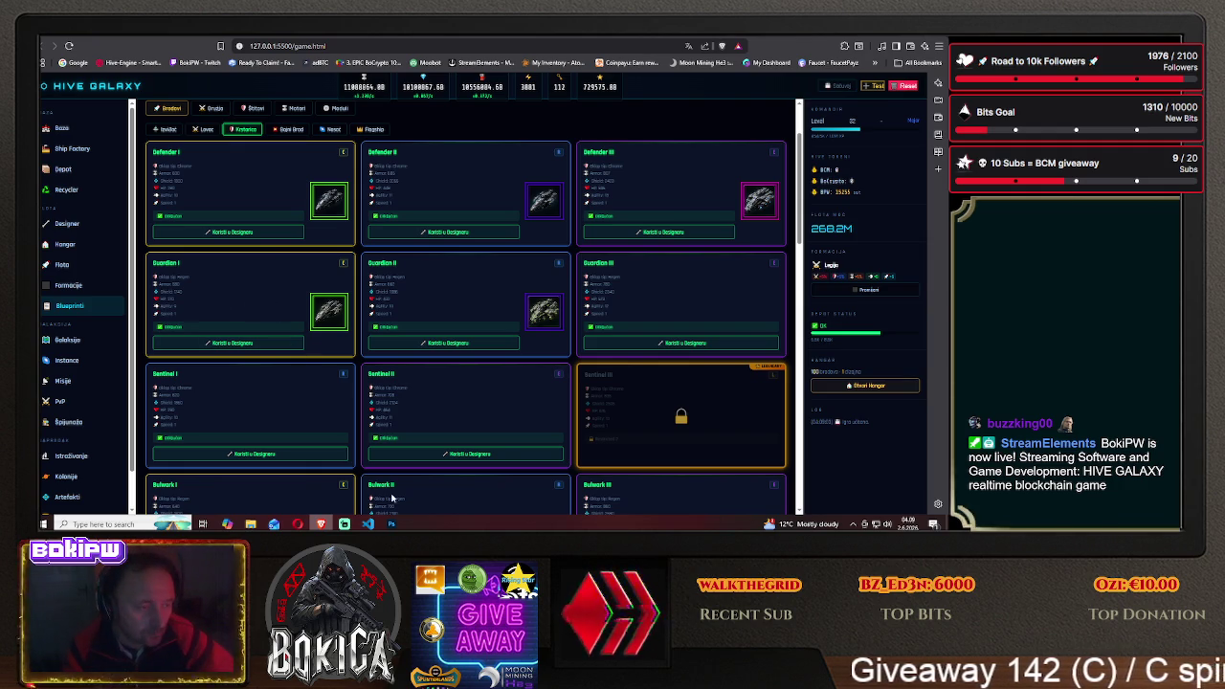
pyautogui.click(392, 523)
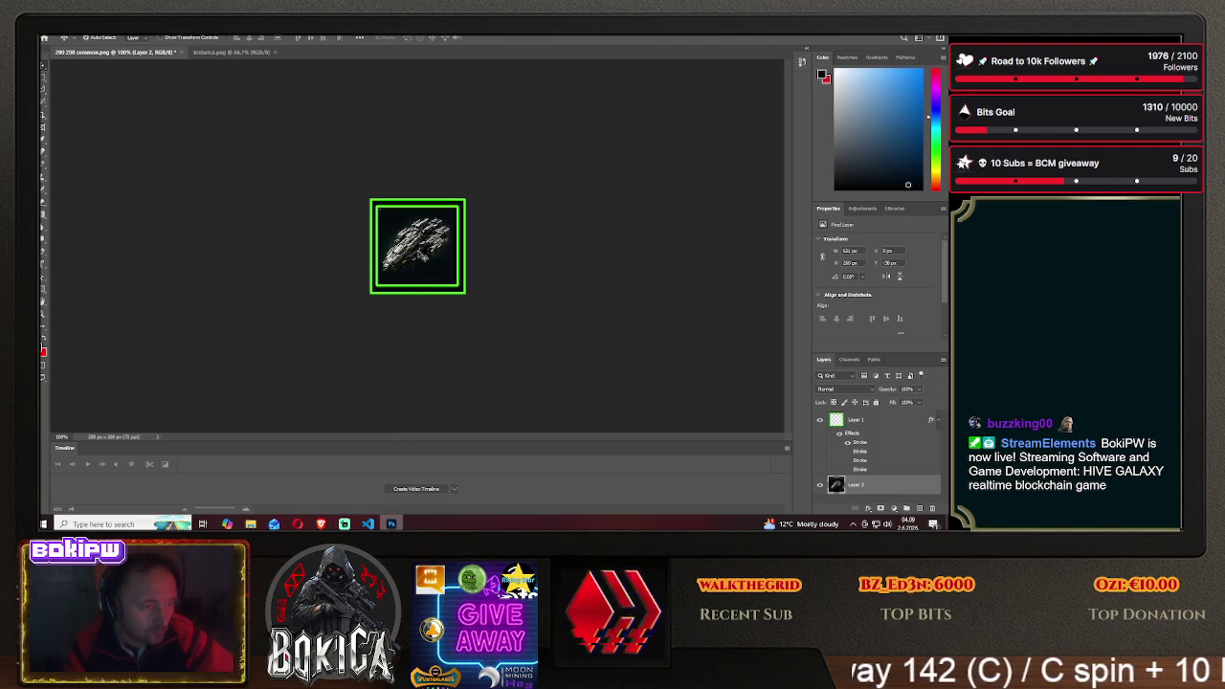
# Shift the ship left inside the frame and compare it with the game
pyautogui.moveTo(418, 261)
pyautogui.mouseDown()
pyautogui.moveTo(279, 240)
pyautogui.moveTo(343, 249)
pyautogui.mouseUp()
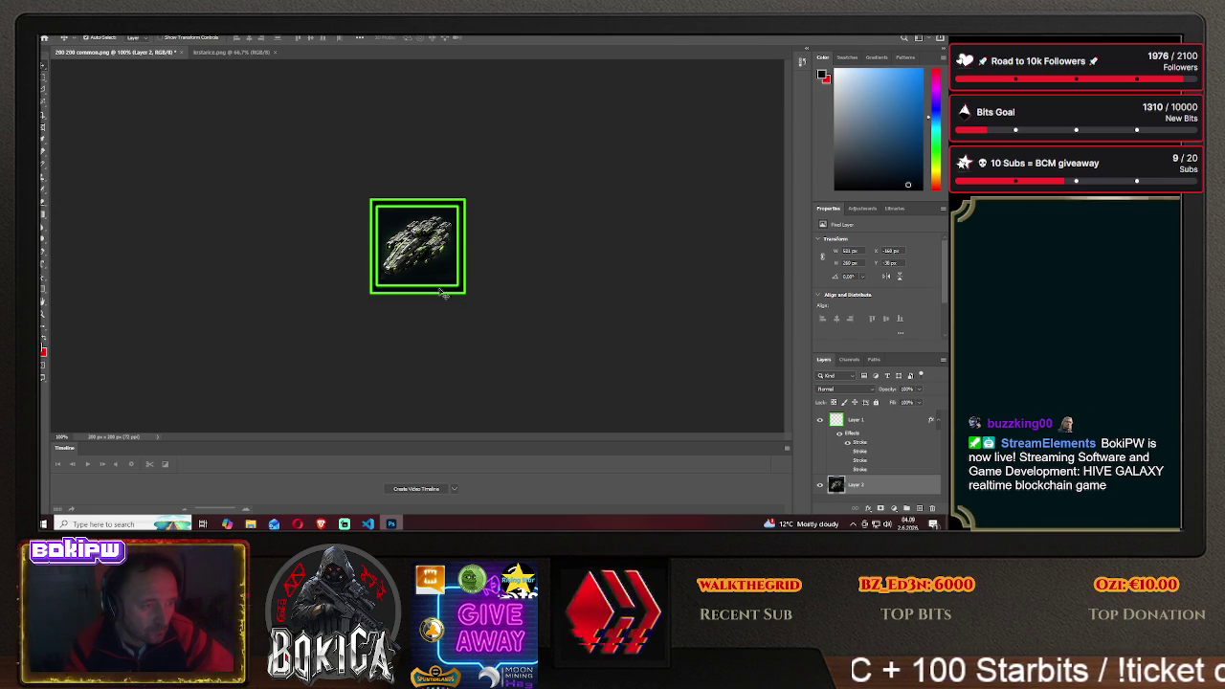
pyautogui.click(320, 524)
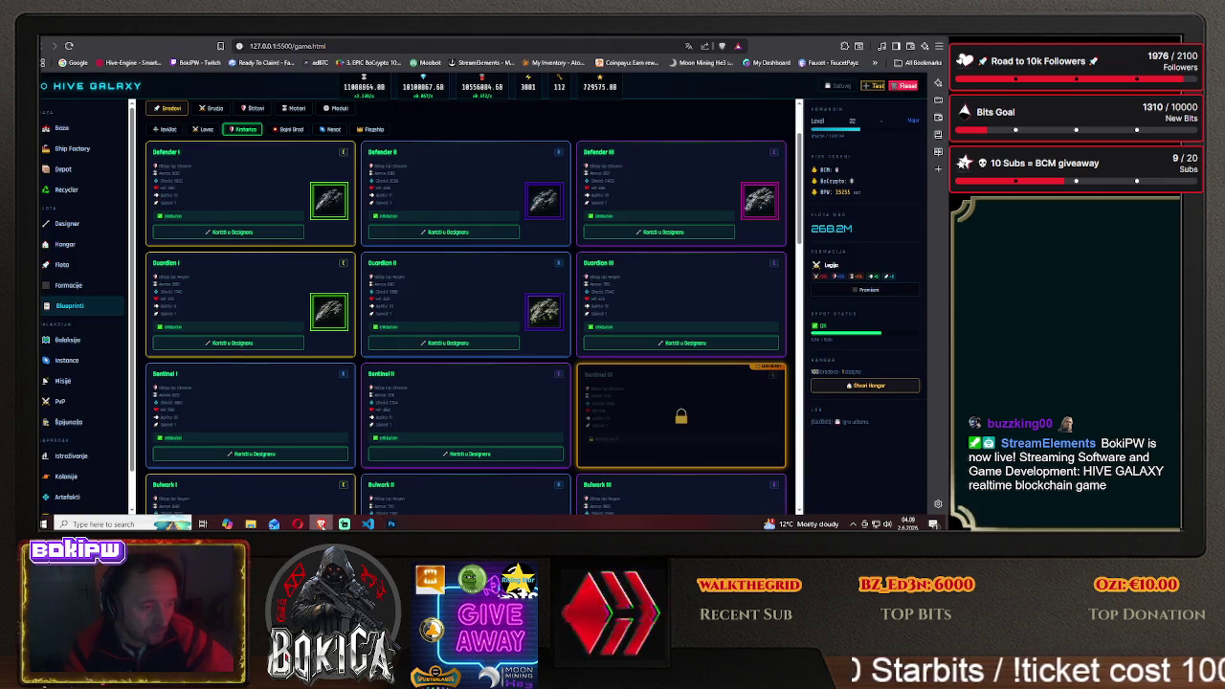
pyautogui.hotkey('alt', 'Tab')
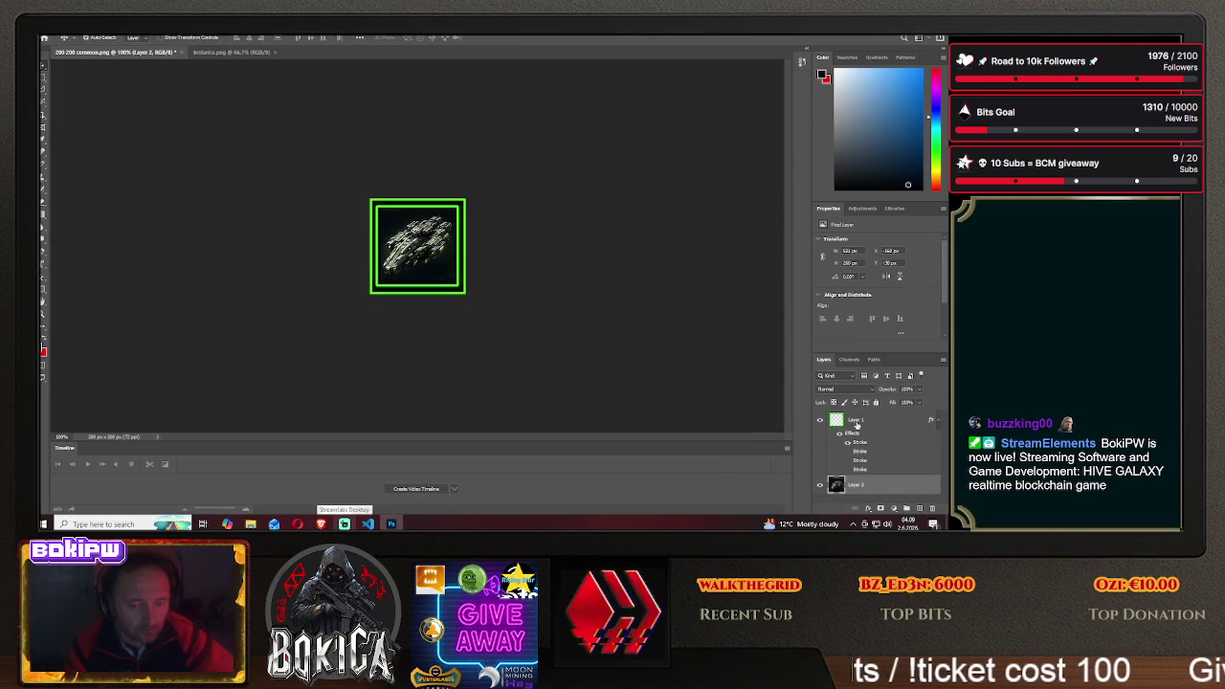
# Switch the frame layer's Blending Options stroke from green to purple
pyautogui.click(856, 424)
pyautogui.rightClick(856, 424)
pyautogui.click(679, 222)
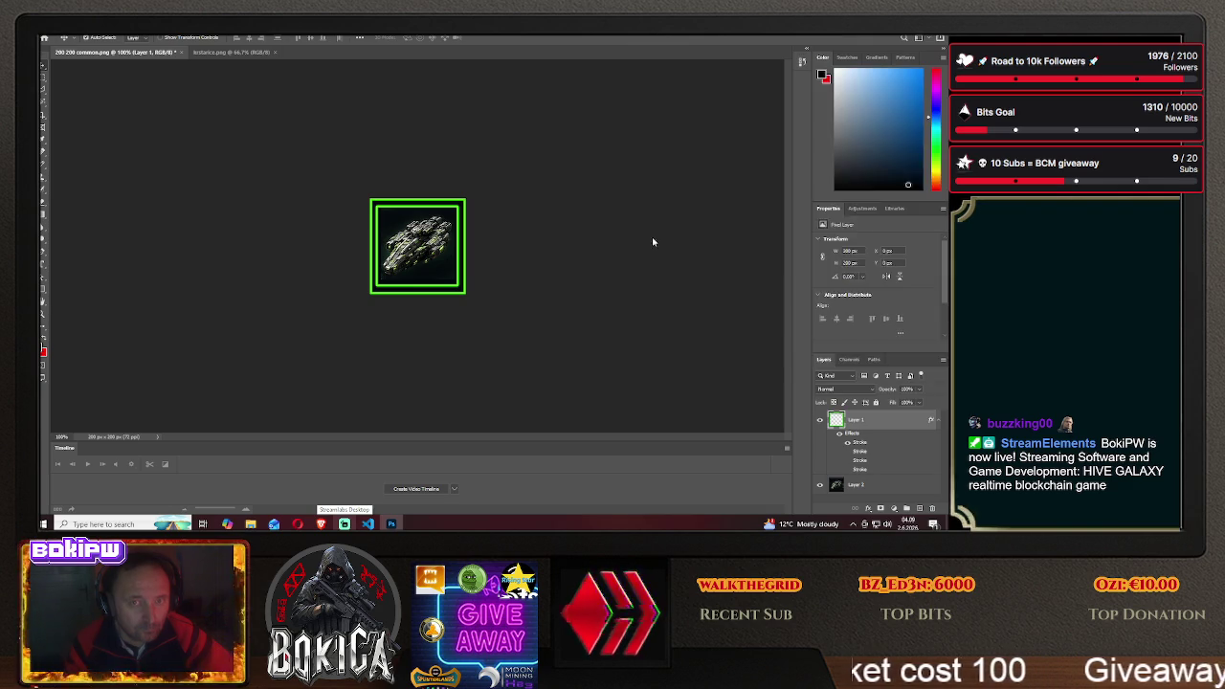
pyautogui.click(581, 222)
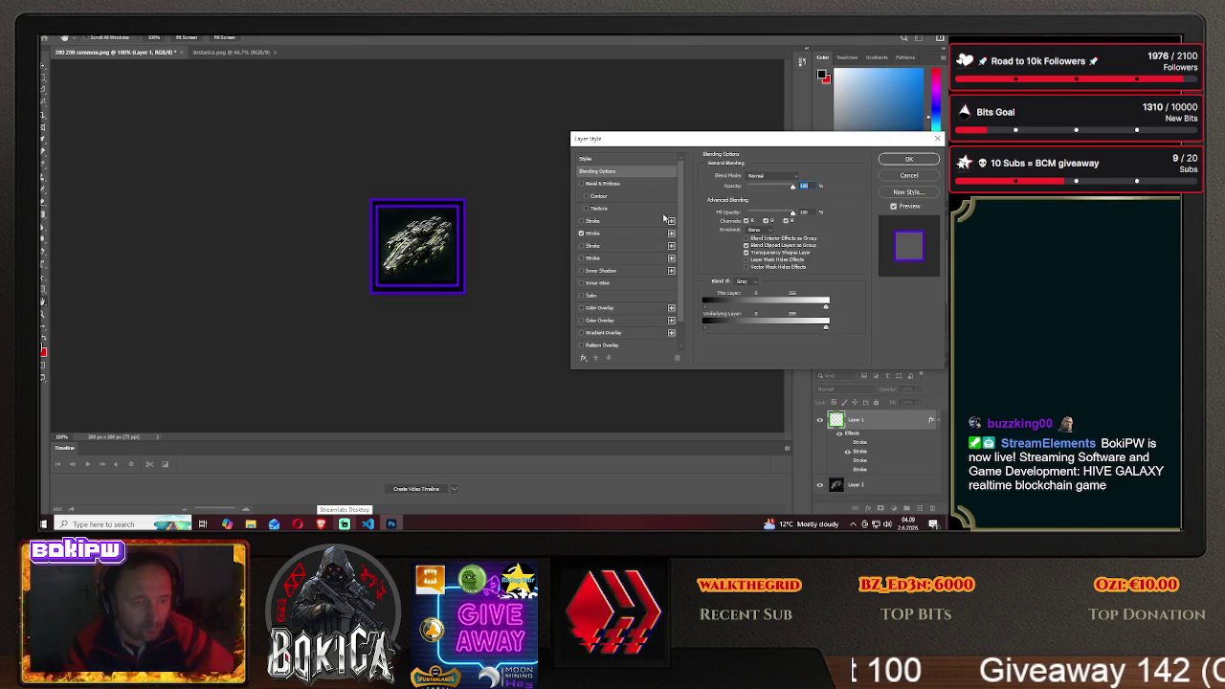
pyautogui.click(908, 159)
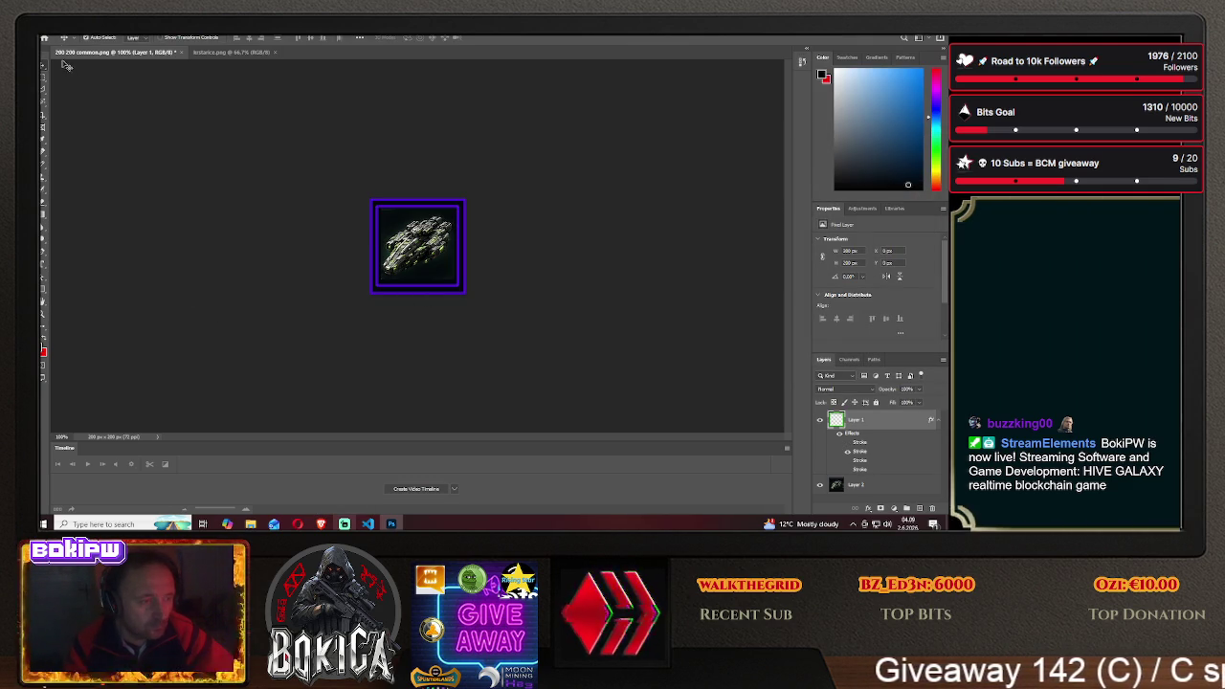
pyautogui.click(50, 35)
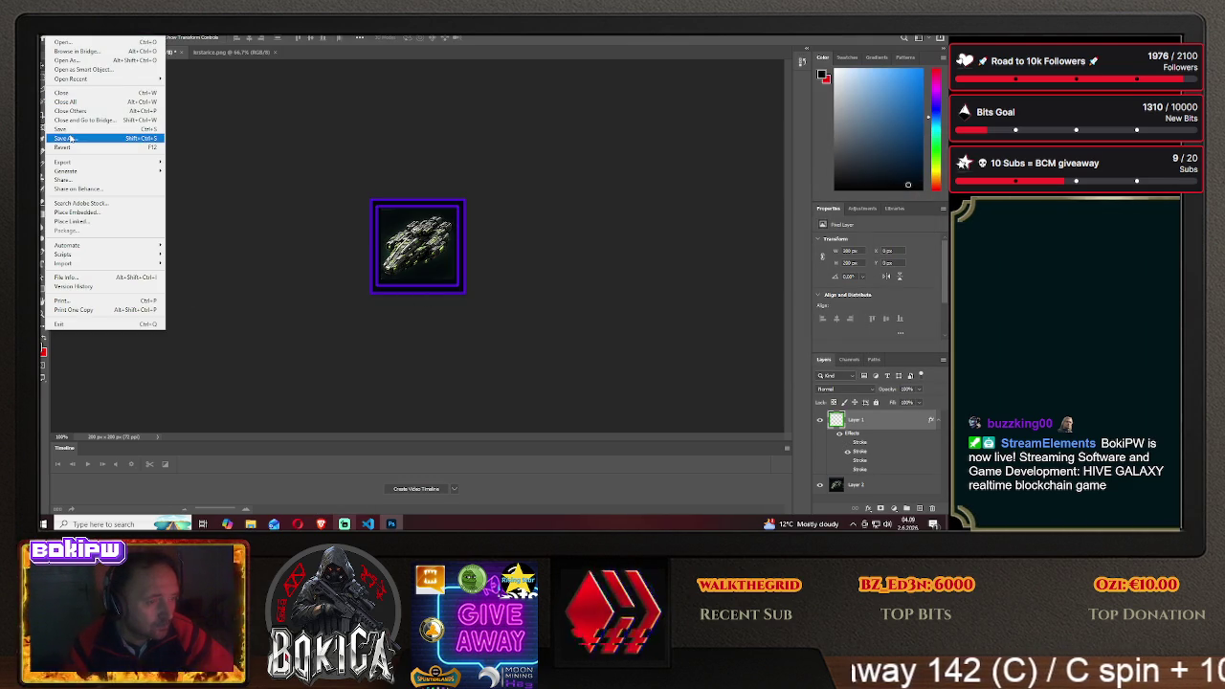
# Start Save As in the HIVE GALAXY img folder with the name guardian2
pyautogui.click(70, 139)
pyautogui.click(536, 353)
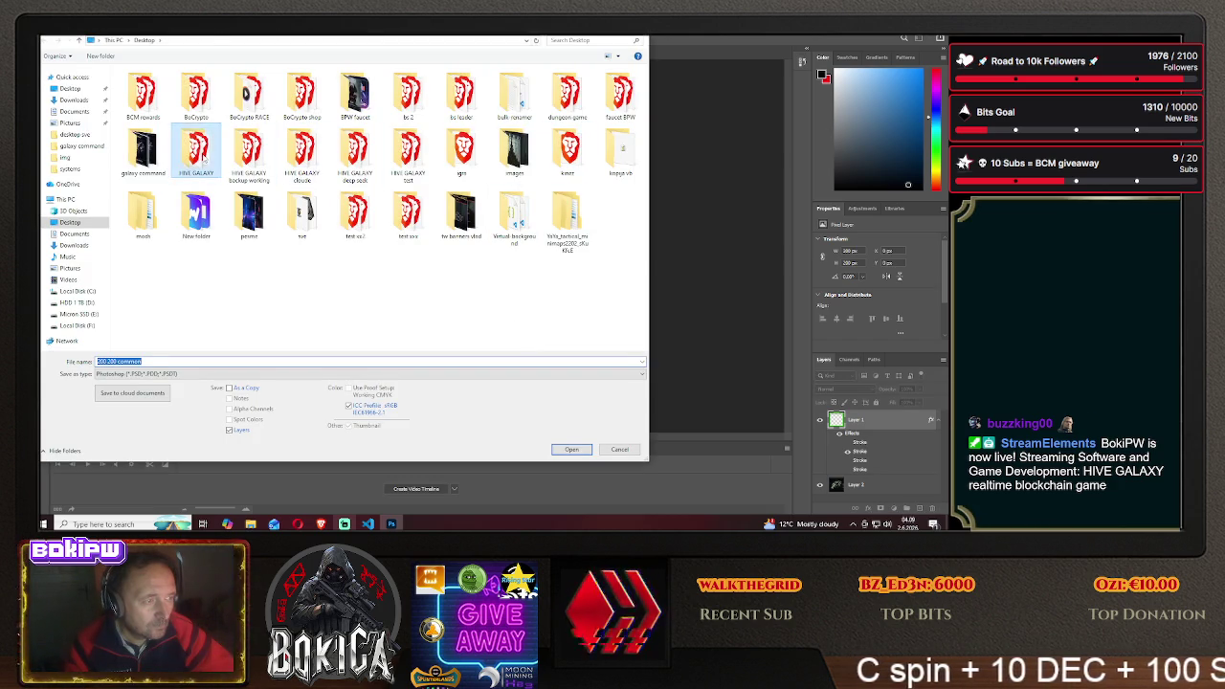
pyautogui.doubleClick(201, 157)
pyautogui.doubleClick(159, 103)
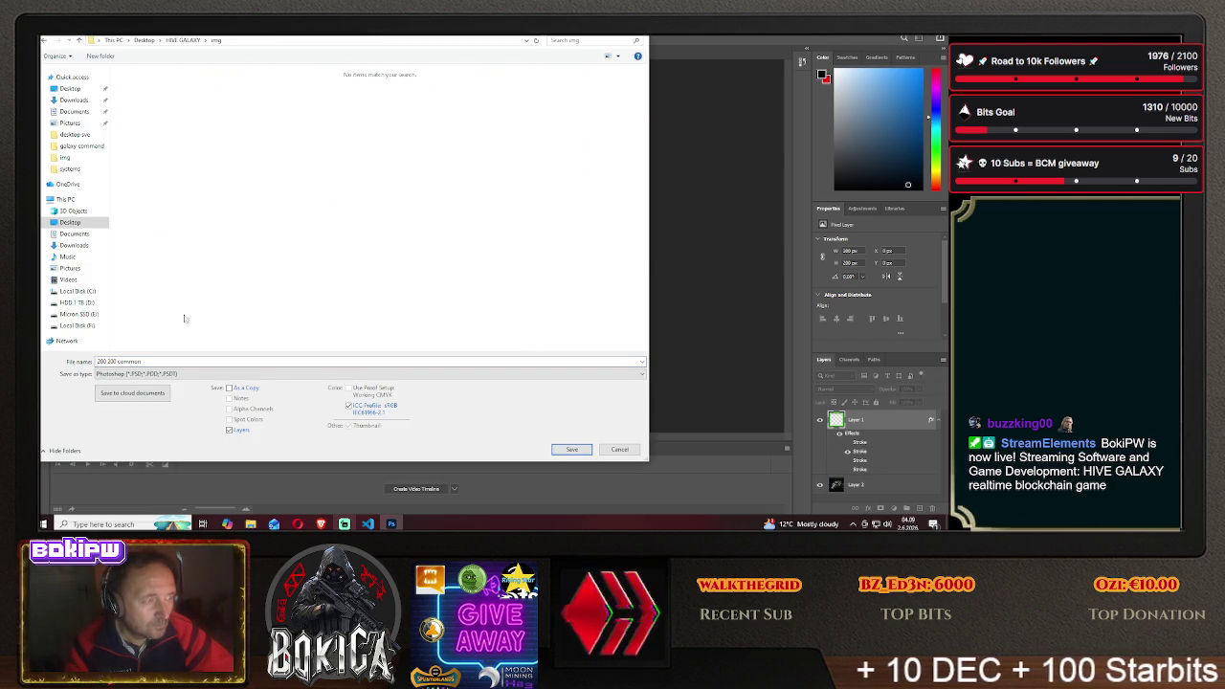
pyautogui.click(180, 361)
pyautogui.hotkey('ctrl', 'a')
pyautogui.write('gu')
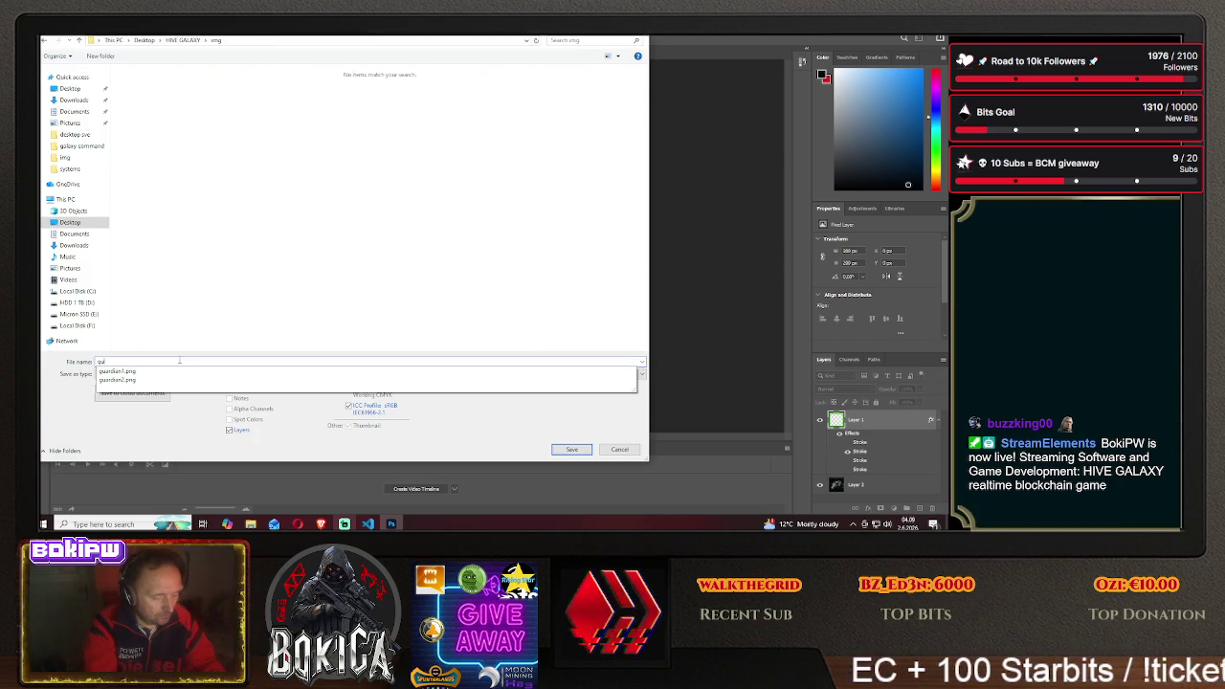
pyautogui.write('ardian')
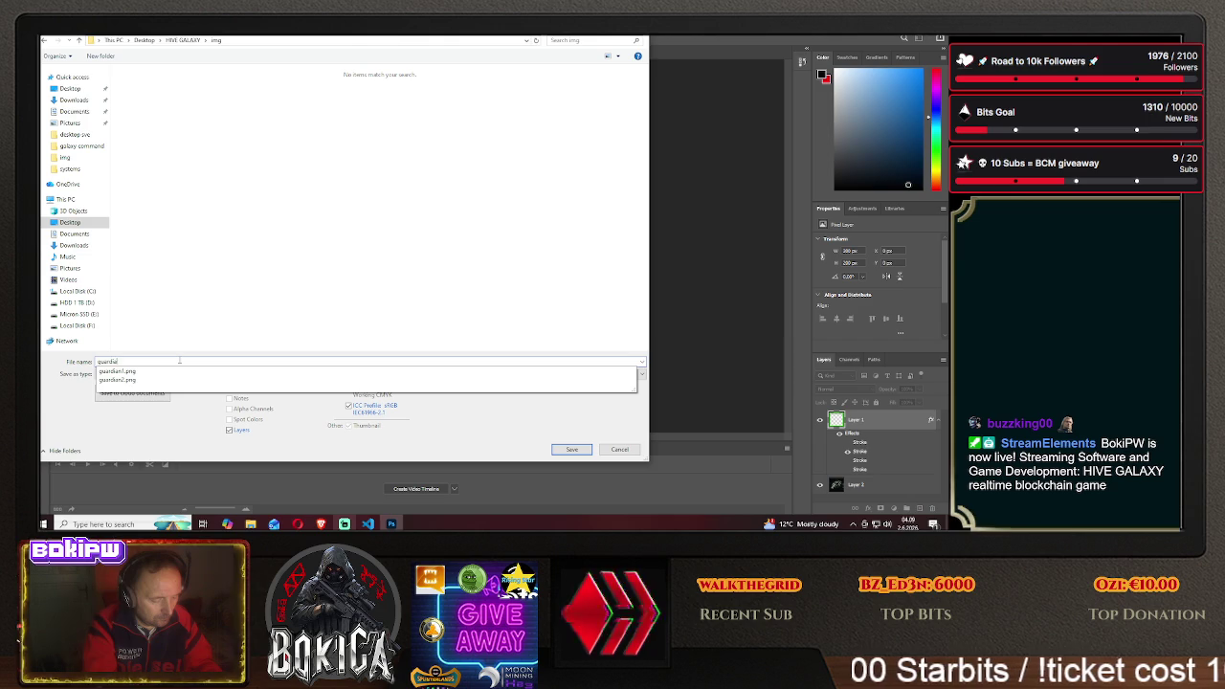
pyautogui.write('2')
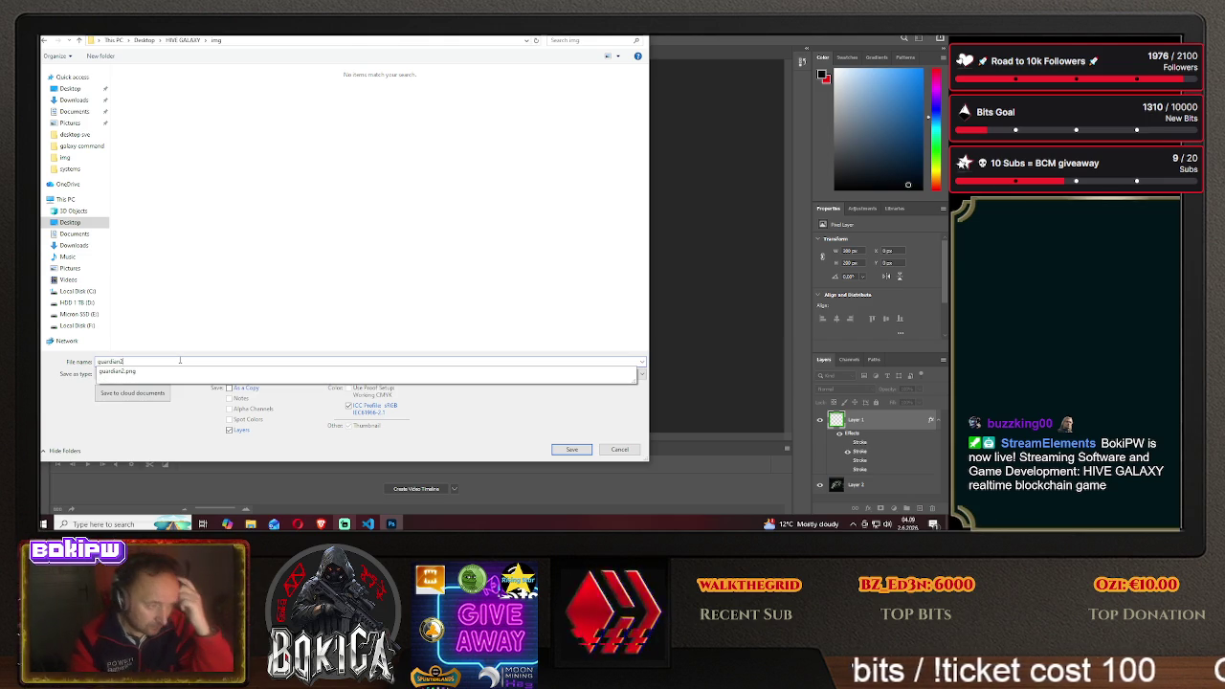
# Save as PNG, replacing the existing guardian2.png, and accept the PNG options
pyautogui.click(151, 372)
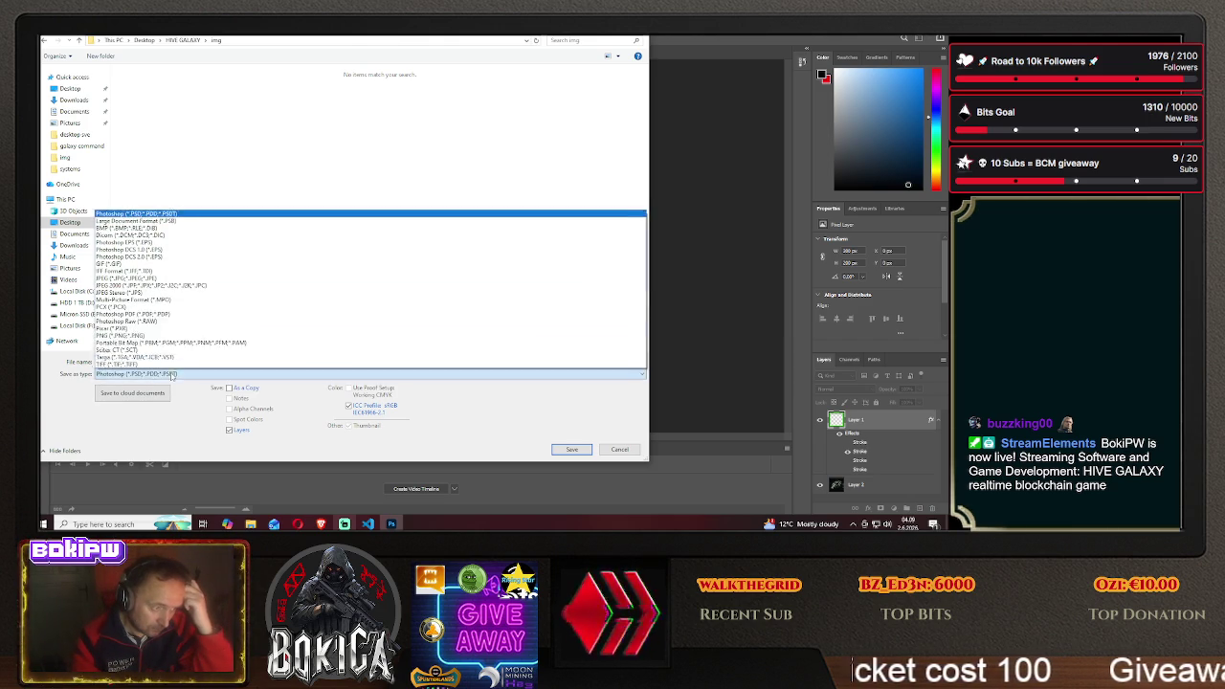
pyautogui.click(162, 335)
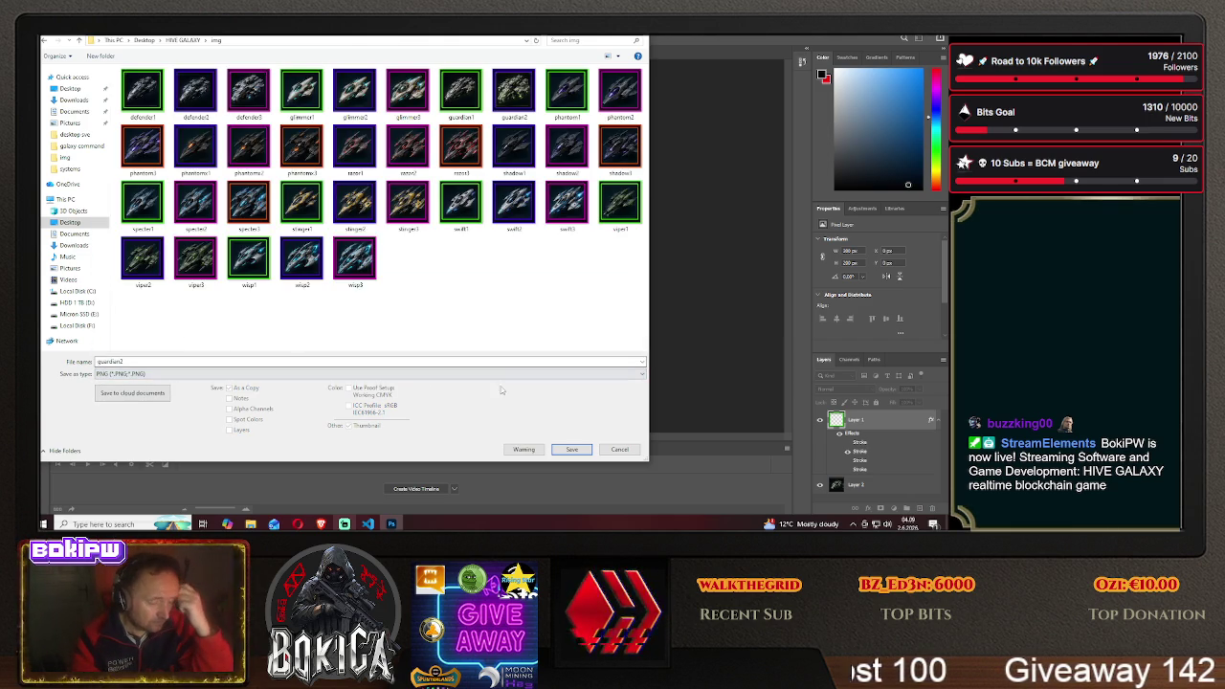
pyautogui.click(572, 449)
pyautogui.click(512, 271)
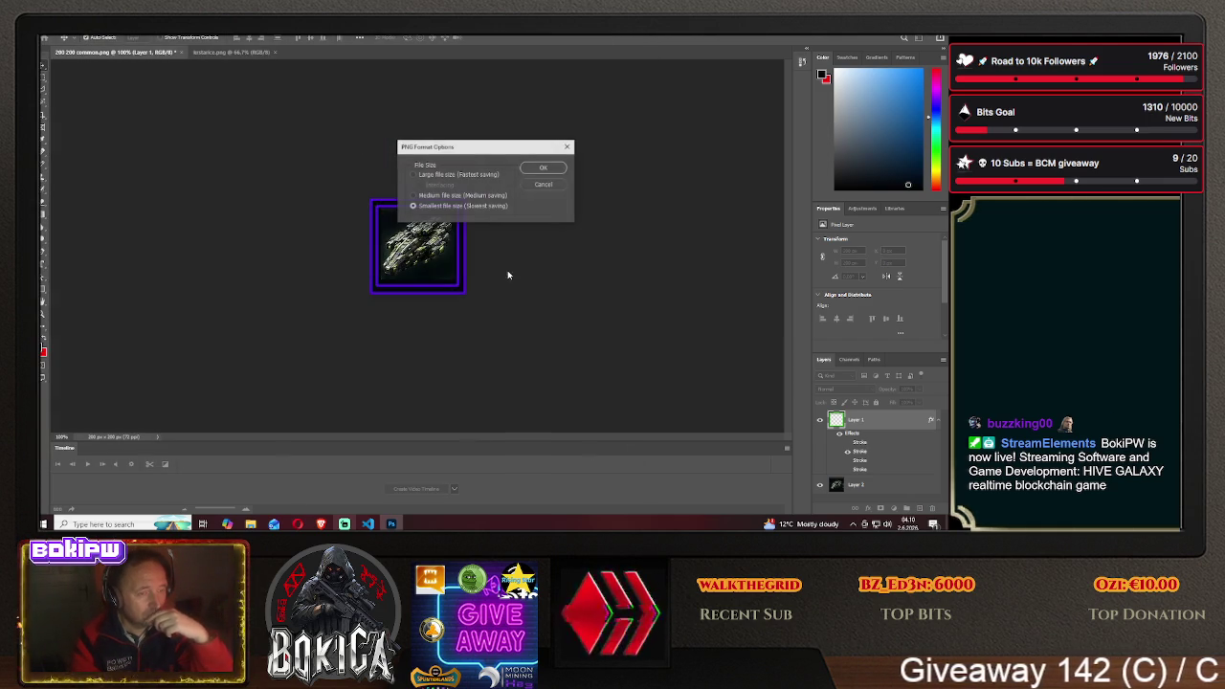
pyautogui.click(542, 169)
pyautogui.click(315, 521)
# Filter the Blueprinti page to Krstarica and scroll to Guardian II's purple-framed icon
pyautogui.click(68, 307)
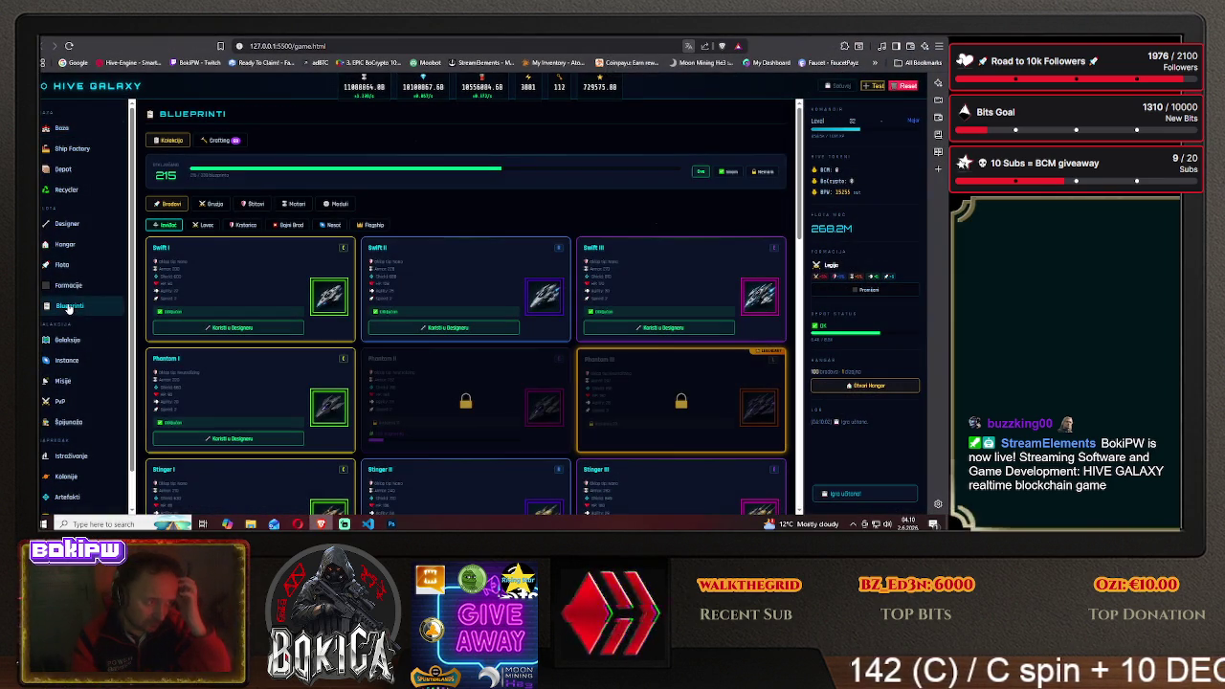
pyautogui.click(247, 225)
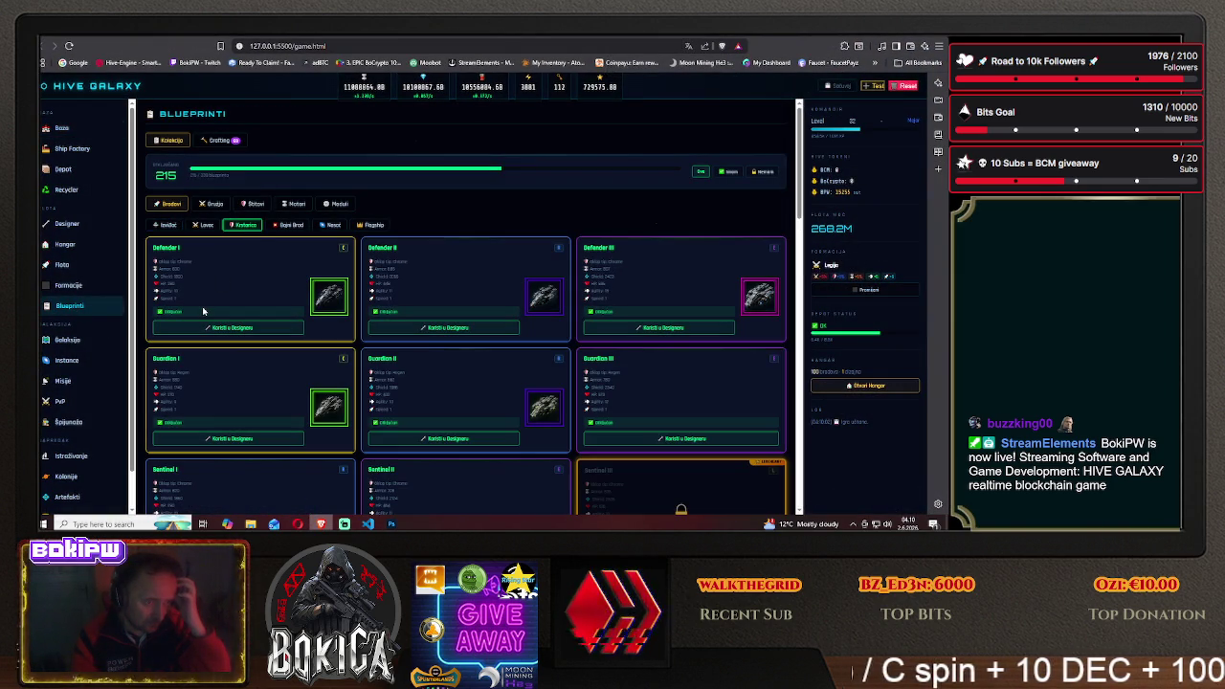
pyautogui.scroll(-1, 202, 311)
pyautogui.scroll(-1, 203, 311)
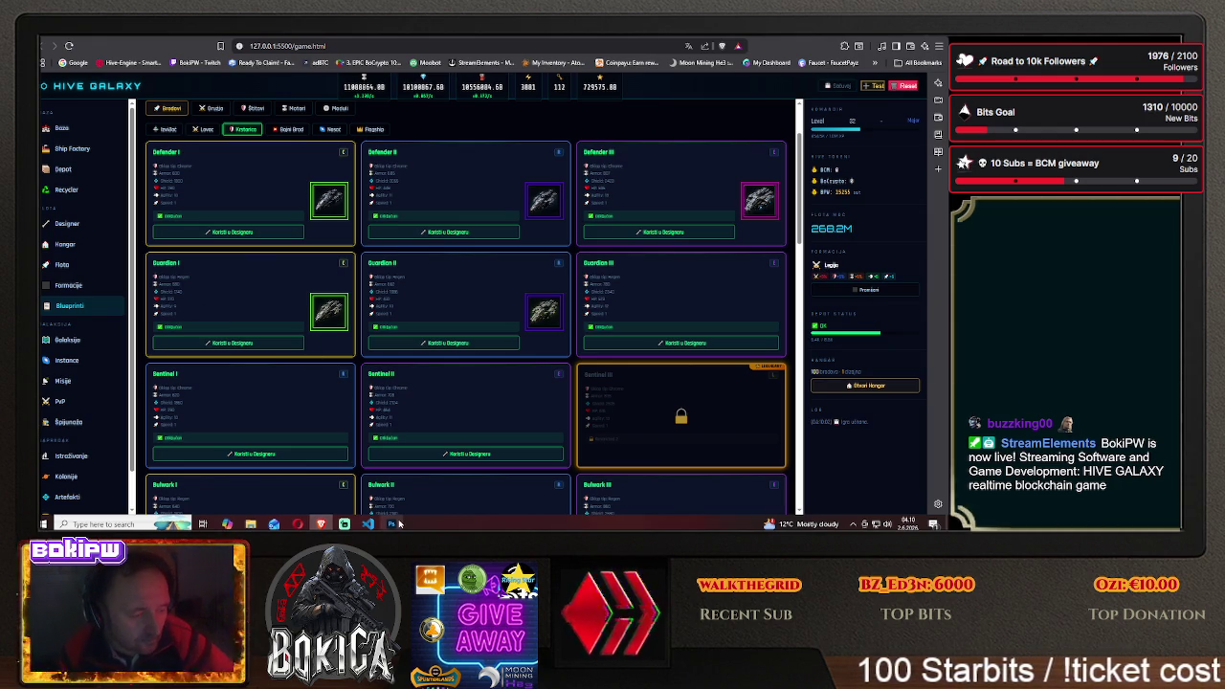
pyautogui.hotkey('alt', 'Tab')
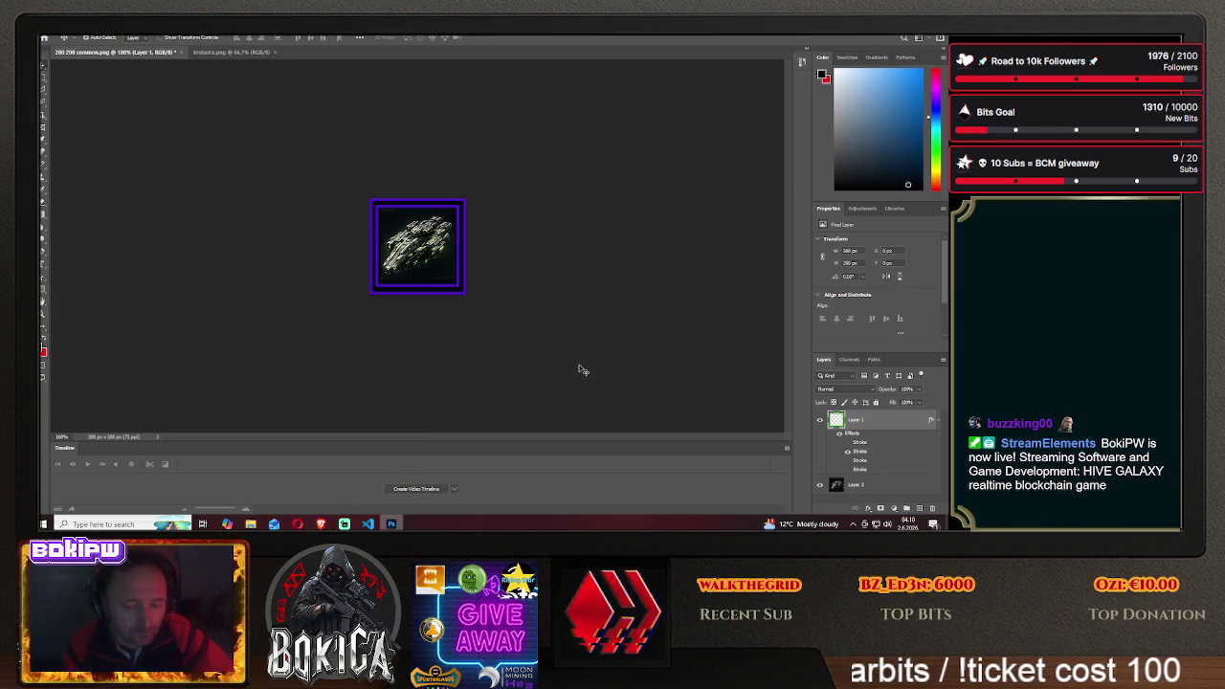
# Switch the frame stroke to magenta and drag Layer 2's ship to reposition it
pyautogui.rightClick(862, 422)
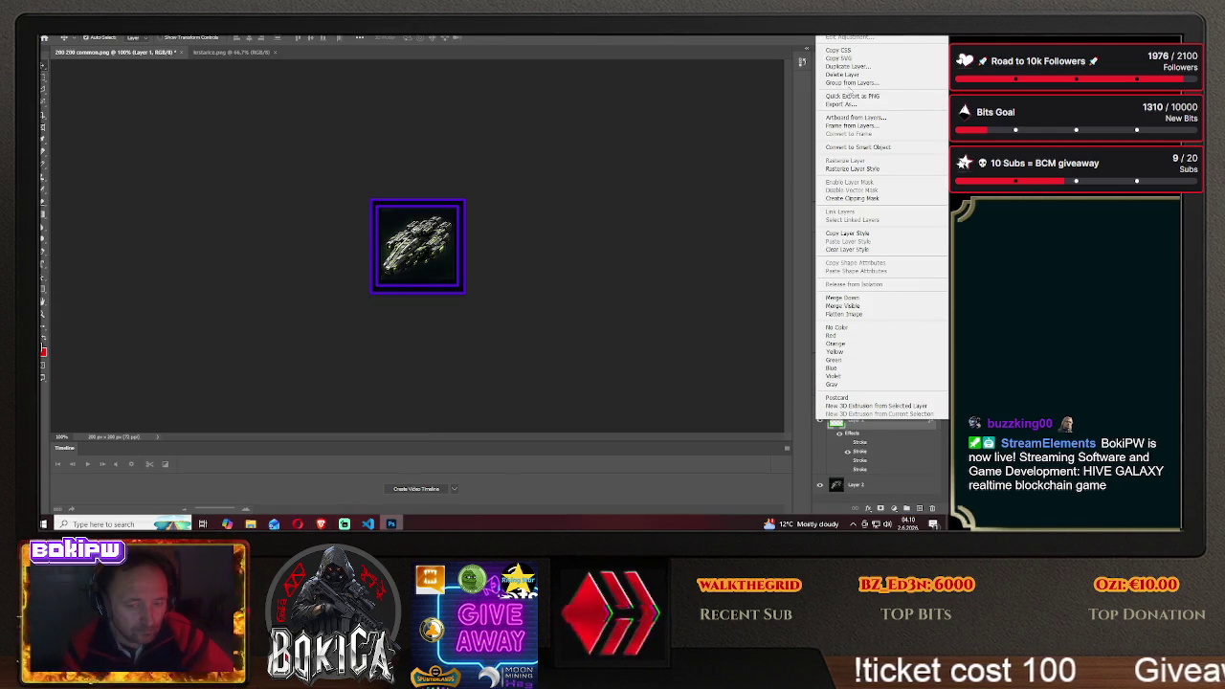
pyautogui.click(847, 36)
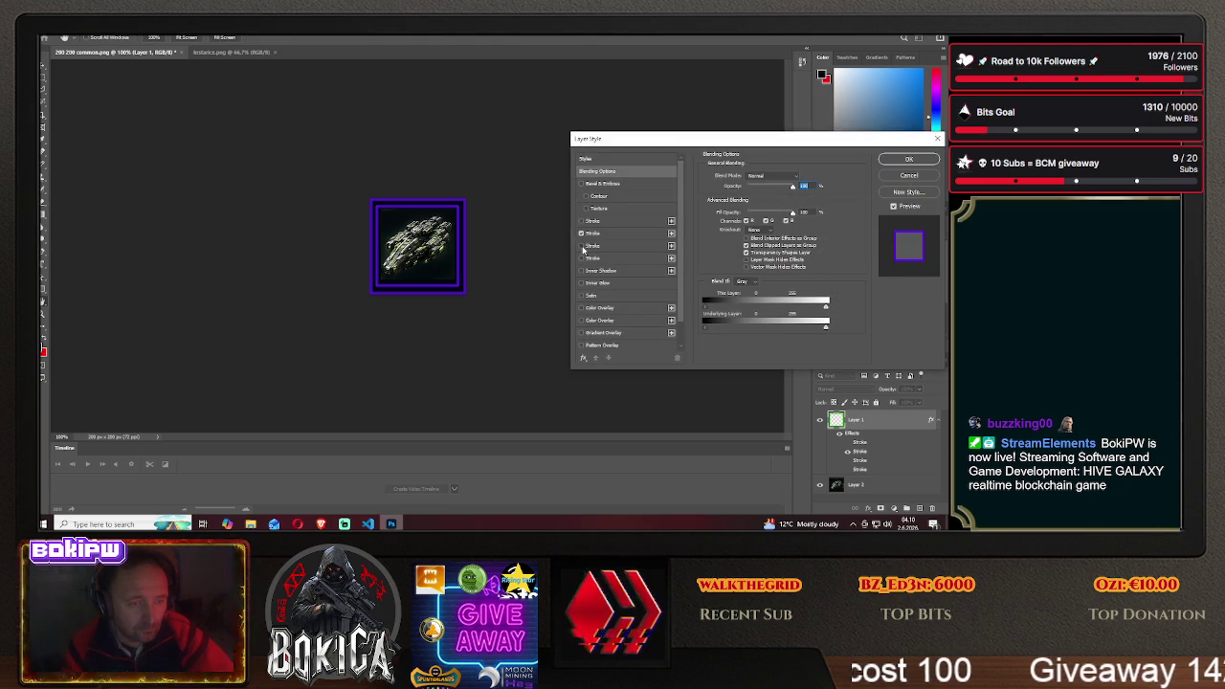
pyautogui.click(581, 246)
pyautogui.click(908, 159)
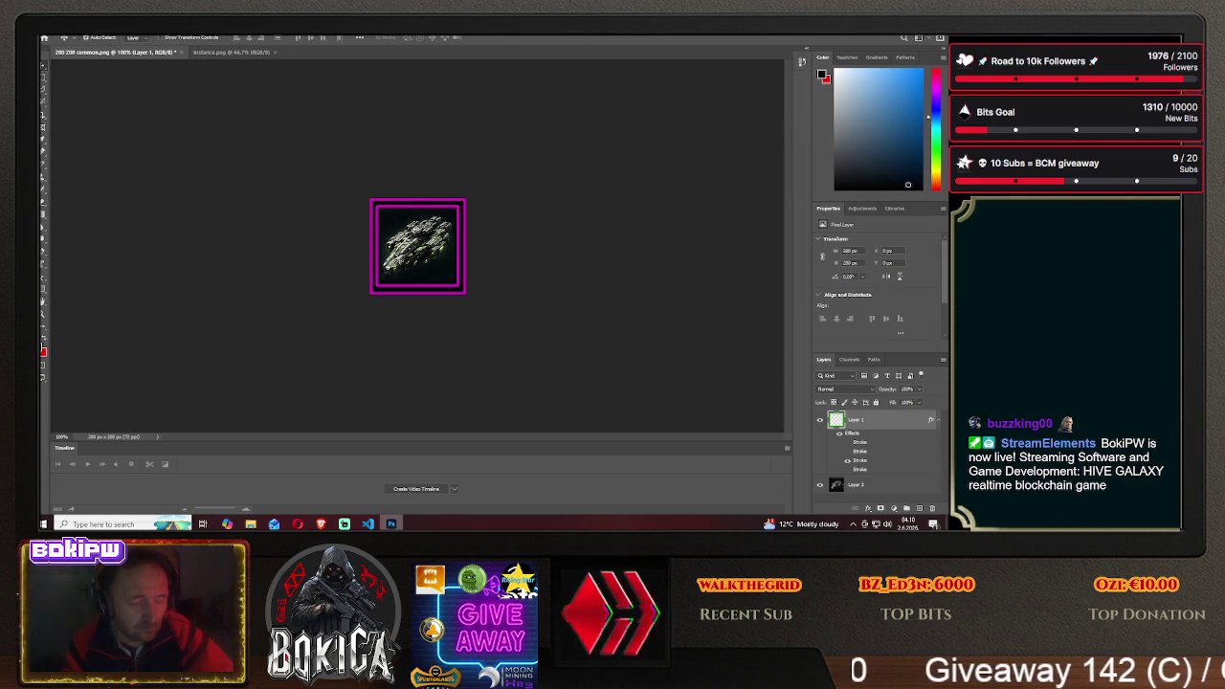
pyautogui.click(854, 484)
pyautogui.moveTo(412, 246); pyautogui.dragTo(345, 252)
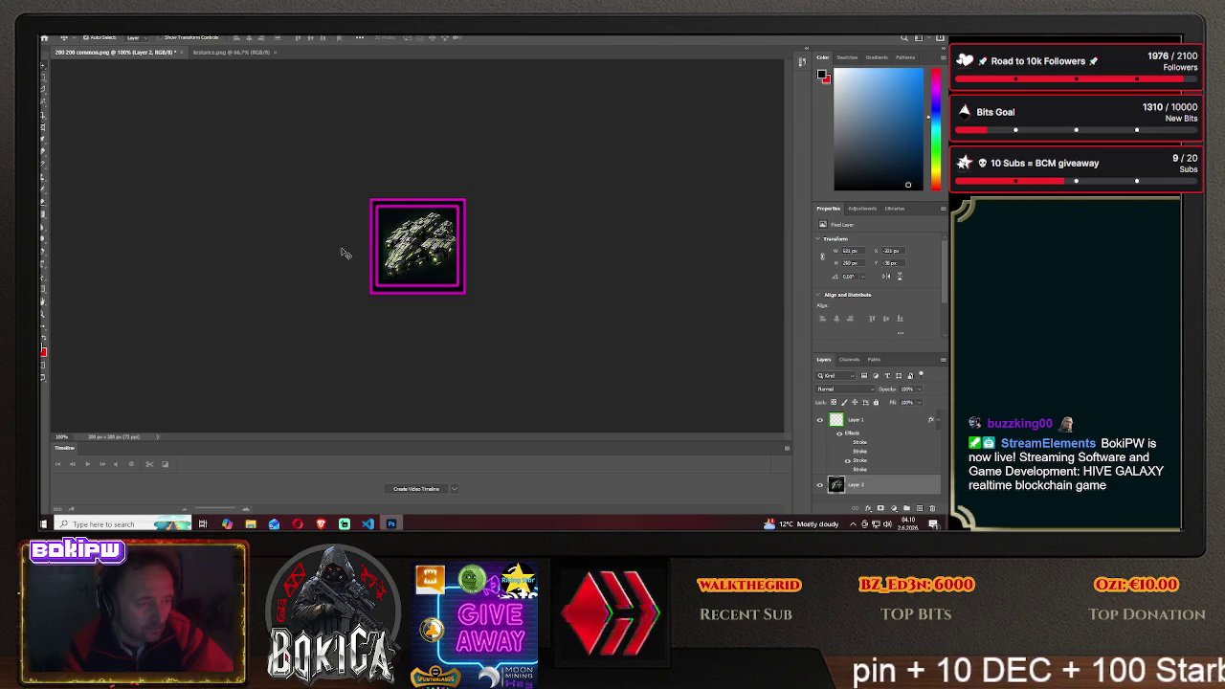
# Start Save As and browse to the HIVE GALAXY img folder
pyautogui.click(64, 39)
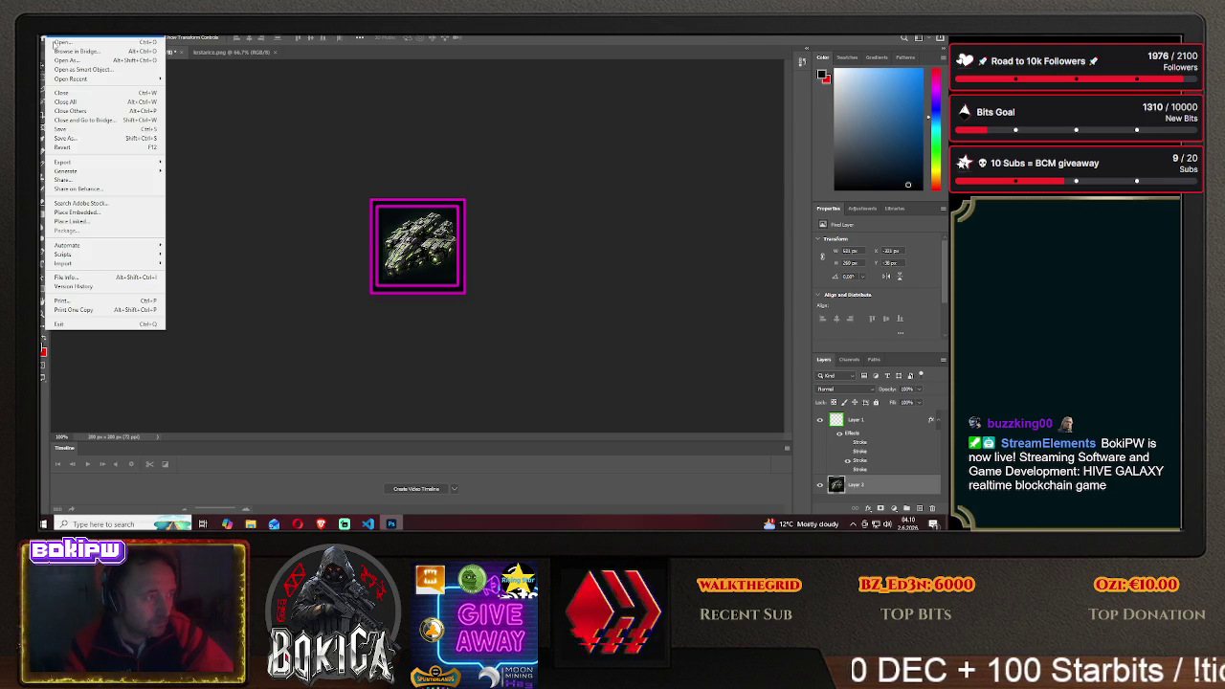
pyautogui.click(72, 143)
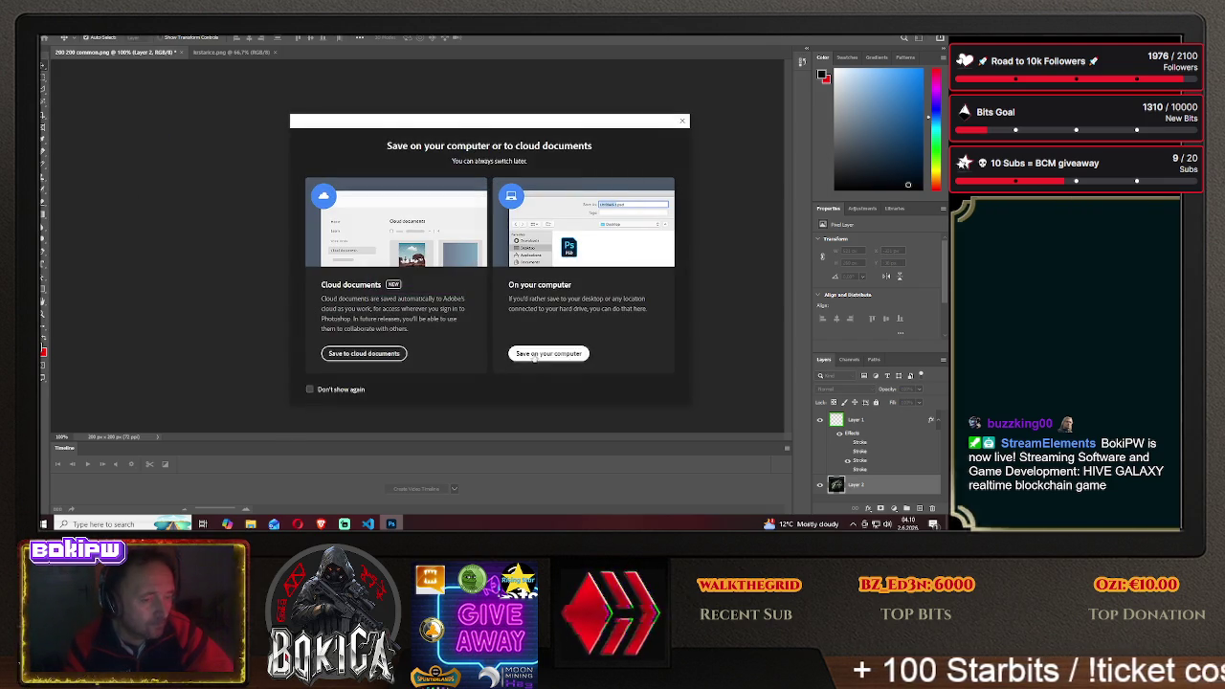
pyautogui.click(548, 354)
pyautogui.doubleClick(194, 153)
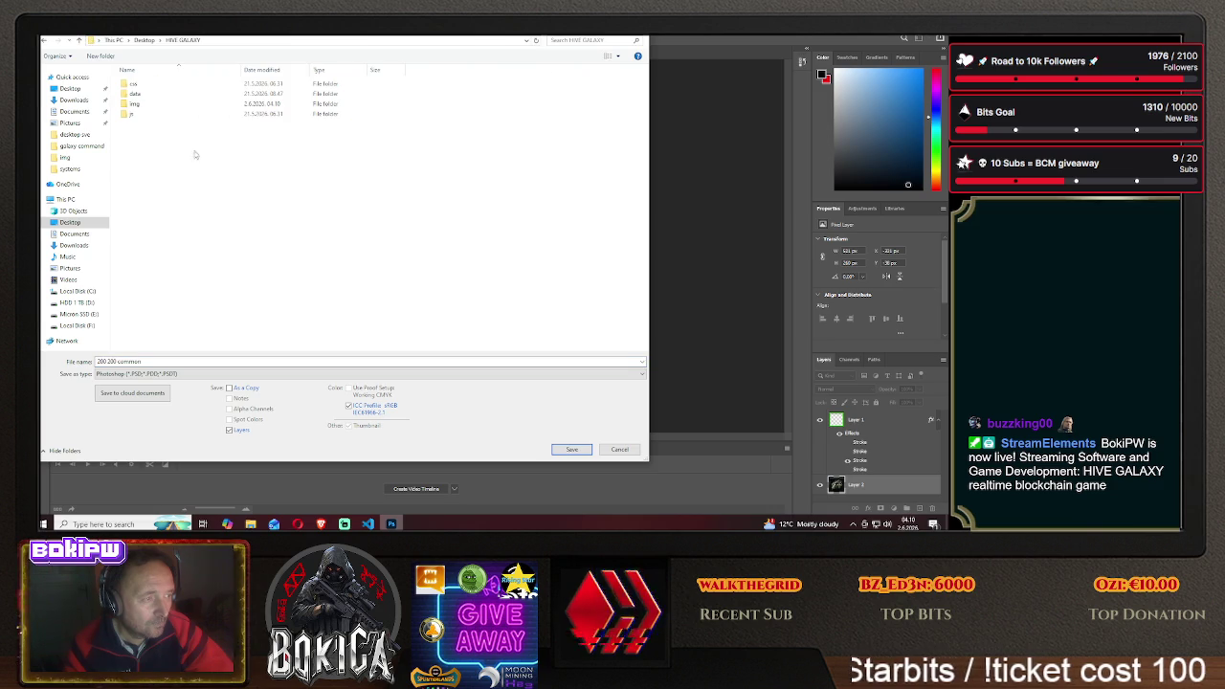
pyautogui.doubleClick(165, 106)
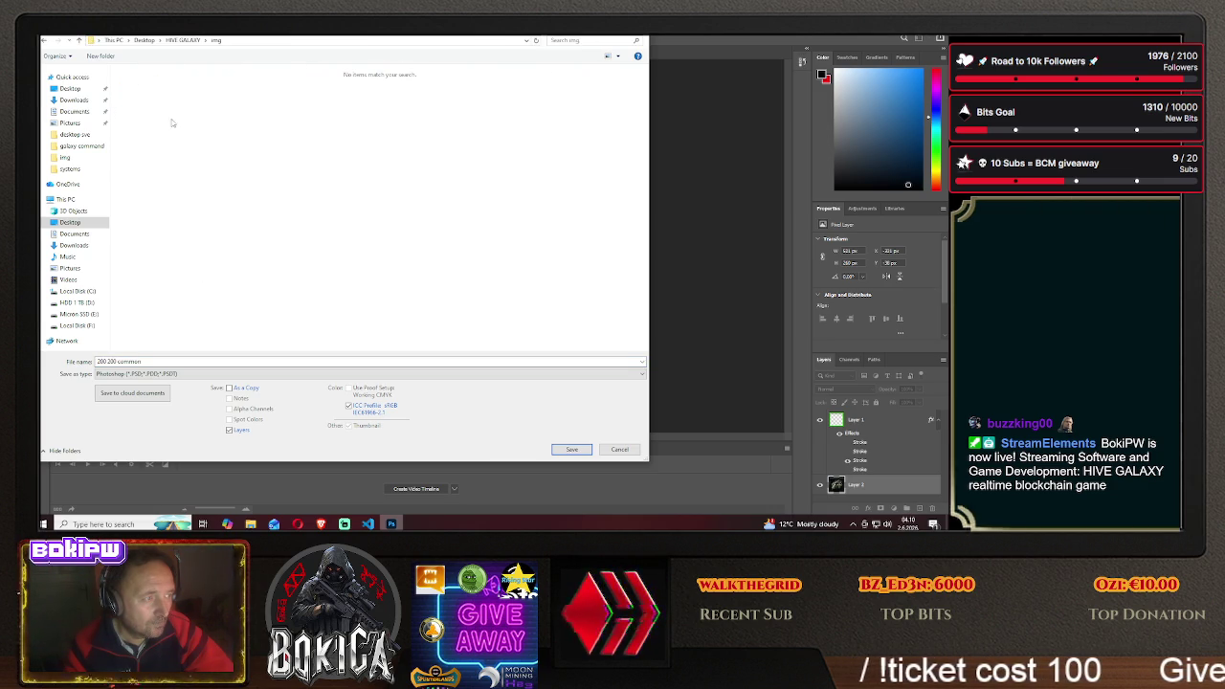
# Name the file guardian3, save it as PNG and accept the PNG options
pyautogui.click(160, 361)
pyautogui.write('guardian3')
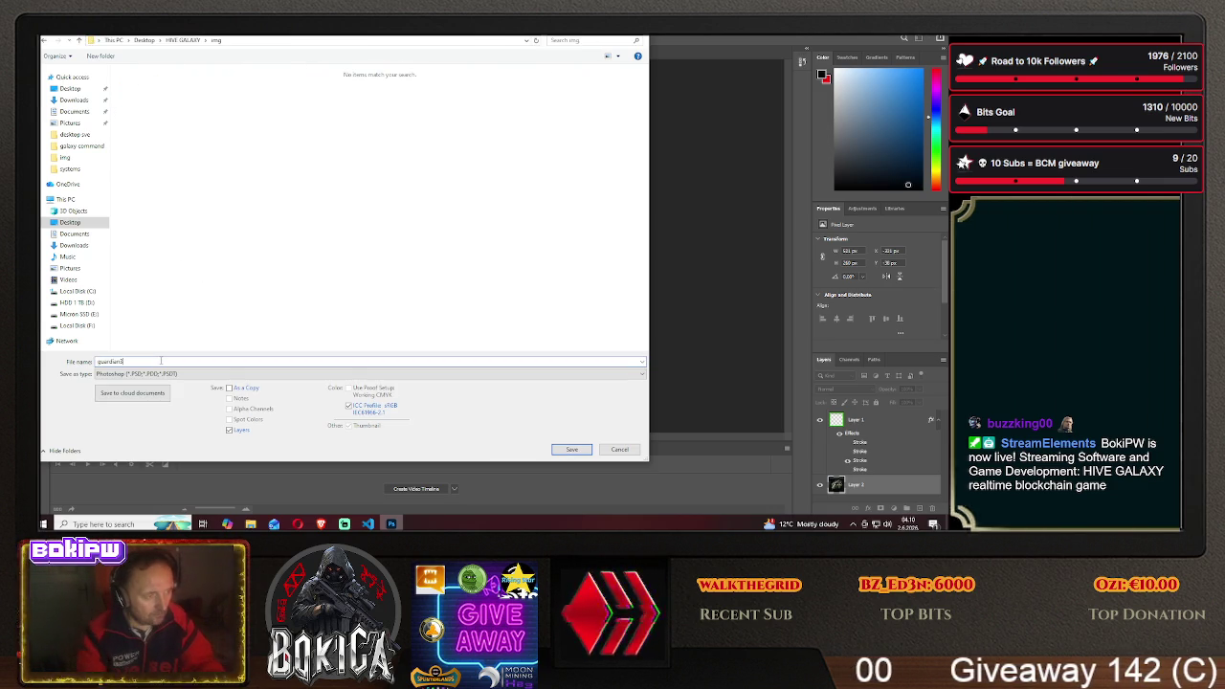
pyautogui.click(134, 373)
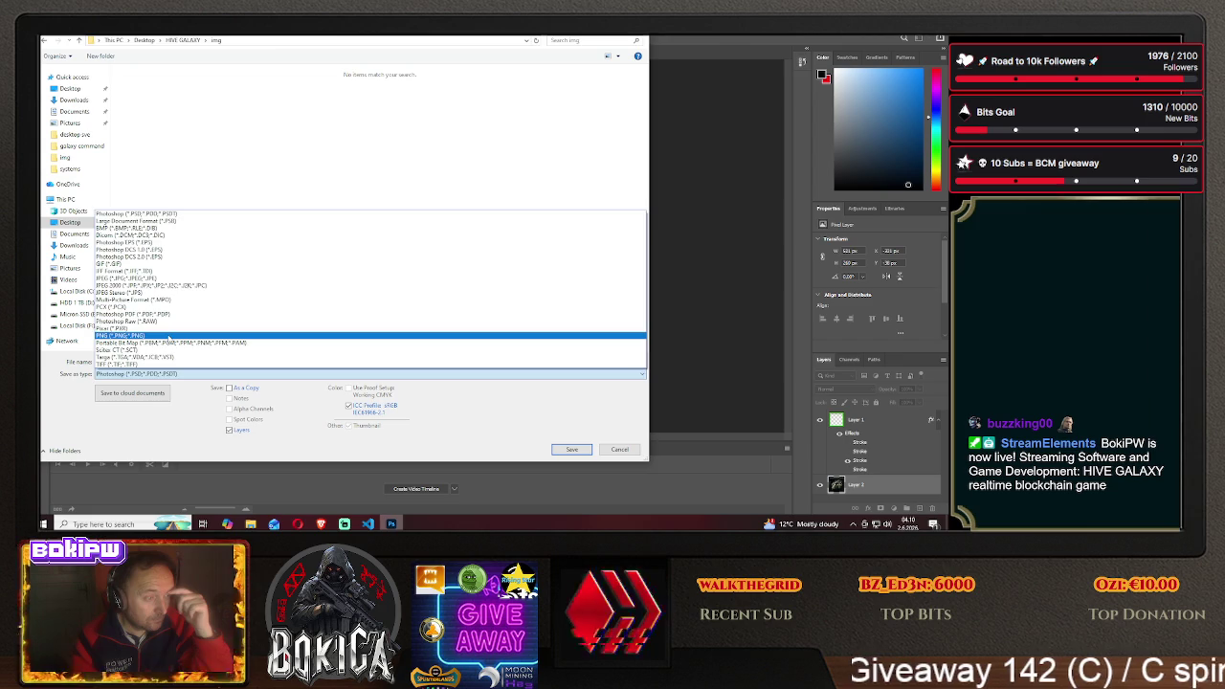
pyautogui.click(170, 335)
pyautogui.click(564, 450)
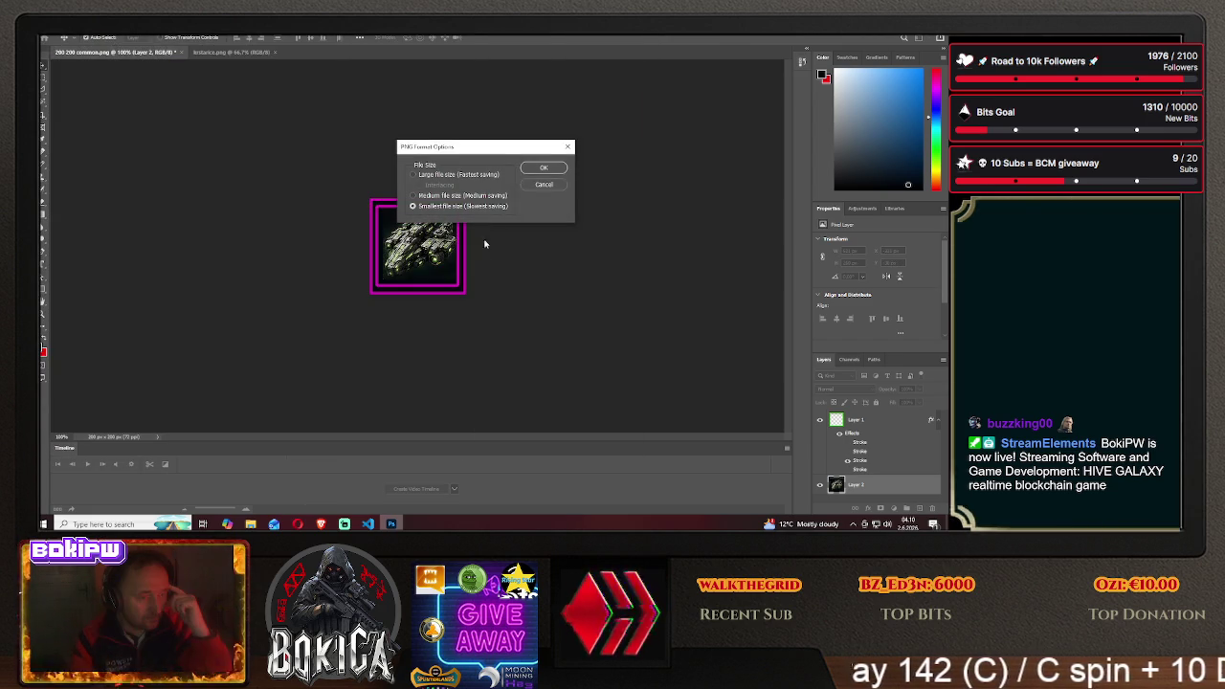
pyautogui.click(525, 172)
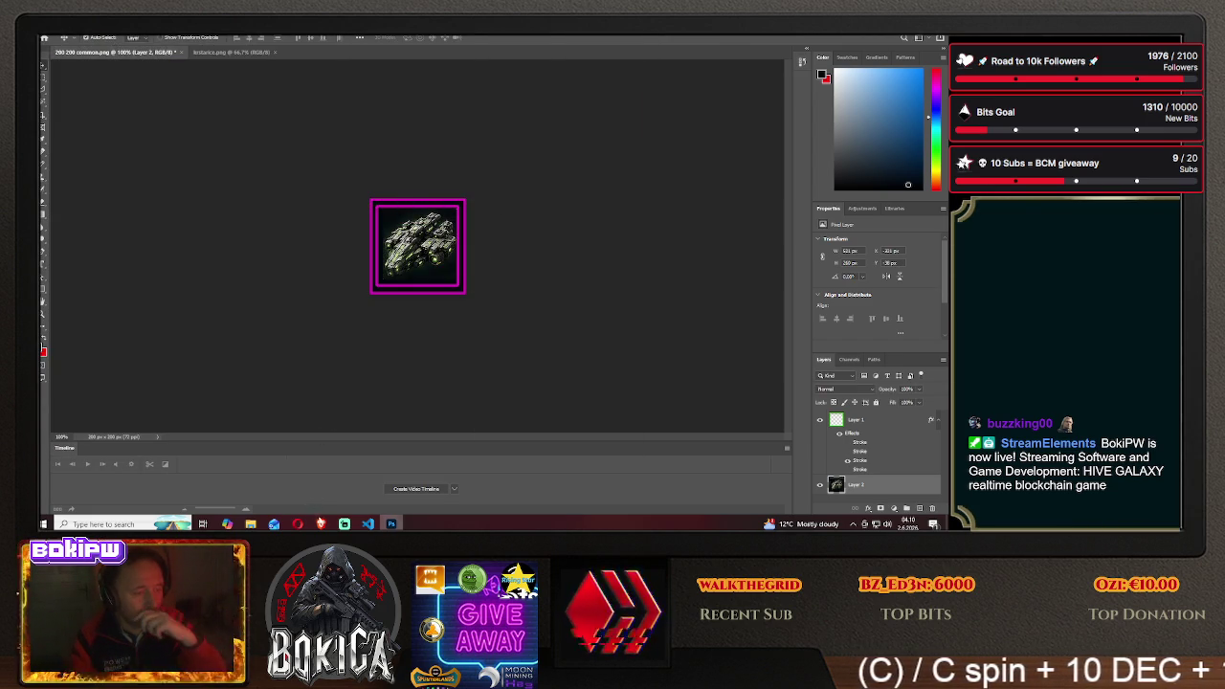
pyautogui.click(320, 523)
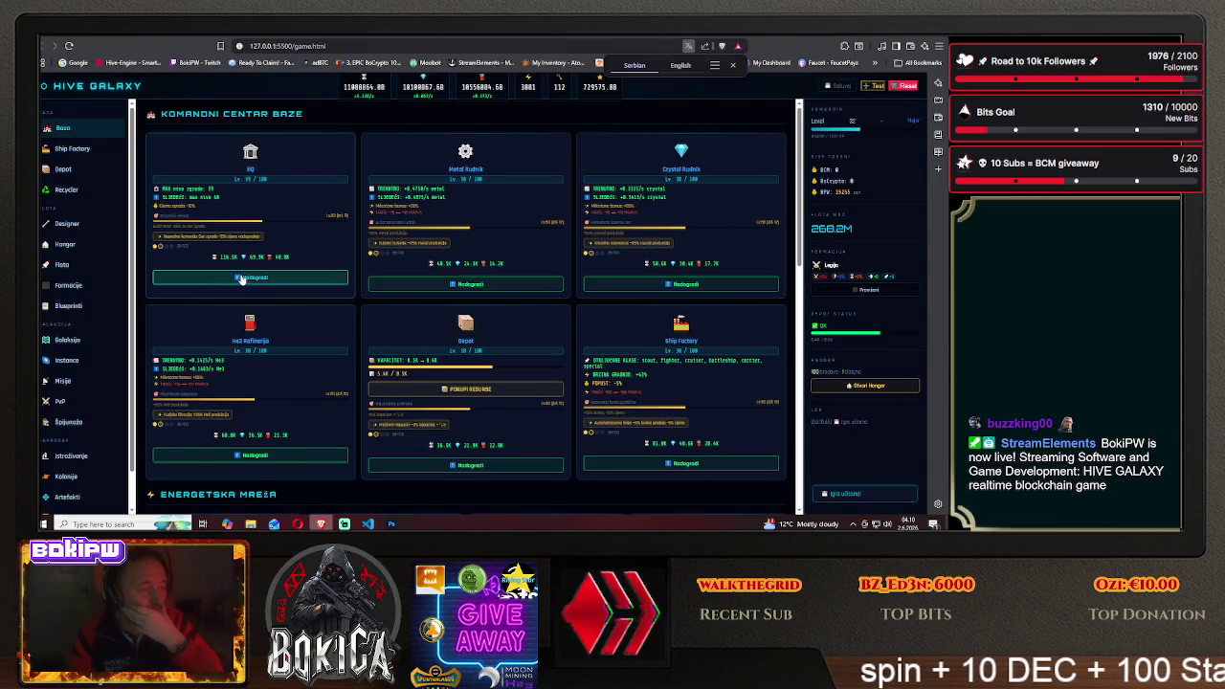
# Upgrade HQ, Metal and Crystal Rudnik, He3 Rafinerija, Depot and Ship Factory
pyautogui.click(249, 276)
pyautogui.click(465, 284)
pyautogui.click(680, 283)
pyautogui.scroll(-2, 485, 354)
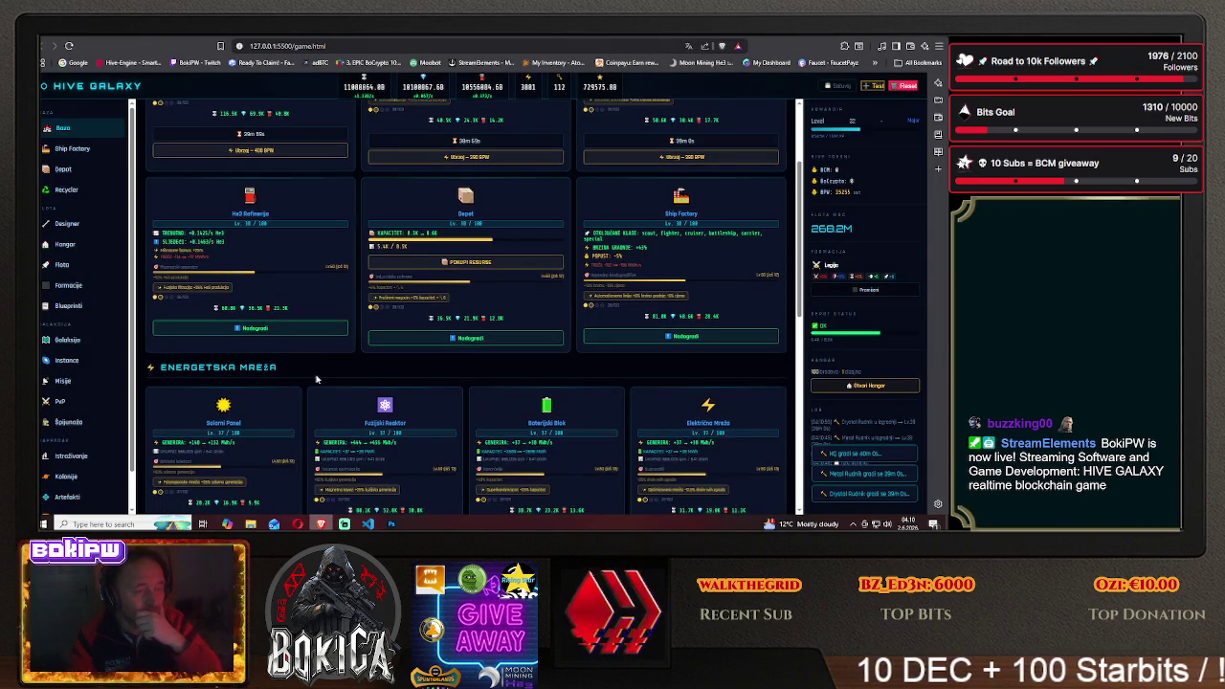
pyautogui.click(249, 327)
pyautogui.click(465, 337)
pyautogui.click(647, 337)
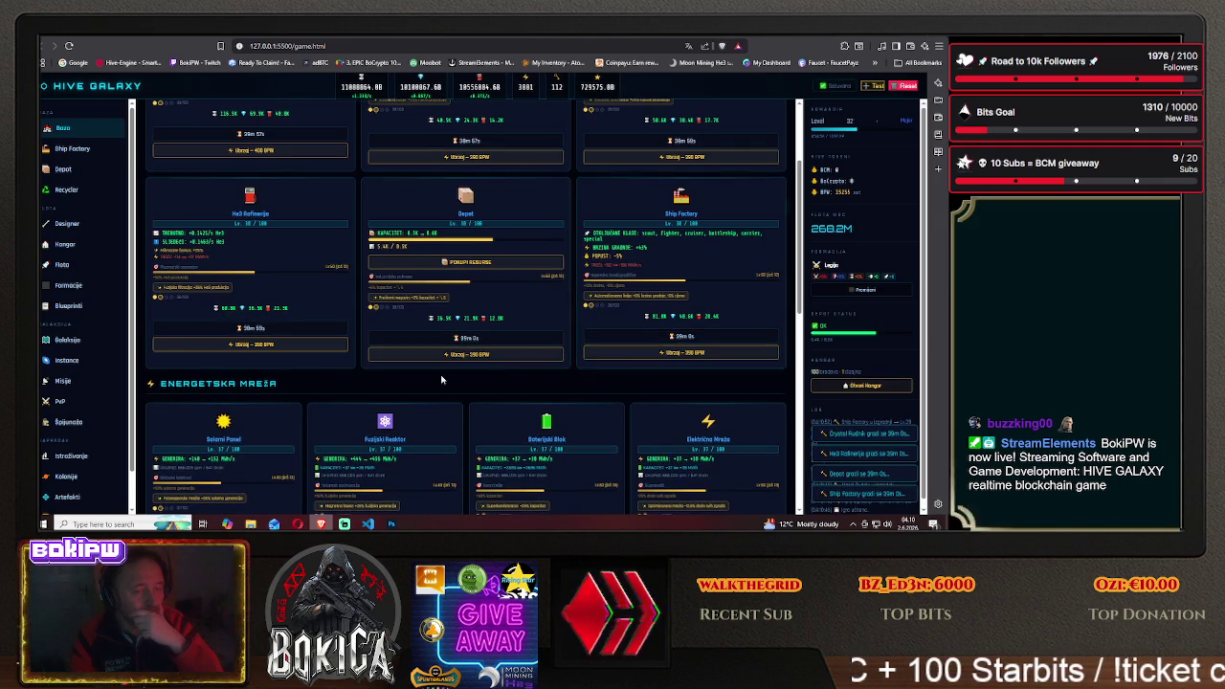
# Upgrade the defences: Laserski Top, Raketna Baterija, Shield Generator and Benzorski Toranj
pyautogui.scroll(-3, 449, 373)
pyautogui.scroll(-2, 255, 308)
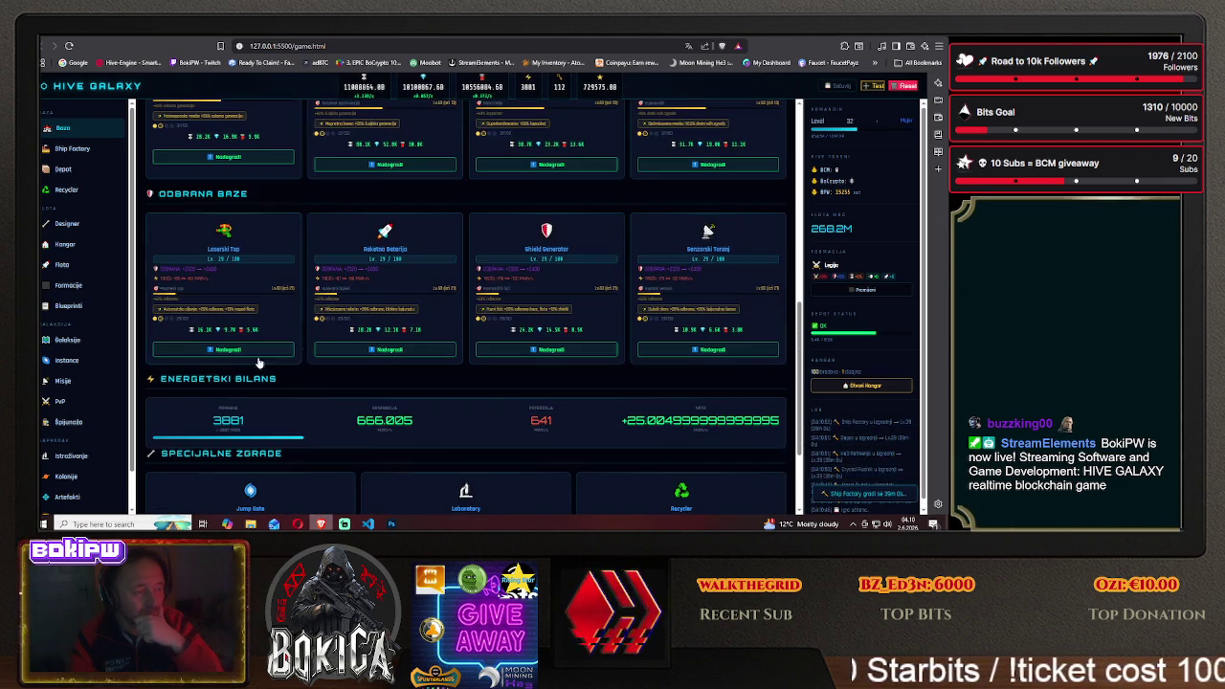
pyautogui.click(223, 350)
pyautogui.click(385, 349)
pyautogui.click(546, 349)
pyautogui.click(708, 349)
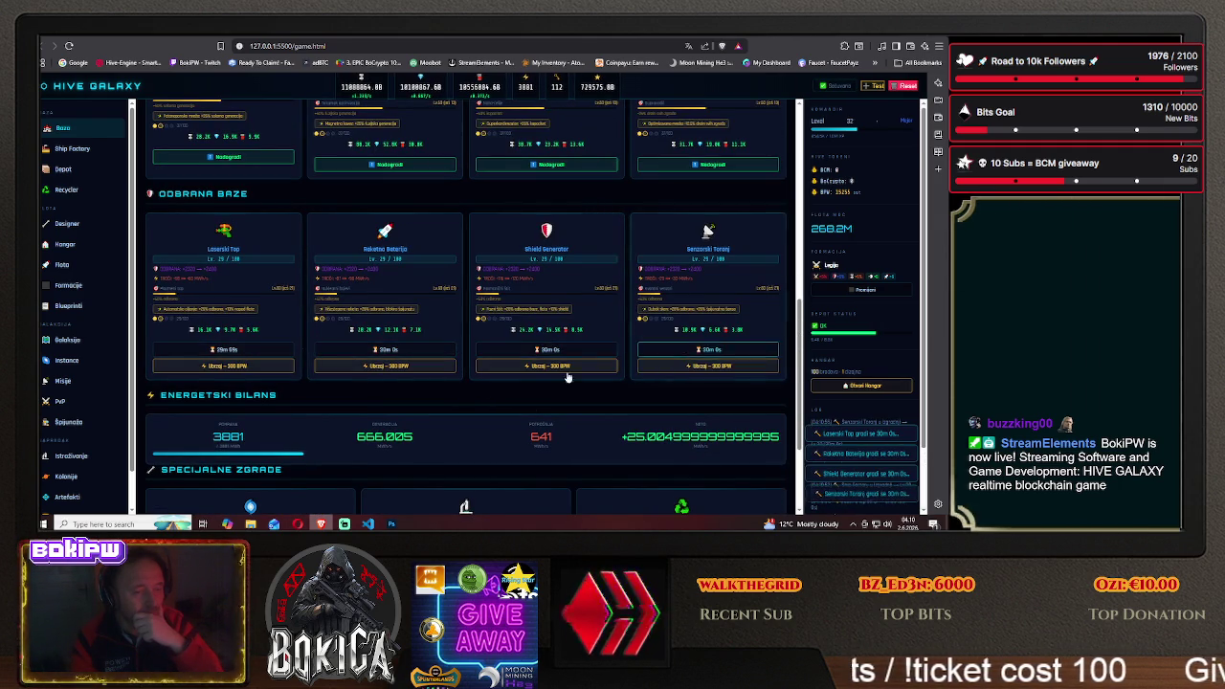
# Upgrade the Jump Gate, Laboratory and Recycler, then scroll back up the base page
pyautogui.scroll(-2, 354, 404)
pyautogui.click(250, 481)
pyautogui.click(465, 478)
pyautogui.click(647, 475)
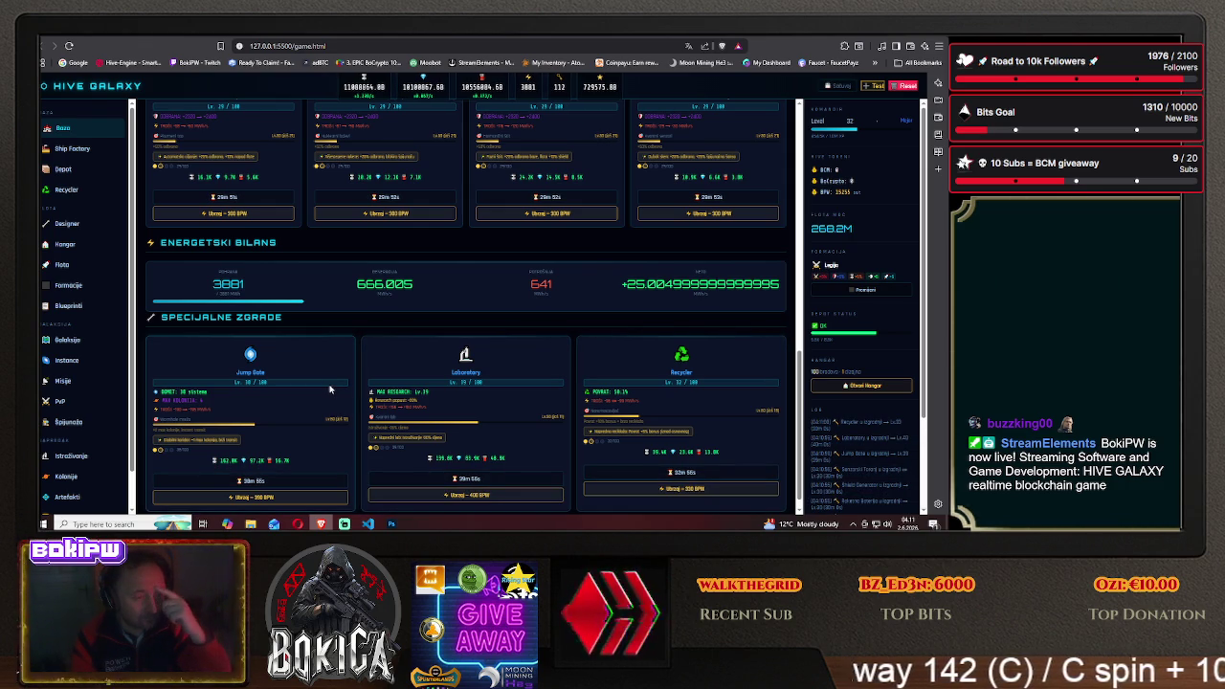
pyautogui.scroll(4, 330, 390)
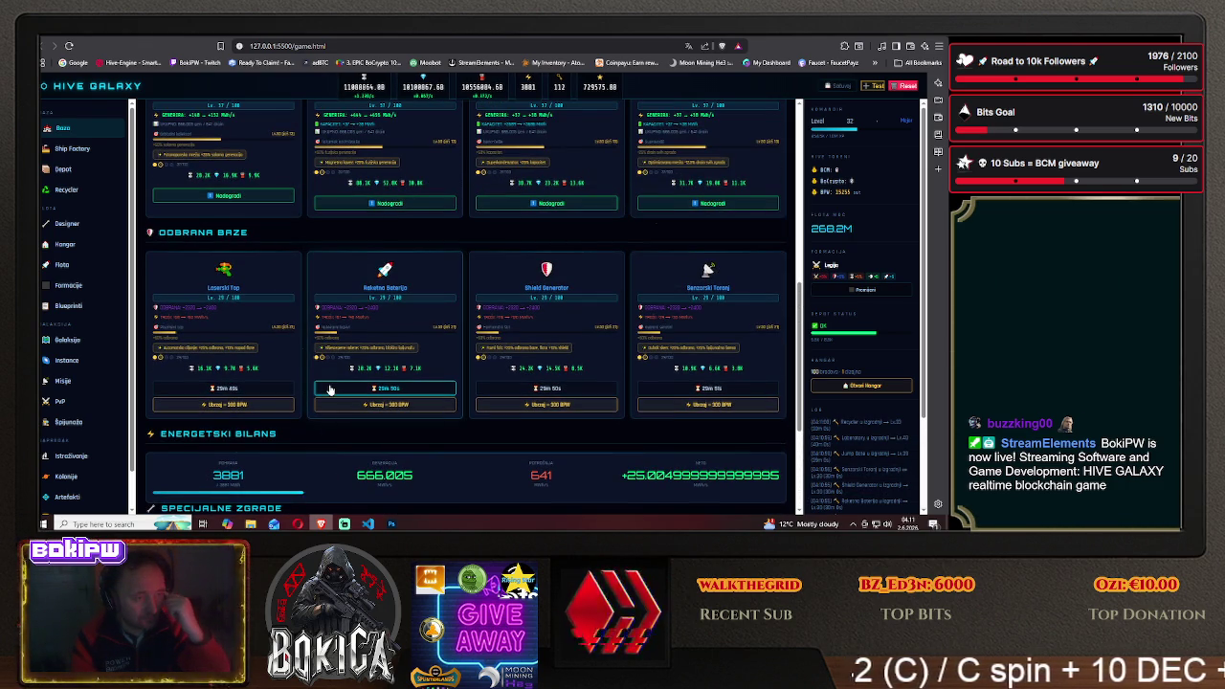
pyautogui.scroll(2, 329, 388)
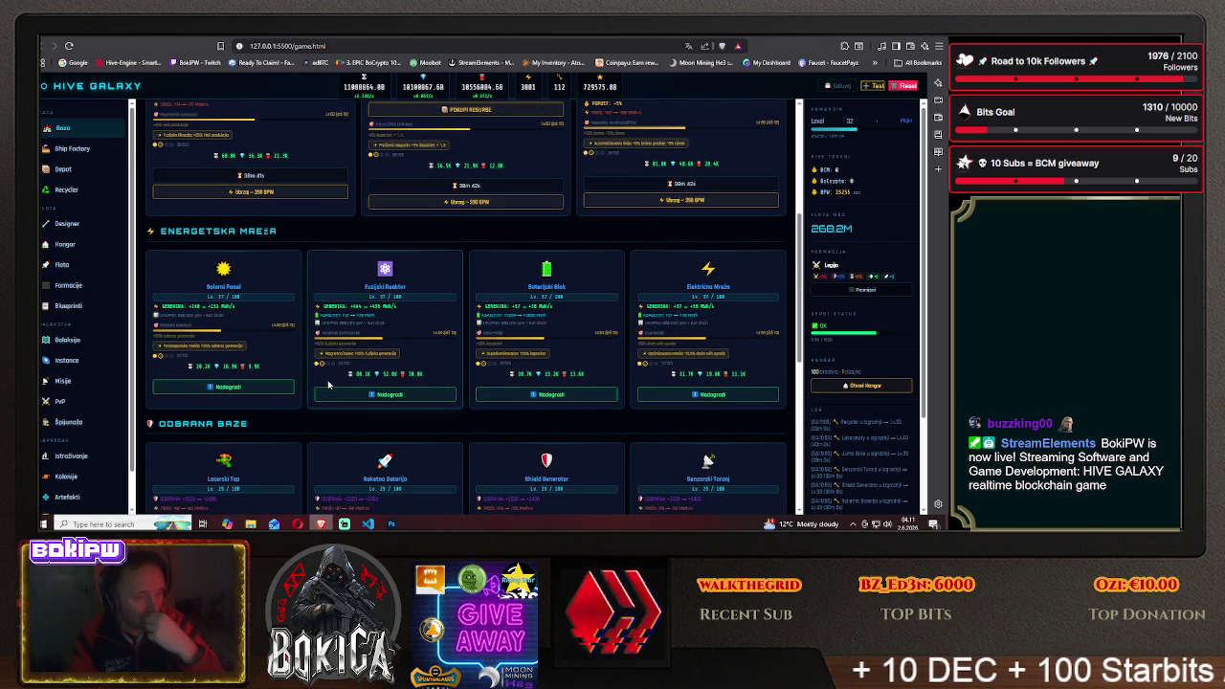
pyautogui.scroll(3, 328, 386)
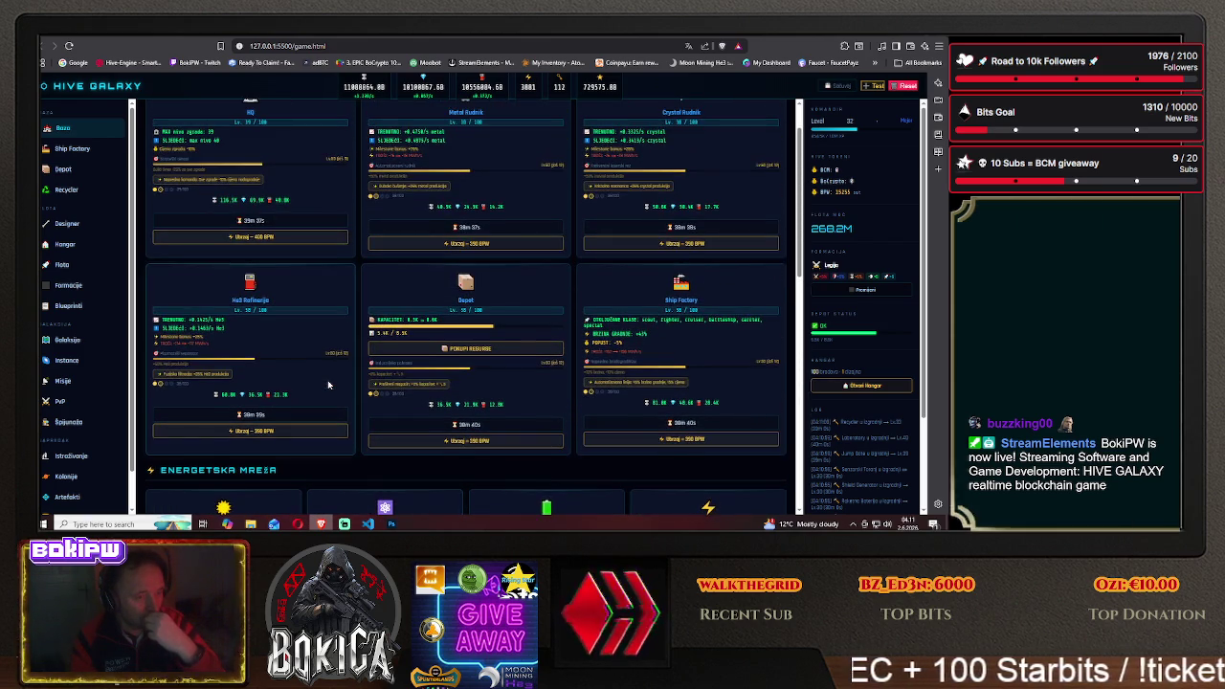
pyautogui.scroll(1, 328, 386)
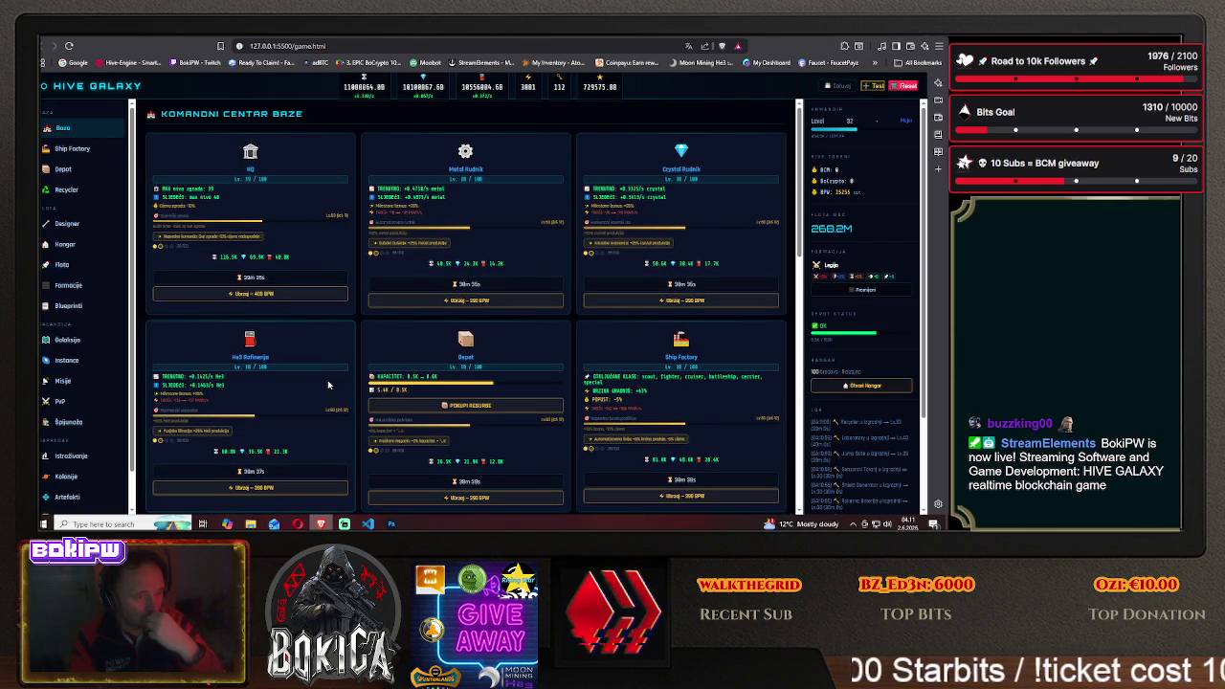
pyautogui.scroll(-3, 328, 386)
pyautogui.scroll(-3, 329, 386)
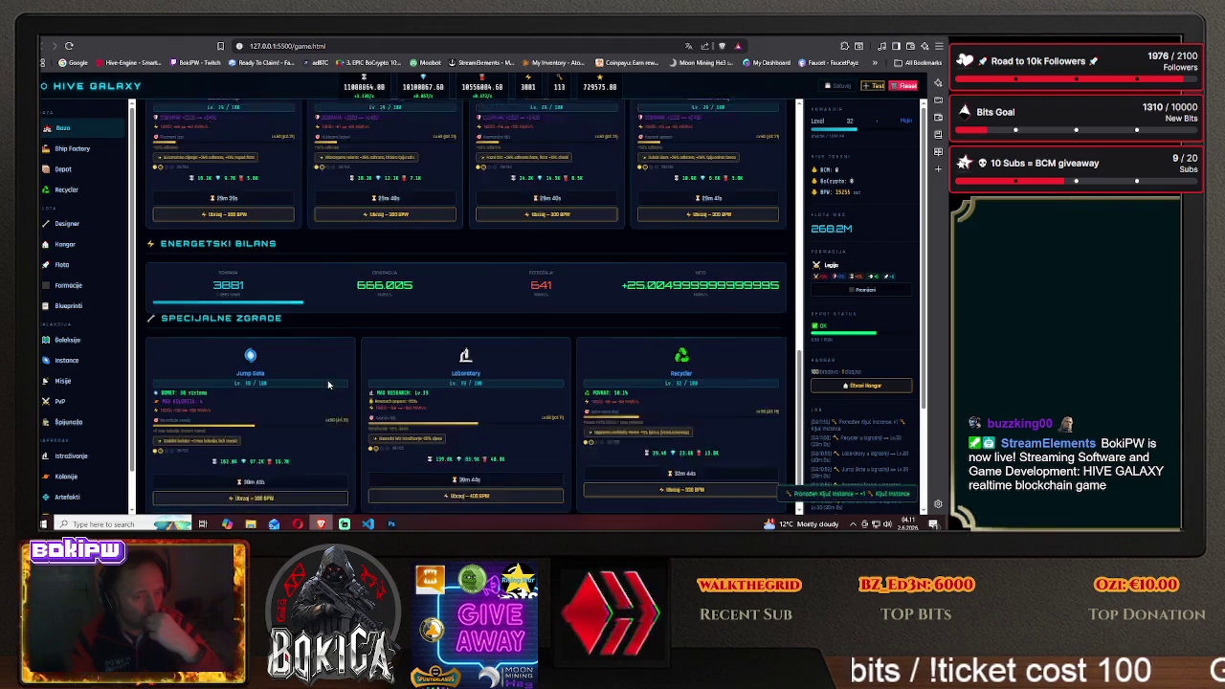
pyautogui.scroll(2, 328, 386)
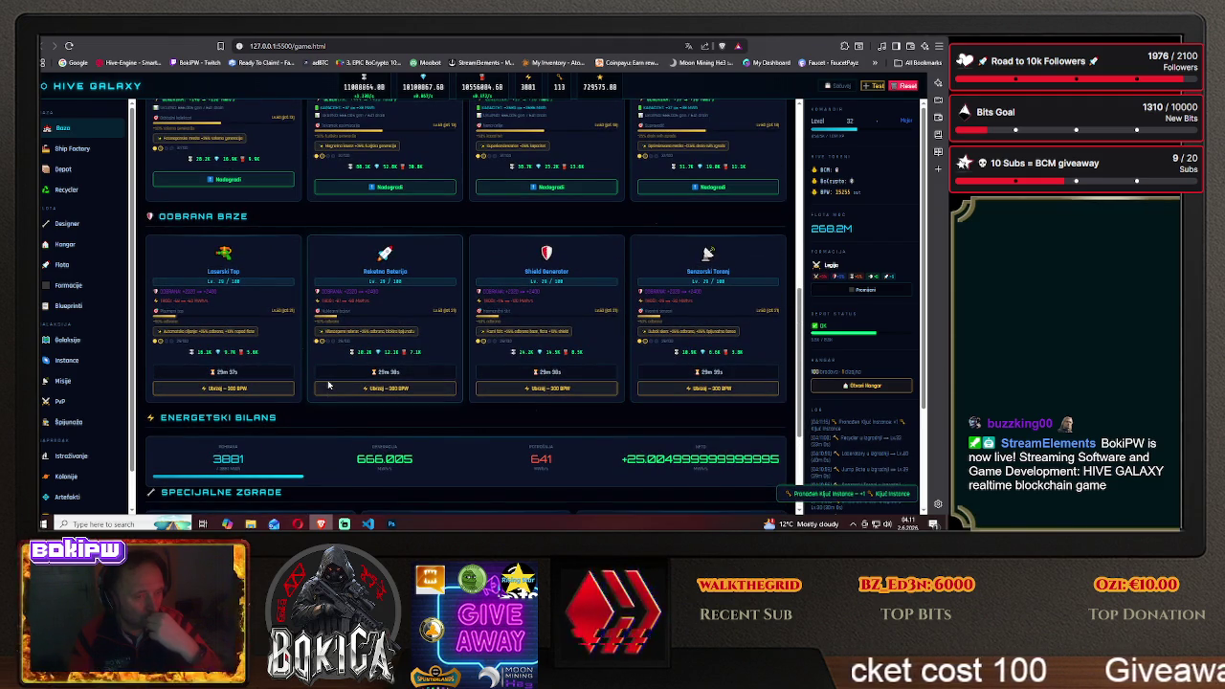
pyautogui.scroll(2, 329, 386)
pyautogui.scroll(2, 328, 386)
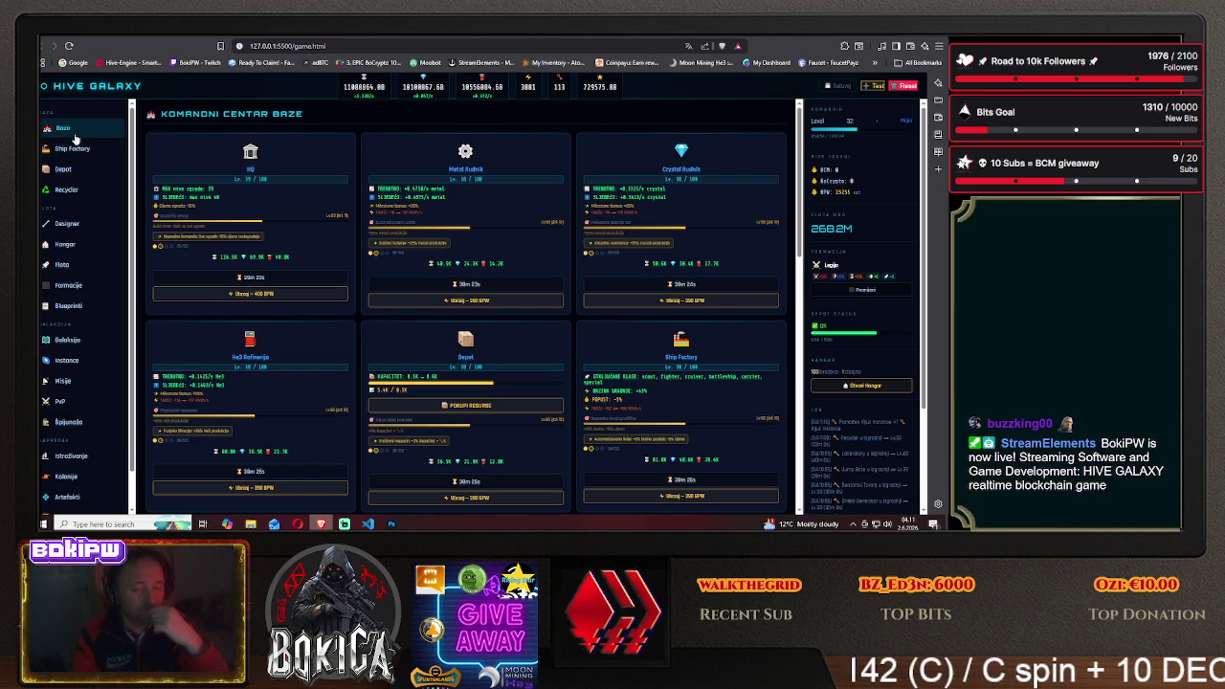
# Show the Blueprinti page filtered to cruiser (Krstarice) blueprints
pyautogui.click(68, 307)
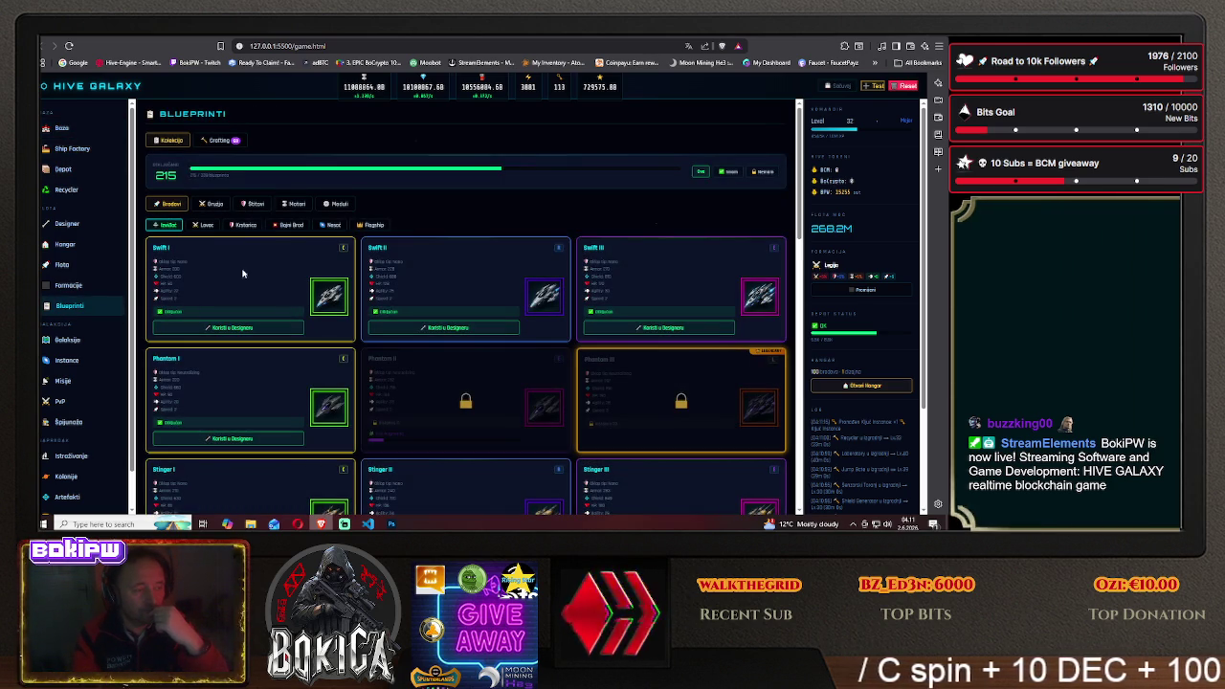
pyautogui.click(246, 226)
pyautogui.scroll(-3, 214, 353)
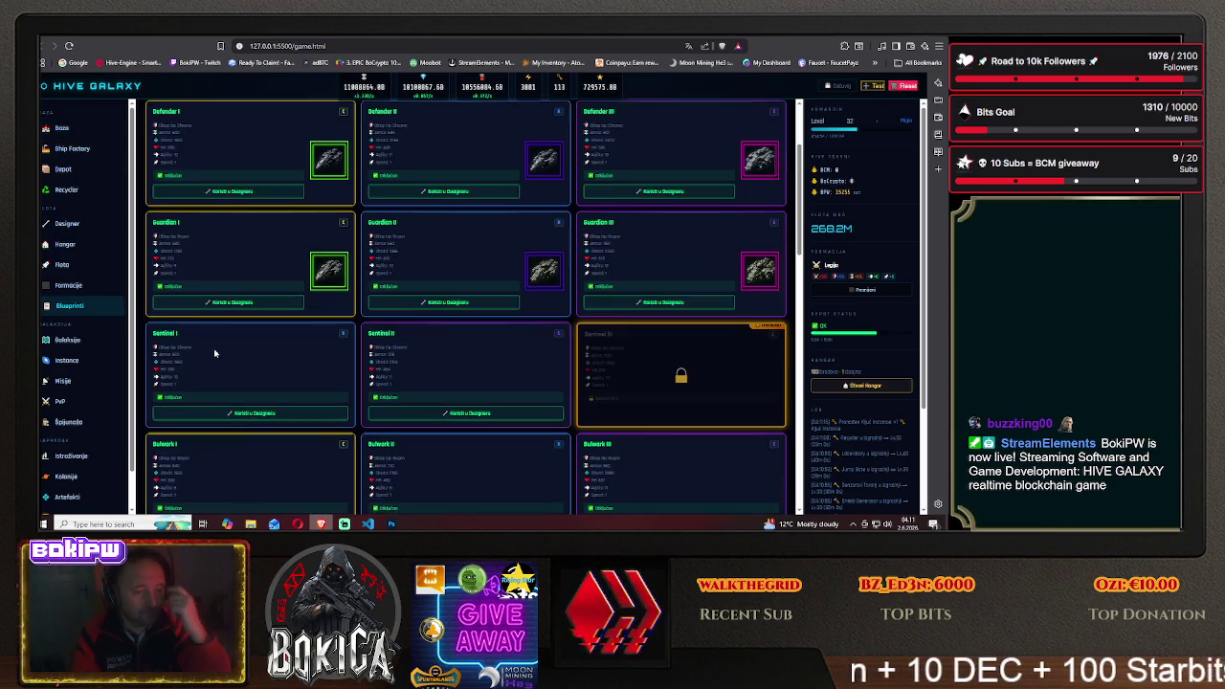
pyautogui.scroll(2, 215, 354)
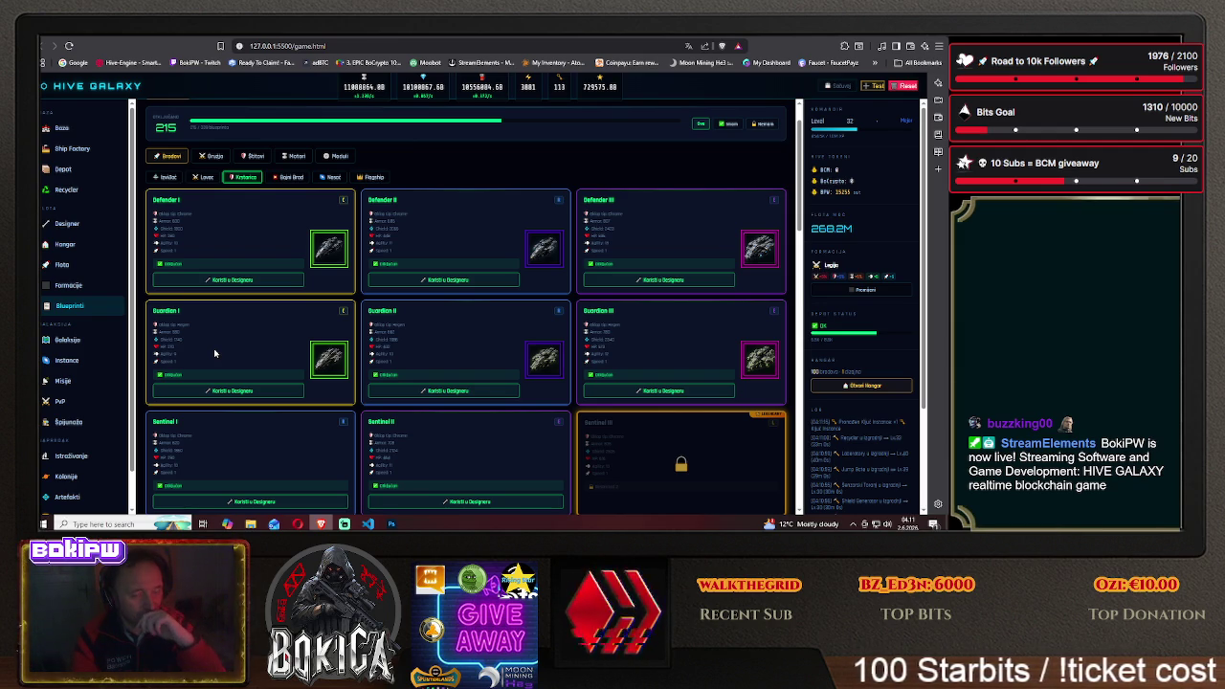
# Browse through the Izviđač scout ship blueprints
pyautogui.click(170, 178)
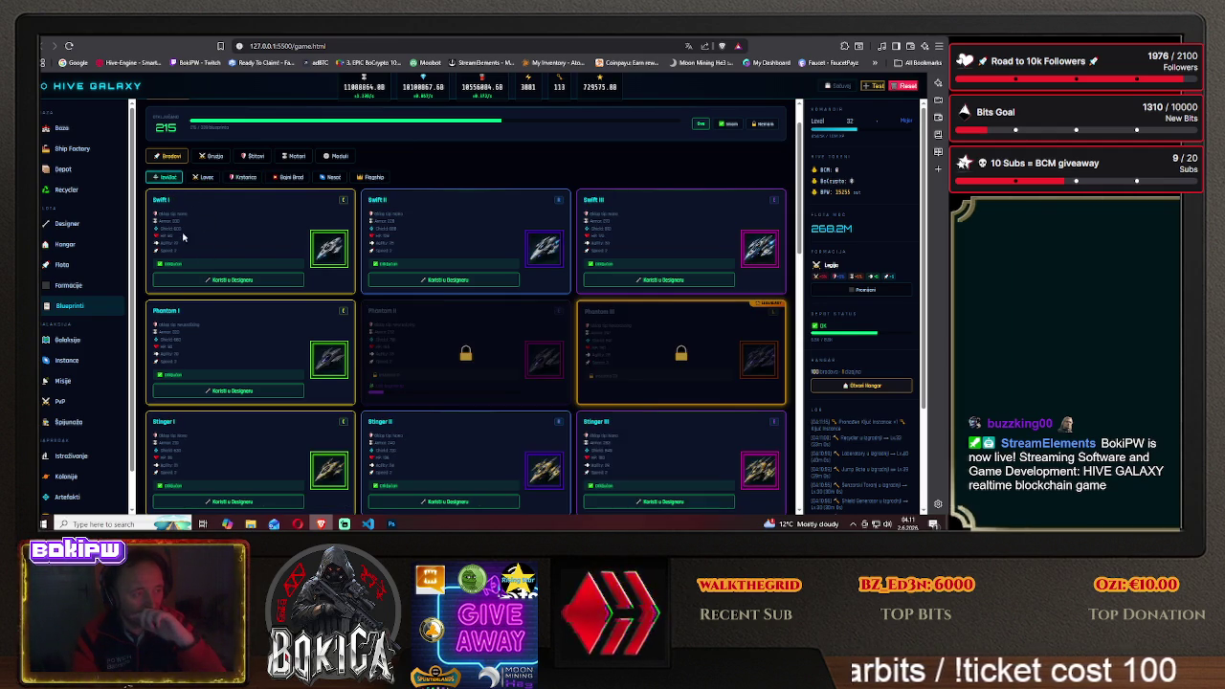
pyautogui.scroll(-1, 215, 336)
pyautogui.scroll(-1, 220, 340)
pyautogui.scroll(-1, 225, 343)
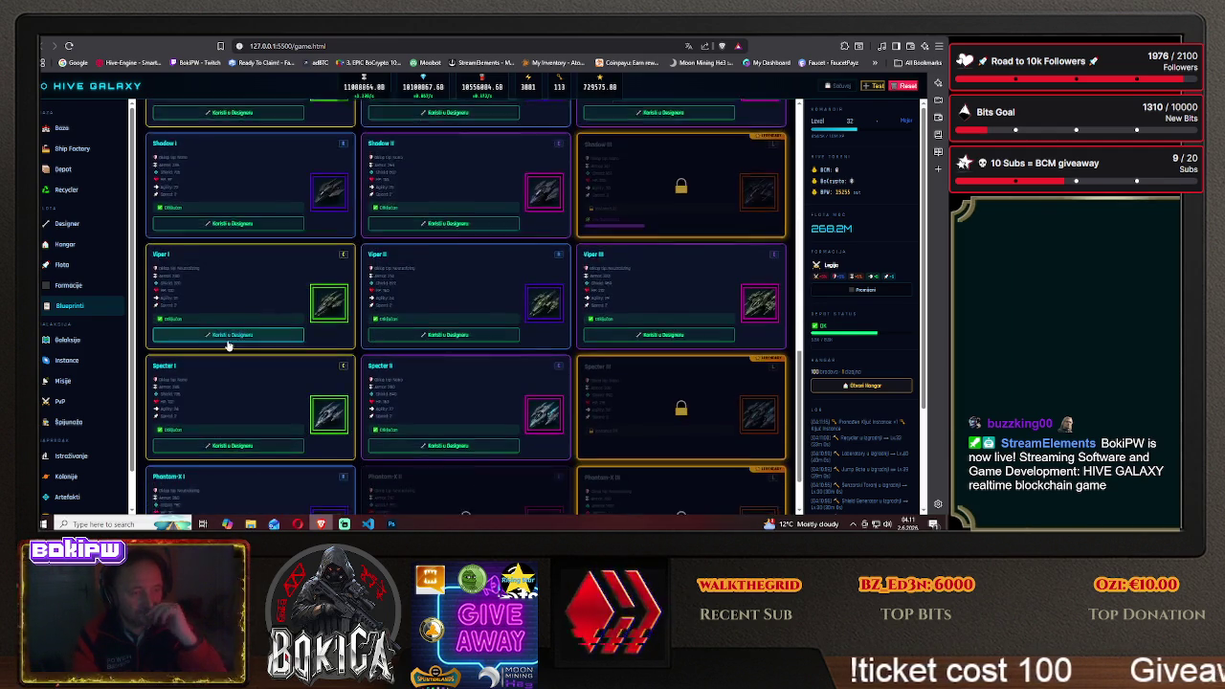
pyautogui.scroll(-1, 228, 345)
pyautogui.scroll(1, 228, 345)
pyautogui.scroll(1, 228, 343)
pyautogui.scroll(1, 228, 343)
pyautogui.scroll(1, 228, 343)
pyautogui.scroll(2, 228, 342)
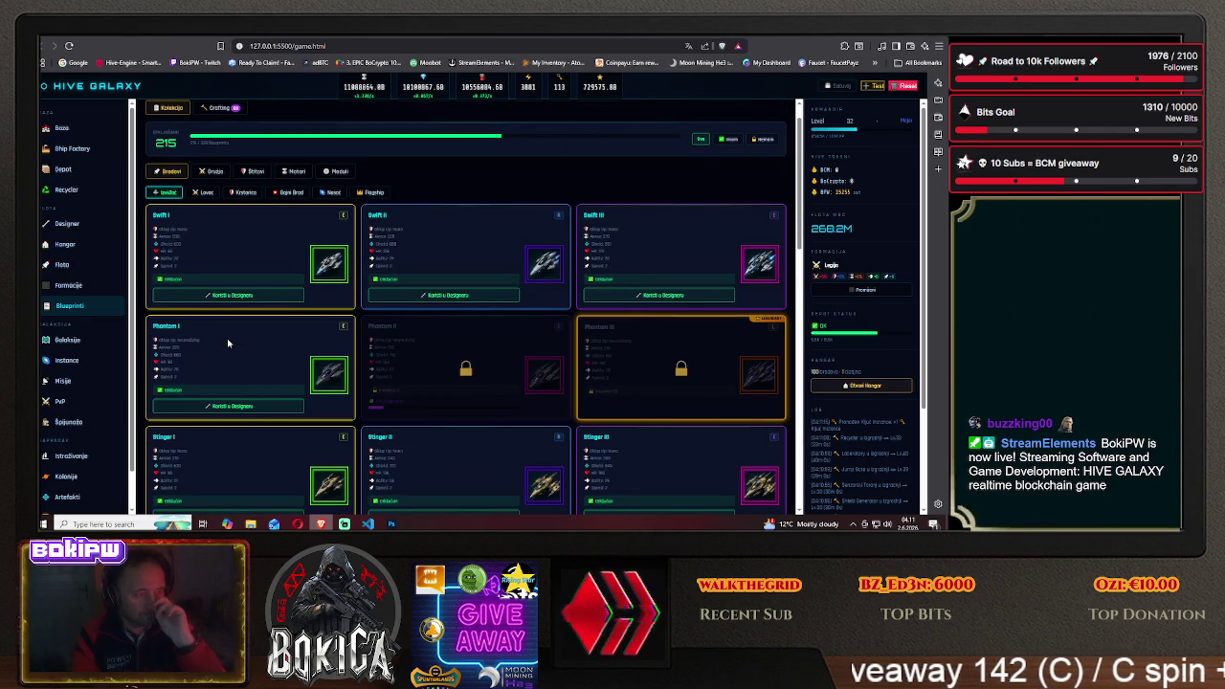
# Recheck the cruiser blueprints and return to the Photoshop icon template
pyautogui.click(250, 195)
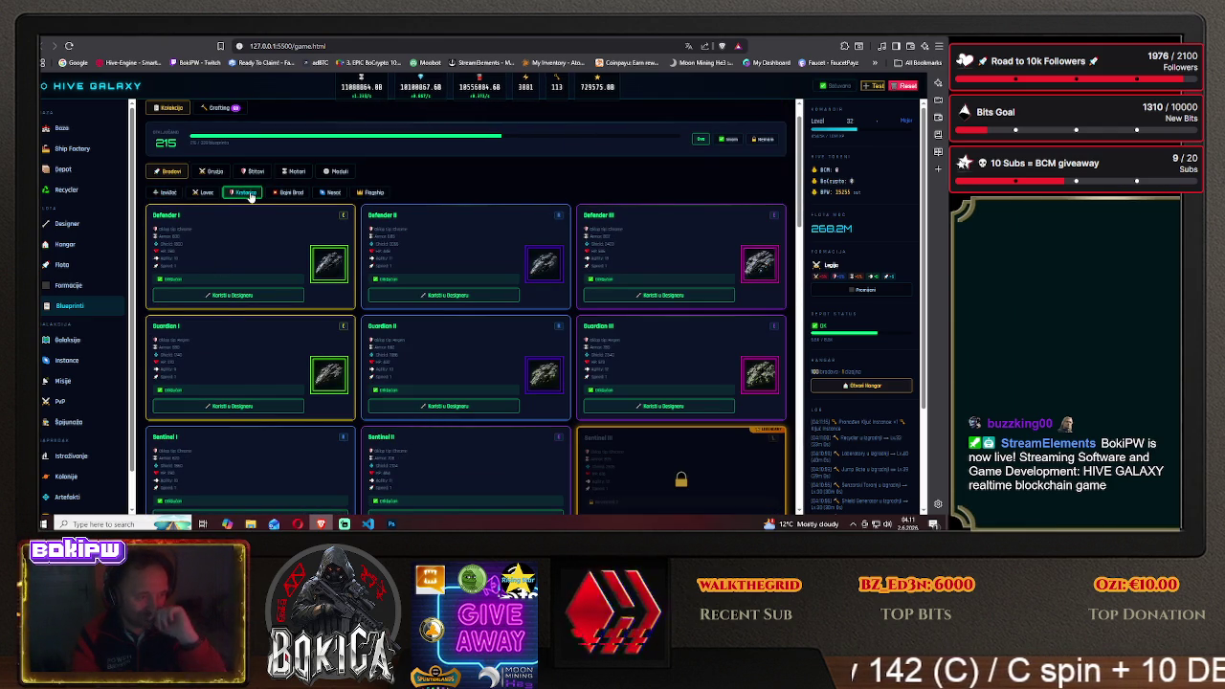
pyautogui.scroll(-3, 208, 316)
pyautogui.scroll(1, 208, 316)
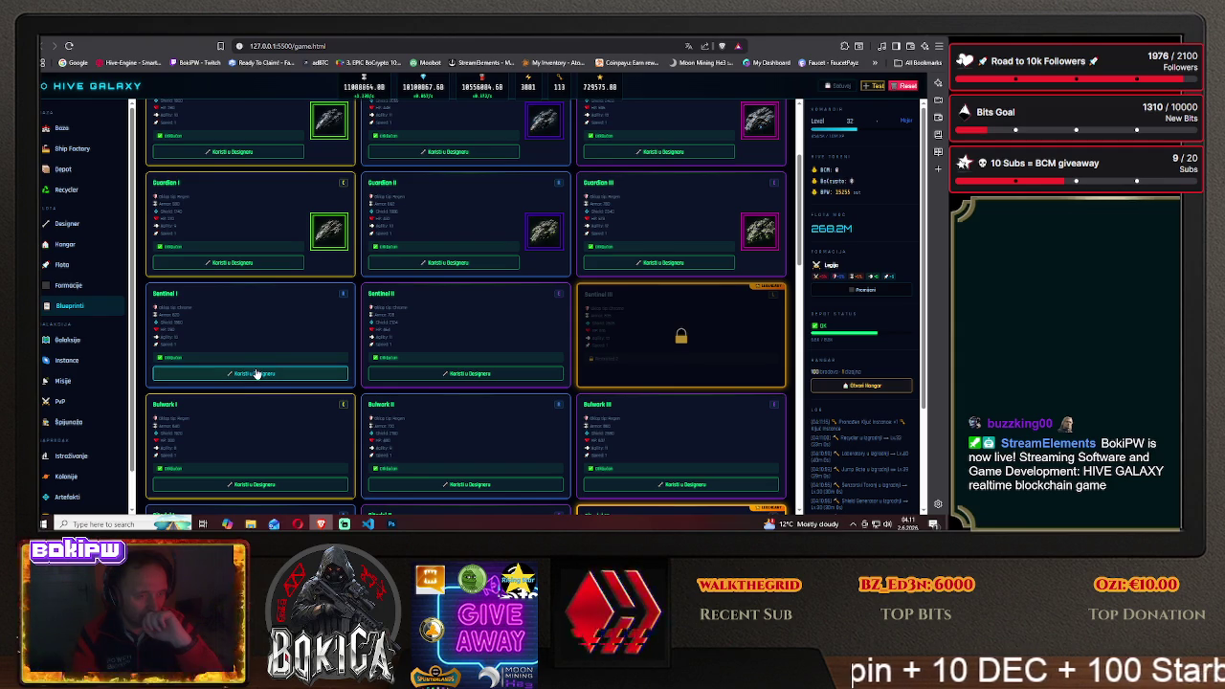
pyautogui.click(391, 523)
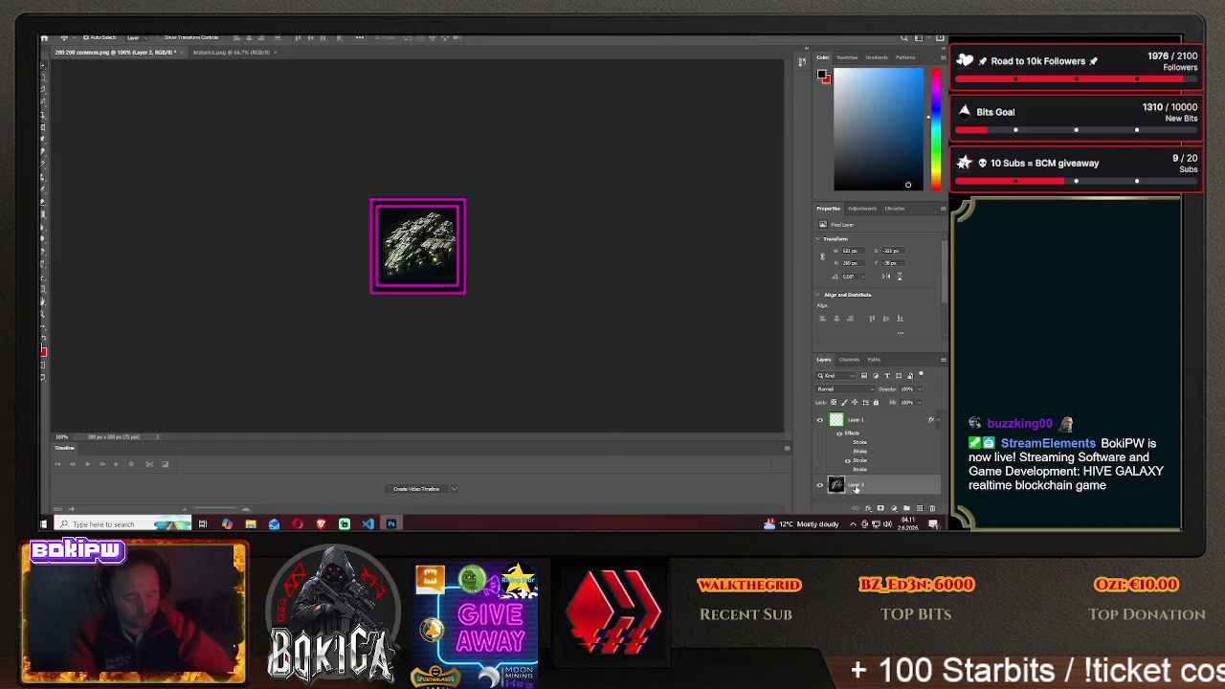
# Delete the old ship layer and switch to the kristarice.png sheet with the Marquee tool
pyautogui.press('Delete')
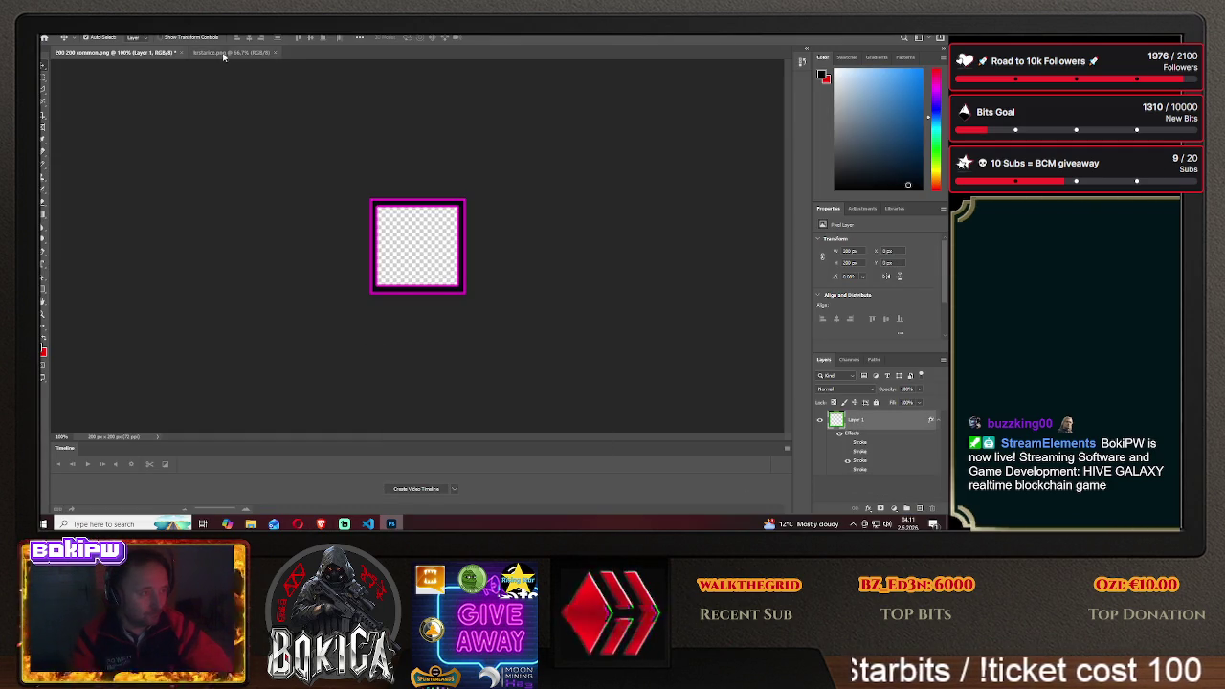
pyautogui.click(231, 51)
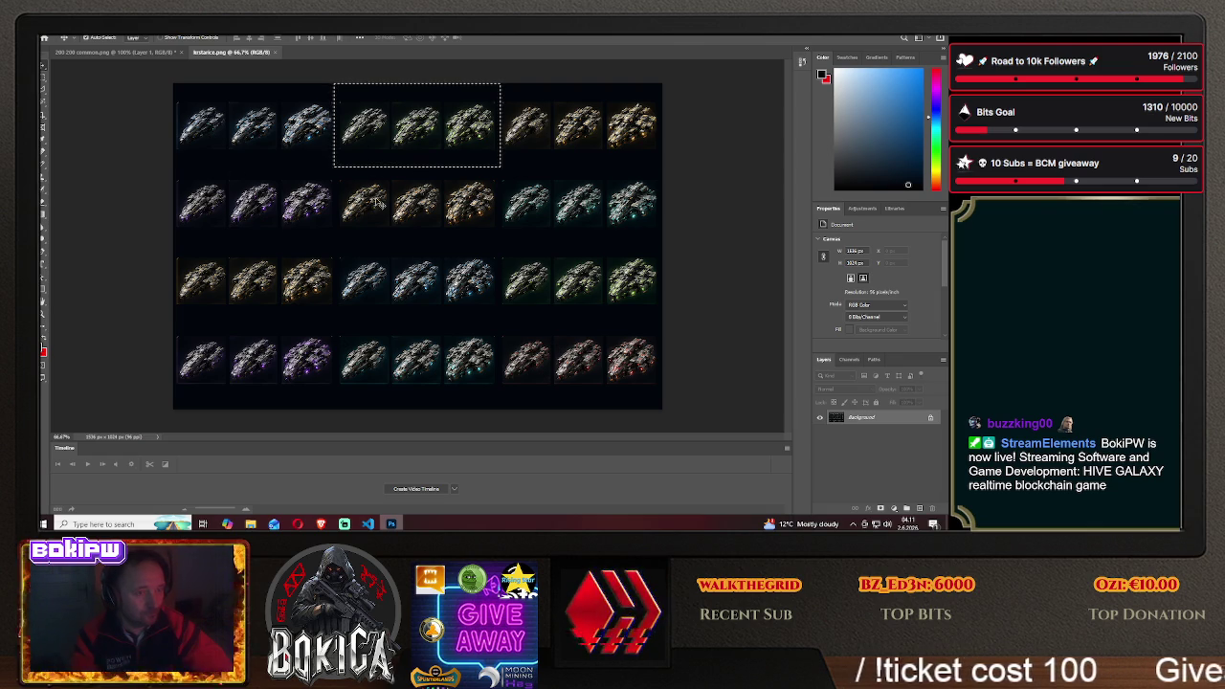
pyautogui.press('m')
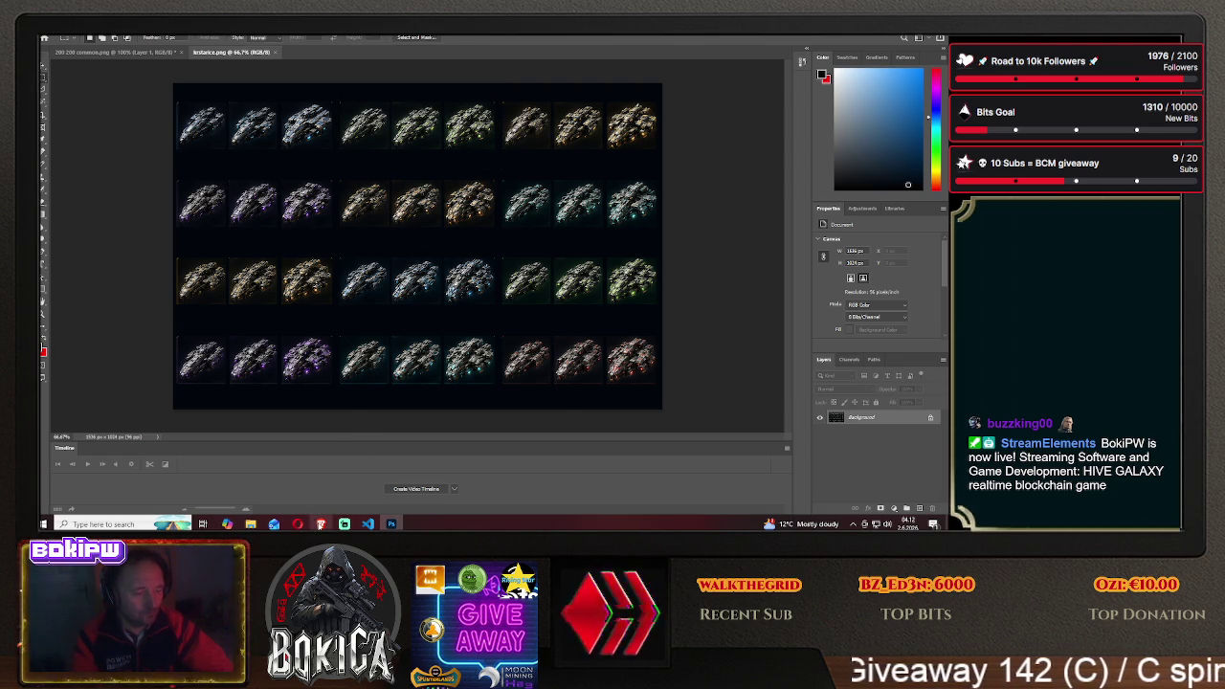
# Marquee the three top-right ships, deselect, then choose the Clone Stamp tool
pyautogui.click(320, 523)
pyautogui.click(391, 524)
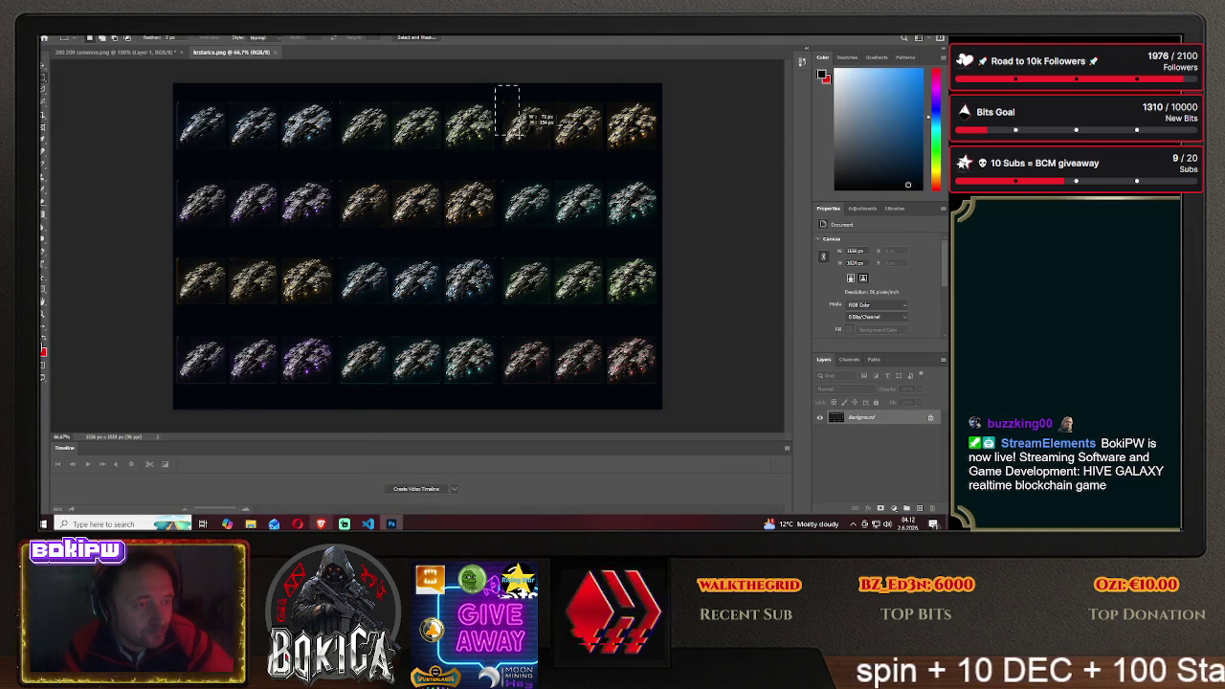
pyautogui.moveTo(515, 132); pyautogui.dragTo(664, 165)
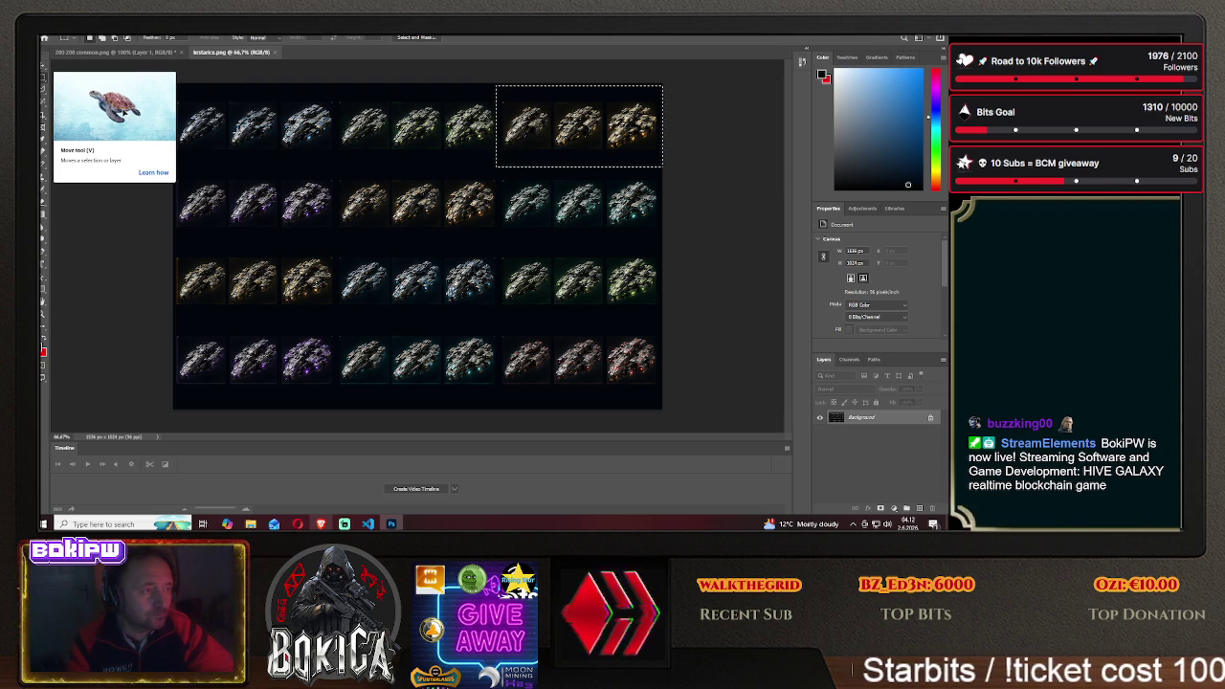
pyautogui.click(377, 172)
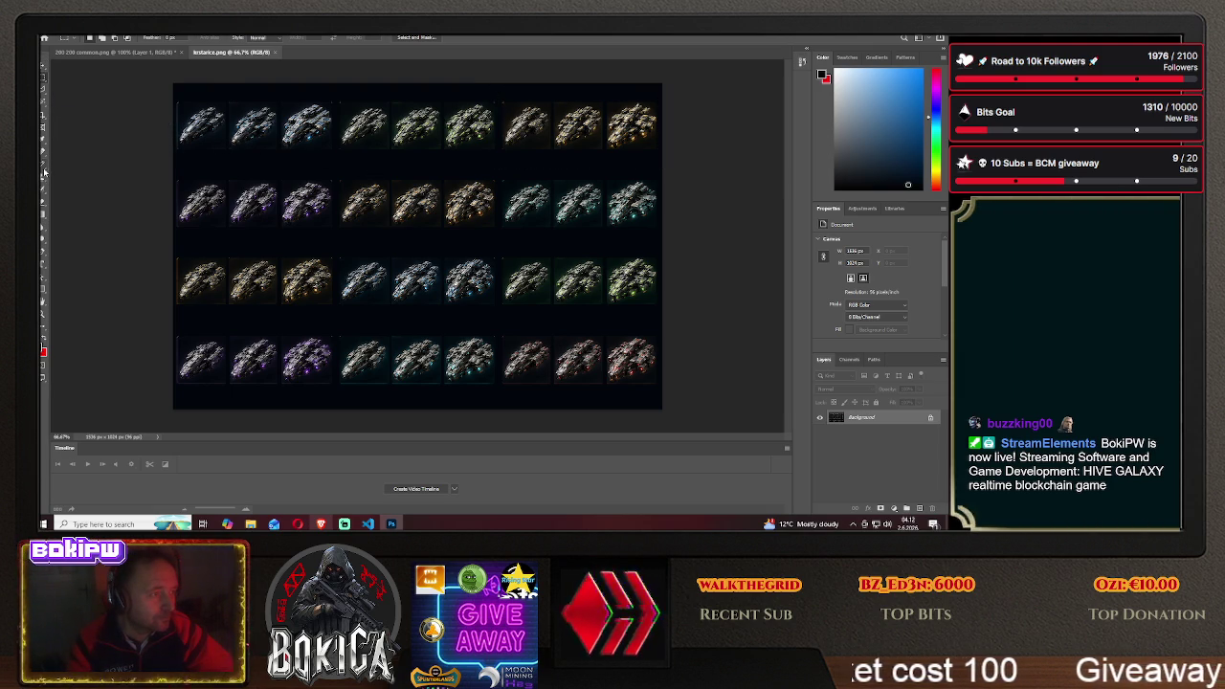
pyautogui.click(44, 180)
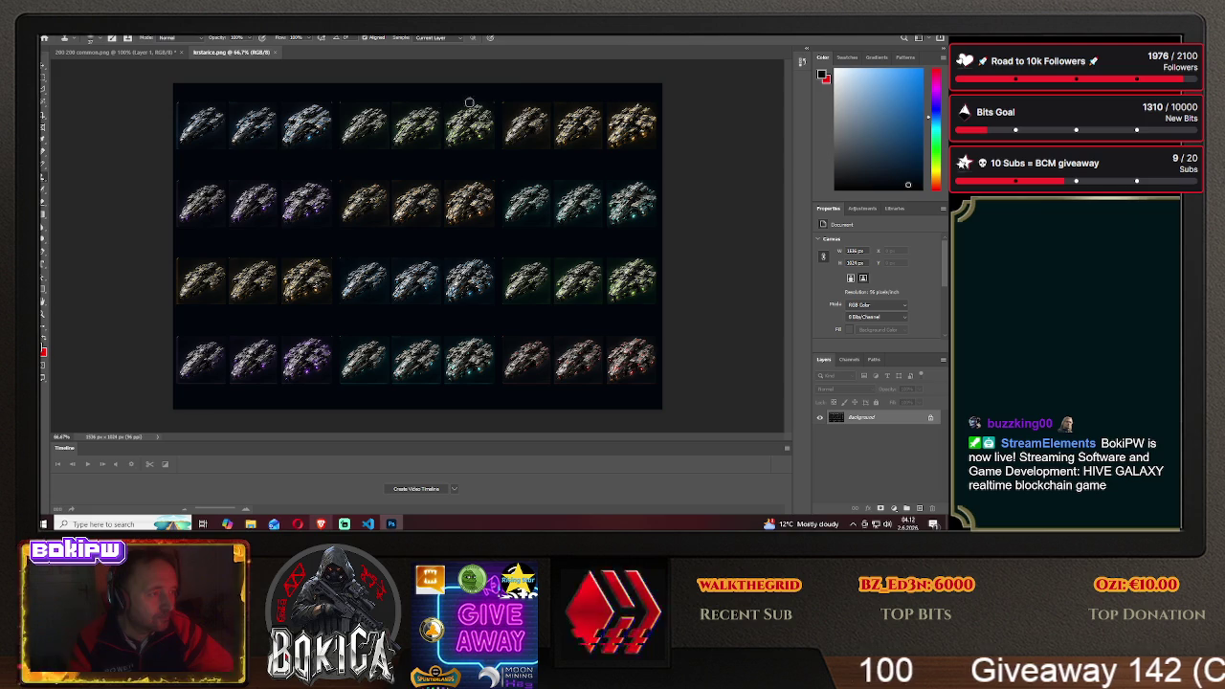
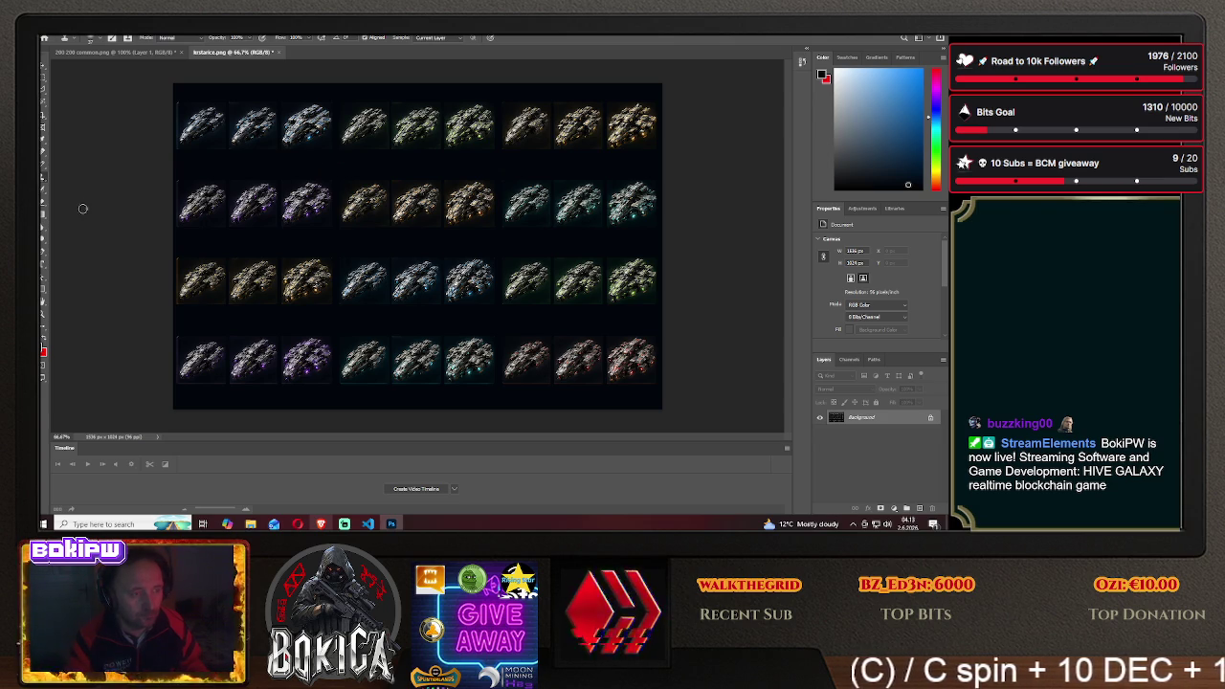
# Fill a thin full-height strip along the sprite sheet's left edge with the foreground colour
pyautogui.click(43, 82)
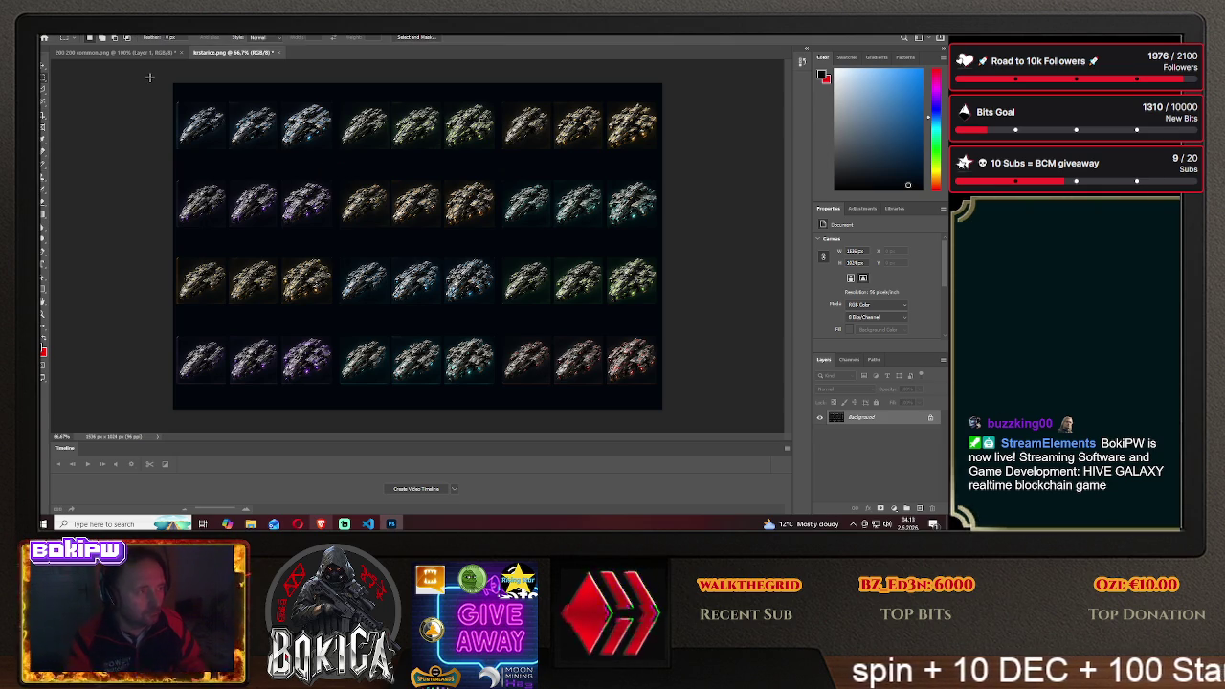
pyautogui.moveTo(174, 83); pyautogui.dragTo(178, 410)
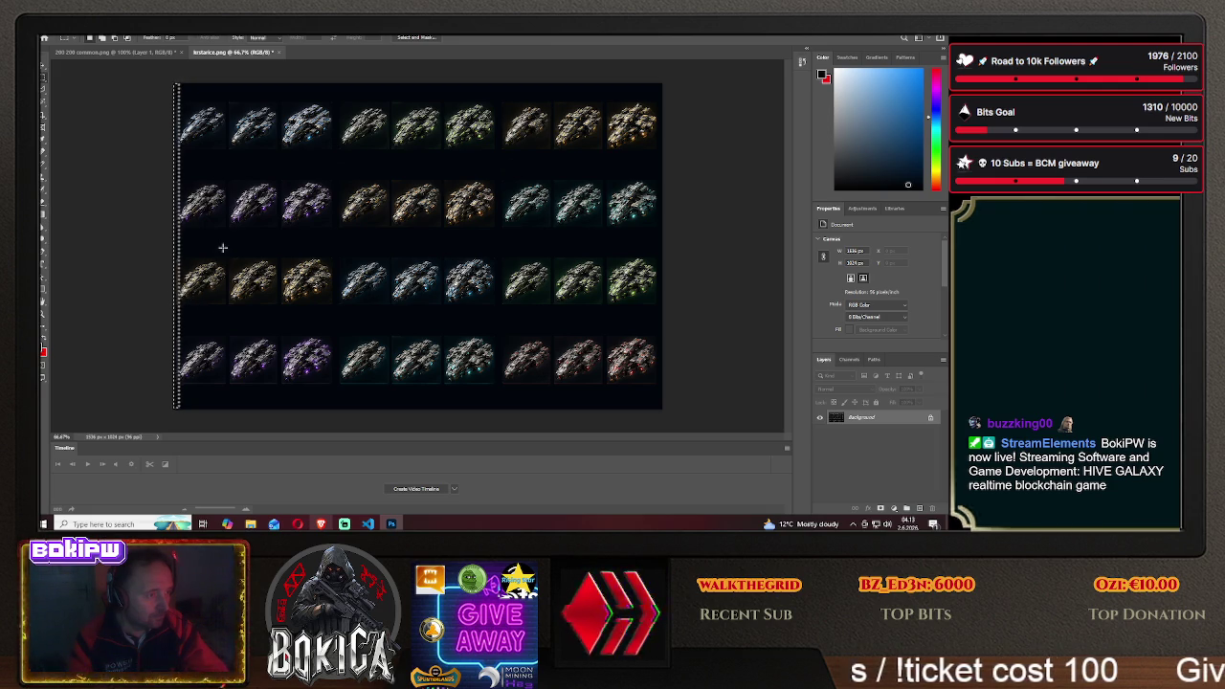
pyautogui.hotkey('ctrl', 'd')
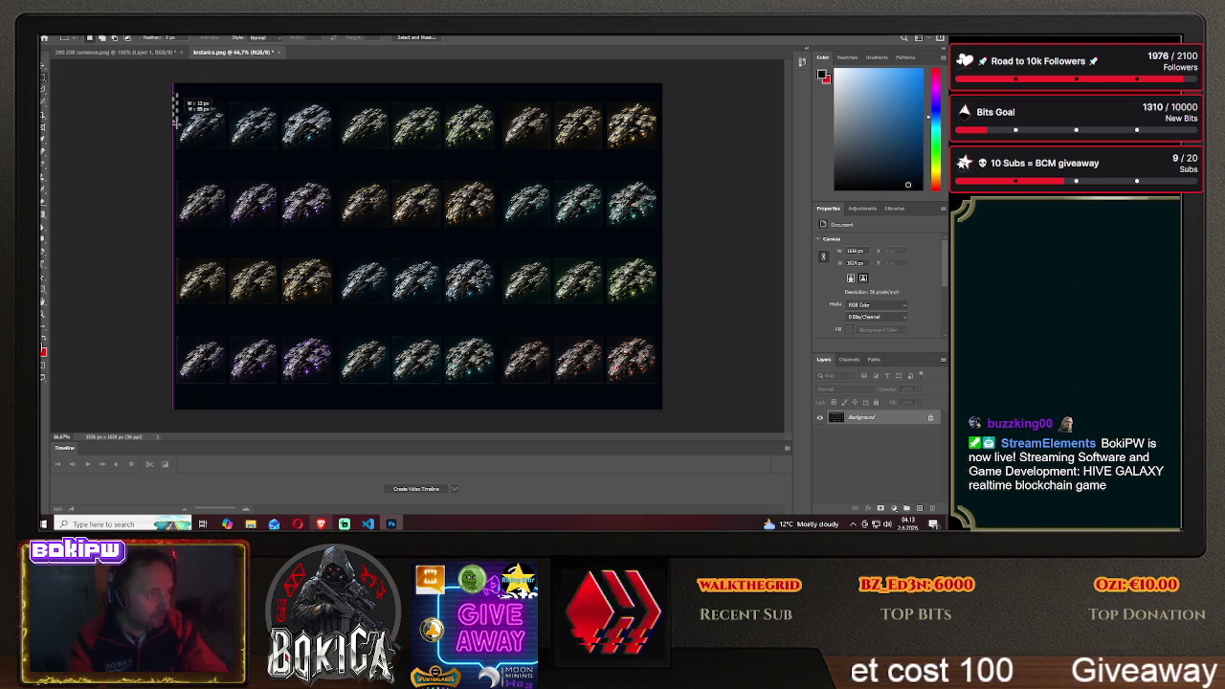
pyautogui.moveTo(176, 117); pyautogui.dragTo(176, 412)
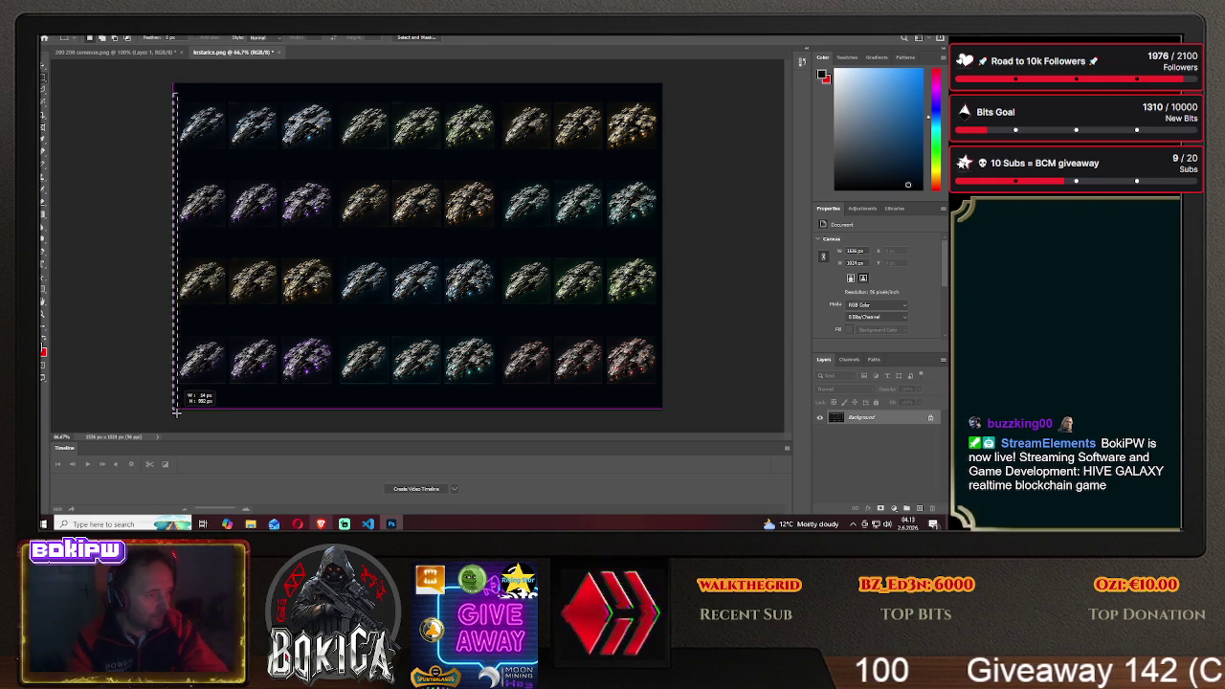
pyautogui.hotkey('shift', 'BackSpace')
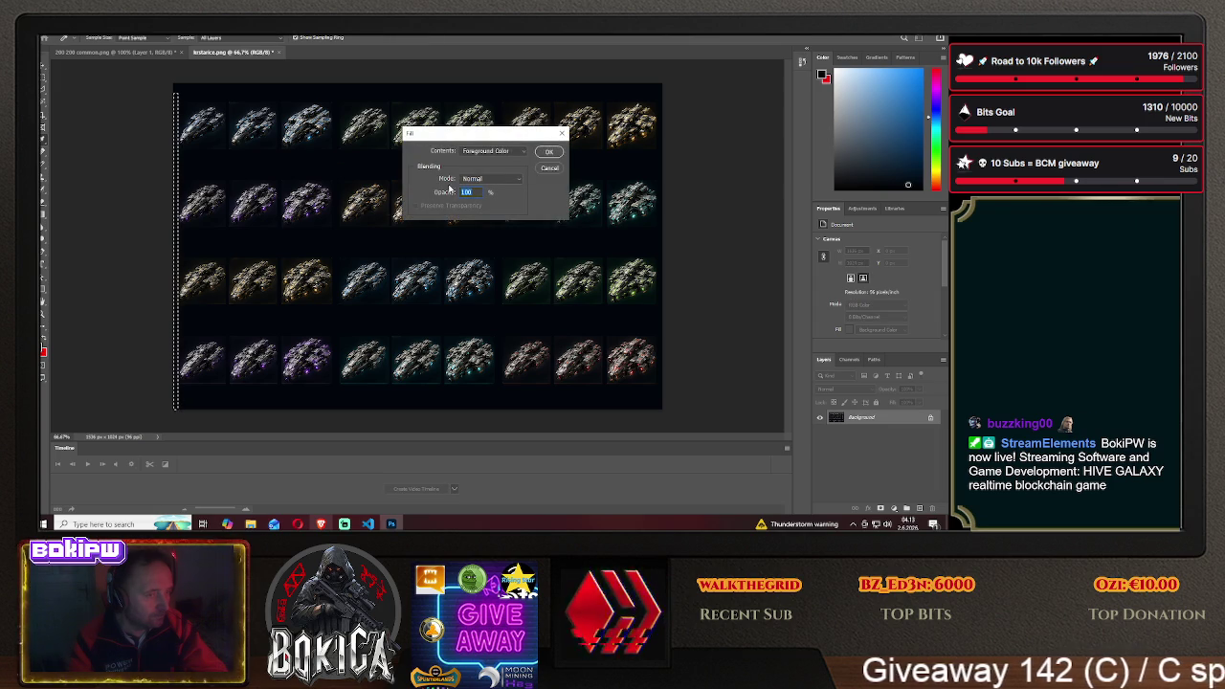
pyautogui.press('Return')
pyautogui.hotkey('ctrl', 'd')
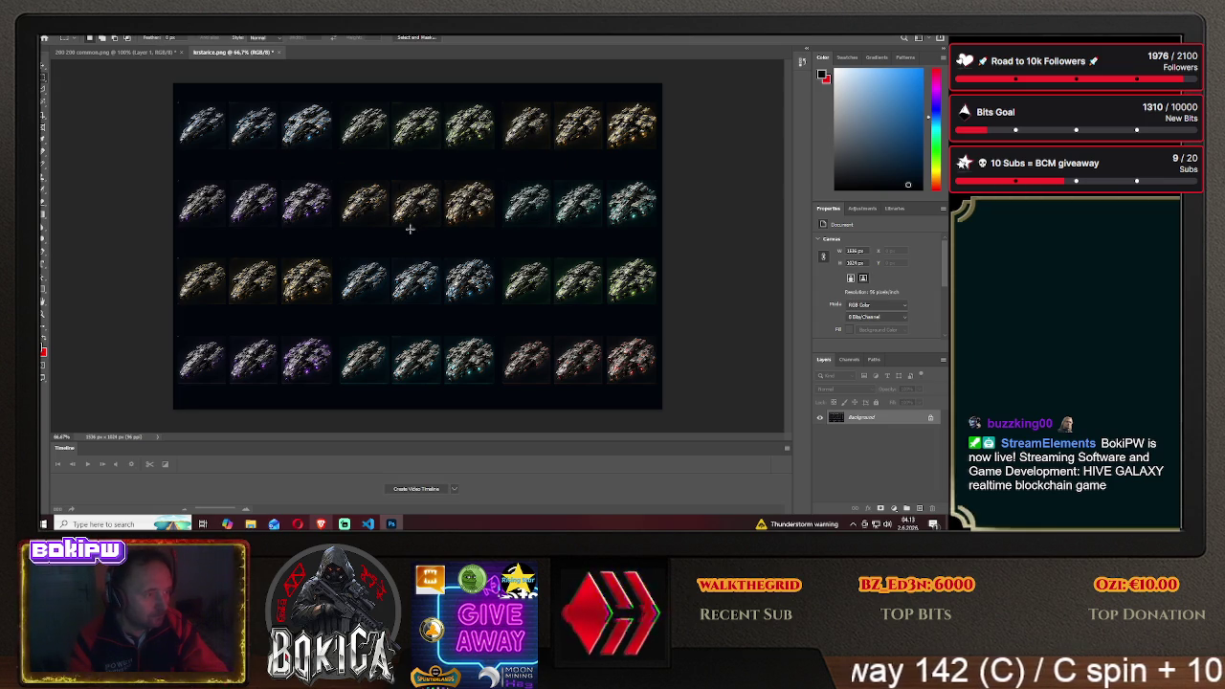
# Select a block of ship tiles on the sheet and drag them toward the 200×200 commons document
pyautogui.click(45, 187)
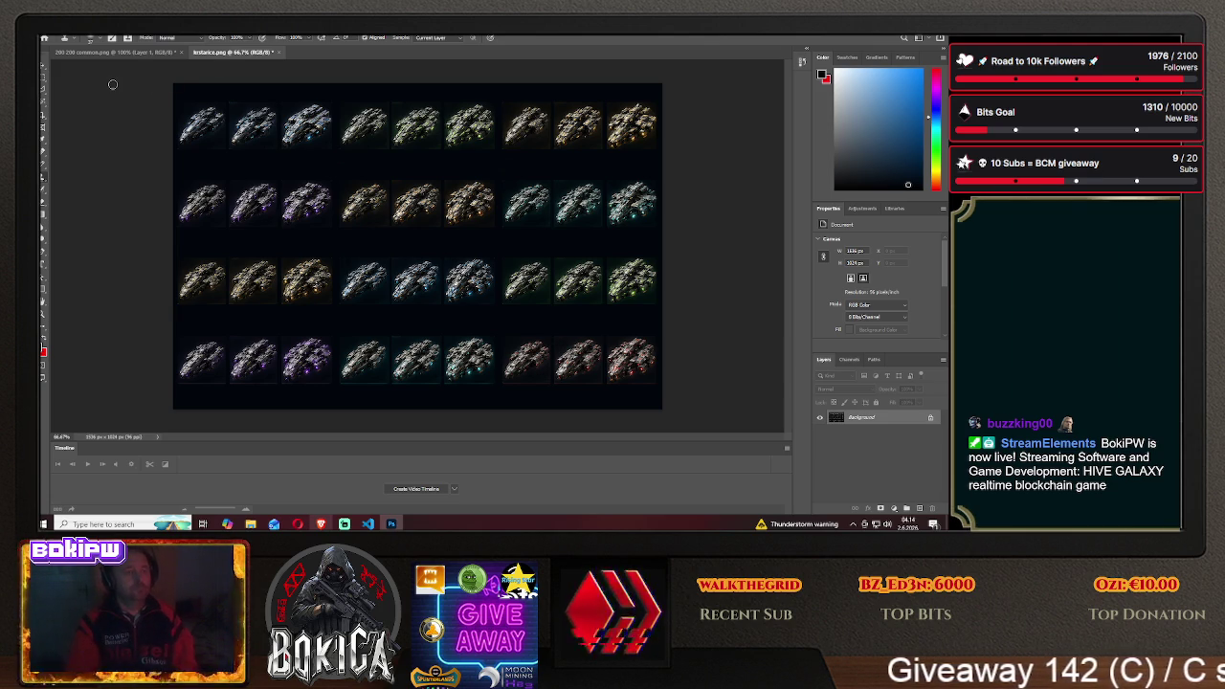
pyautogui.click(45, 74)
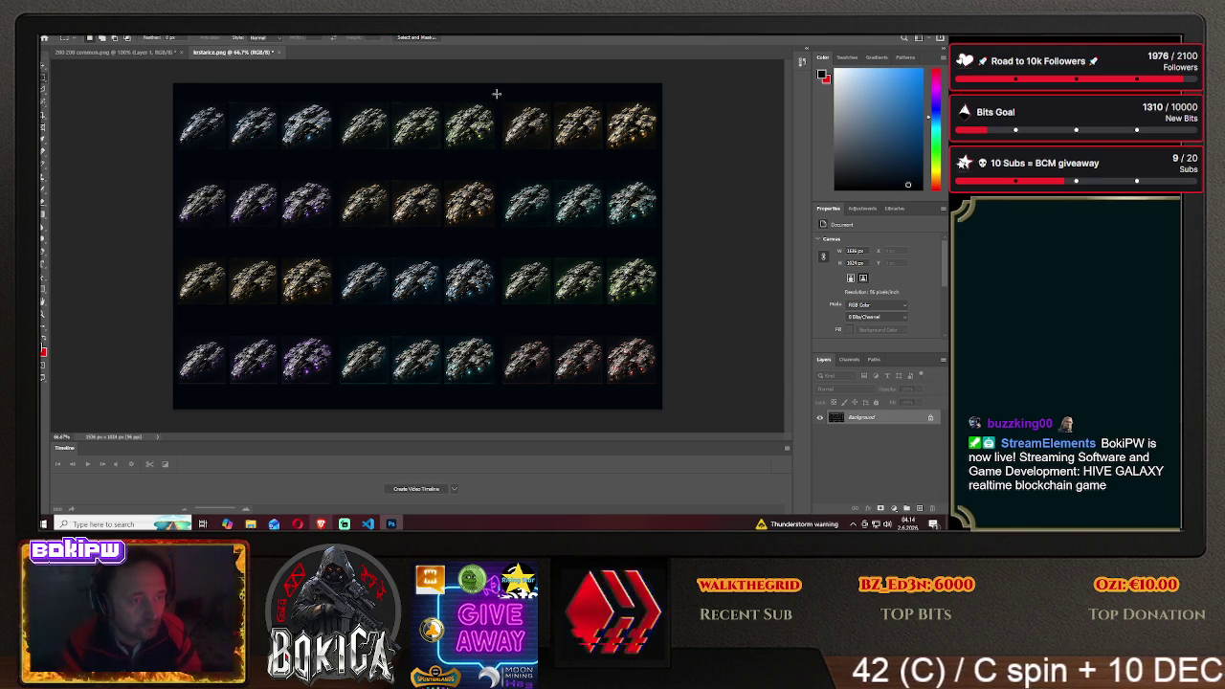
pyautogui.moveTo(496, 92); pyautogui.dragTo(670, 162)
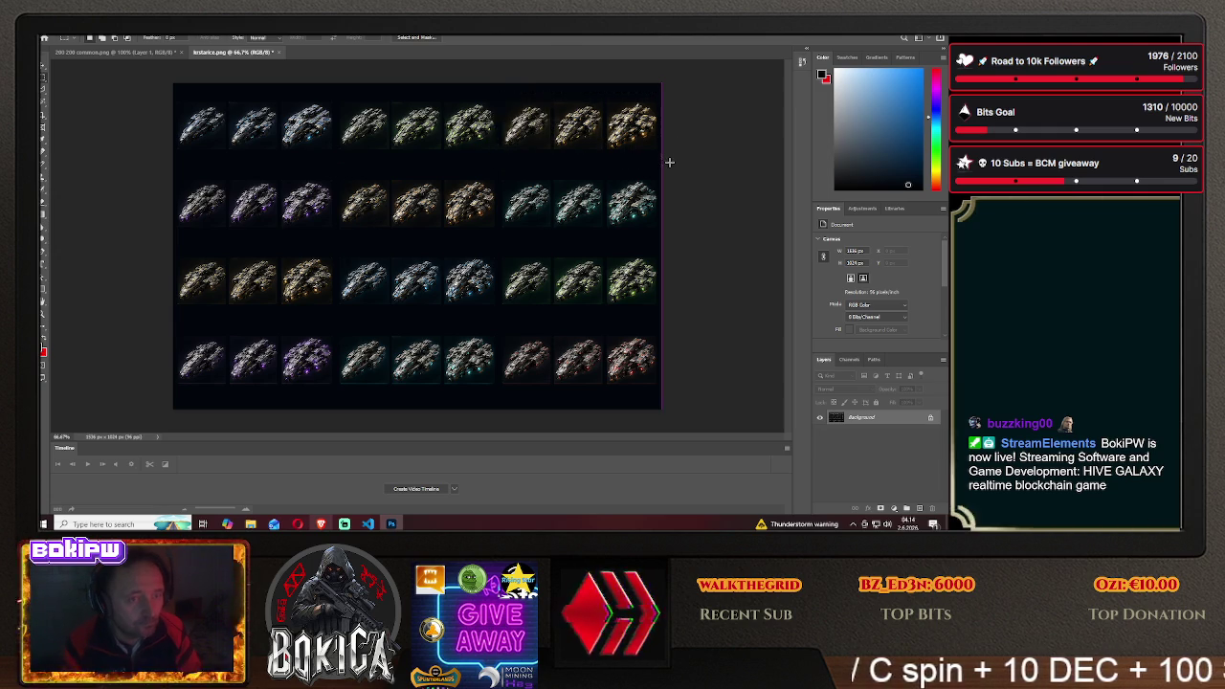
pyautogui.press('v')
pyautogui.moveTo(524, 119); pyautogui.dragTo(262, 60)
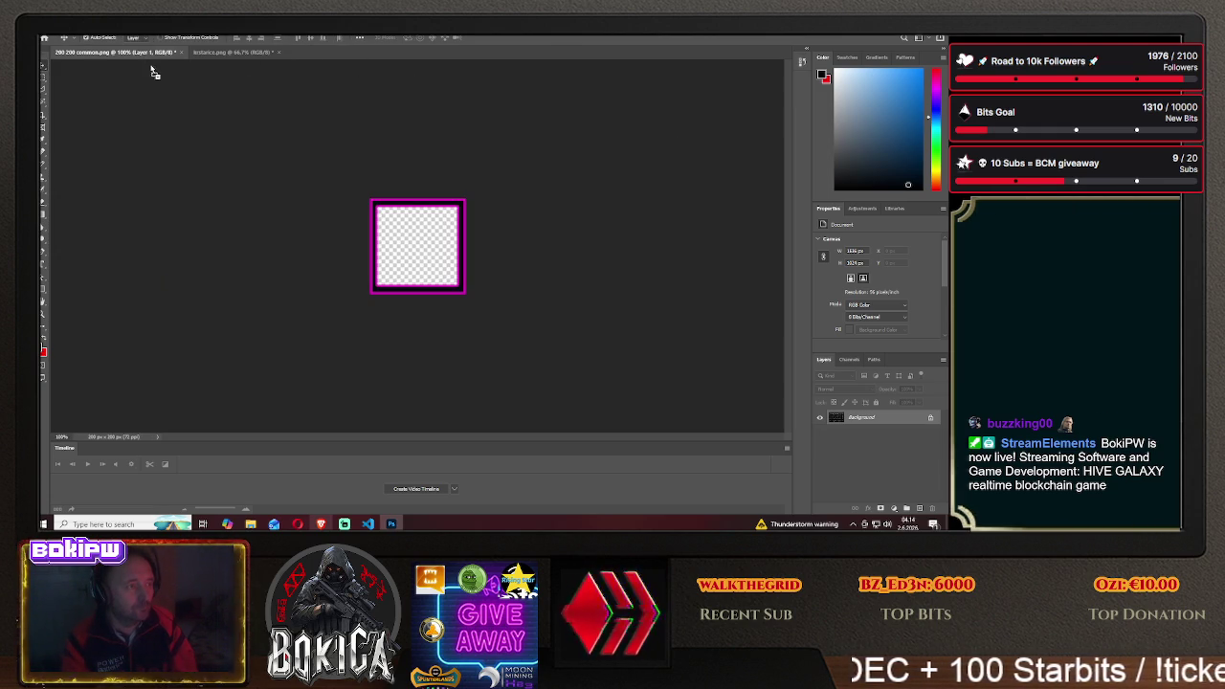
# Drop the ship tiles into commons beneath the frame layer, fitting one ship inside the frame
pyautogui.moveTo(144, 57); pyautogui.dragTo(433, 238)
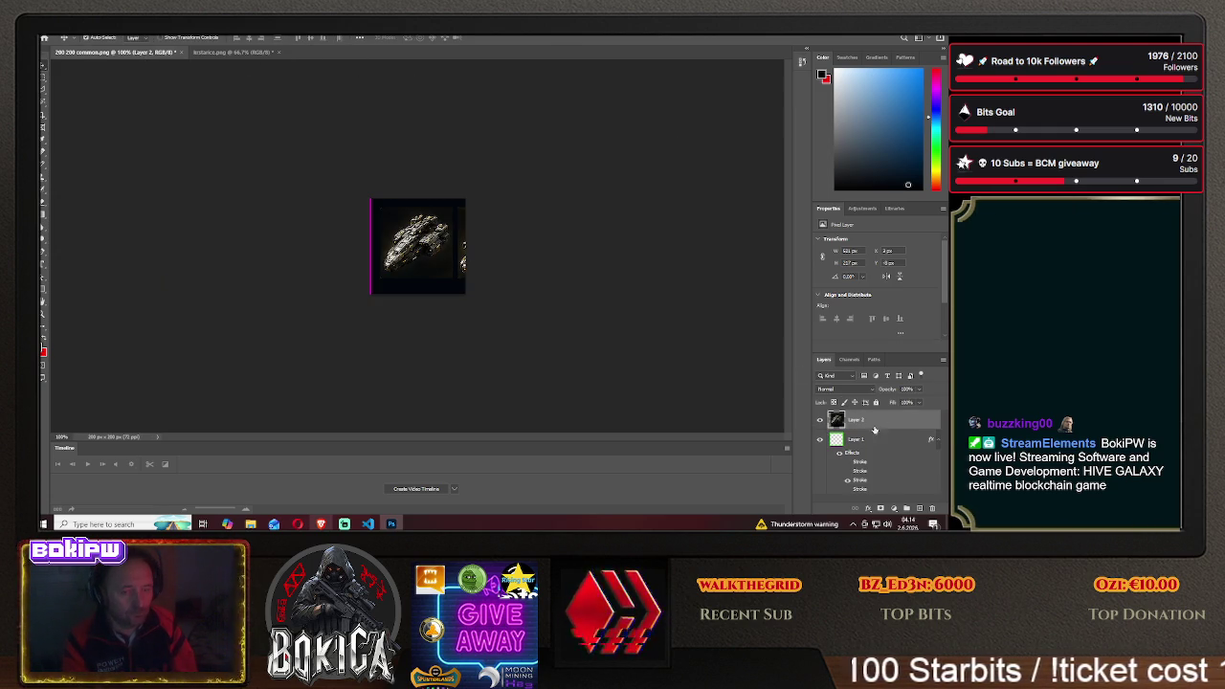
pyautogui.moveTo(881, 425); pyautogui.dragTo(881, 492)
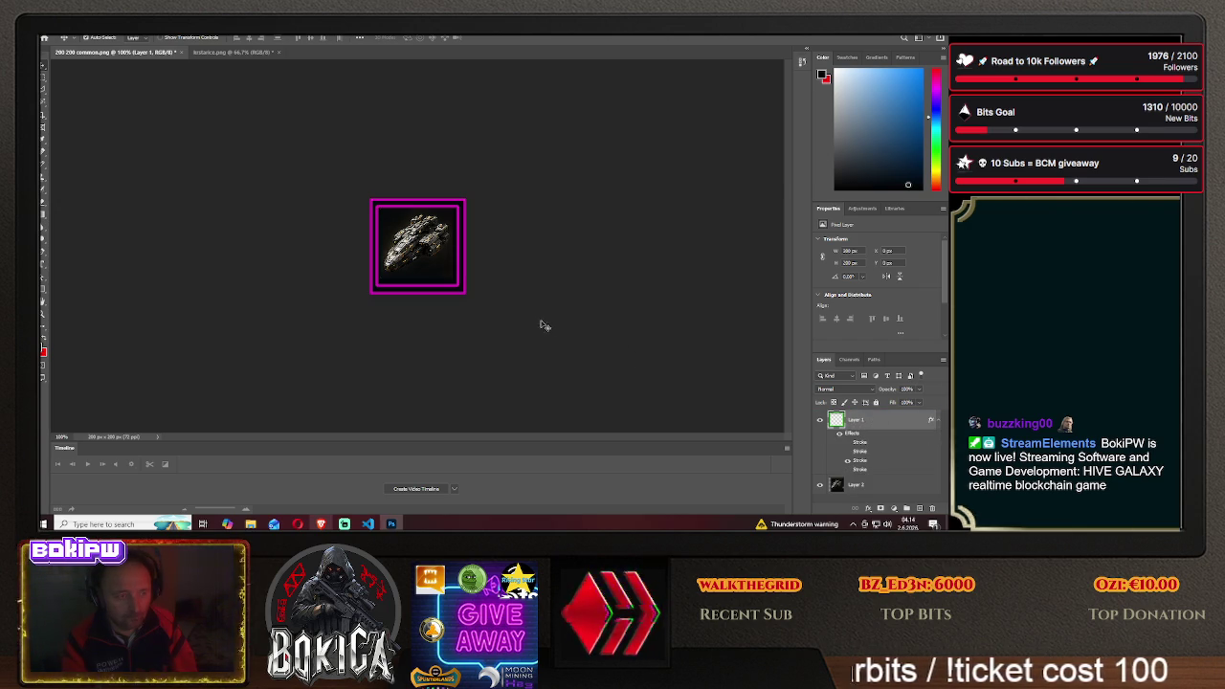
pyautogui.moveTo(419, 251)
pyautogui.mouseDown()
pyautogui.moveTo(504, 253)
pyautogui.moveTo(422, 254)
pyautogui.mouseUp()
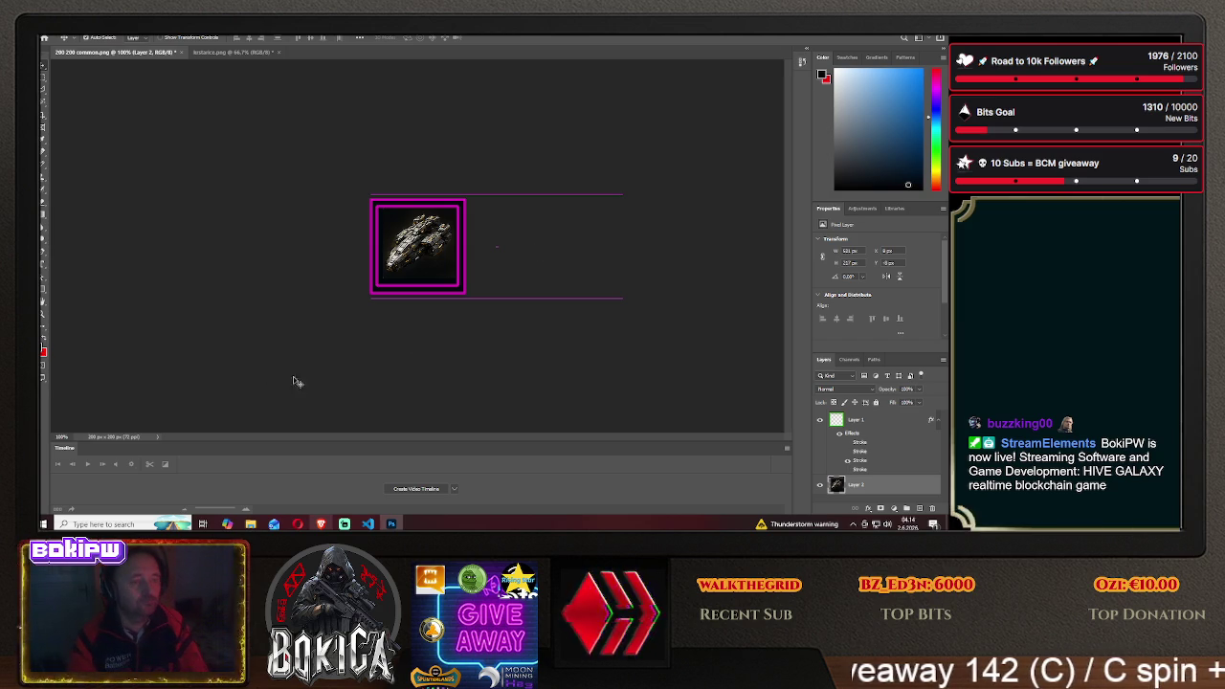
pyautogui.click(321, 524)
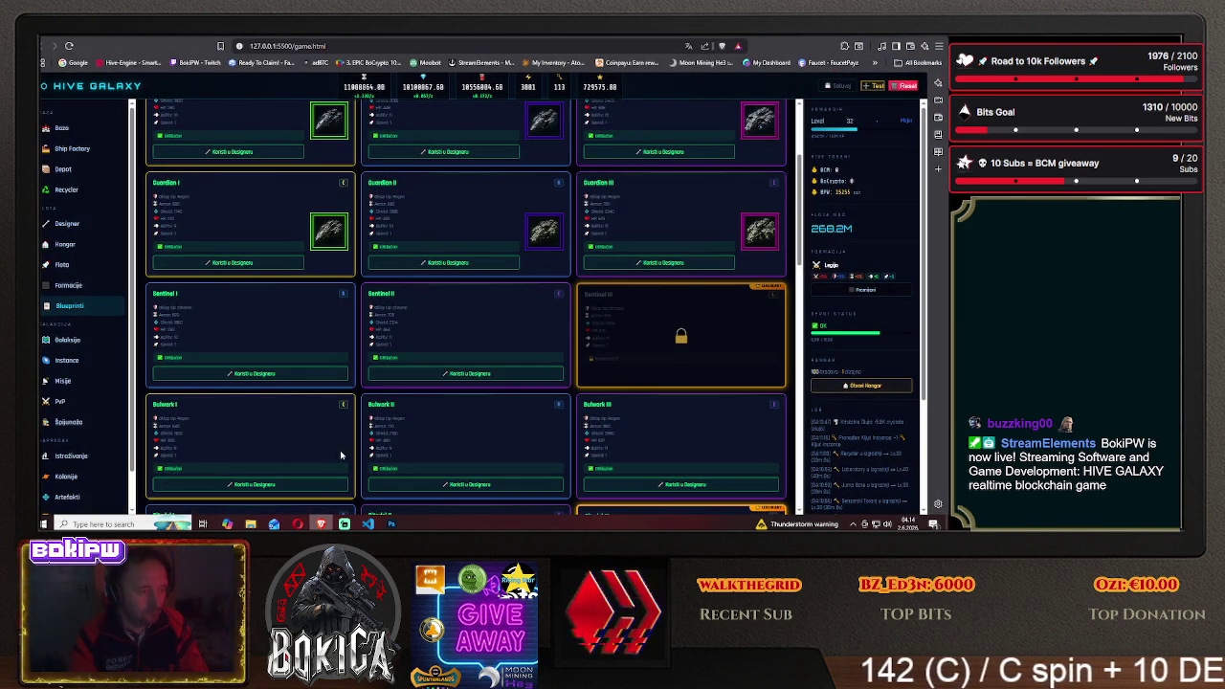
pyautogui.click(392, 523)
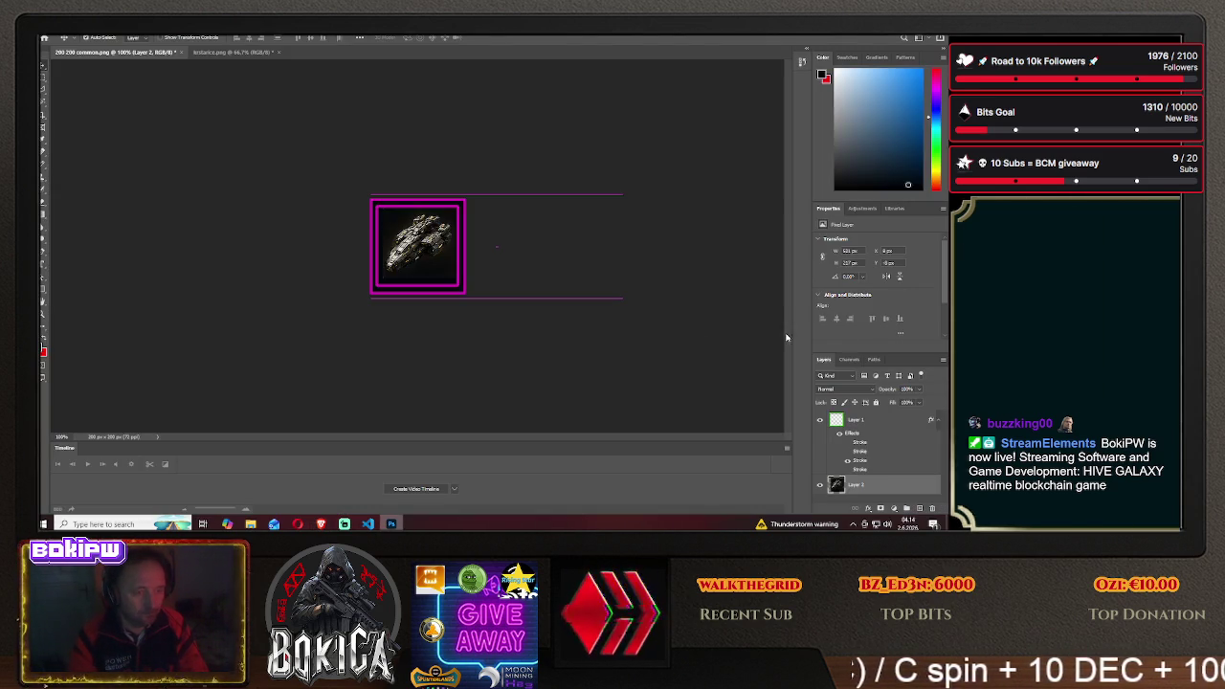
# Change the frame layer's stroke from magenta to purple and nudge the ship slightly left
pyautogui.rightClick(854, 419)
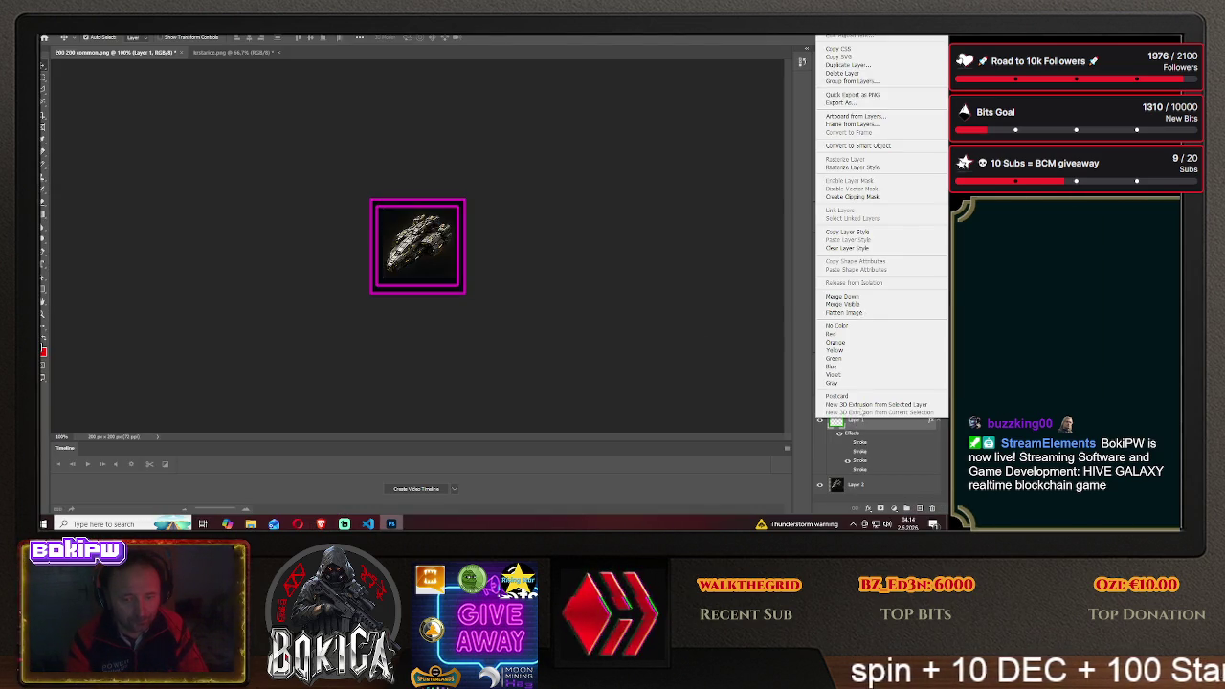
pyautogui.click(842, 36)
pyautogui.click(581, 245)
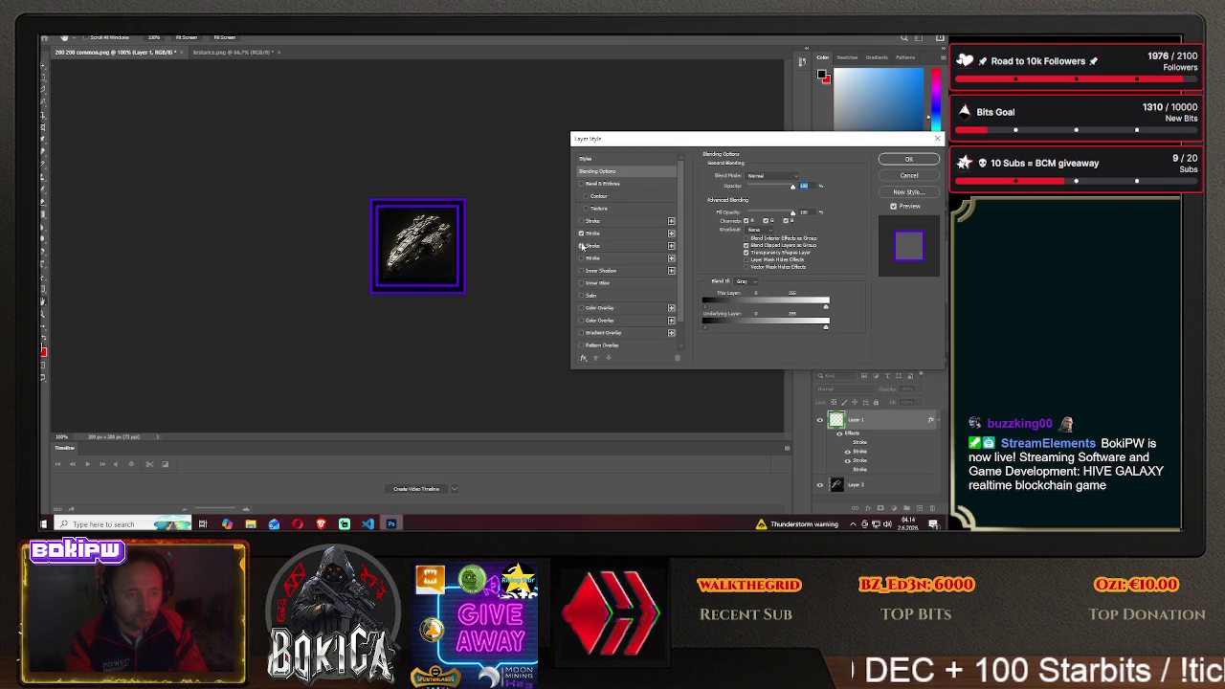
pyautogui.click(913, 160)
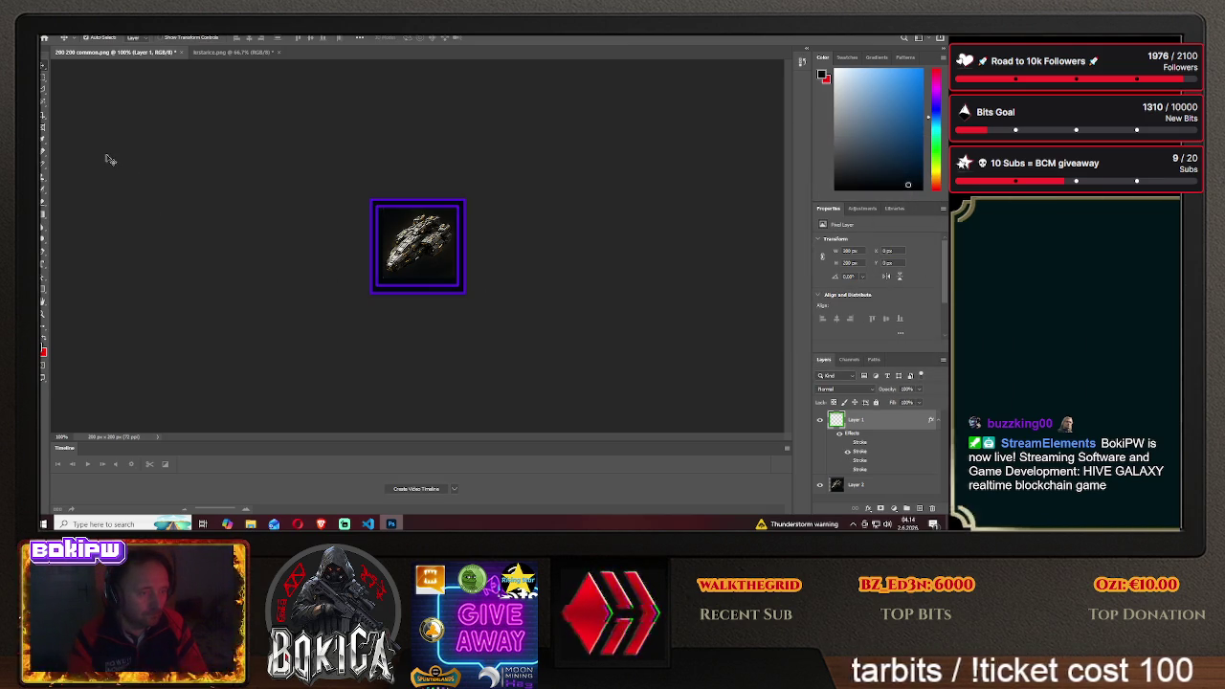
pyautogui.click(425, 226)
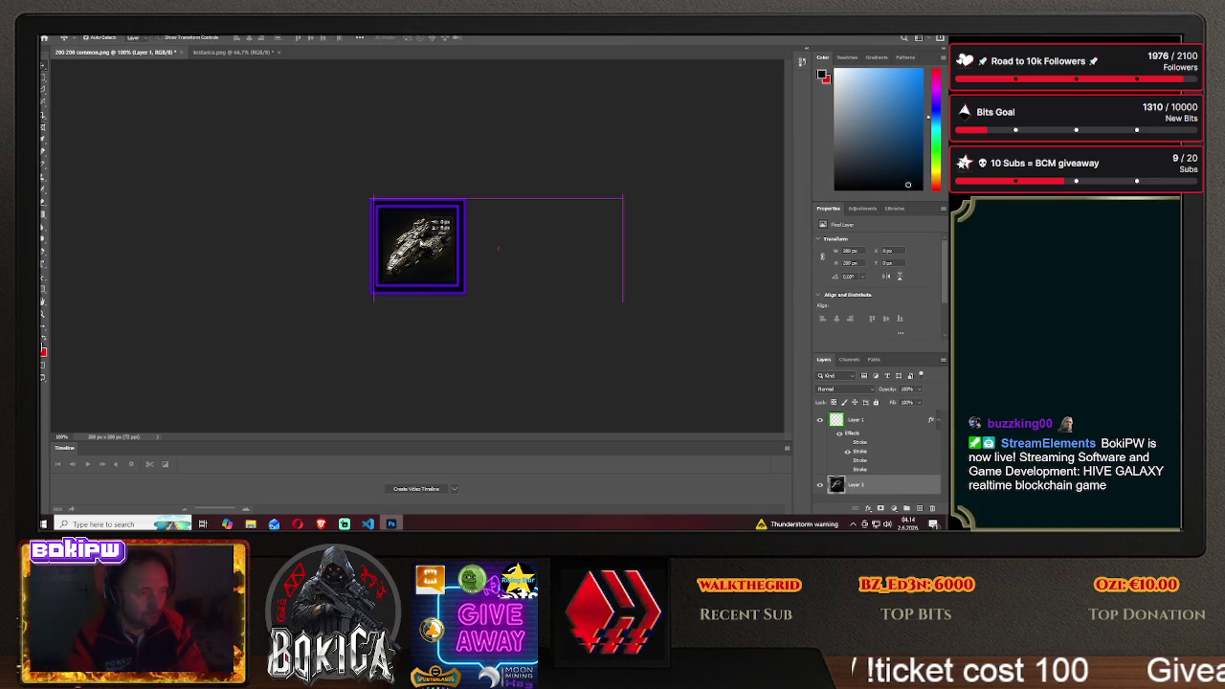
pyautogui.moveTo(425, 225); pyautogui.dragTo(420, 238)
pyautogui.click(55, 28)
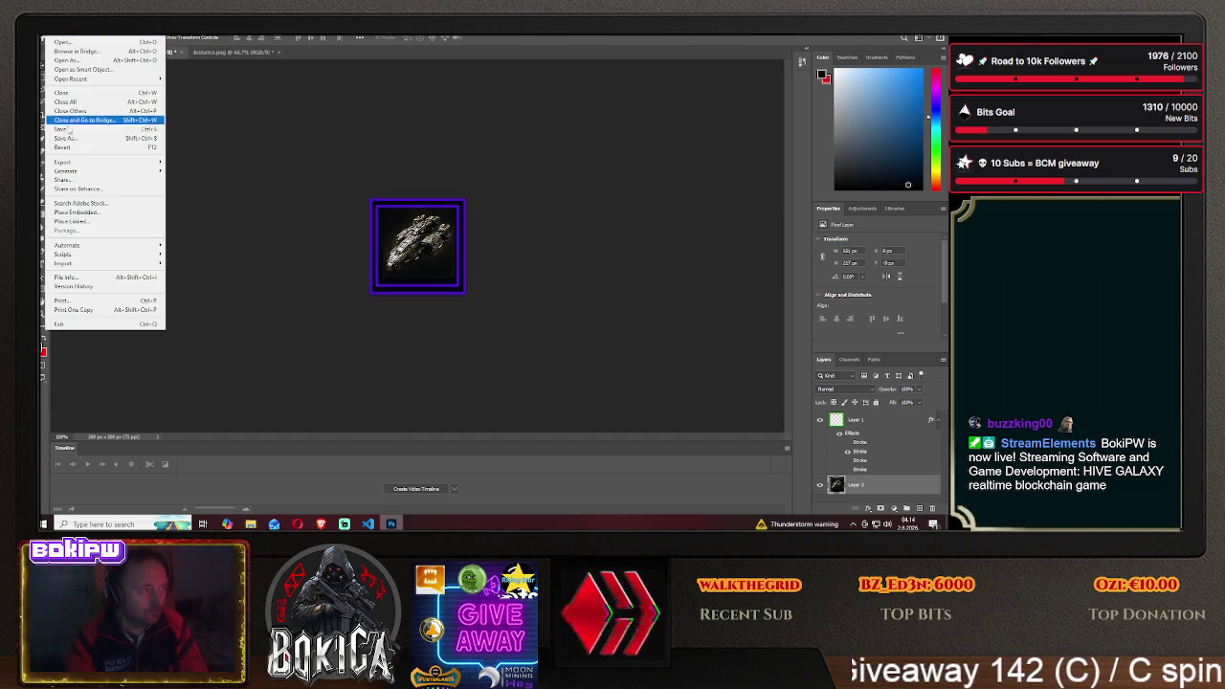
# Save the icon as PNG named 'swift' in HIVE GALAXY/img with default PNG options
pyautogui.click(76, 144)
pyautogui.click(546, 353)
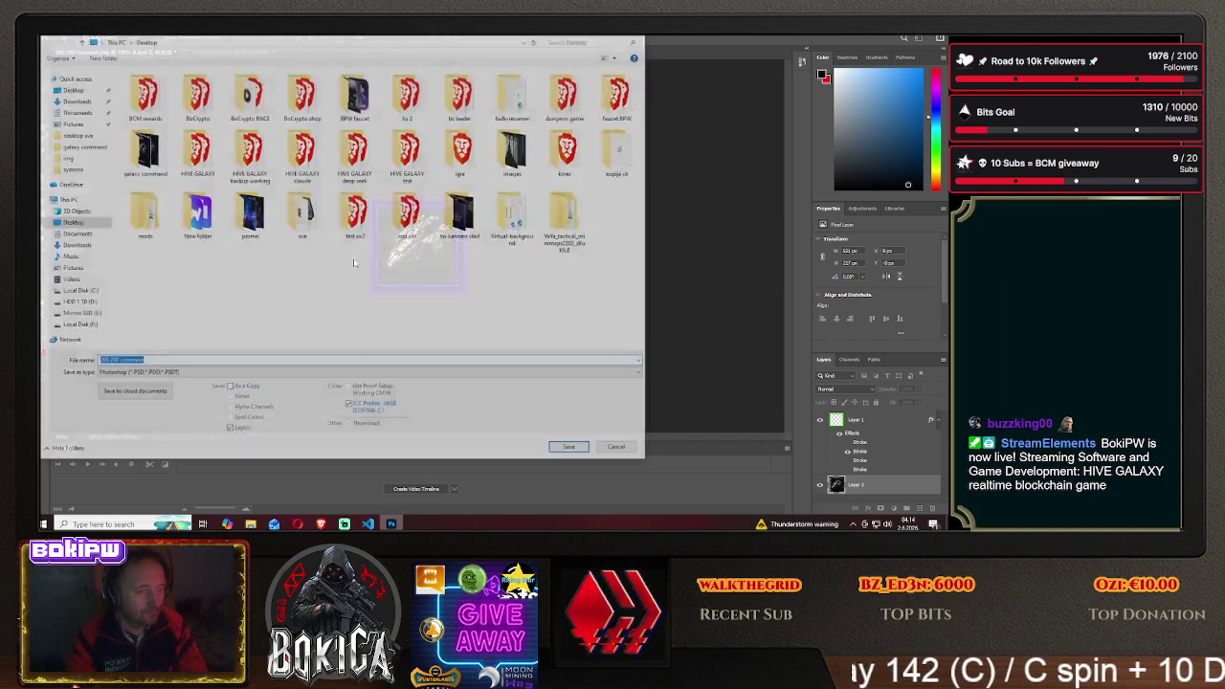
pyautogui.doubleClick(207, 165)
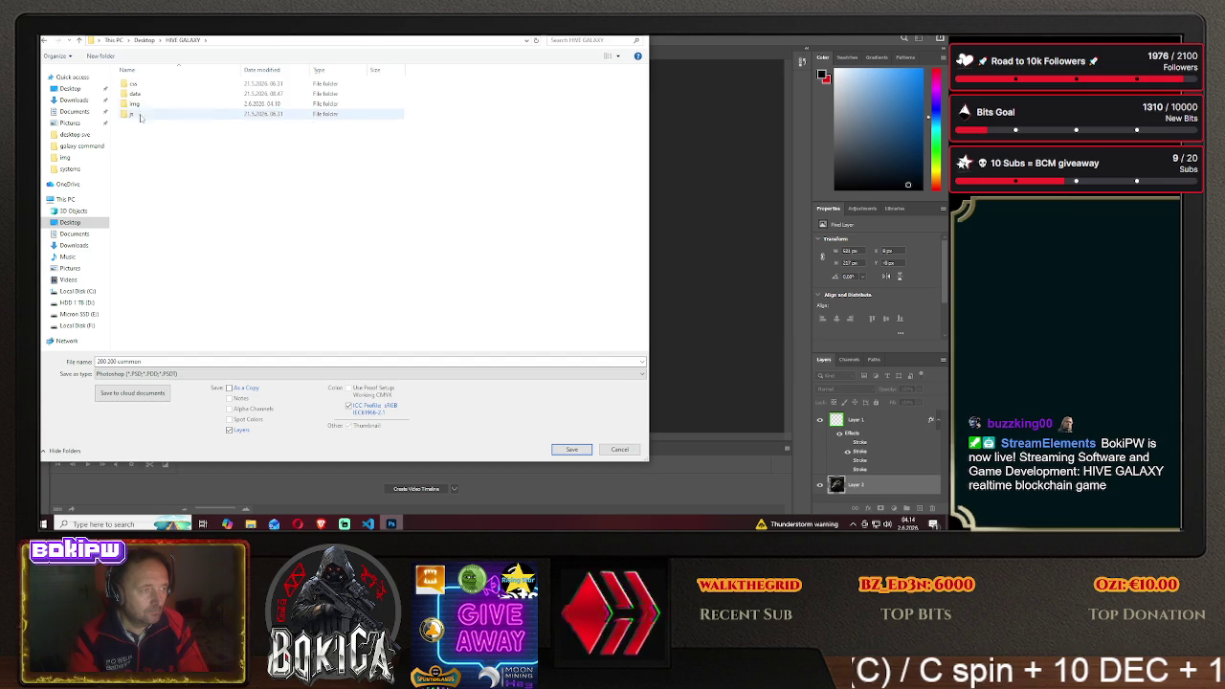
pyautogui.doubleClick(144, 106)
pyautogui.click(287, 374)
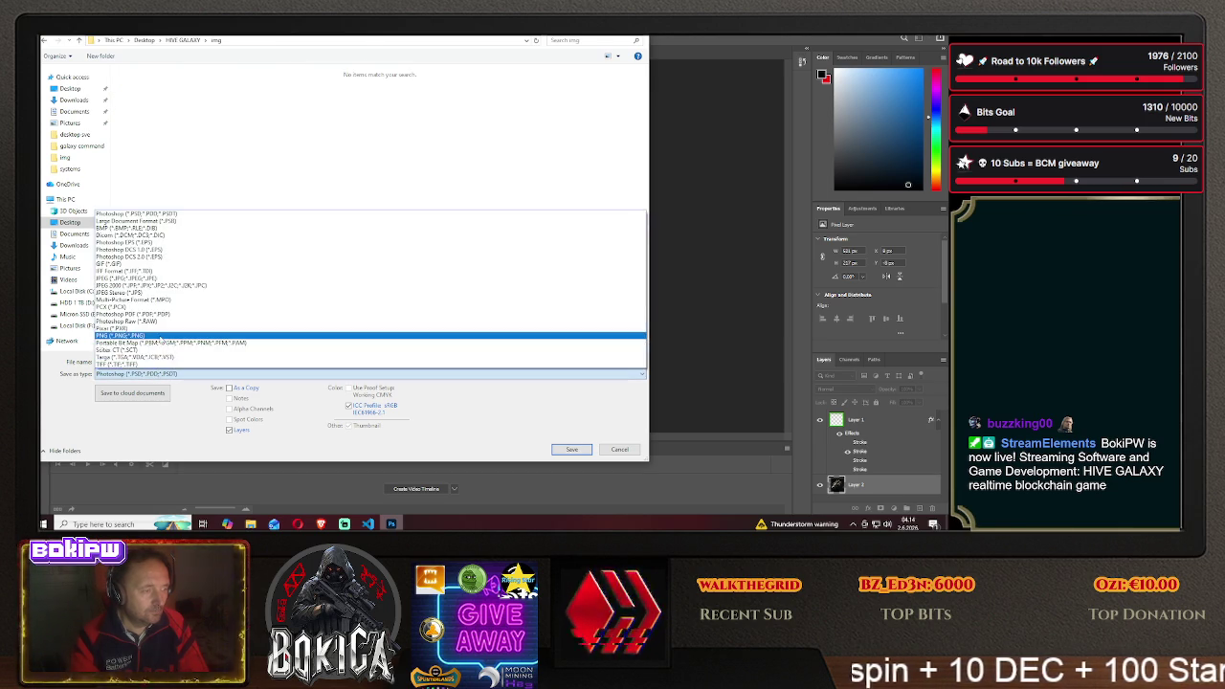
pyautogui.click(124, 343)
pyautogui.write('swift')
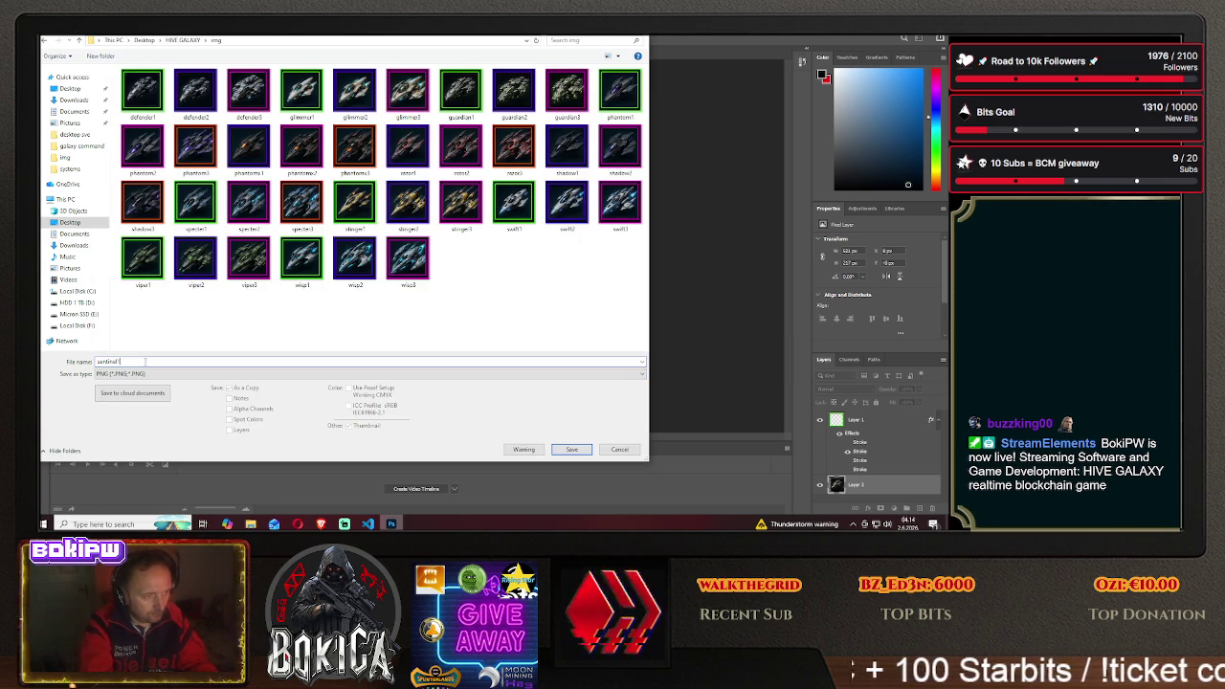
pyautogui.click(571, 450)
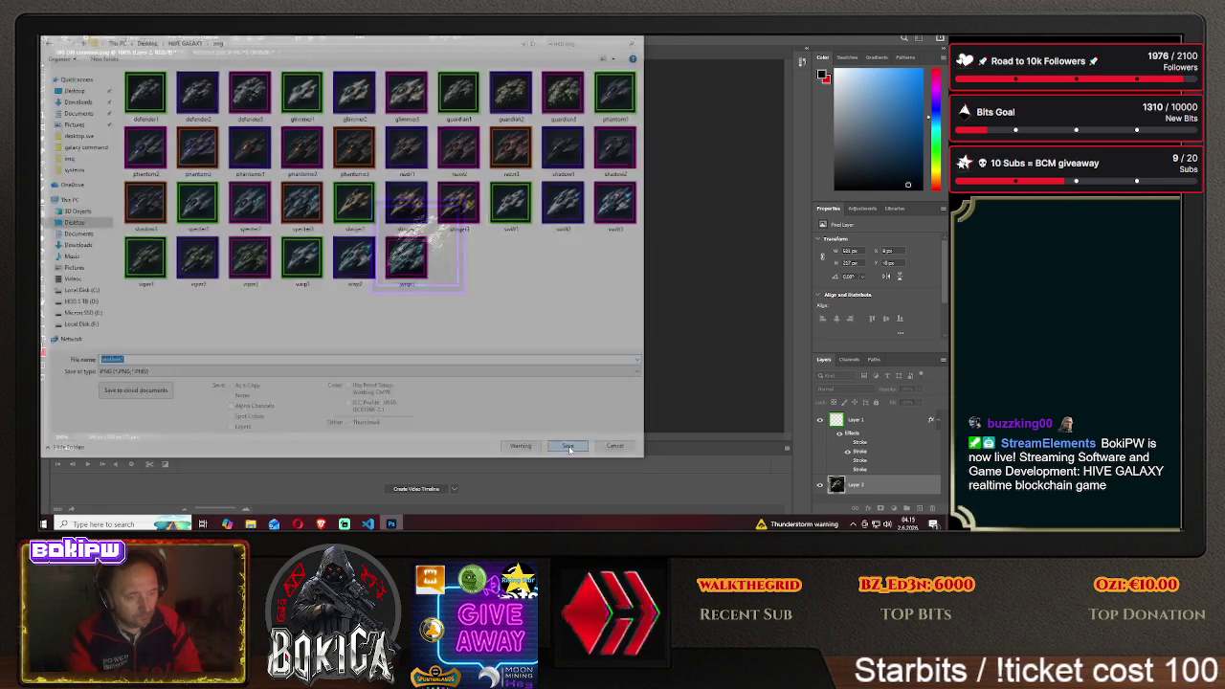
pyautogui.click(544, 168)
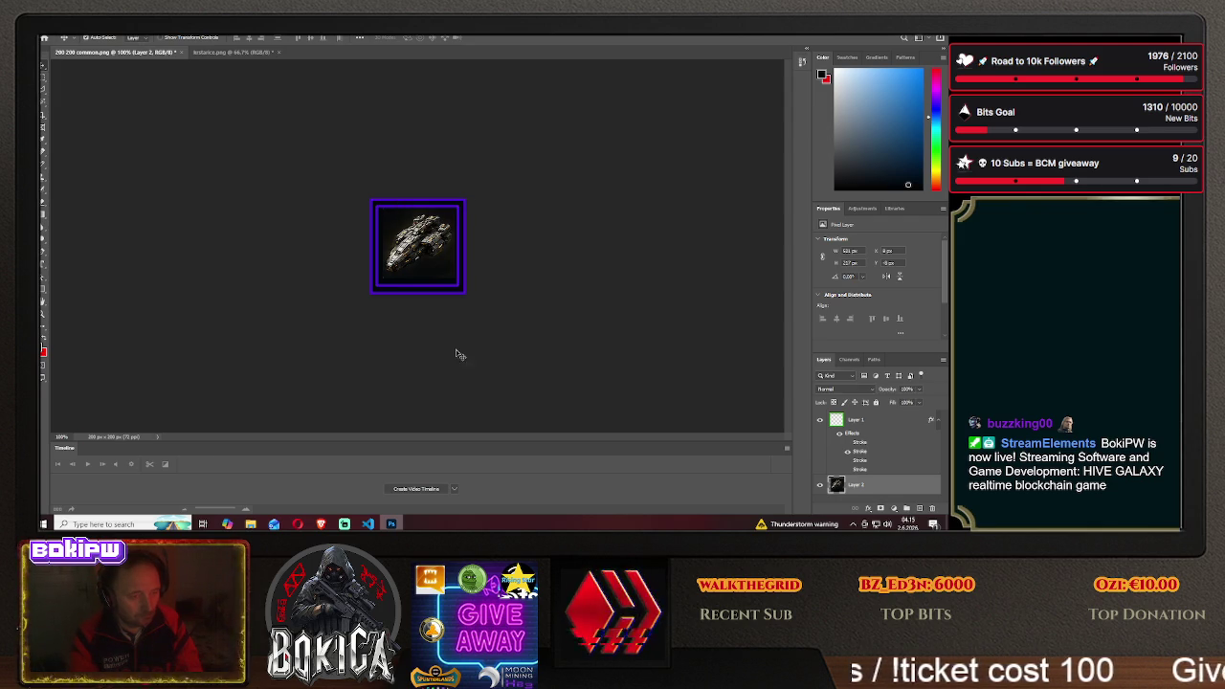
pyautogui.click(320, 523)
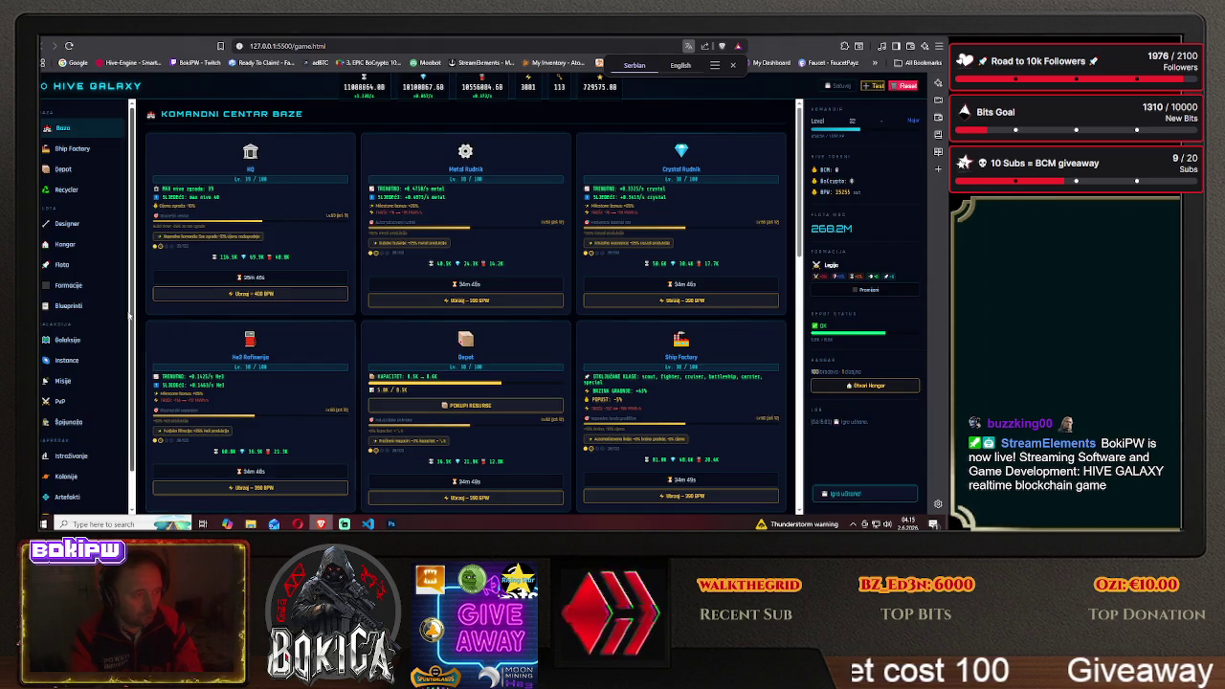
pyautogui.click(74, 306)
pyautogui.click(246, 225)
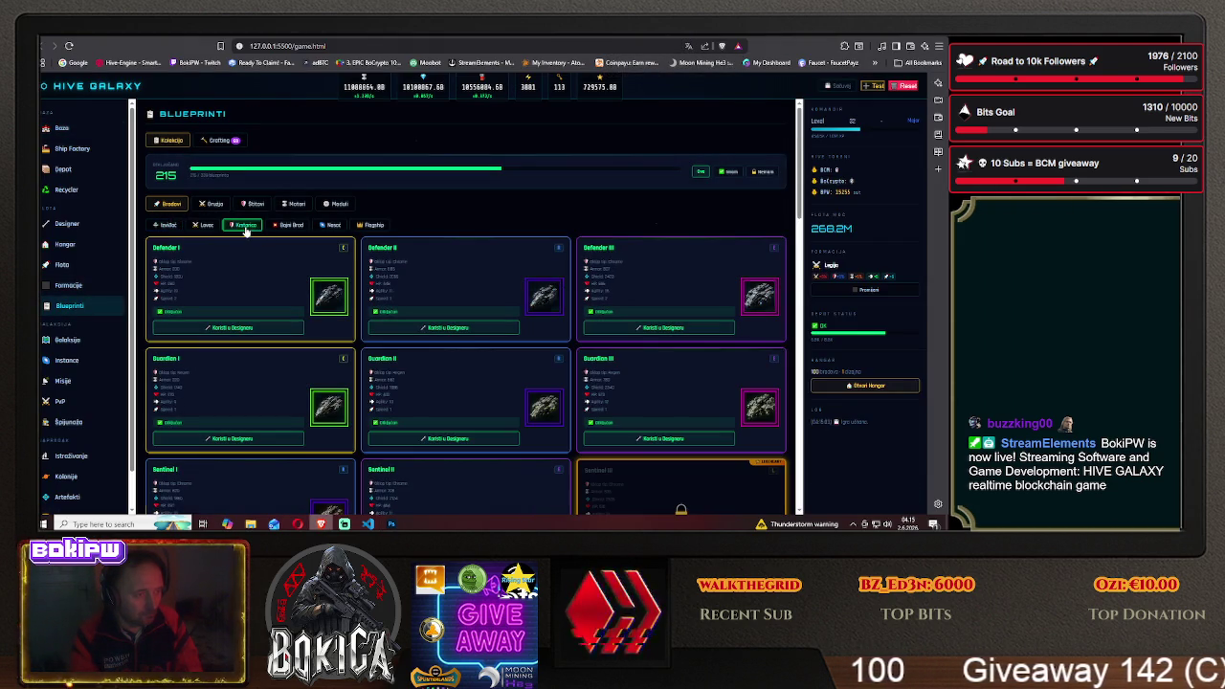
pyautogui.scroll(-3, 310, 276)
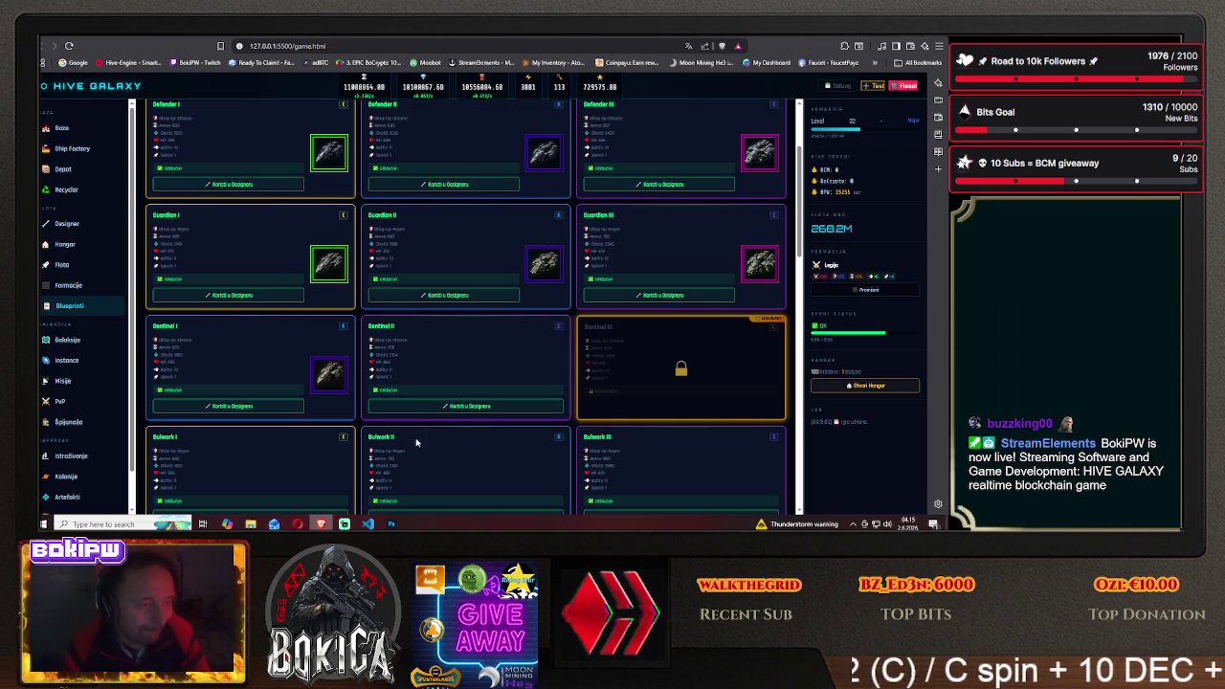
pyautogui.click(391, 523)
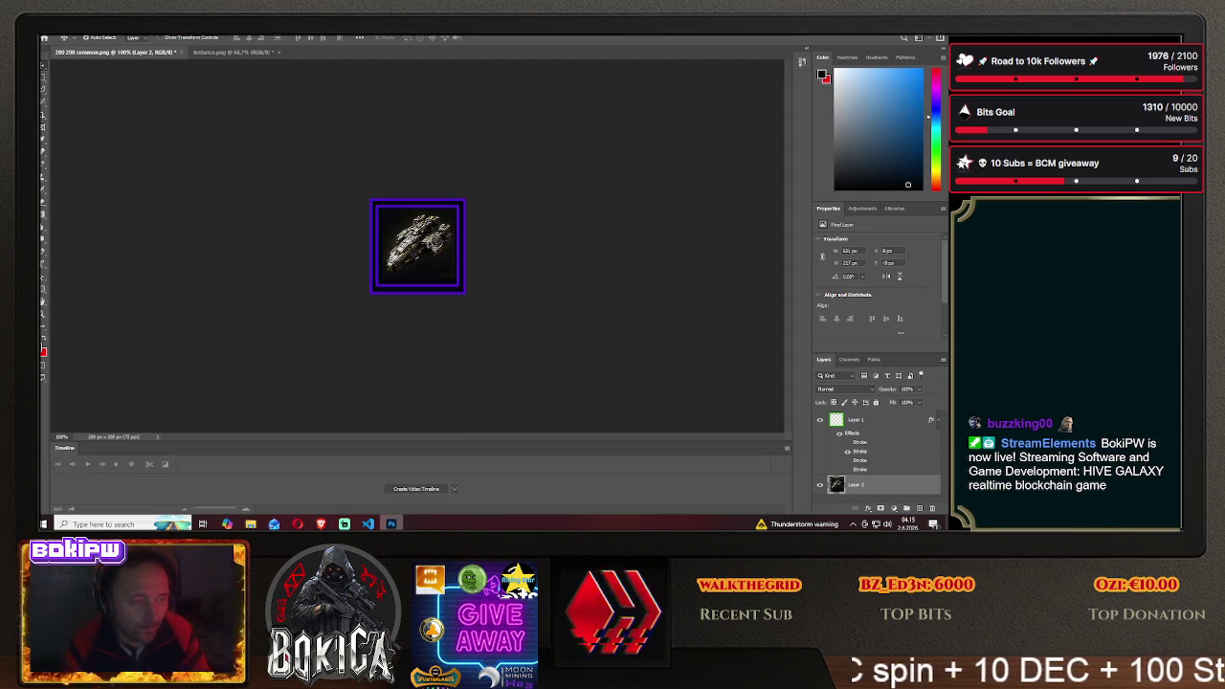
pyautogui.moveTo(435, 245); pyautogui.dragTo(345, 245)
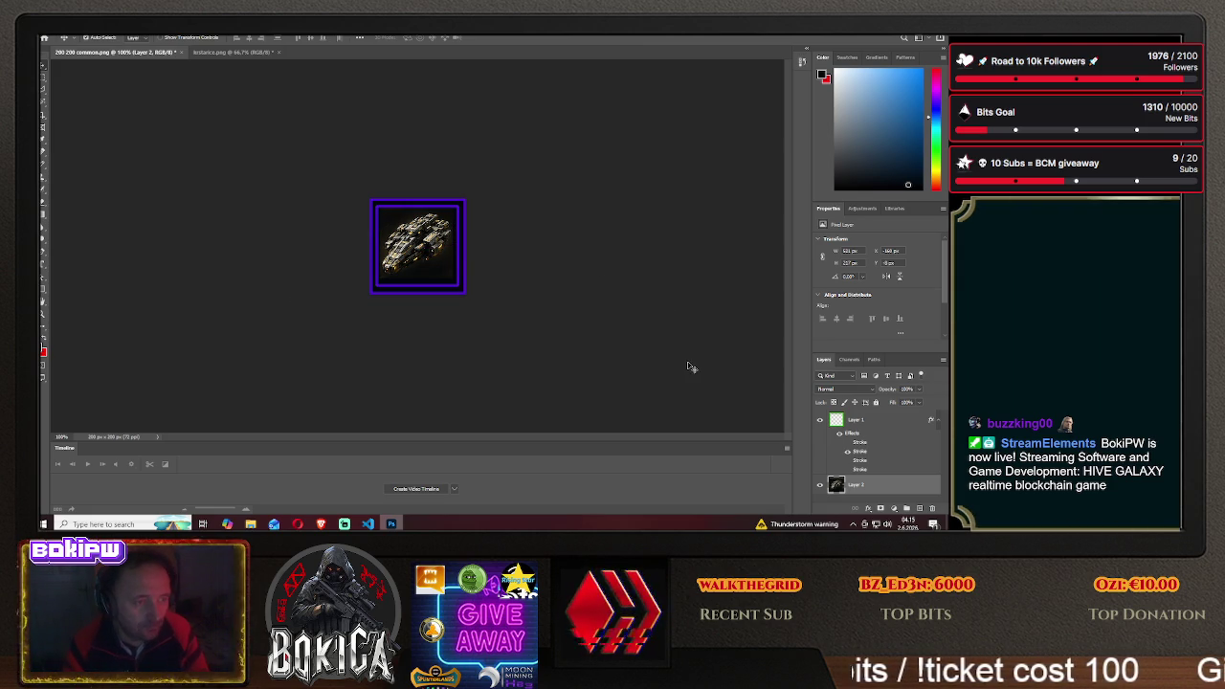
# Swap the frame layer's blue stroke effect for the magenta stroke
pyautogui.click(866, 422)
pyautogui.rightClick(866, 422)
pyautogui.click(708, 205)
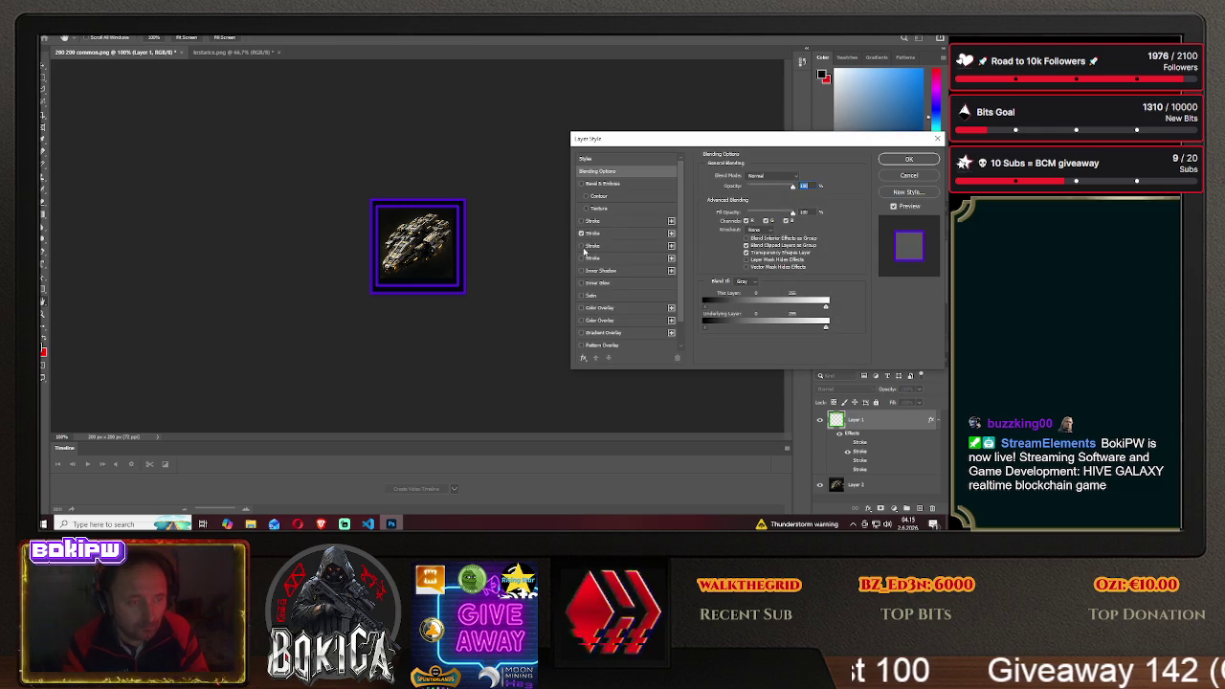
pyautogui.click(580, 233)
pyautogui.click(581, 245)
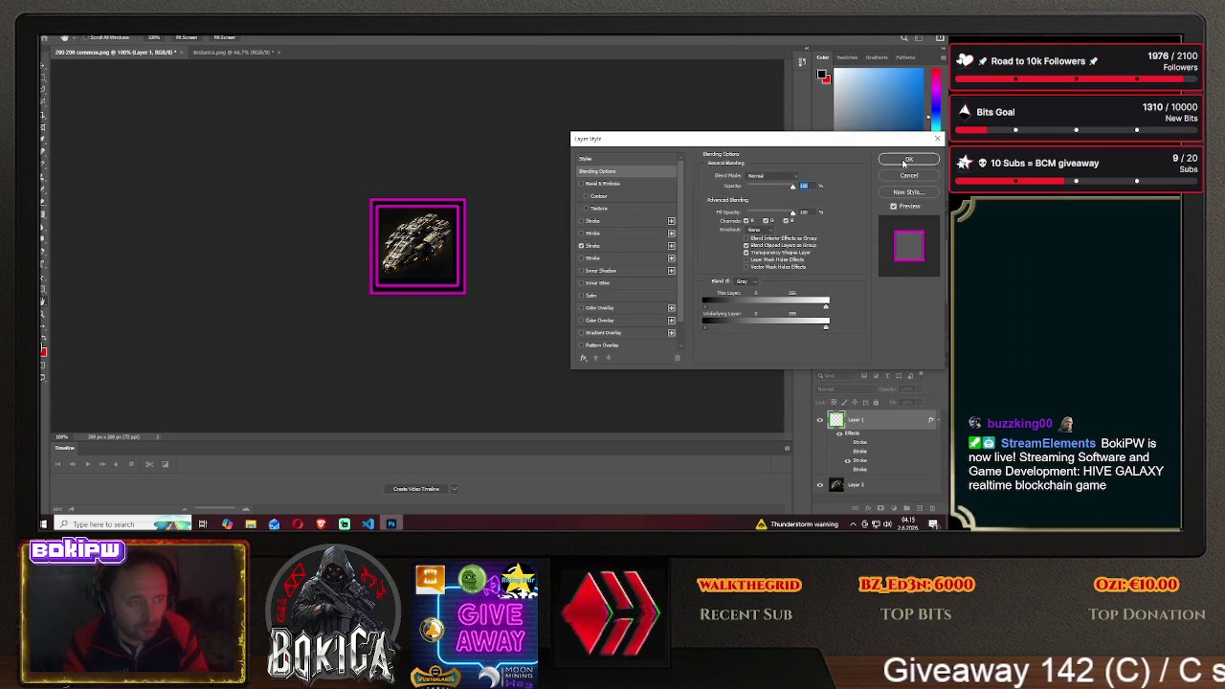
pyautogui.click(908, 159)
# Save a copy as 'sentinel2' PNG in the HIVE GALAXY img folder
pyautogui.click(61, 36)
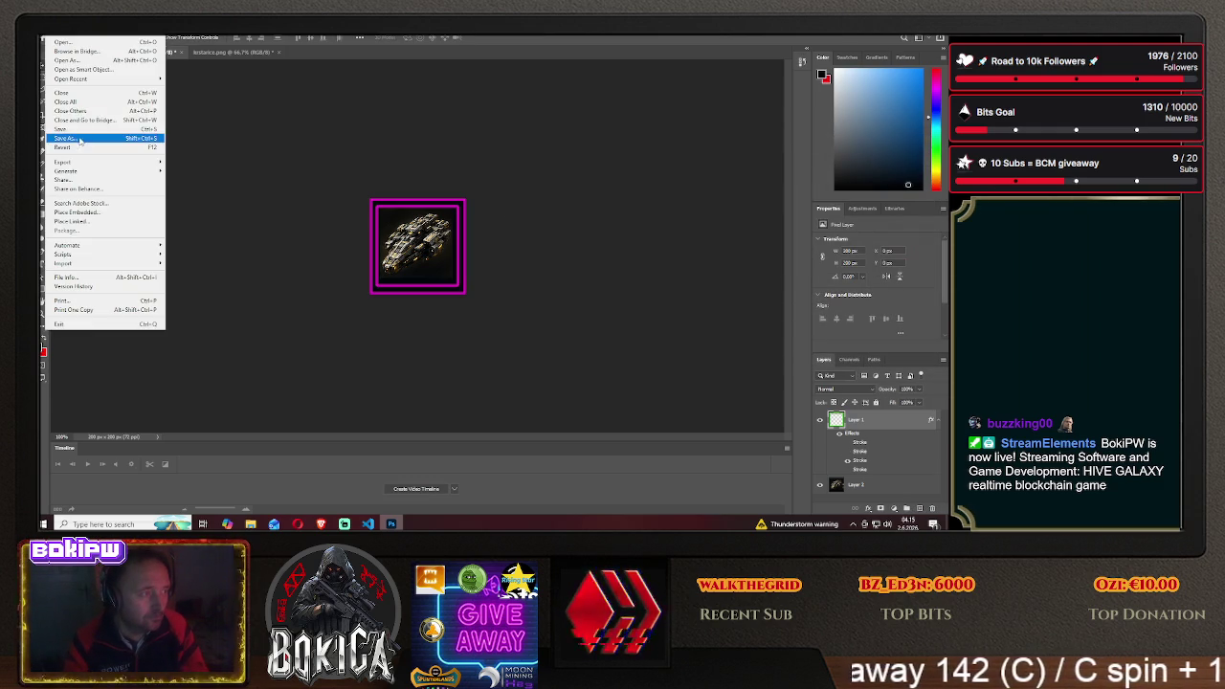
pyautogui.click(96, 137)
pyautogui.click(550, 356)
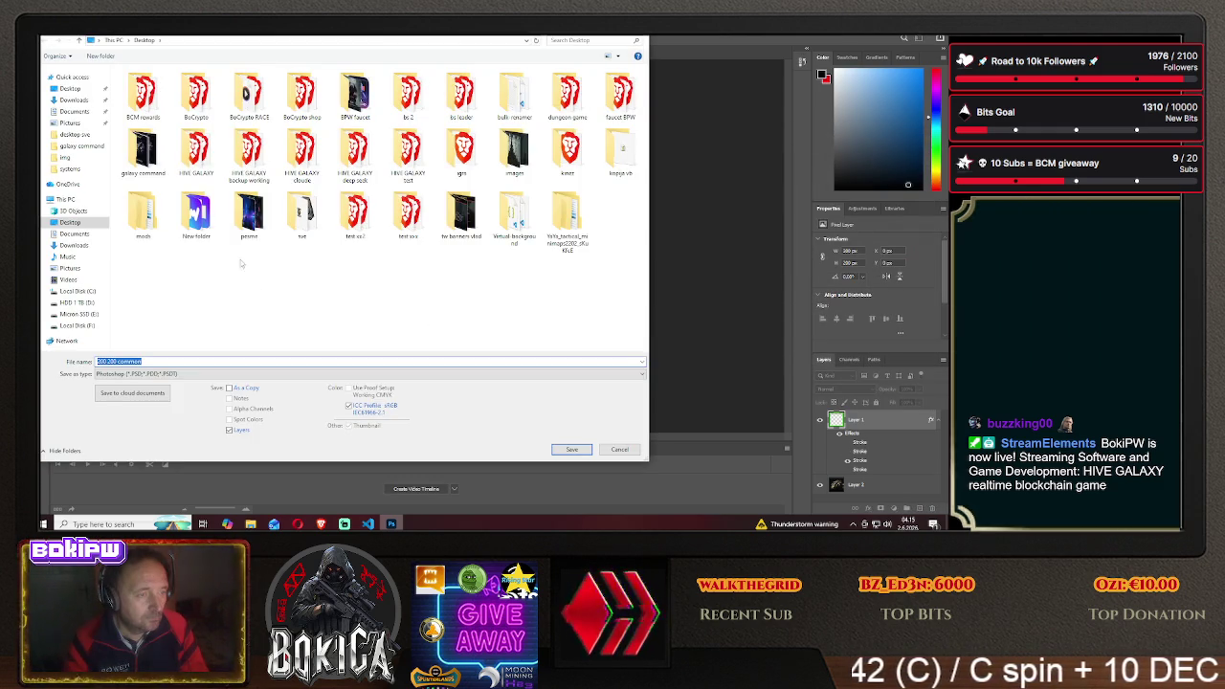
pyautogui.doubleClick(134, 103)
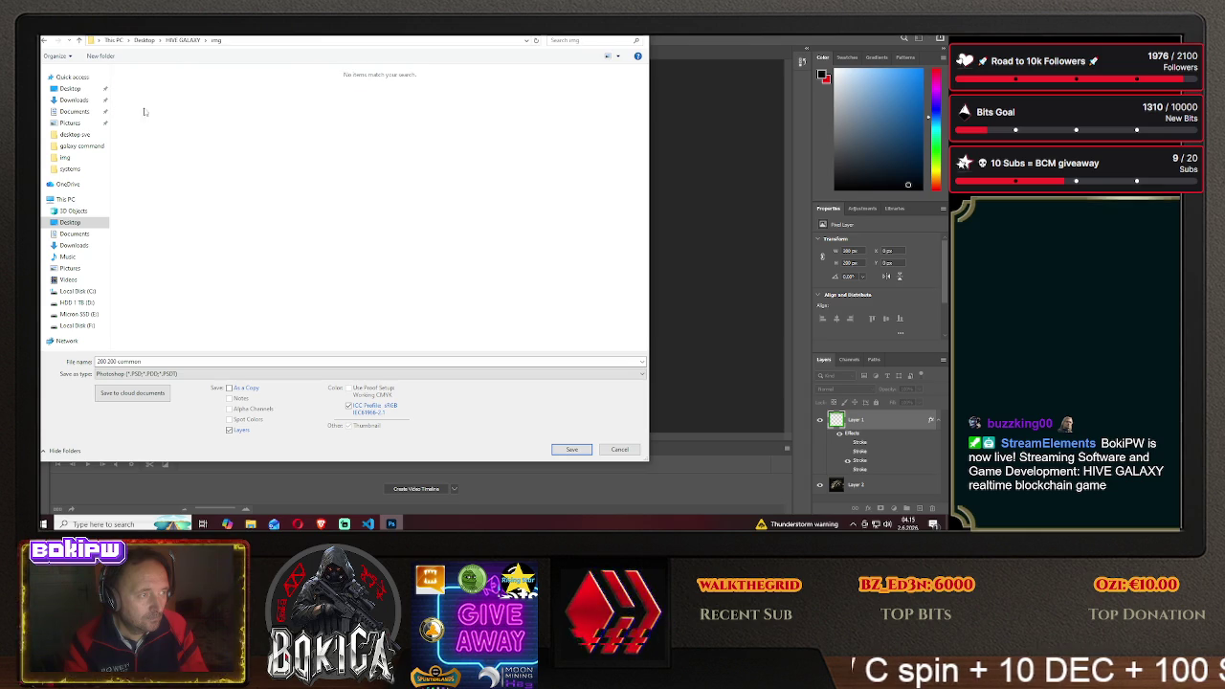
pyautogui.click(156, 373)
pyautogui.click(153, 358)
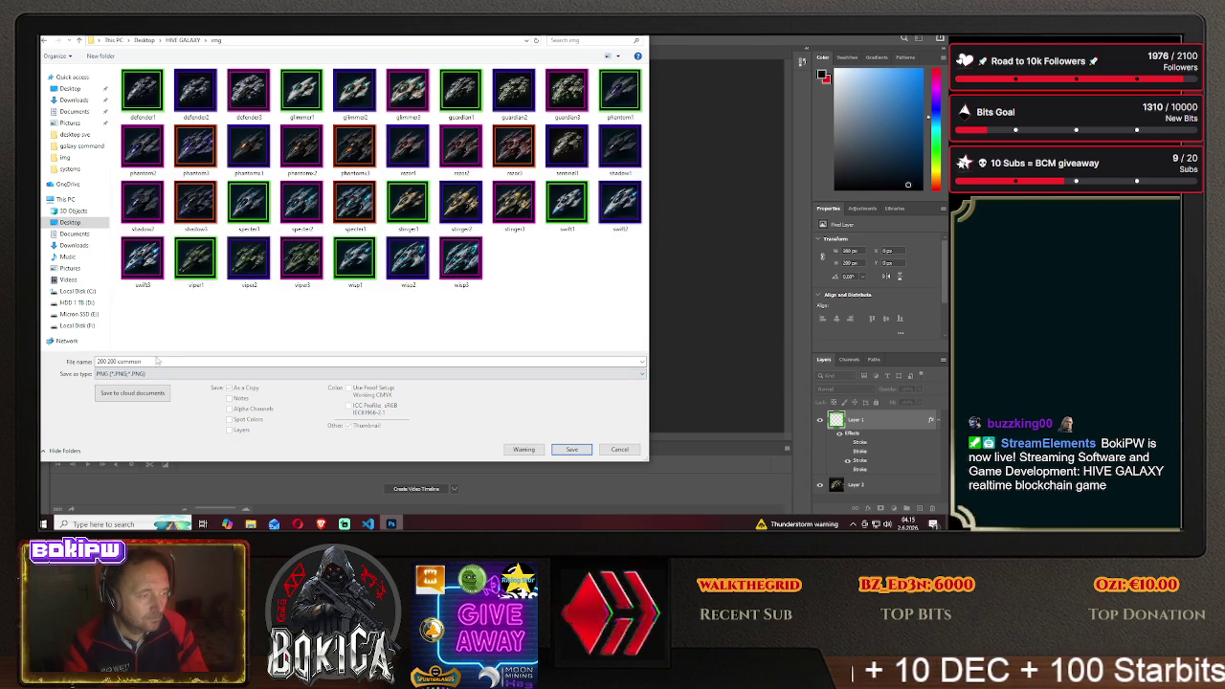
pyautogui.write('sen')
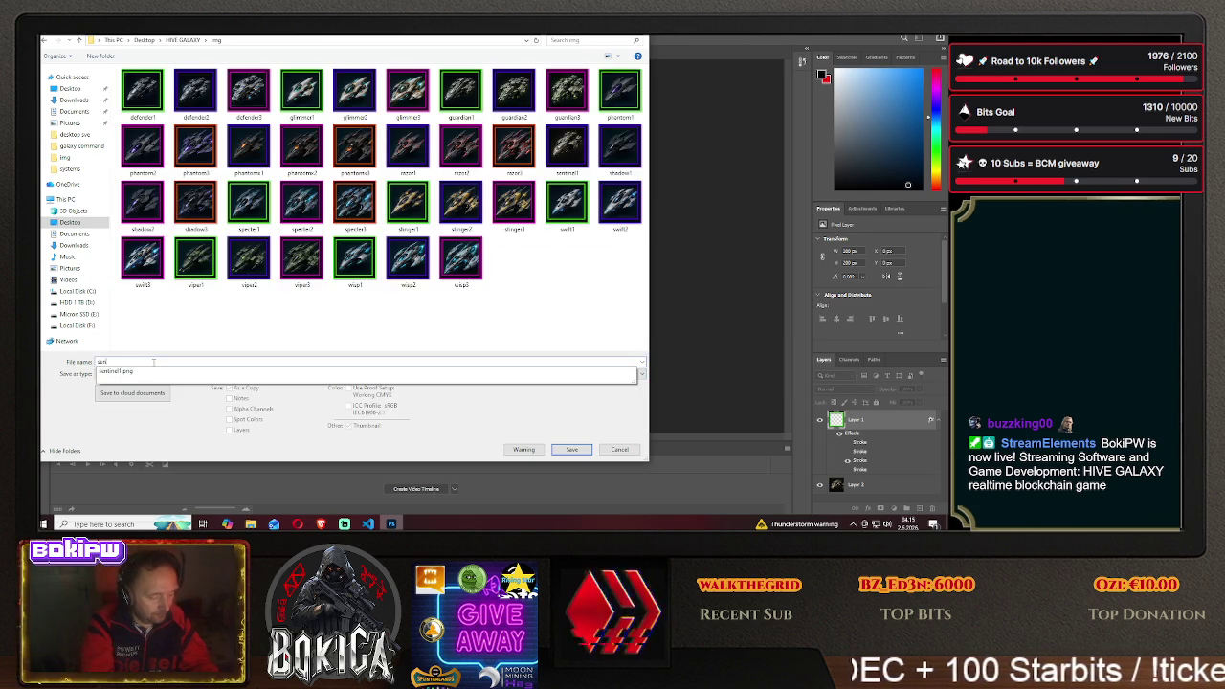
pyautogui.write('tinel2')
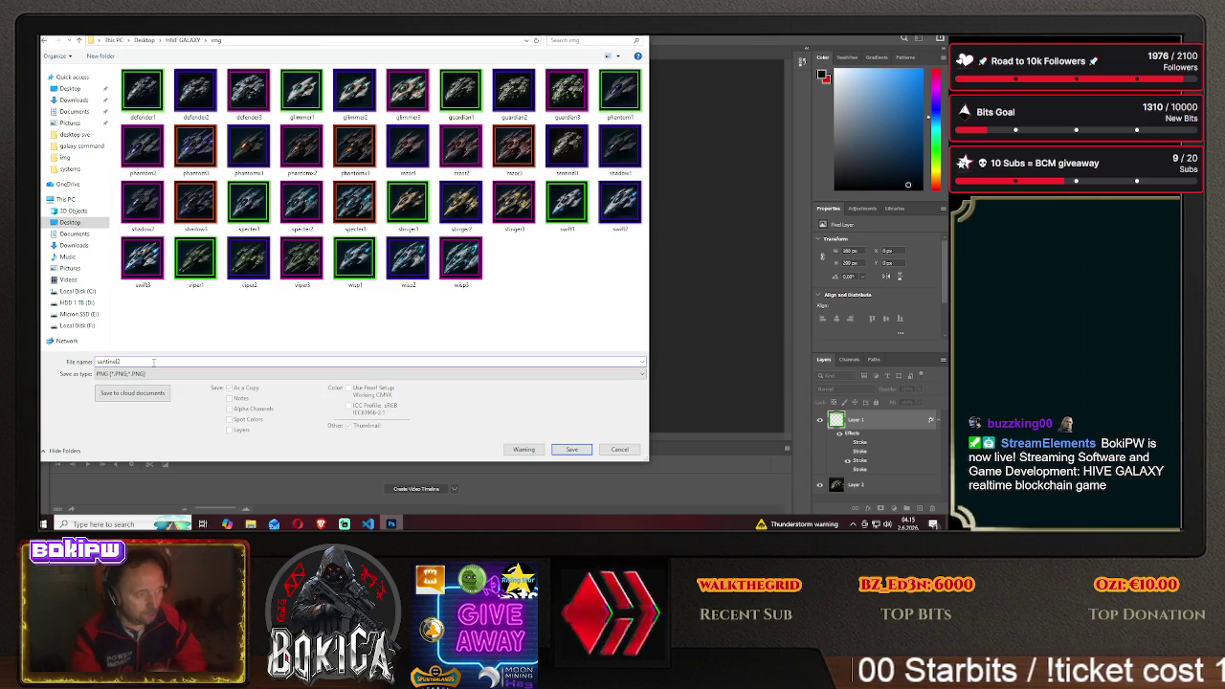
pyautogui.click(565, 447)
pyautogui.click(546, 173)
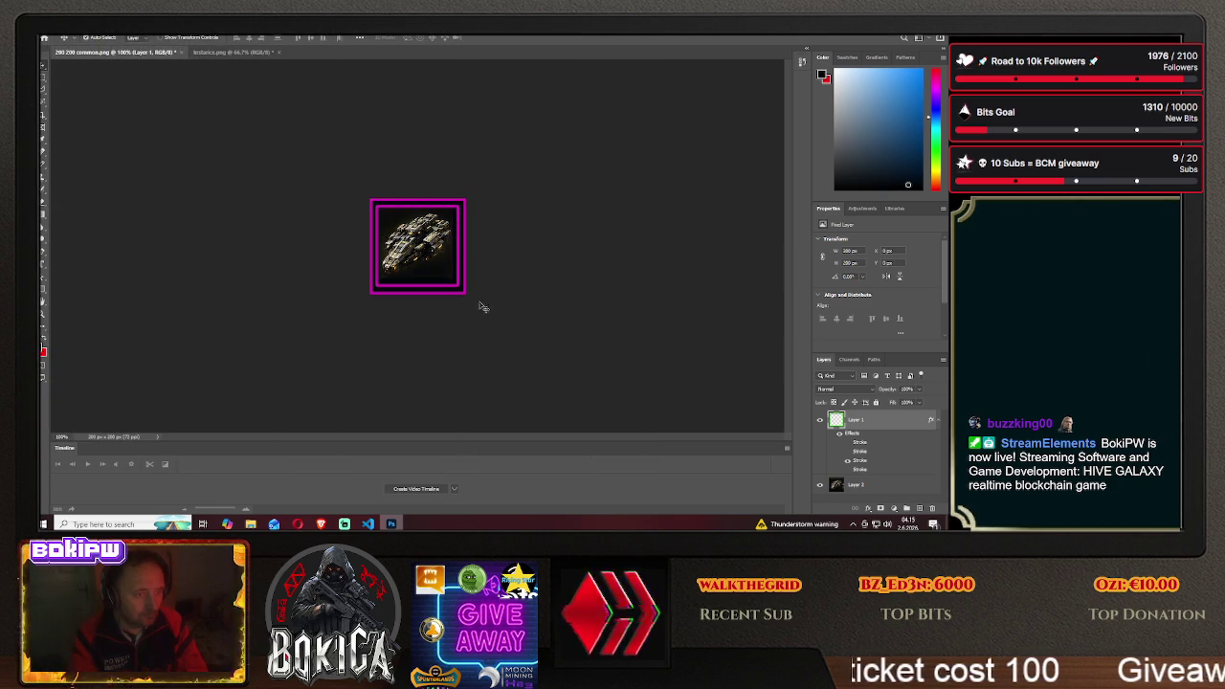
# Slide the sprite sheet to centre the next ship in the frame, checking the game's cruiser blueprints
pyautogui.moveTo(426, 253); pyautogui.dragTo(348, 247)
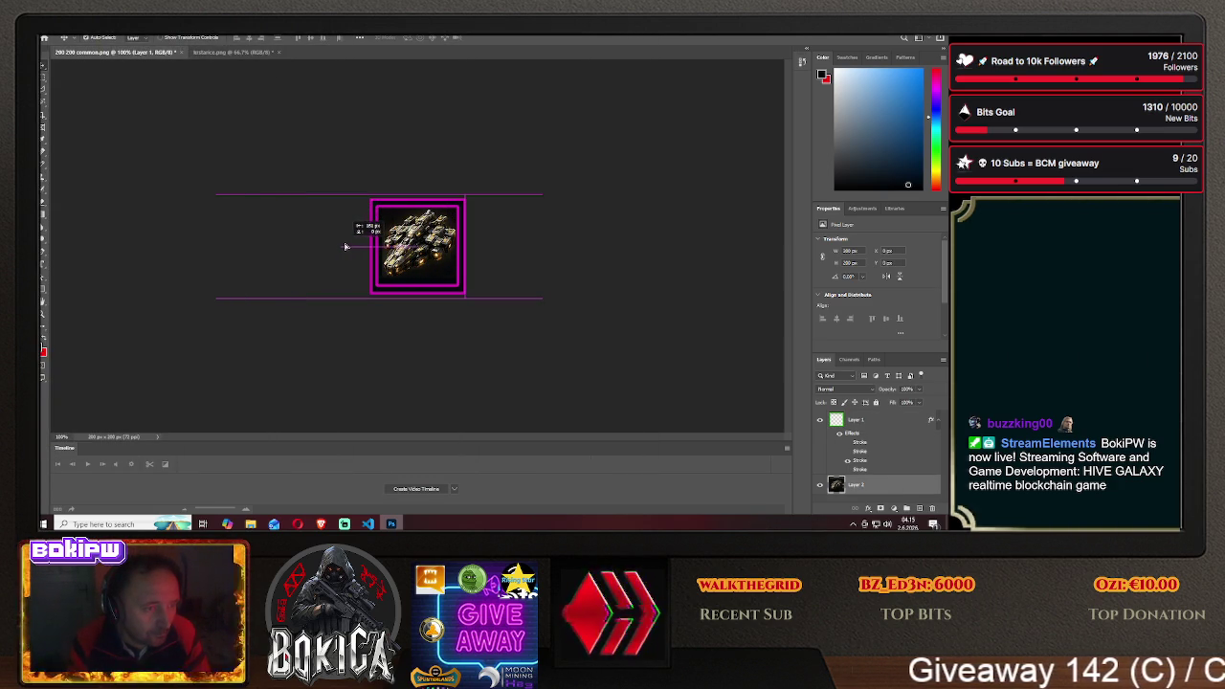
pyautogui.moveTo(347, 247); pyautogui.dragTo(413, 251)
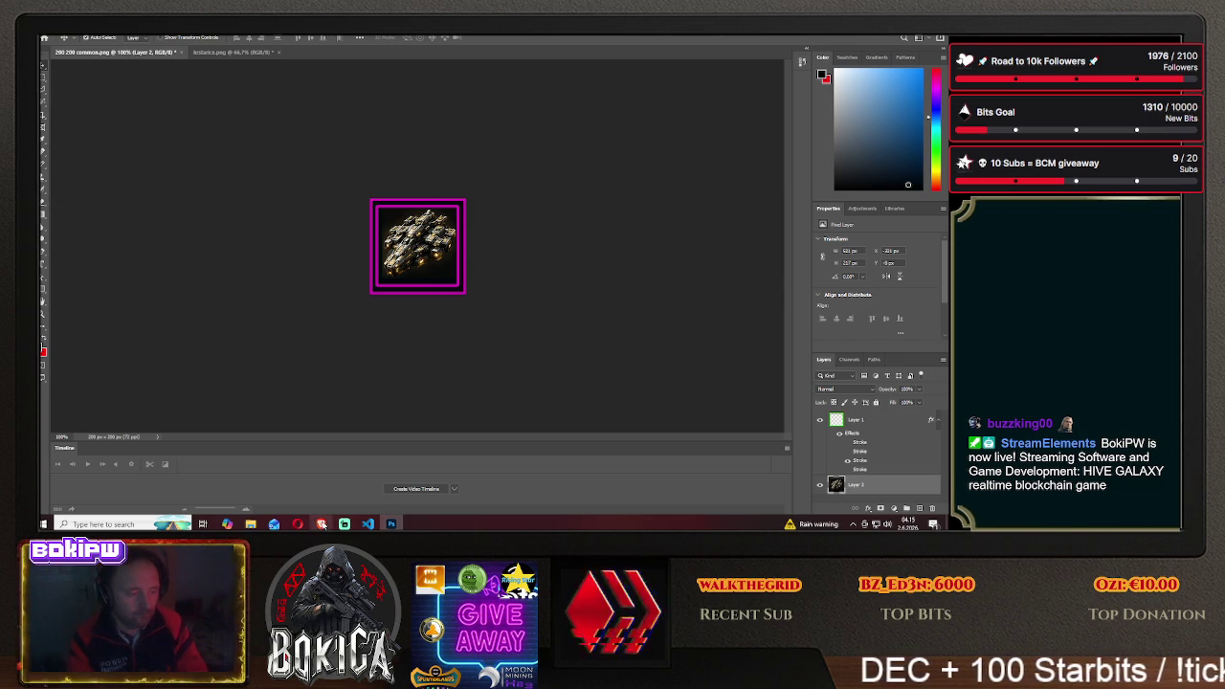
pyautogui.click(322, 524)
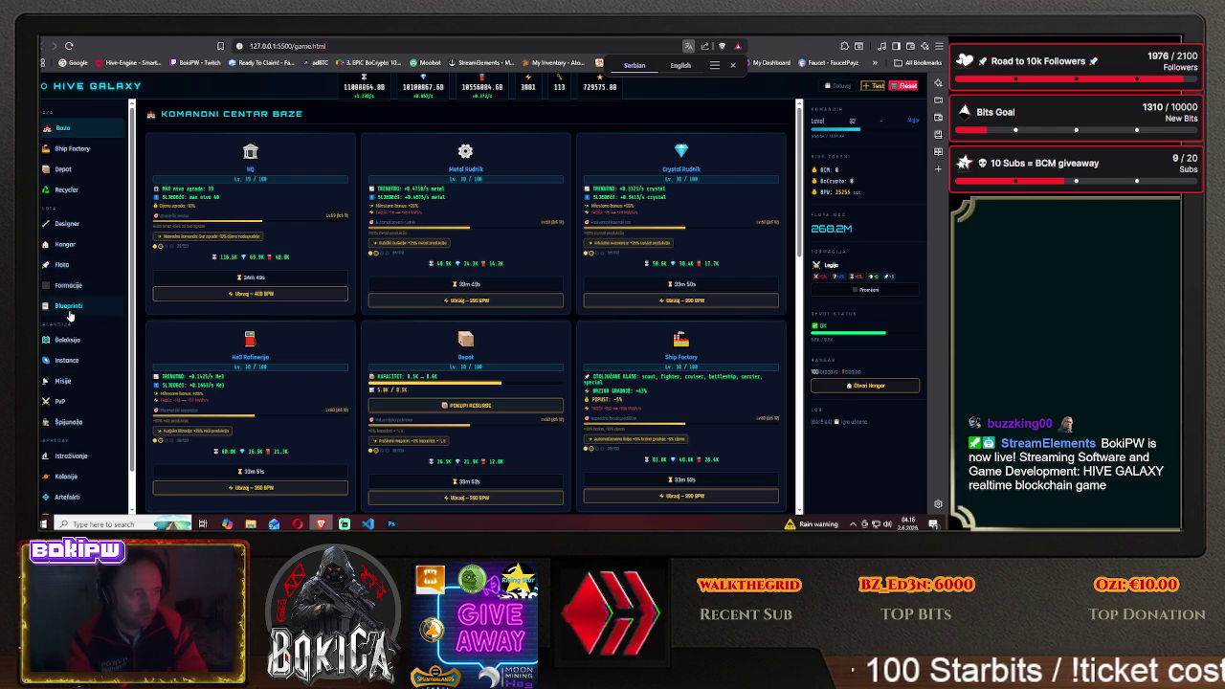
pyautogui.click(69, 306)
pyautogui.click(247, 225)
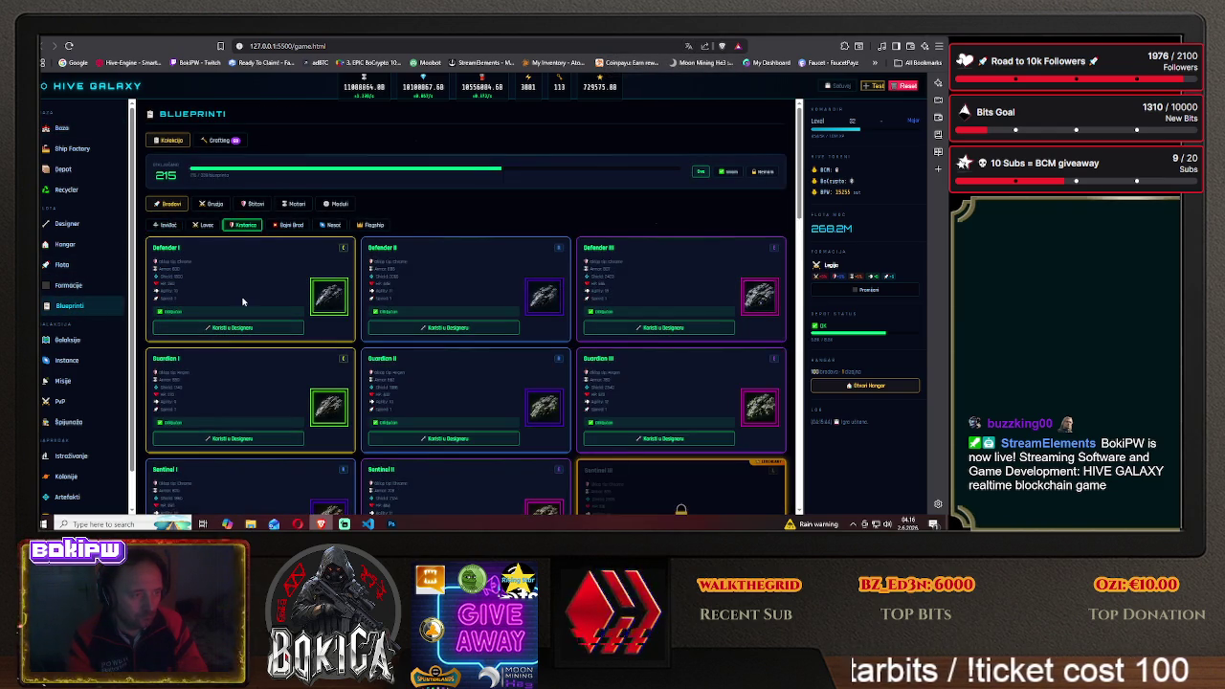
pyautogui.scroll(-2, 245, 278)
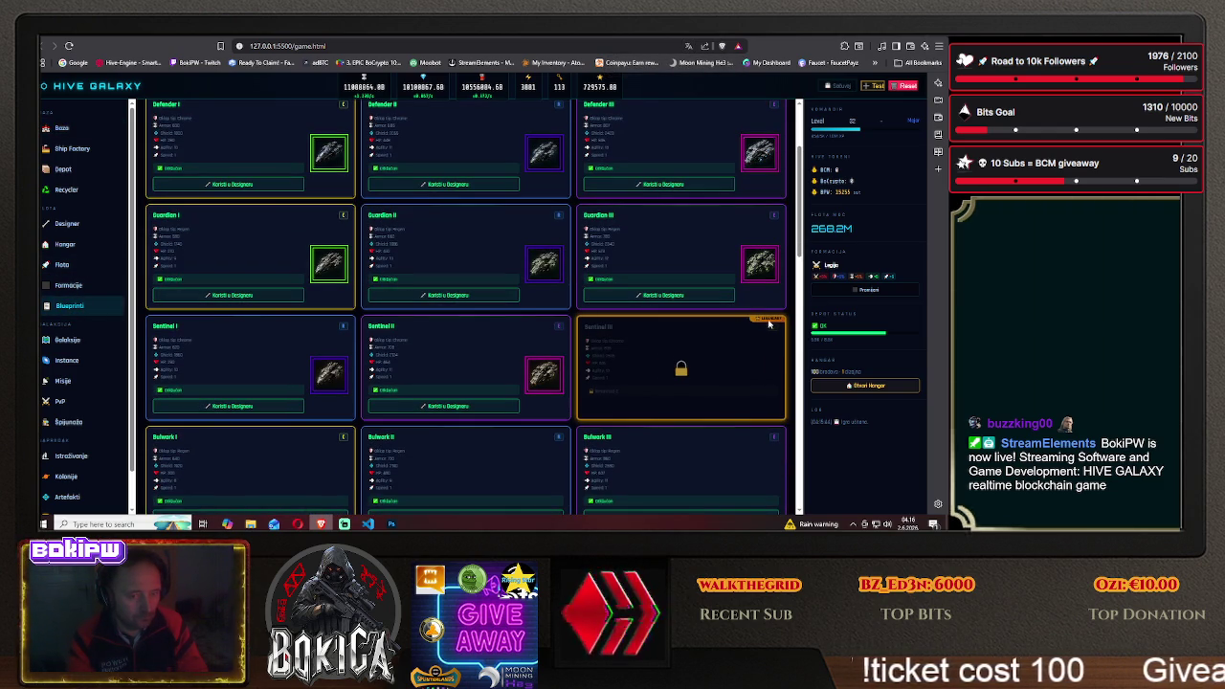
pyautogui.click(390, 524)
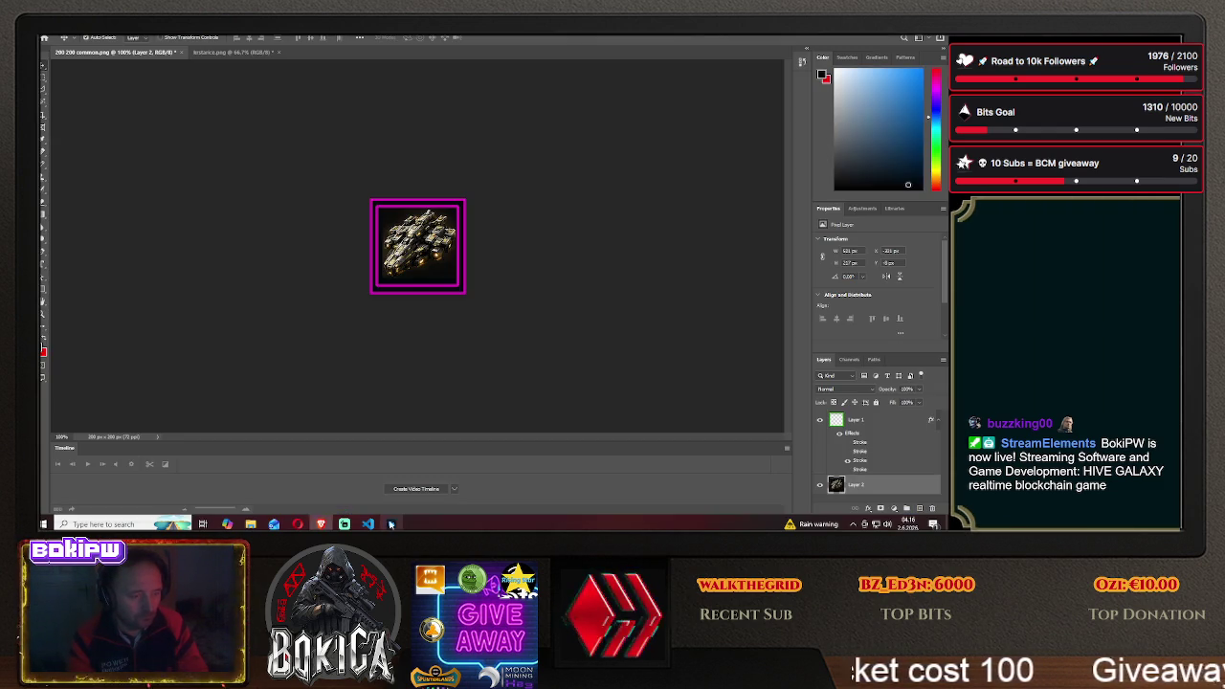
pyautogui.click(848, 419)
pyautogui.rightClick(848, 418)
# Swap the frame layer's magenta stroke for the orange stroke
pyautogui.click(759, 172)
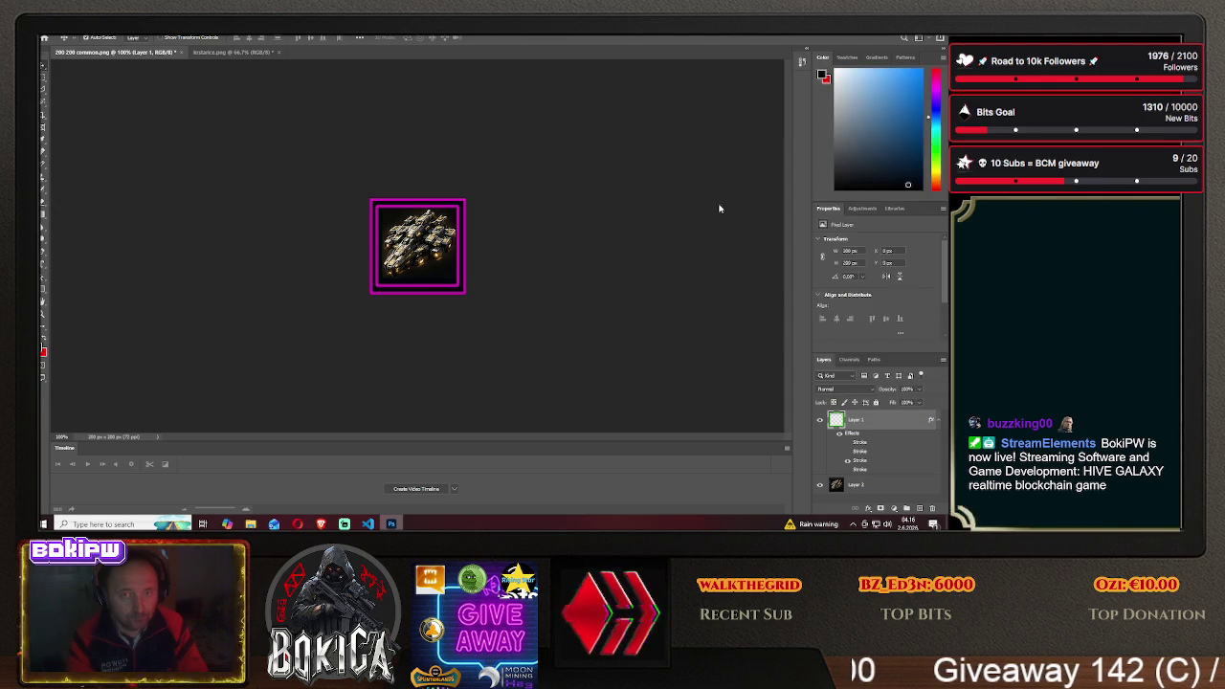
pyautogui.click(581, 246)
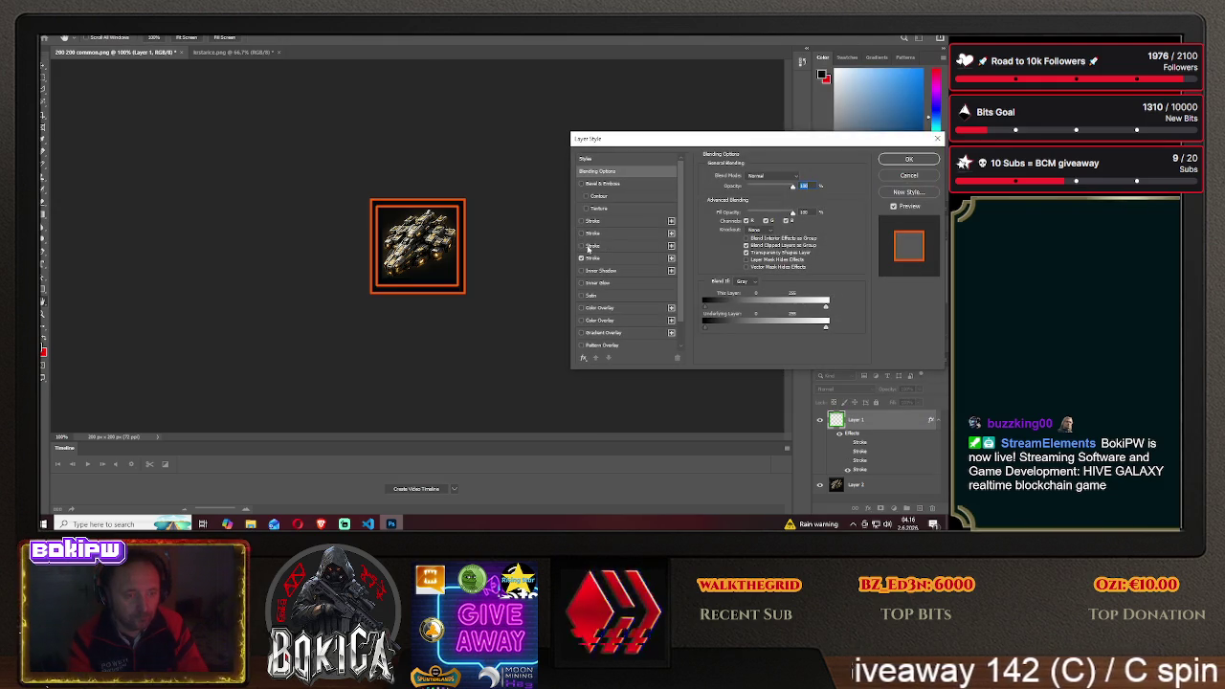
pyautogui.click(908, 158)
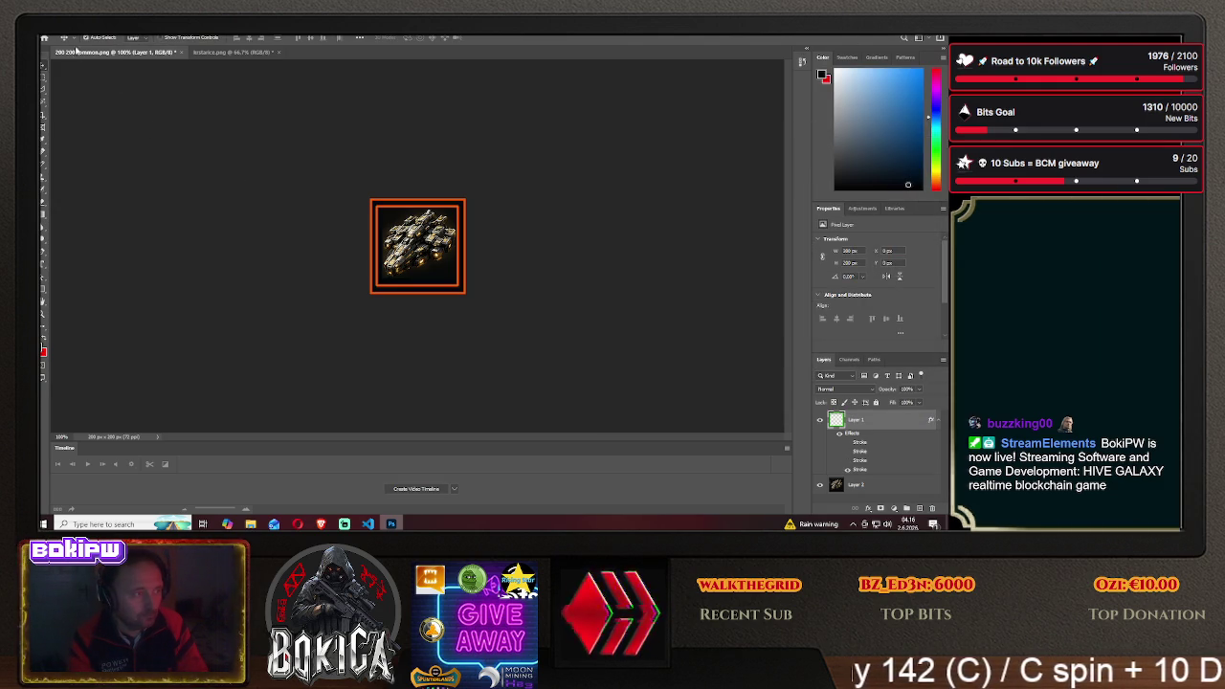
# Save a copy as 'sentinel3' PNG in the HIVE GALAXY img folder
pyautogui.click(52, 29)
pyautogui.click(86, 139)
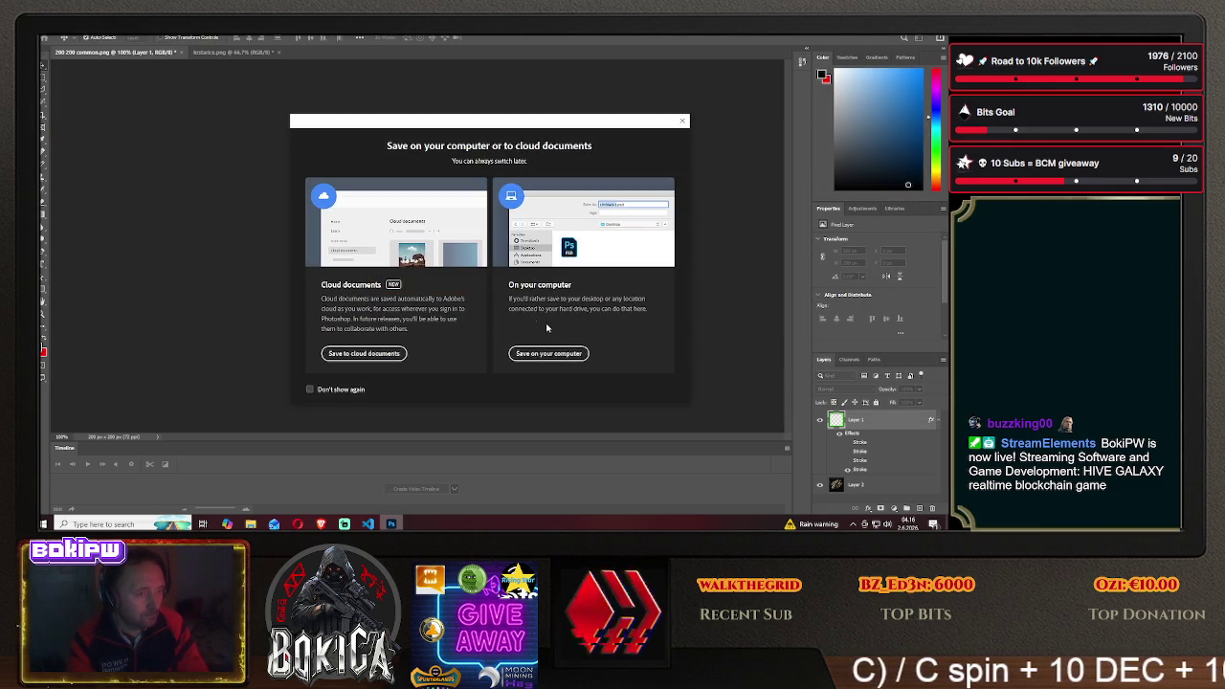
pyautogui.click(547, 354)
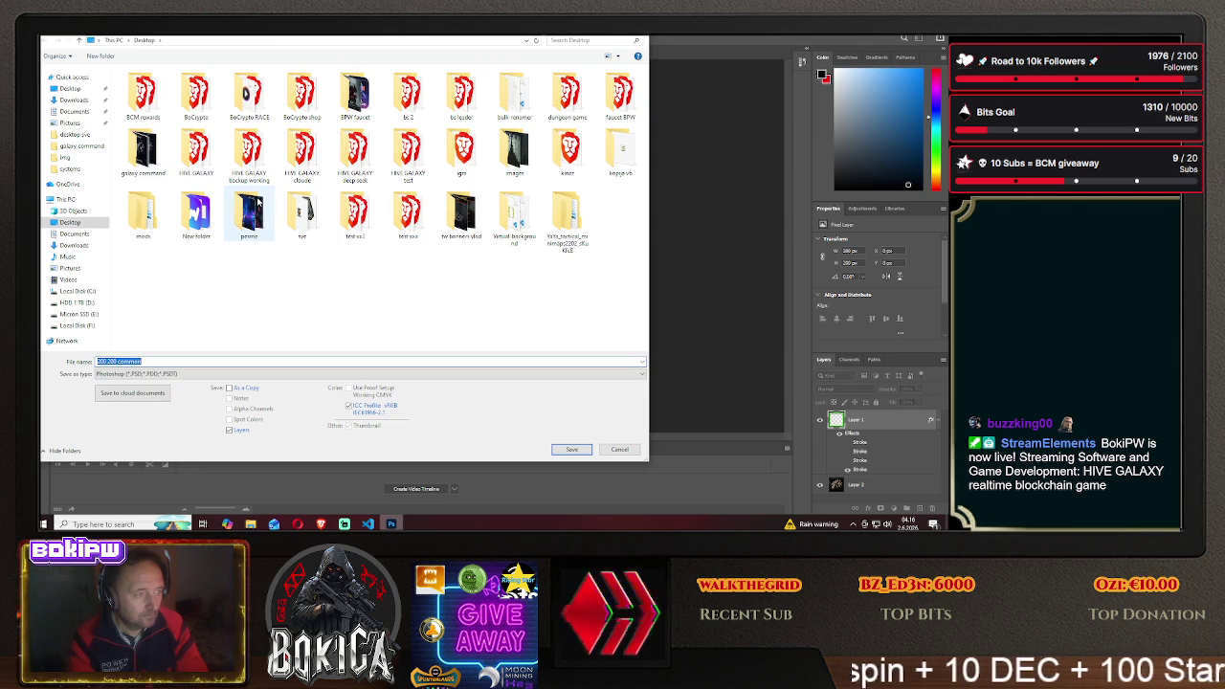
pyautogui.doubleClick(196, 146)
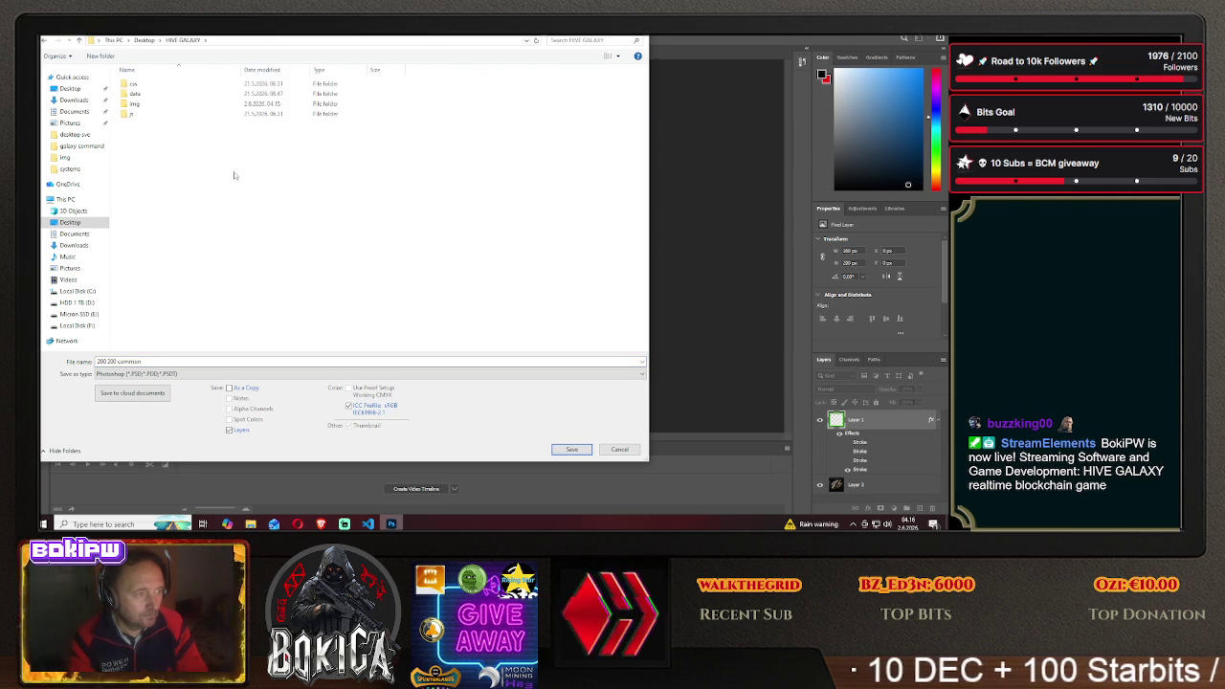
pyautogui.doubleClick(146, 107)
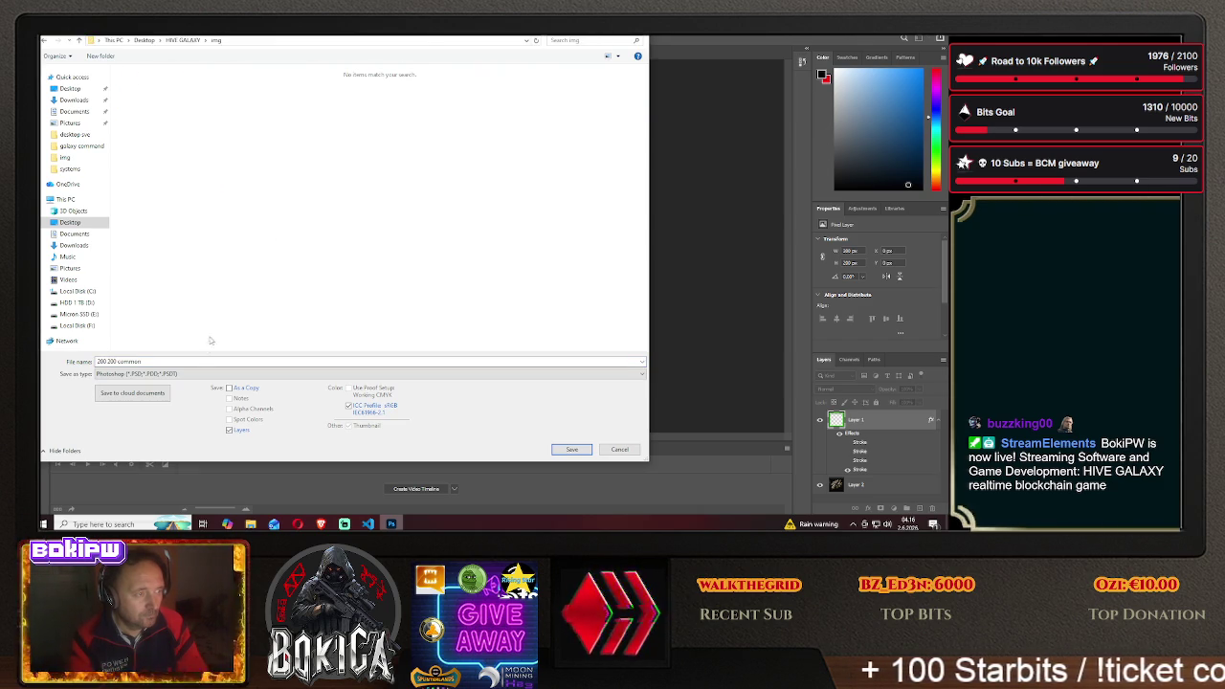
pyautogui.click(179, 373)
pyautogui.click(143, 335)
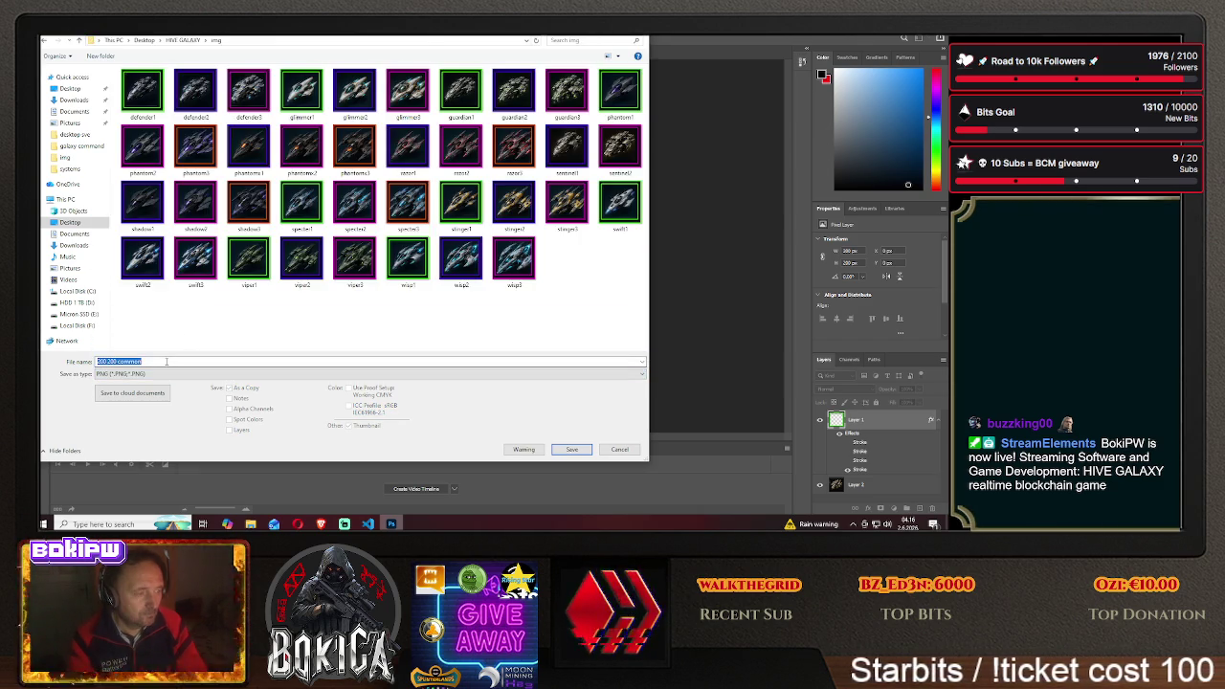
pyautogui.write('senti')
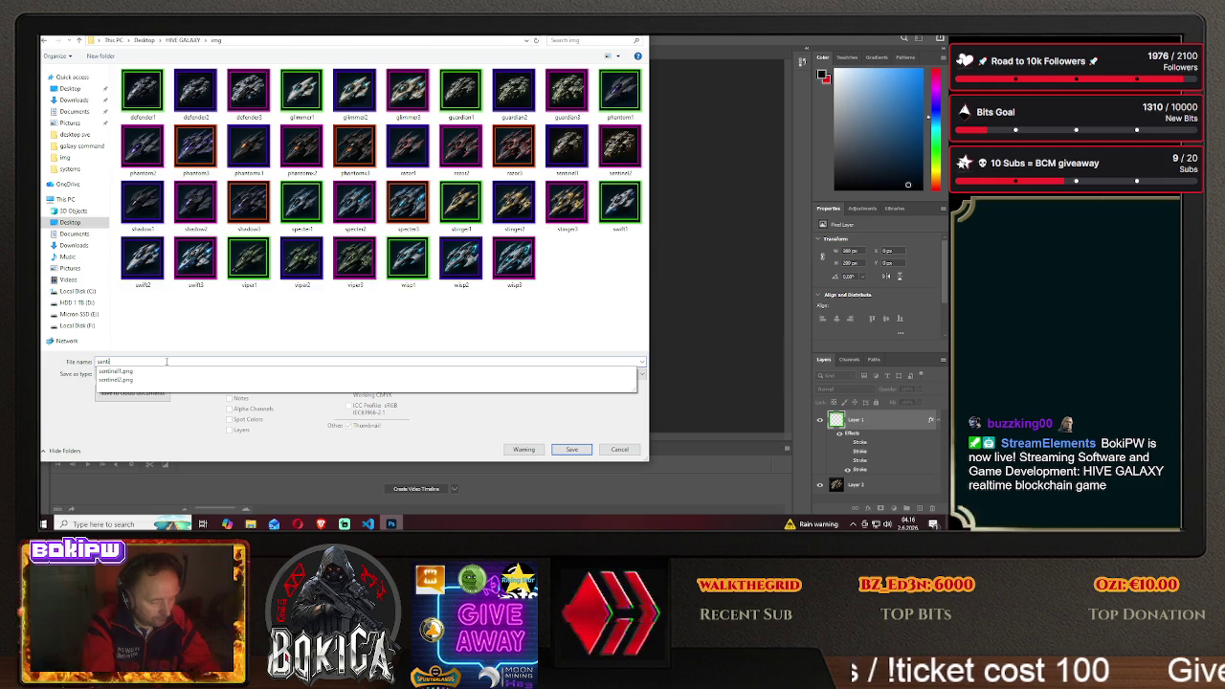
pyautogui.write('nel3')
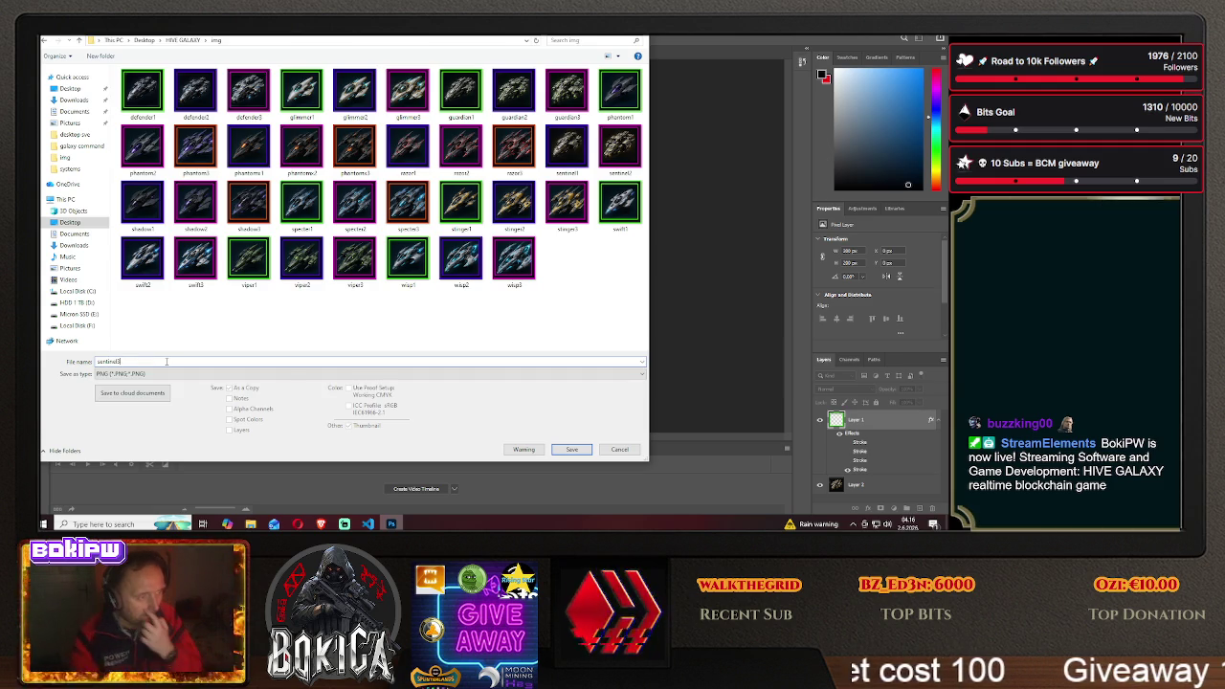
pyautogui.click(566, 449)
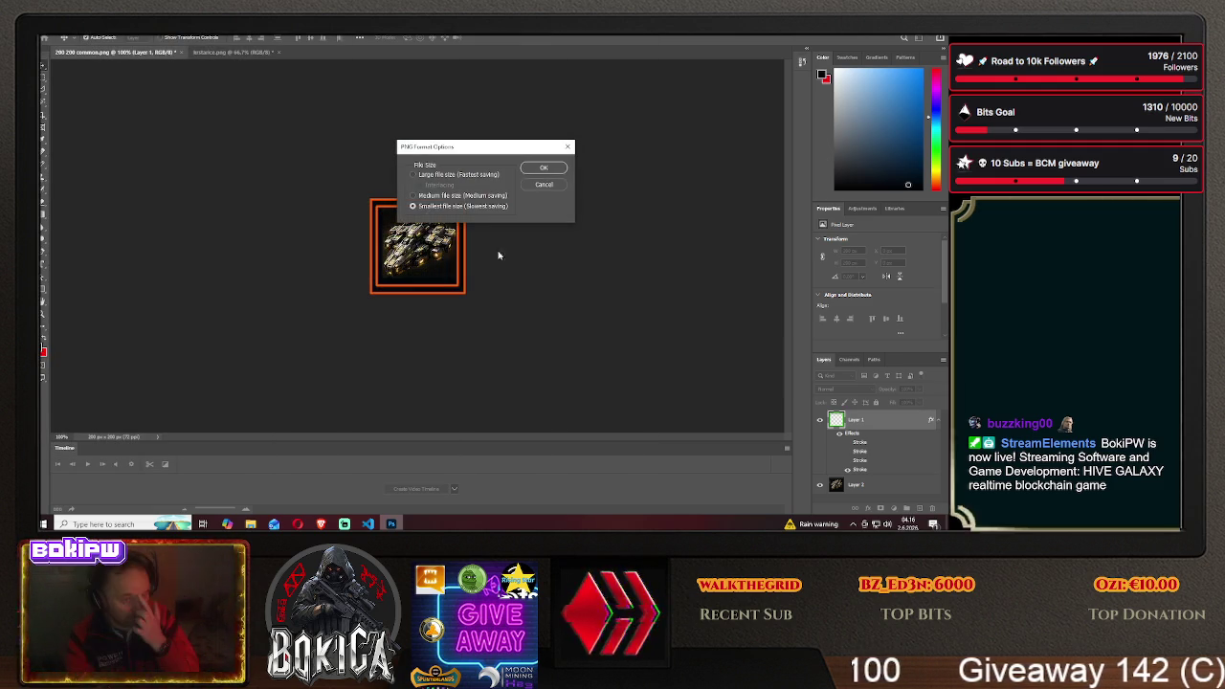
pyautogui.click(533, 168)
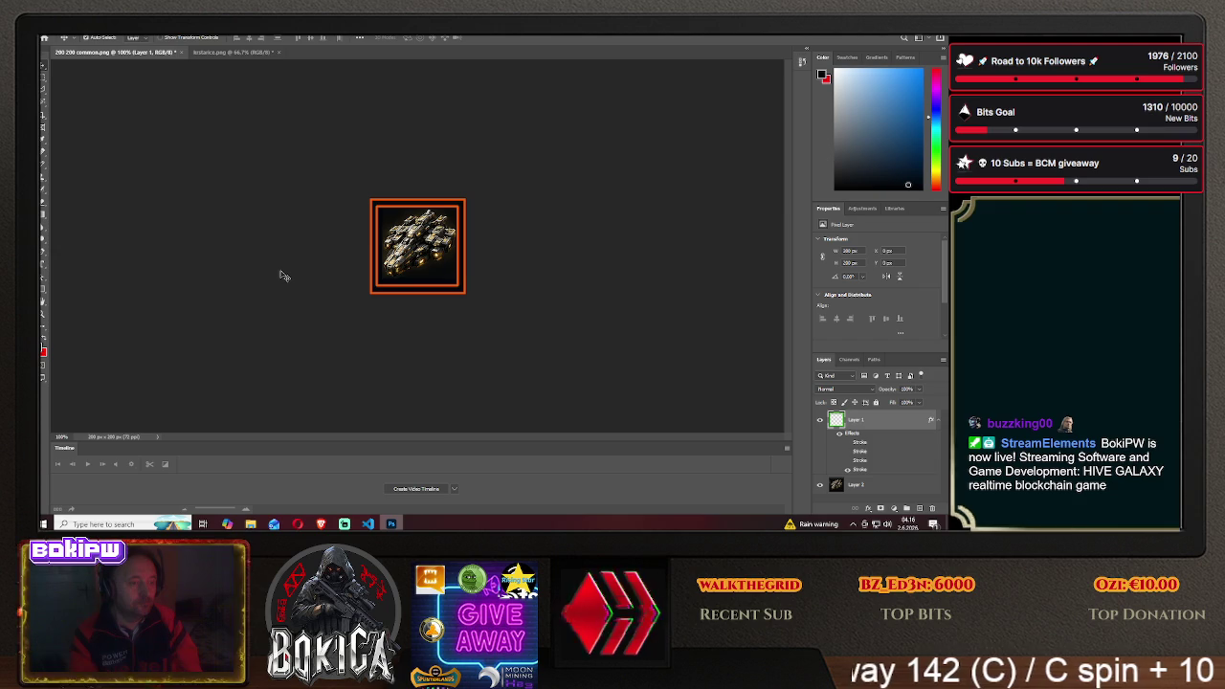
pyautogui.click(328, 525)
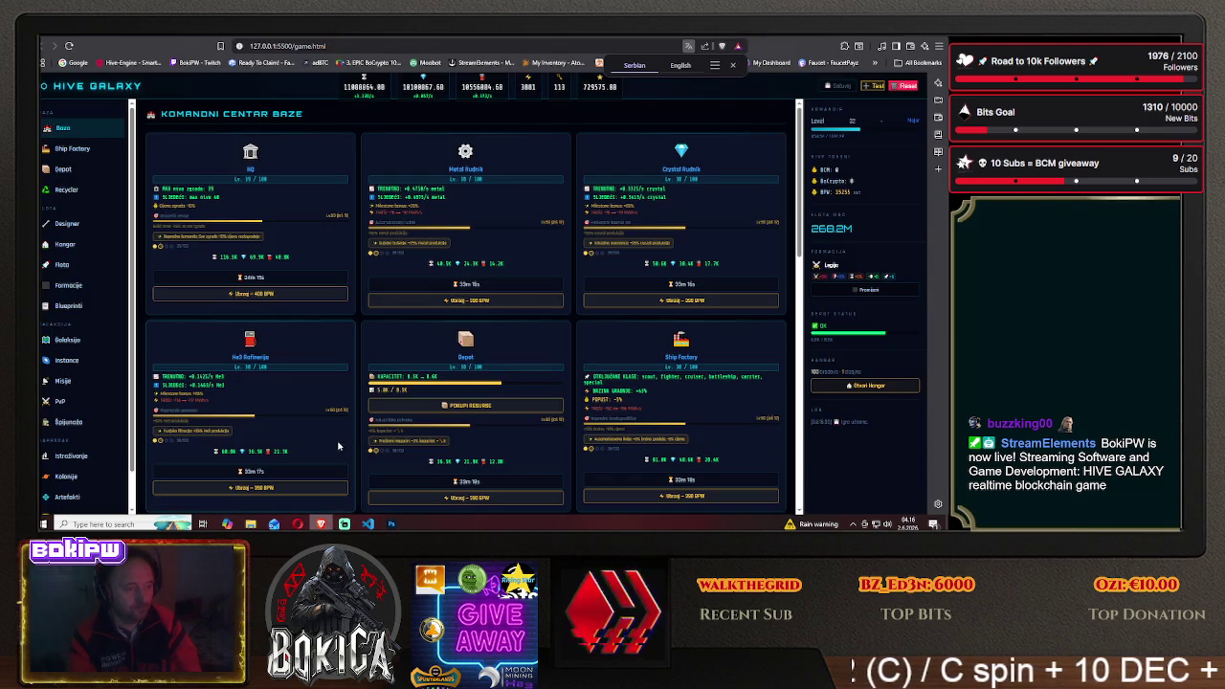
# Open the Blueprinti page and scroll through the blueprint cards
pyautogui.click(68, 306)
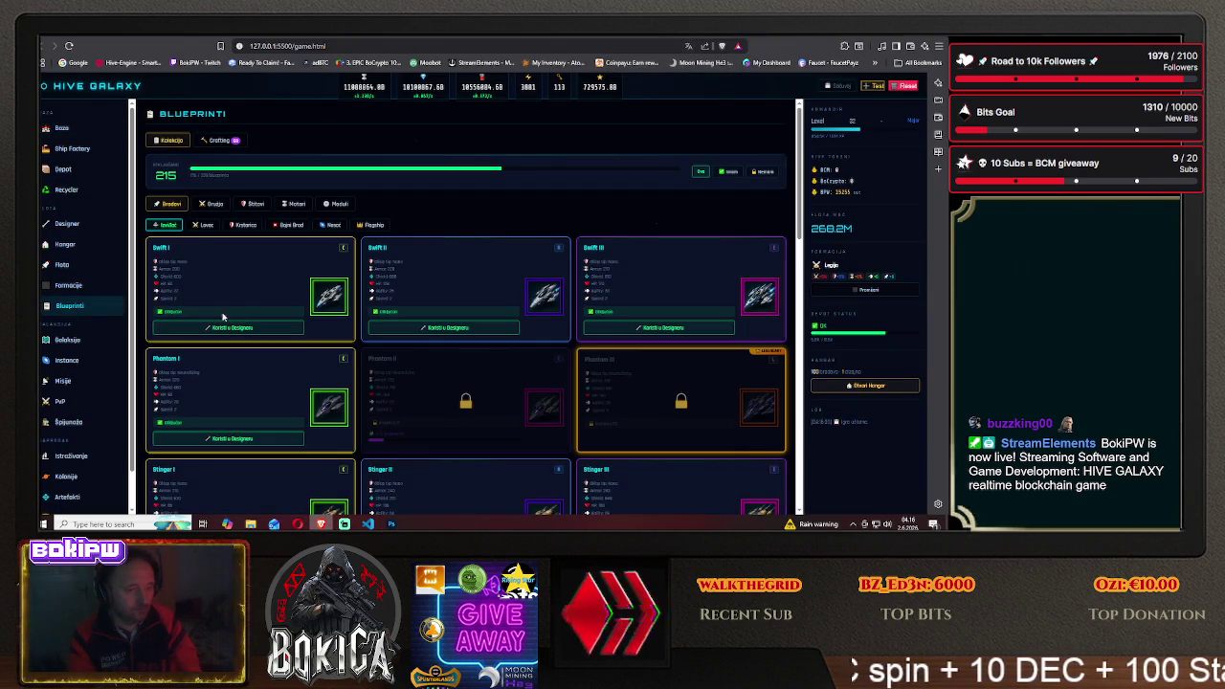
pyautogui.scroll(-2, 268, 315)
pyautogui.scroll(-2, 268, 315)
pyautogui.scroll(-1, 268, 314)
pyautogui.scroll(-2, 268, 315)
pyautogui.scroll(-2, 268, 315)
pyautogui.scroll(-1, 268, 318)
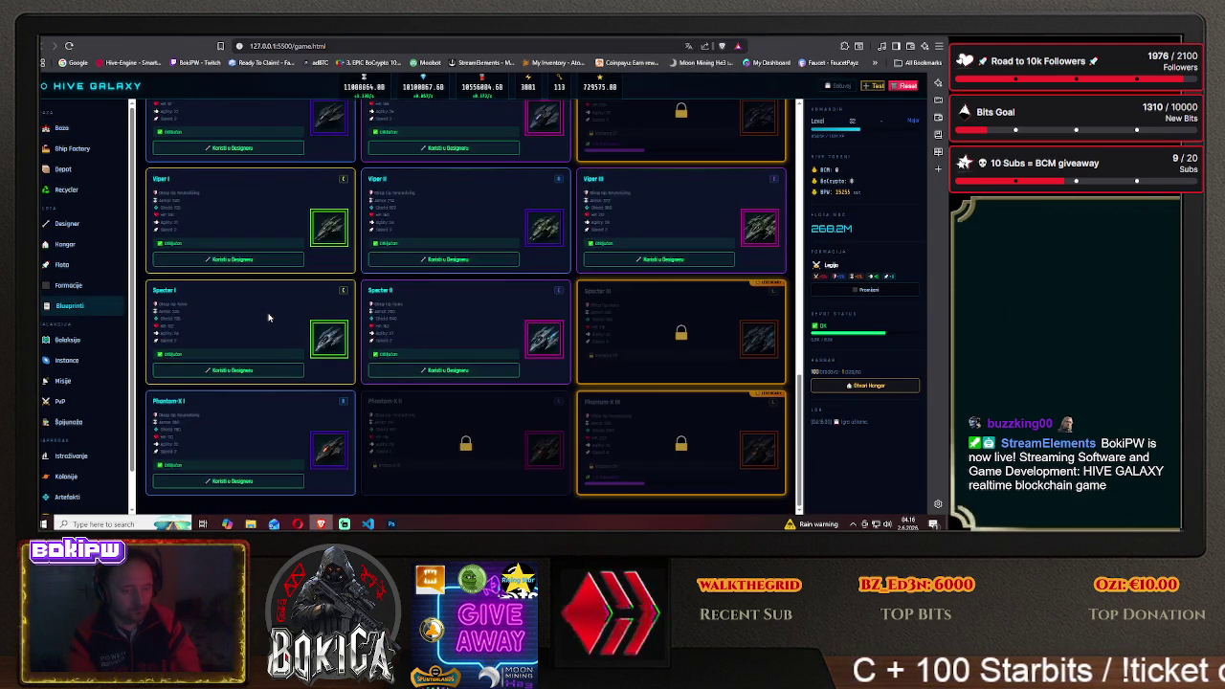
pyautogui.scroll(5, 267, 322)
pyautogui.scroll(5, 260, 369)
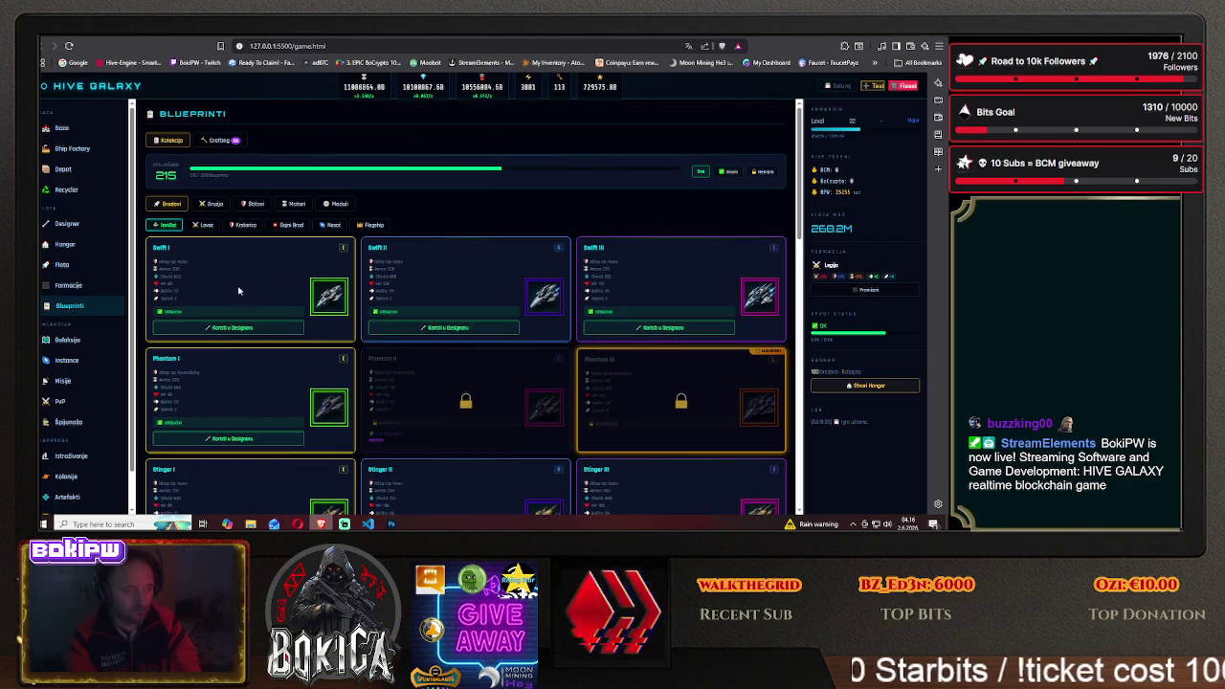
# Filter to the Krstarica cruiser blueprints, review their ship images, and return to Photoshop
pyautogui.click(246, 226)
pyautogui.scroll(-2, 252, 318)
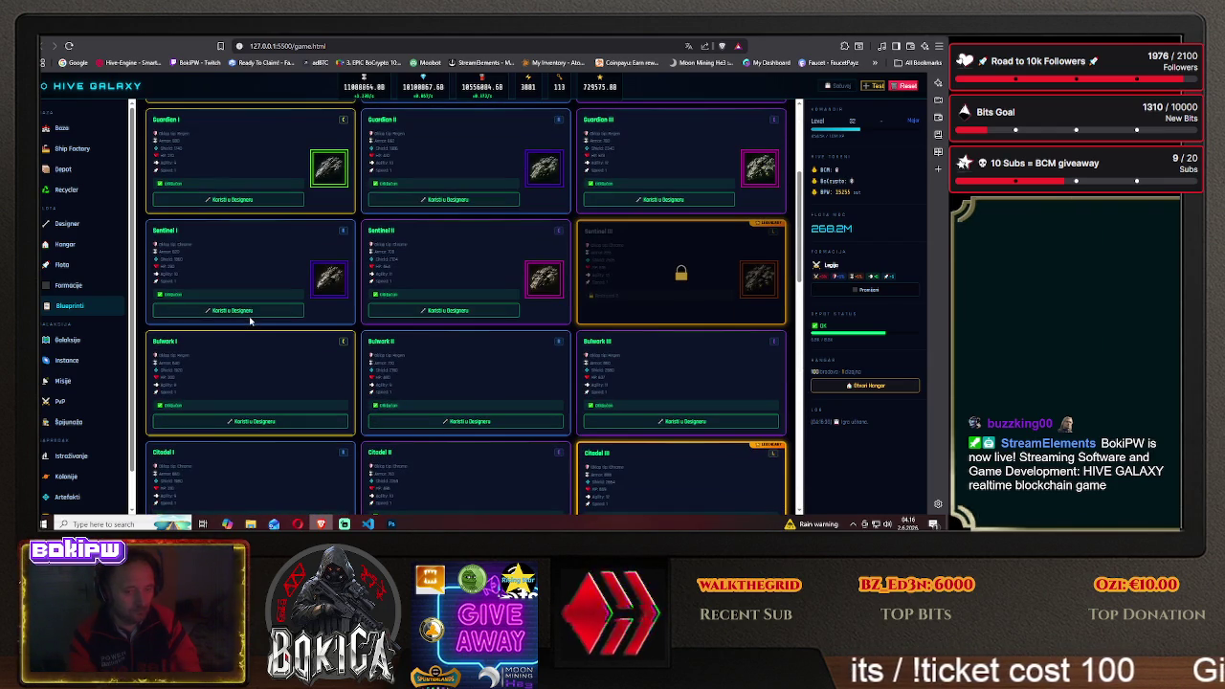
pyautogui.scroll(1, 249, 322)
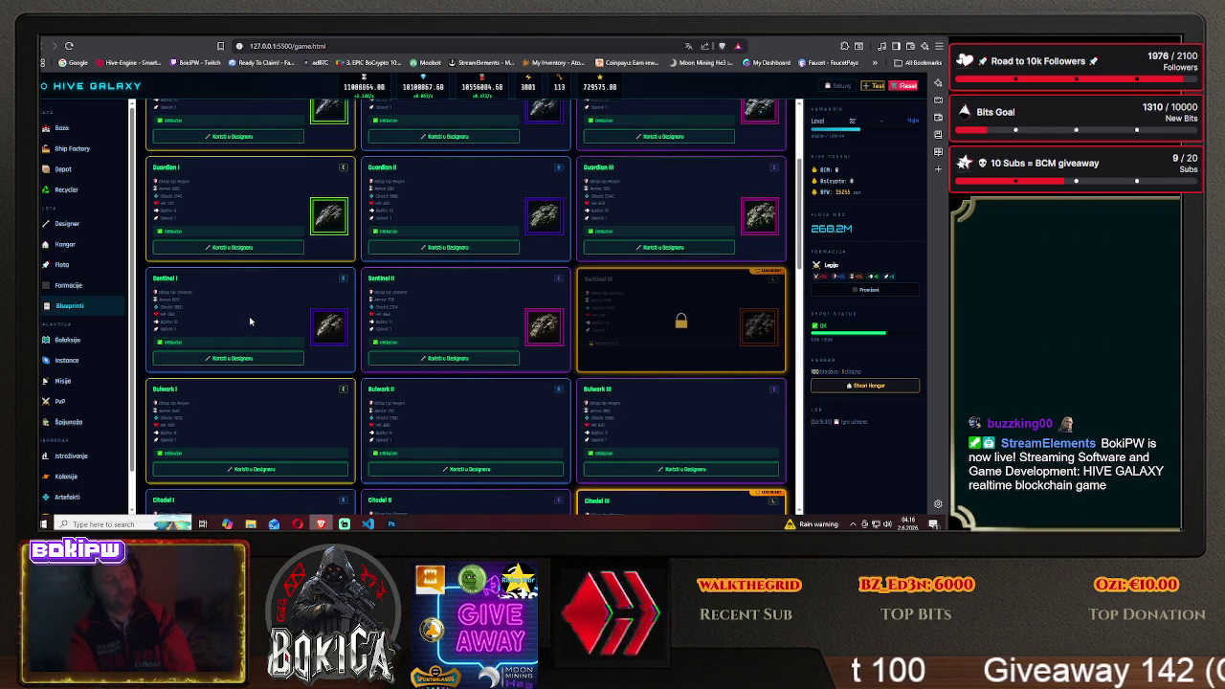
pyautogui.scroll(4, 278, 306)
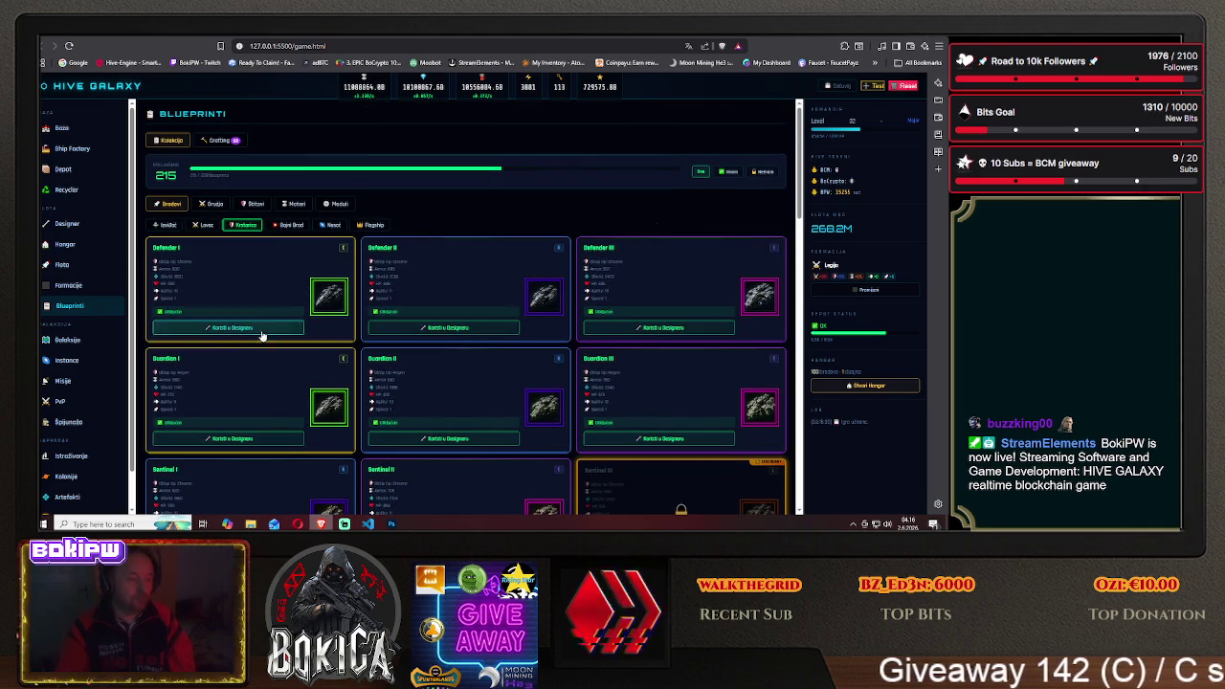
pyautogui.scroll(-5, 260, 338)
pyautogui.scroll(-2, 259, 338)
pyautogui.scroll(-1, 259, 338)
pyautogui.scroll(-1, 259, 338)
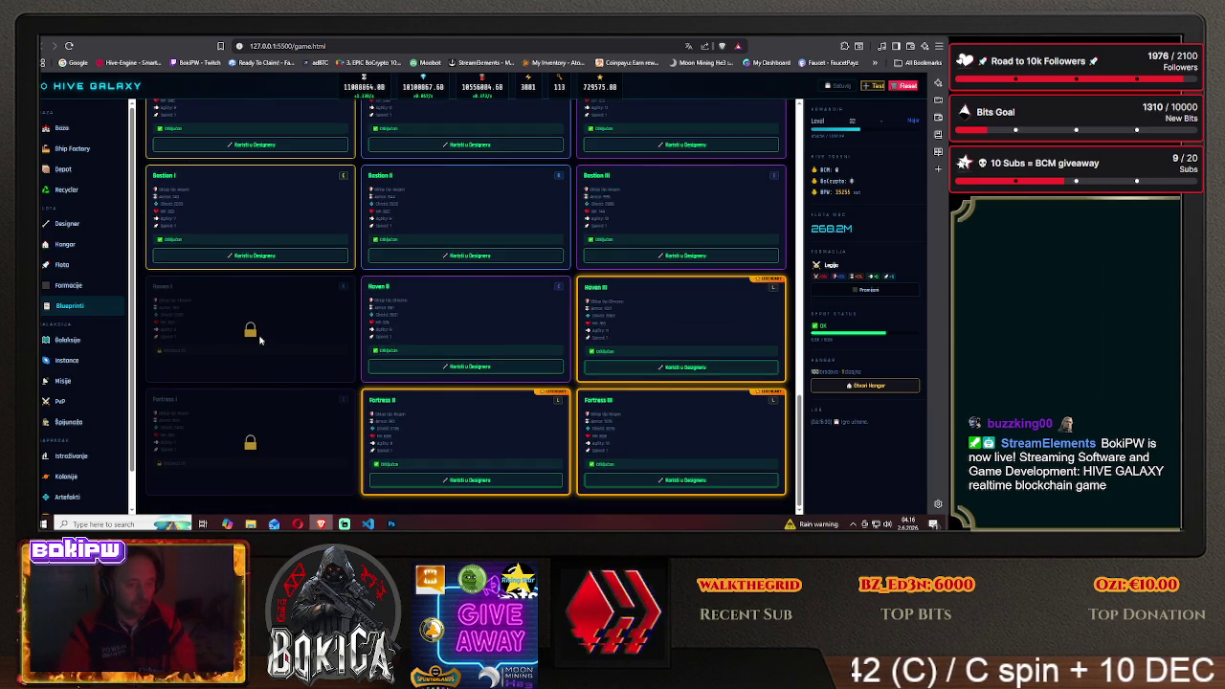
pyautogui.scroll(5, 259, 339)
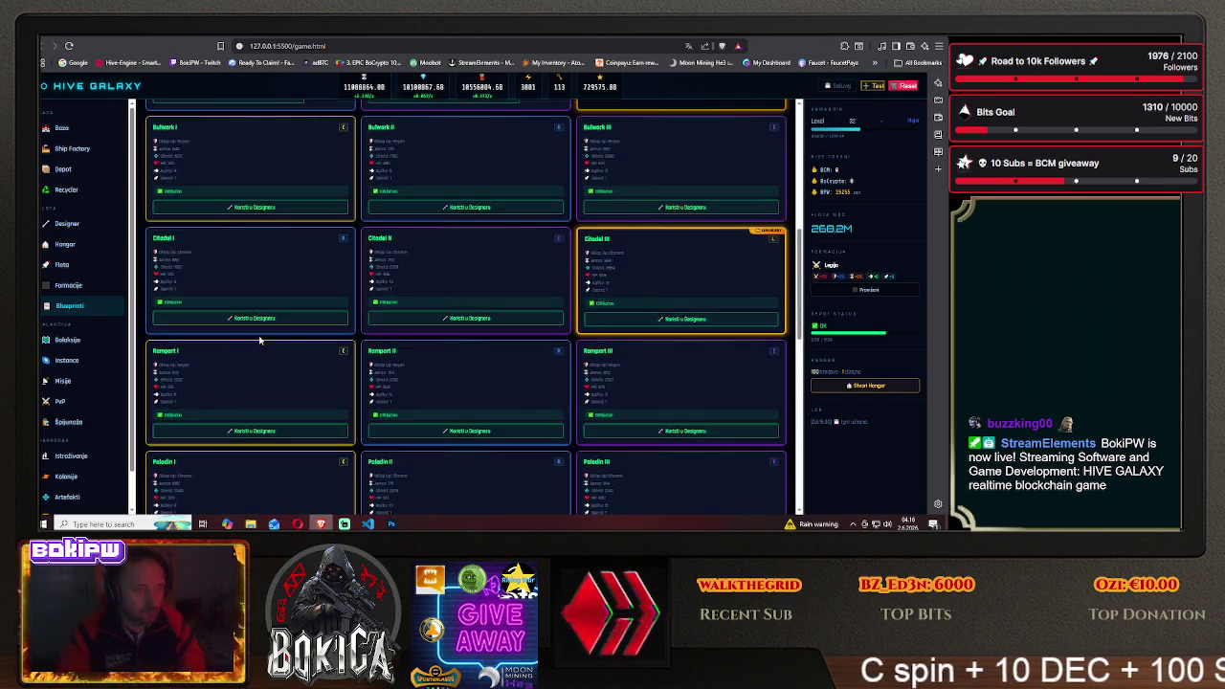
pyautogui.scroll(3, 259, 338)
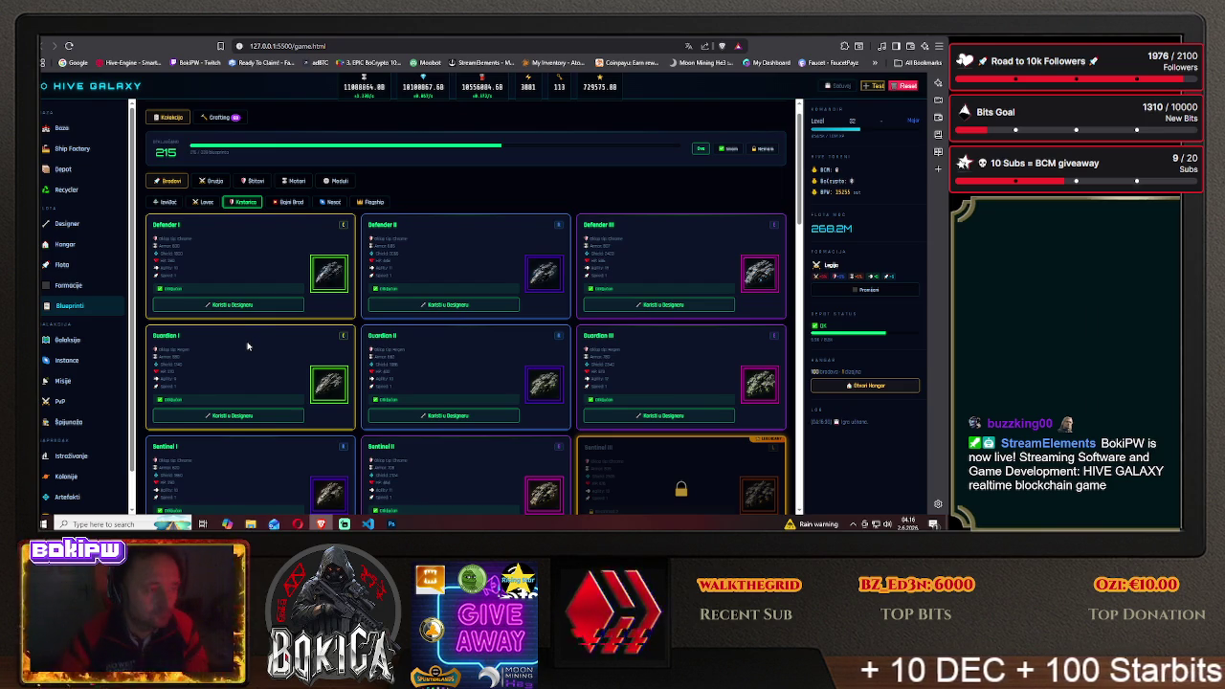
pyautogui.scroll(-2, 259, 339)
pyautogui.scroll(-2, 250, 353)
pyautogui.scroll(-2, 251, 353)
pyautogui.scroll(-2, 251, 354)
pyautogui.scroll(-1, 252, 353)
pyautogui.scroll(4, 252, 353)
pyautogui.scroll(4, 253, 355)
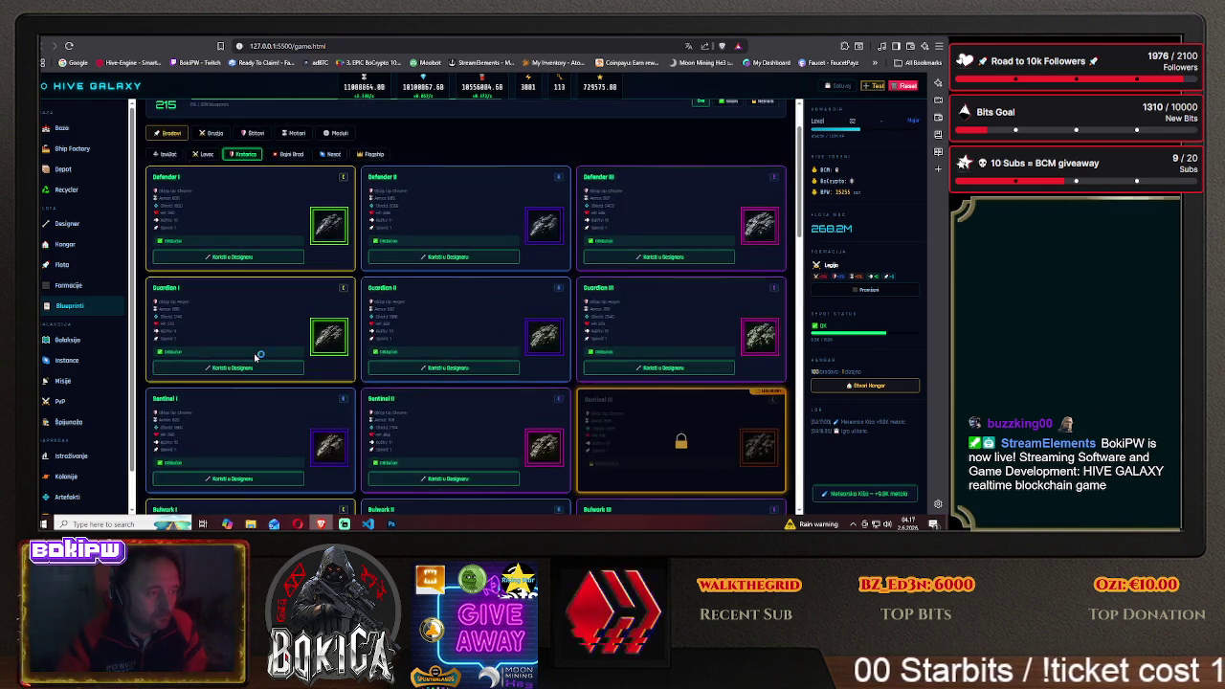
pyautogui.scroll(2, 253, 357)
pyautogui.scroll(-2, 247, 346)
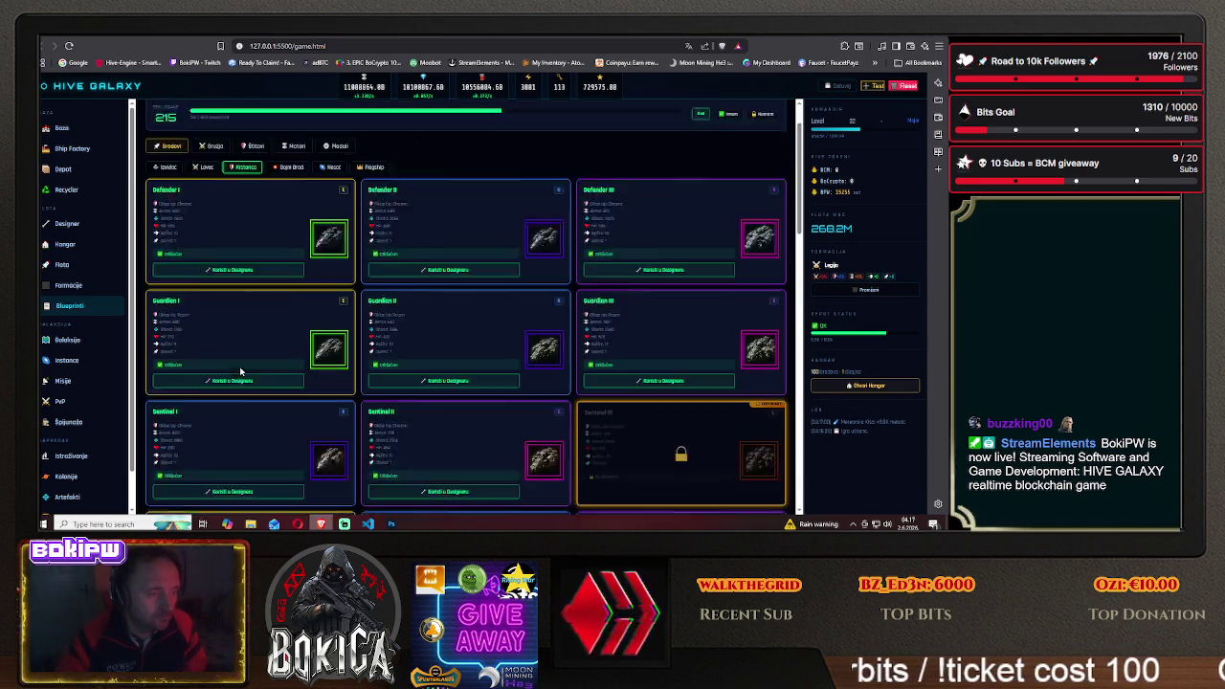
pyautogui.scroll(-2, 244, 359)
pyautogui.scroll(-3, 243, 368)
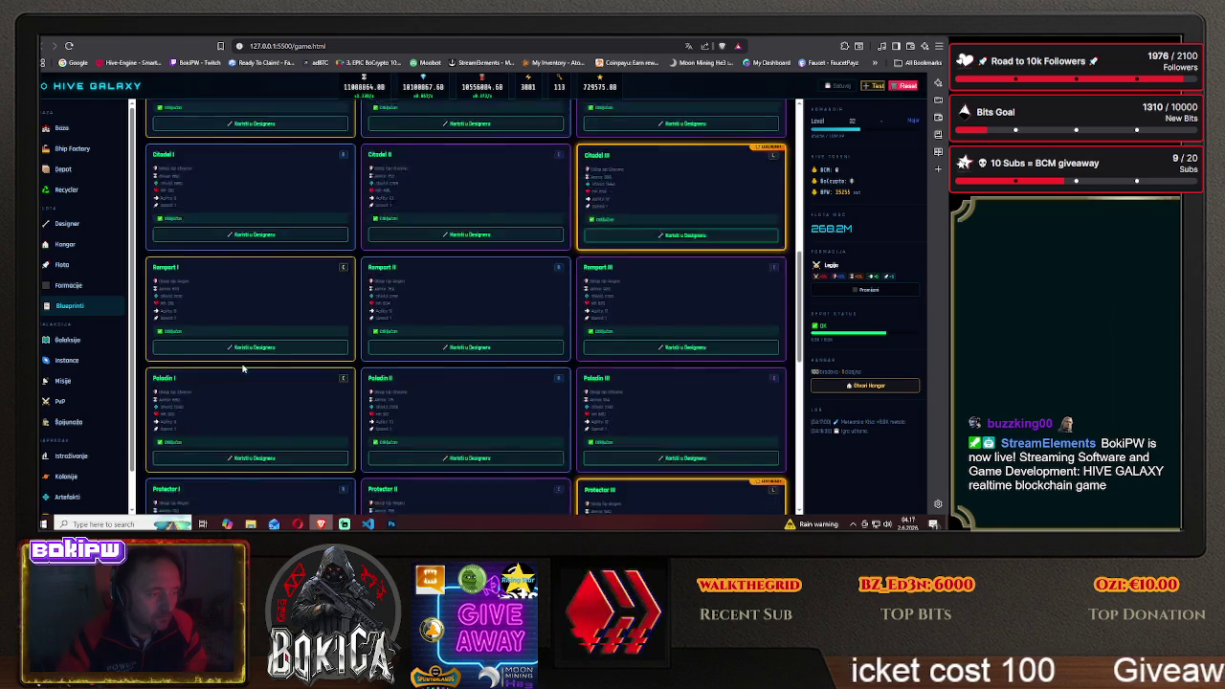
pyautogui.scroll(-2, 243, 368)
pyautogui.scroll(-2, 243, 369)
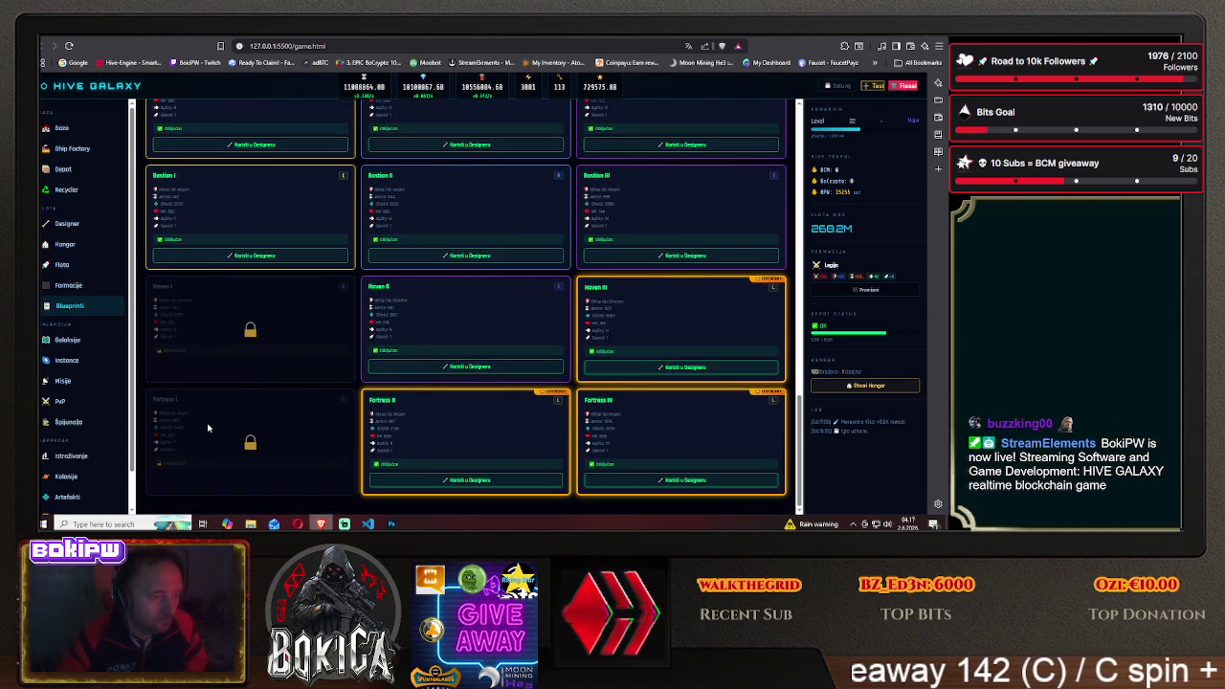
pyautogui.click(391, 523)
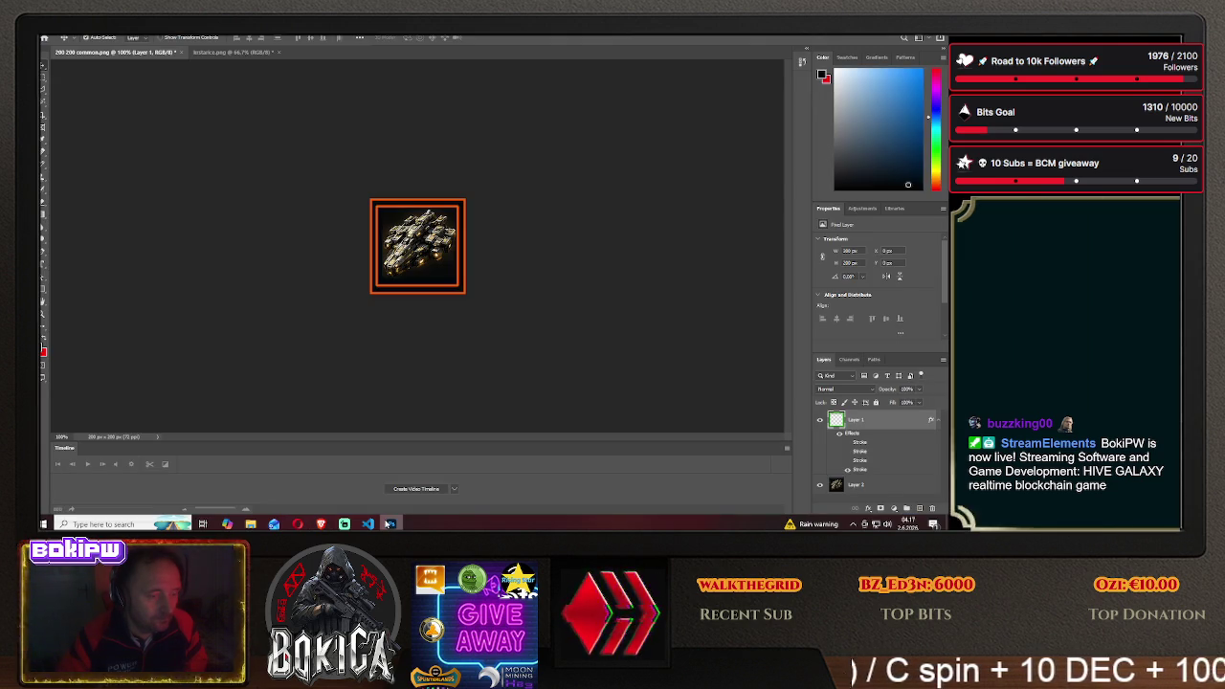
# Select the second-row ships on the cruiser sprite sheet and drop them into the 200×200 icon
pyautogui.click(217, 54)
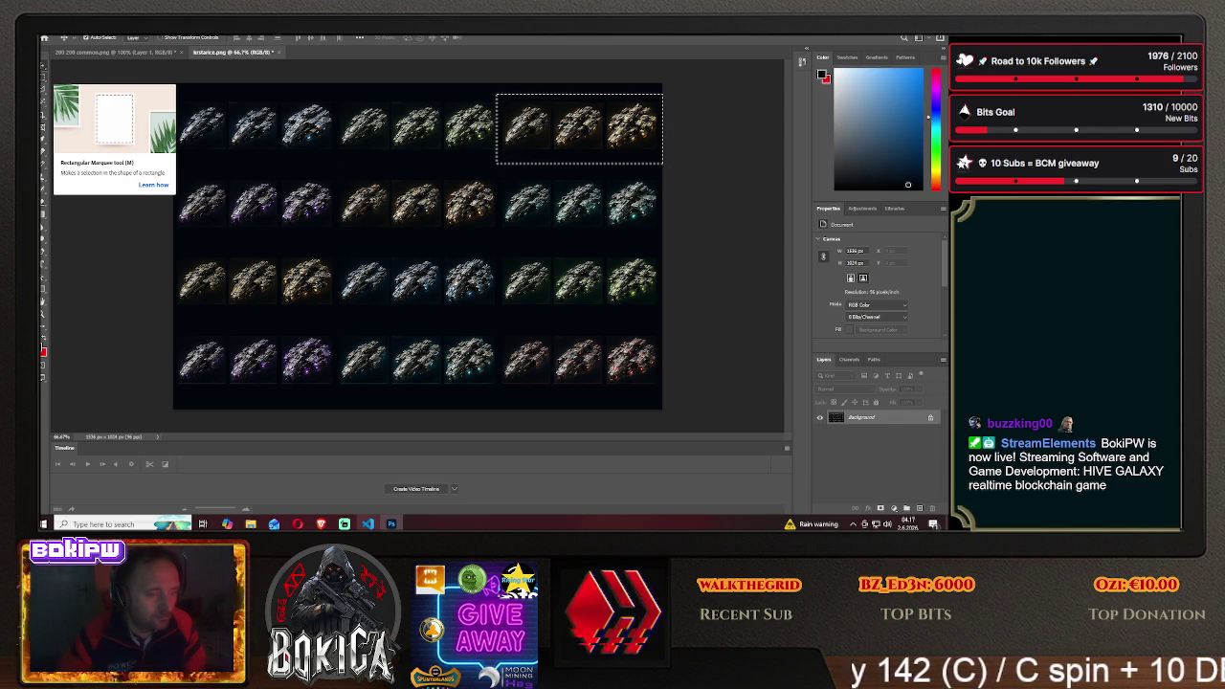
pyautogui.click(42, 76)
pyautogui.click(265, 169)
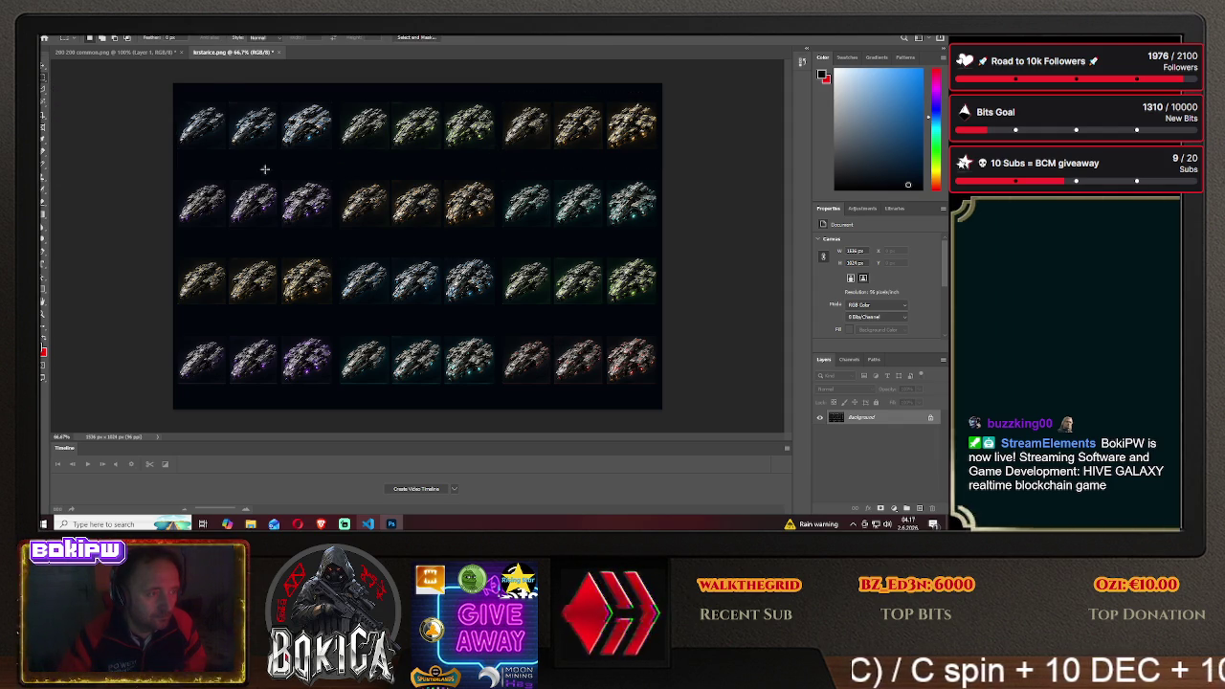
pyautogui.moveTo(243, 219); pyautogui.dragTo(336, 237)
pyautogui.click(41, 69)
pyautogui.moveTo(224, 182); pyautogui.dragTo(137, 57)
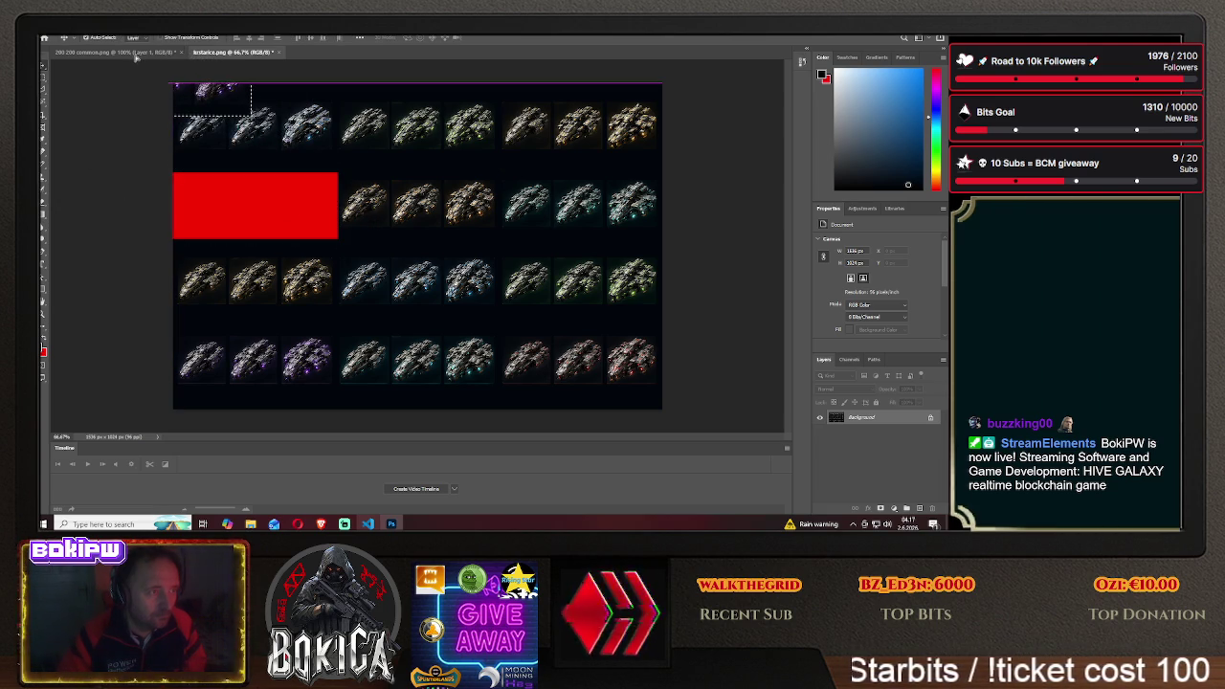
pyautogui.click(137, 56)
pyautogui.moveTo(432, 246); pyautogui.dragTo(433, 246)
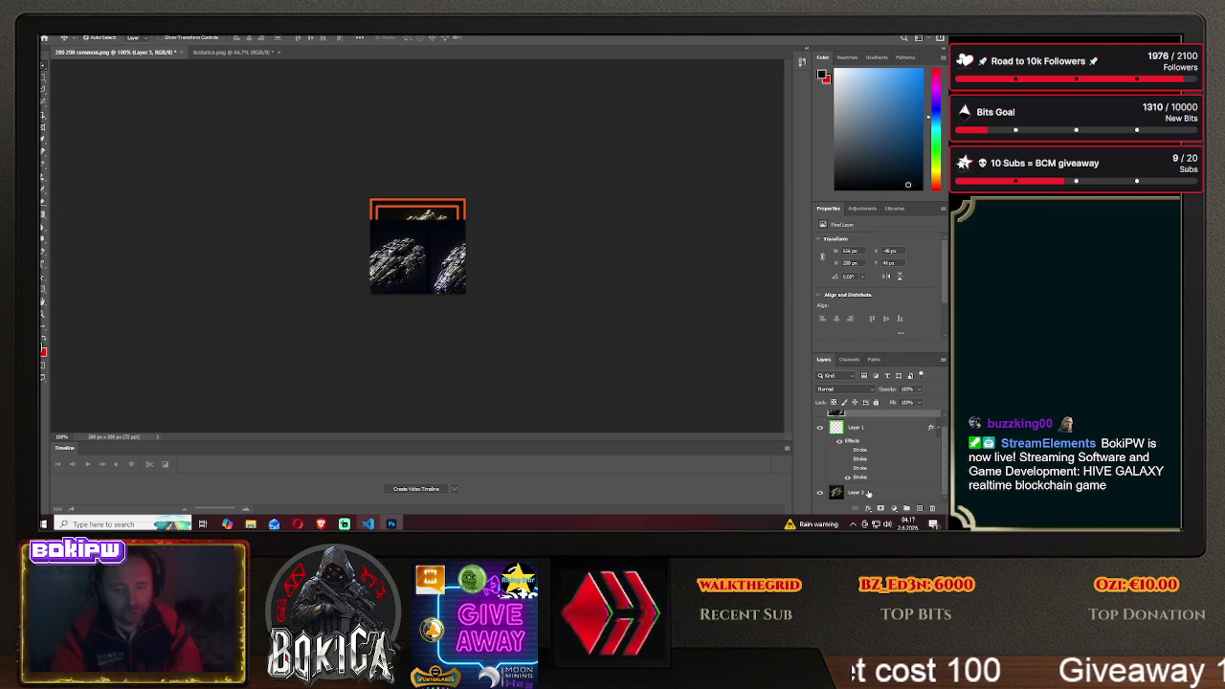
# Delete the old ship layer, move the frame layer on top, and centre the new ship
pyautogui.click(868, 492)
pyautogui.press('Delete')
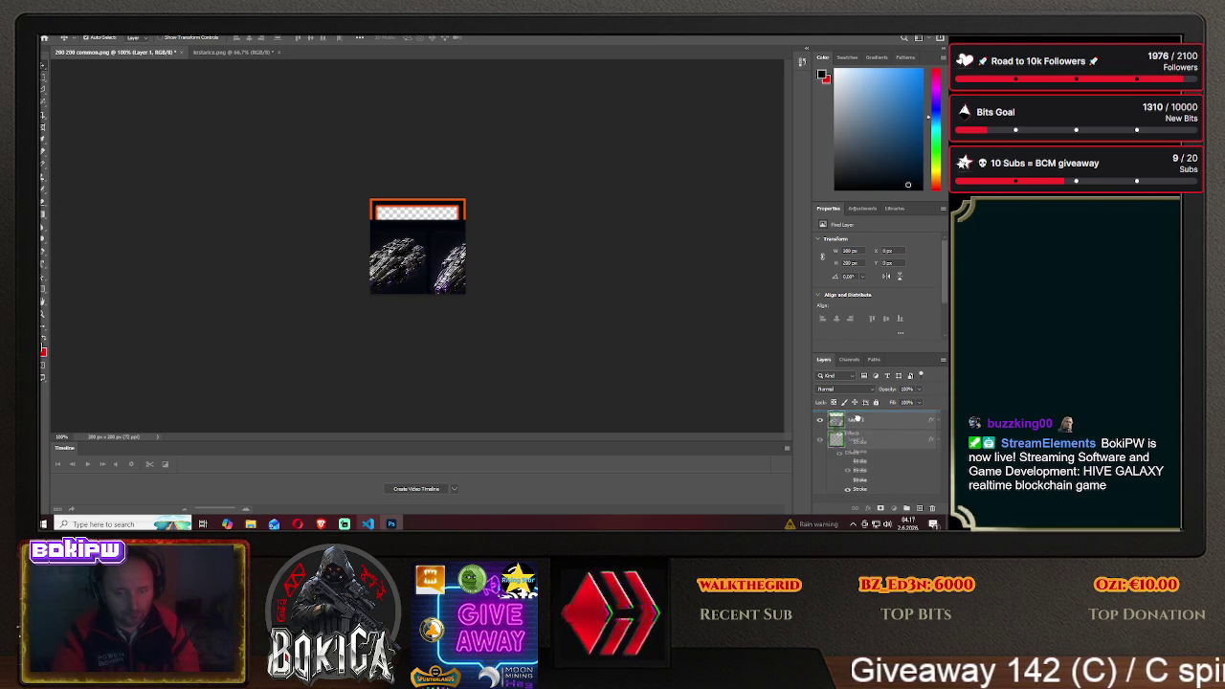
pyautogui.moveTo(856, 440); pyautogui.dragTo(855, 414)
pyautogui.moveTo(452, 260); pyautogui.dragTo(444, 237)
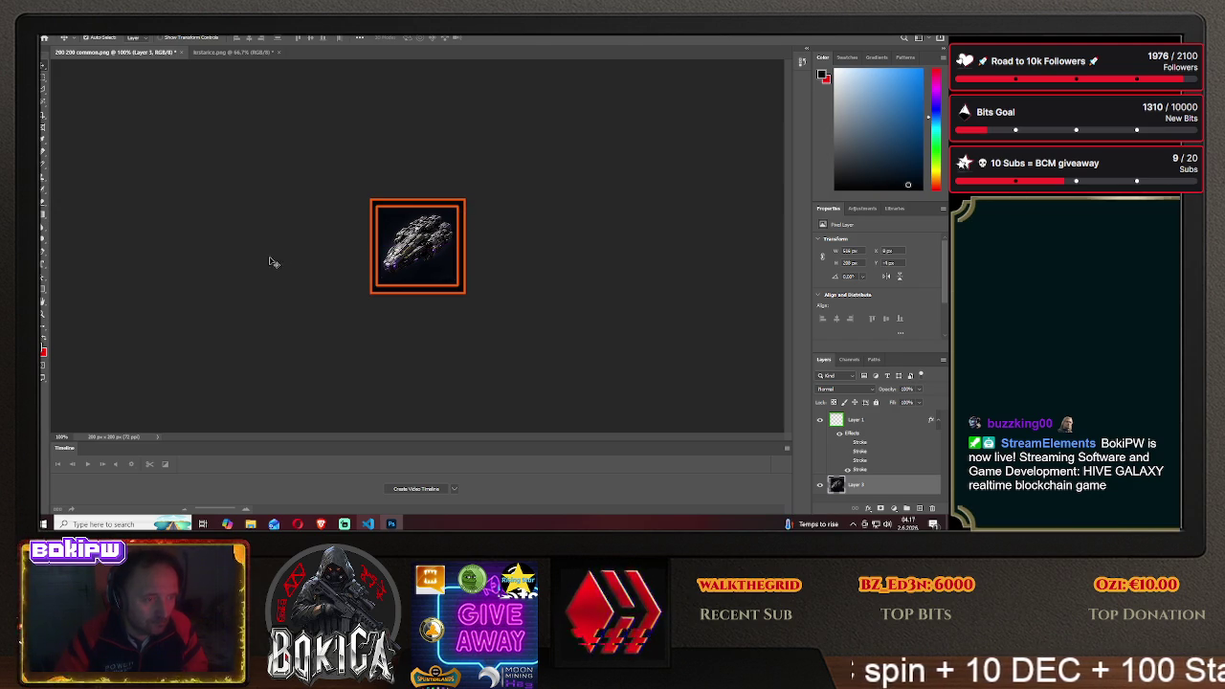
pyautogui.click(321, 524)
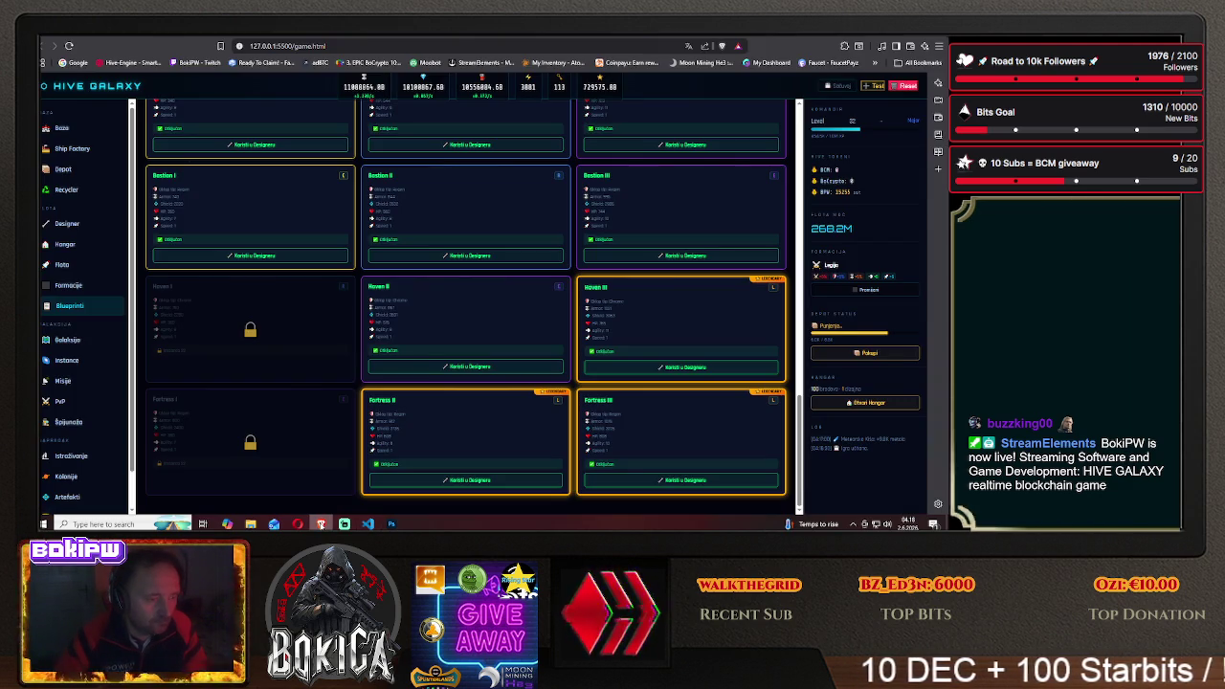
# Scroll the game's cruiser blueprint grid to compare frame colours, then return to the Photoshop icon
pyautogui.scroll(-1, 308, 479)
pyautogui.scroll(-1, 287, 431)
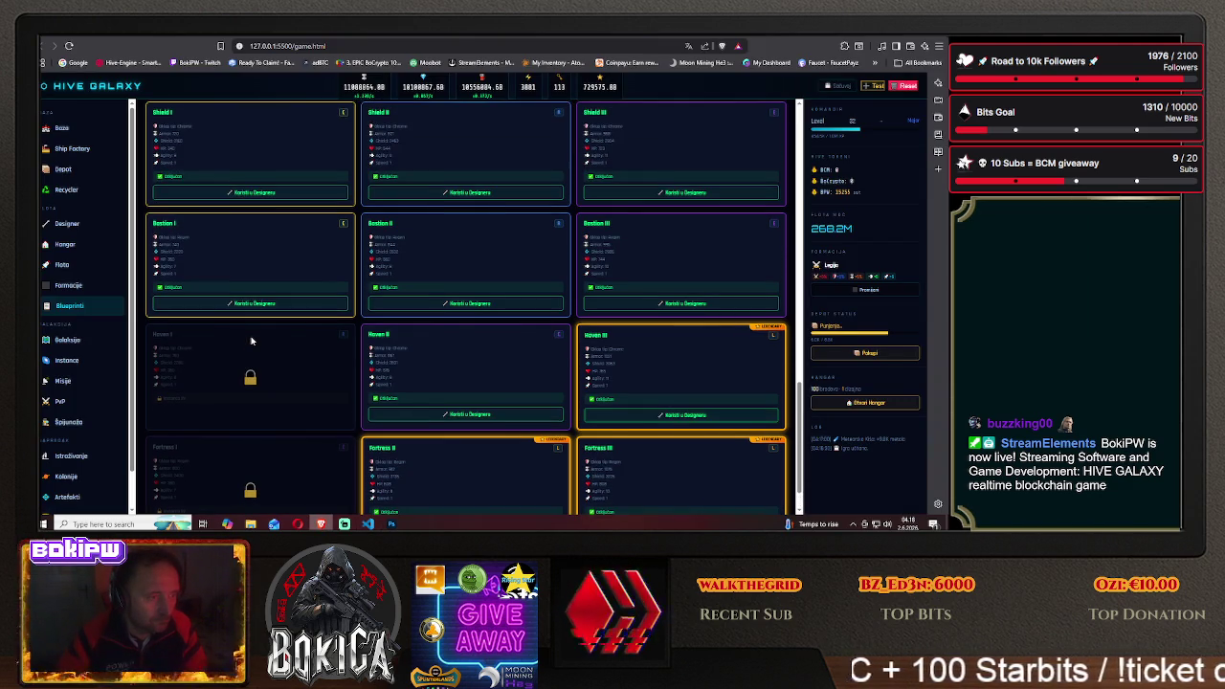
pyautogui.scroll(-1, 268, 383)
pyautogui.scroll(-1, 248, 343)
pyautogui.scroll(3, 248, 340)
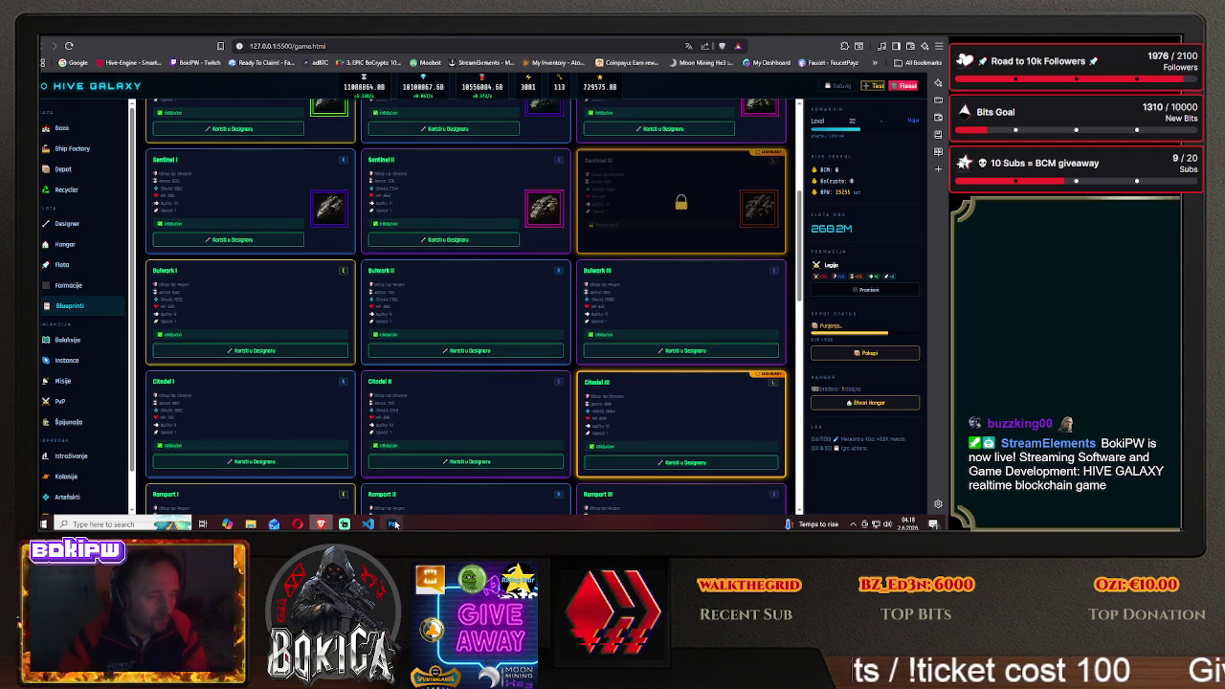
pyautogui.hotkey('alt', 'Tab')
pyautogui.rightClick(861, 422)
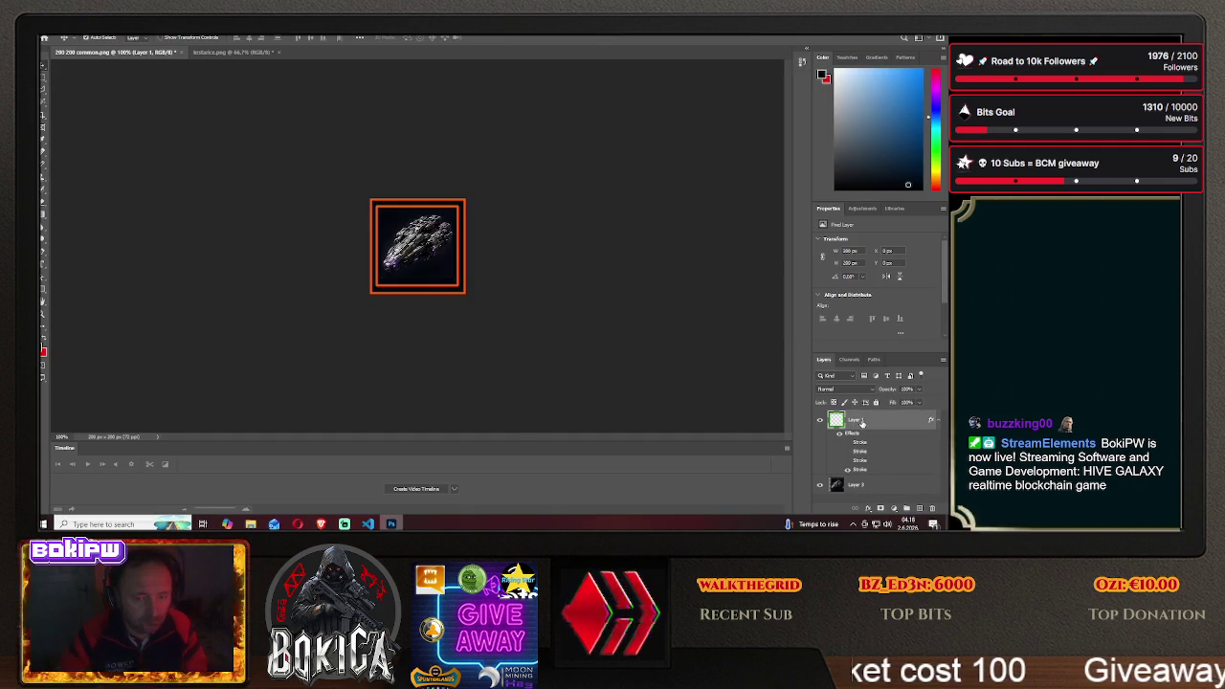
# Change the frame layer's stroke to green and nudge the ship into place inside the frame
pyautogui.click(866, 38)
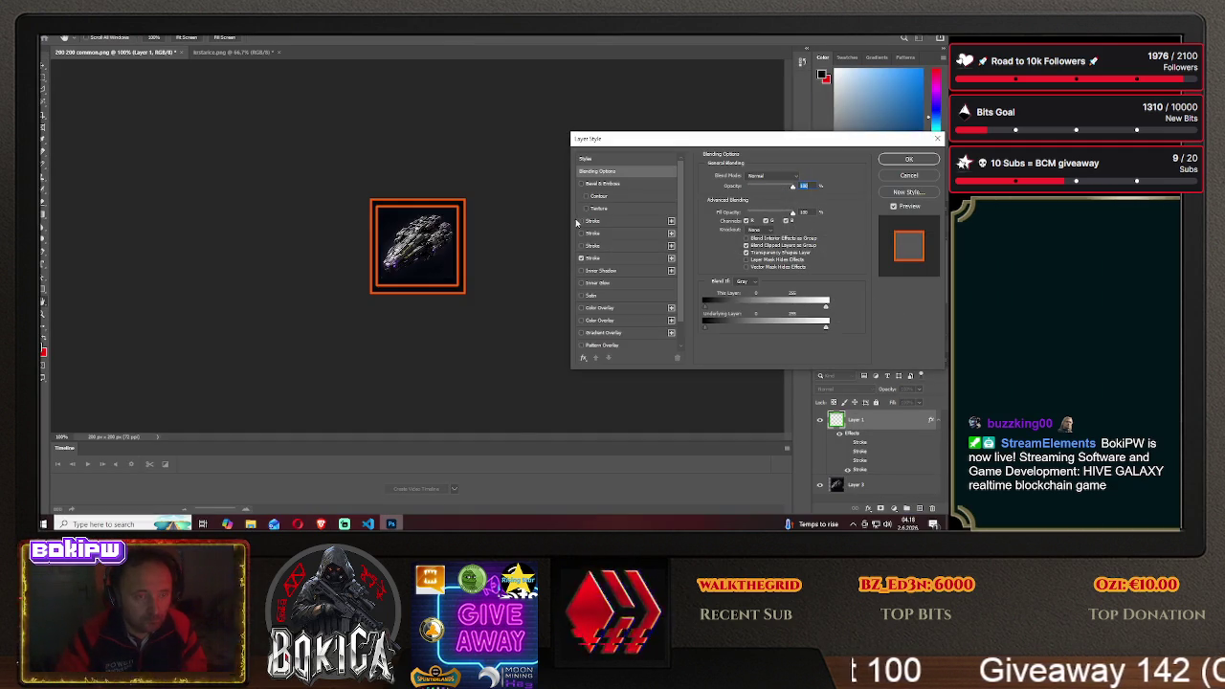
pyautogui.click(581, 222)
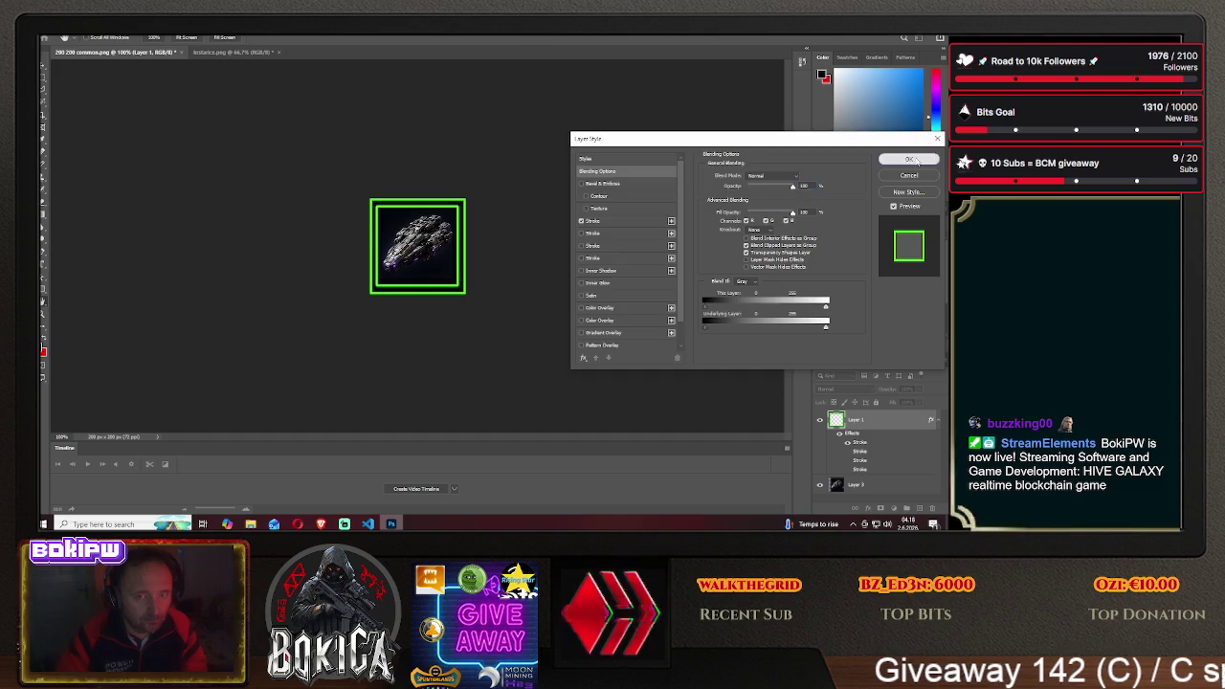
pyautogui.press('Return')
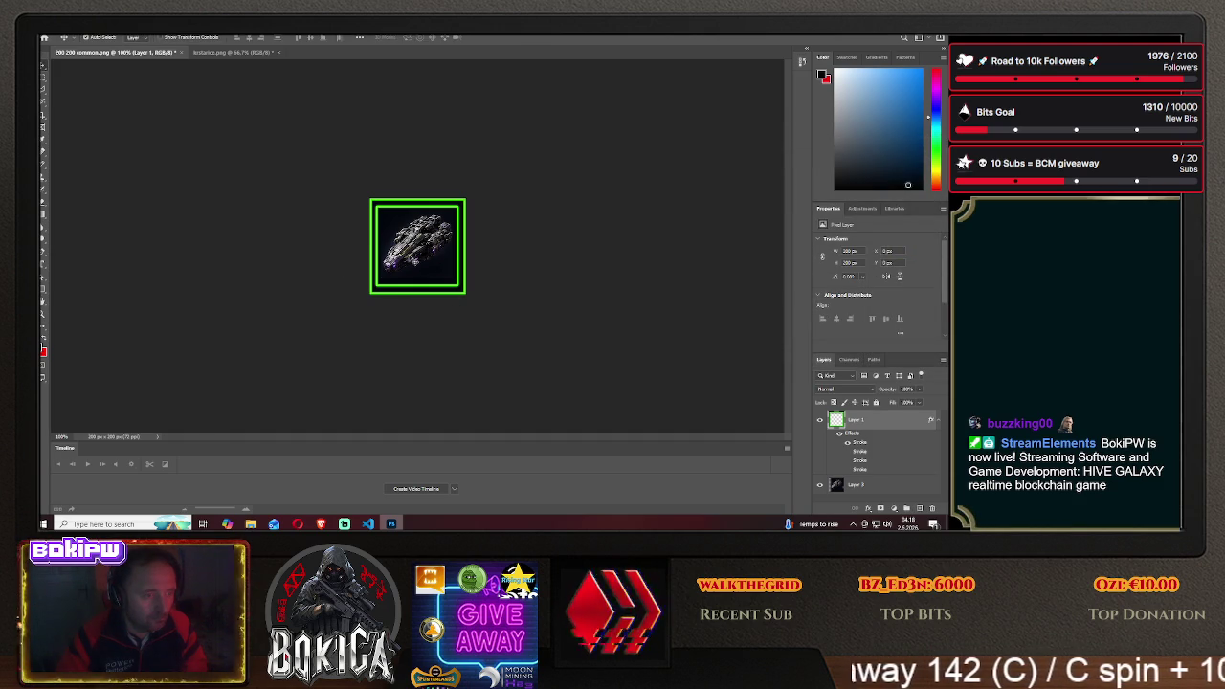
pyautogui.moveTo(406, 259); pyautogui.dragTo(420, 248)
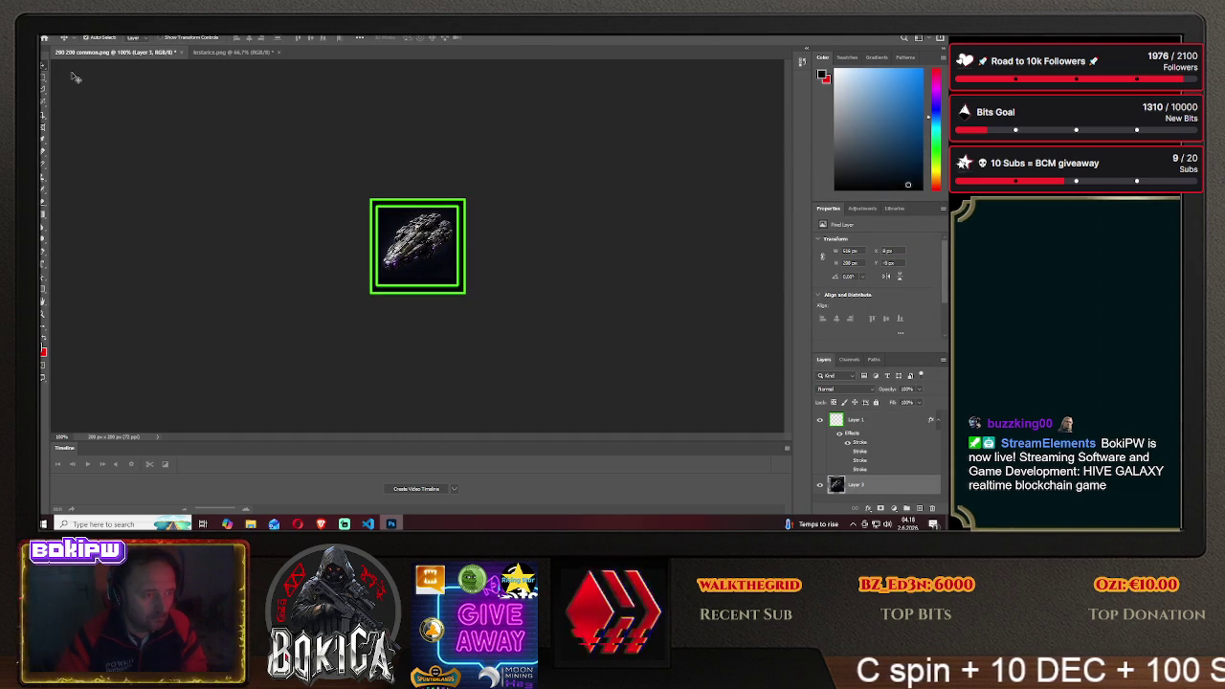
# Start Save As to the computer, targeting the HIVE GALAXY img folder in PNG format
pyautogui.click(50, 29)
pyautogui.click(76, 131)
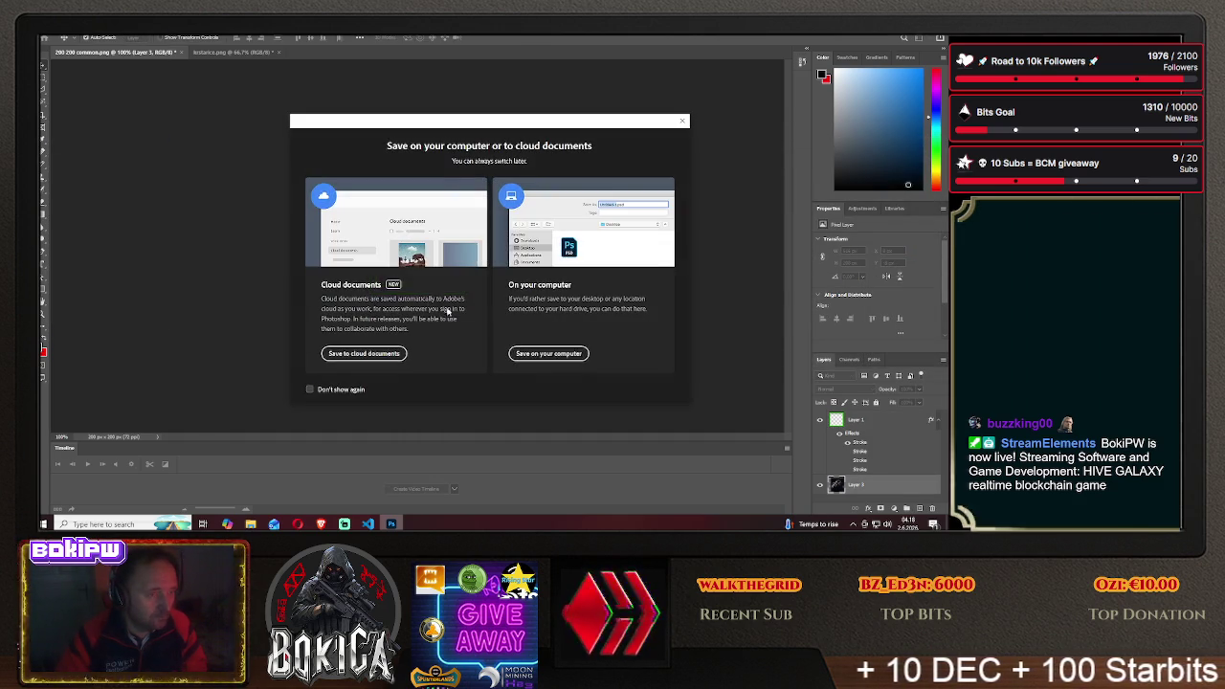
pyautogui.click(549, 353)
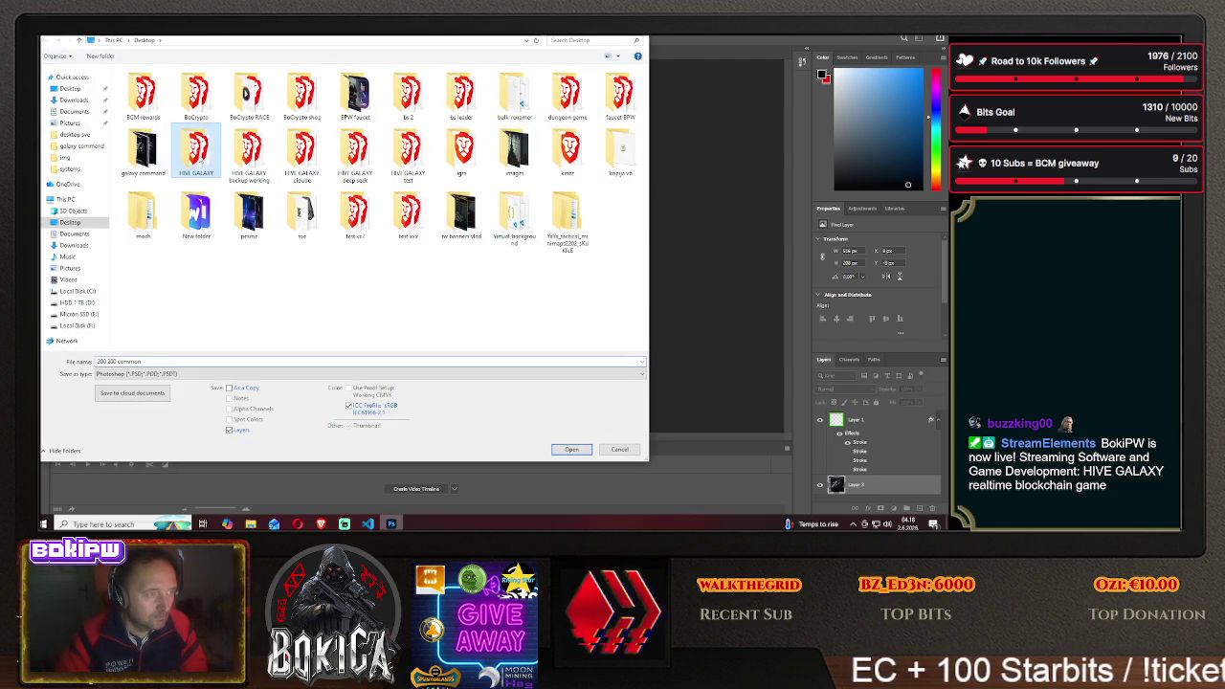
pyautogui.doubleClick(197, 153)
pyautogui.doubleClick(145, 107)
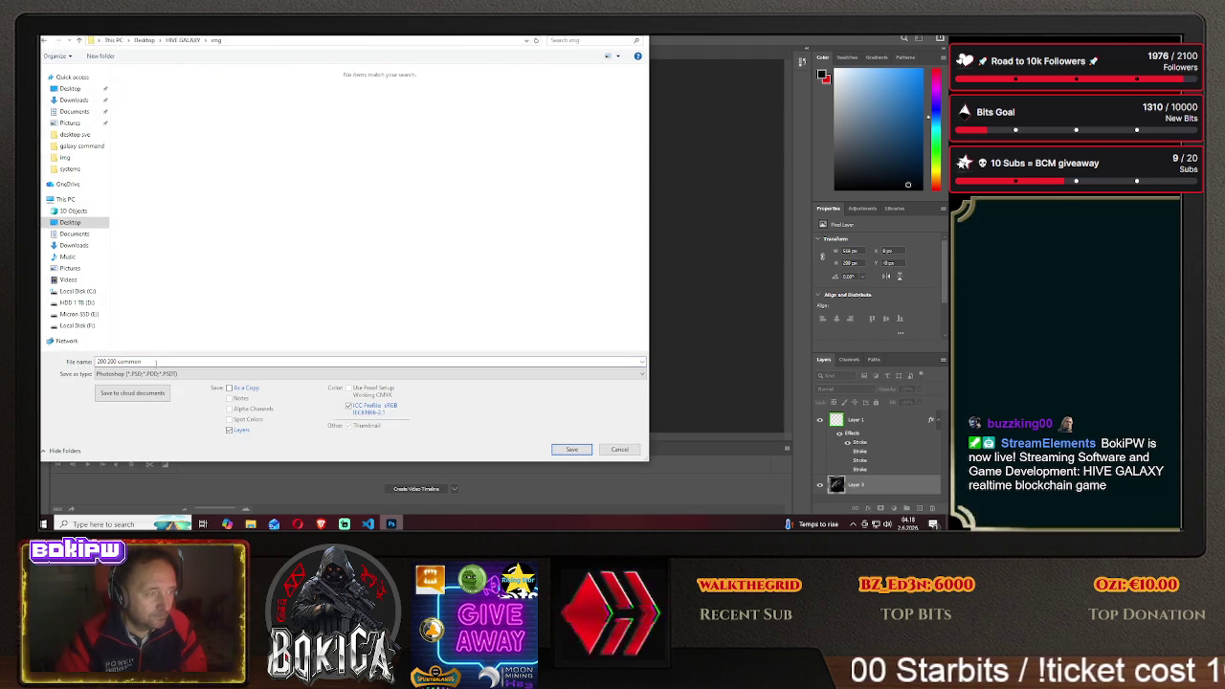
pyautogui.click(153, 373)
pyautogui.click(168, 342)
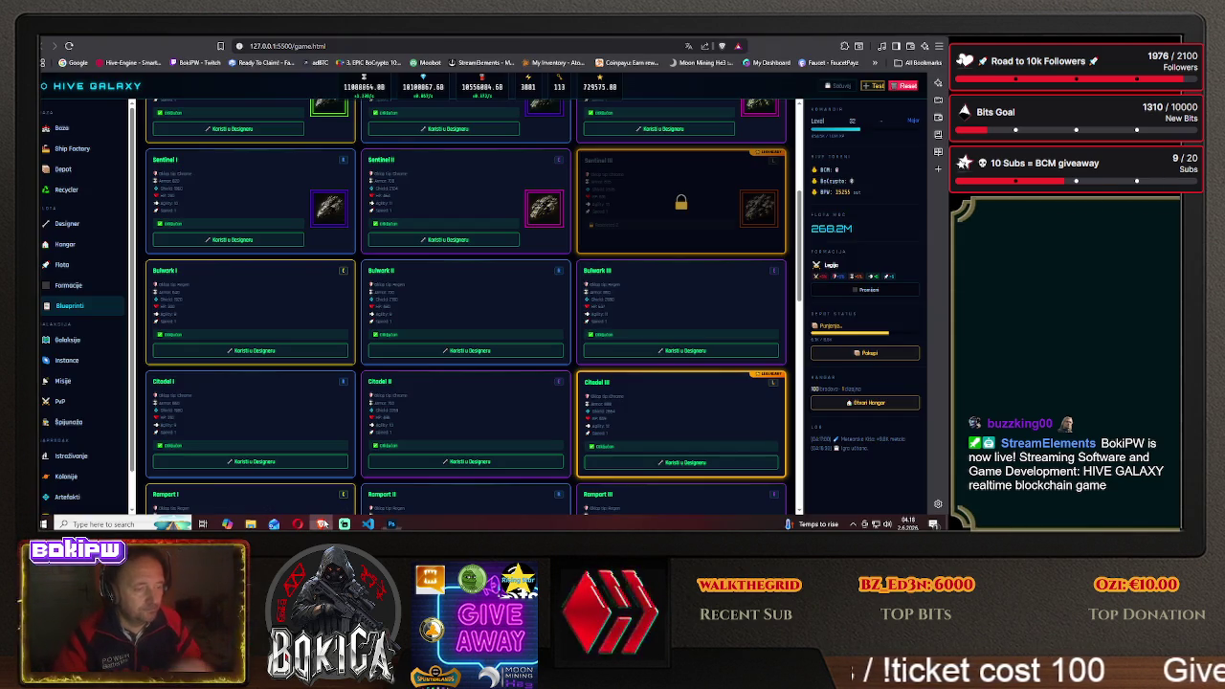
# After checking ship names in the game, name the file bulwark1 and save it as PNG
pyautogui.click(322, 523)
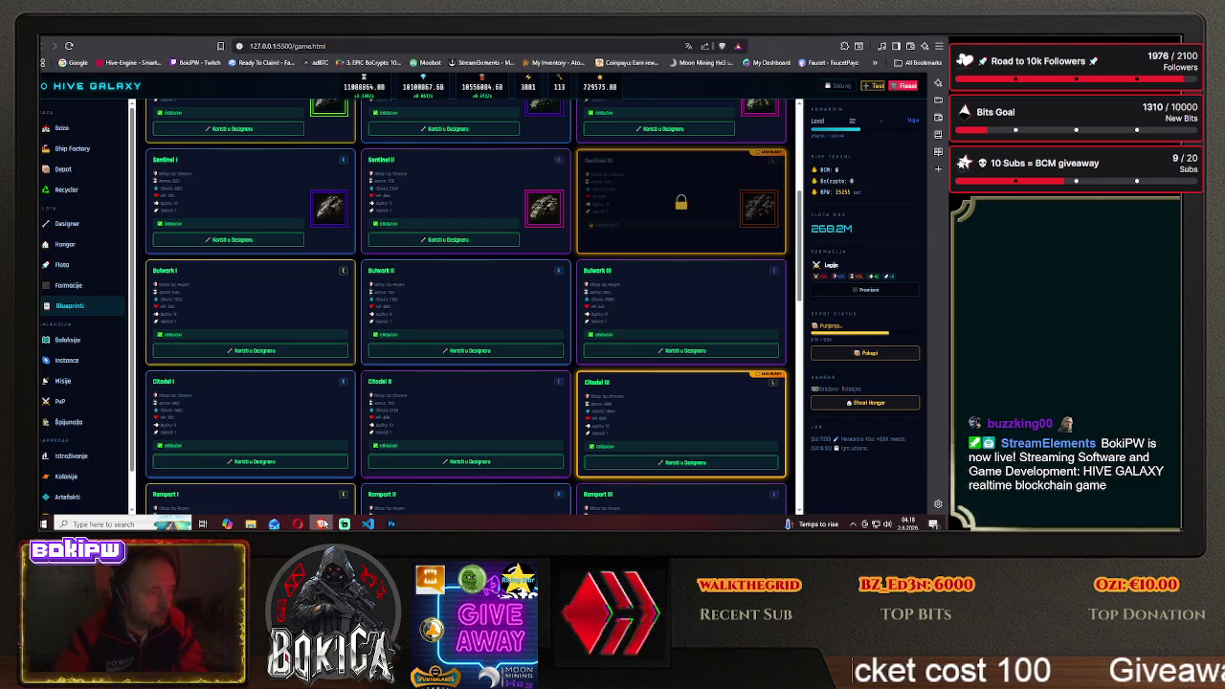
pyautogui.click(392, 523)
pyautogui.doubleClick(247, 362)
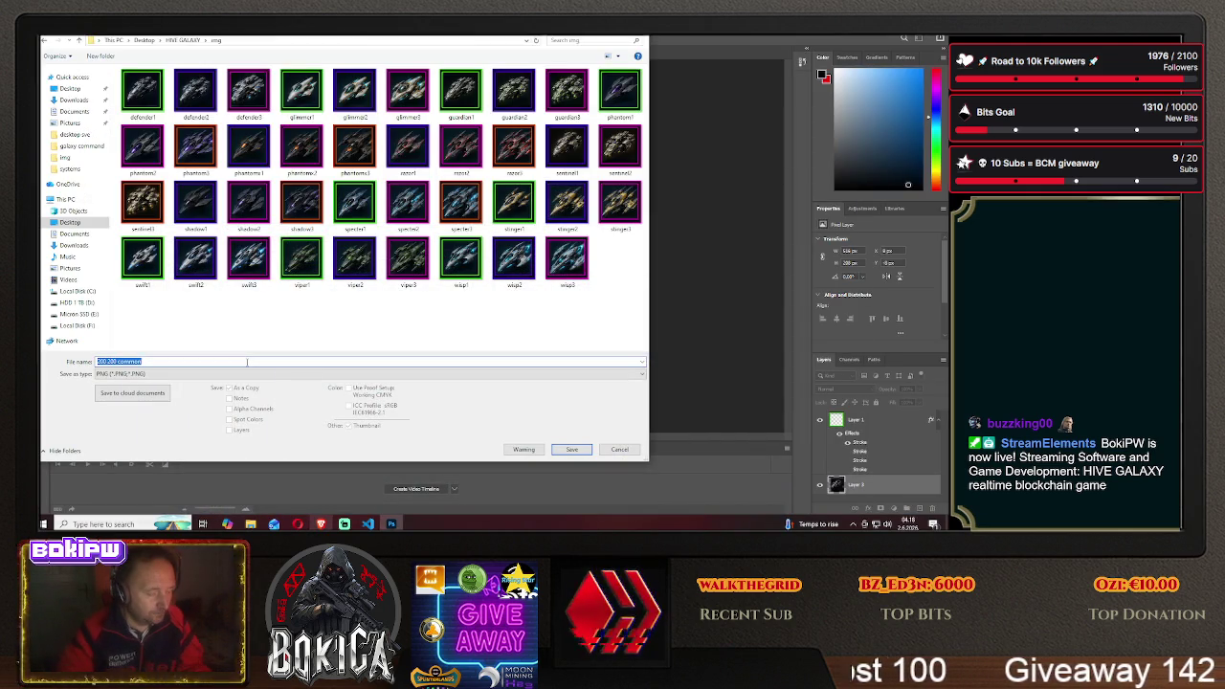
pyautogui.write('bull')
pyautogui.write('rk1')
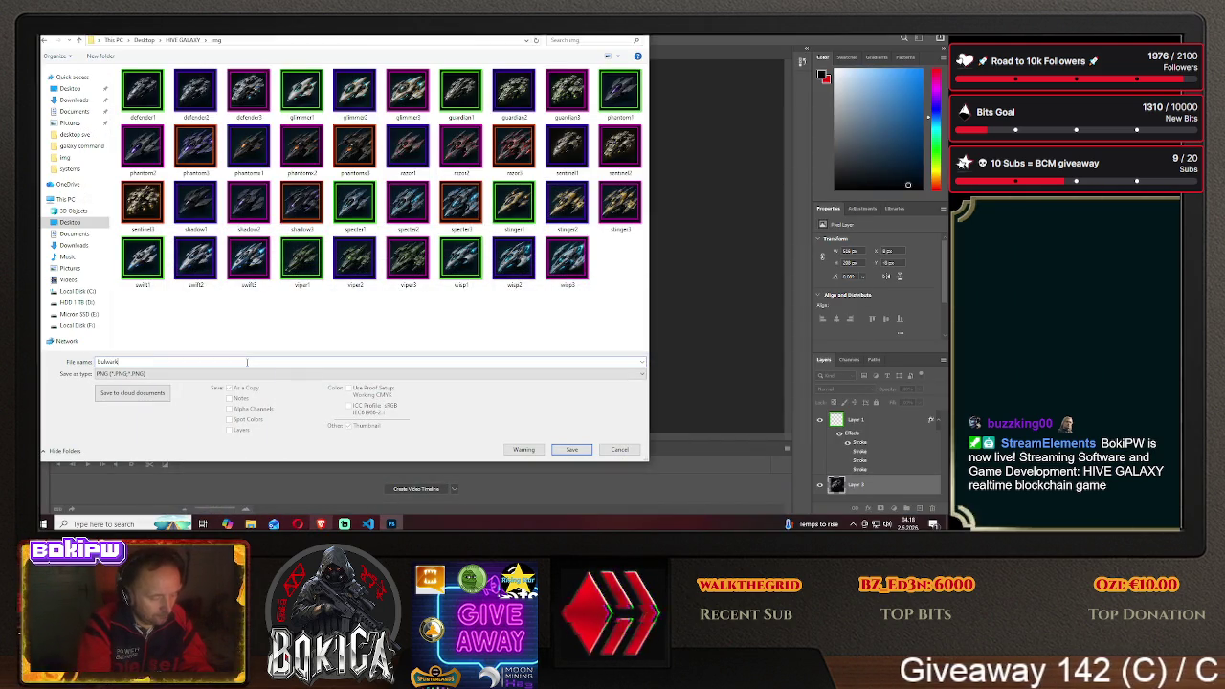
pyautogui.click(565, 448)
pyautogui.click(544, 171)
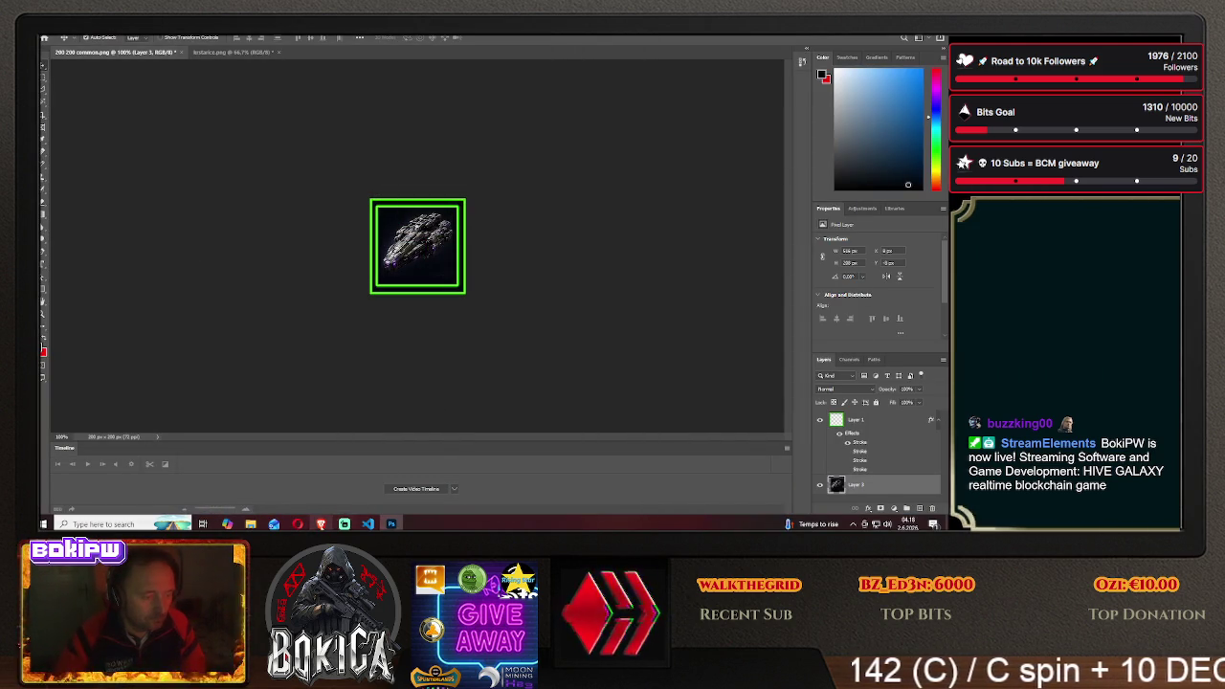
pyautogui.hotkey('alt', 'Tab')
pyautogui.click(69, 305)
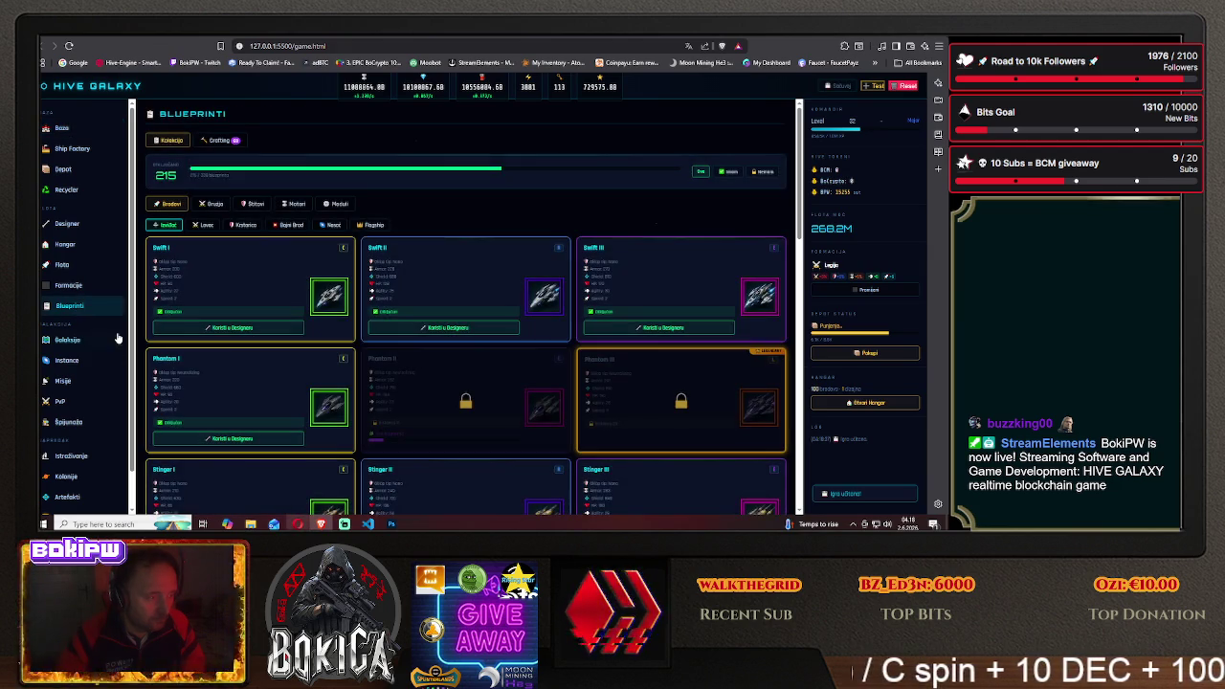
pyautogui.scroll(-3, 206, 355)
pyautogui.scroll(2, 207, 355)
pyautogui.scroll(2, 206, 355)
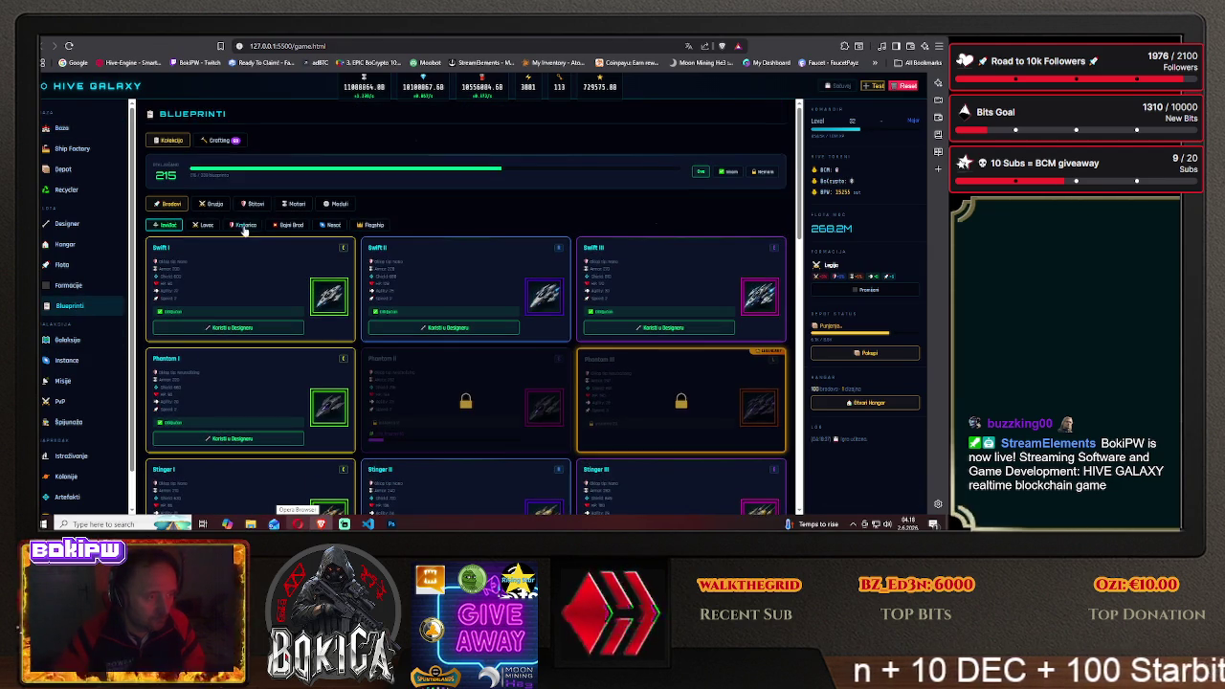
pyautogui.scroll(-3, 201, 373)
pyautogui.scroll(-3, 197, 396)
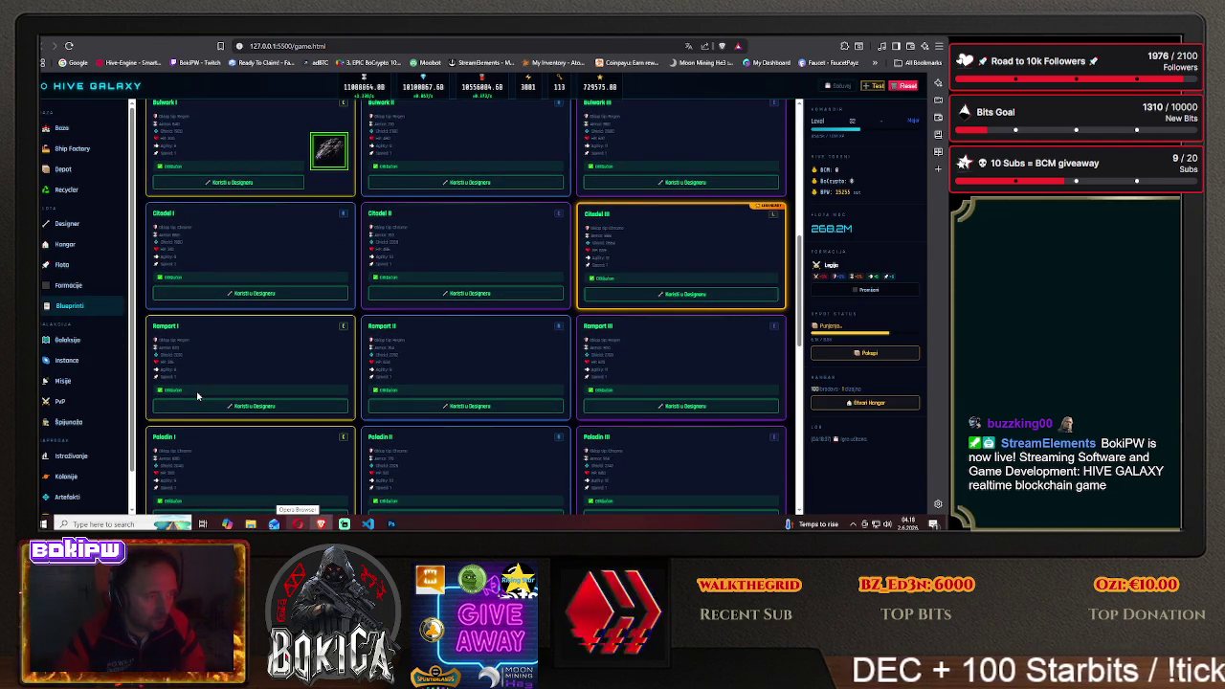
pyautogui.scroll(2, 197, 396)
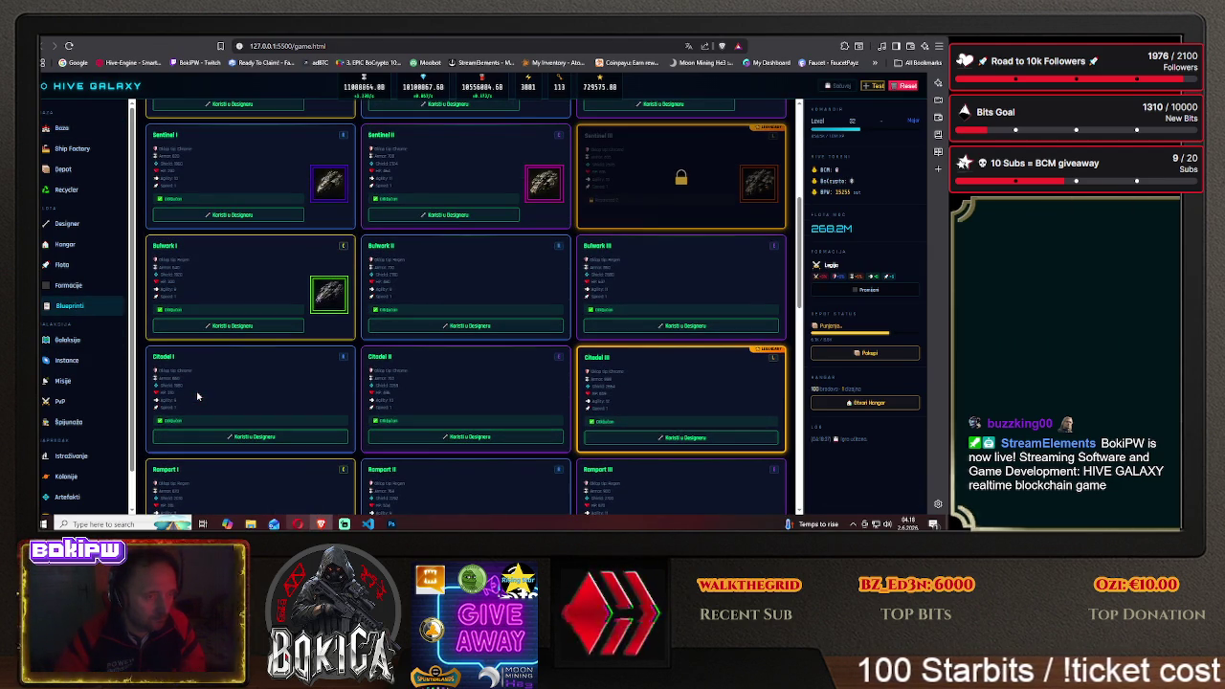
pyautogui.click(391, 523)
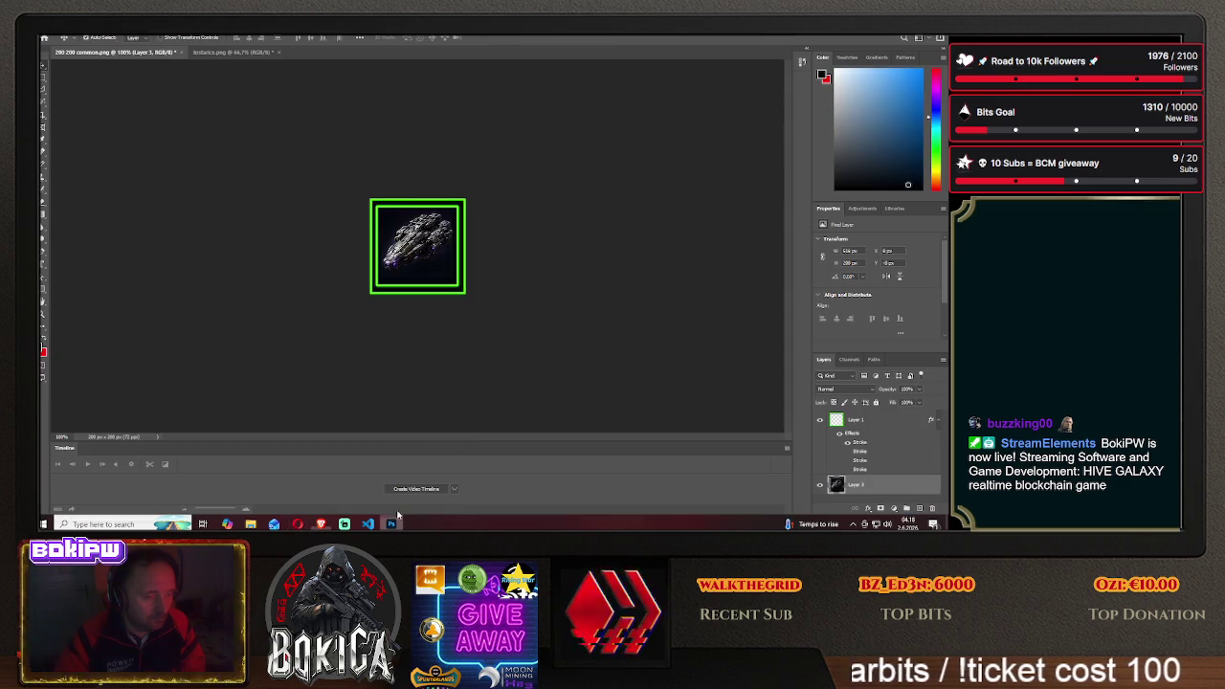
# Turn off Layer 1's green stroke so the frame shows purple, and reposition the ship in Layer 3
pyautogui.click(869, 421)
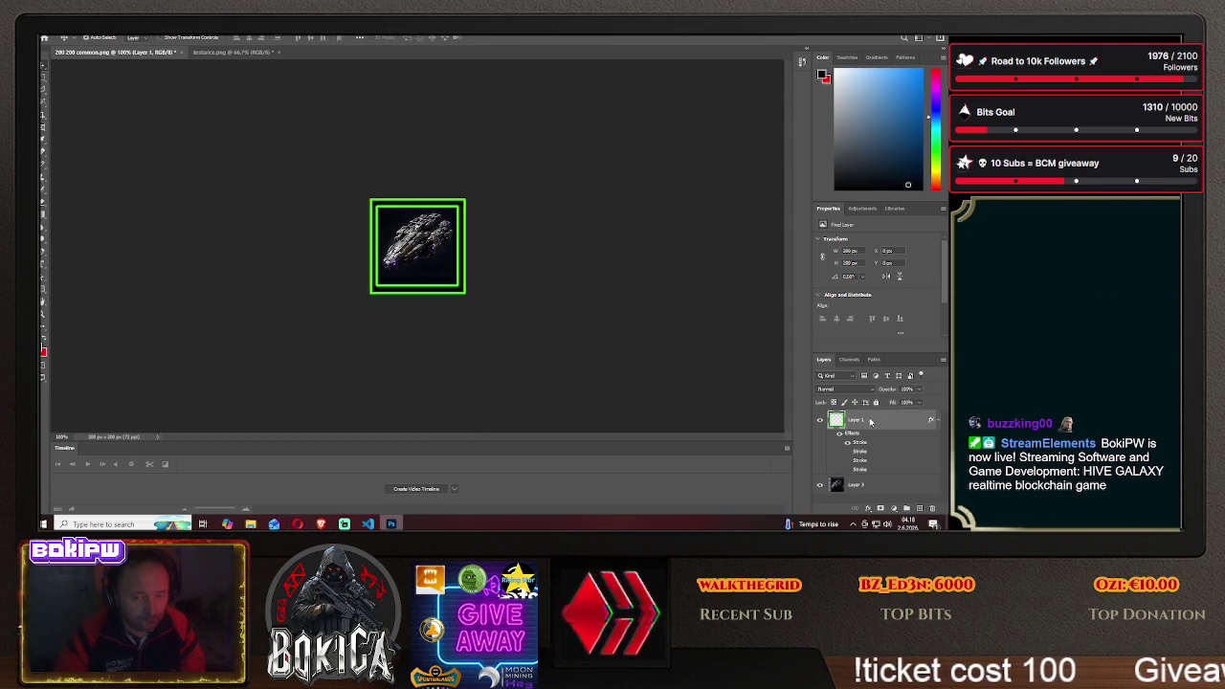
pyautogui.rightClick(870, 421)
pyautogui.click(780, 174)
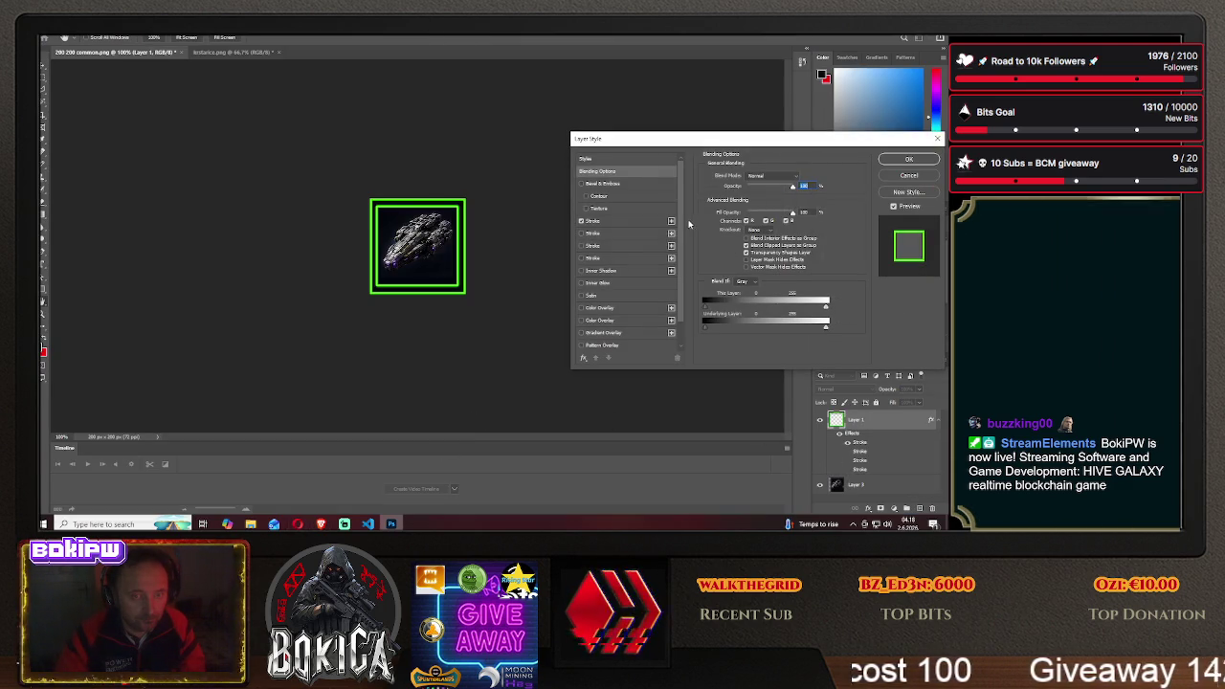
pyautogui.click(581, 221)
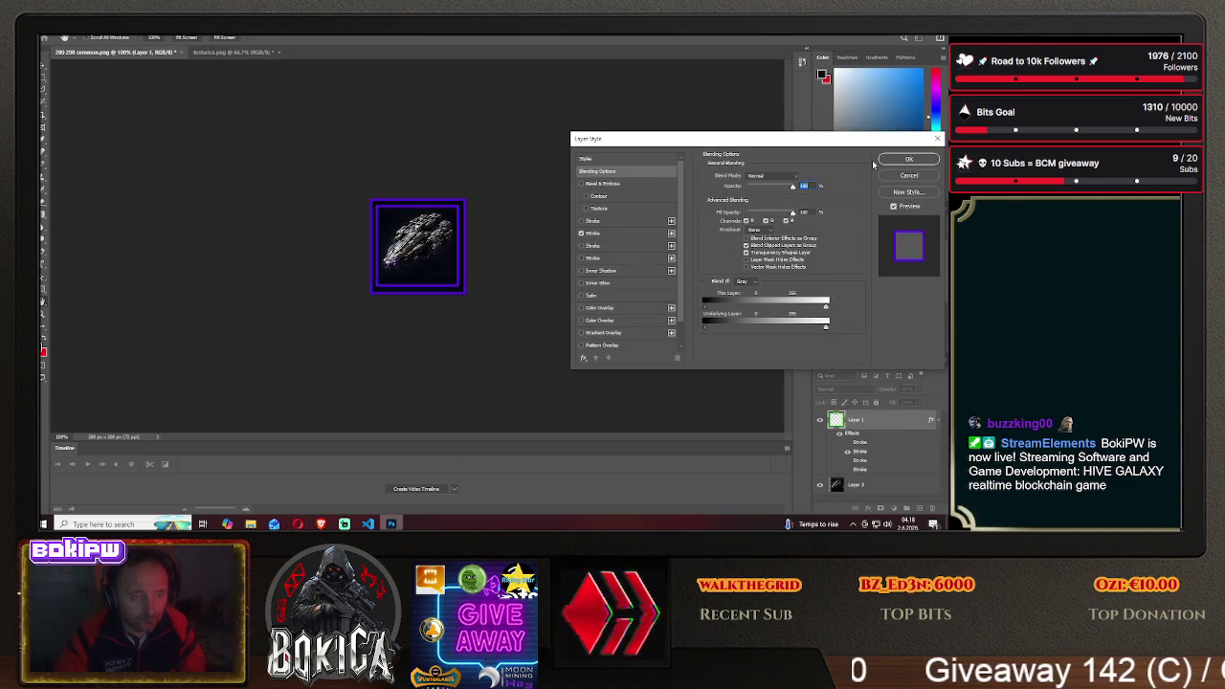
pyautogui.click(900, 160)
pyautogui.click(855, 485)
pyautogui.moveTo(369, 241); pyautogui.dragTo(348, 247)
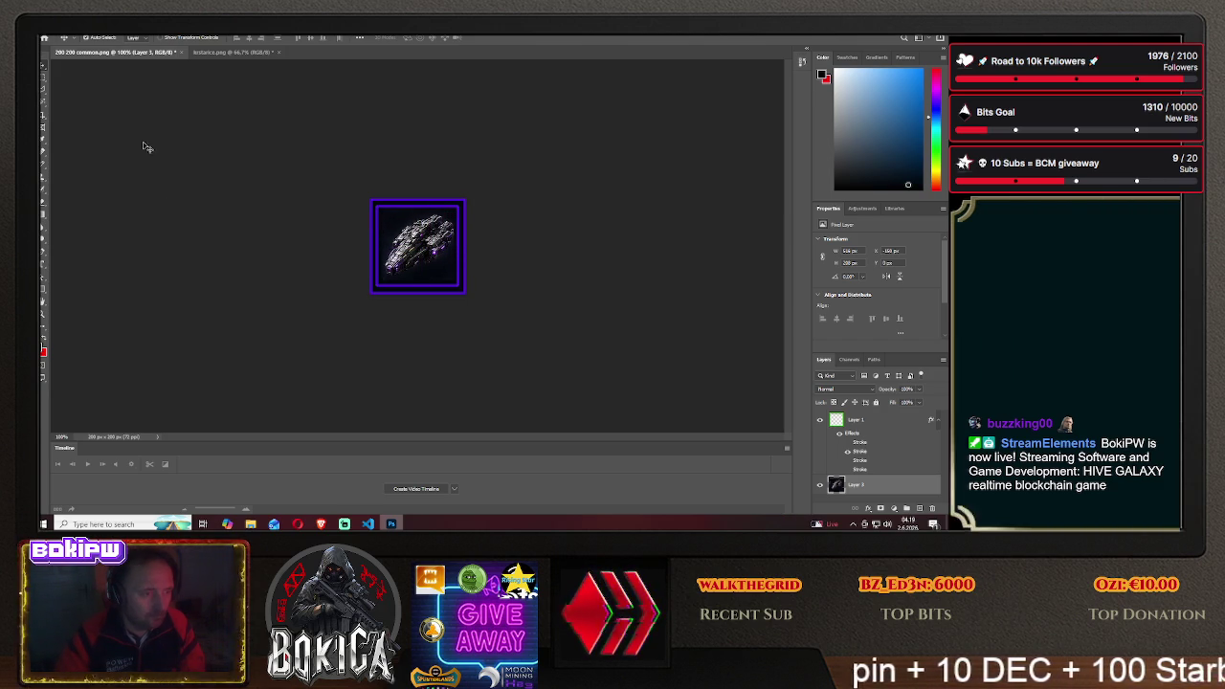
# Save the purple-framed icon as bulwark2.png in the HIVE GALAXY img folder
pyautogui.click(53, 27)
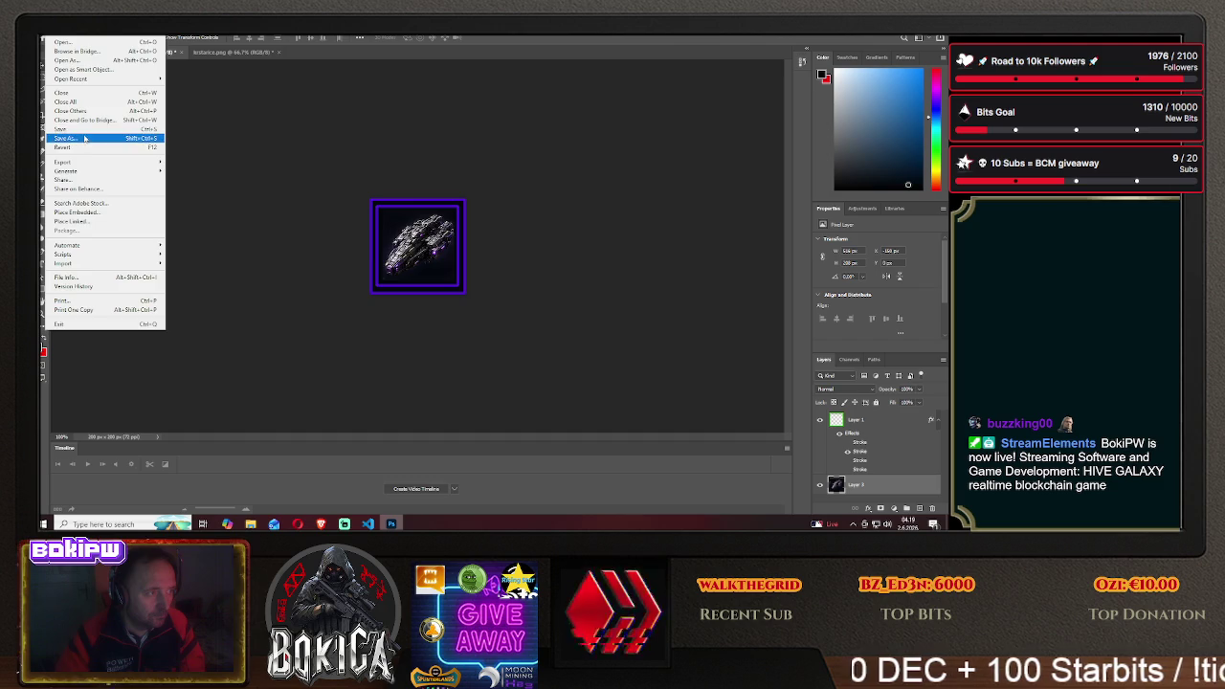
pyautogui.click(81, 134)
pyautogui.click(534, 354)
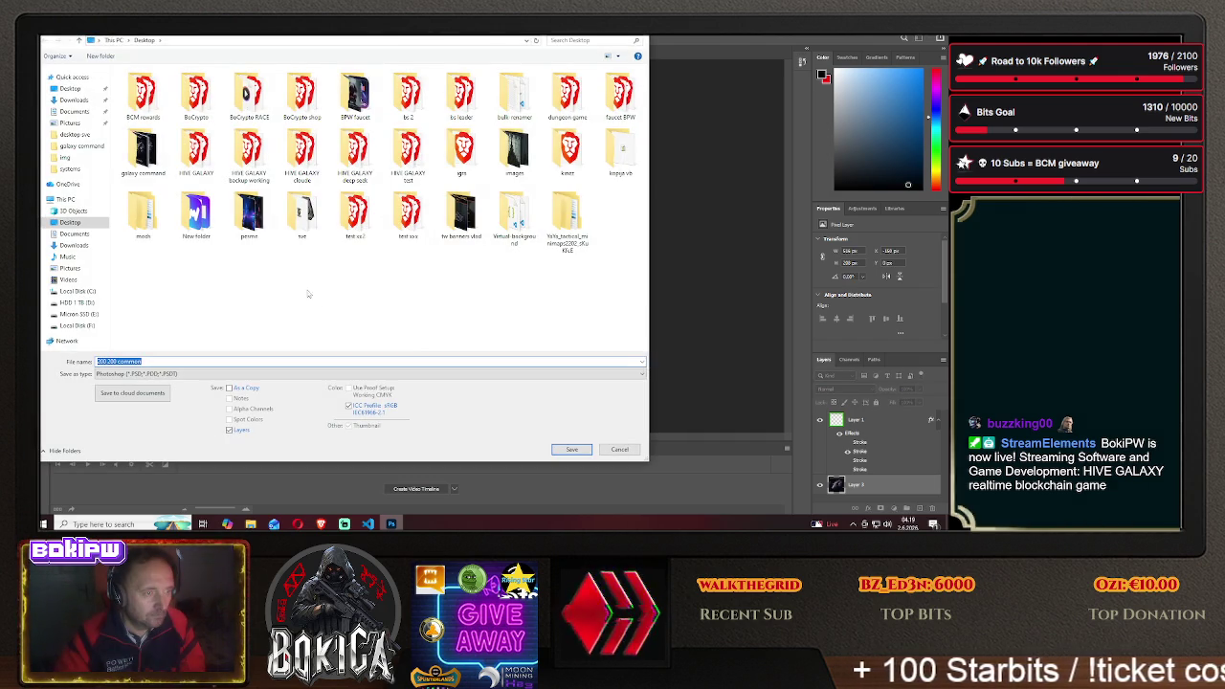
pyautogui.doubleClick(196, 153)
pyautogui.doubleClick(143, 107)
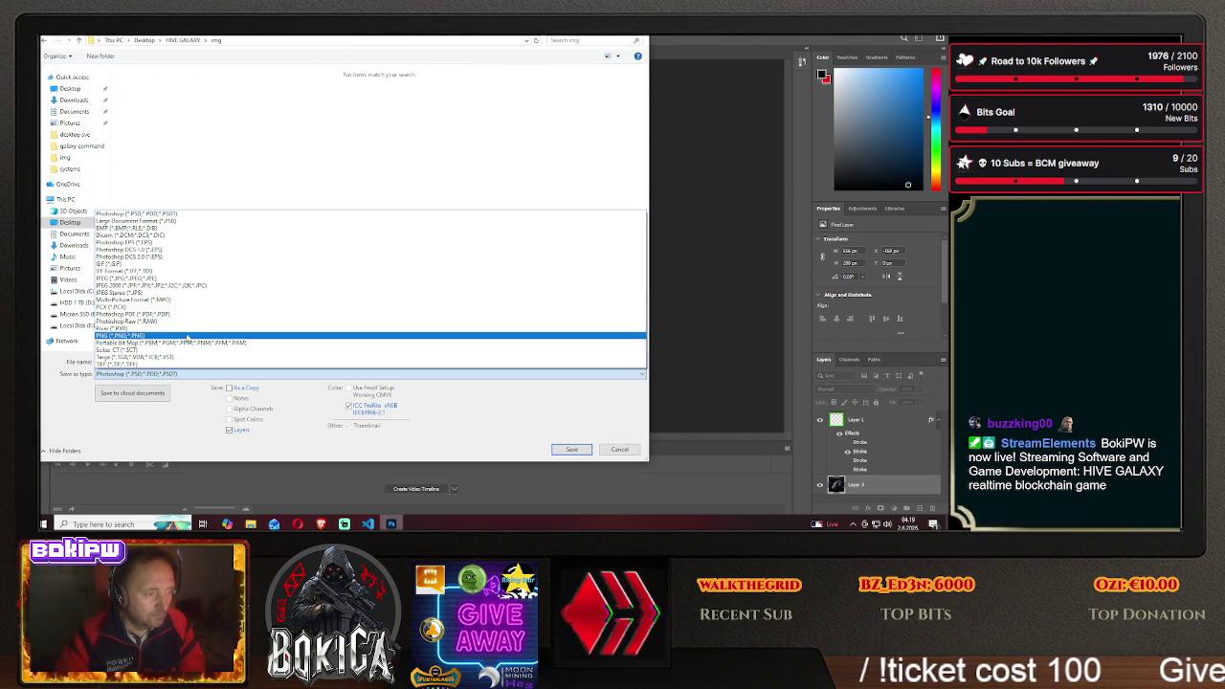
pyautogui.click(188, 335)
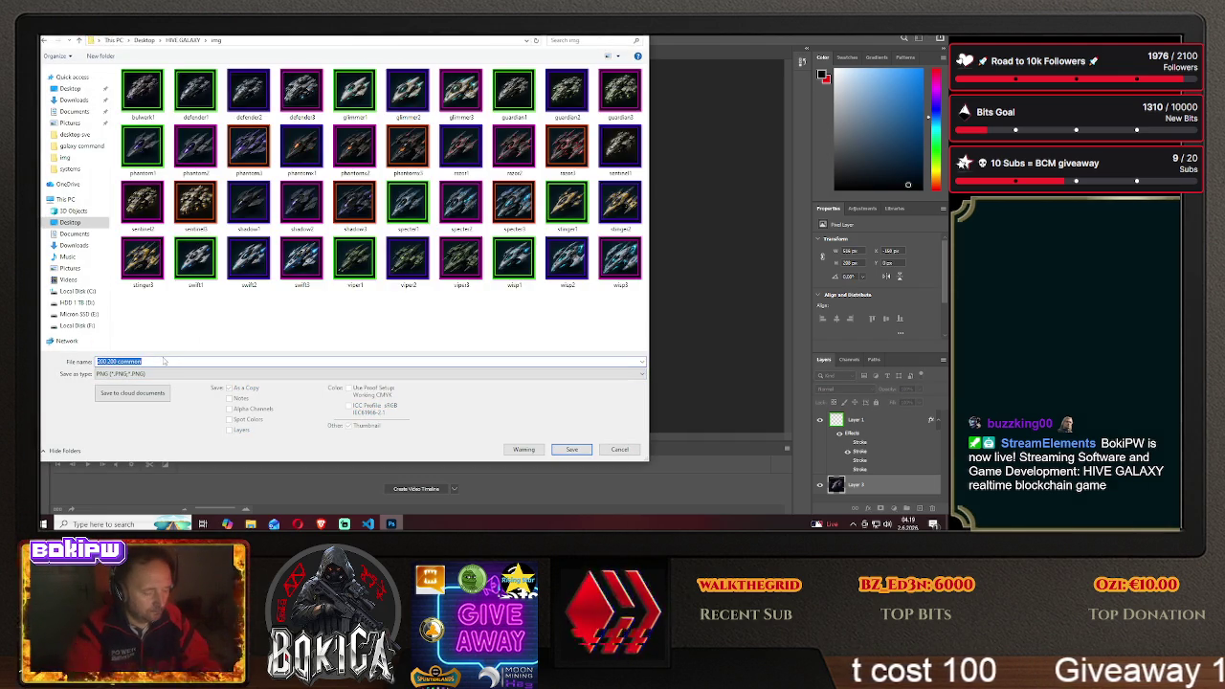
pyautogui.write('bulwa')
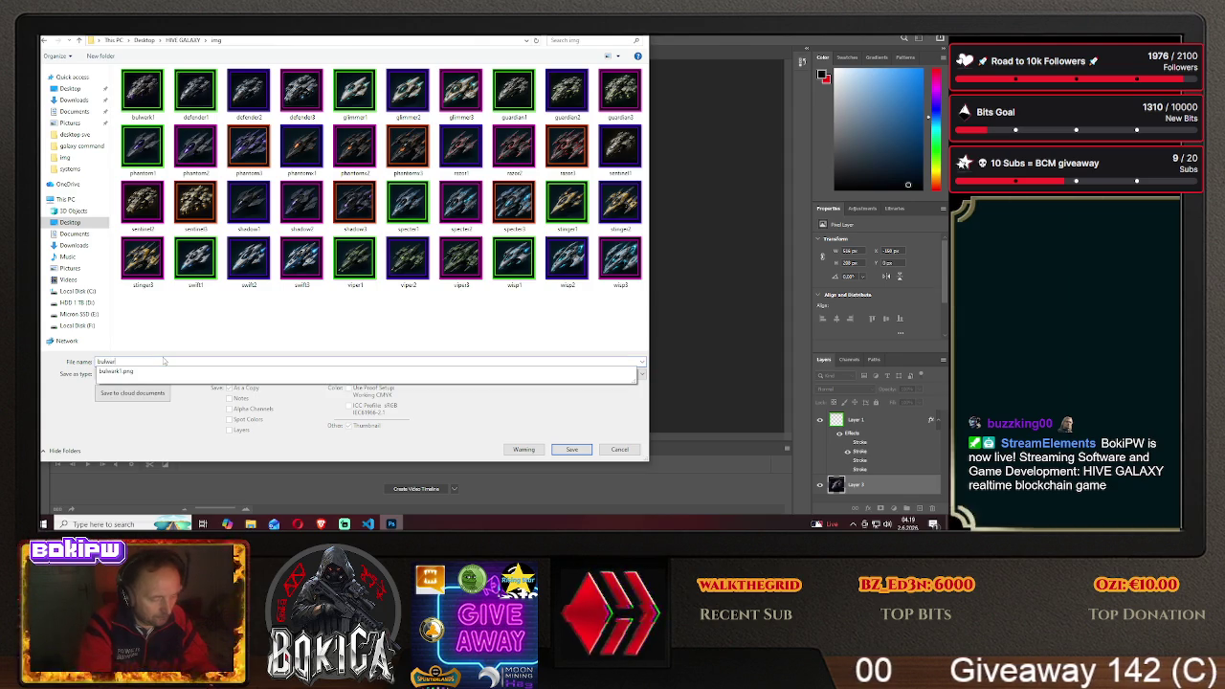
pyautogui.write('rk2')
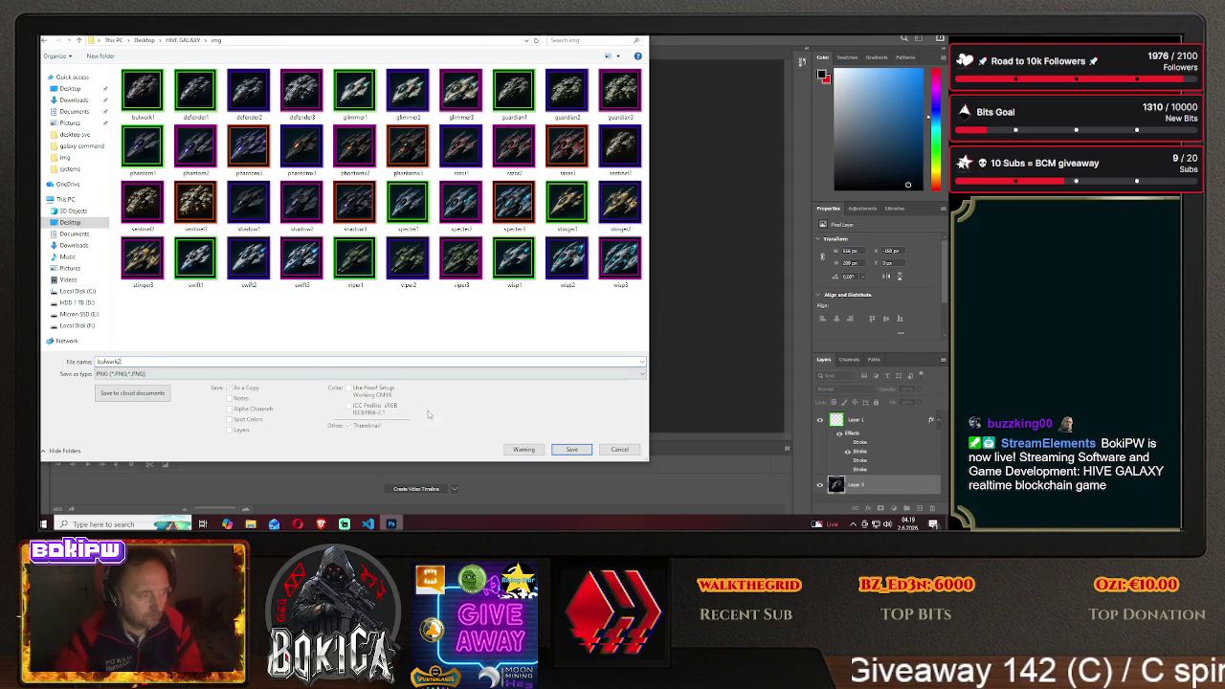
pyautogui.click(571, 449)
pyautogui.click(542, 170)
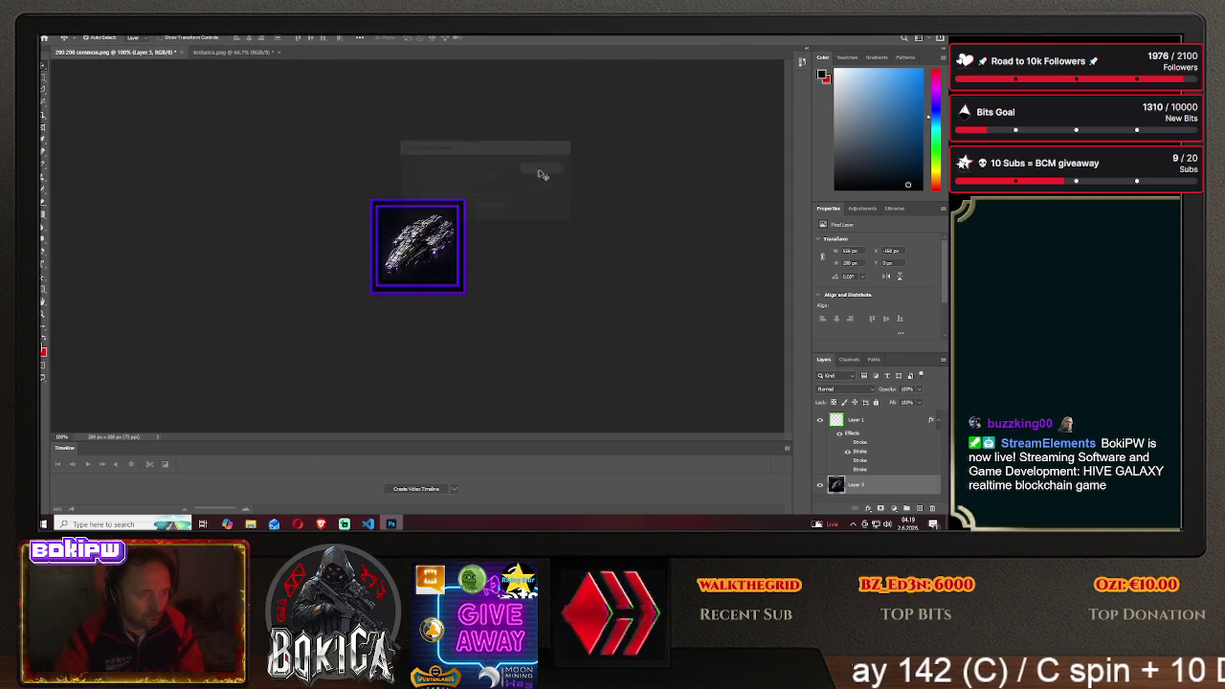
# Slide the sprite sheet so the next ship fills the frame, then compare against the game's Blueprinti page
pyautogui.moveTo(416, 251); pyautogui.dragTo(342, 252)
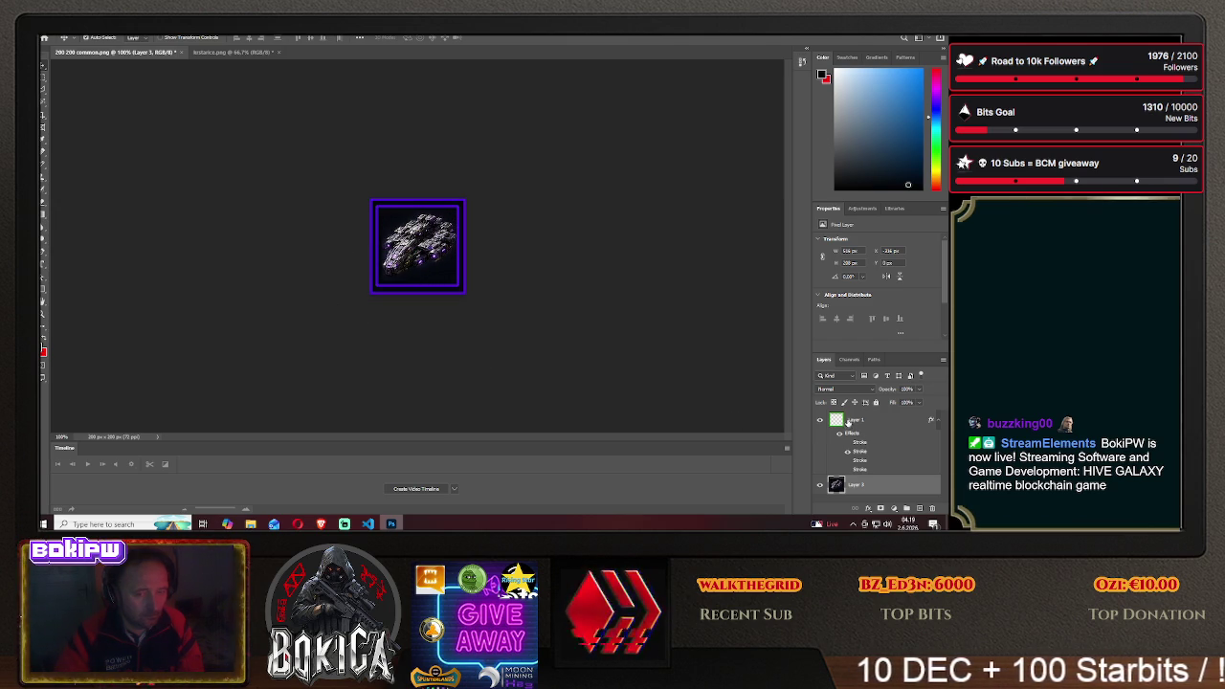
pyautogui.click(321, 523)
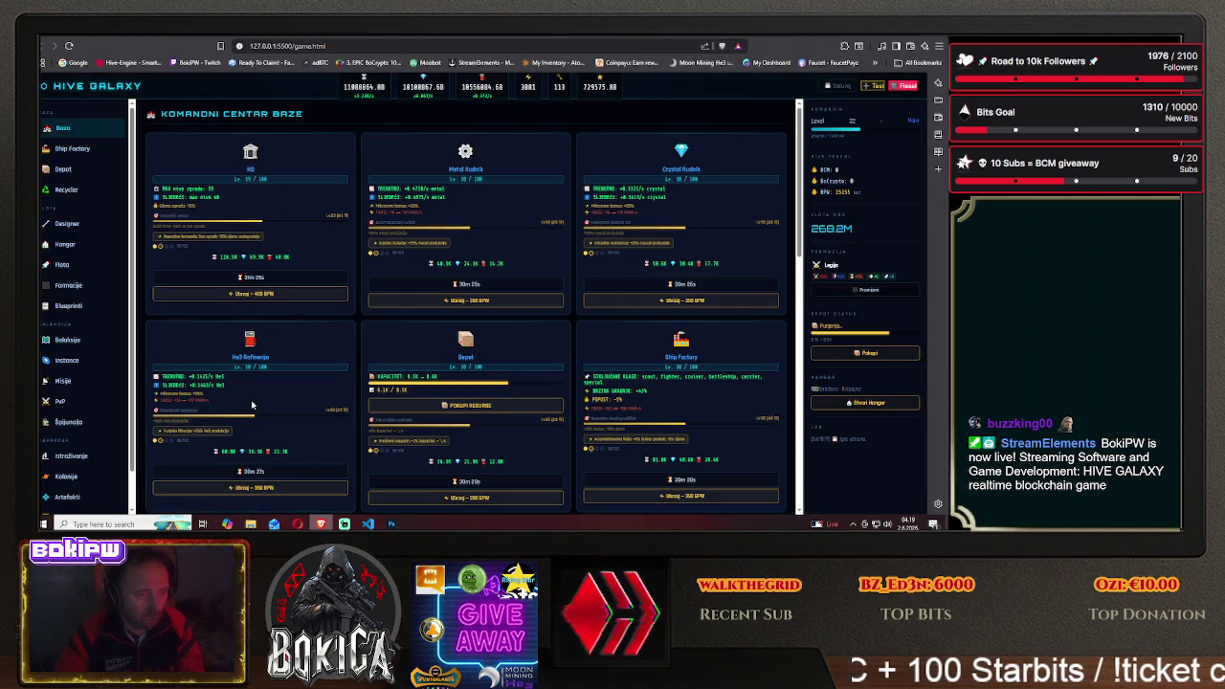
pyautogui.click(76, 307)
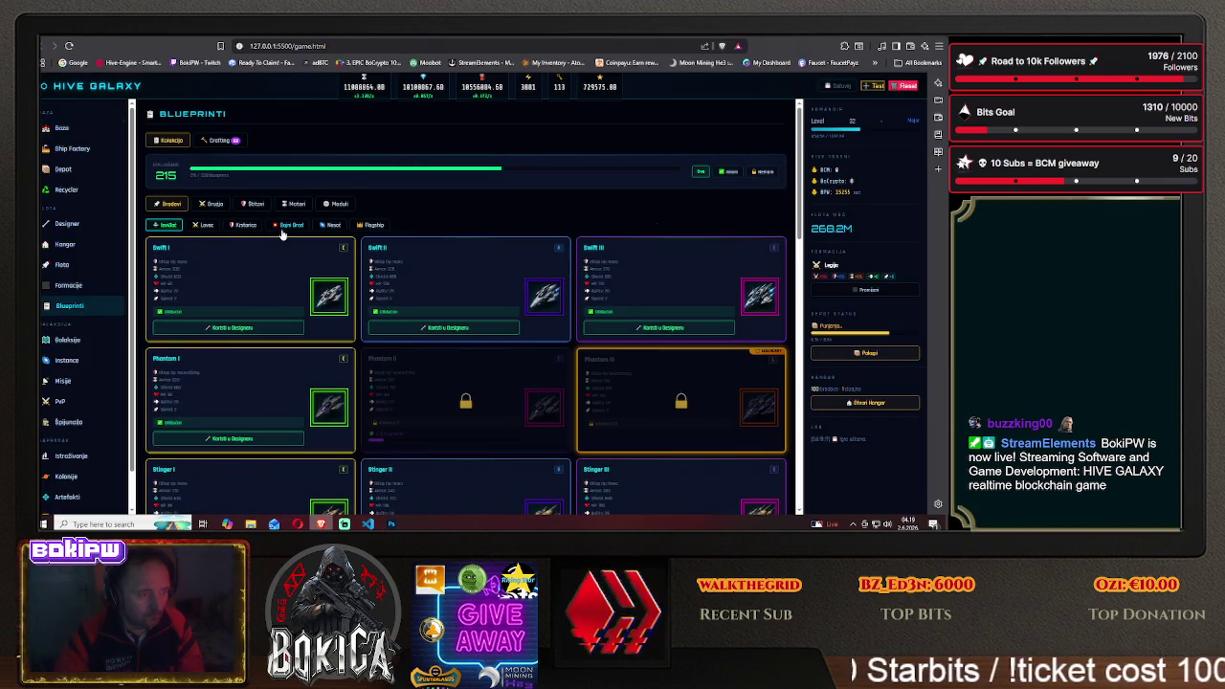
pyautogui.scroll(-1, 269, 342)
pyautogui.scroll(-2, 269, 342)
pyautogui.scroll(-2, 271, 343)
pyautogui.scroll(1, 271, 343)
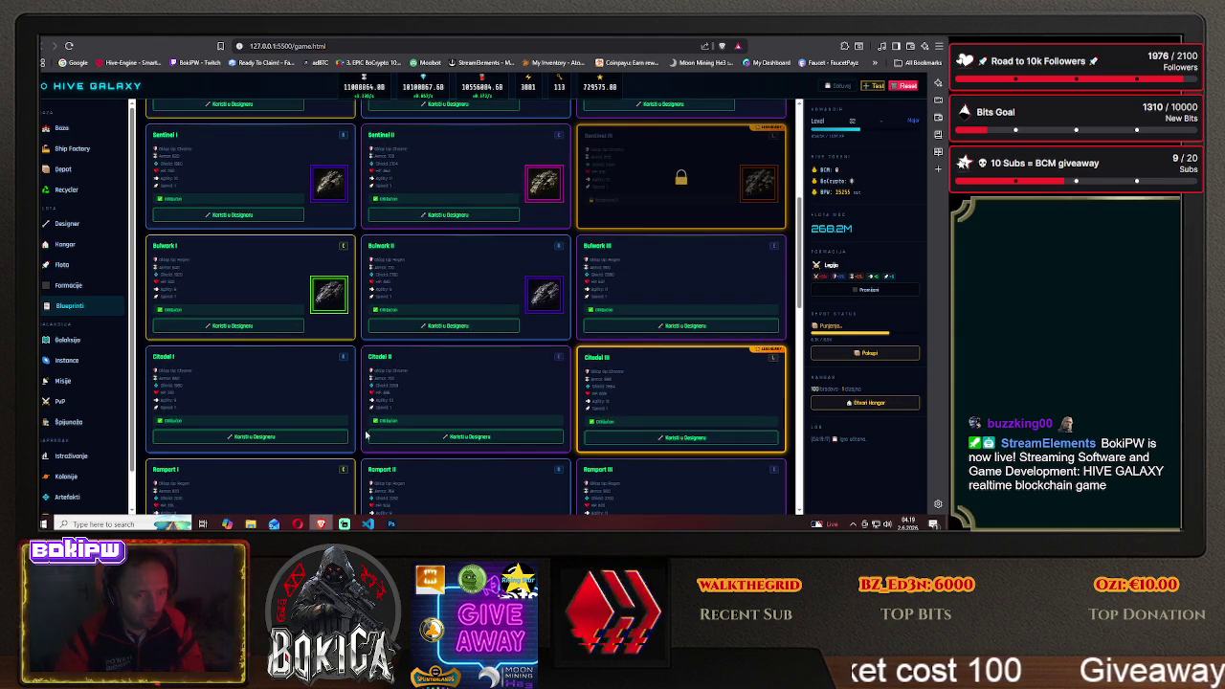
pyautogui.click(392, 524)
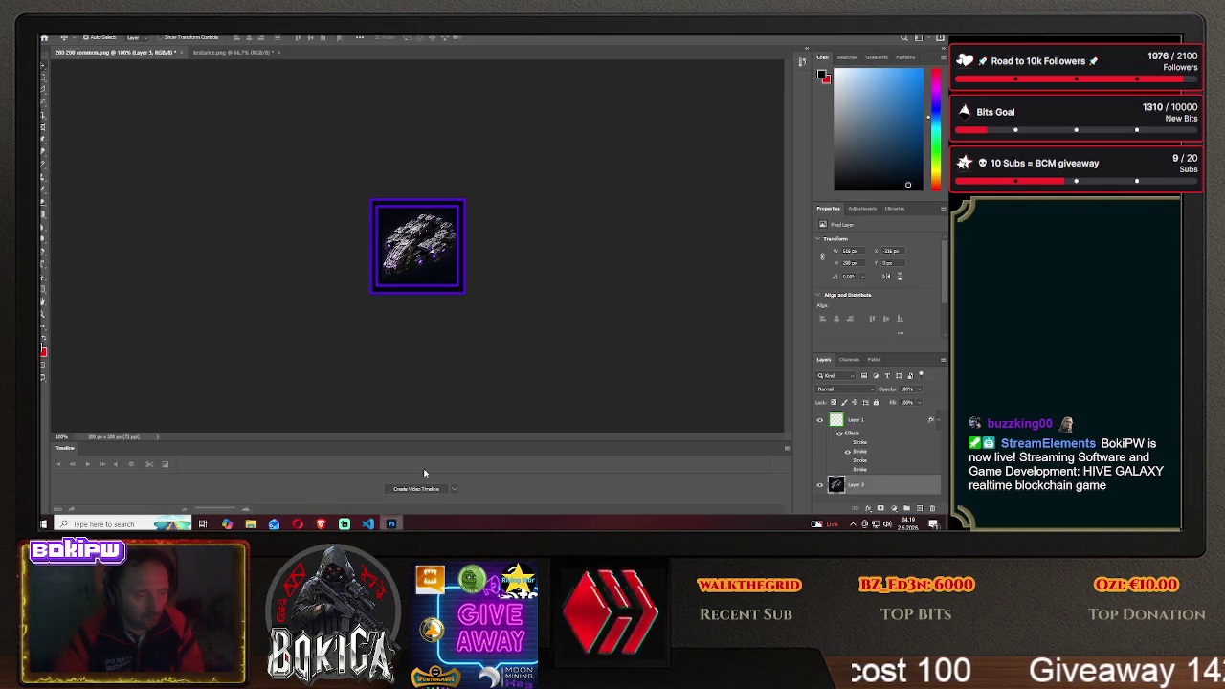
# Switch Layer 1's frame stroke from purple to magenta in Blending Options, then begin Save As
pyautogui.click(855, 420)
pyautogui.rightClick(857, 421)
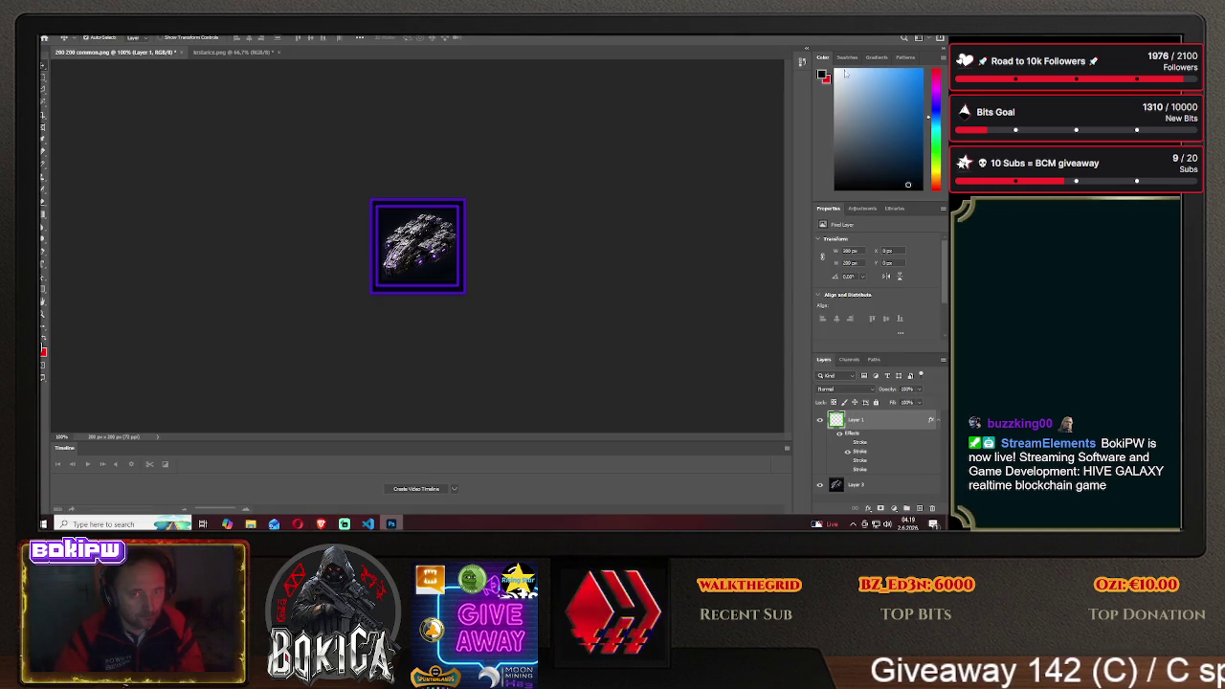
pyautogui.click(850, 36)
pyautogui.click(581, 245)
pyautogui.click(908, 159)
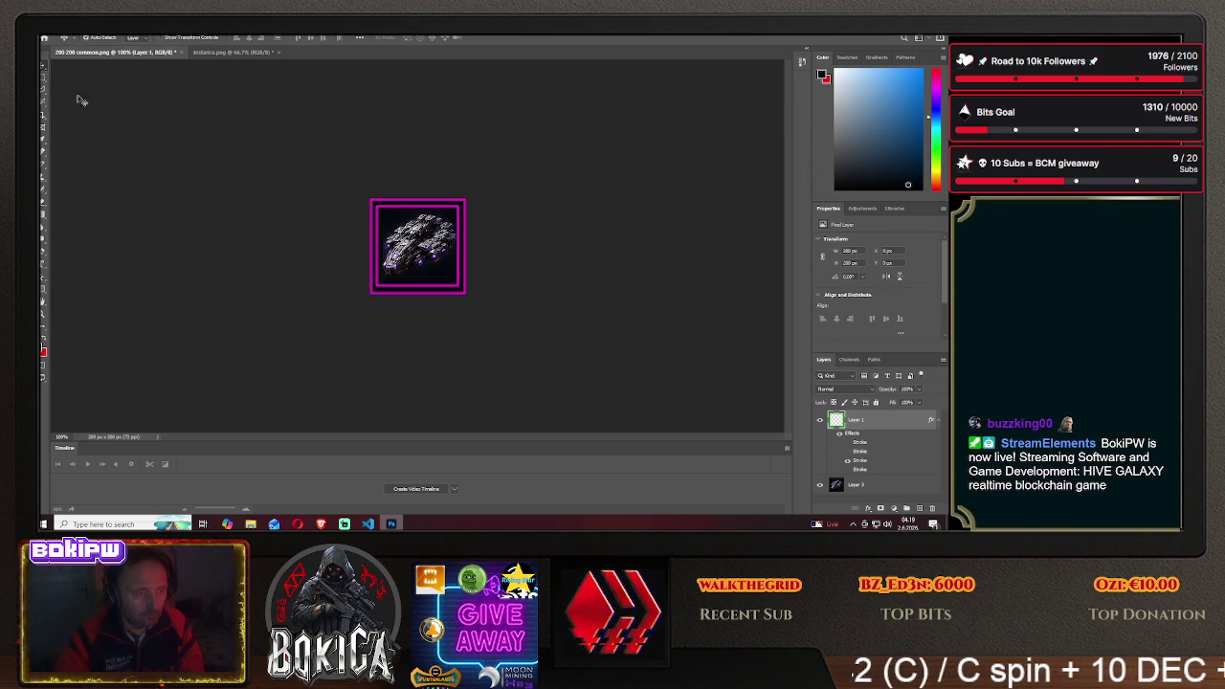
pyautogui.click(48, 33)
pyautogui.click(96, 137)
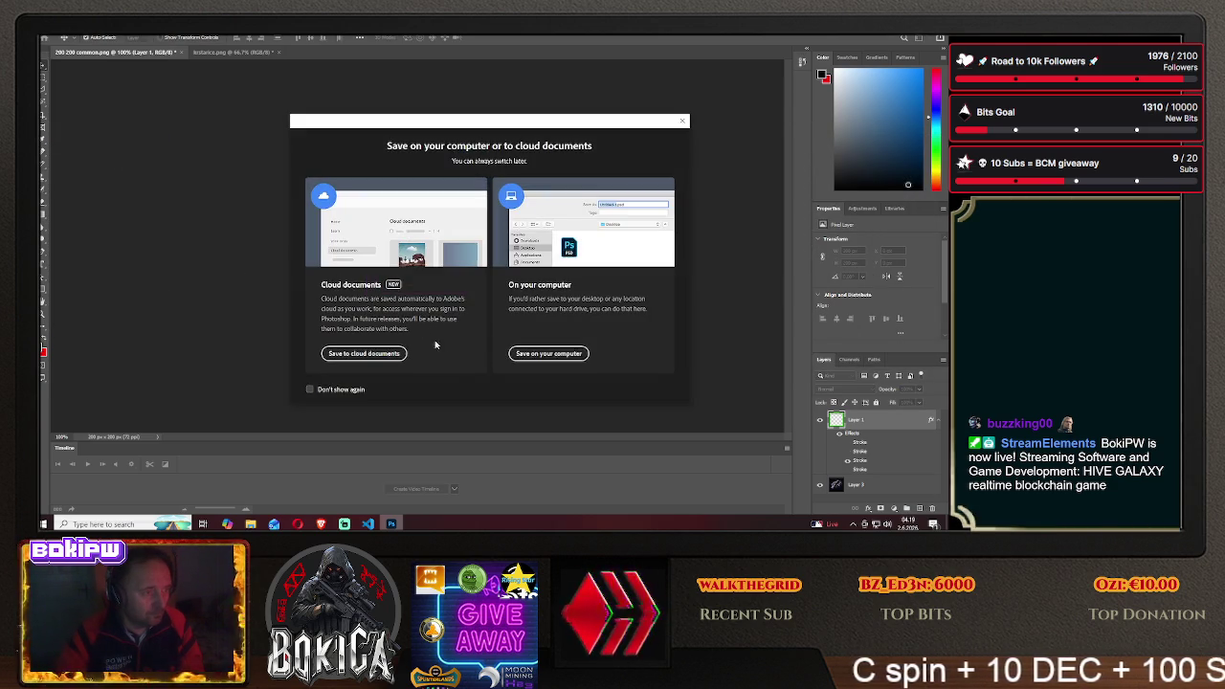
# Save the icon on the computer as bulwark3.png in the img folder, accepting the PNG options
pyautogui.click(549, 353)
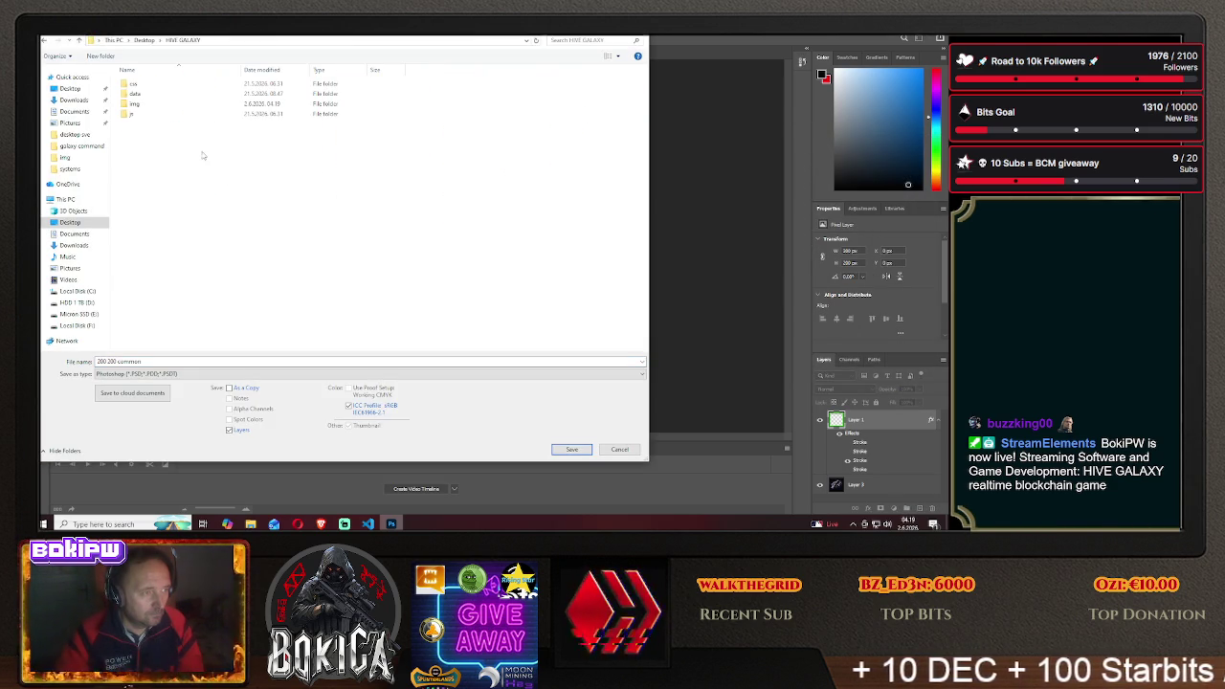
pyautogui.doubleClick(134, 103)
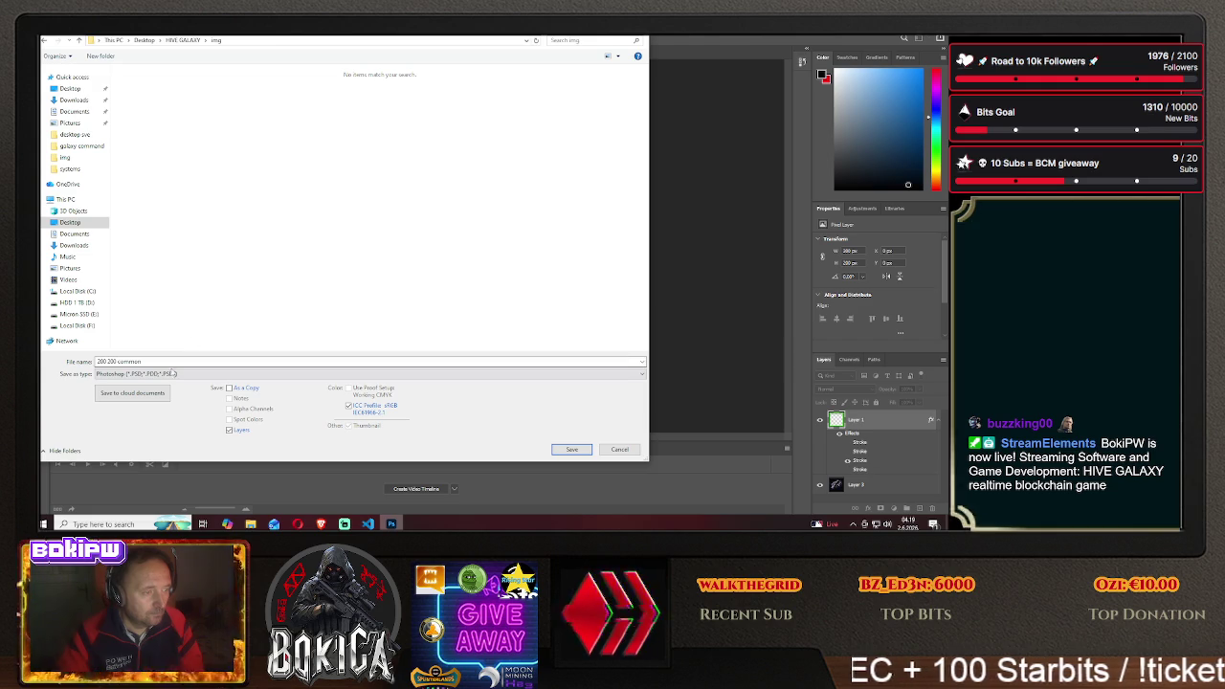
pyautogui.click(163, 373)
pyautogui.click(162, 343)
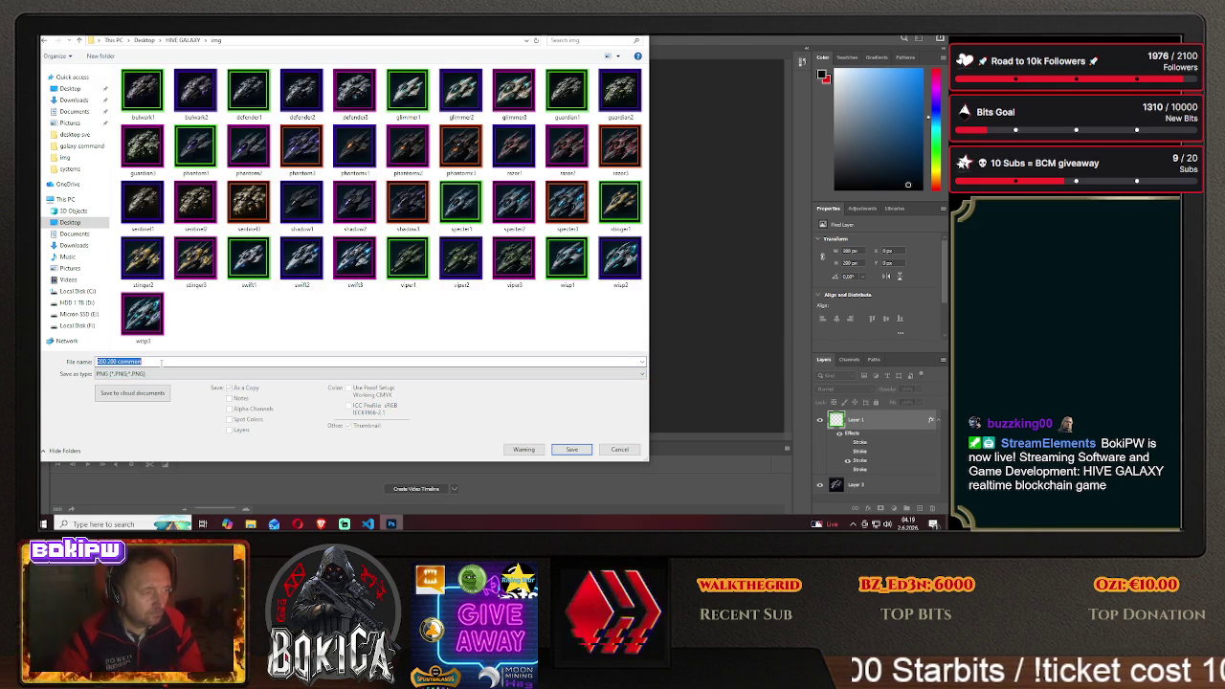
pyautogui.write('bulwark3')
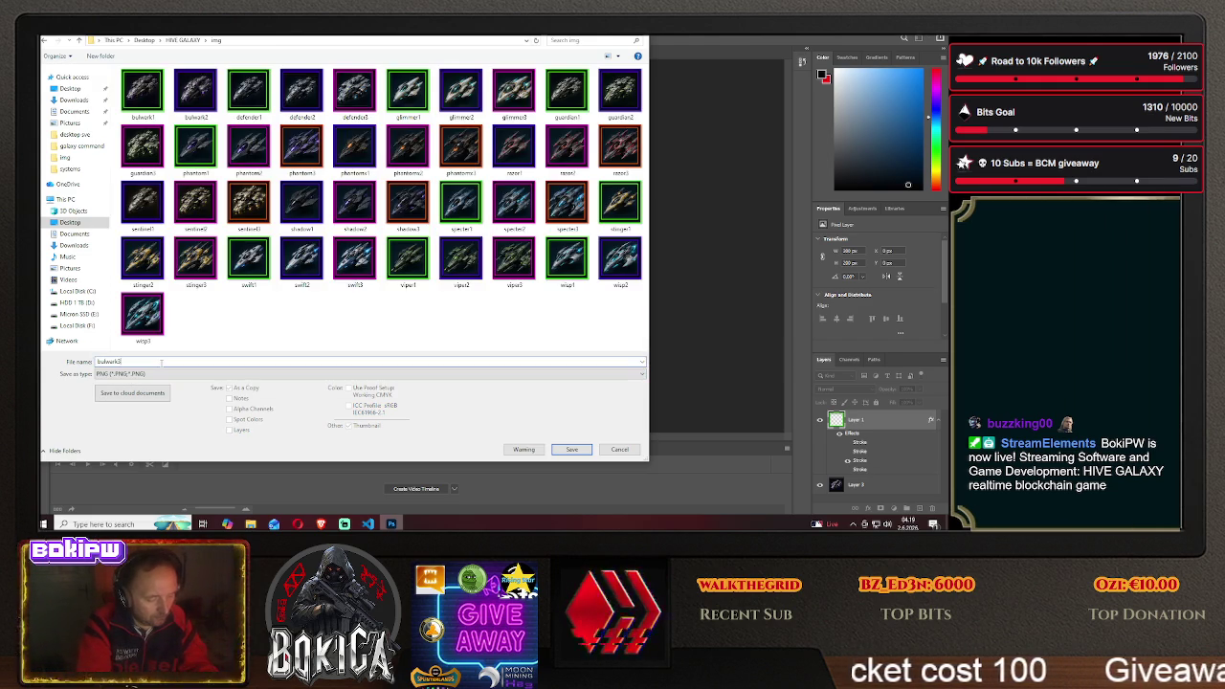
pyautogui.click(571, 449)
pyautogui.click(544, 170)
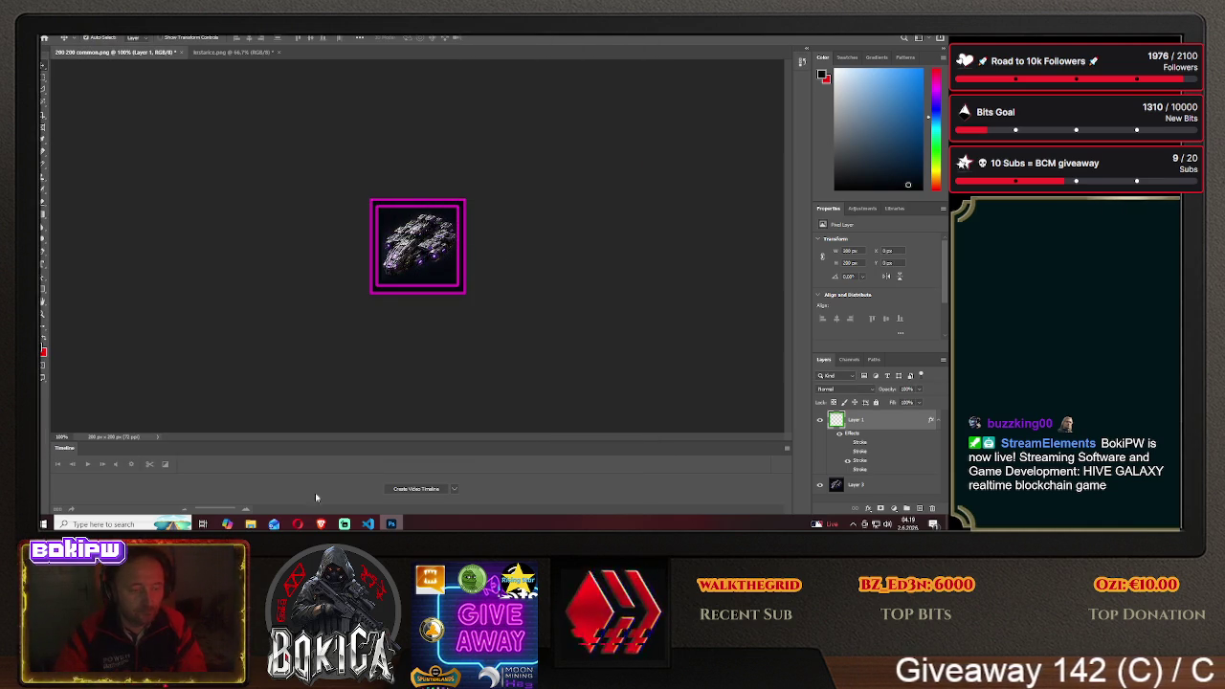
# Filter Hive Galaxy's Blueprinti page to cruisers and scroll through the icons, then go to ChatGPT
pyautogui.click(320, 523)
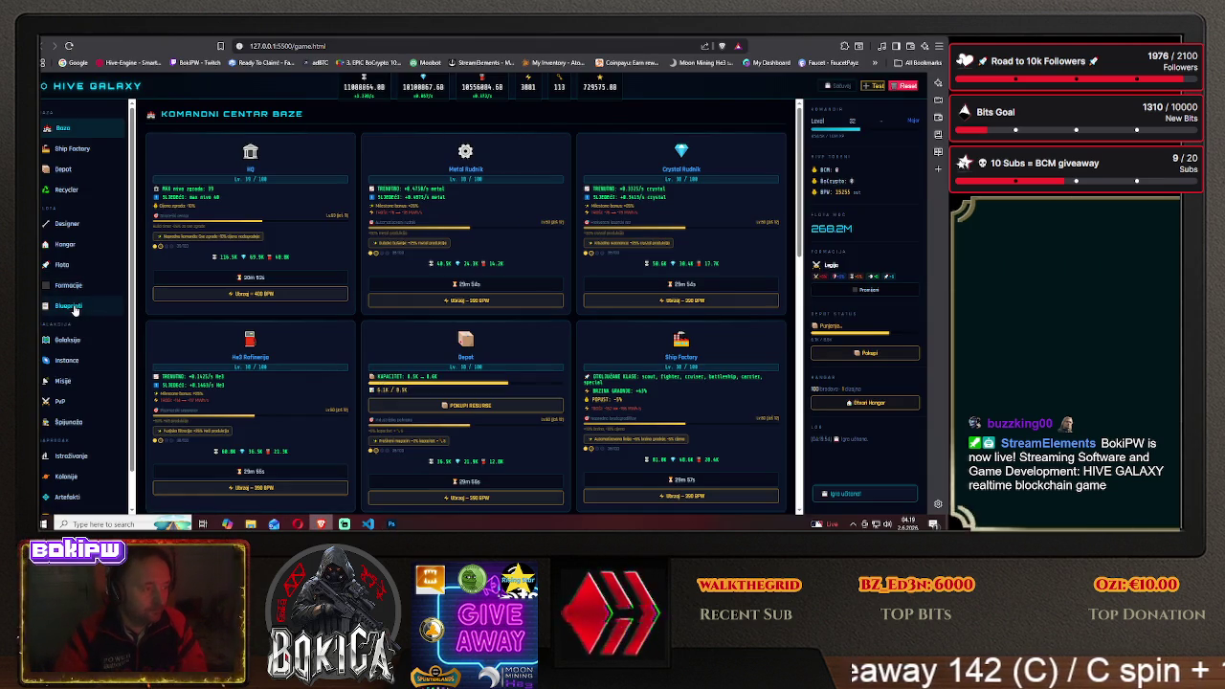
pyautogui.click(69, 306)
pyautogui.click(244, 226)
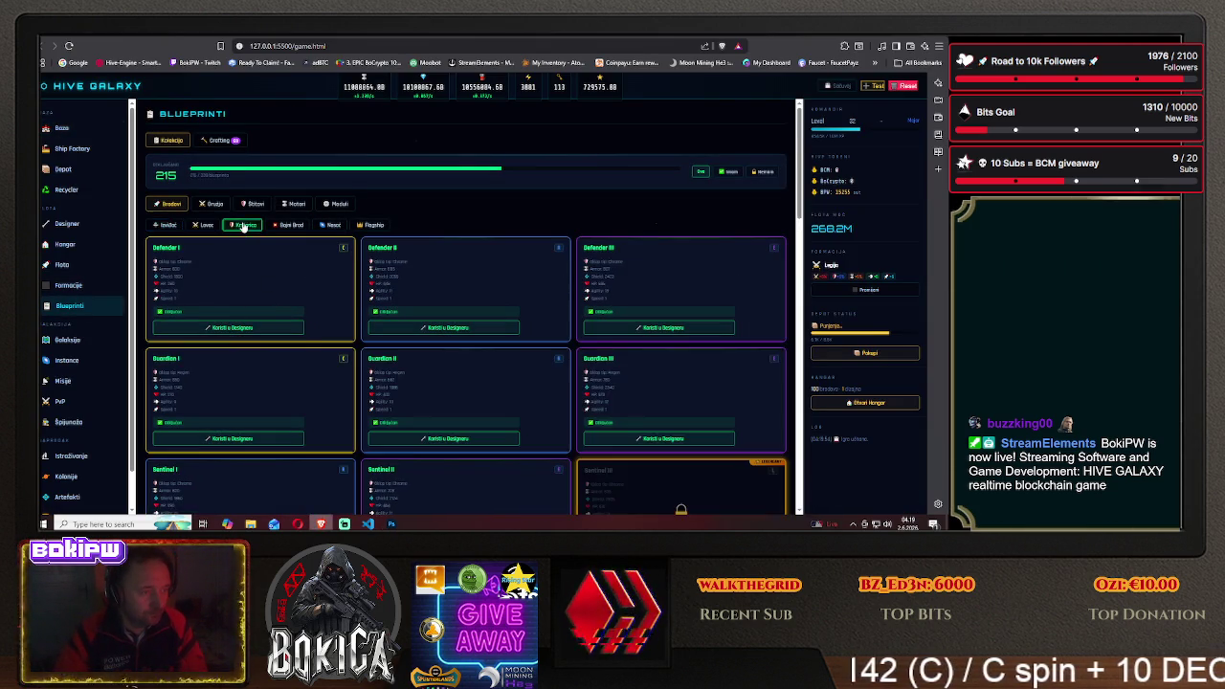
pyautogui.scroll(-3, 290, 353)
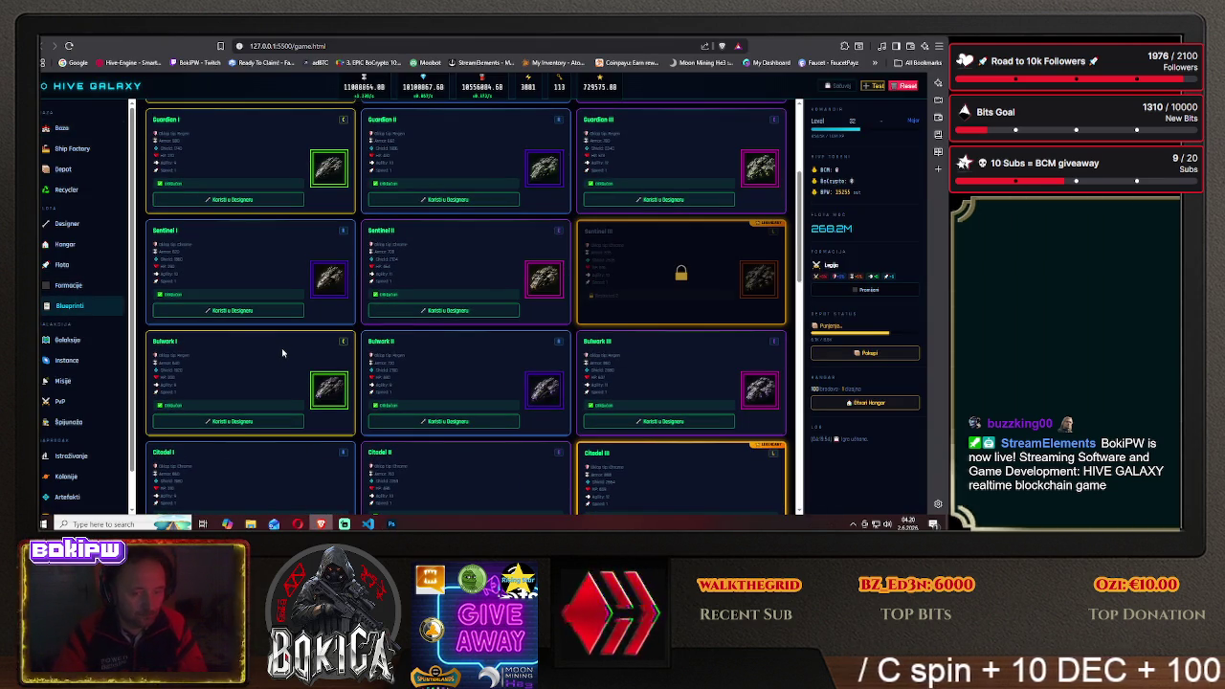
pyautogui.scroll(-1, 282, 353)
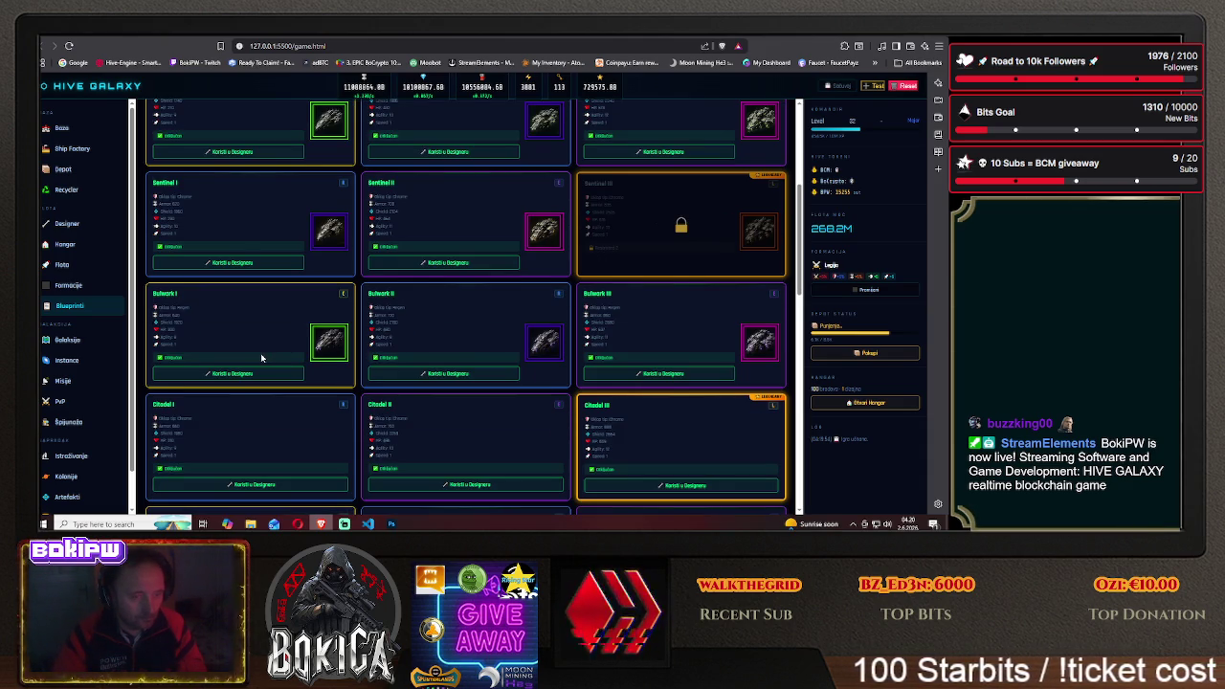
pyautogui.scroll(1, 261, 358)
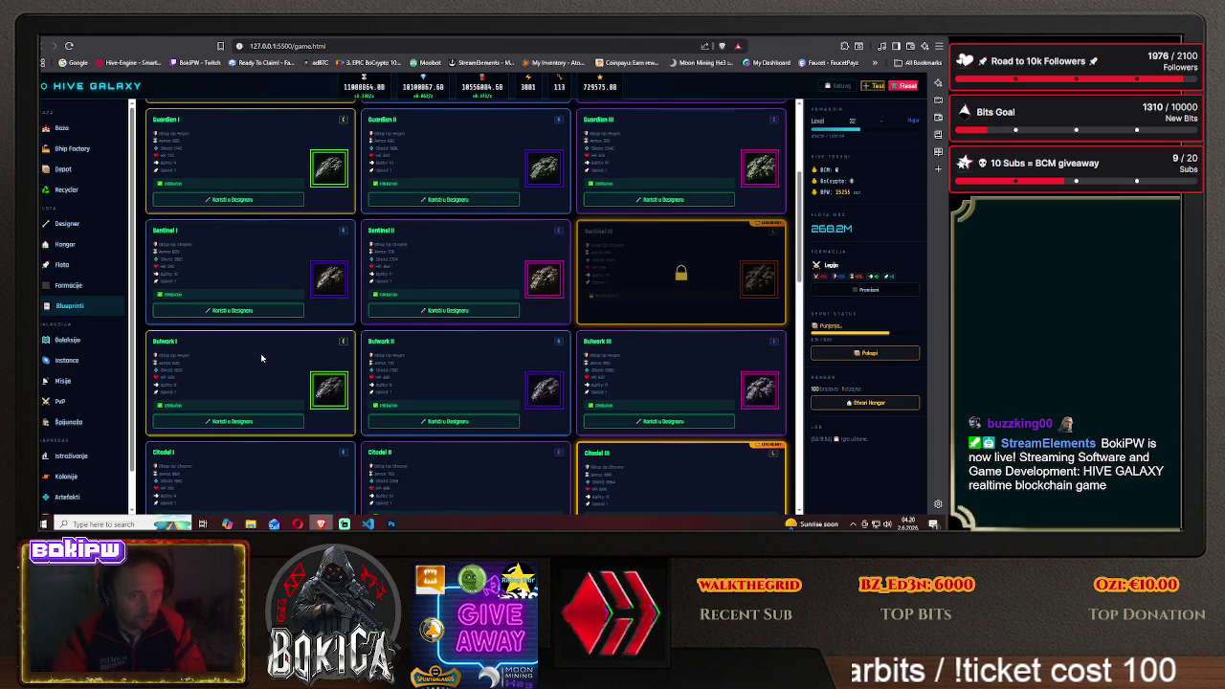
pyautogui.scroll(-1, 262, 358)
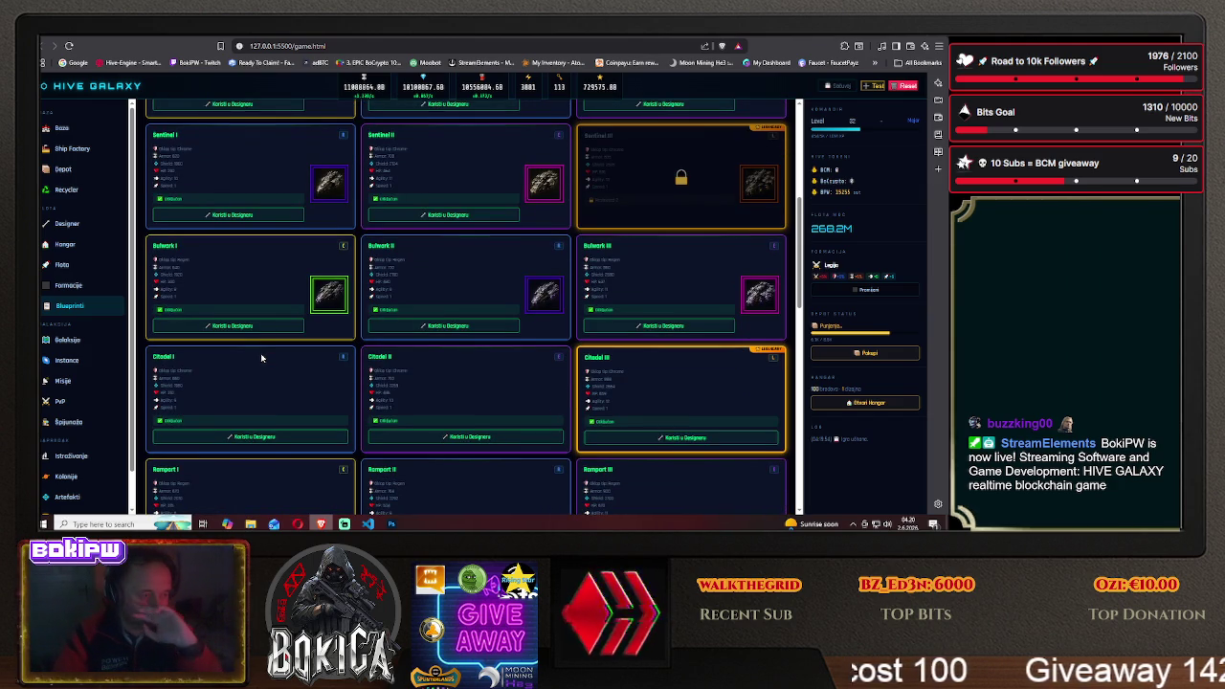
pyautogui.scroll(-1, 262, 358)
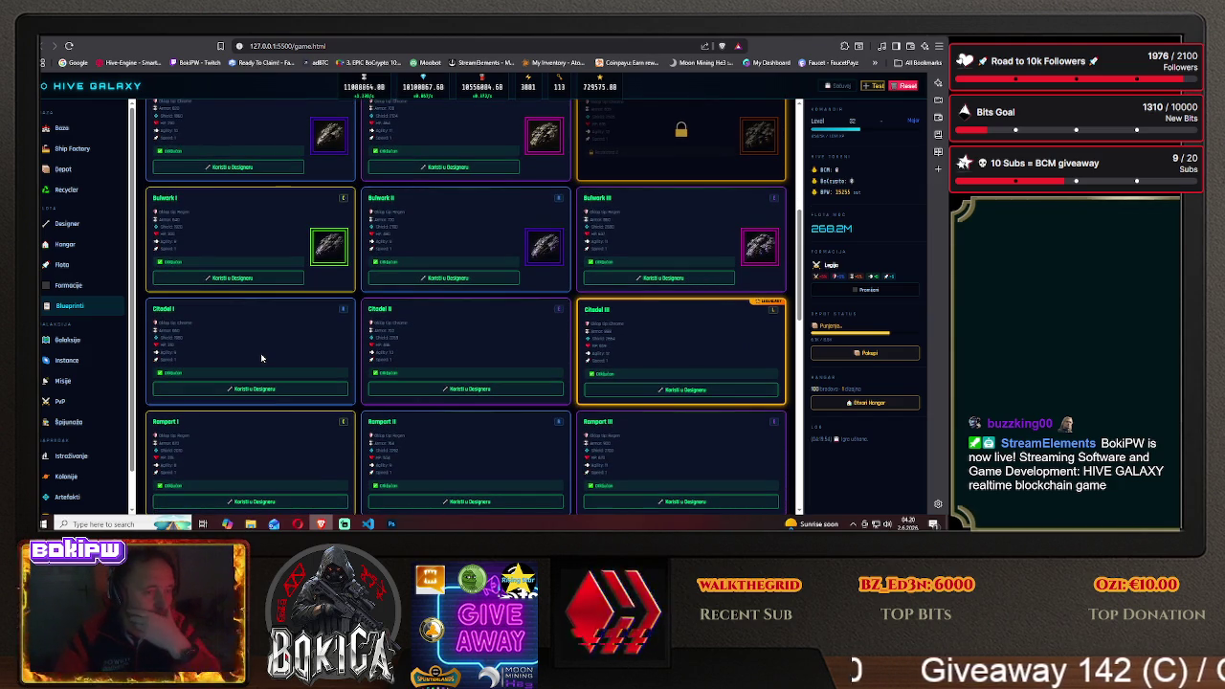
pyautogui.scroll(1, 261, 358)
pyautogui.scroll(2, 261, 353)
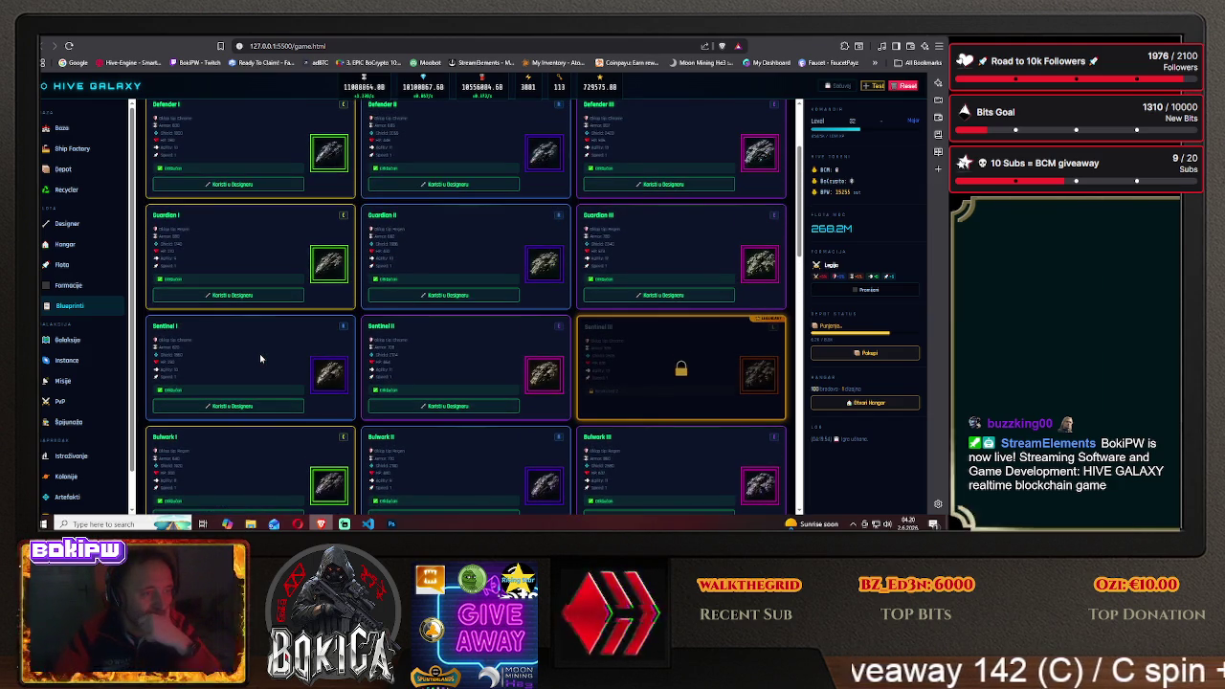
pyautogui.click(166, 36)
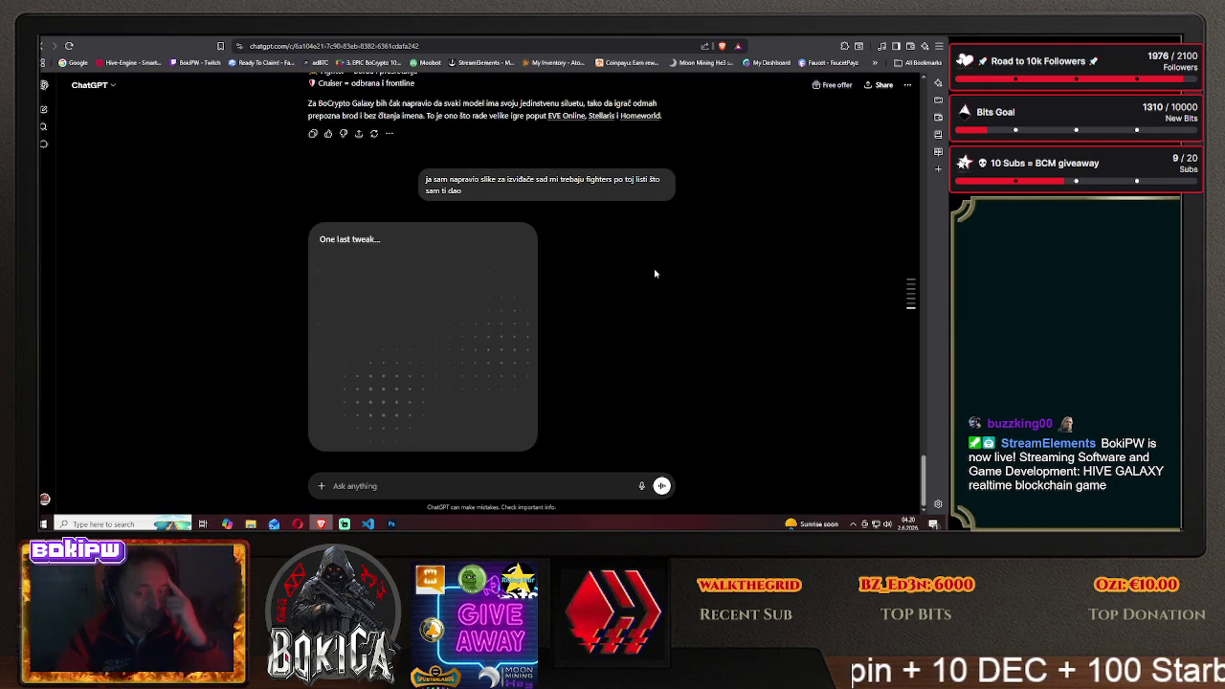
# Send ChatGPT the short reply 'može'
pyautogui.scroll(3, 632, 280)
pyautogui.scroll(-3, 618, 283)
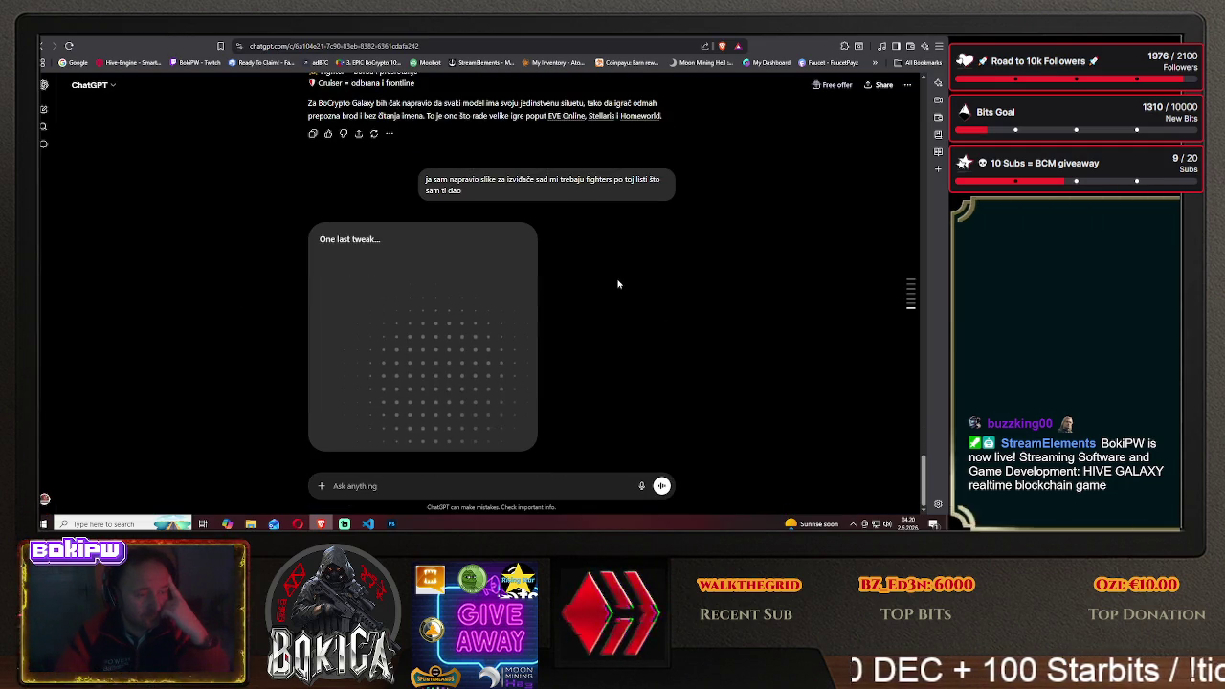
pyautogui.click(390, 488)
pyautogui.write('može')
pyautogui.press('Return')
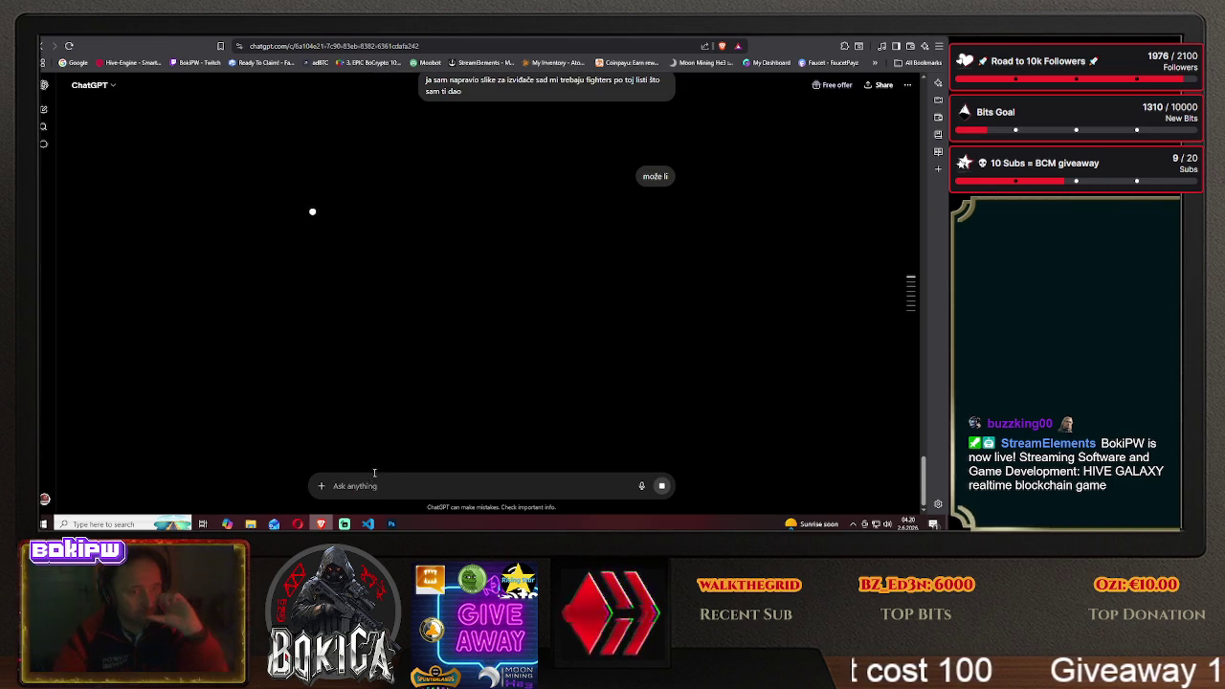
# Ask ChatGPT for the fighter ship image without any text overlaid on it
pyautogui.scroll(2, 270, 424)
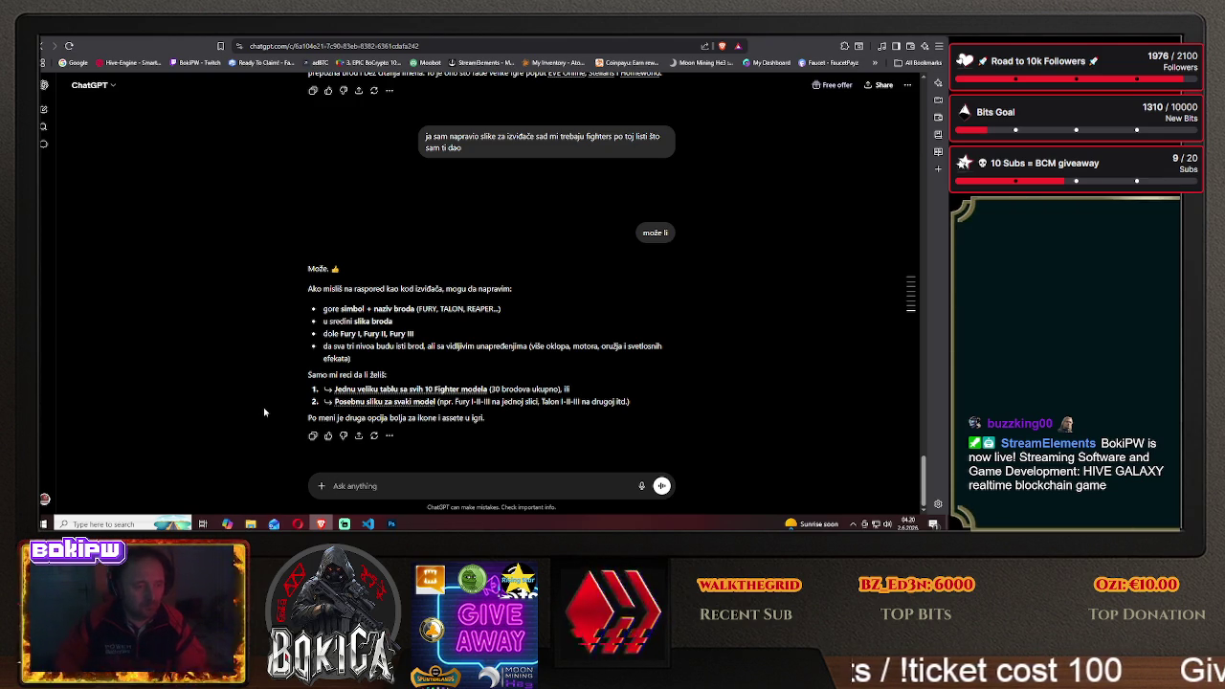
pyautogui.write('slika treba da bude bez')
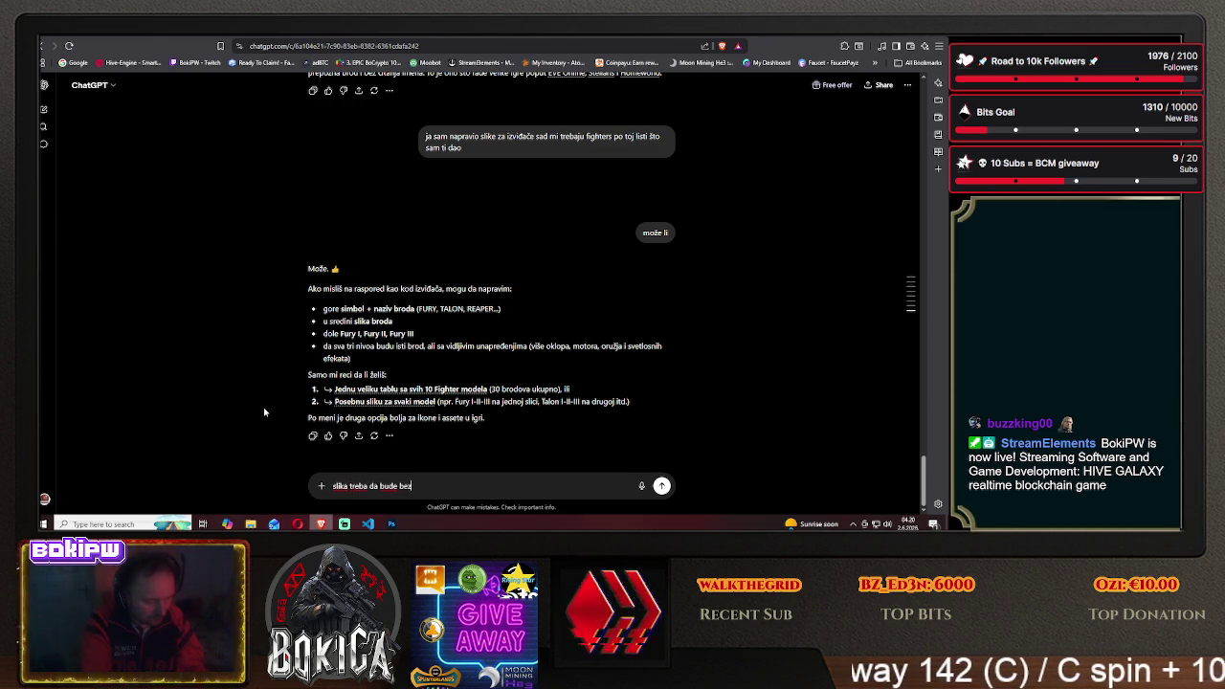
pyautogui.write('tekstova preko slike da bih mogao da sečem u fotošopu')
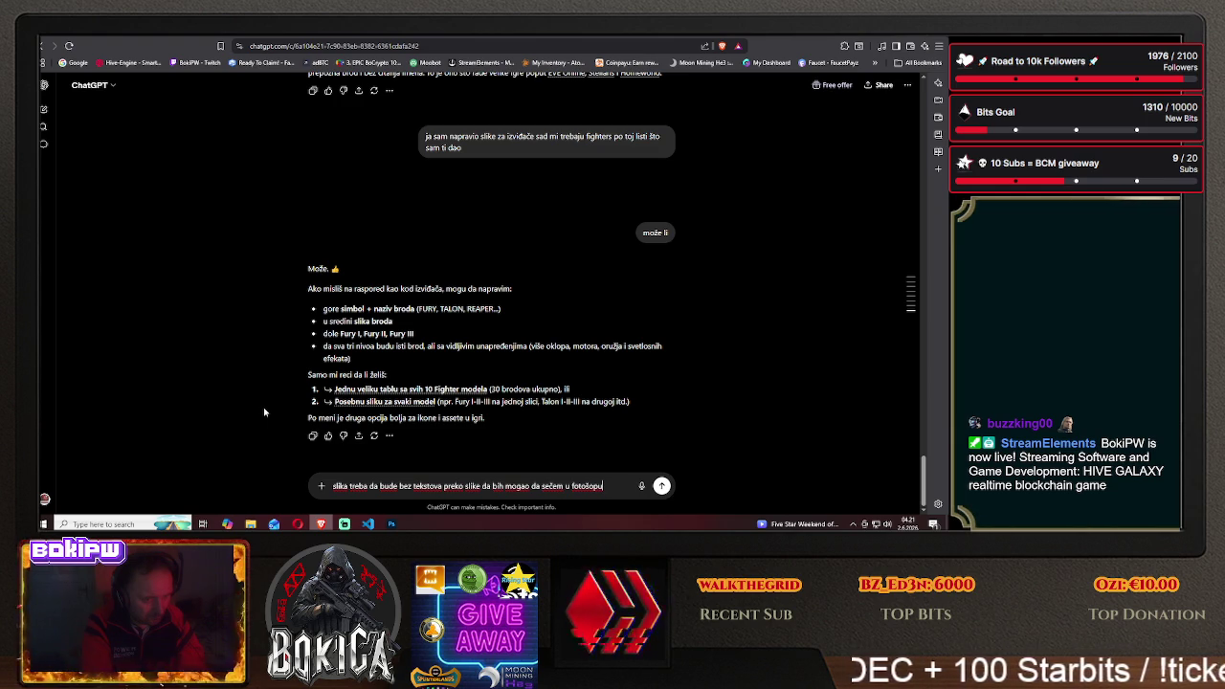
pyautogui.press('Return')
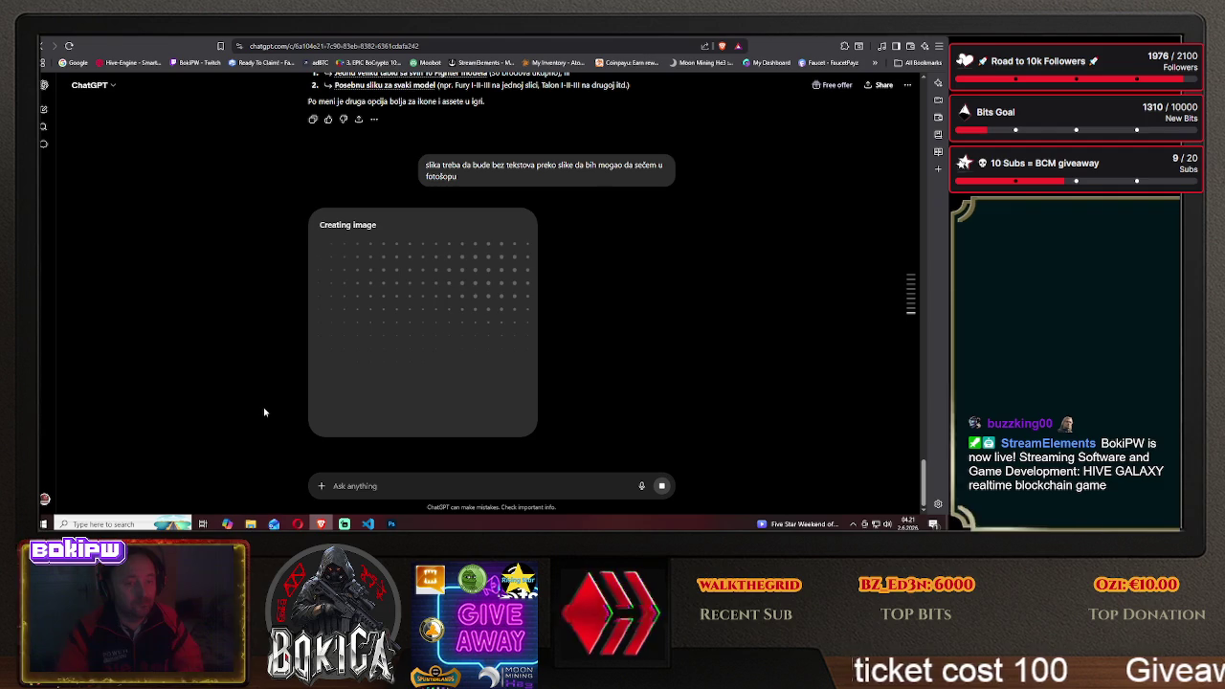
pyautogui.click(391, 524)
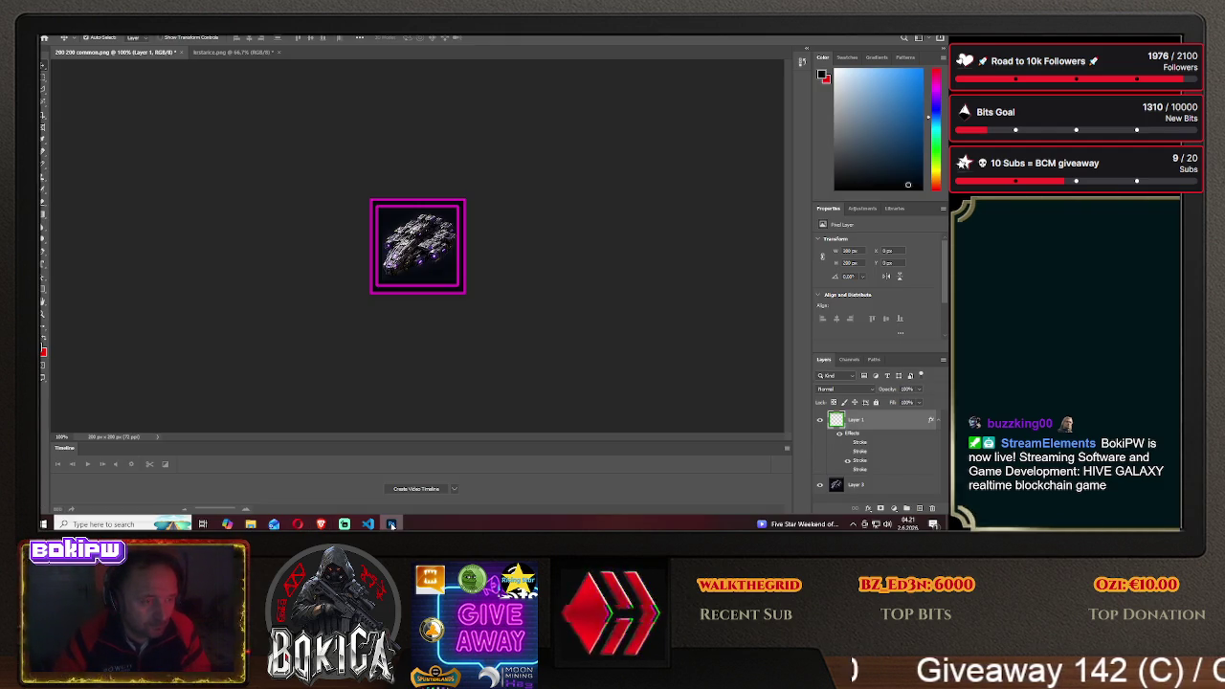
# Scroll through the Hive Galaxy blueprint cards again, then bring the kristarice.png sprite sheet forward in Photoshop
pyautogui.click(321, 524)
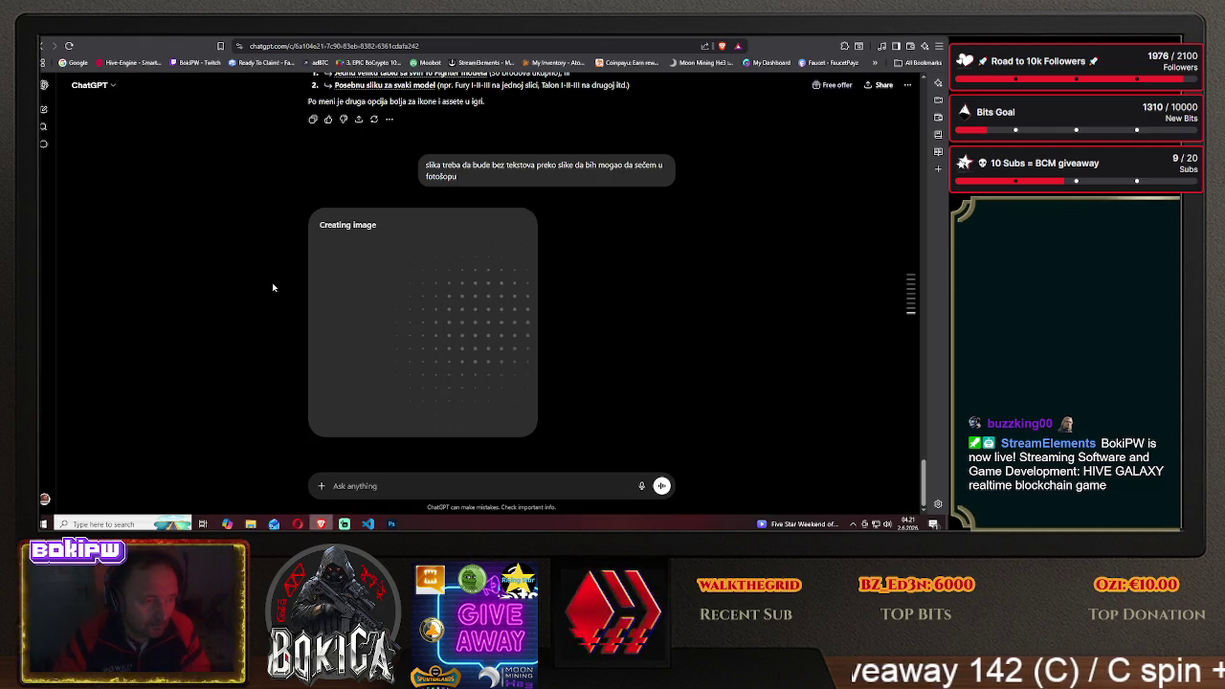
pyautogui.hotkey('ctrl', 'Tab')
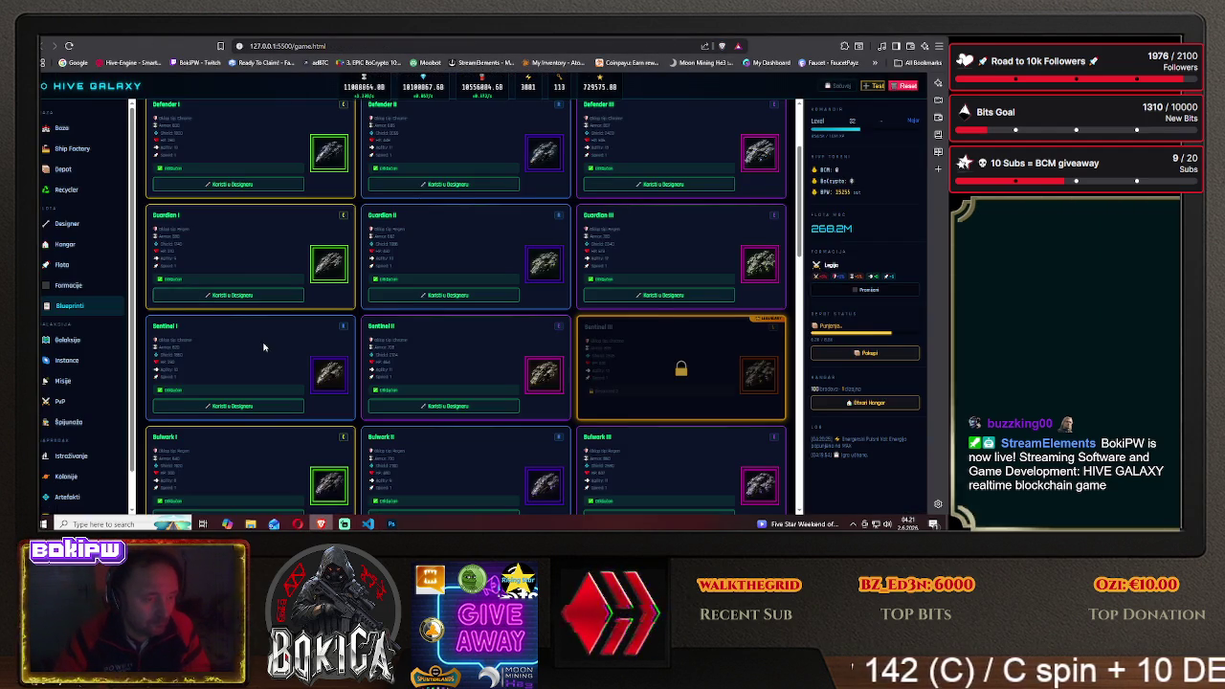
pyautogui.scroll(-2, 264, 347)
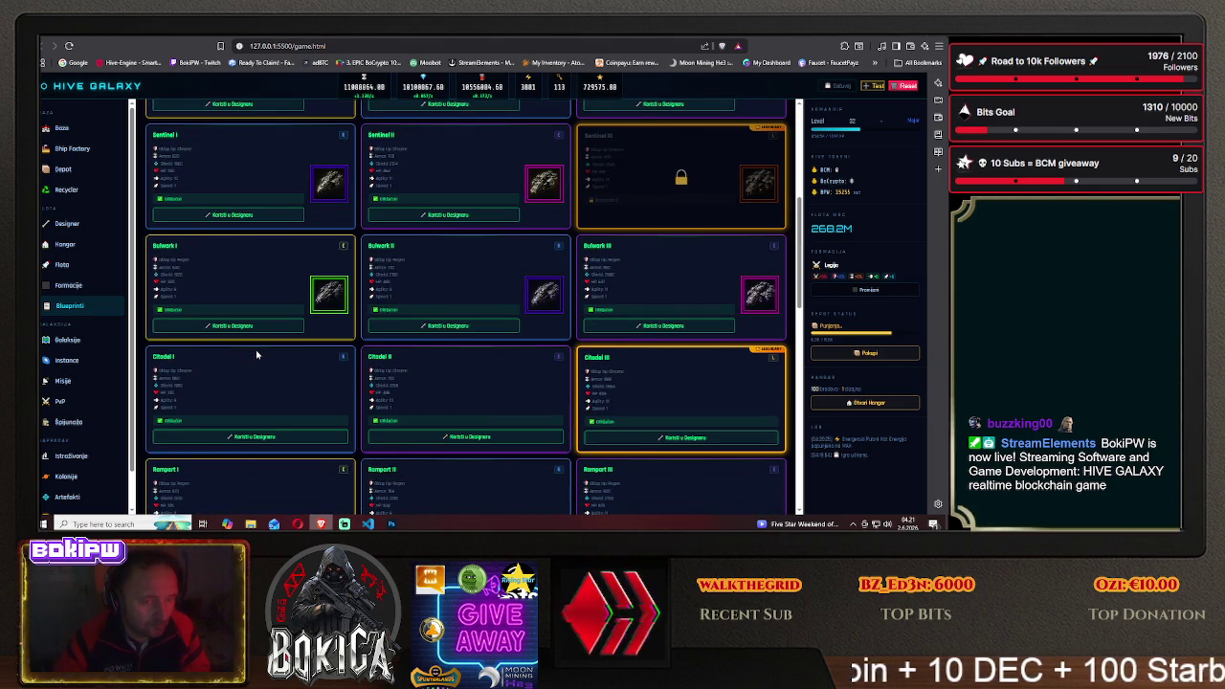
pyautogui.click(390, 525)
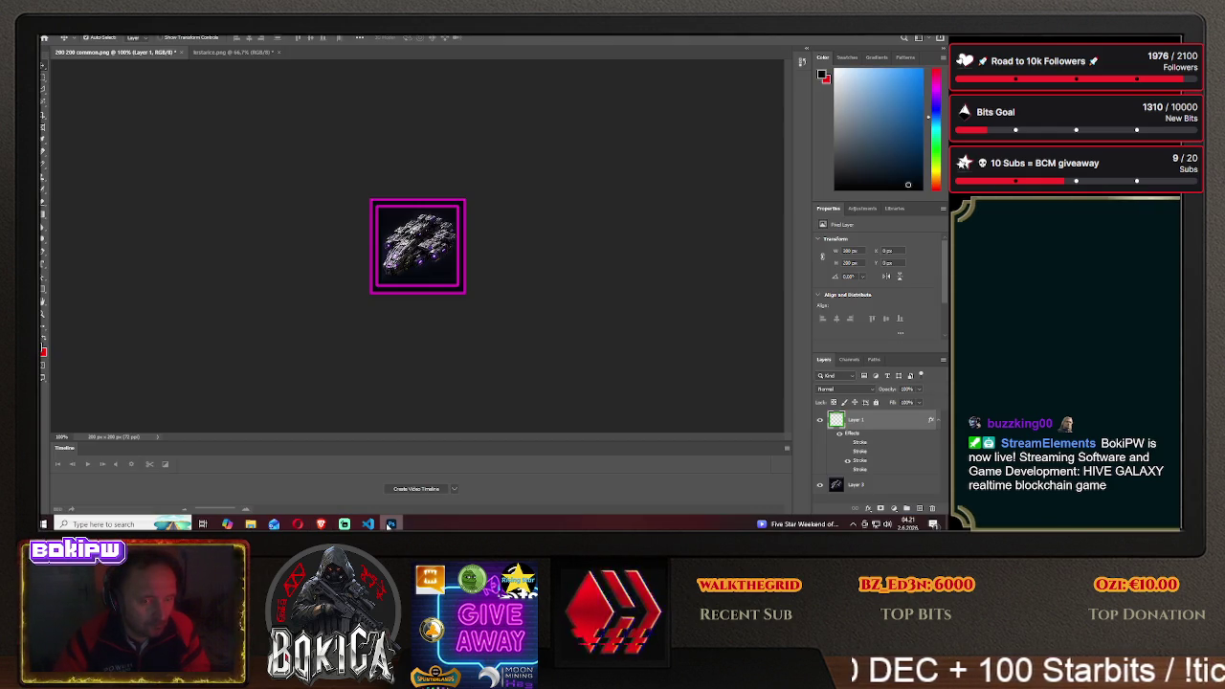
pyautogui.click(390, 525)
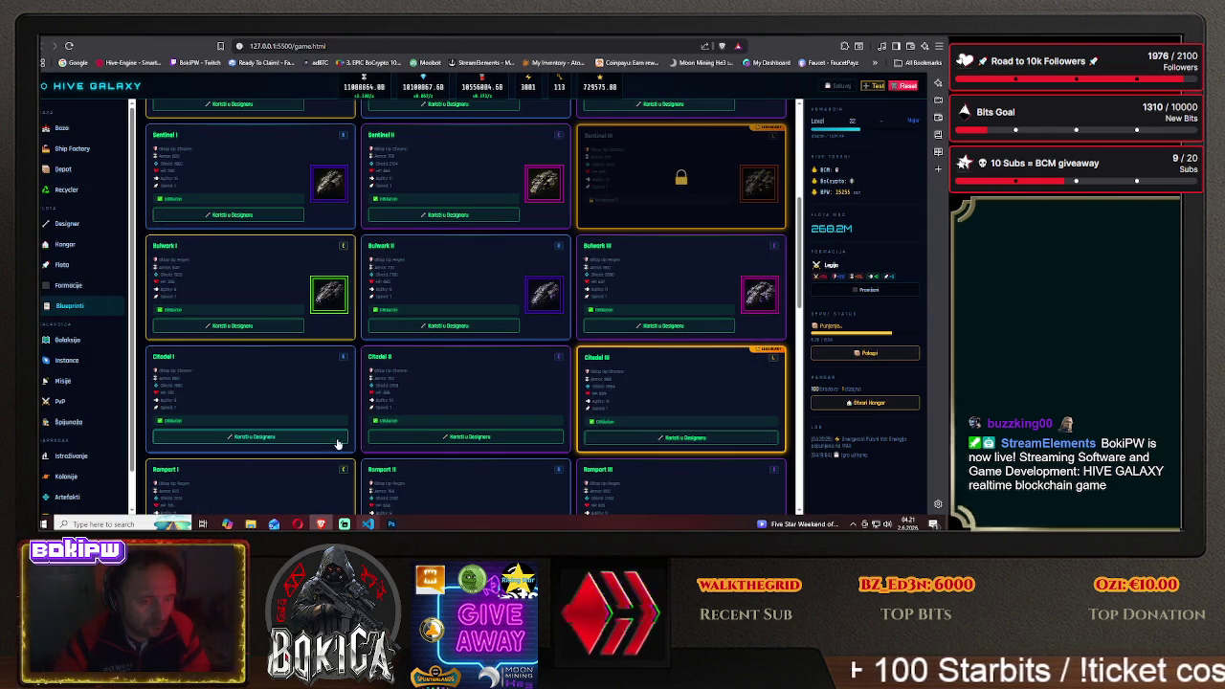
pyautogui.scroll(-1, 334, 441)
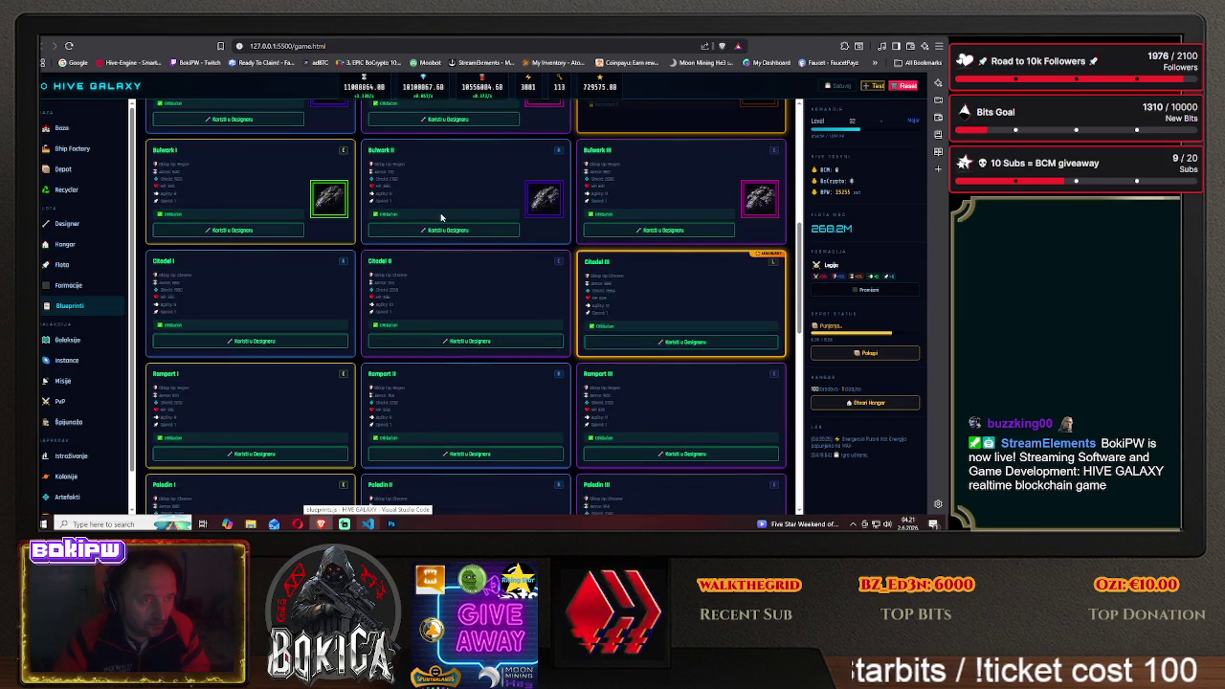
pyautogui.click(391, 523)
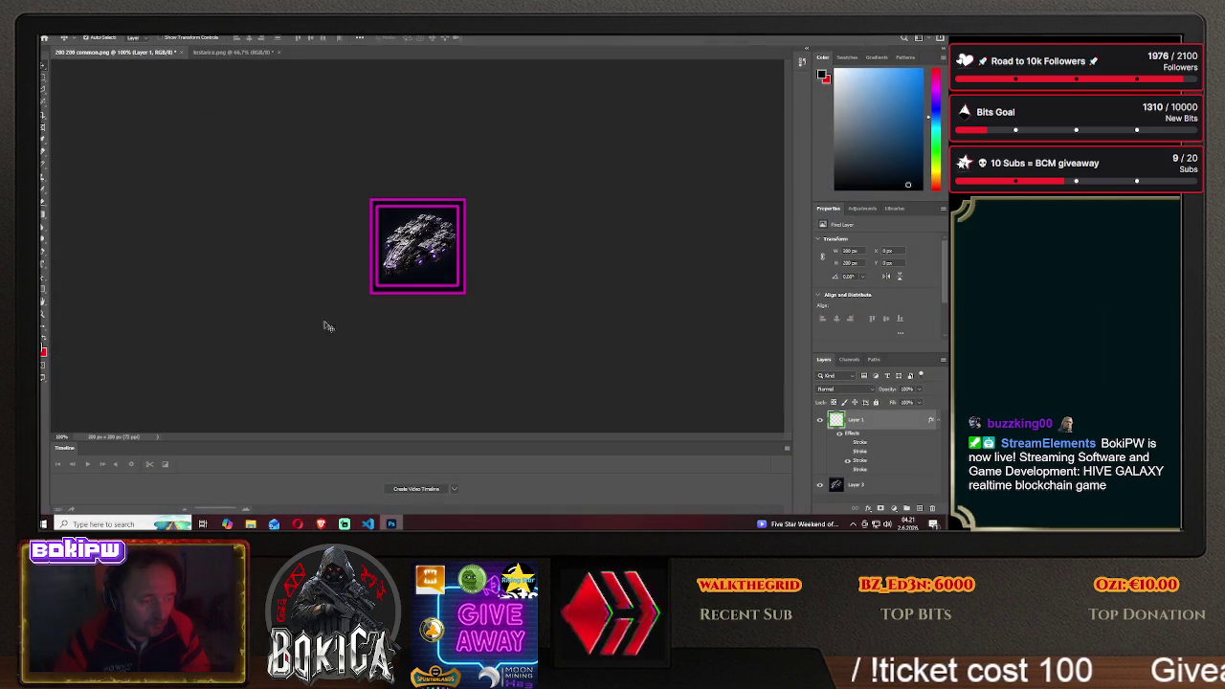
pyautogui.click(214, 54)
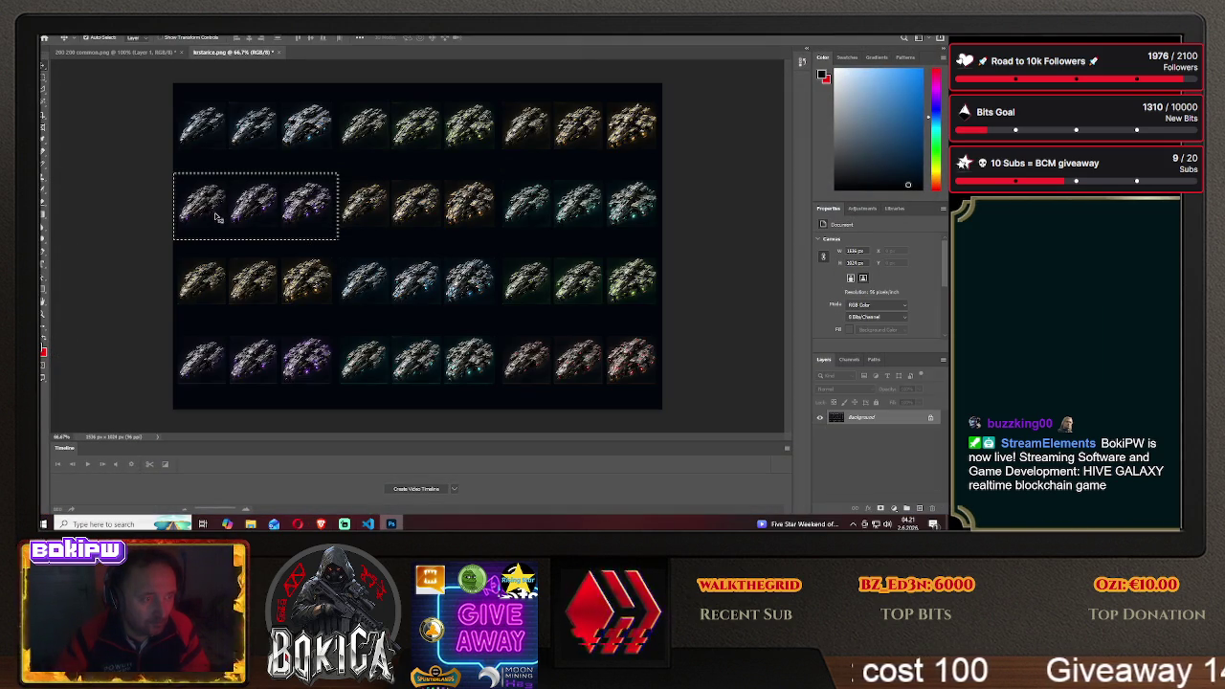
# Select the middle three ships of the second row with the Rectangular Marquee, then return to ChatGPT
pyautogui.press('m')
pyautogui.click(321, 239)
pyautogui.moveTo(334, 172); pyautogui.dragTo(499, 238)
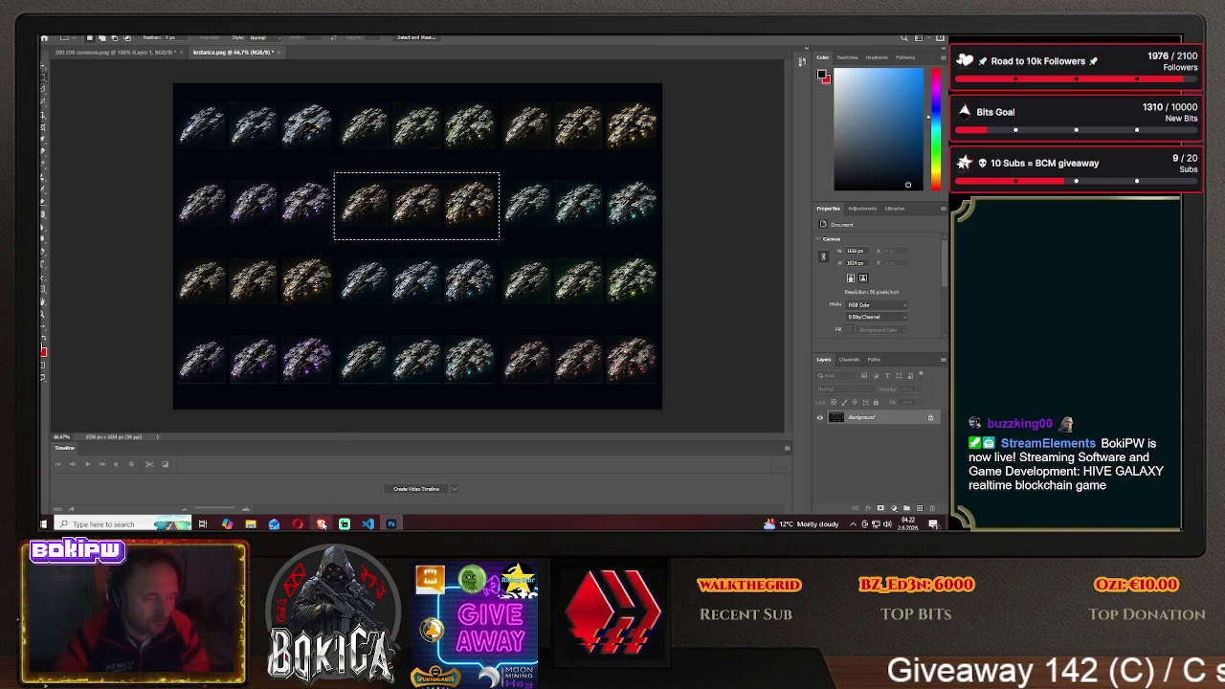
pyautogui.click(320, 524)
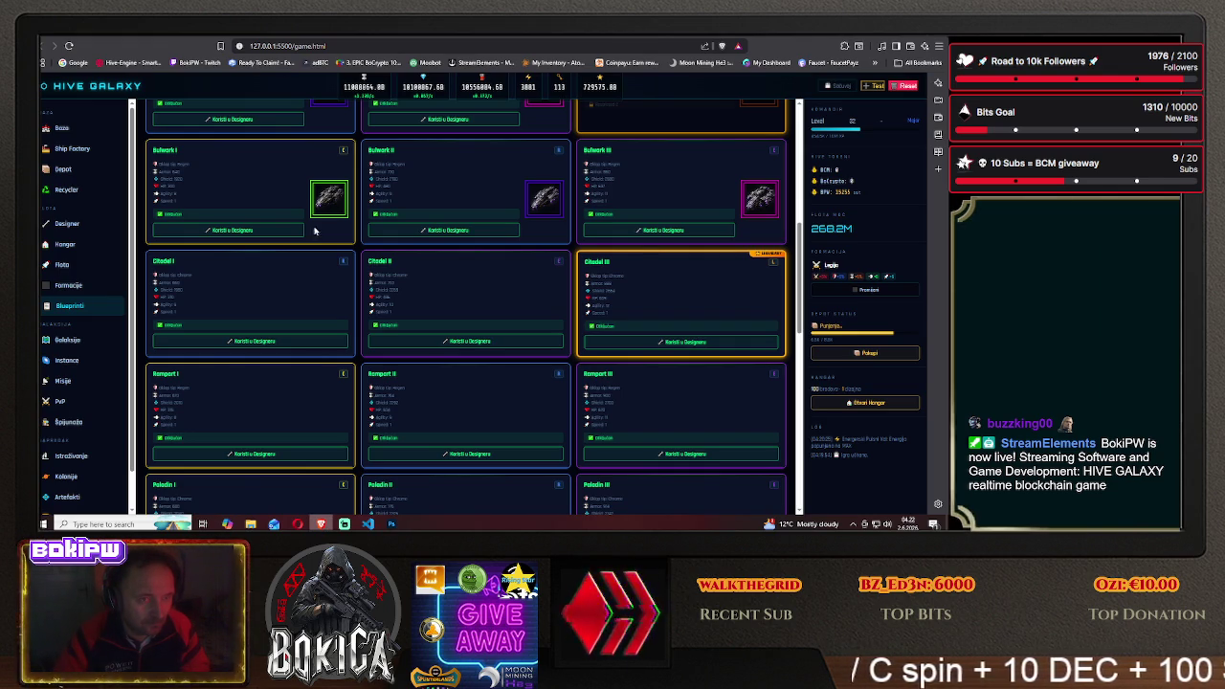
pyautogui.hotkey('ctrl', 'Tab')
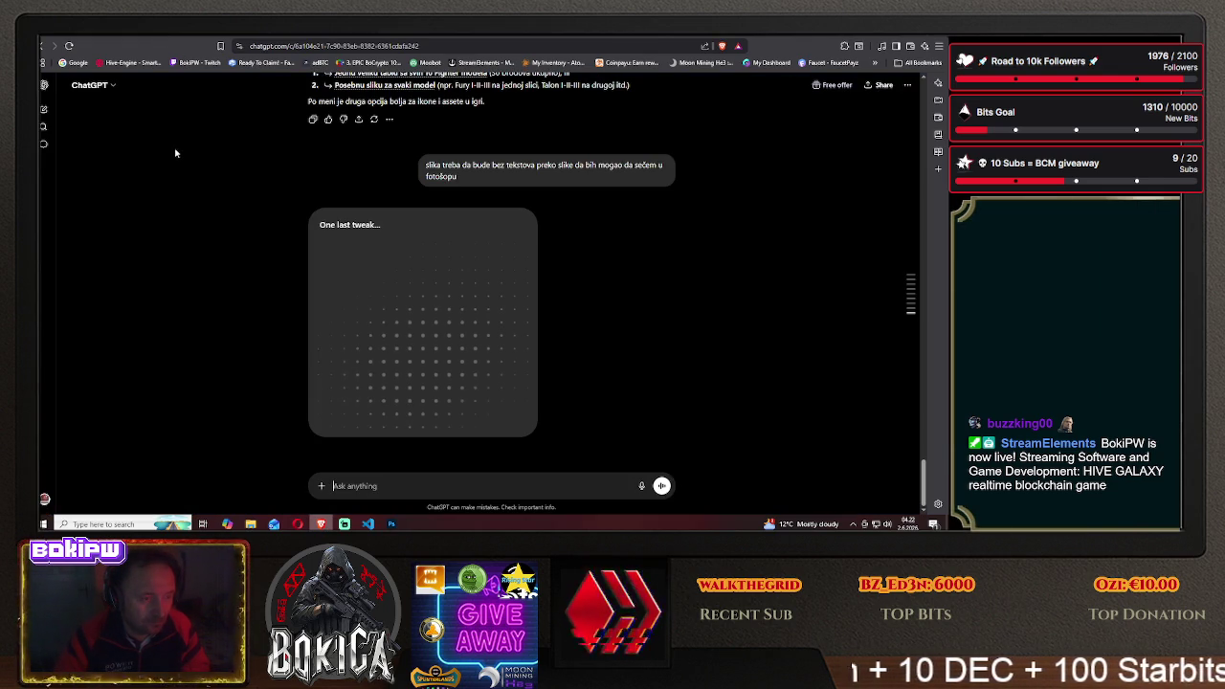